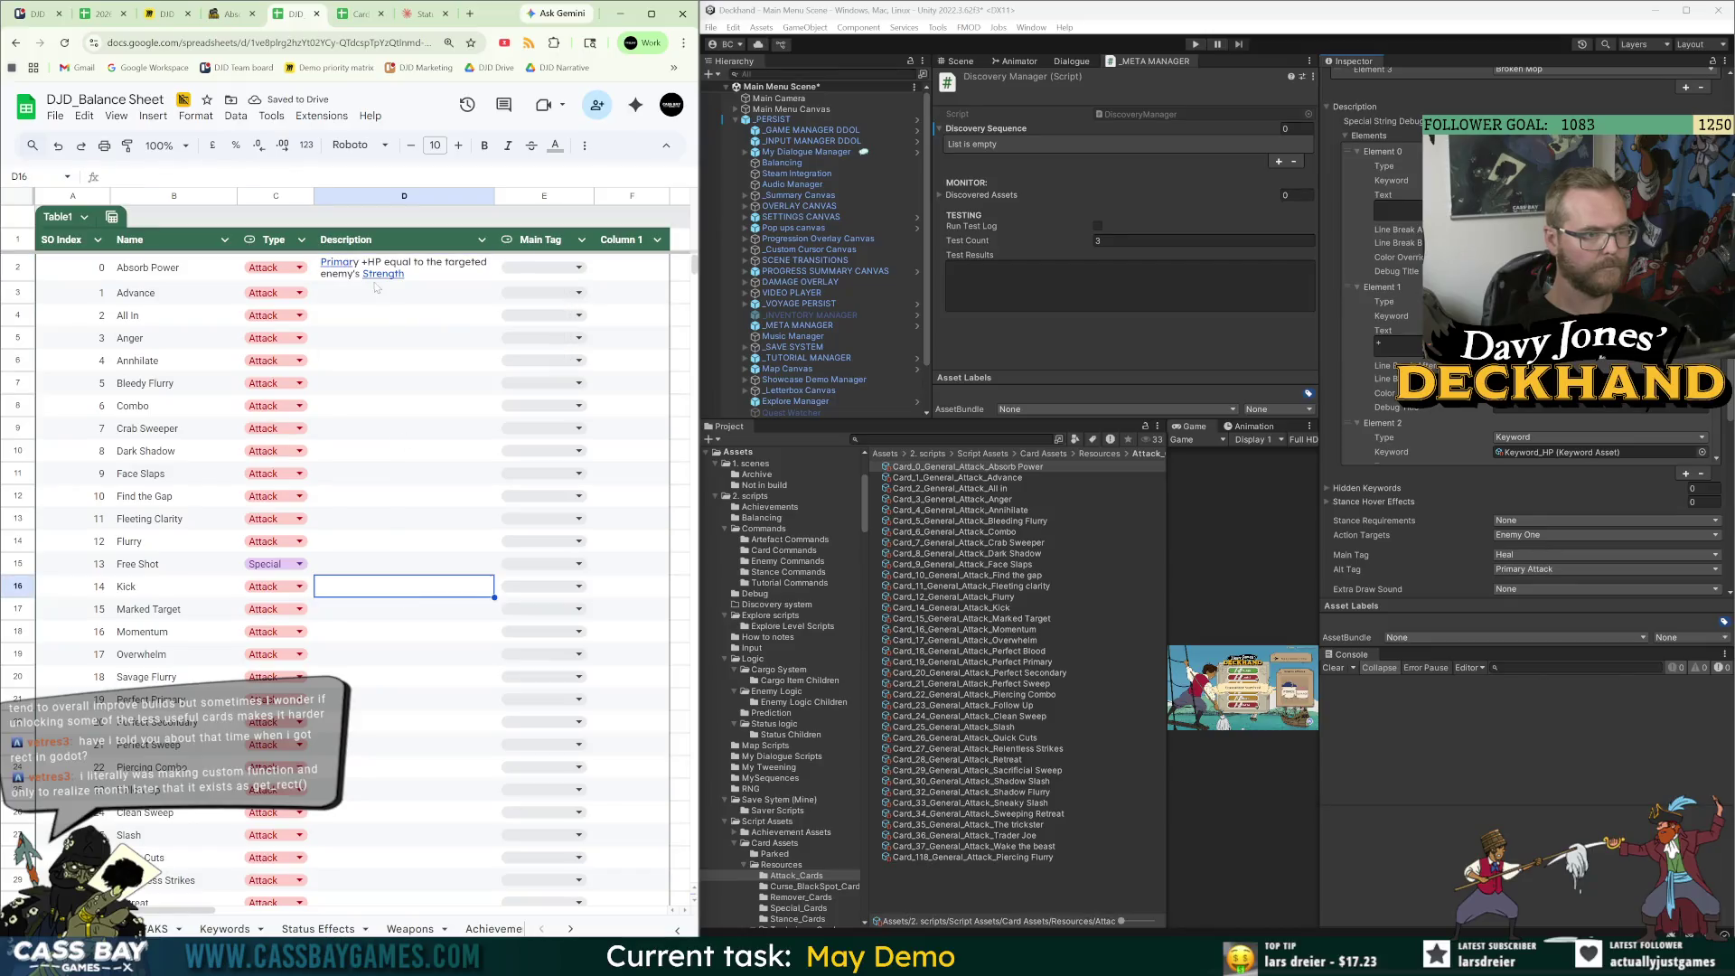
# Insert an empty table column left of Main Tag, directly after Description in Table1.
pyautogui.click(231, 13)
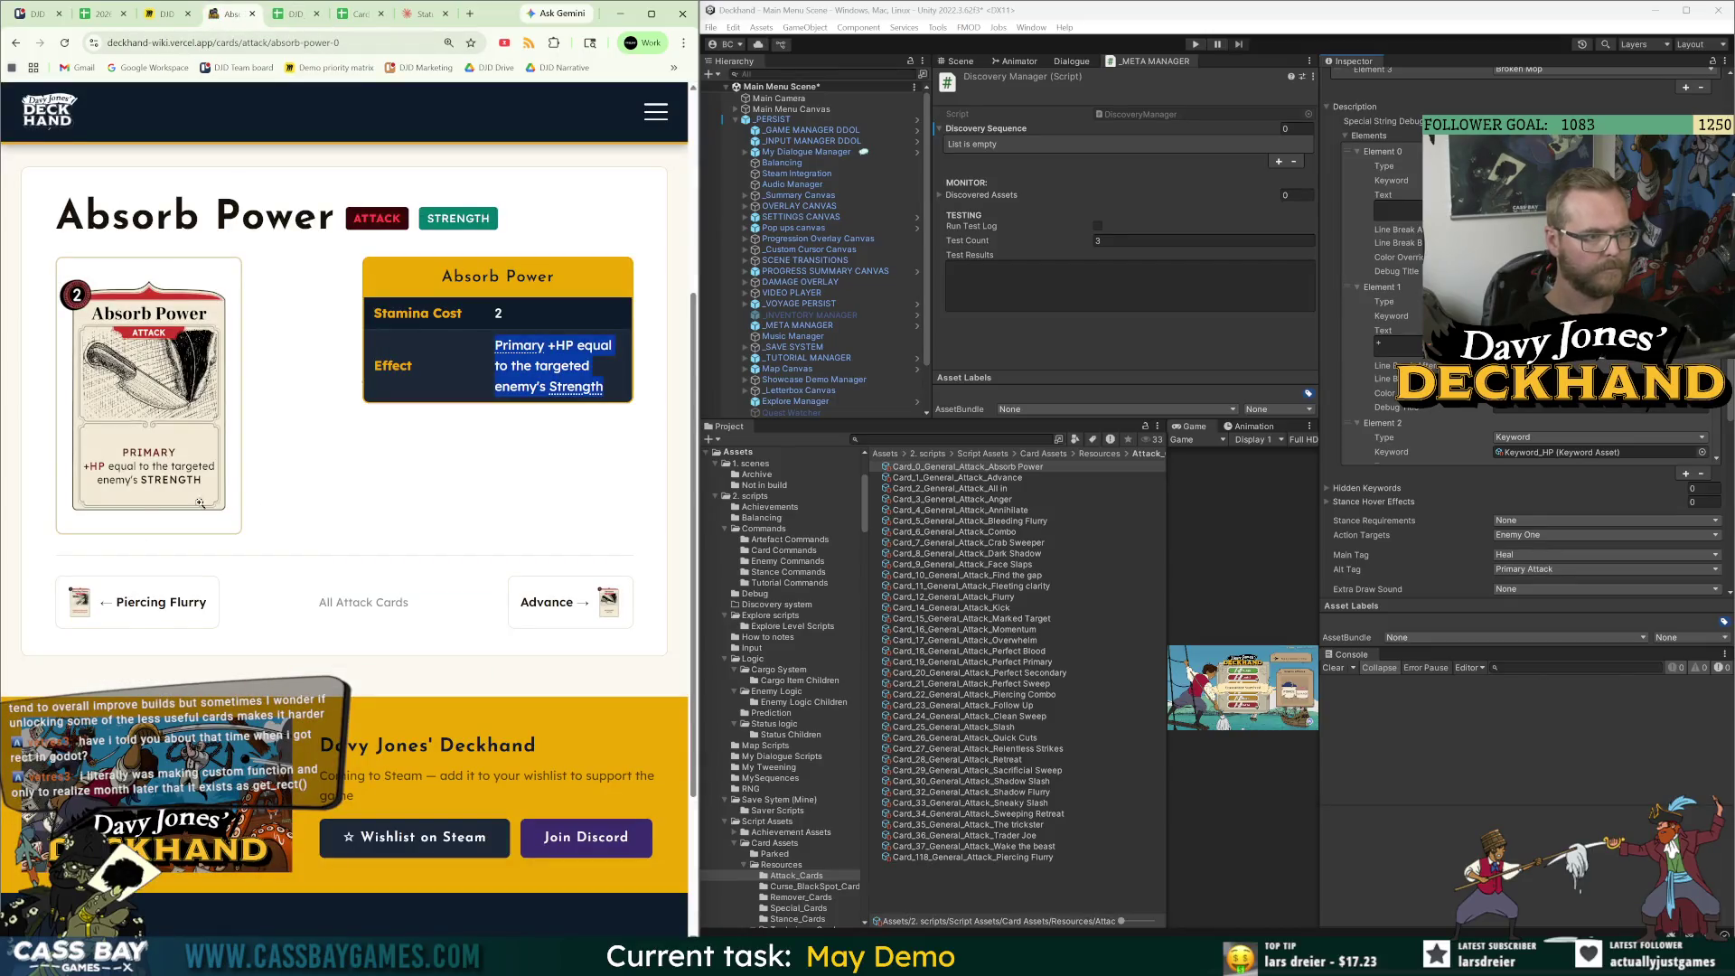
pyautogui.click(550, 482)
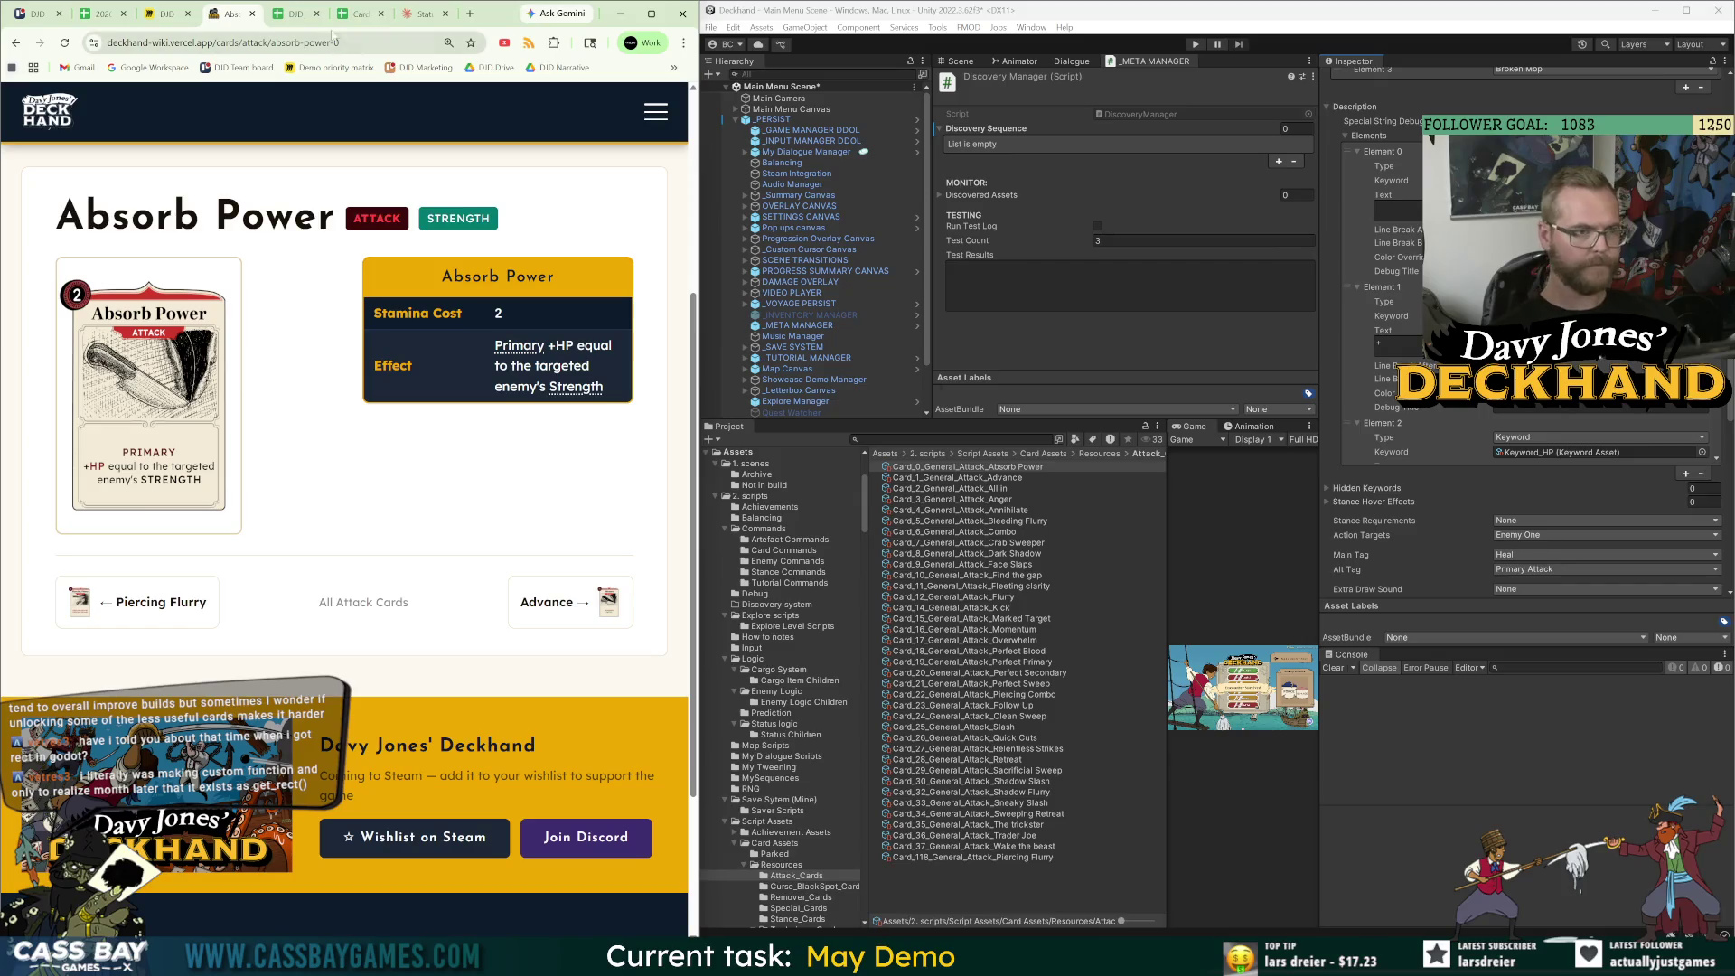
pyautogui.click(293, 14)
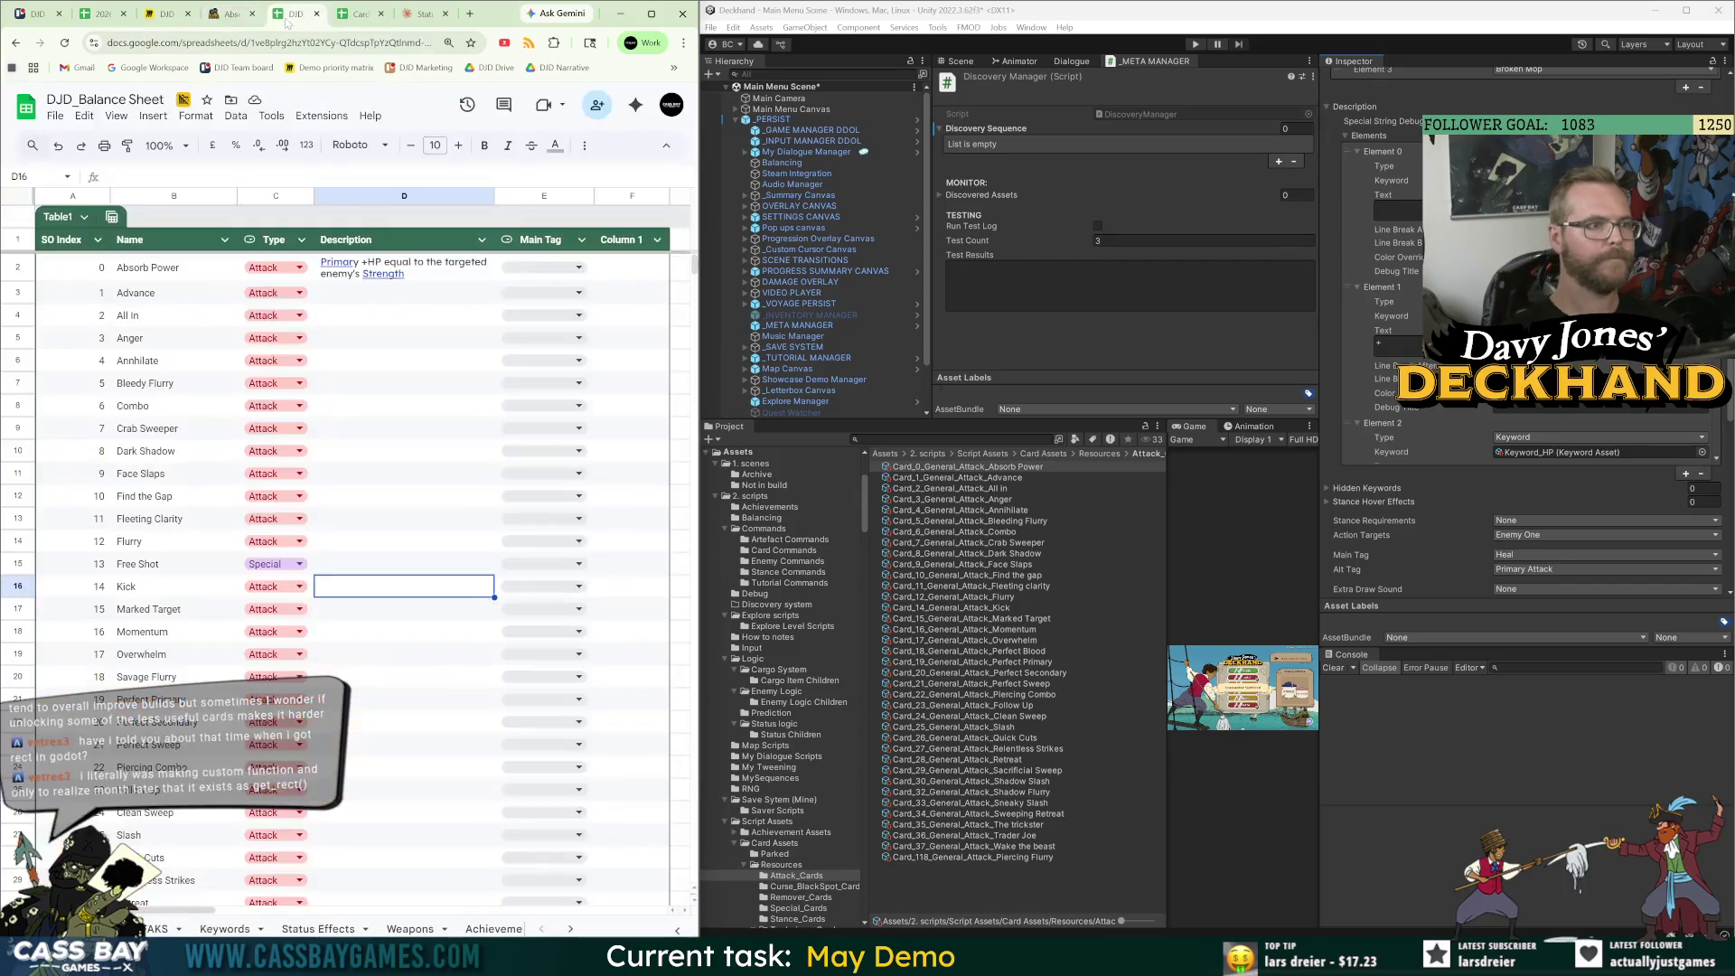
pyautogui.rightClick(409, 235)
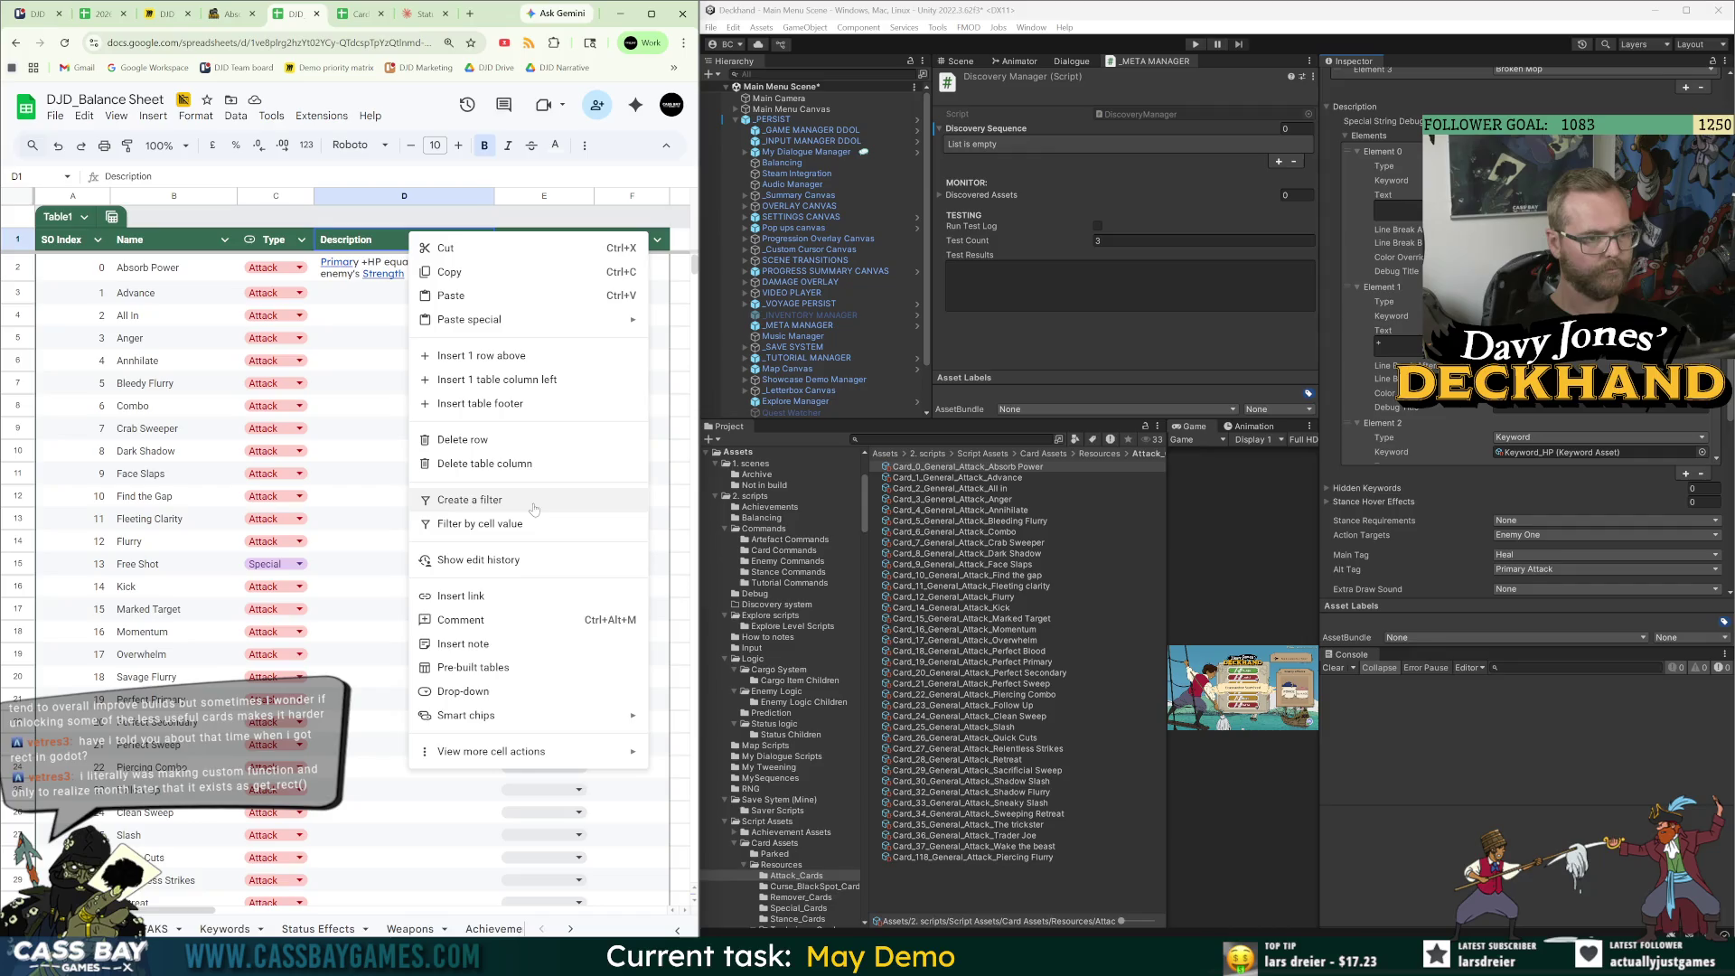
pyautogui.click(402, 338)
pyautogui.rightClick(536, 261)
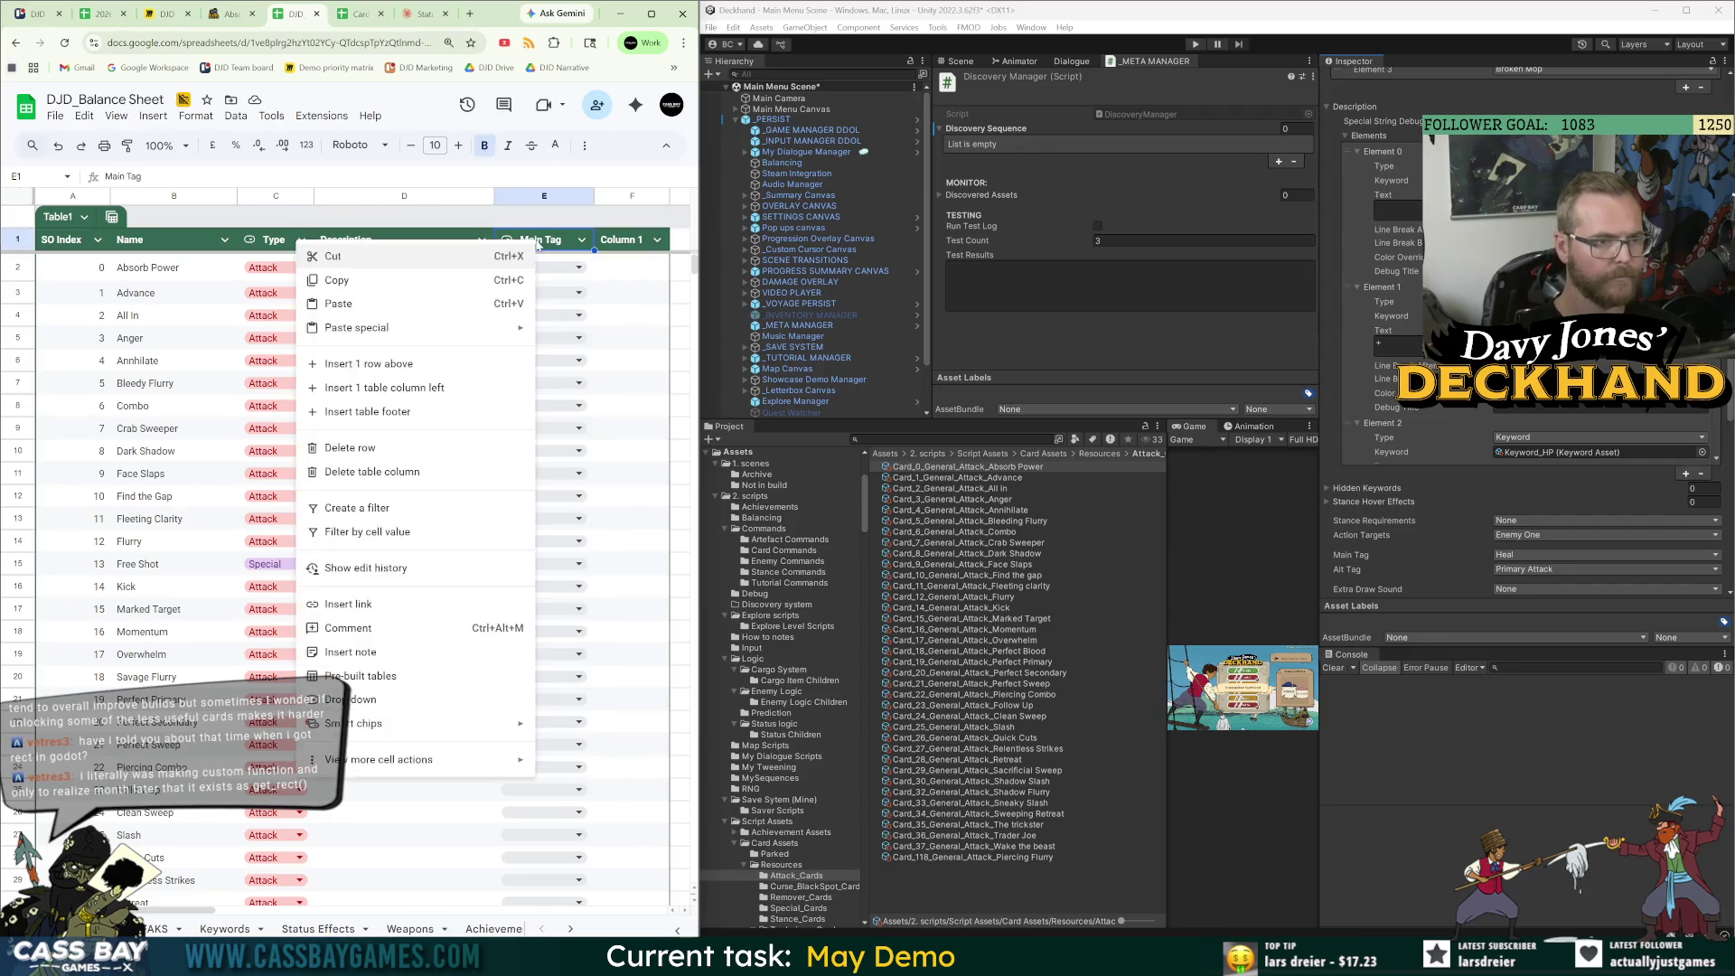
pyautogui.click(466, 389)
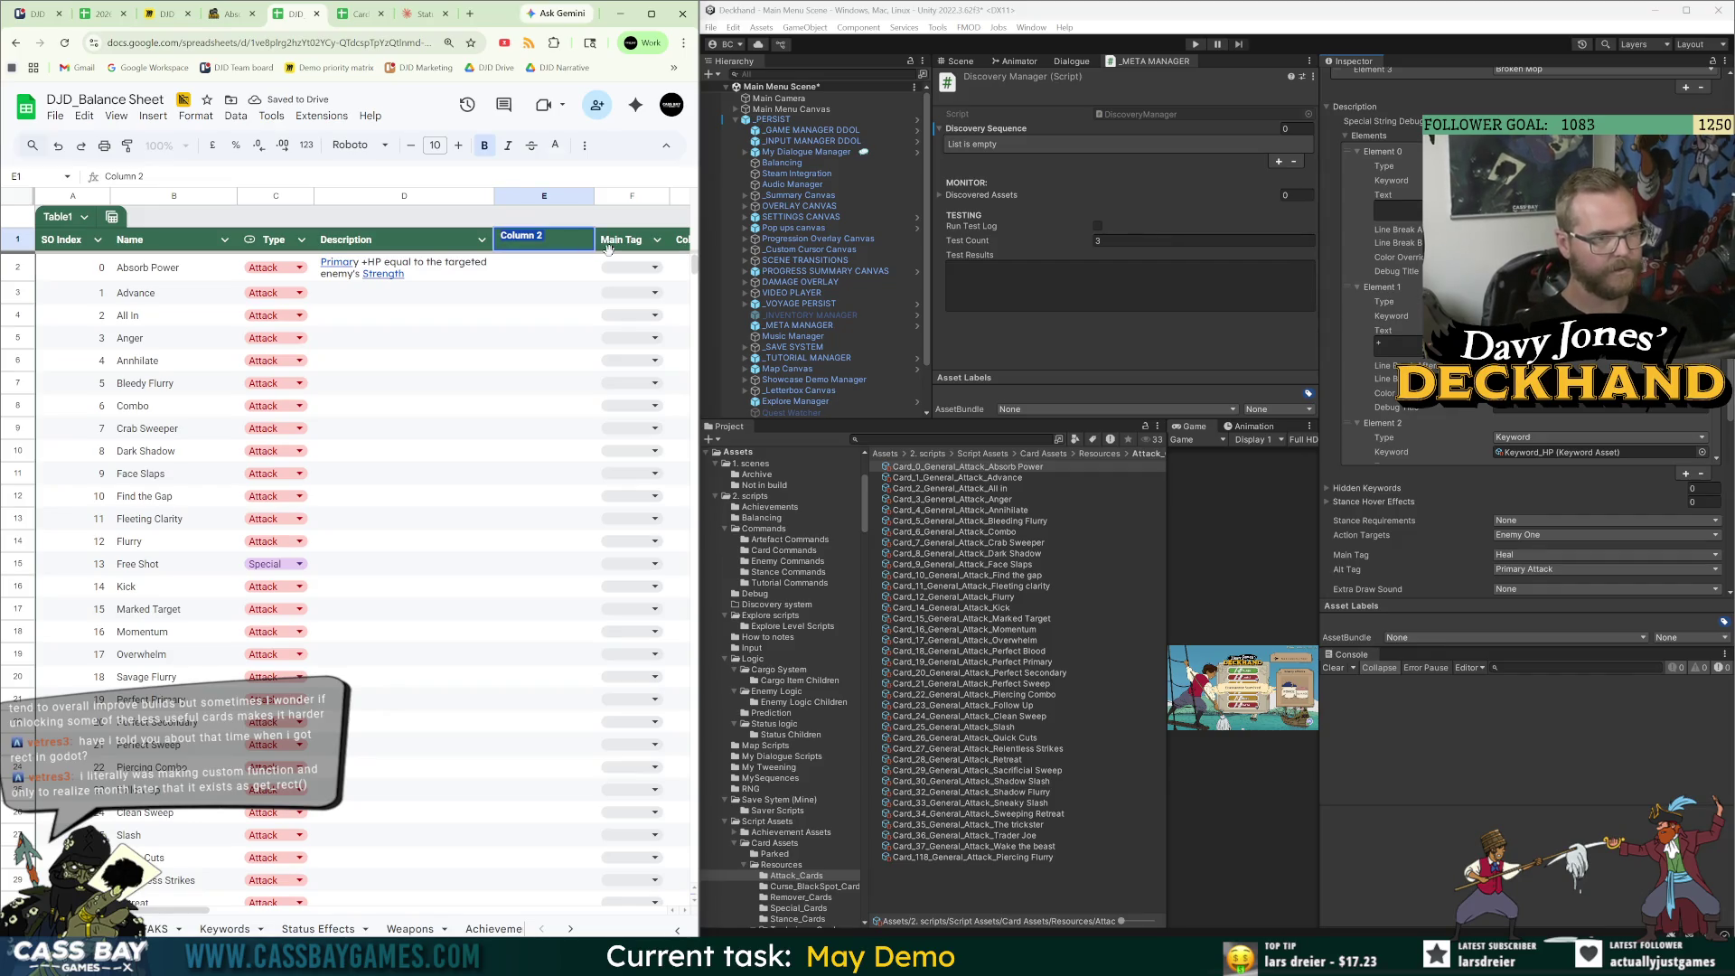
# Head the new column 'Discover Conditions', enter 'Queued' for Absorb Power in E2, and copy it.
pyautogui.write('Discover Conditions')
pyautogui.press('Return')
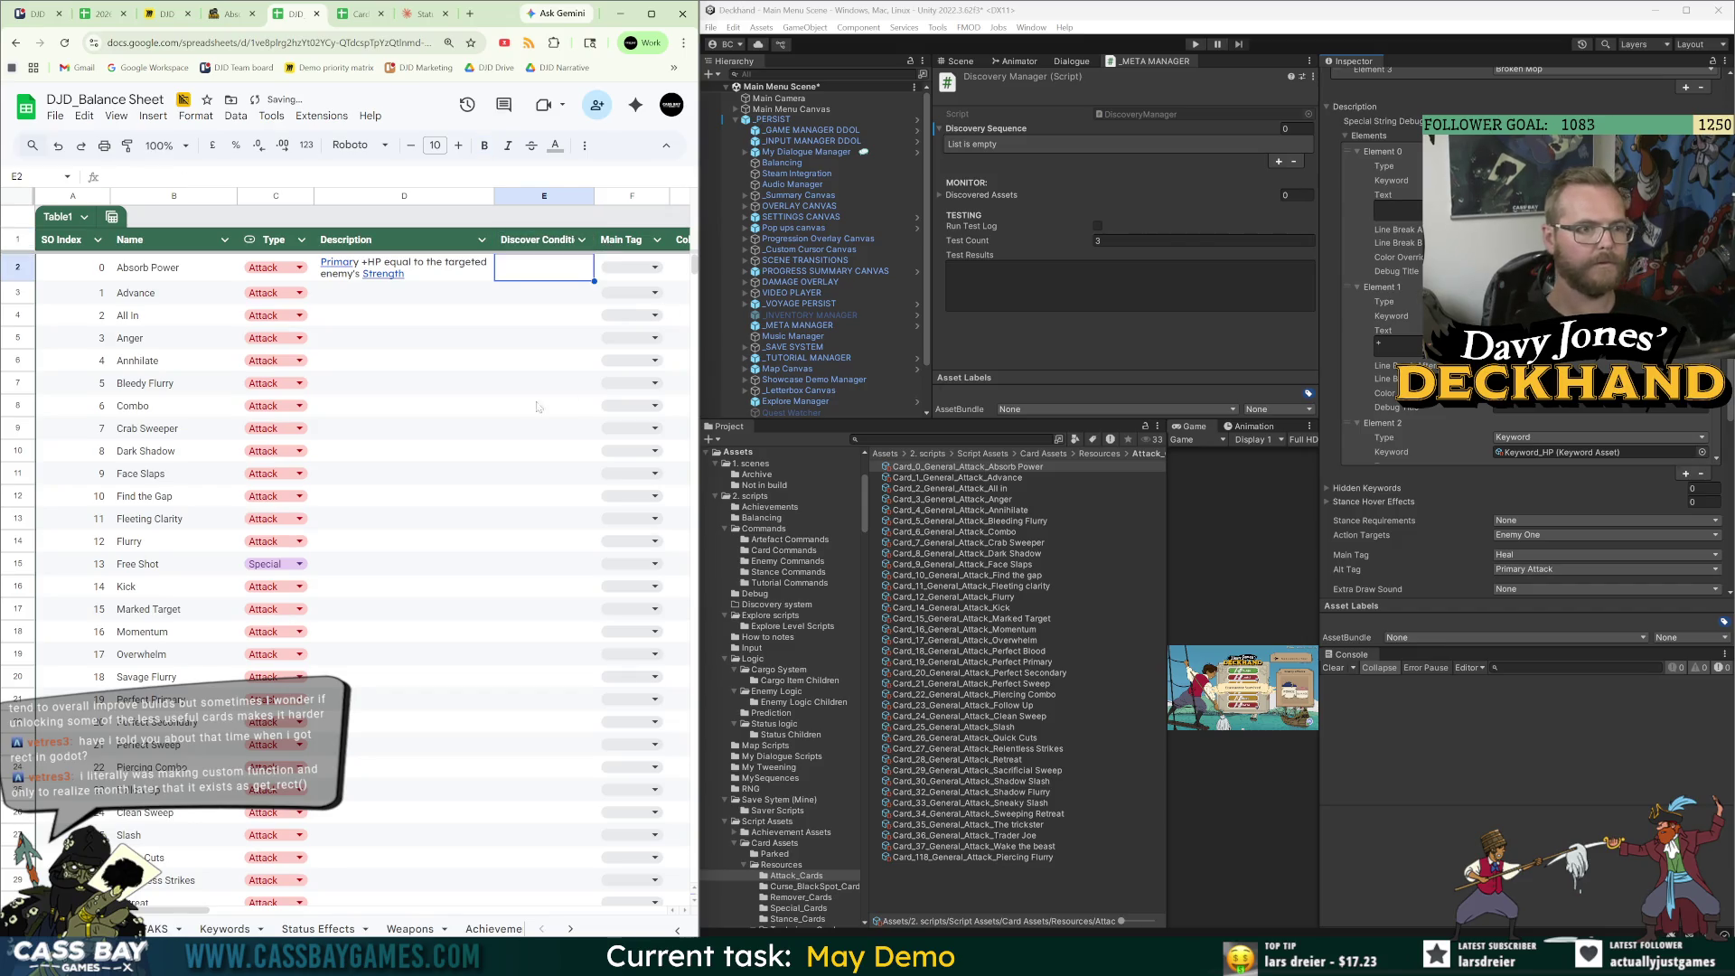
pyautogui.write('Que')
pyautogui.press('BackSpace')
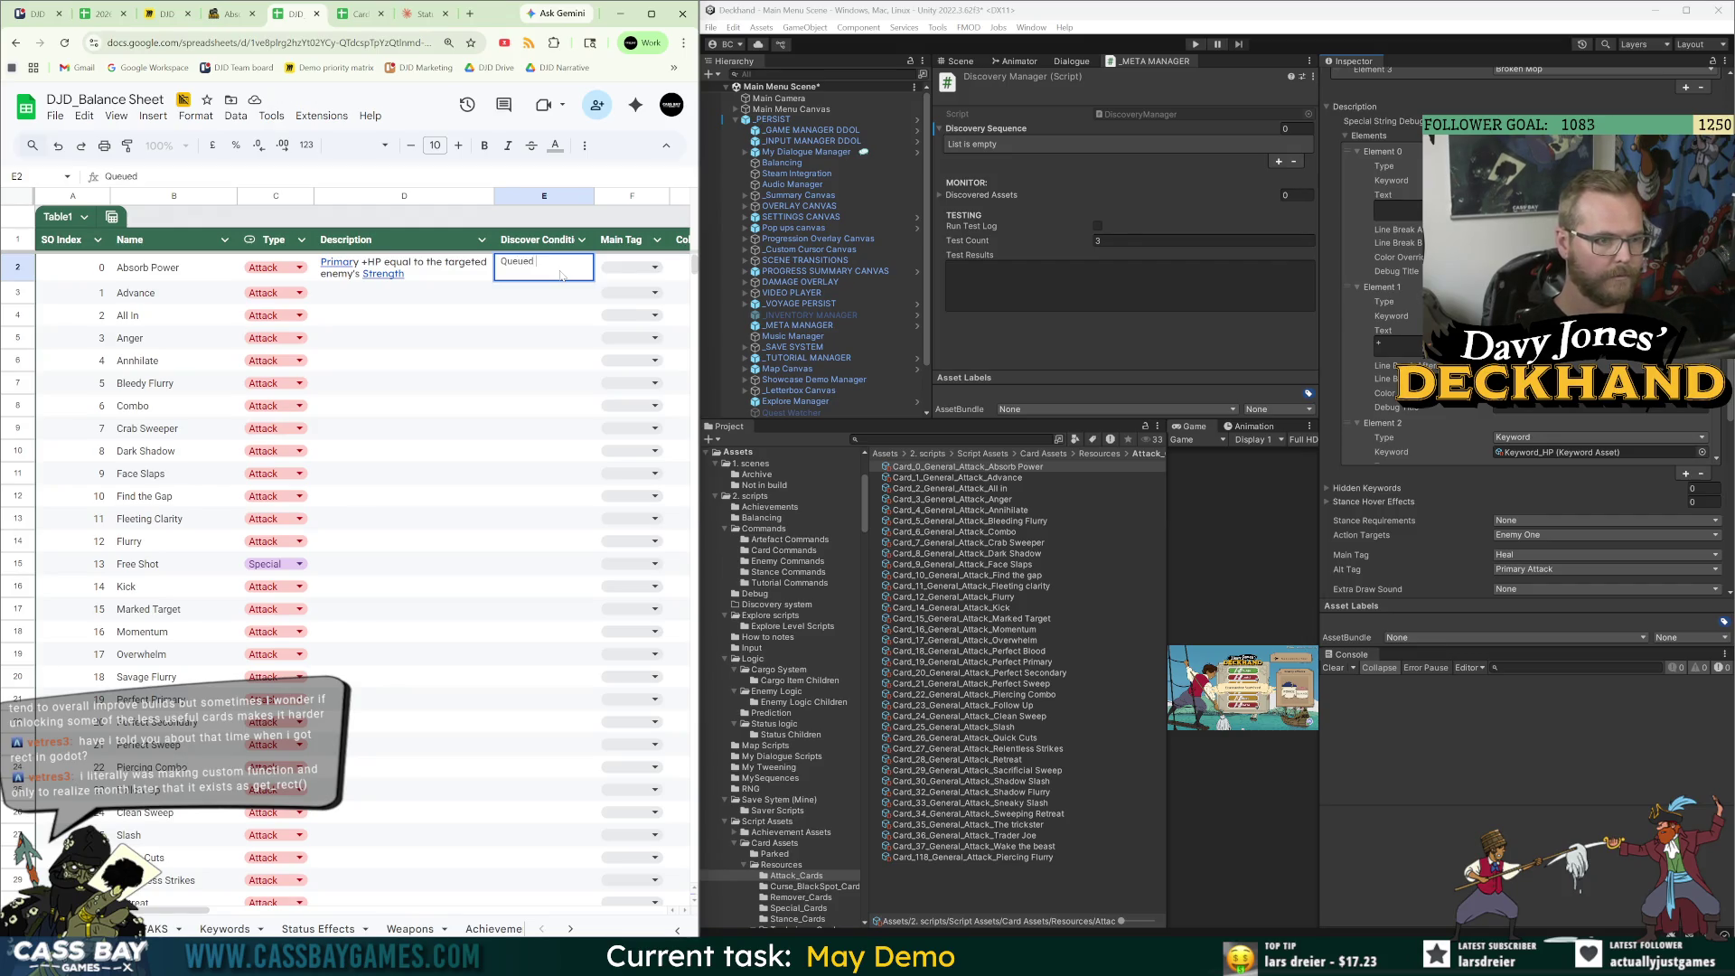
pyautogui.press('BackSpace')
pyautogui.write('ued')
pyautogui.press('Return')
pyautogui.click(540, 269)
pyautogui.hotkey('ctrl', 'c')
pyautogui.click(541, 301)
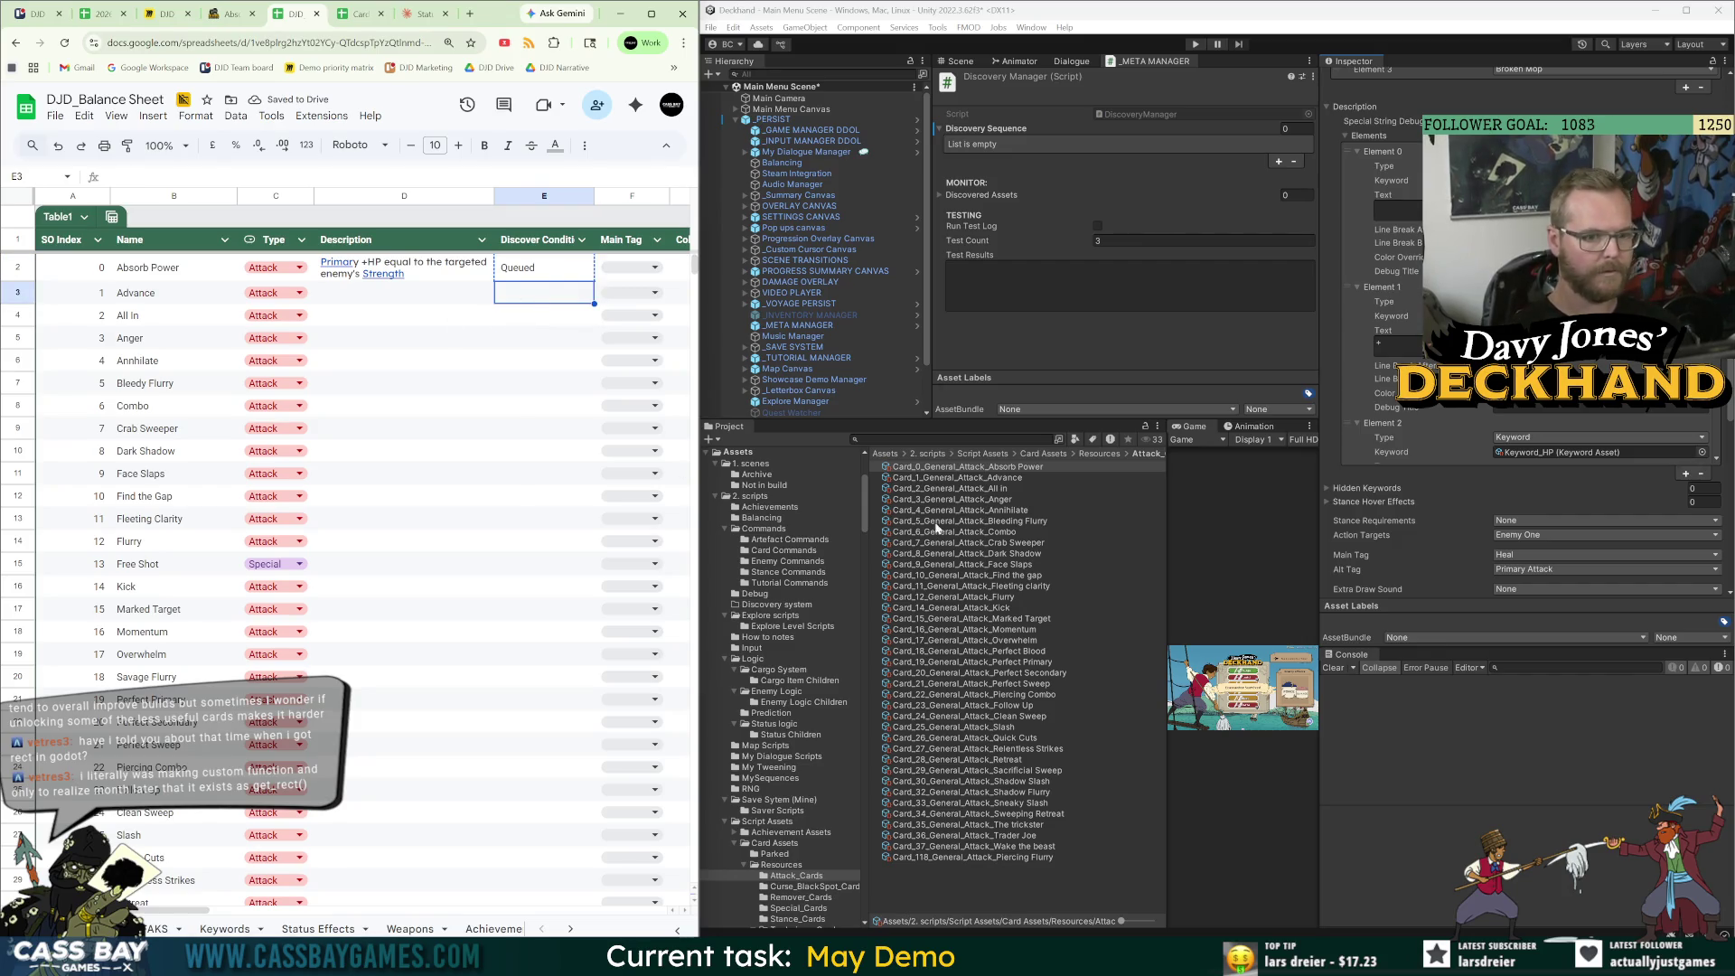
pyautogui.click(231, 13)
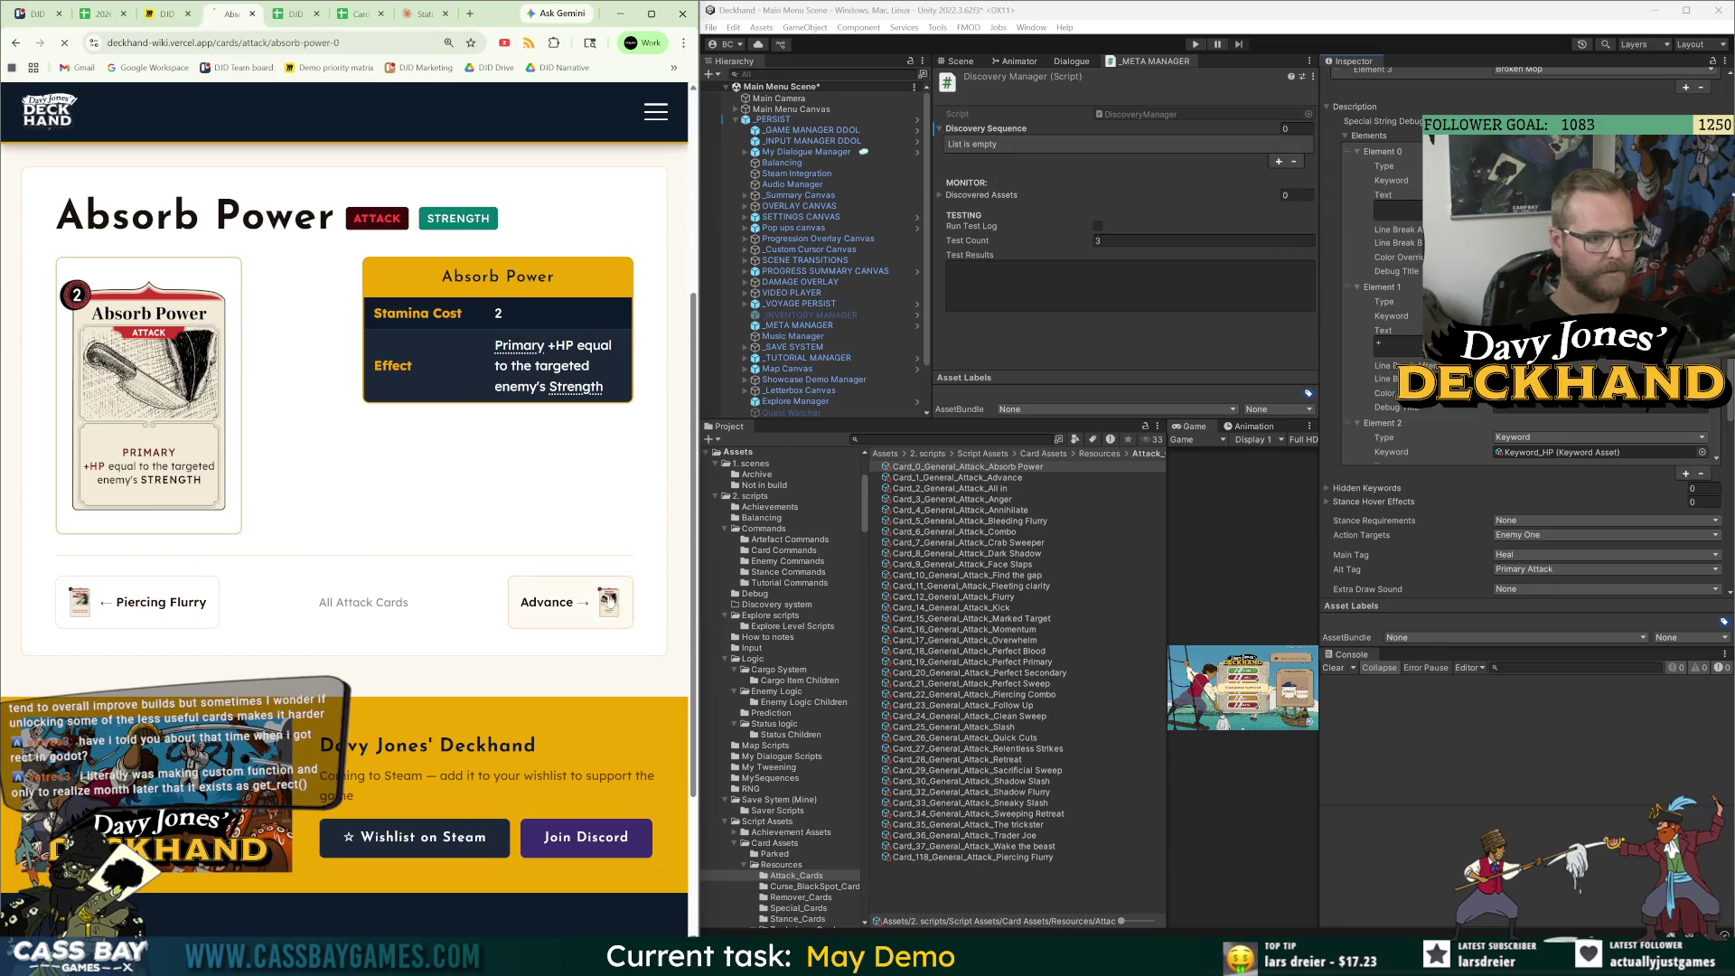
# Copy Advance's wiki effect 'Secondary Switch' into its Description cell D3.
pyautogui.click(610, 604)
pyautogui.moveTo(611, 686); pyautogui.dragTo(500, 687)
pyautogui.hotkey('ctrl', 'c')
pyautogui.click(295, 14)
pyautogui.click(390, 292)
pyautogui.hotkey('ctrl', 'v')
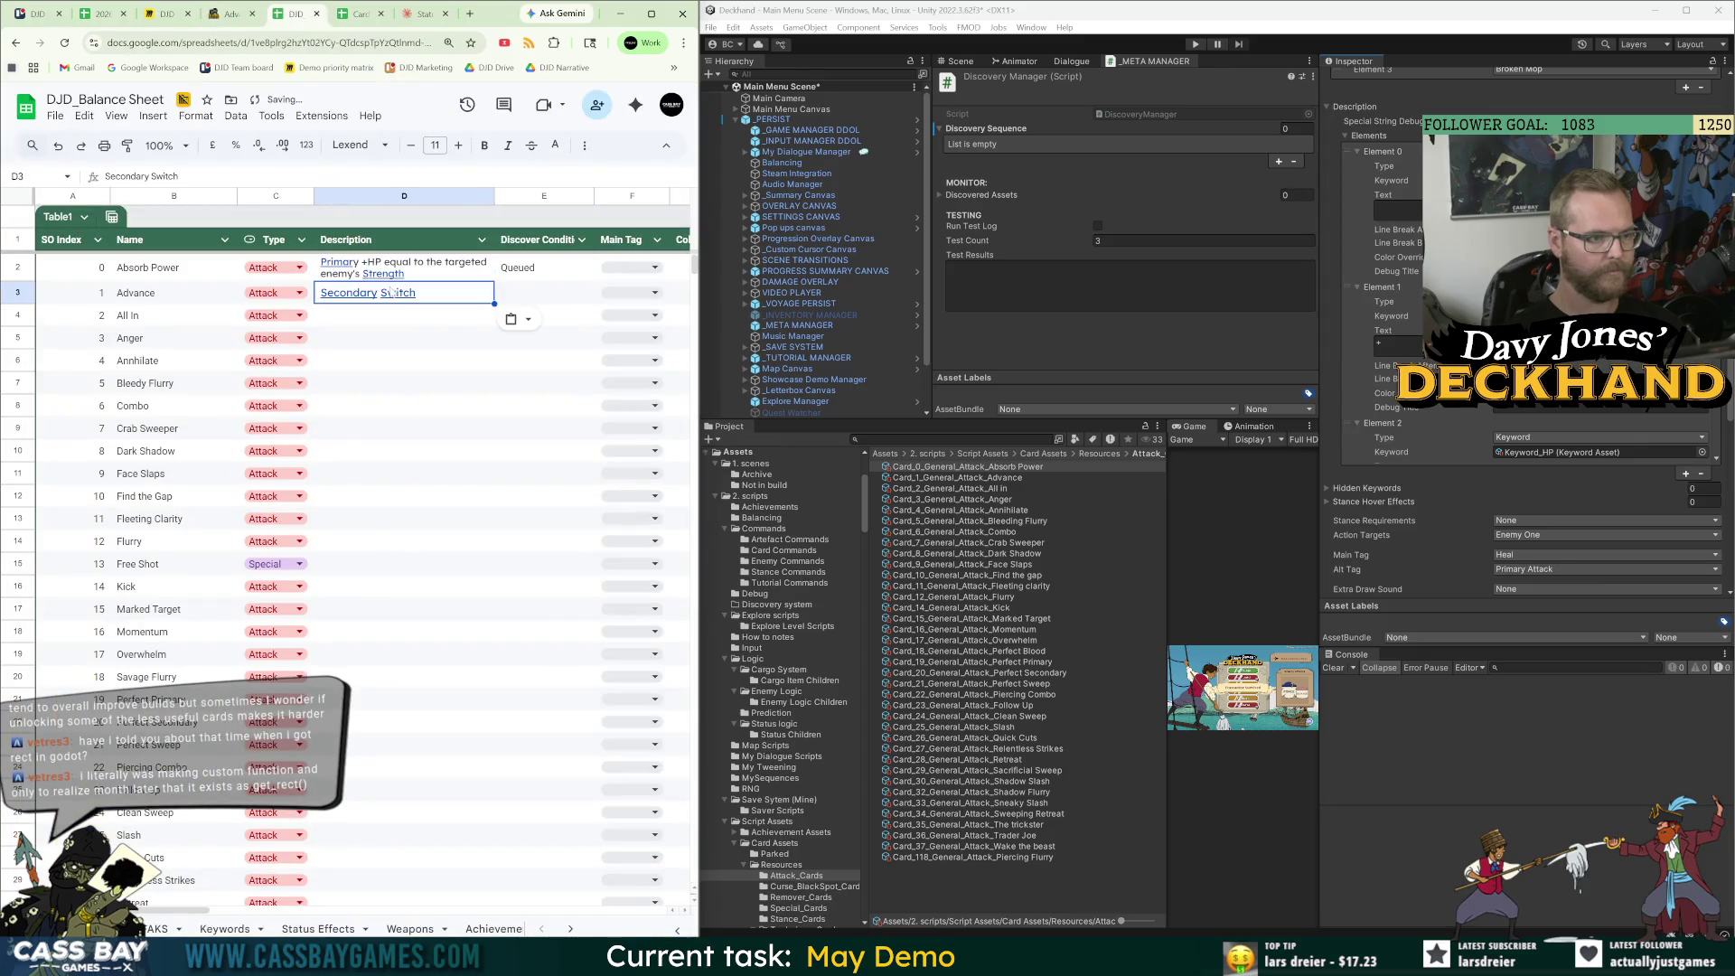
# Try dragging the Advance card asset into the Discovery Manager's Discovered Assets list.
pyautogui.click(358, 14)
pyautogui.click(295, 14)
pyautogui.click(158, 298)
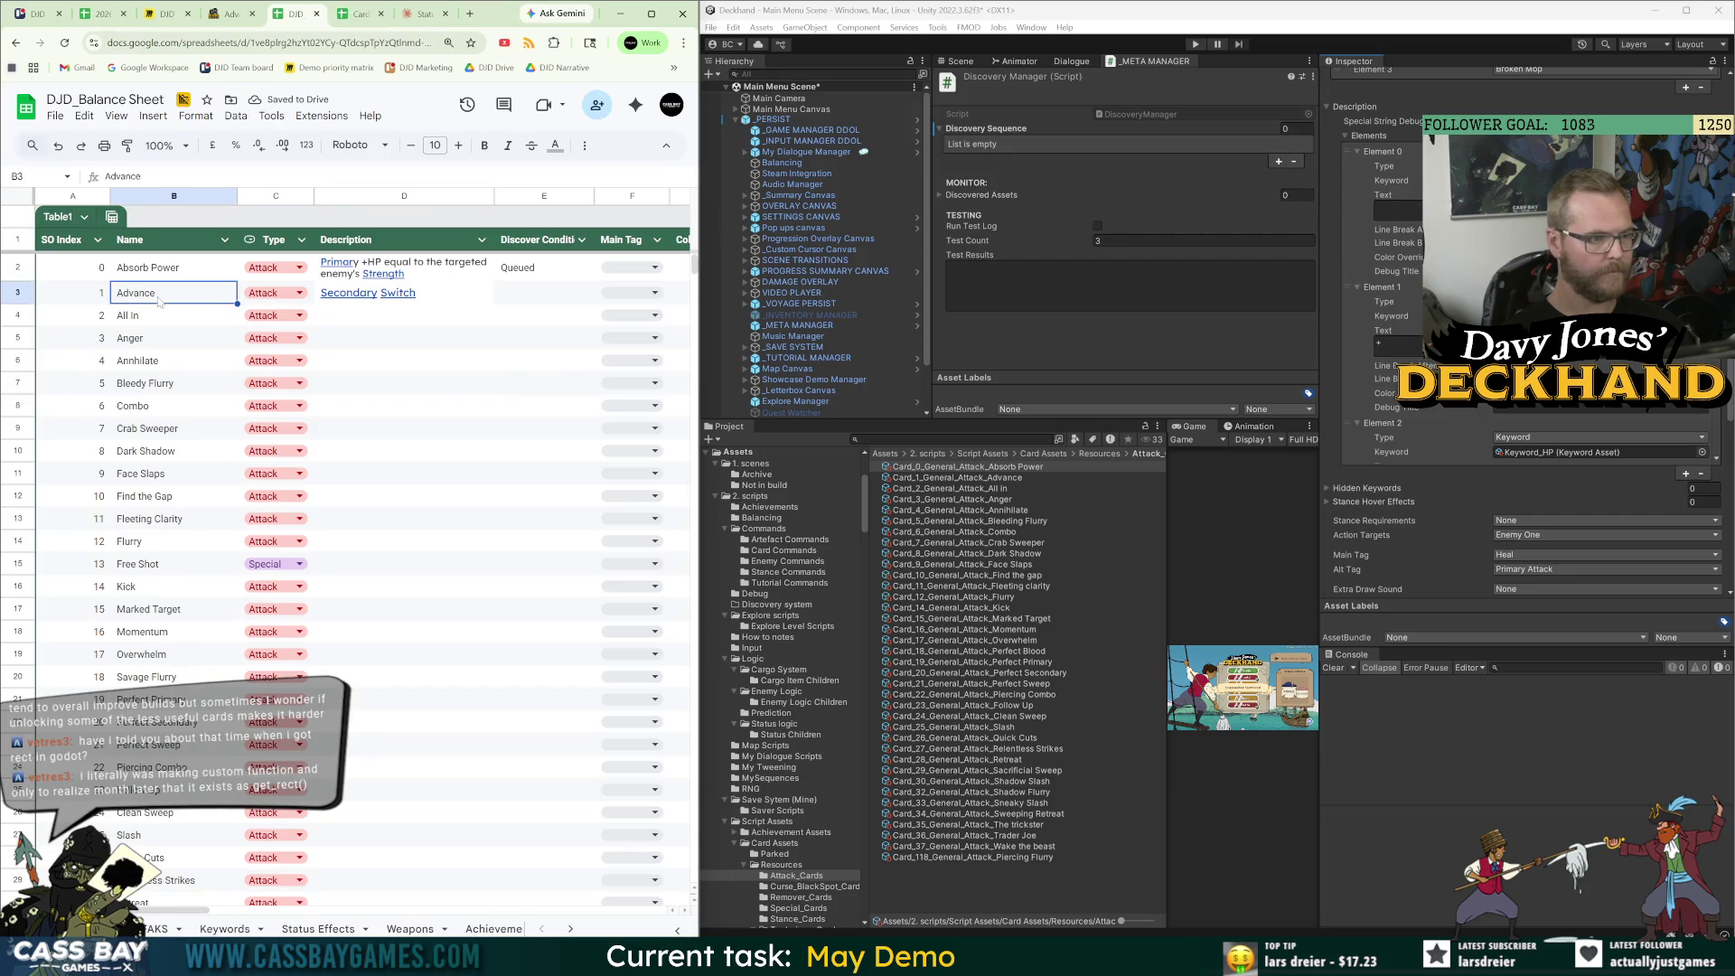
pyautogui.moveTo(1018, 485)
pyautogui.mouseDown()
pyautogui.moveTo(1396, 347)
pyautogui.moveTo(1453, 521)
pyautogui.moveTo(1184, 307)
pyautogui.moveTo(994, 195)
pyautogui.mouseUp()
pyautogui.click(940, 196)
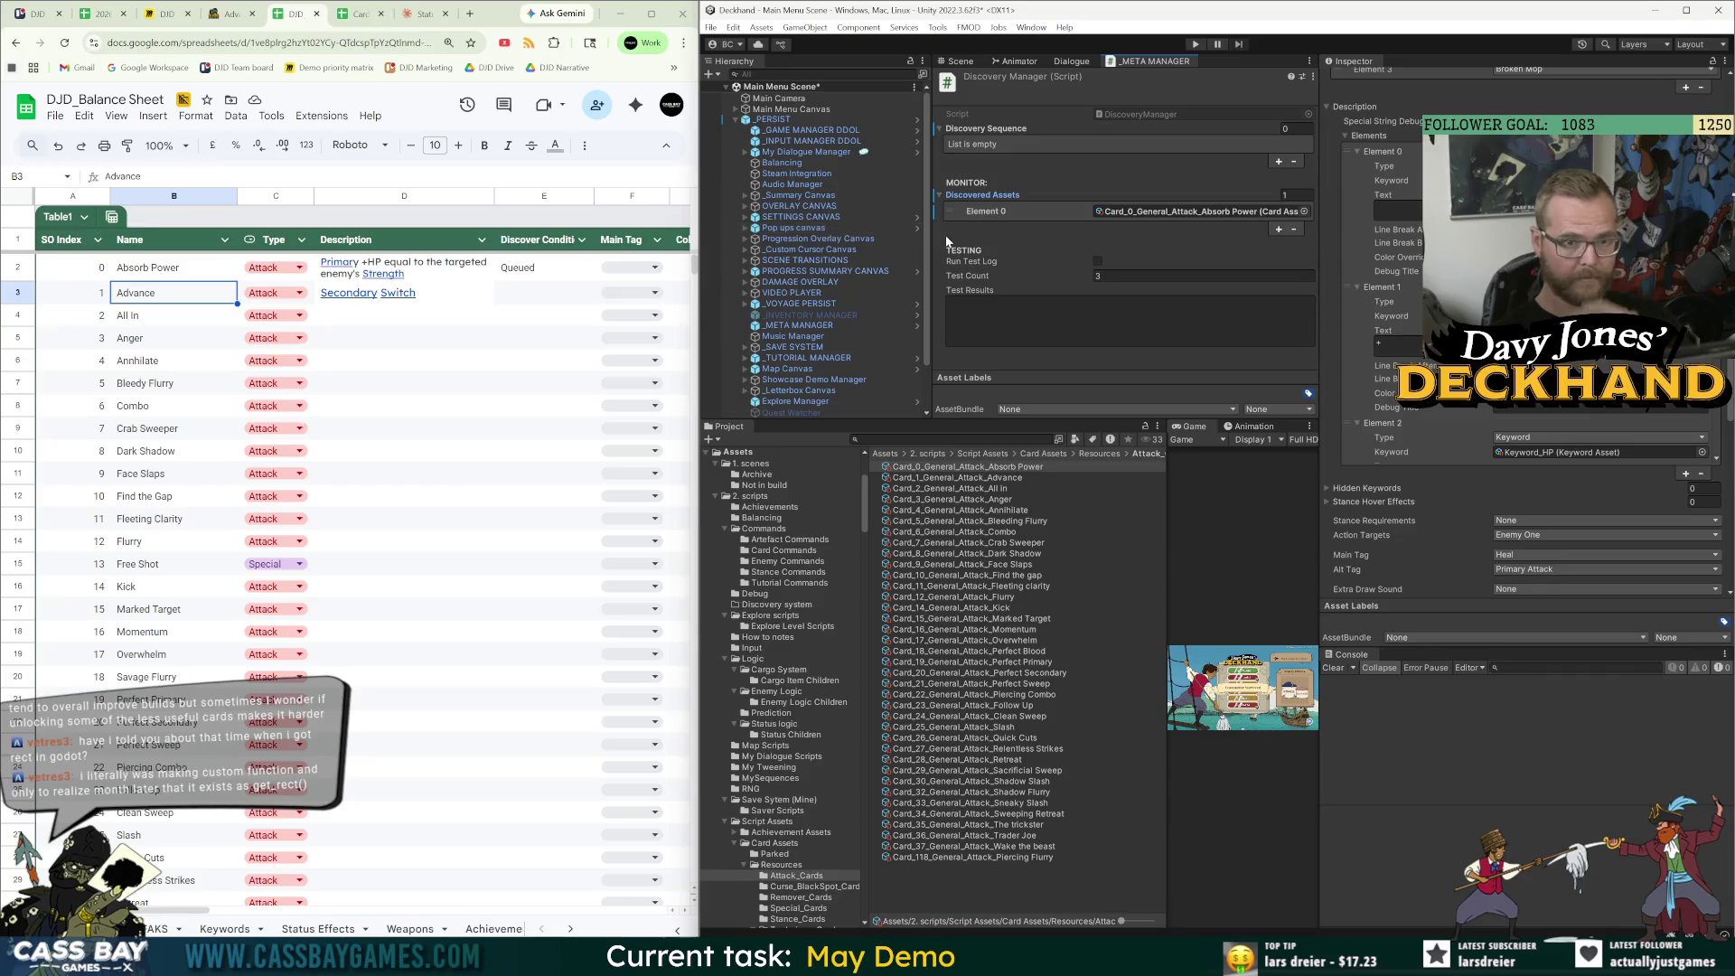
# Inspect the Advance and All In card assets in Unity, then select cell E4.
pyautogui.scroll(-5, 1479, 578)
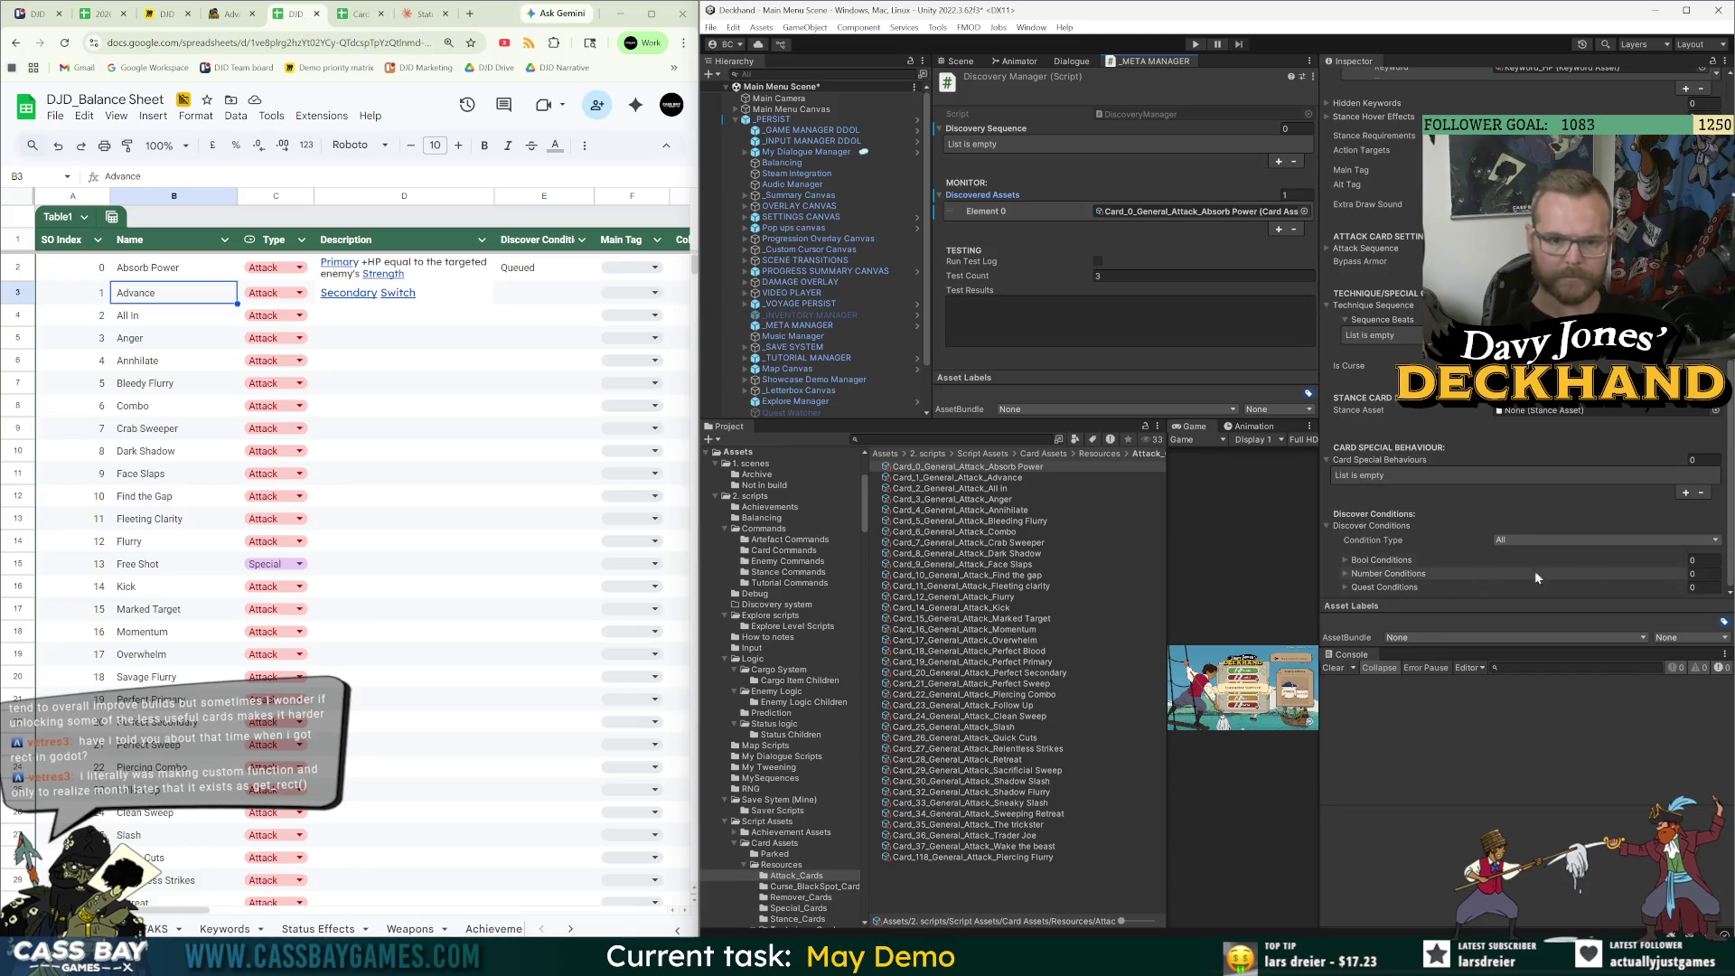
pyautogui.click(988, 480)
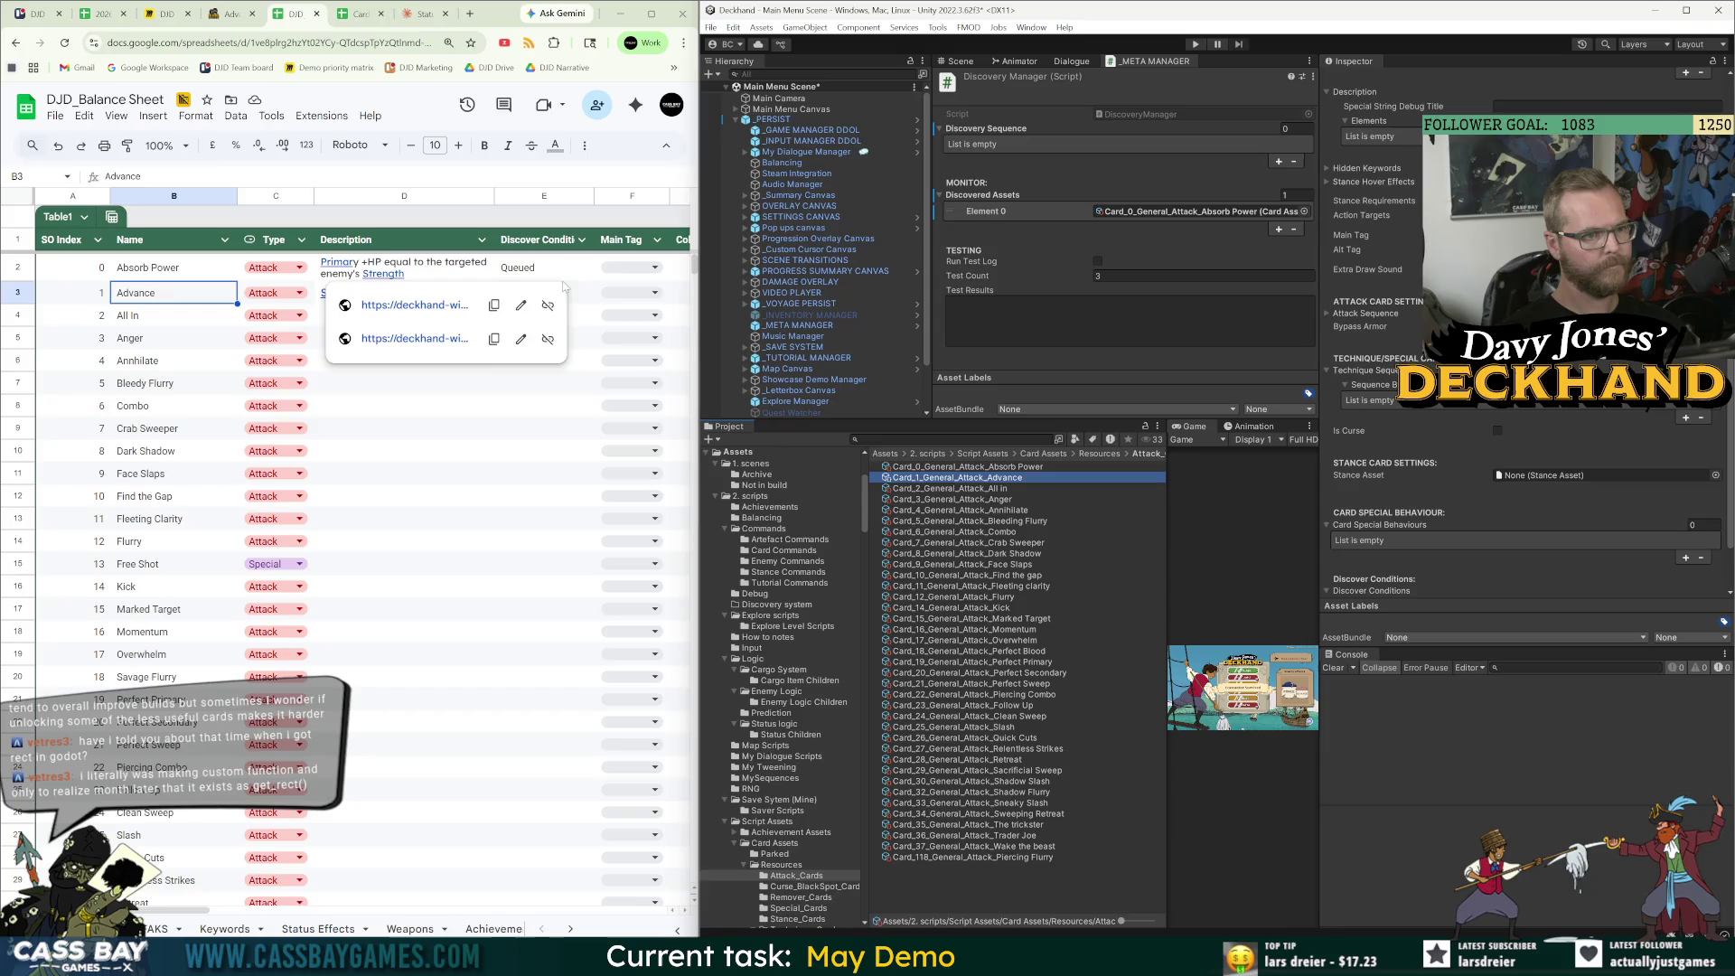
pyautogui.click(404, 429)
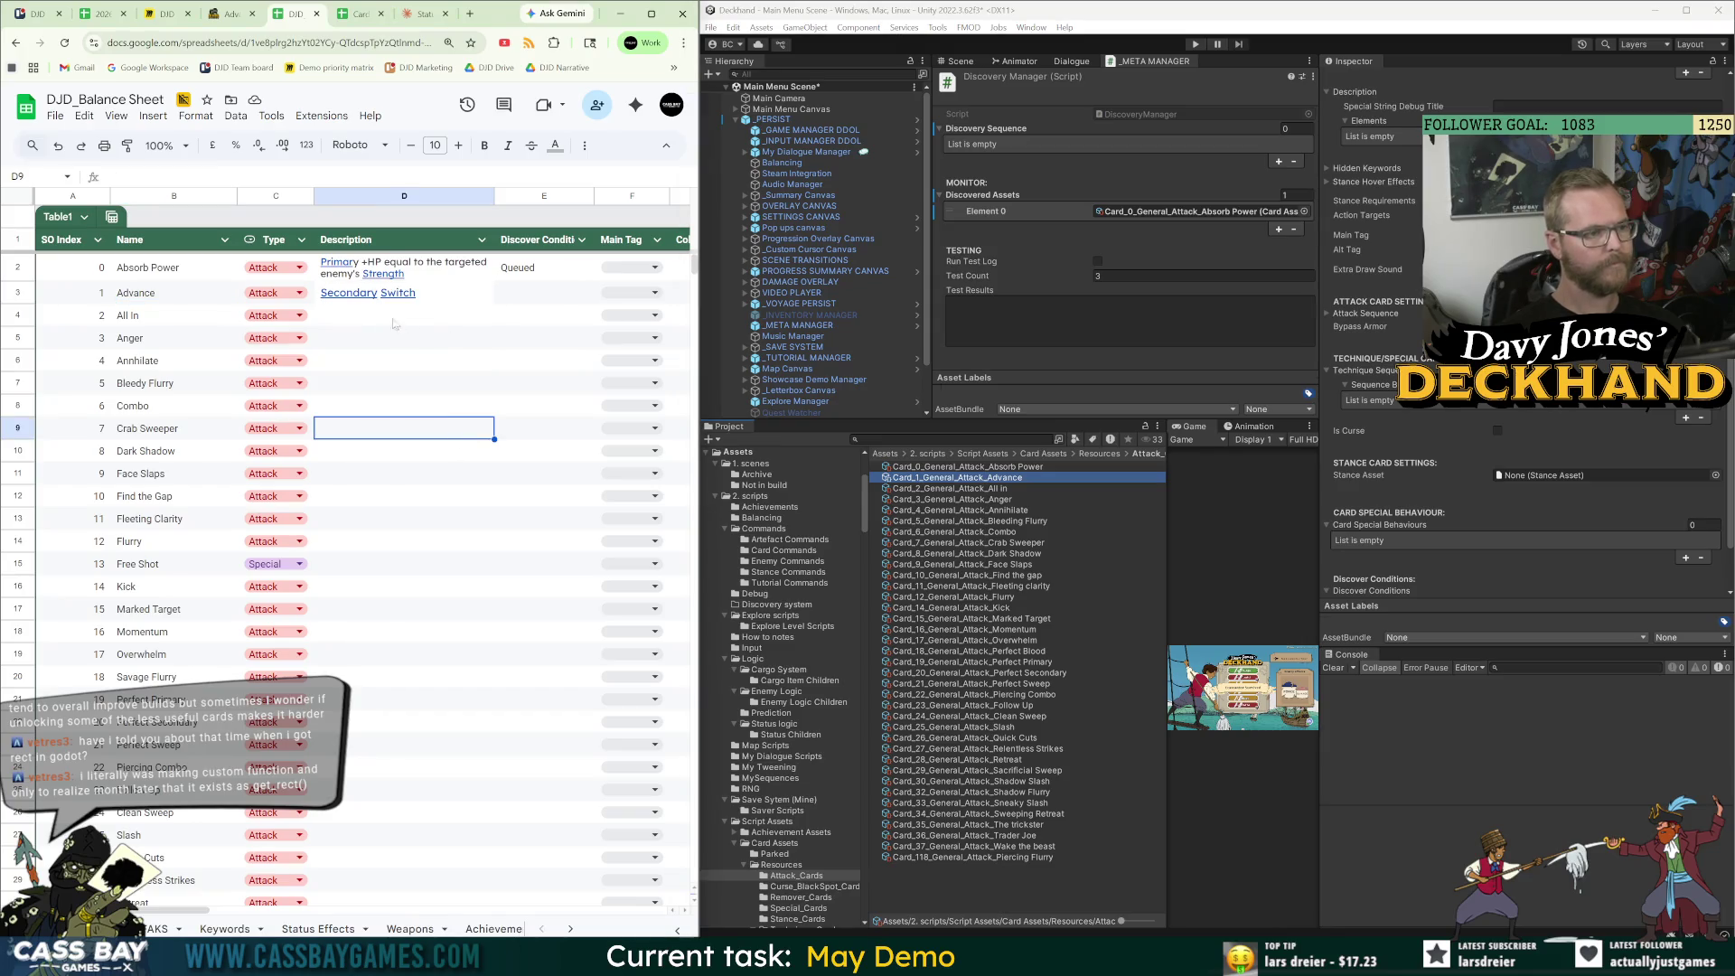
pyautogui.click(996, 489)
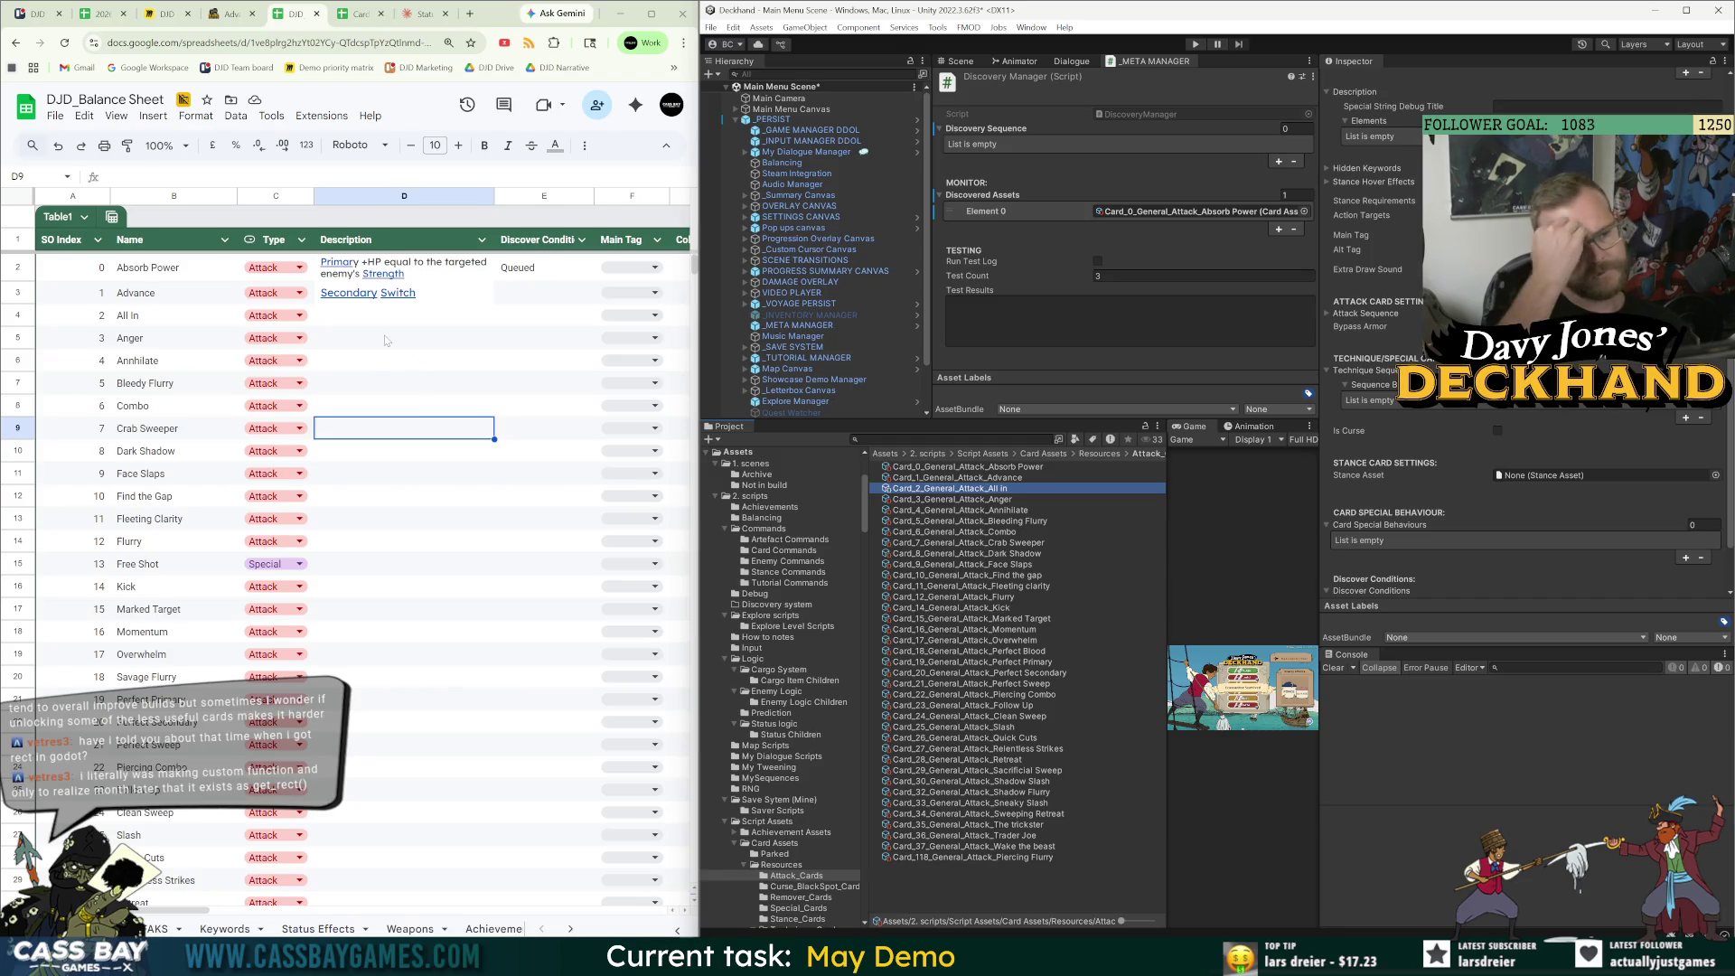
pyautogui.click(526, 317)
# Mark All In as Queued in E4 and paste its effect 'Primary Primary Primary Primary' into D4.
pyautogui.write('Queued')
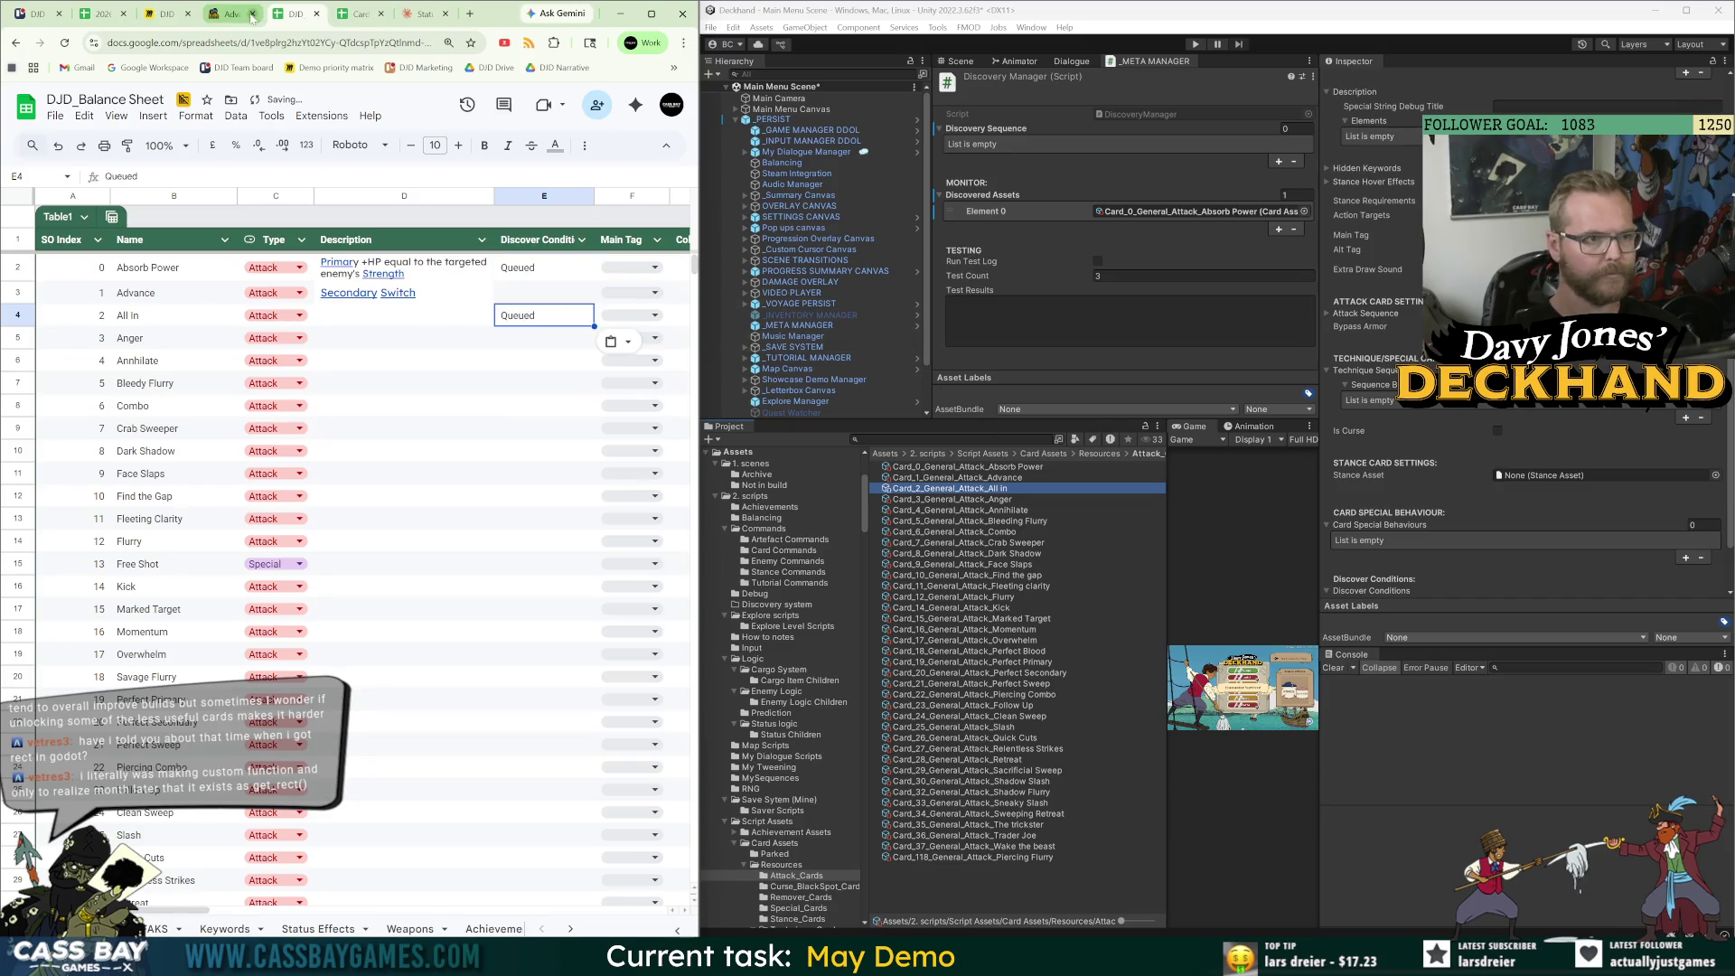
pyautogui.hotkey('ctrl', 'shift', 'Tab')
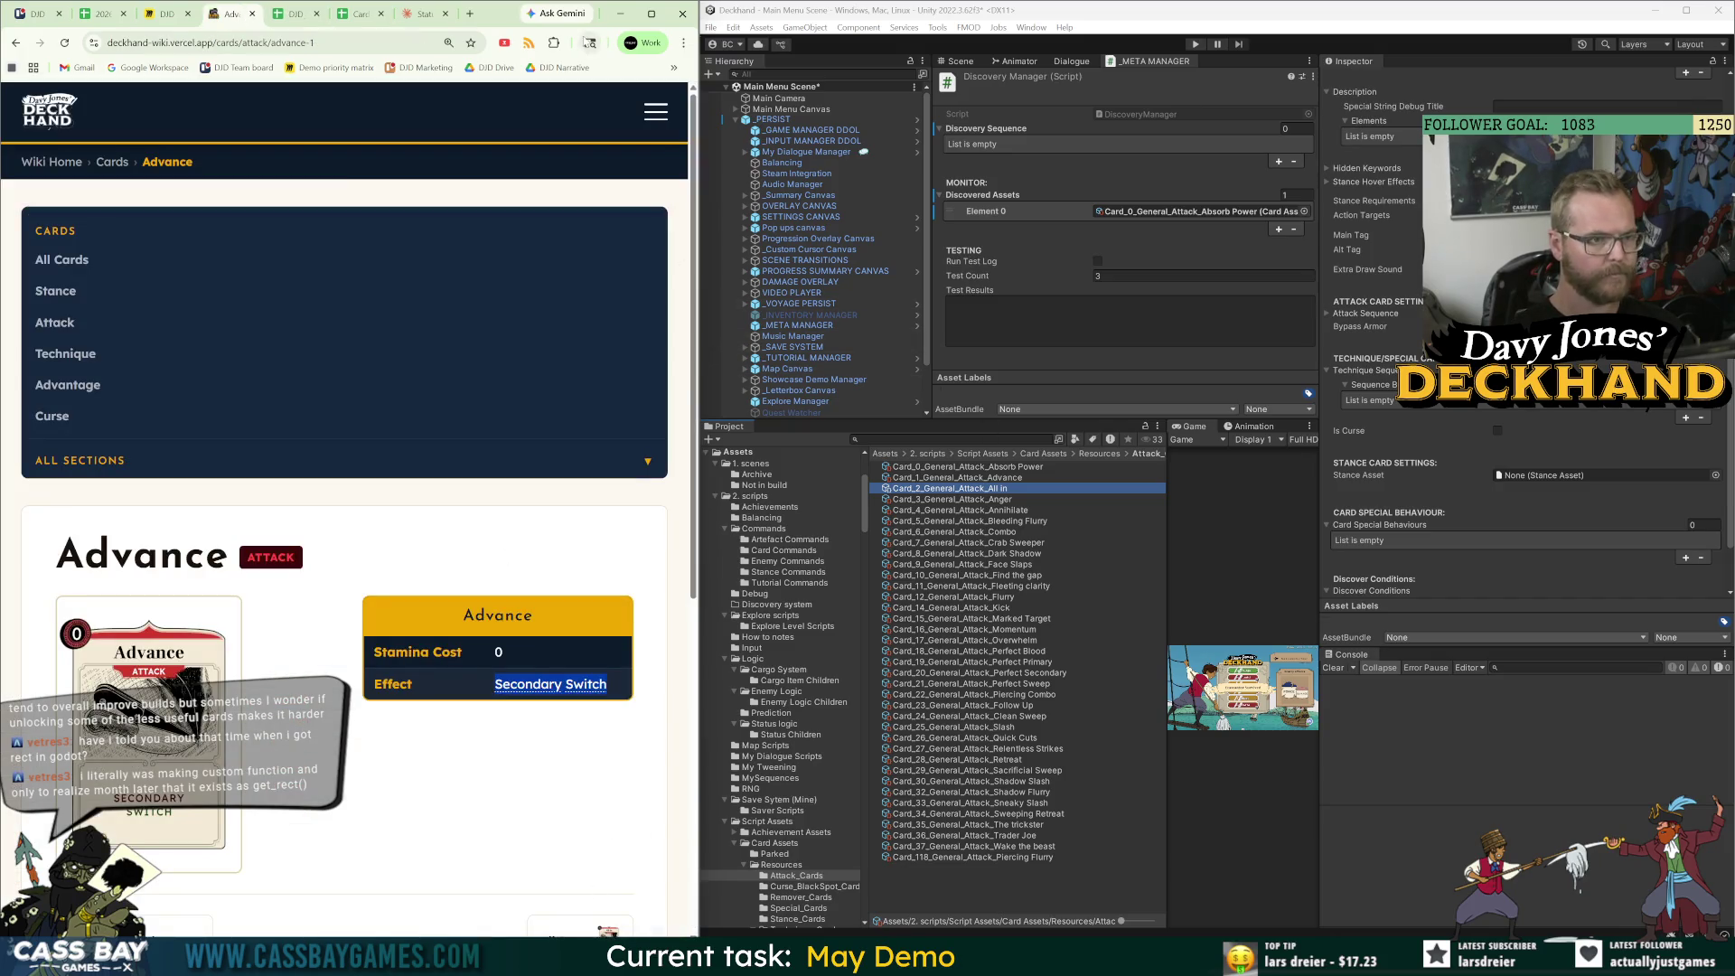
pyautogui.scroll(-1, 588, 931)
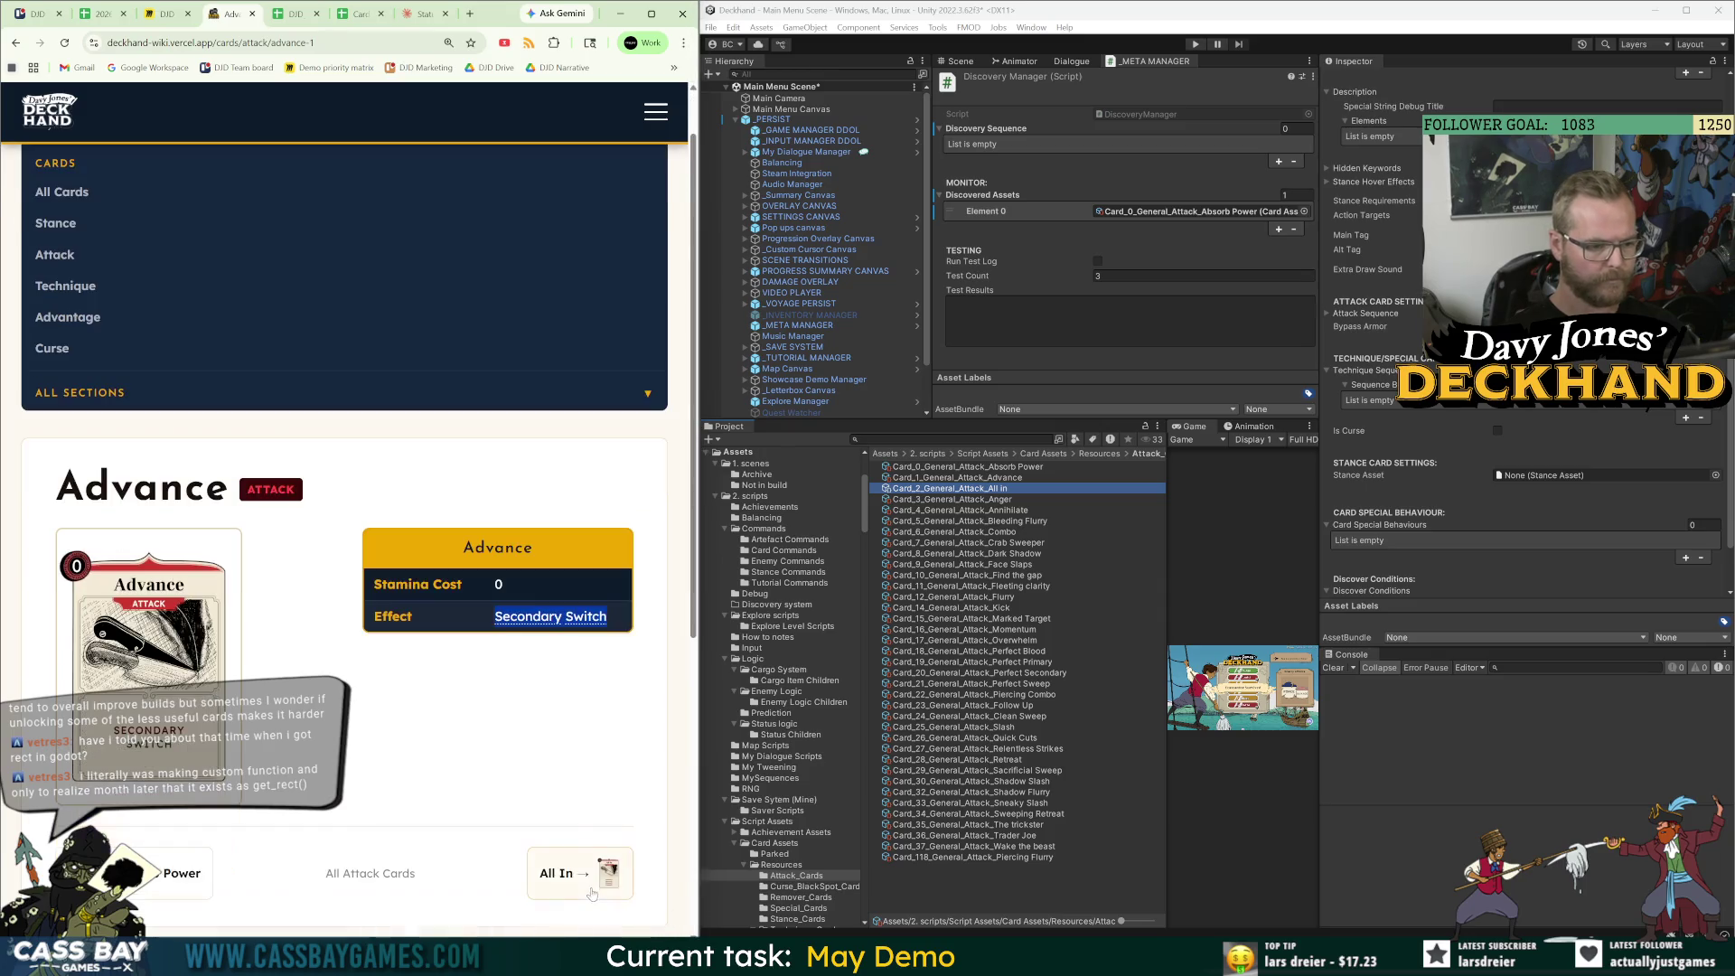
pyautogui.click(583, 893)
pyautogui.moveTo(600, 714); pyautogui.dragTo(493, 677)
pyautogui.hotkey('ctrl', 'c')
pyautogui.click(317, 28)
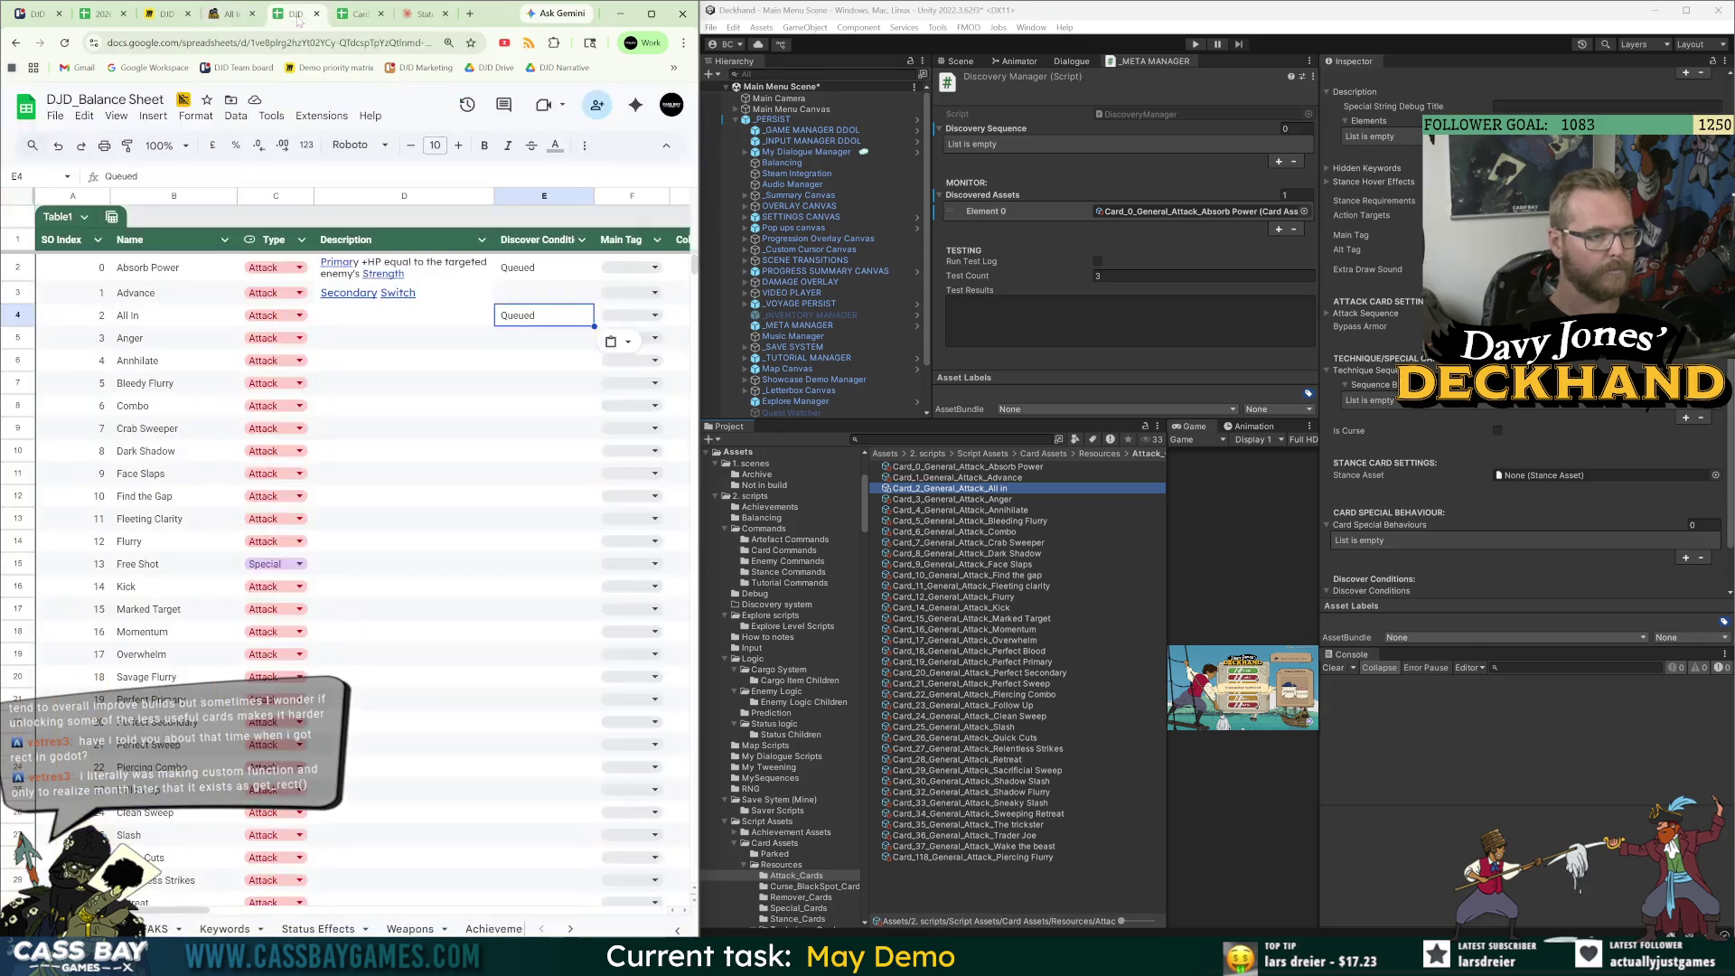
pyautogui.click(407, 317)
pyautogui.hotkey('ctrl', 'v')
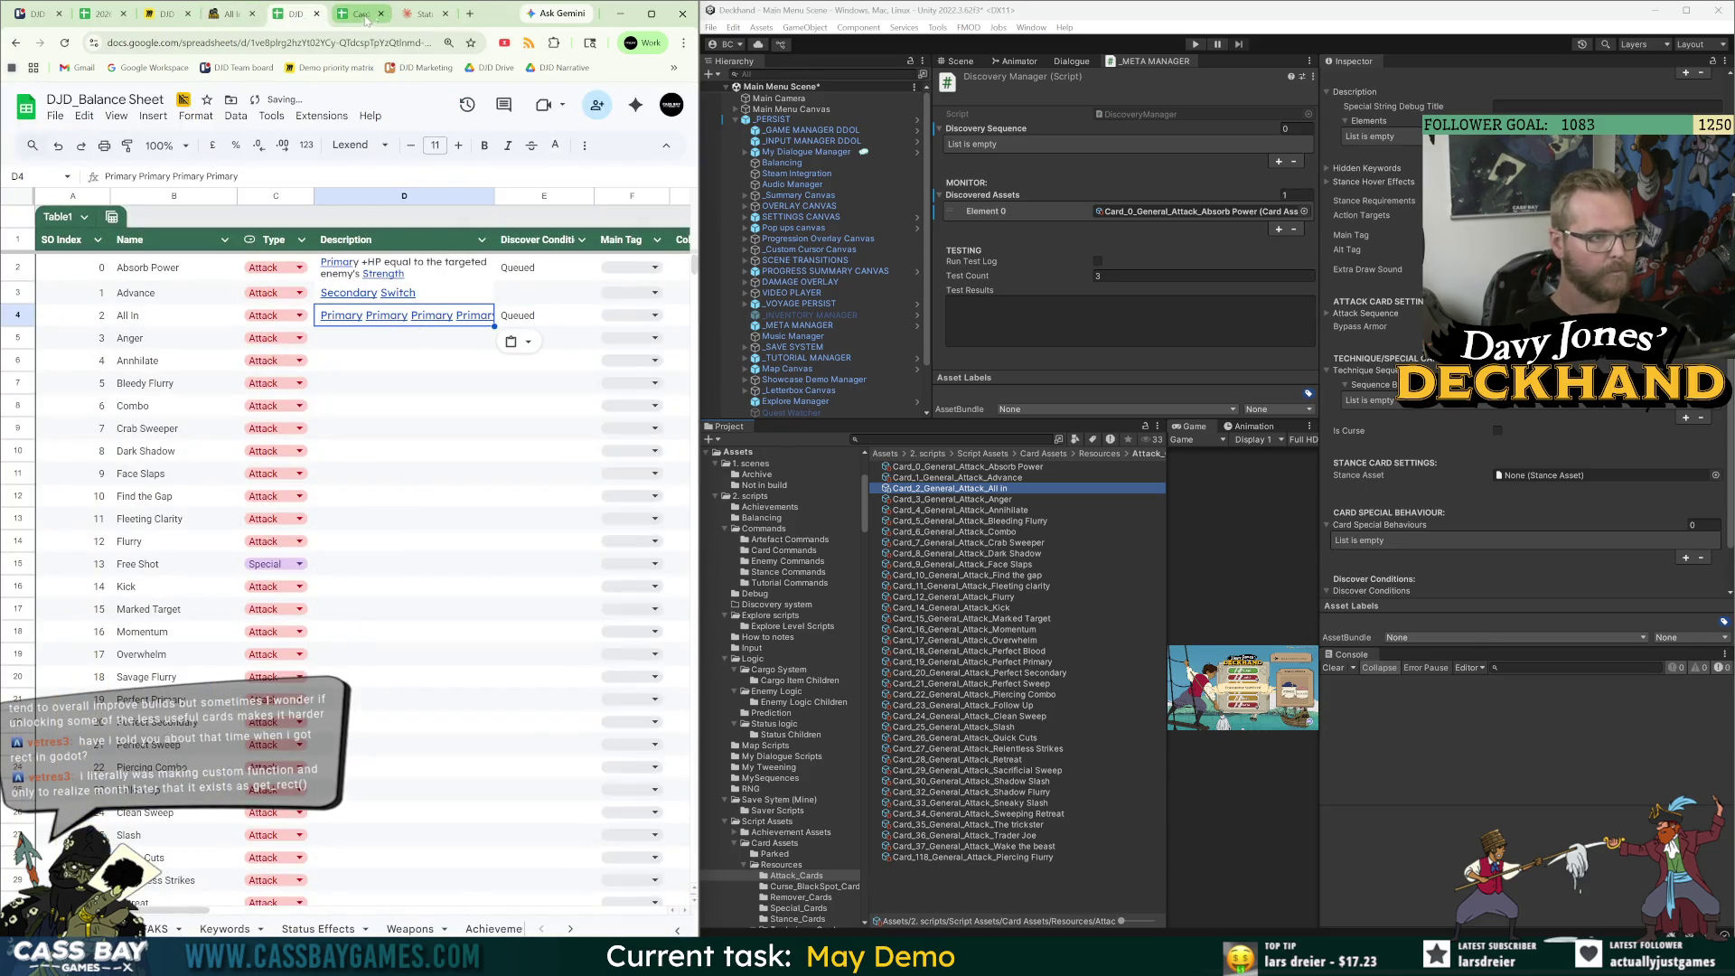
# Add the All In card asset to Unity's Discovered Assets list.
pyautogui.click(359, 14)
pyautogui.click(230, 14)
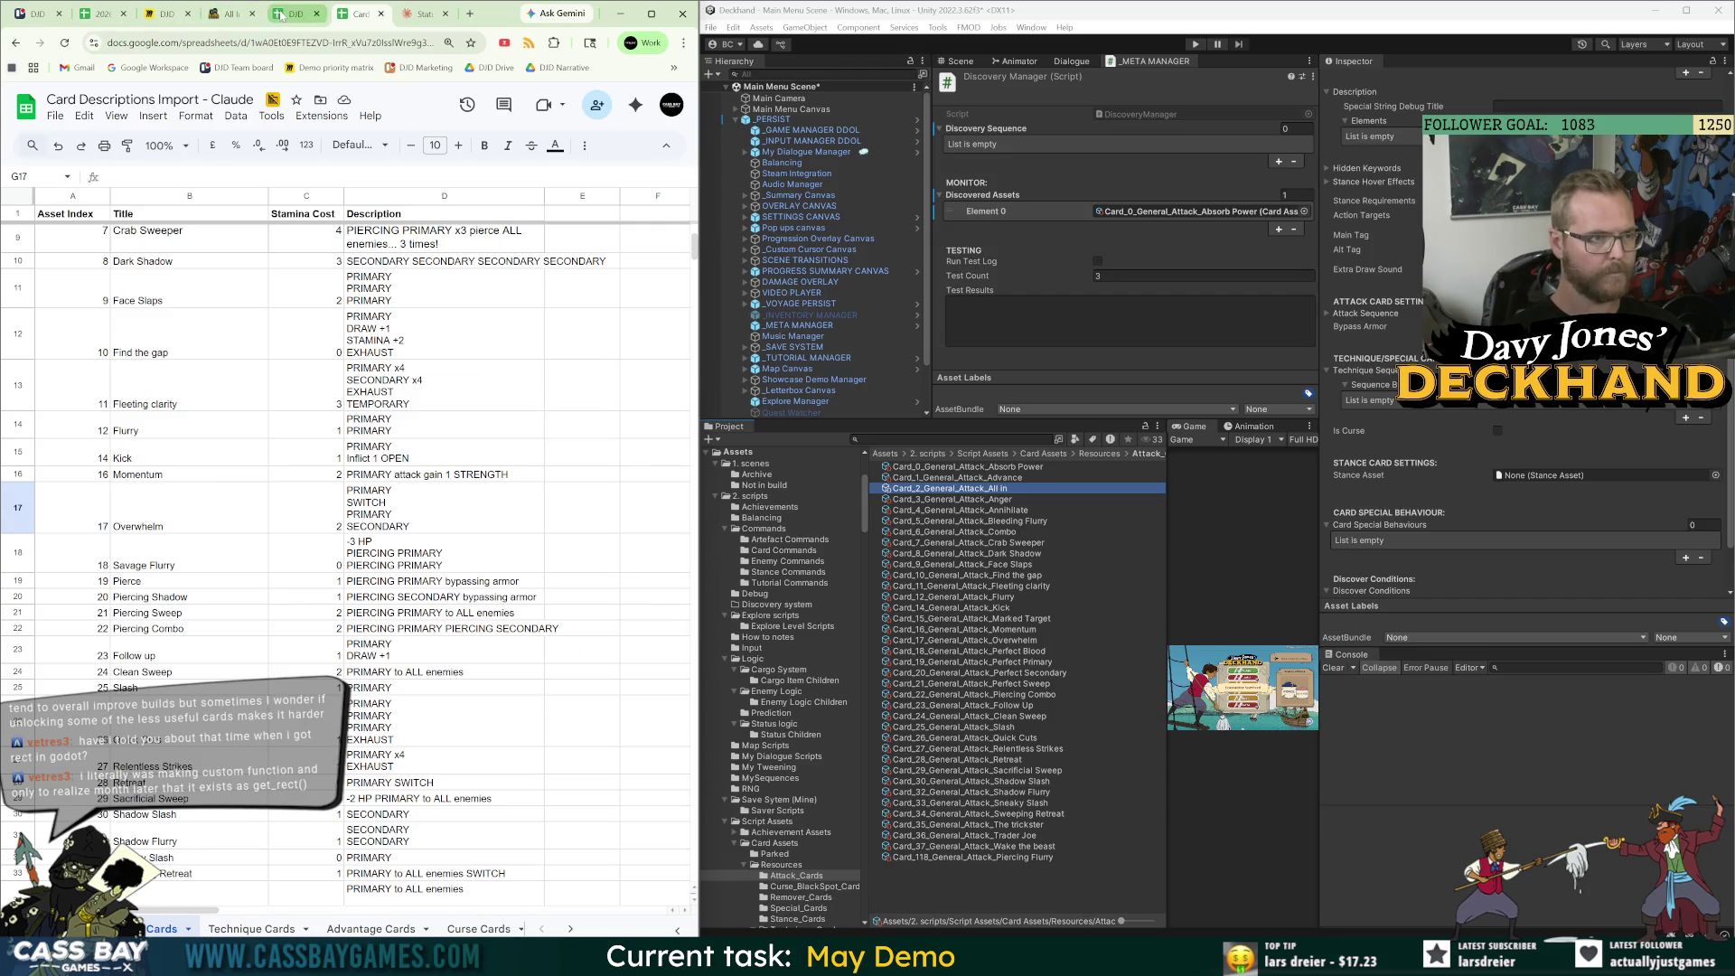
pyautogui.scroll(-2, 316, 729)
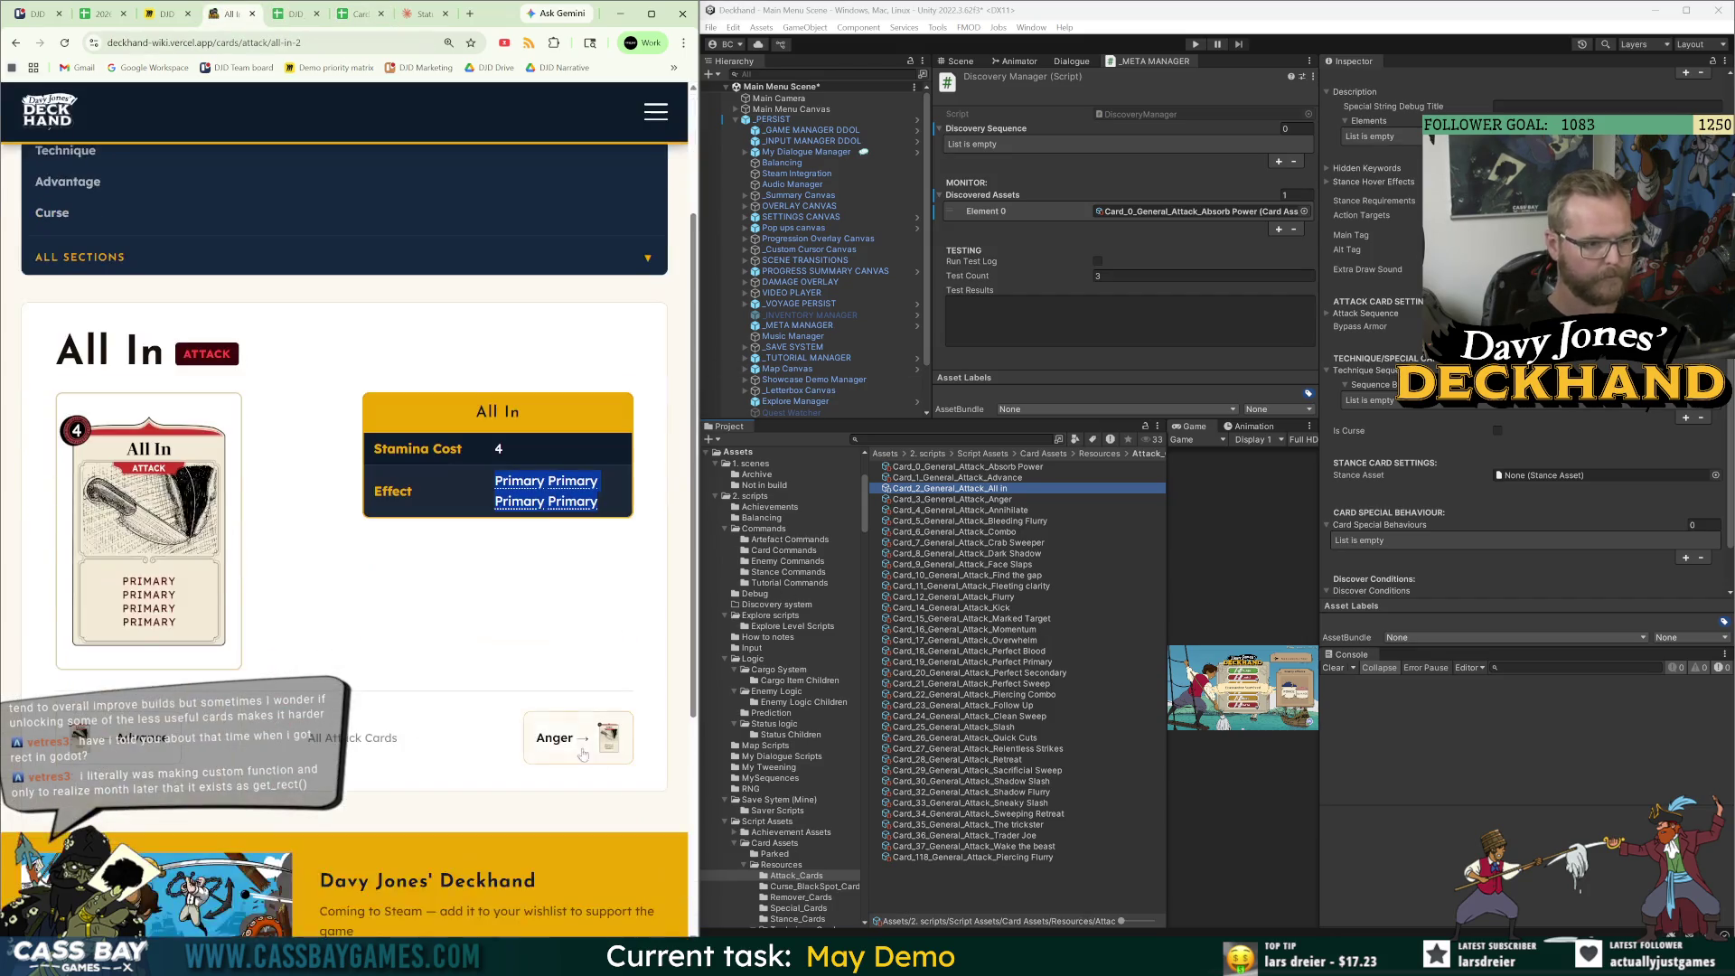
pyautogui.click(570, 729)
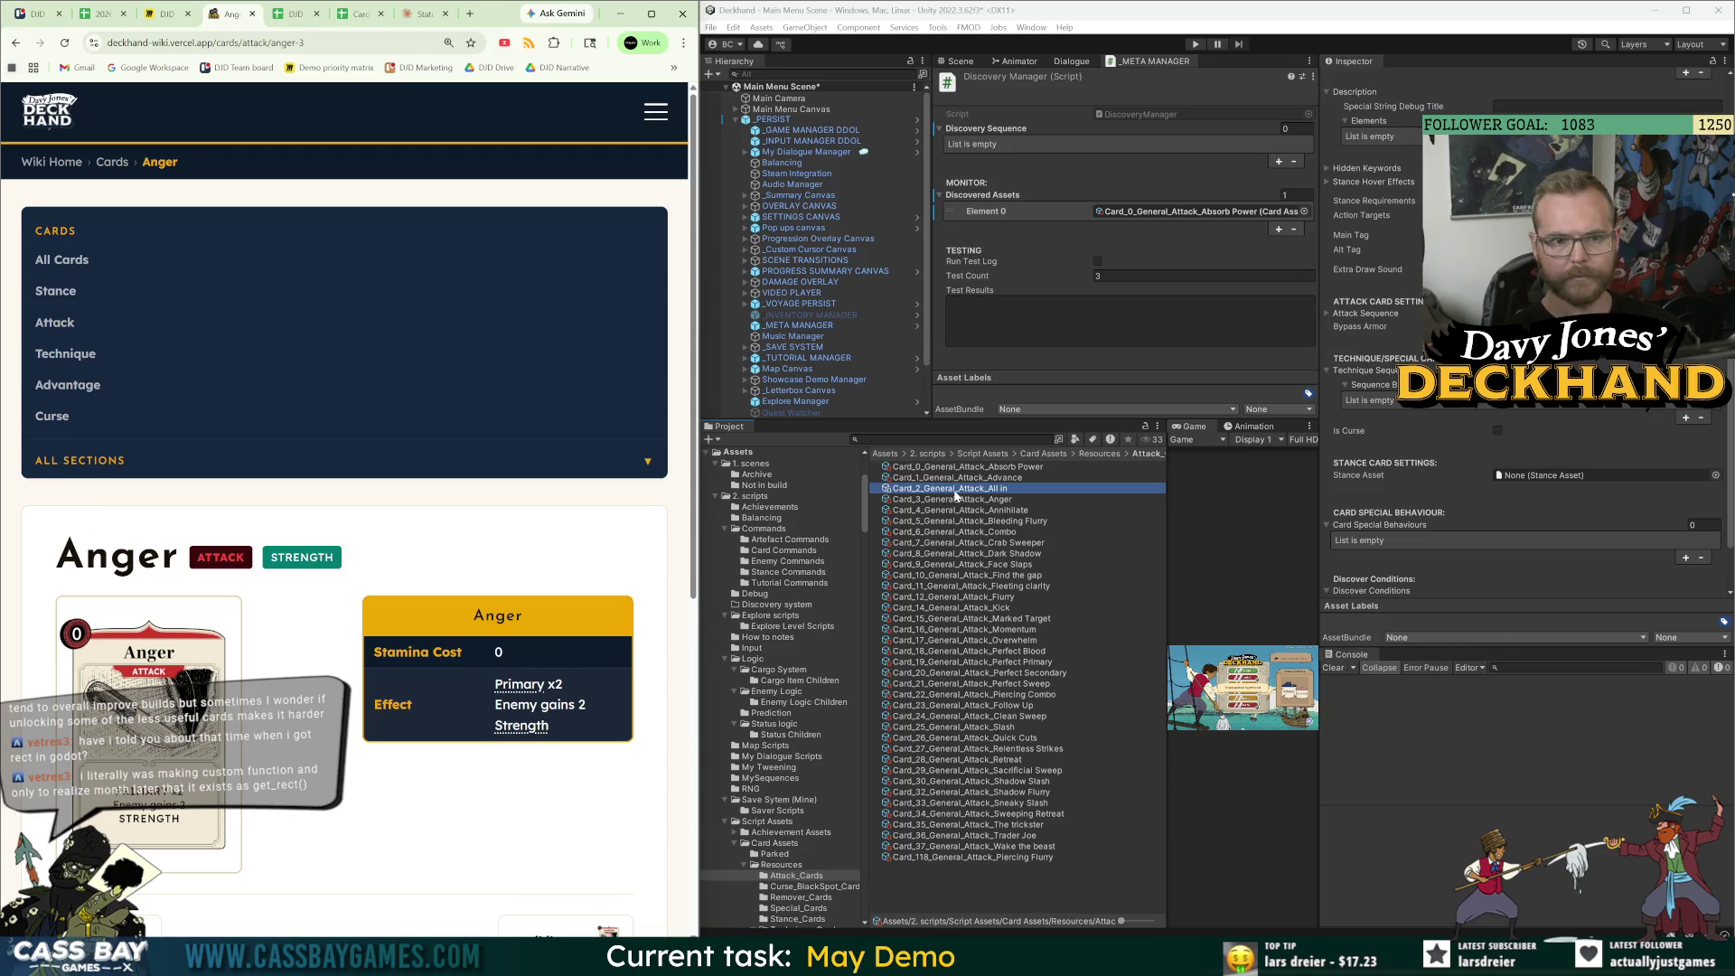
pyautogui.moveTo(956, 496); pyautogui.dragTo(997, 195)
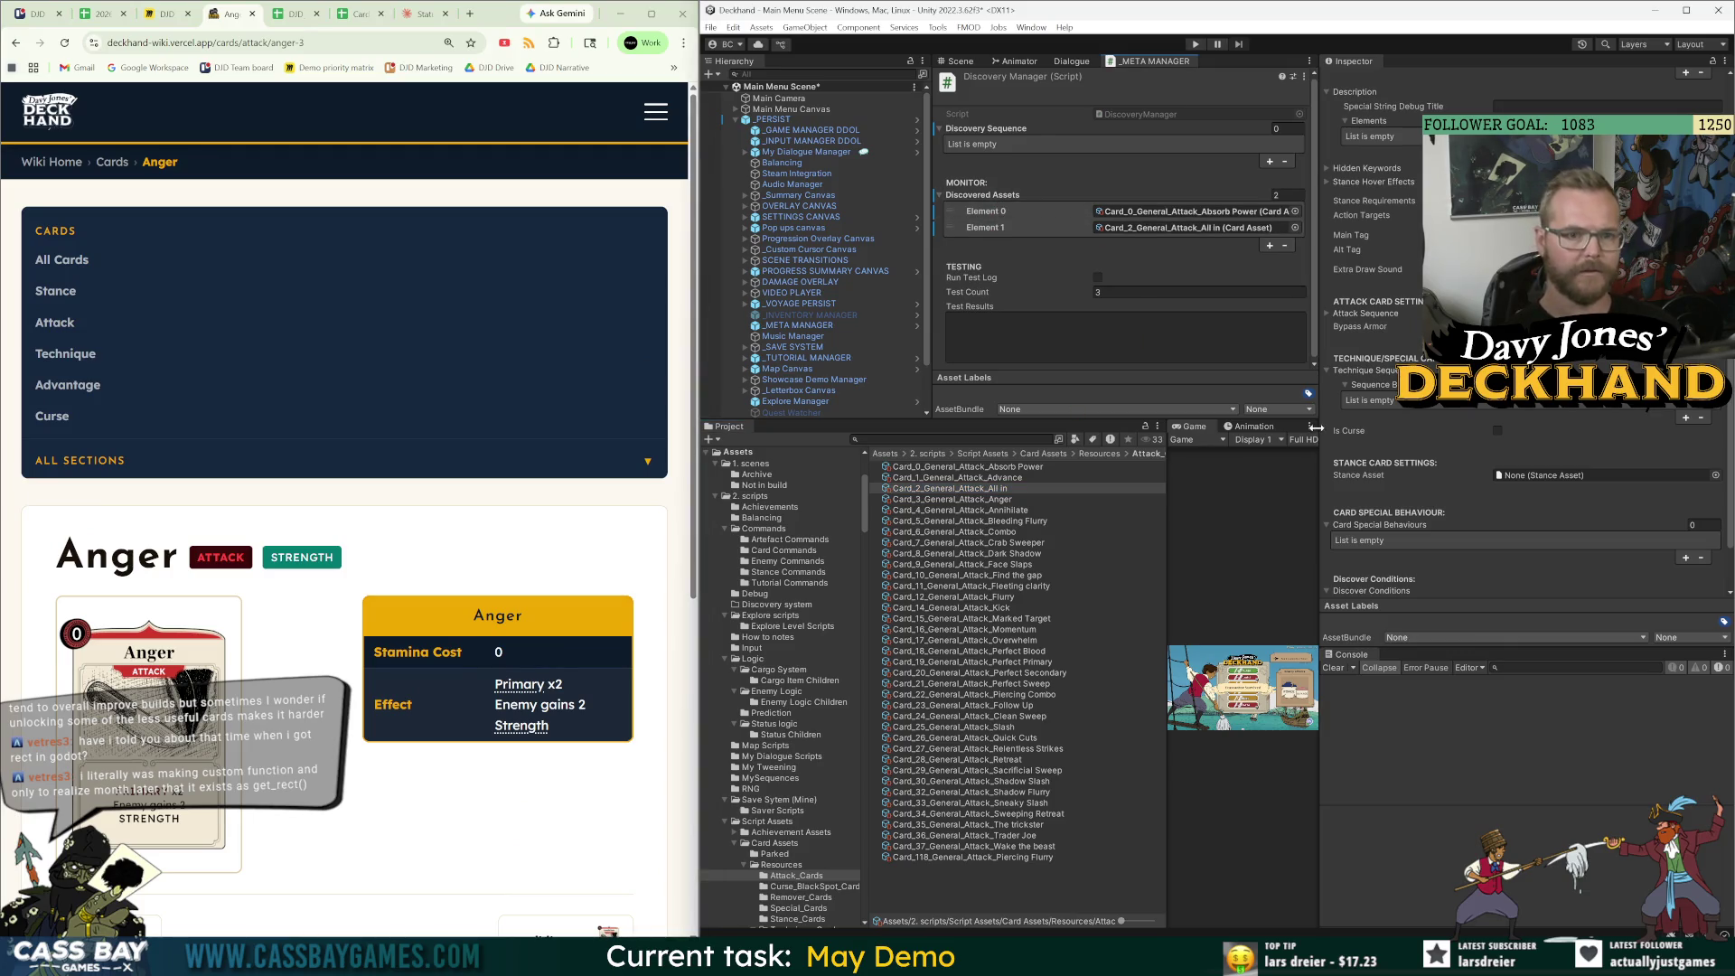
# Drag Card_3_General_Attack_Anger into Discovered Assets as the third element and select Anger's wiki effect.
pyautogui.click(989, 501)
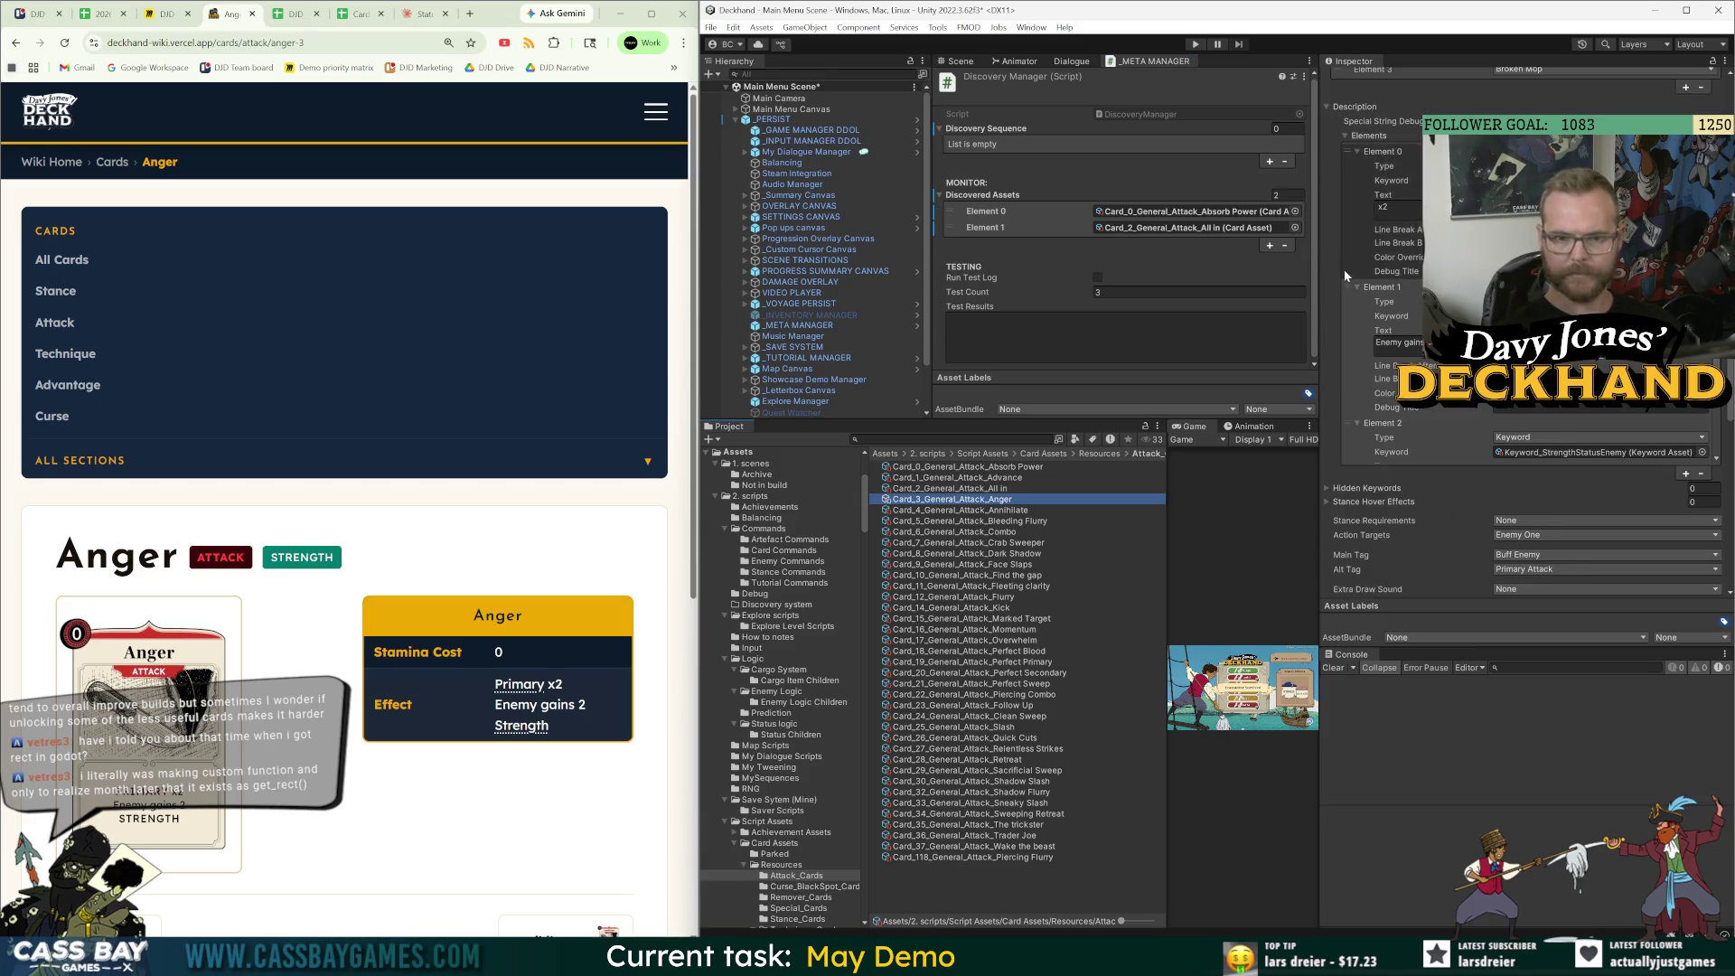
pyautogui.scroll(-2, 1346, 269)
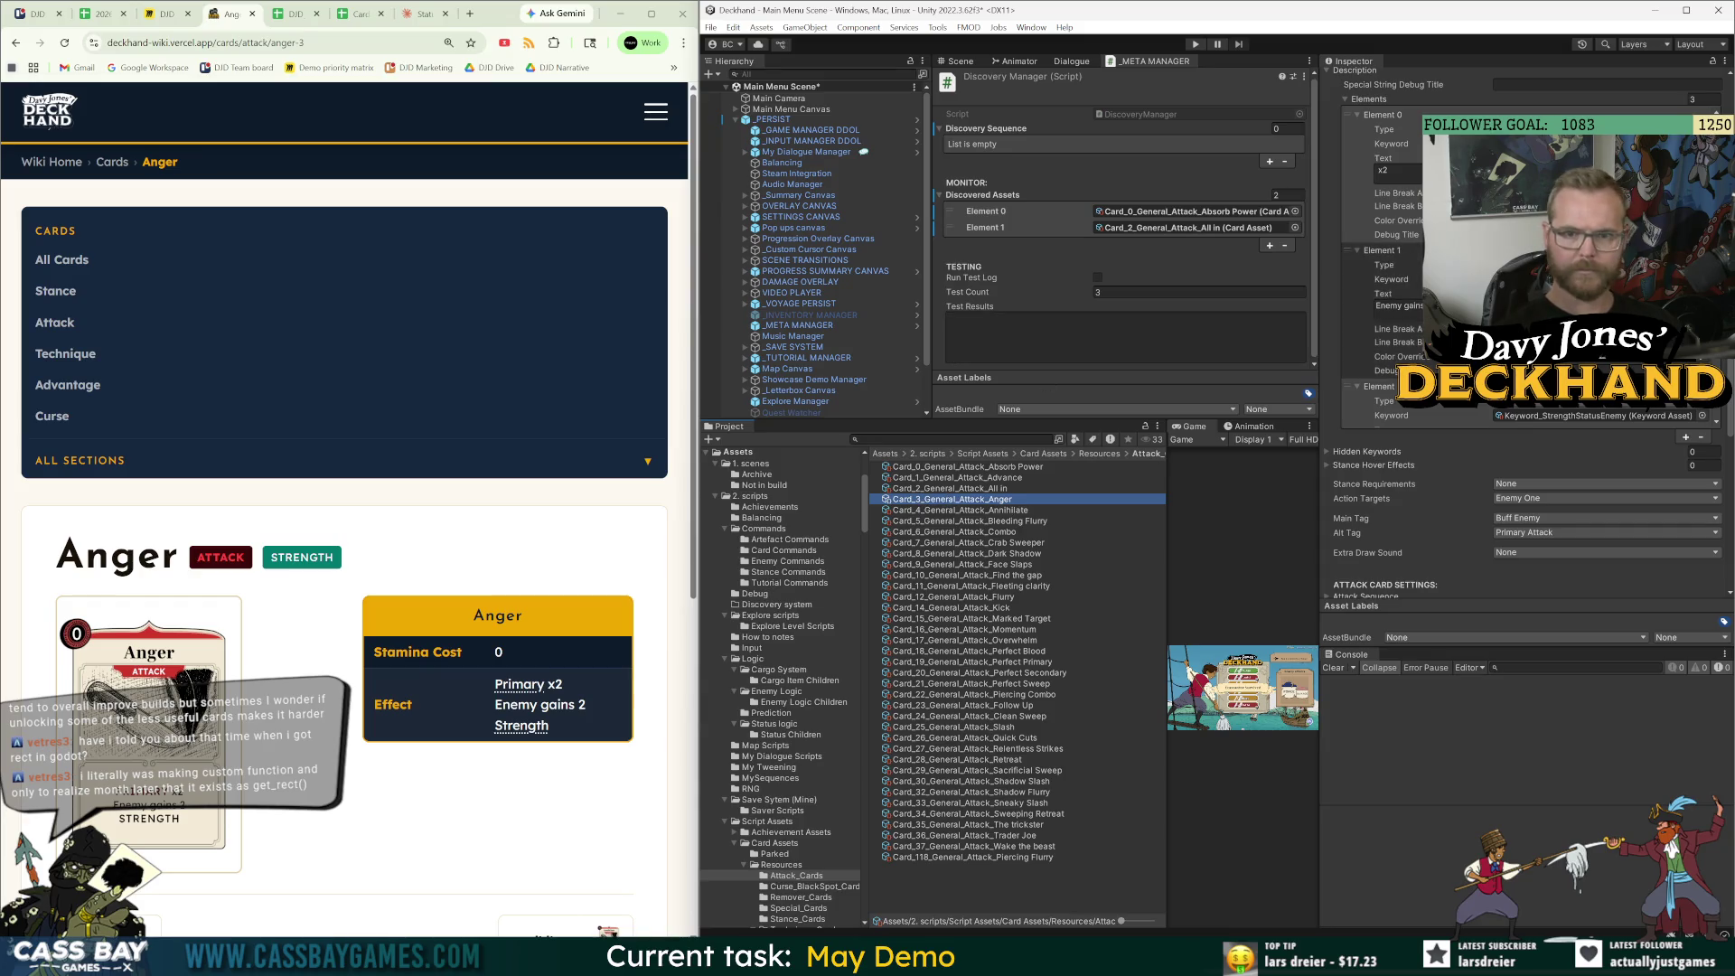
pyautogui.moveTo(913, 503); pyautogui.dragTo(1002, 208)
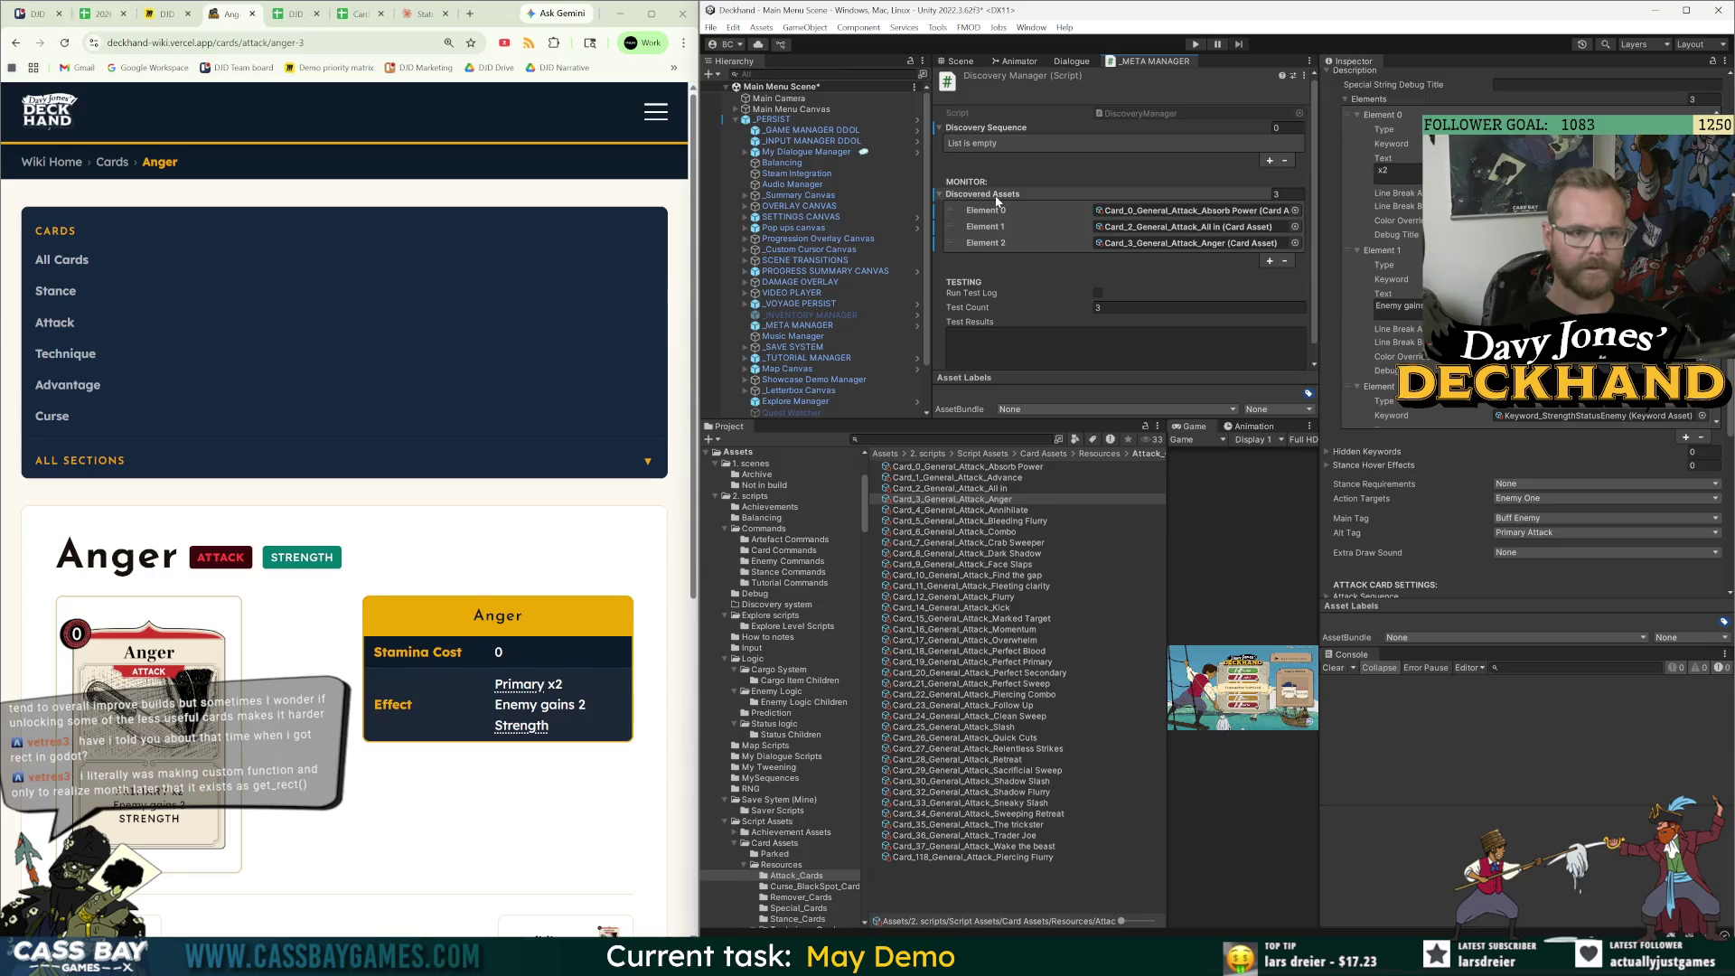
pyautogui.moveTo(569, 729); pyautogui.dragTo(494, 678)
pyautogui.hotkey('ctrl', 'c')
pyautogui.click(296, 15)
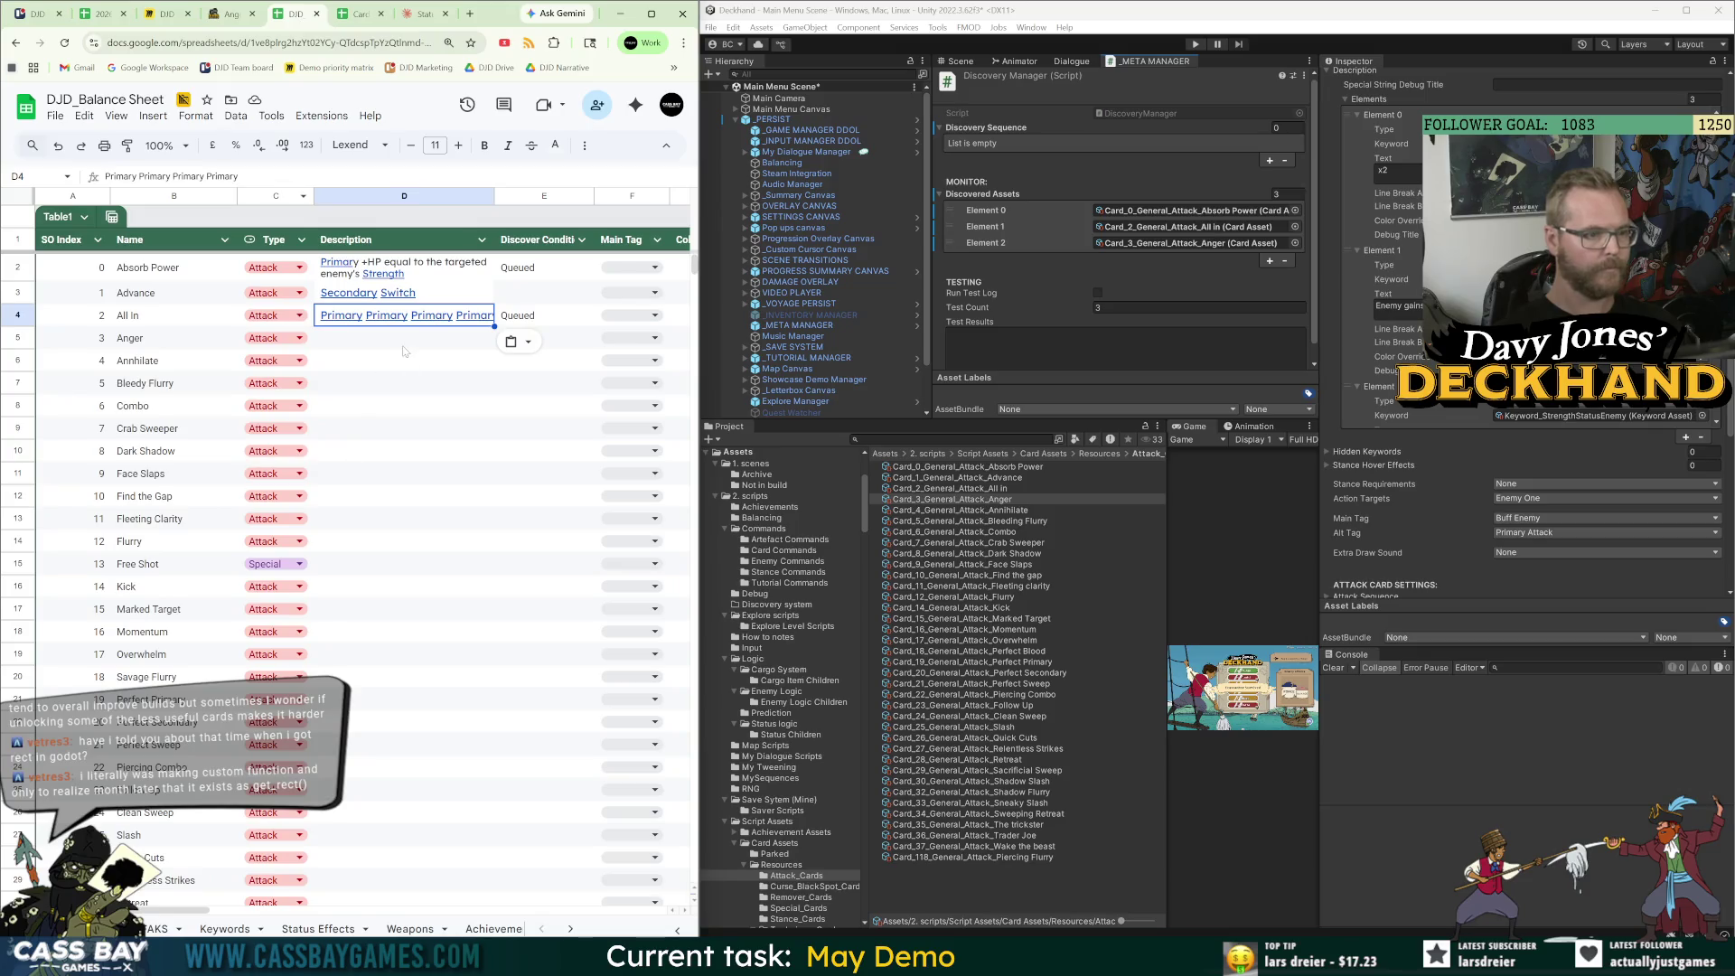
# Paste Anger's effect 'Primary x2 Enemy gains 2 Strength' into D5 and mark it Queued.
pyautogui.press('Down')
pyautogui.hotkey('ctrl', 'v')
pyautogui.press('Tab')
pyautogui.write('Queued')
pyautogui.press('Return')
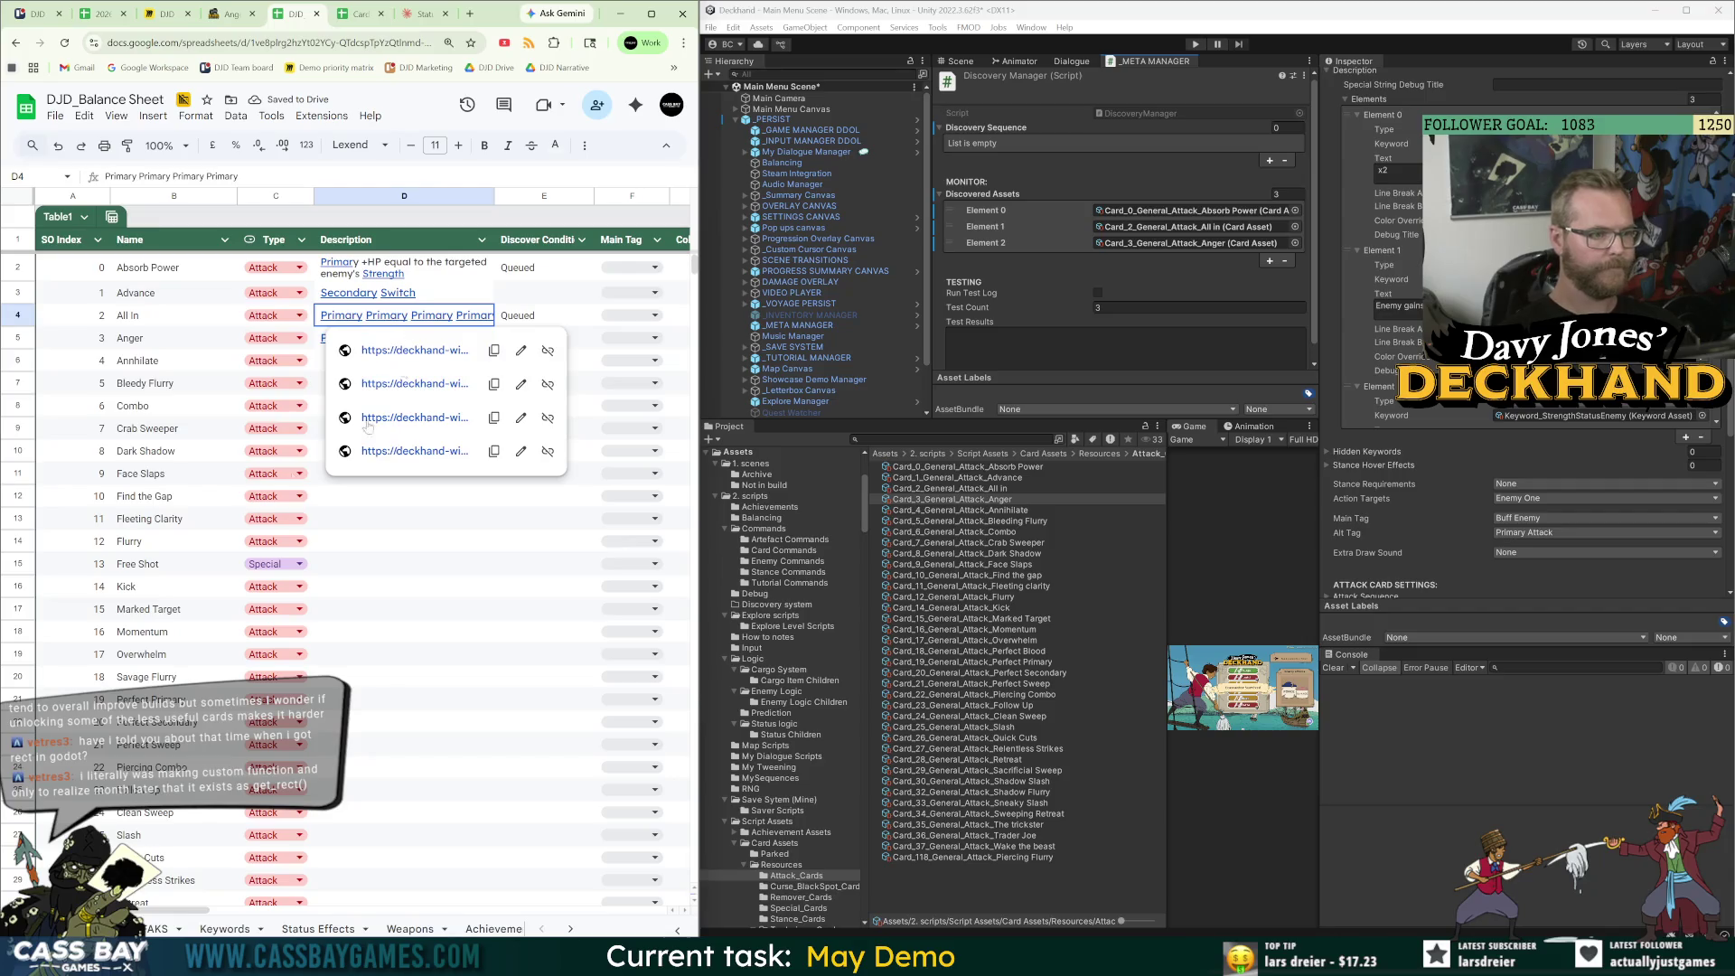
pyautogui.click(407, 340)
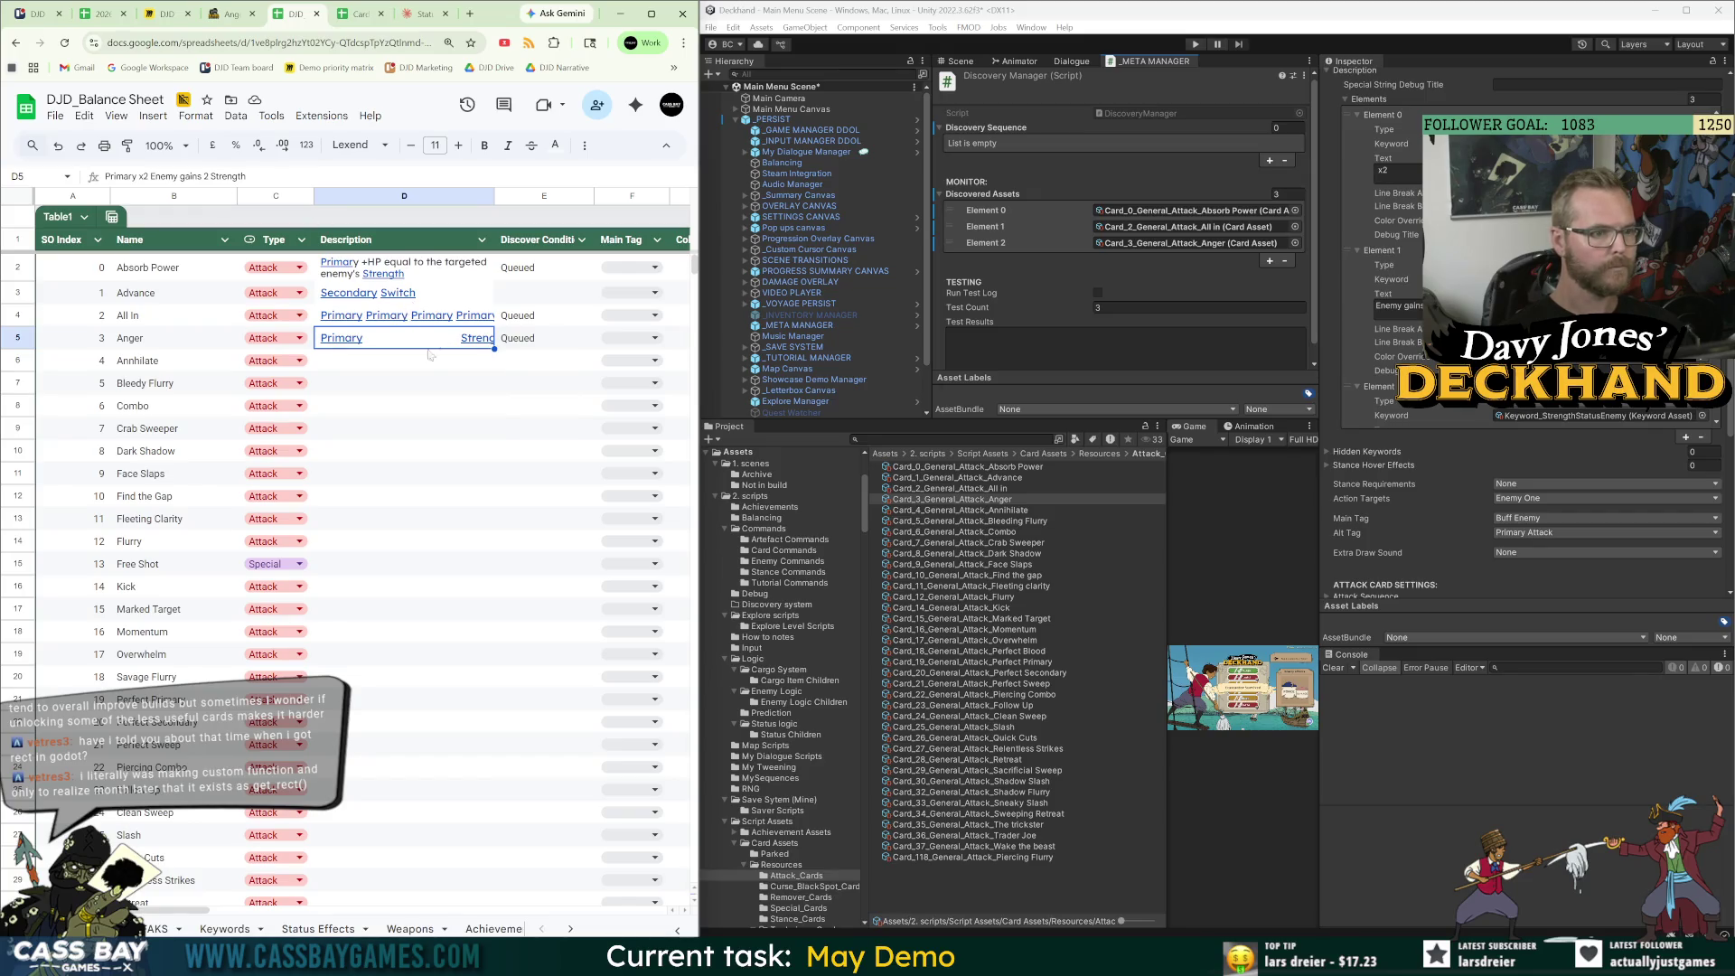
pyautogui.press('Down')
pyautogui.press('Down')
pyautogui.press('Down')
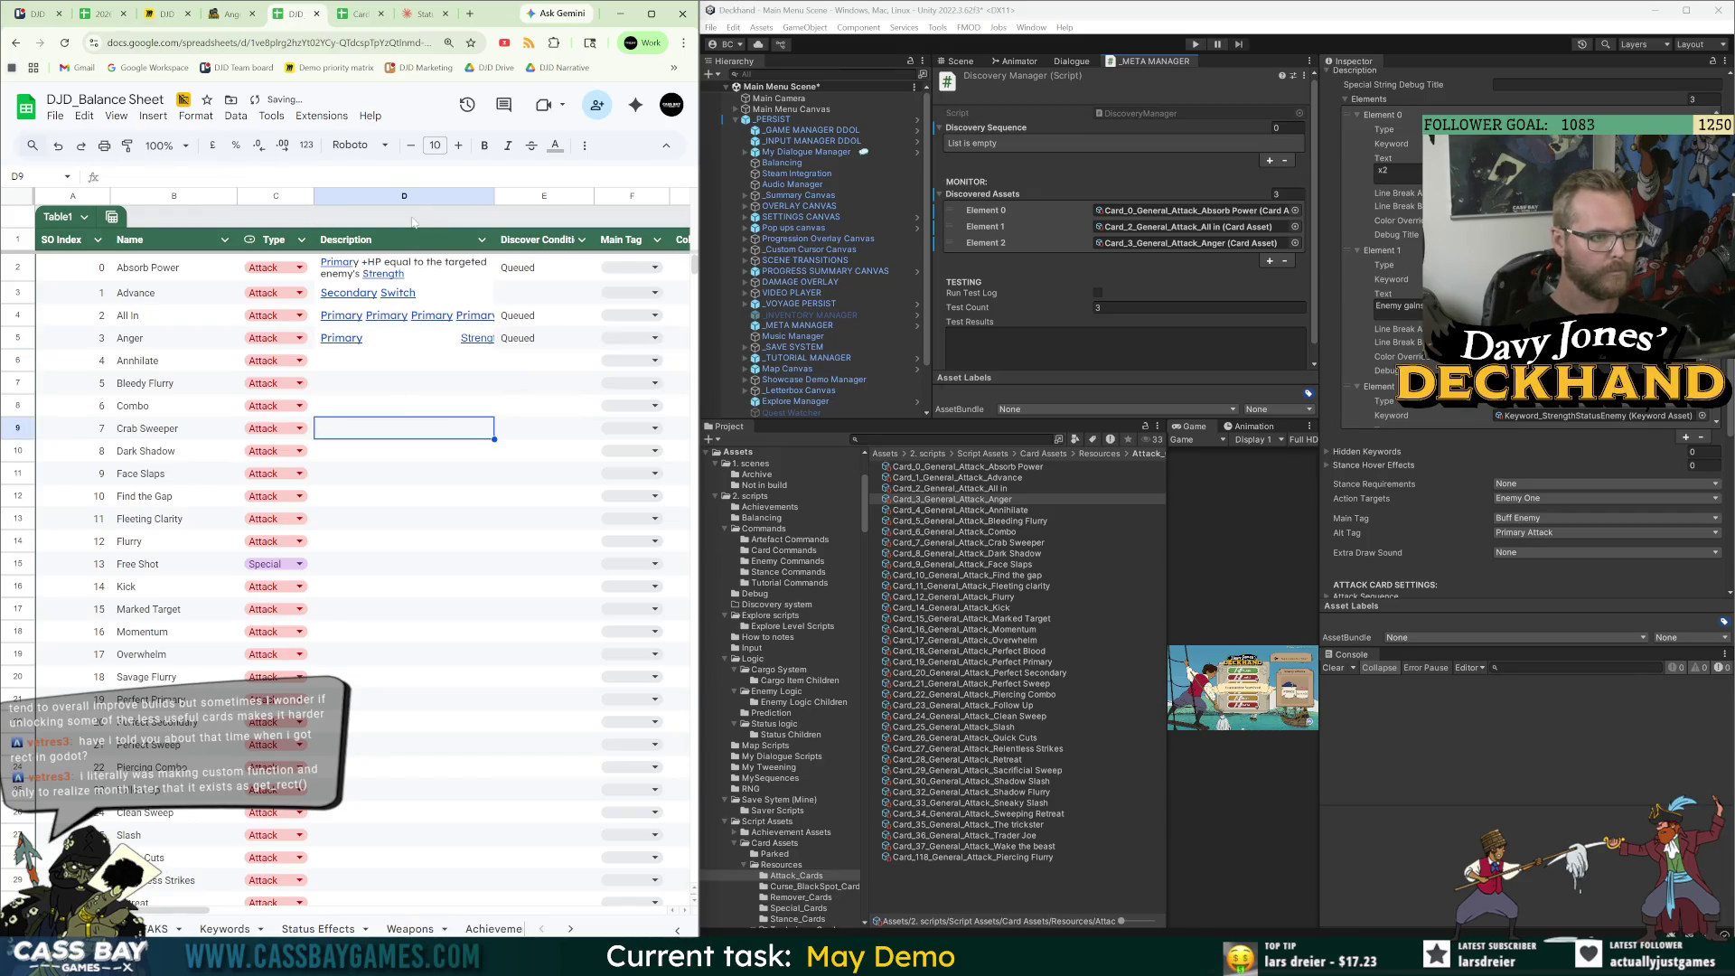
# Make the Description column's text black and widen column D slightly.
pyautogui.click(427, 195)
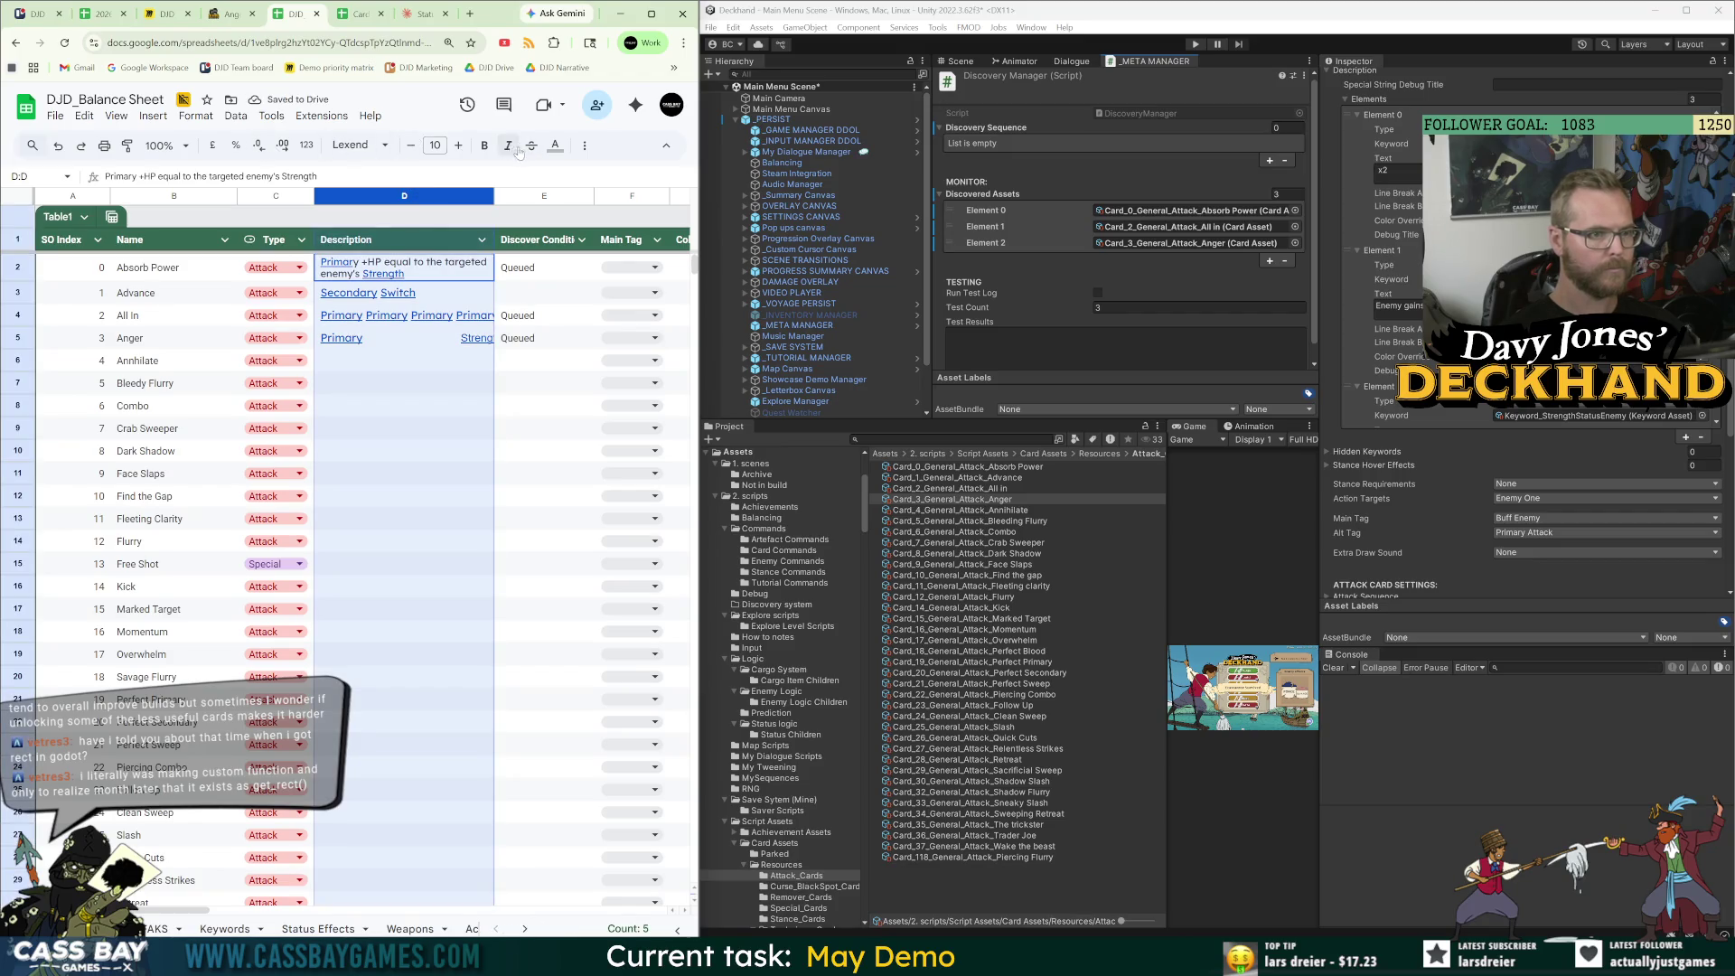
pyautogui.click(555, 145)
pyautogui.click(405, 197)
pyautogui.click(404, 473)
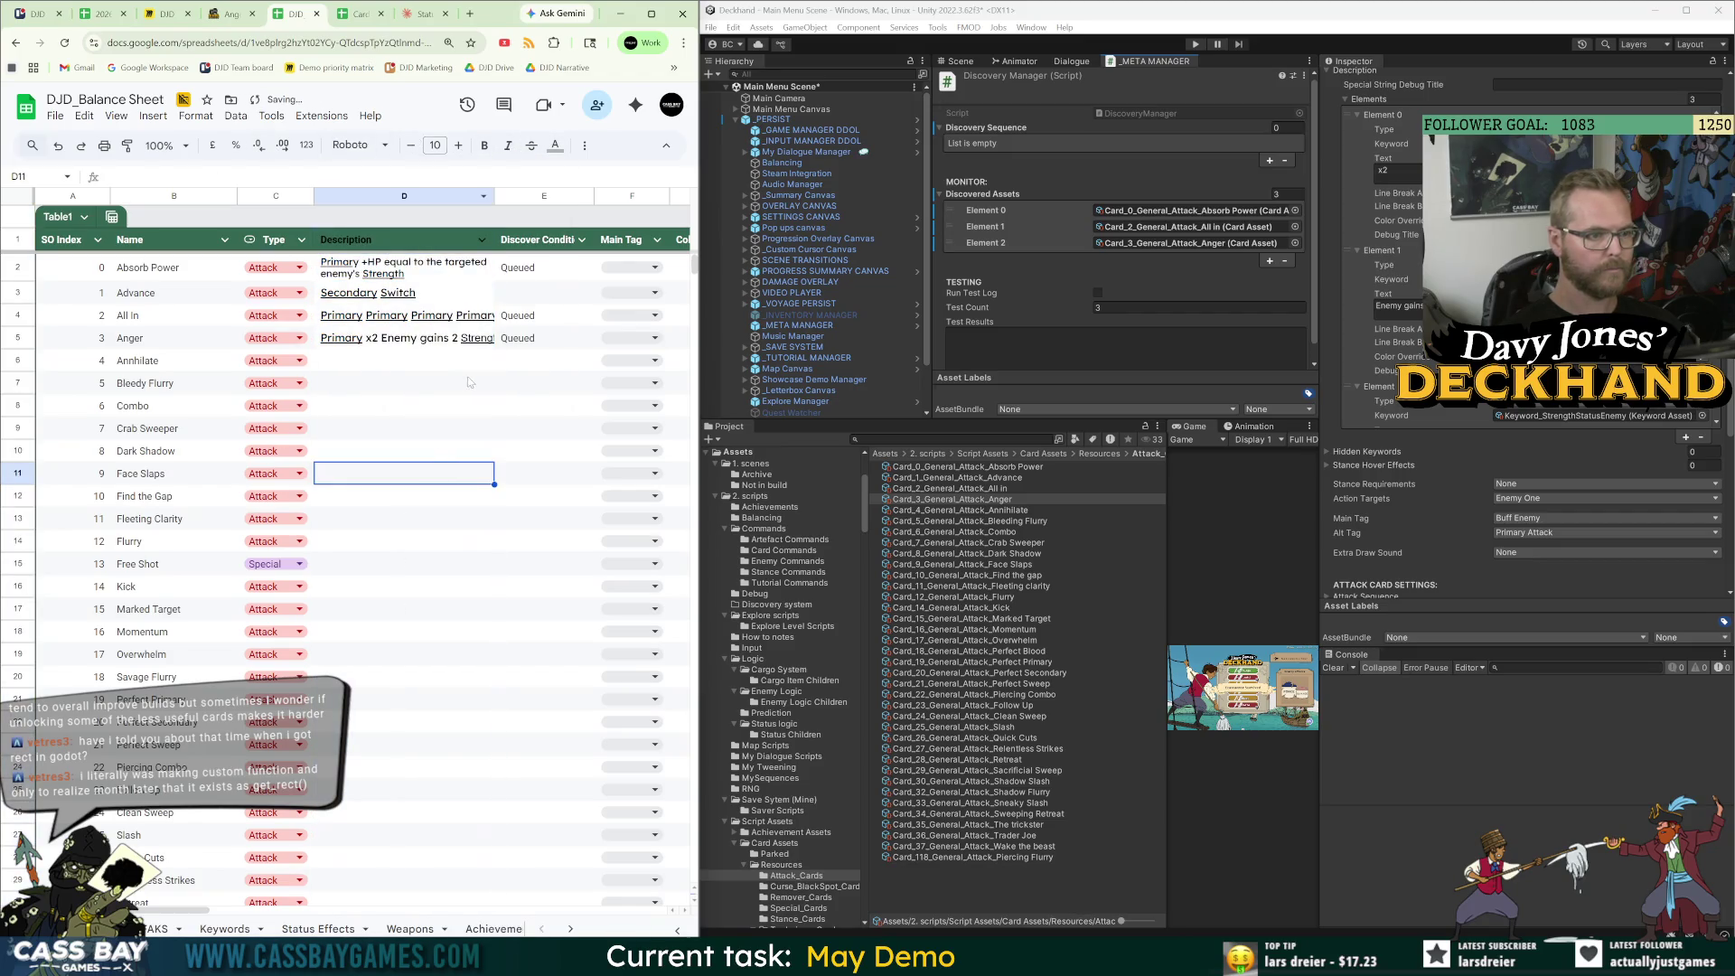
pyautogui.moveTo(494, 196)
pyautogui.mouseDown()
pyautogui.moveTo(509, 196)
pyautogui.moveTo(473, 196)
pyautogui.mouseUp()
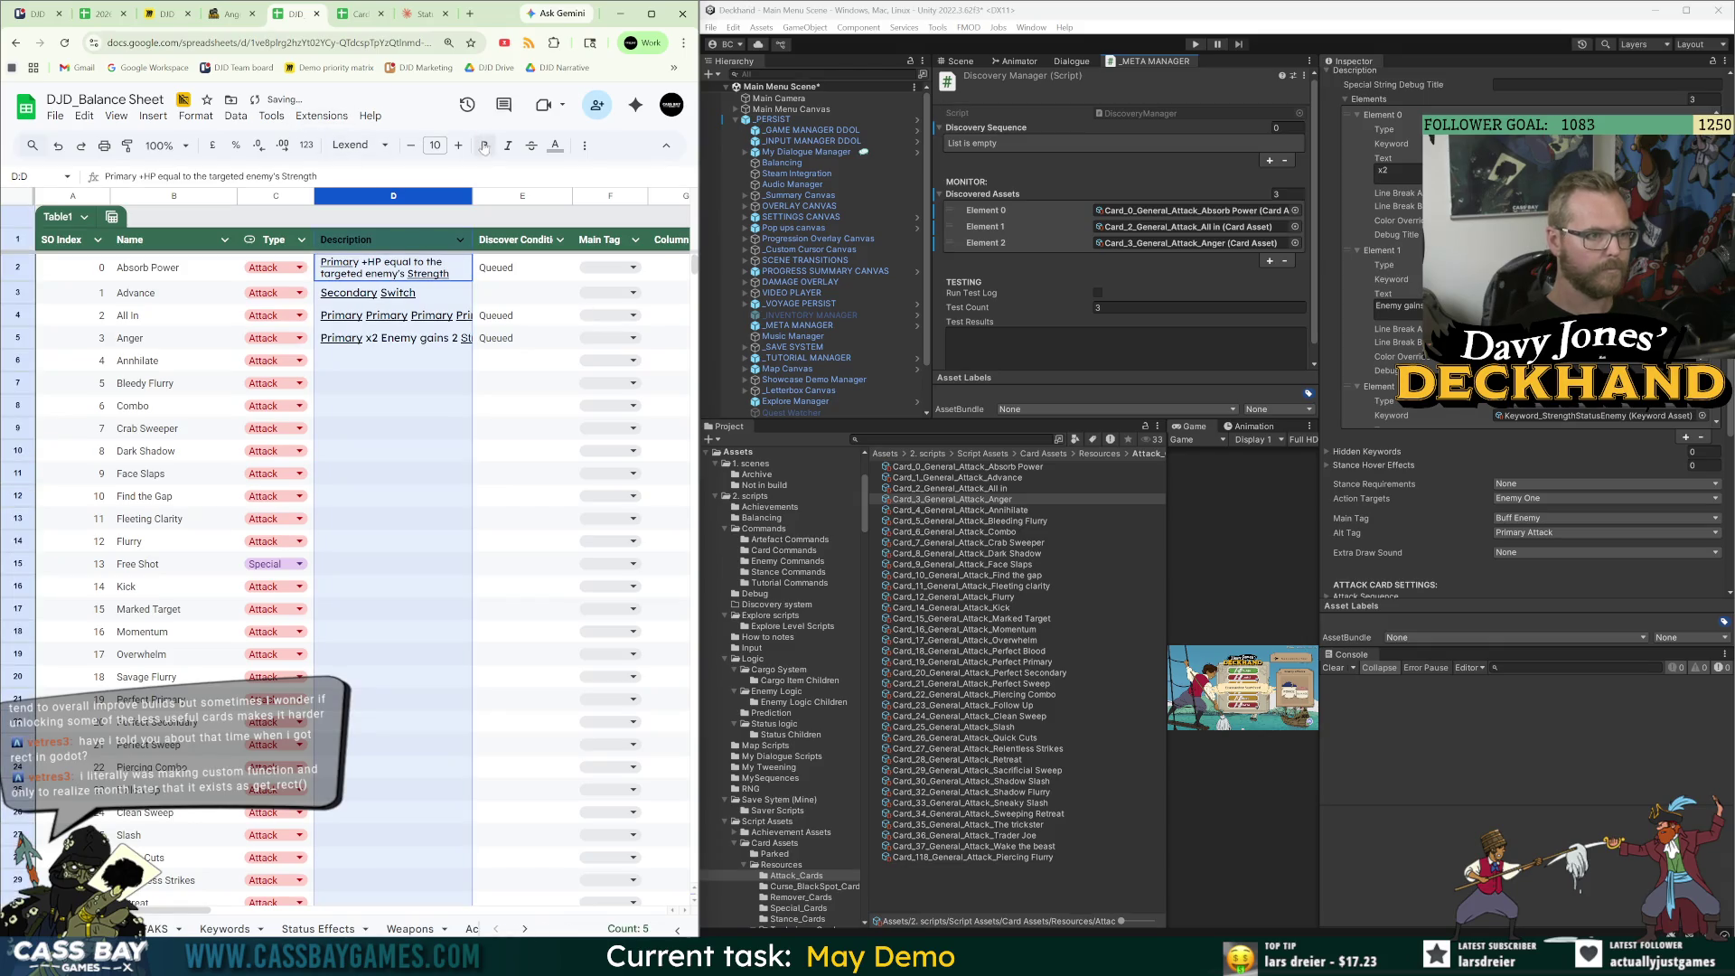
pyautogui.click(468, 411)
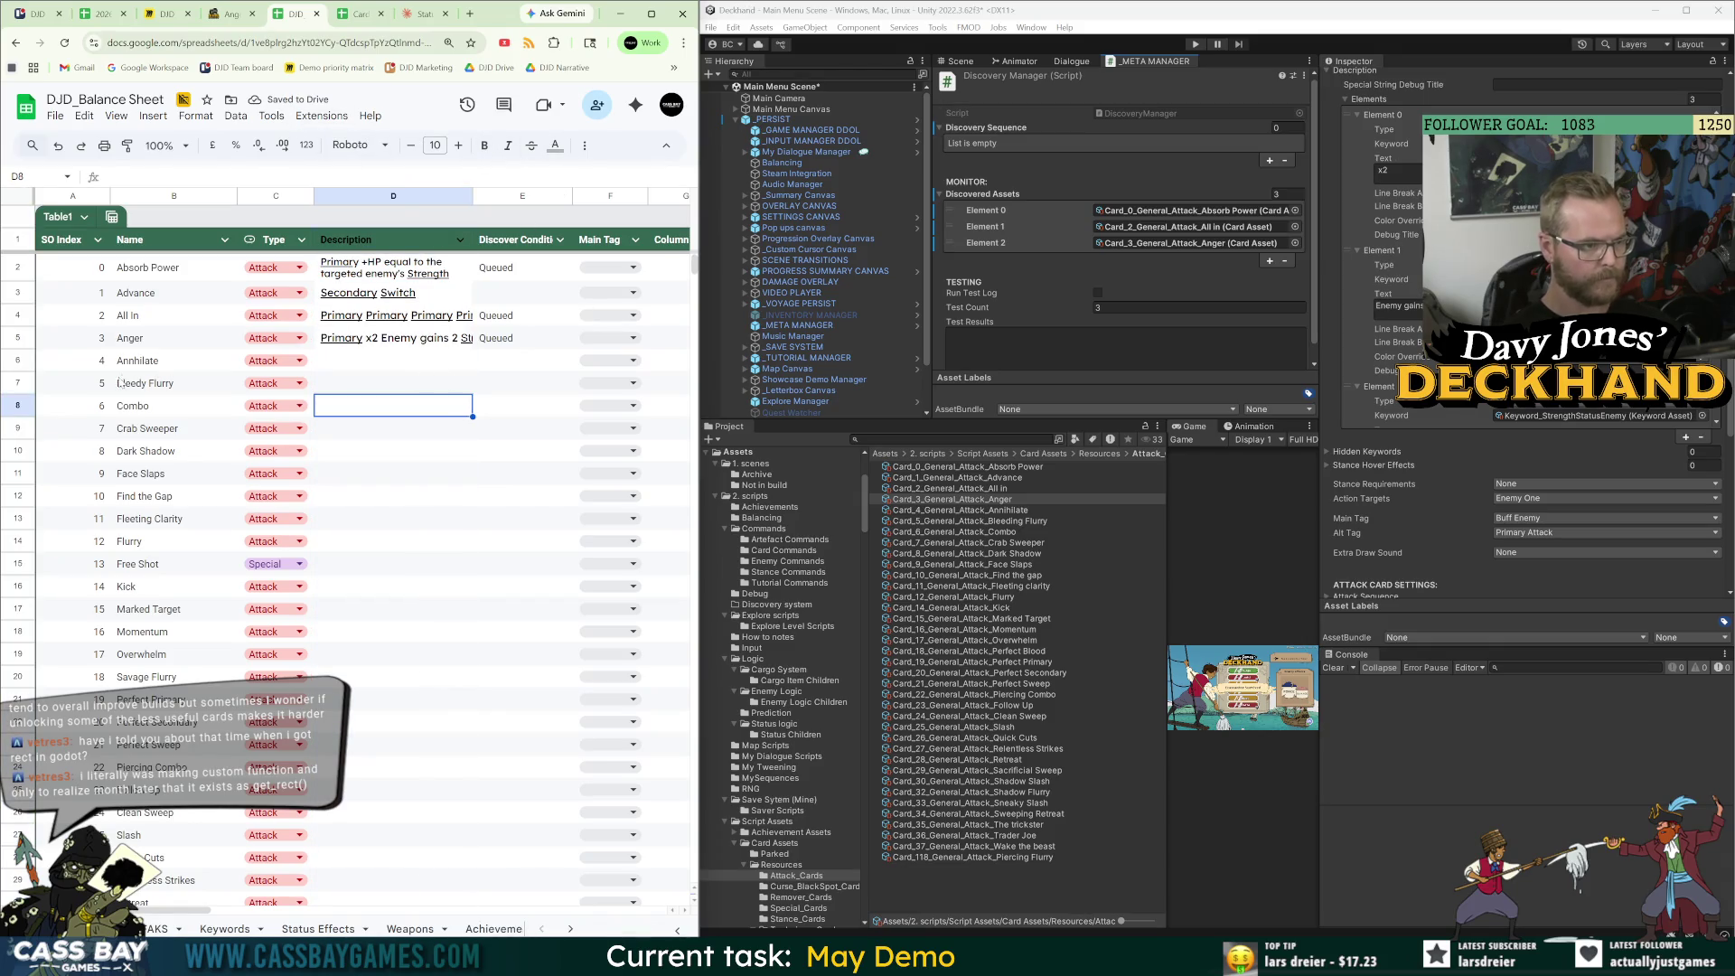
# Copy 'Queued' into Annihilate's Discover Conditions cell E6.
pyautogui.click(994, 510)
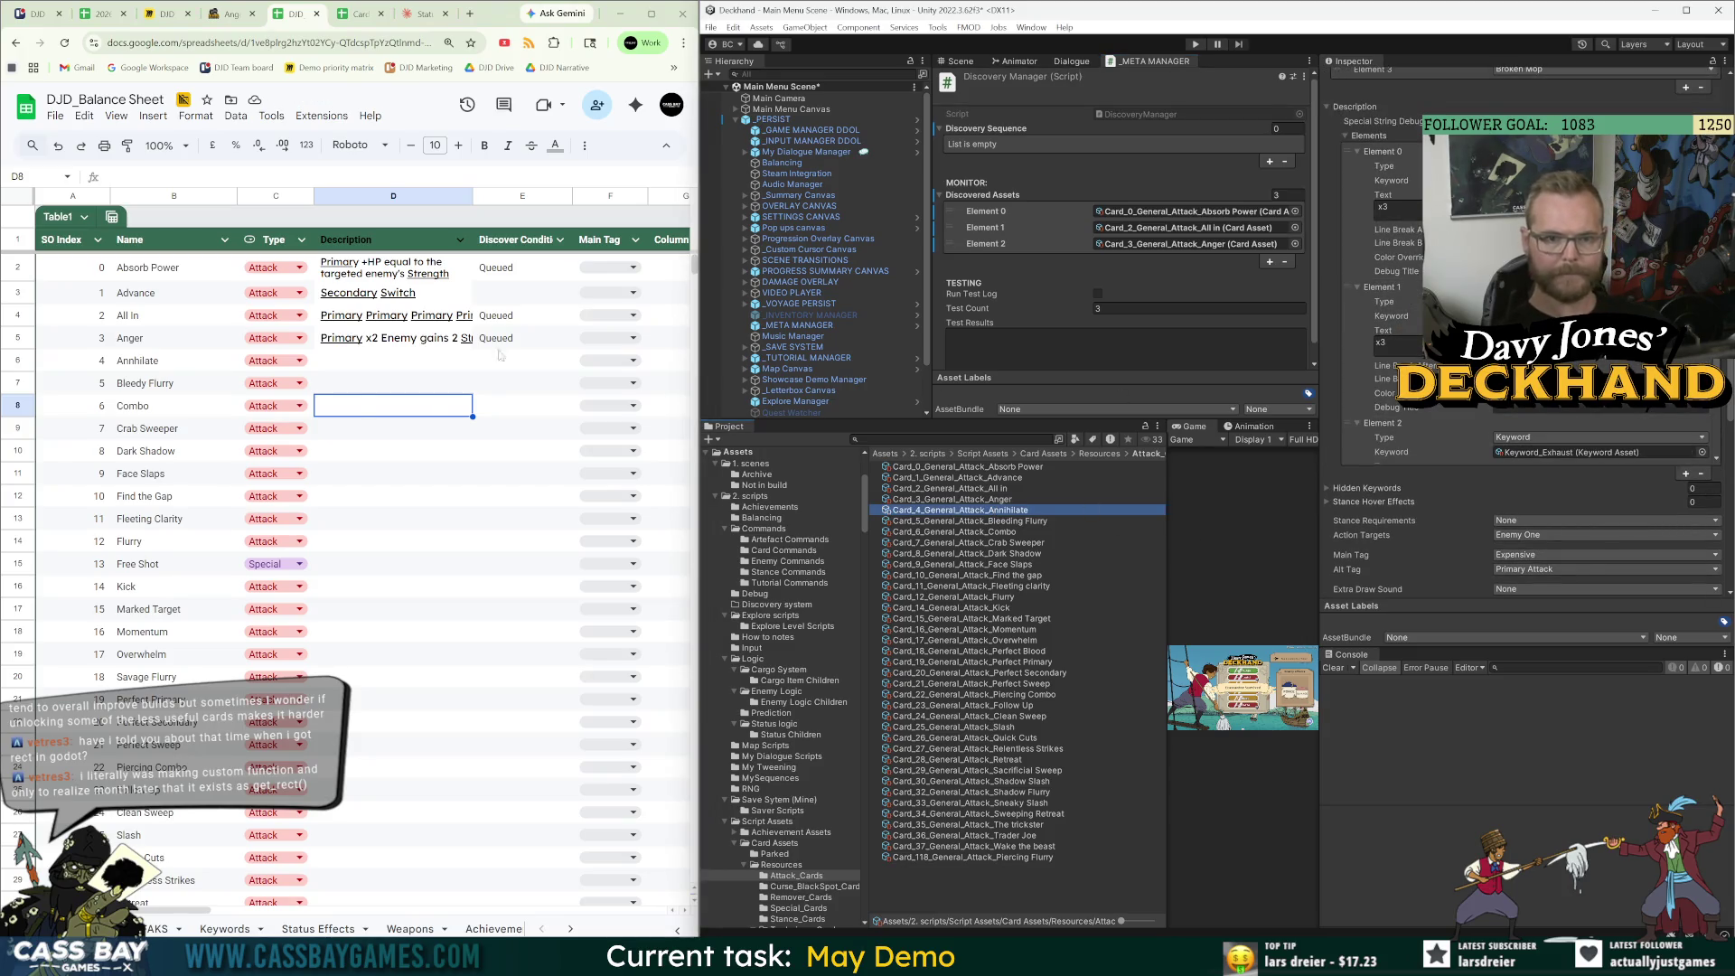
pyautogui.click(522, 338)
pyautogui.hotkey('ctrl', 'c')
pyautogui.click(523, 361)
pyautogui.hotkey('ctrl', 'v')
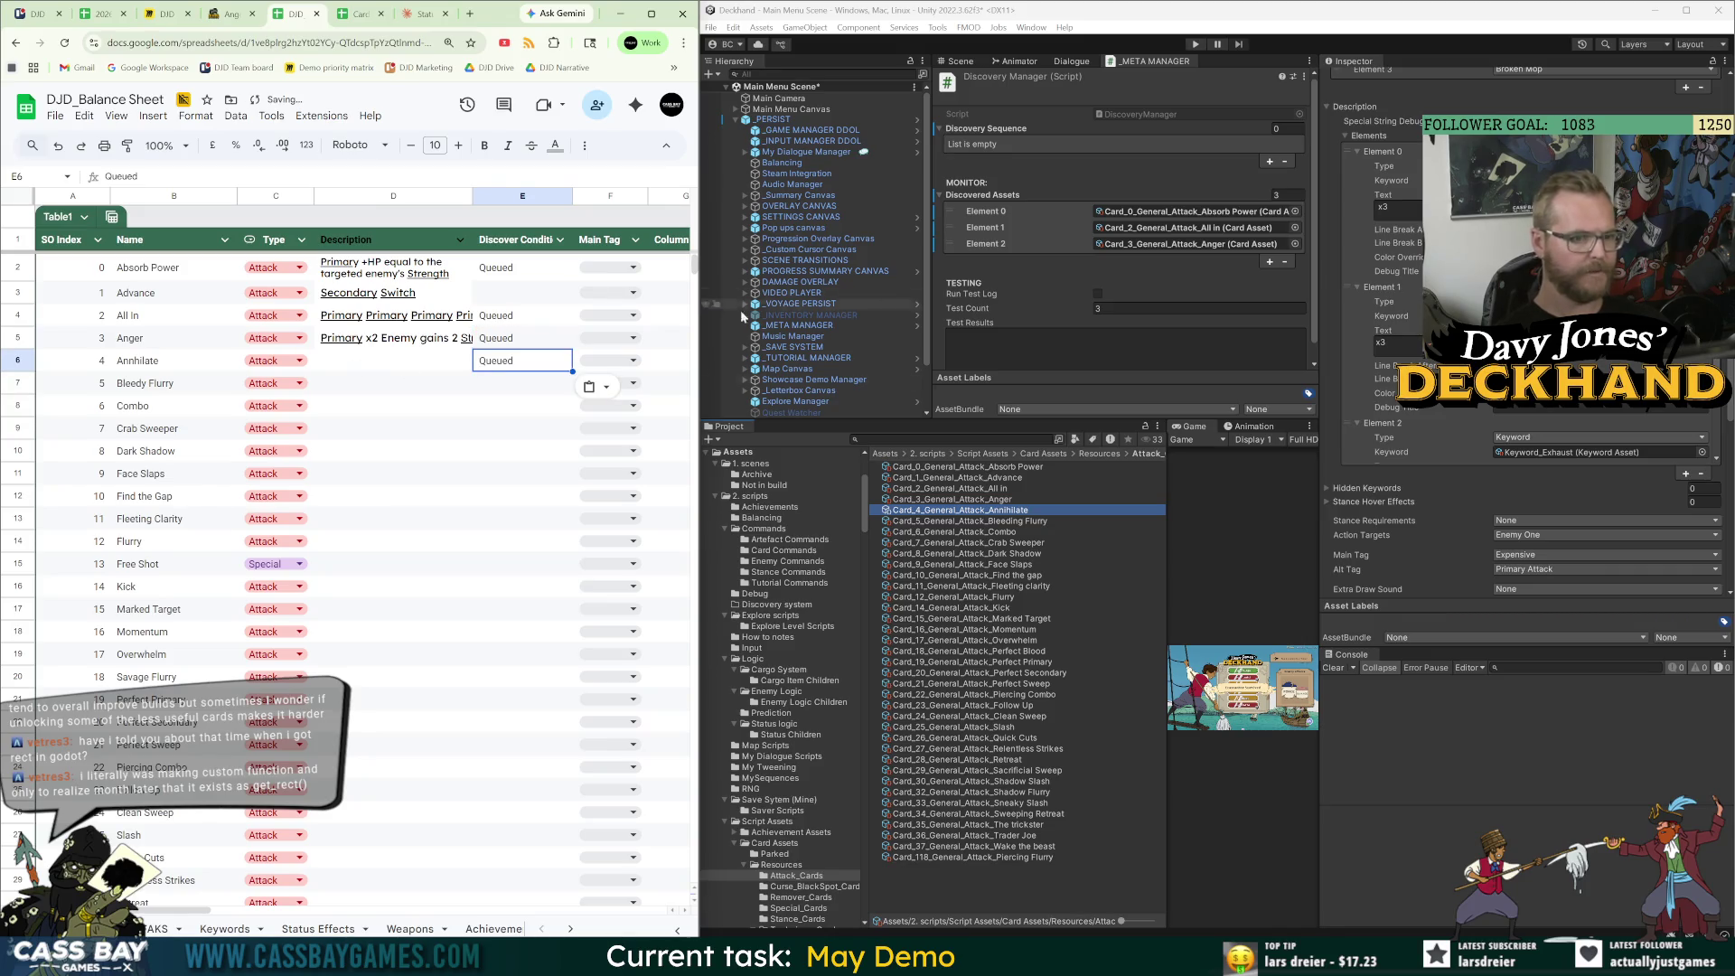
# Paste Annihilate's wiki effect 'Primary x3 Secondary x3 Exhaust' into D6.
pyautogui.click(227, 13)
pyautogui.scroll(-3, 592, 537)
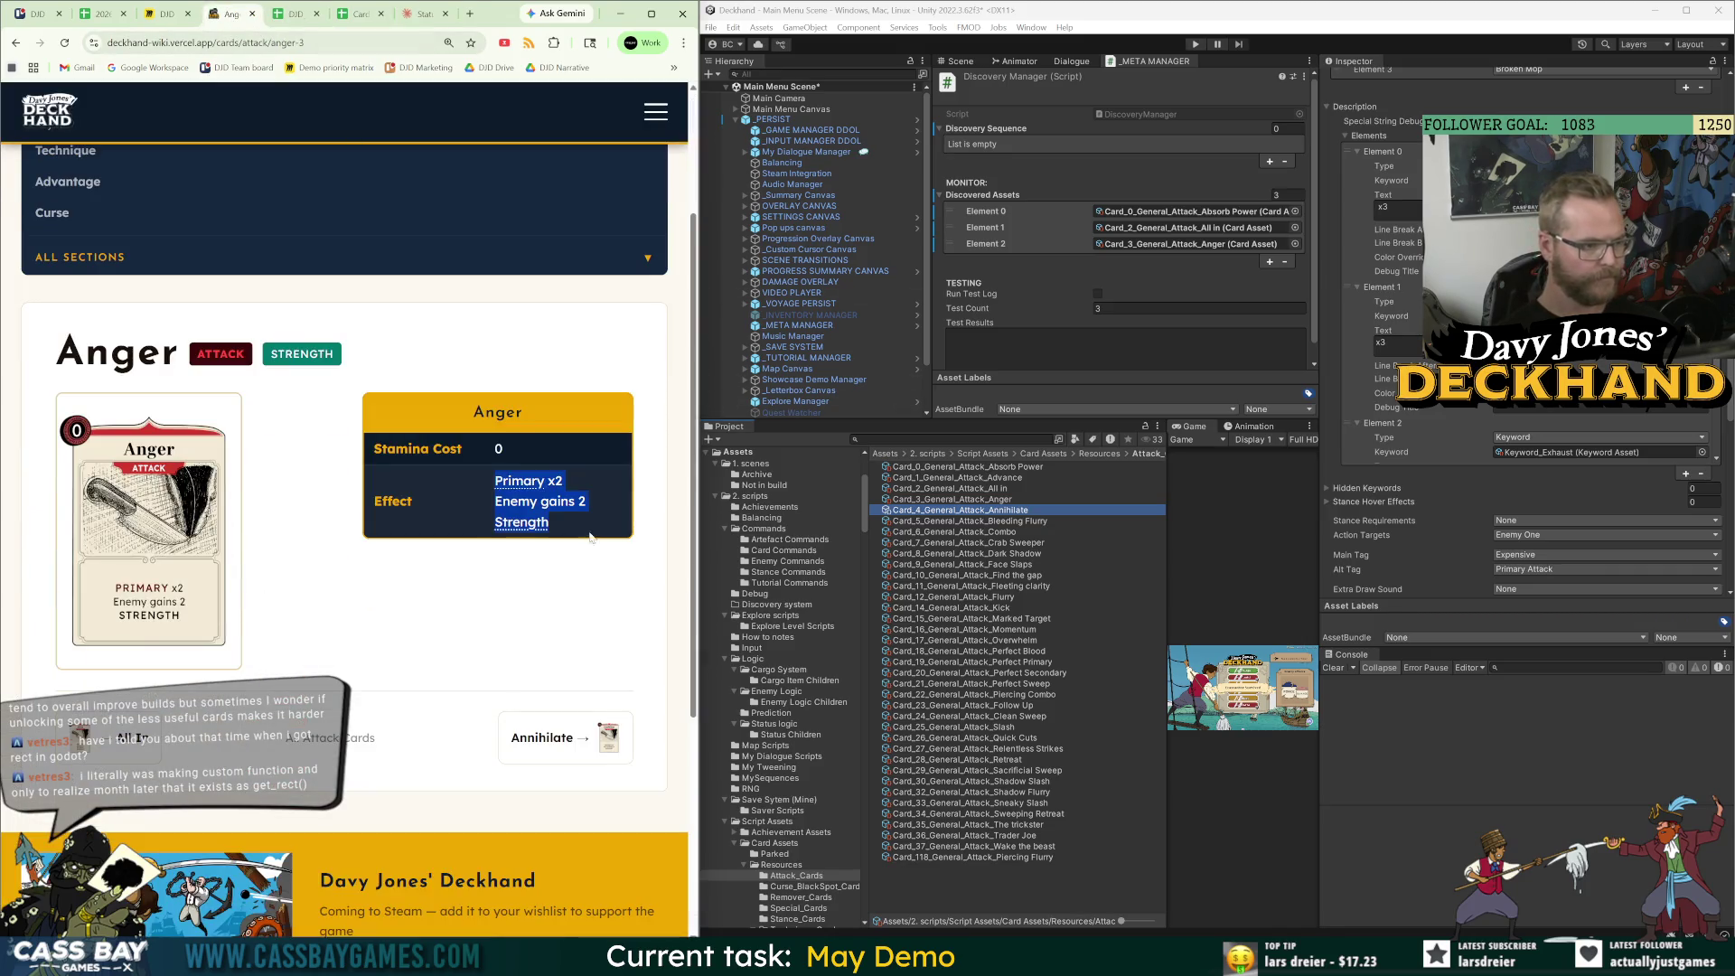
pyautogui.click(592, 738)
pyautogui.scroll(-4, 203, 653)
pyautogui.moveTo(562, 386); pyautogui.dragTo(494, 347)
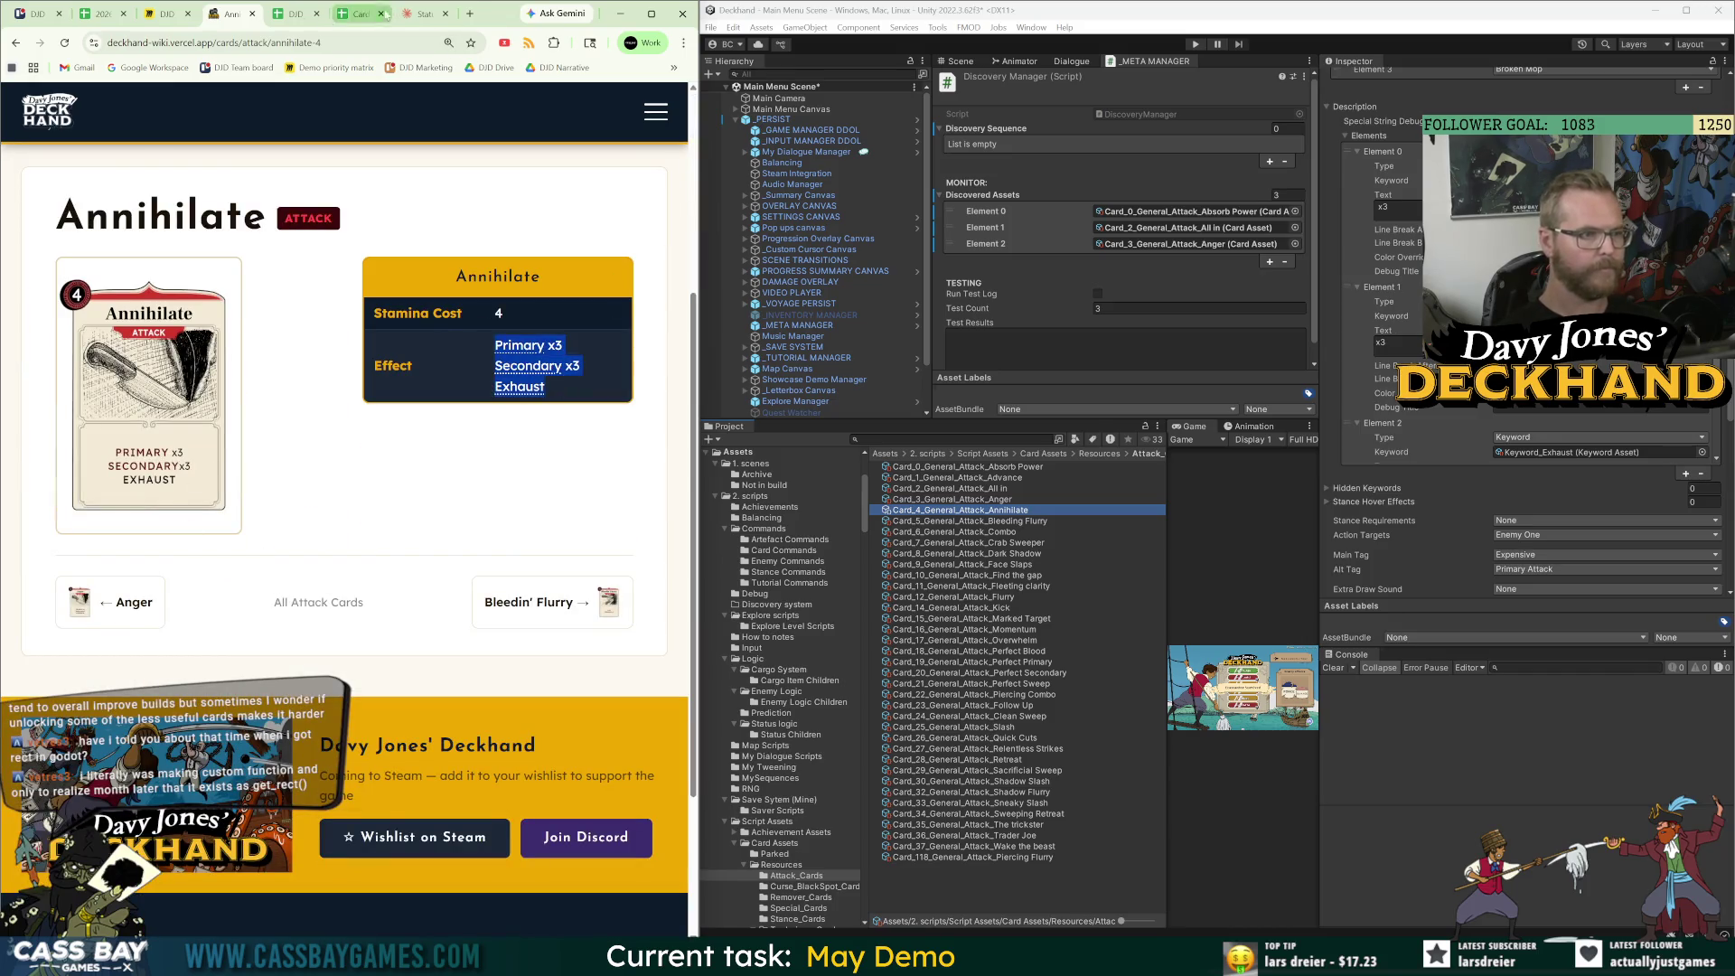
pyautogui.hotkey('ctrl', 'c')
pyautogui.click(294, 14)
pyautogui.hotkey('ctrl', 'v')
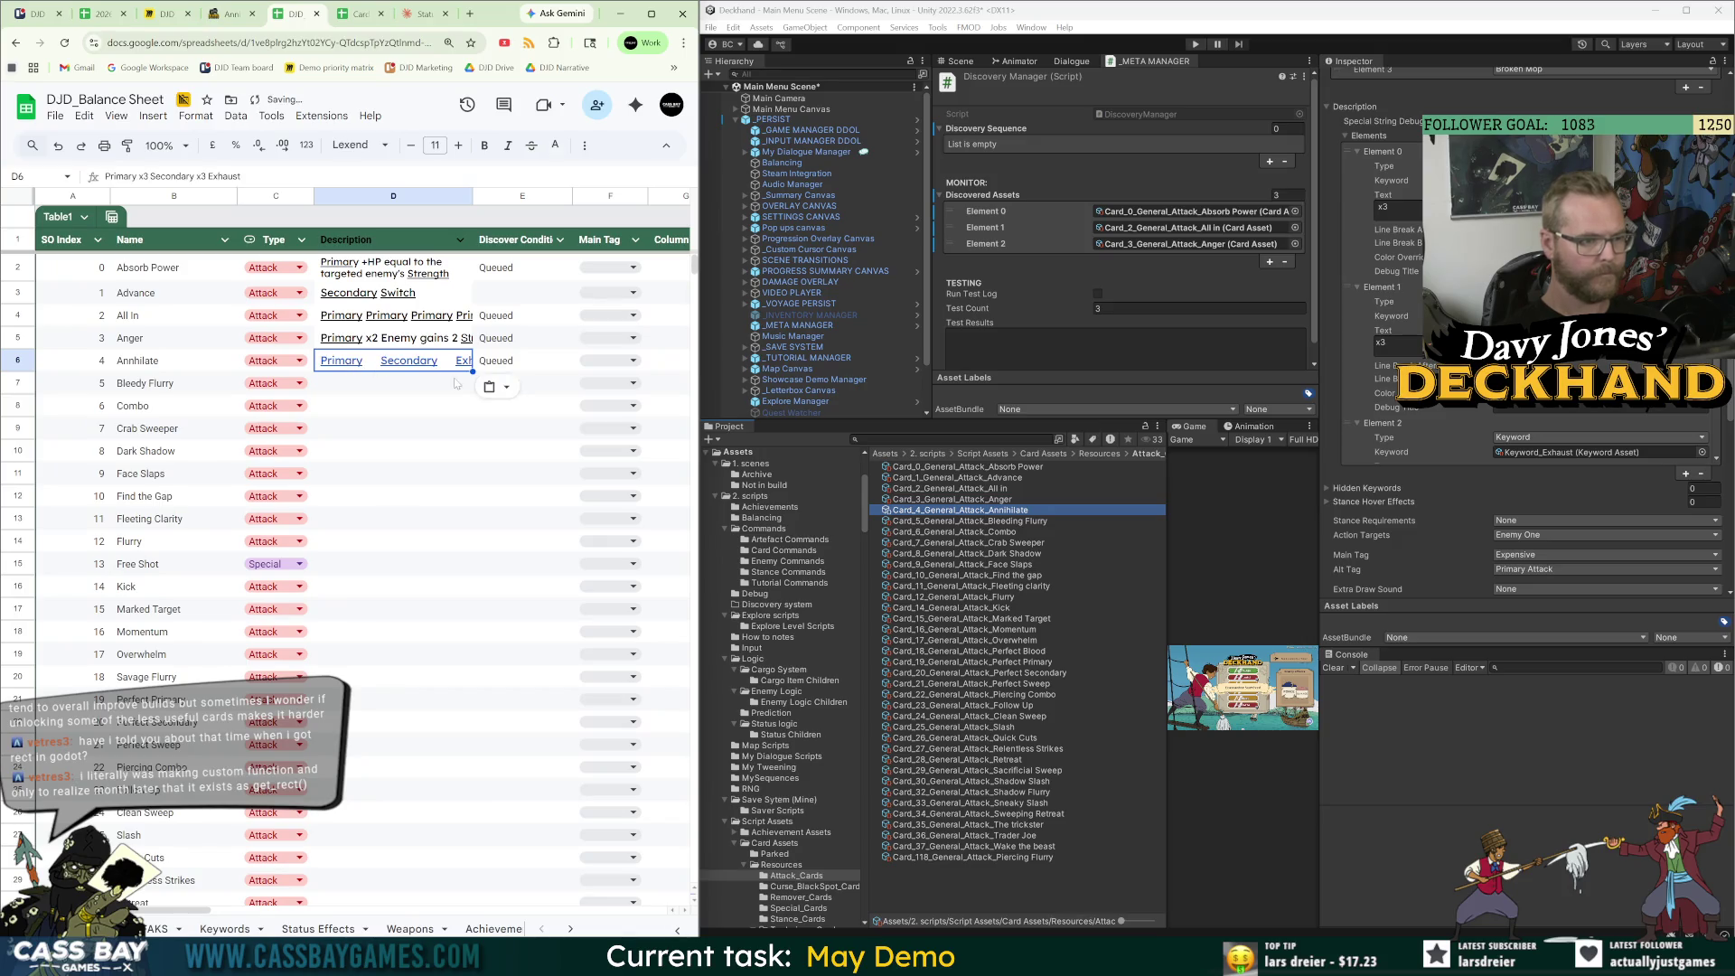
pyautogui.press('Down')
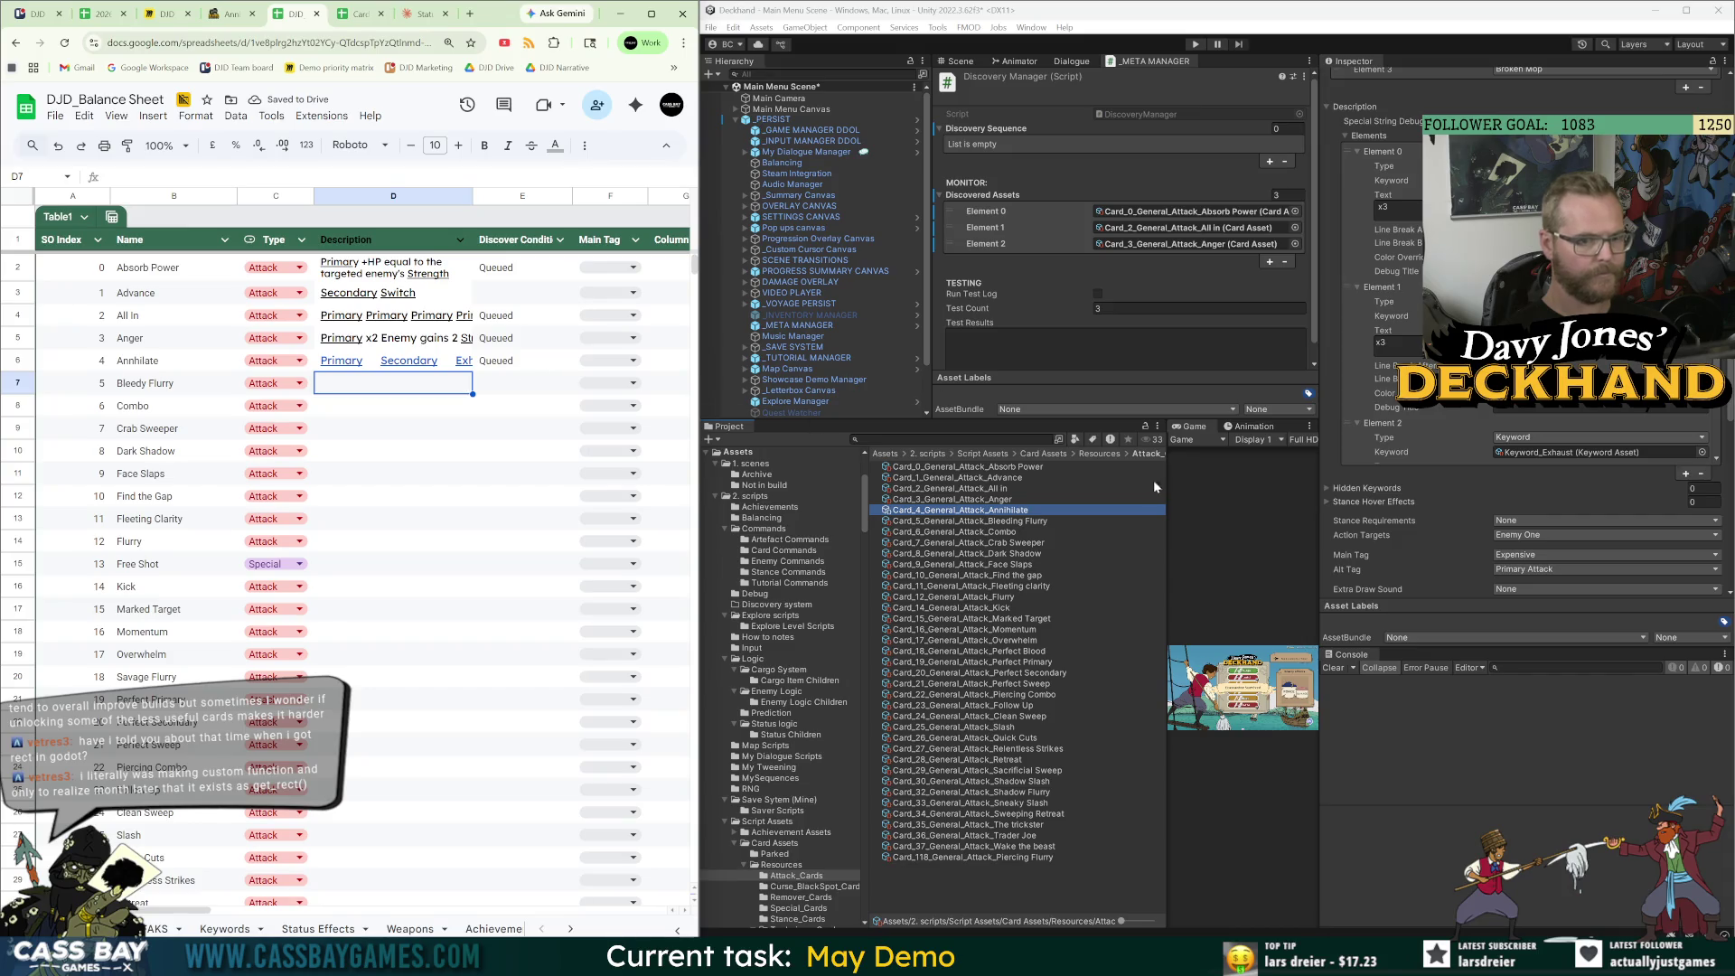
# Add the Annihilate card asset to Discovered Assets as the fourth entry.
pyautogui.moveTo(1002, 513); pyautogui.dragTo(1009, 181)
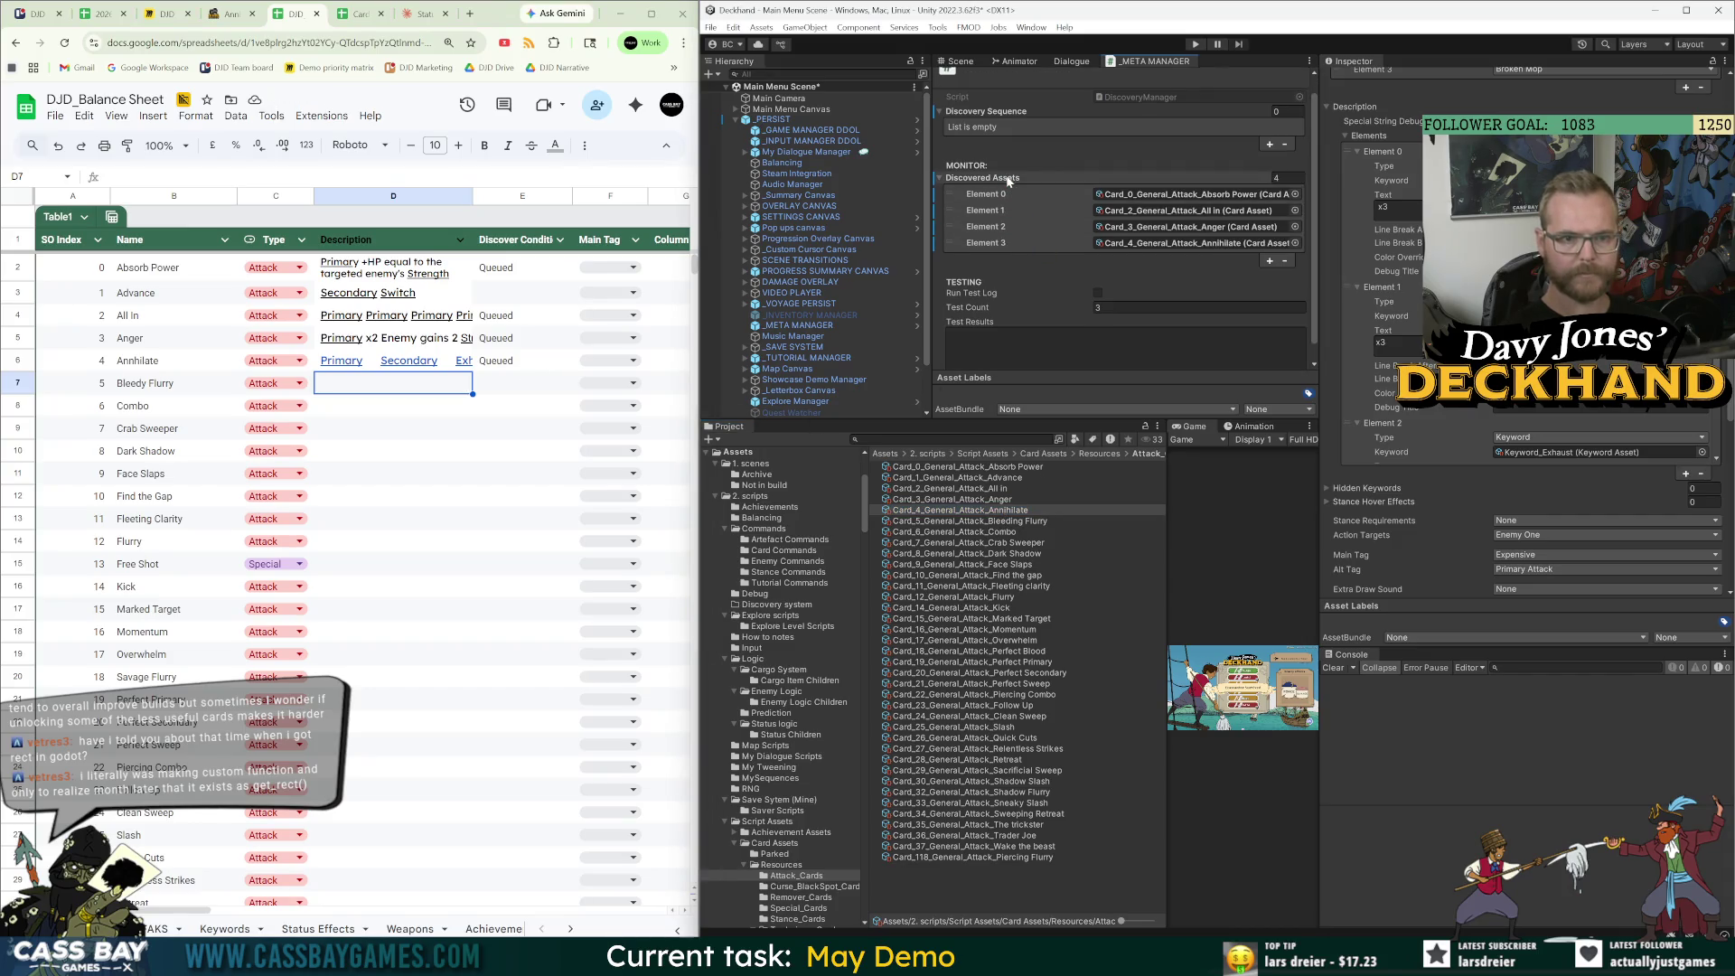
pyautogui.click(992, 499)
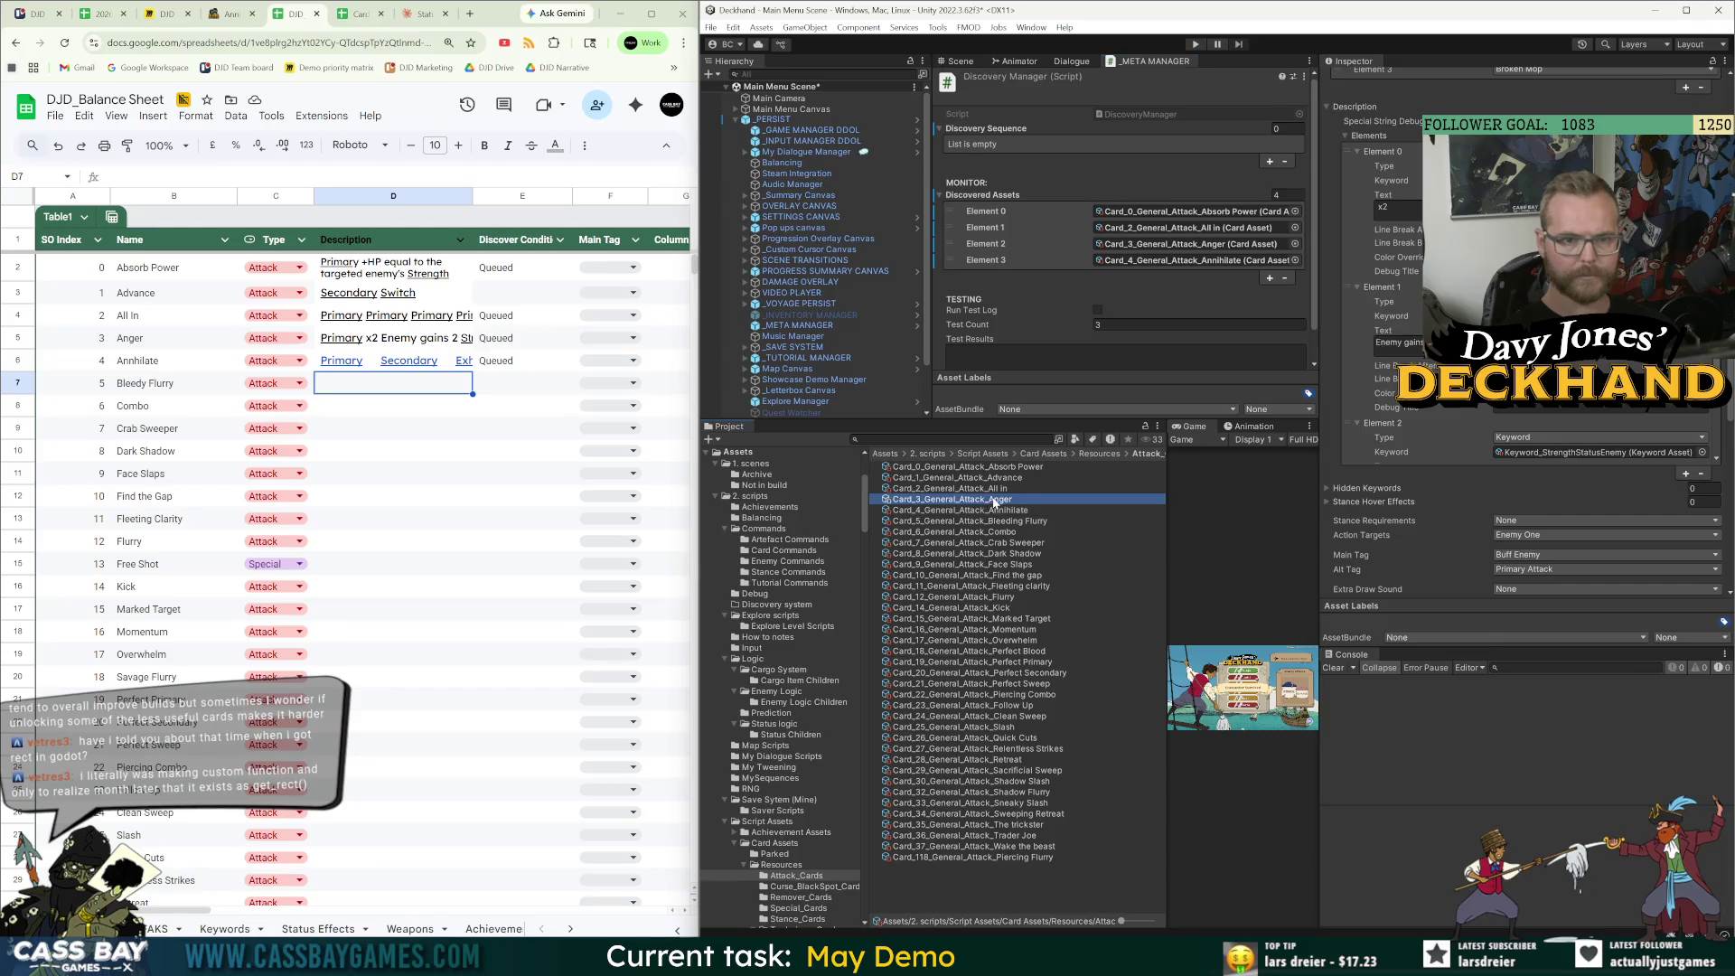
pyautogui.click(991, 511)
pyautogui.click(995, 521)
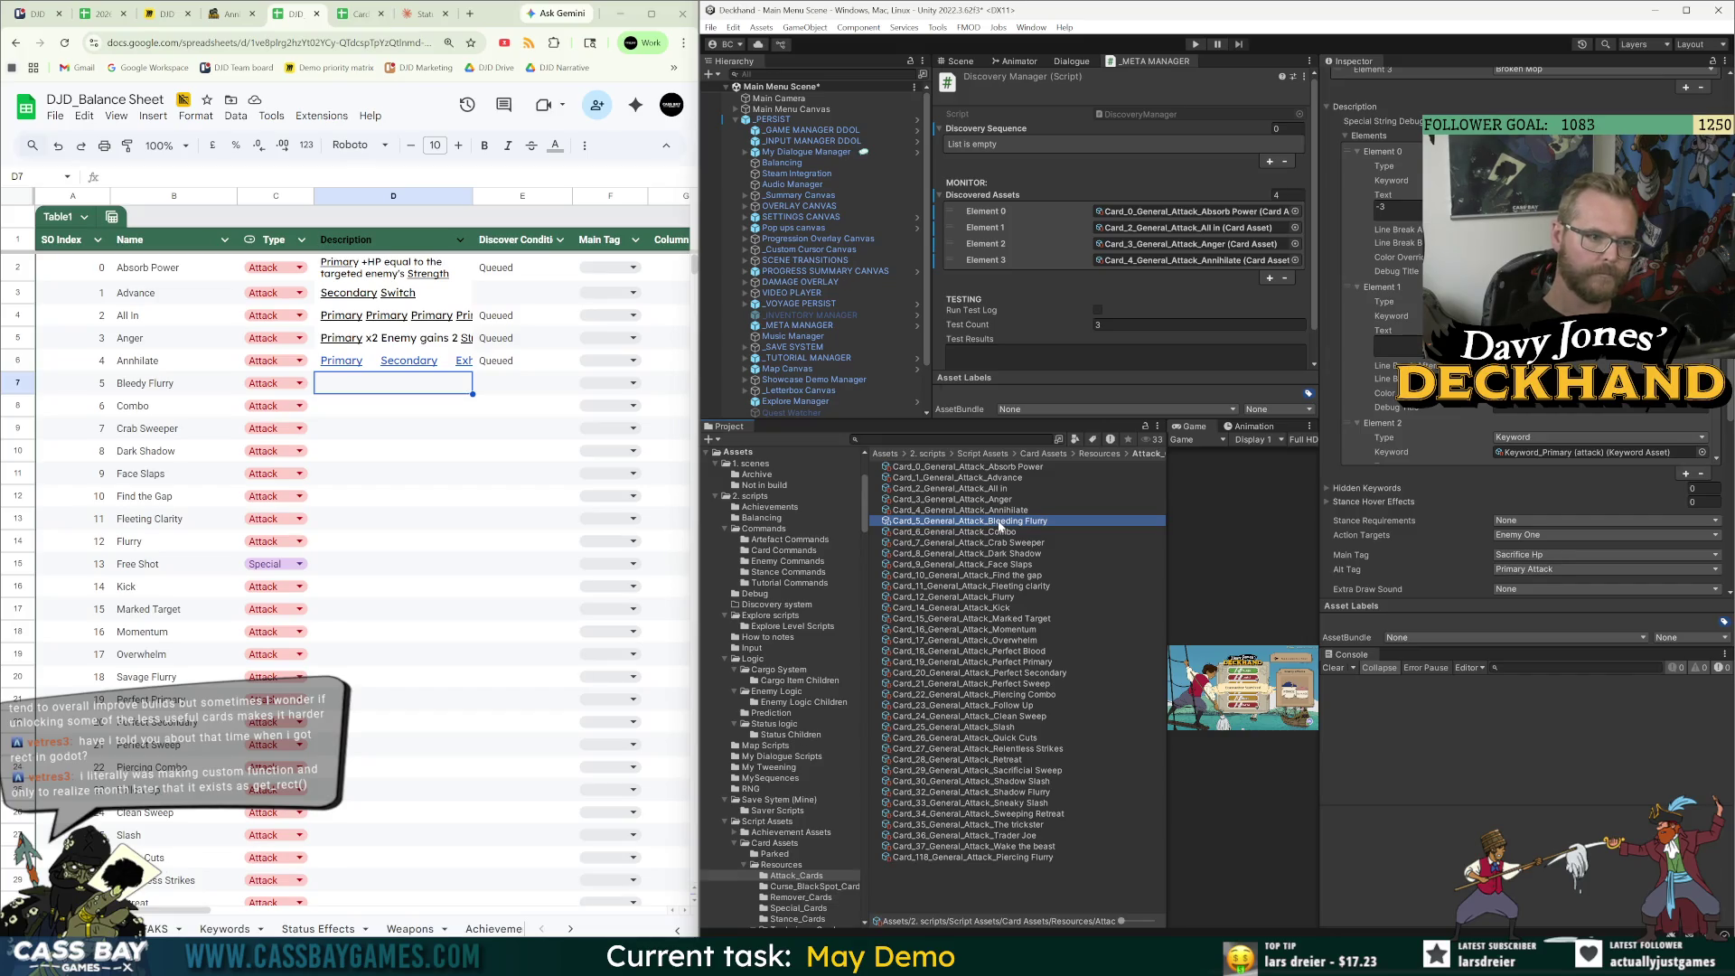
# Paste Bleedy Flurry's wiki effect 'Primary' into D7.
pyautogui.click(420, 14)
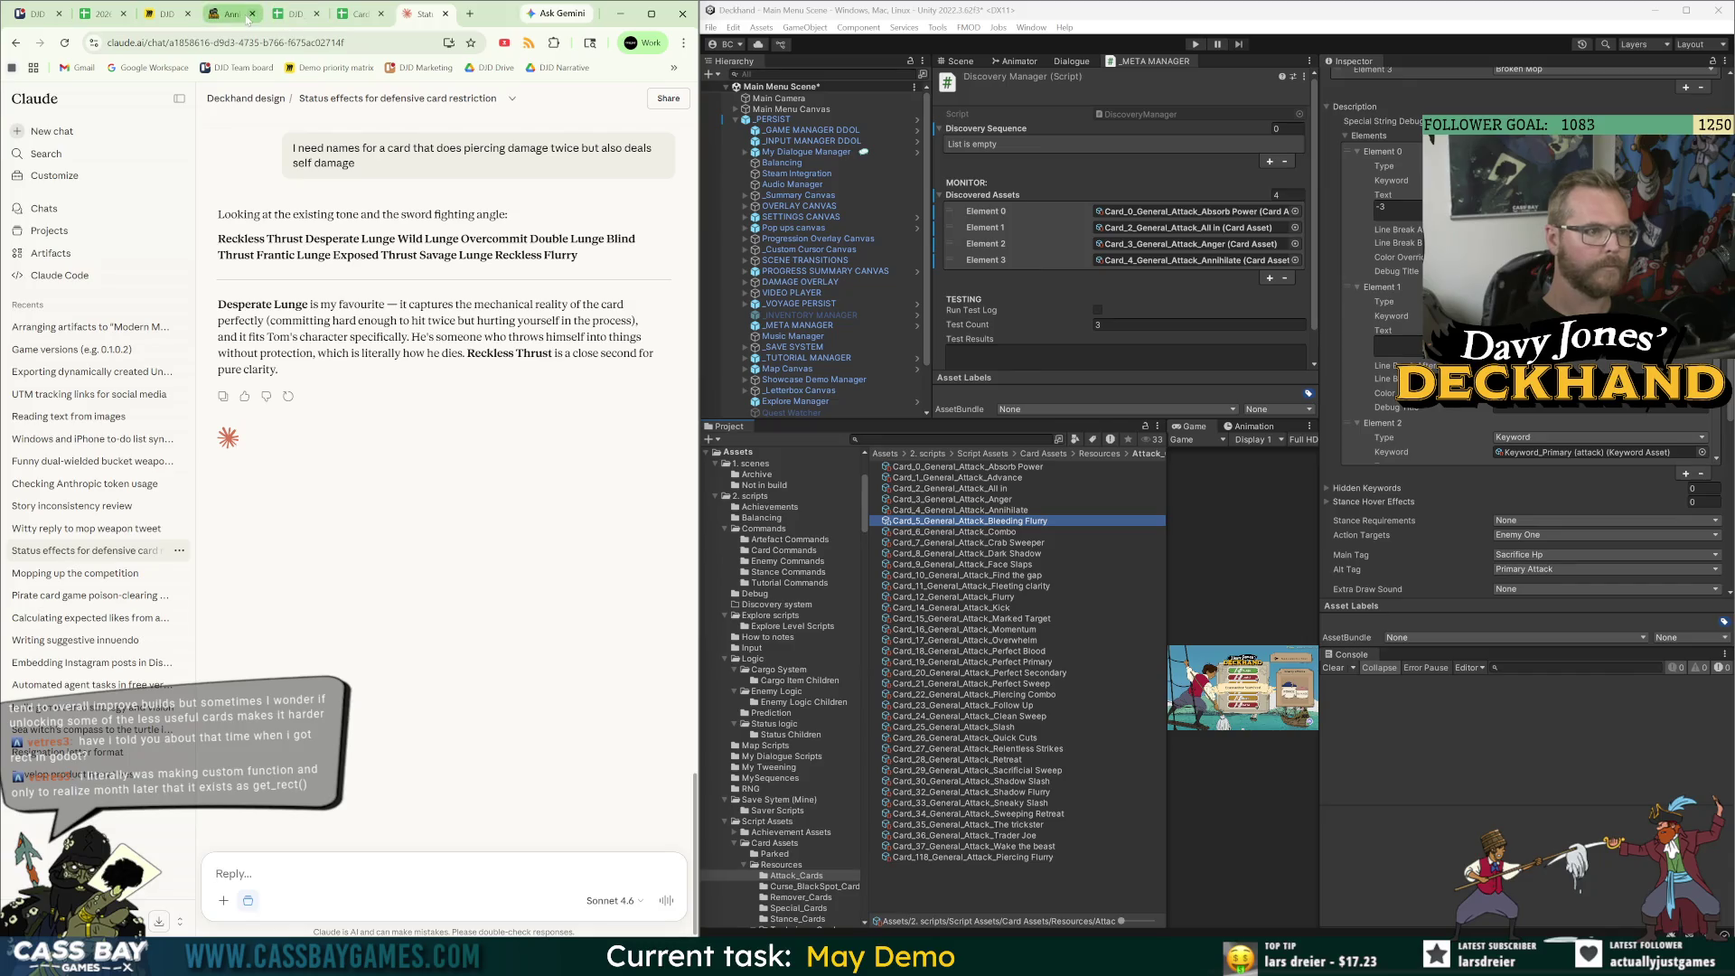
pyautogui.click(237, 14)
pyautogui.click(575, 603)
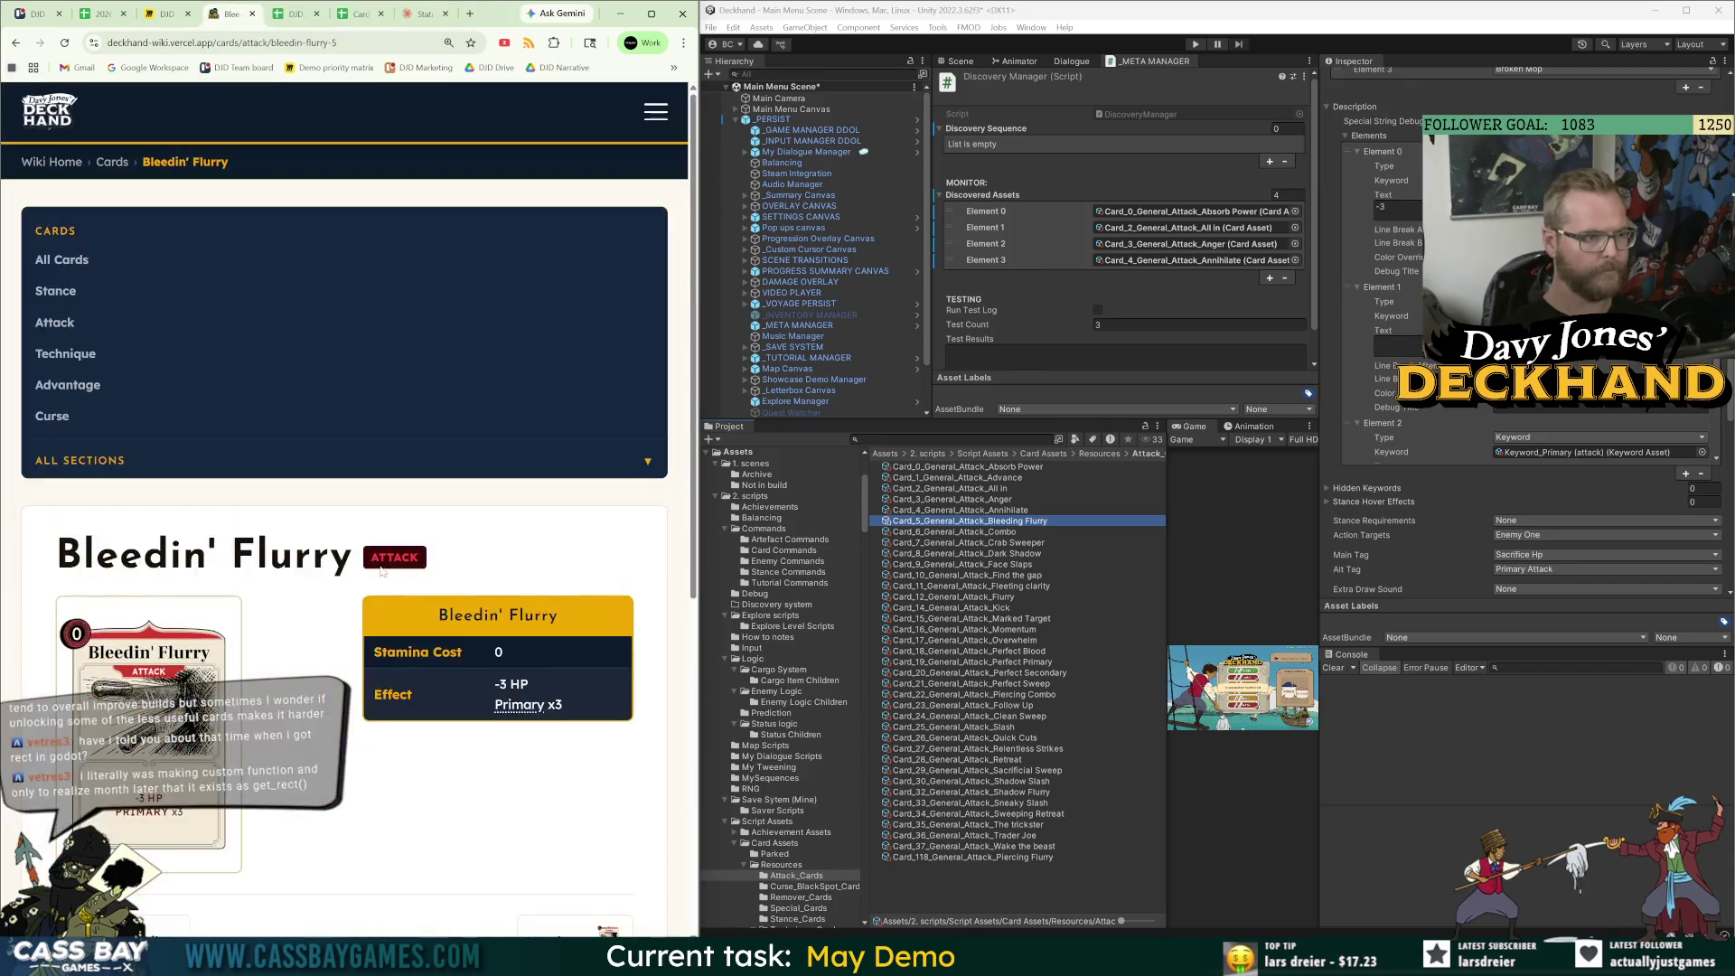
pyautogui.scroll(-2, 351, 636)
pyautogui.moveTo(569, 504); pyautogui.dragTo(495, 476)
pyautogui.hotkey('ctrl', 'c')
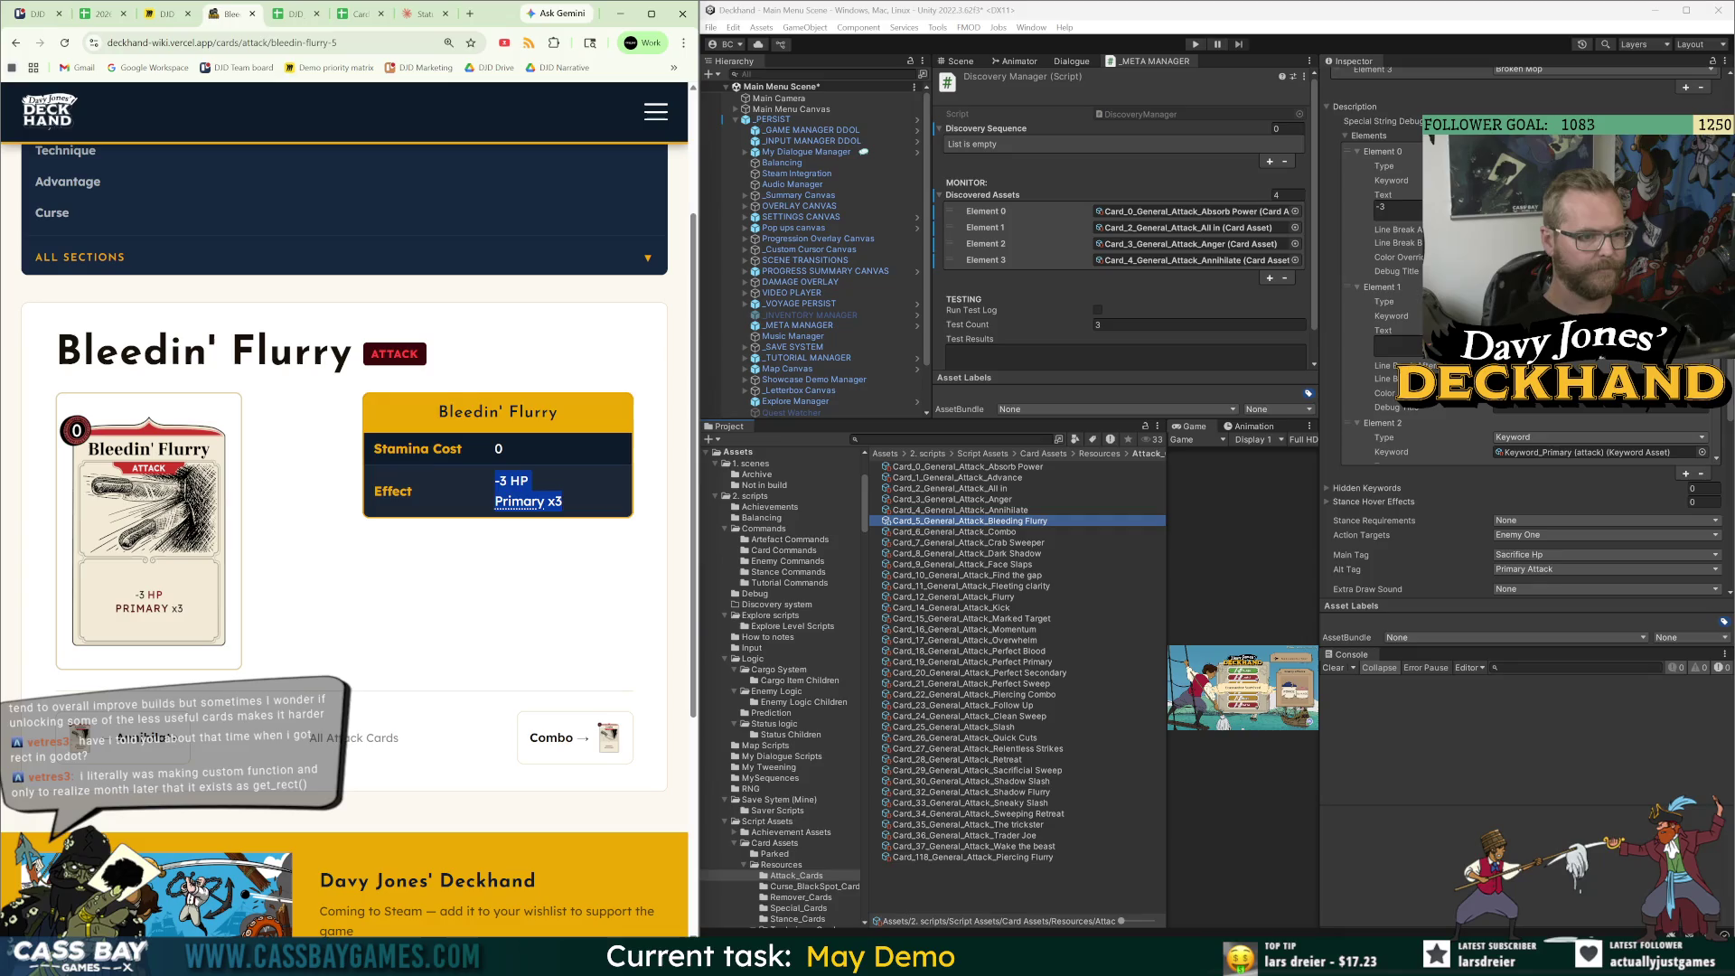
pyautogui.click(358, 16)
pyautogui.click(292, 16)
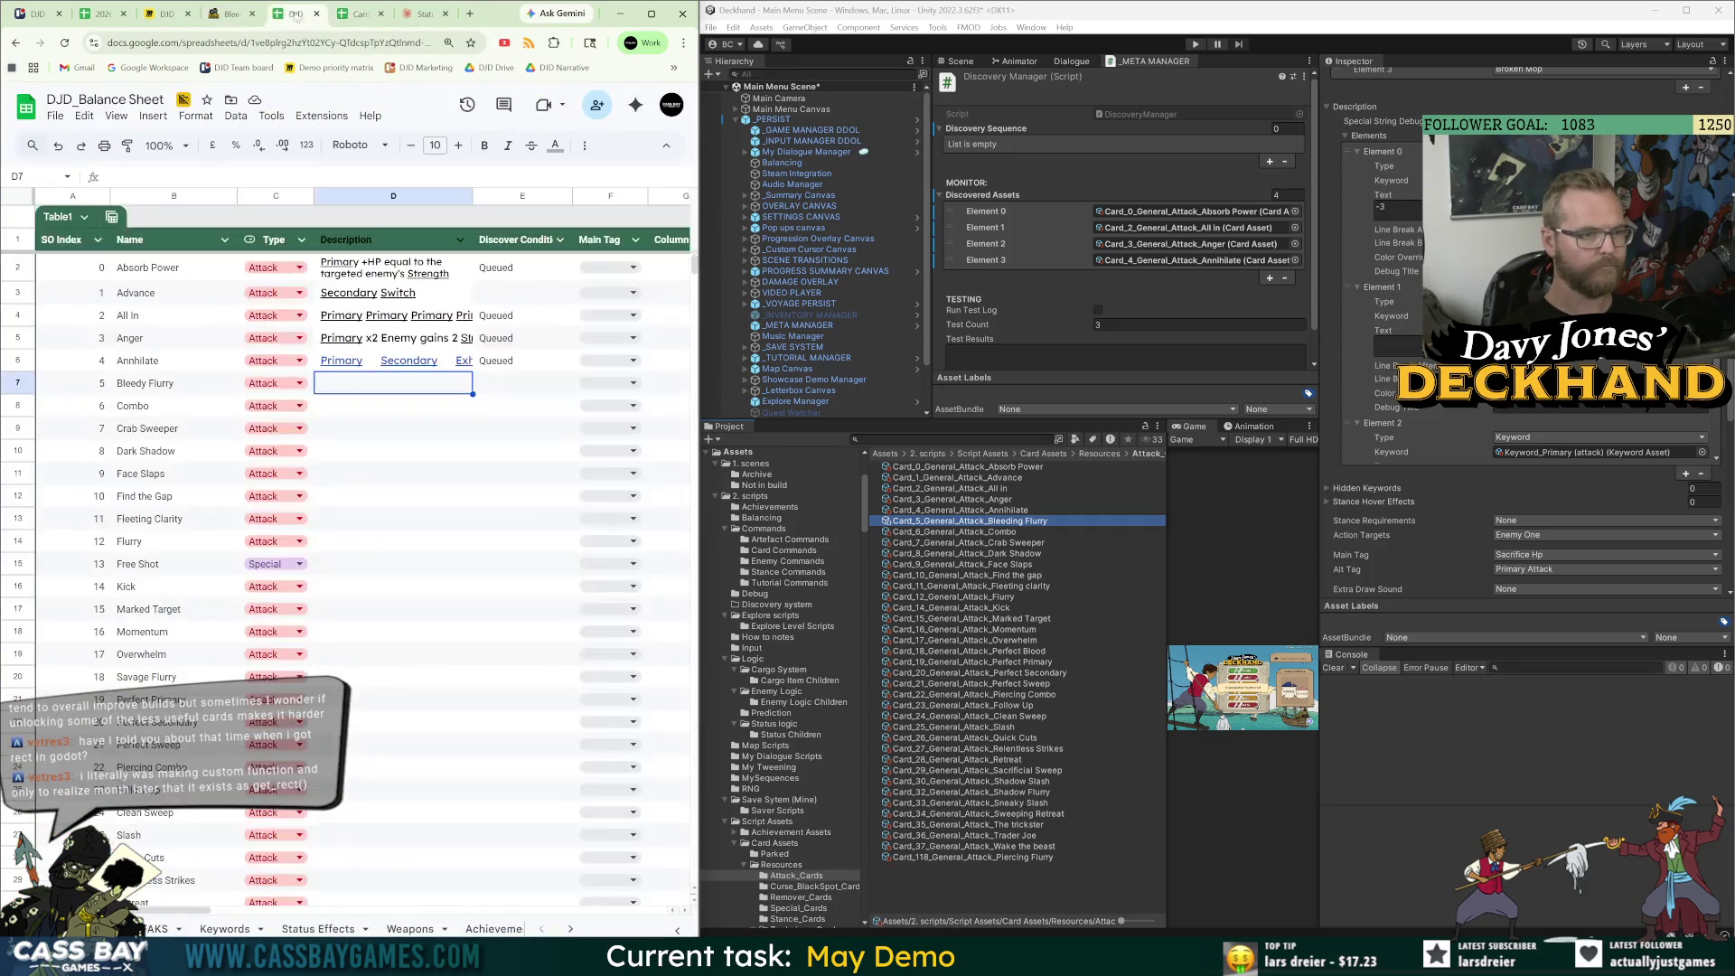
pyautogui.hotkey('ctrl', 'v')
pyautogui.click(405, 449)
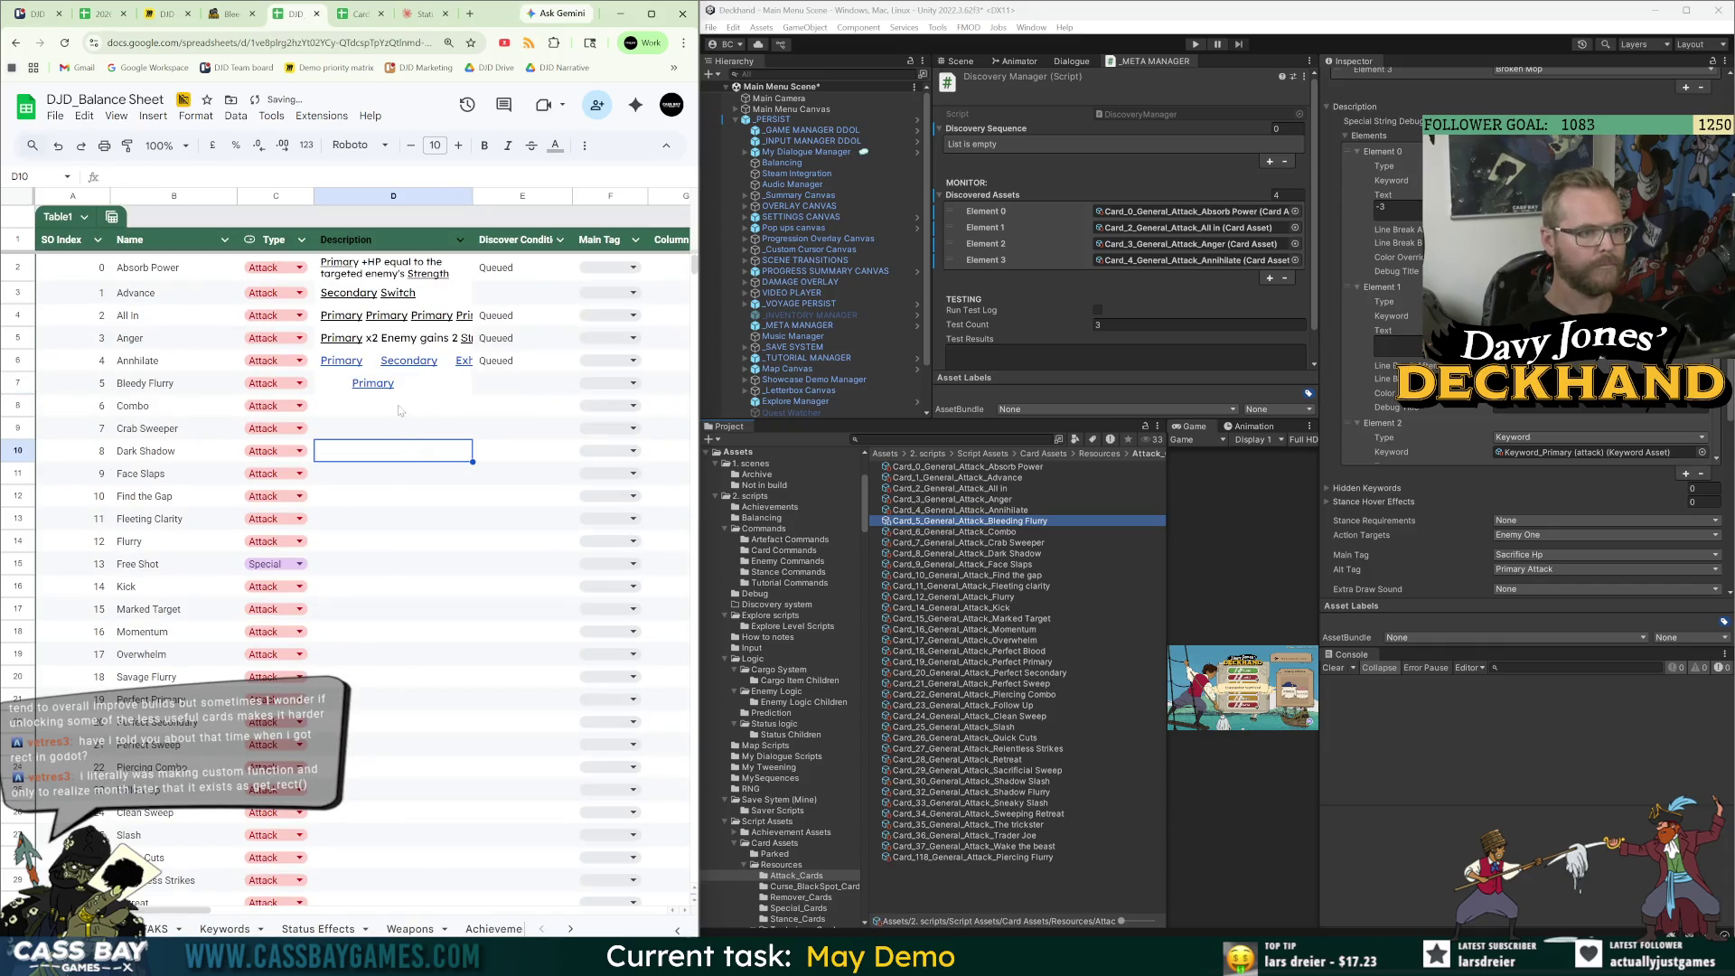
# Close the Claude chat and paste Combo's wiki effect 'Primary Secondary' into D8.
pyautogui.click(415, 408)
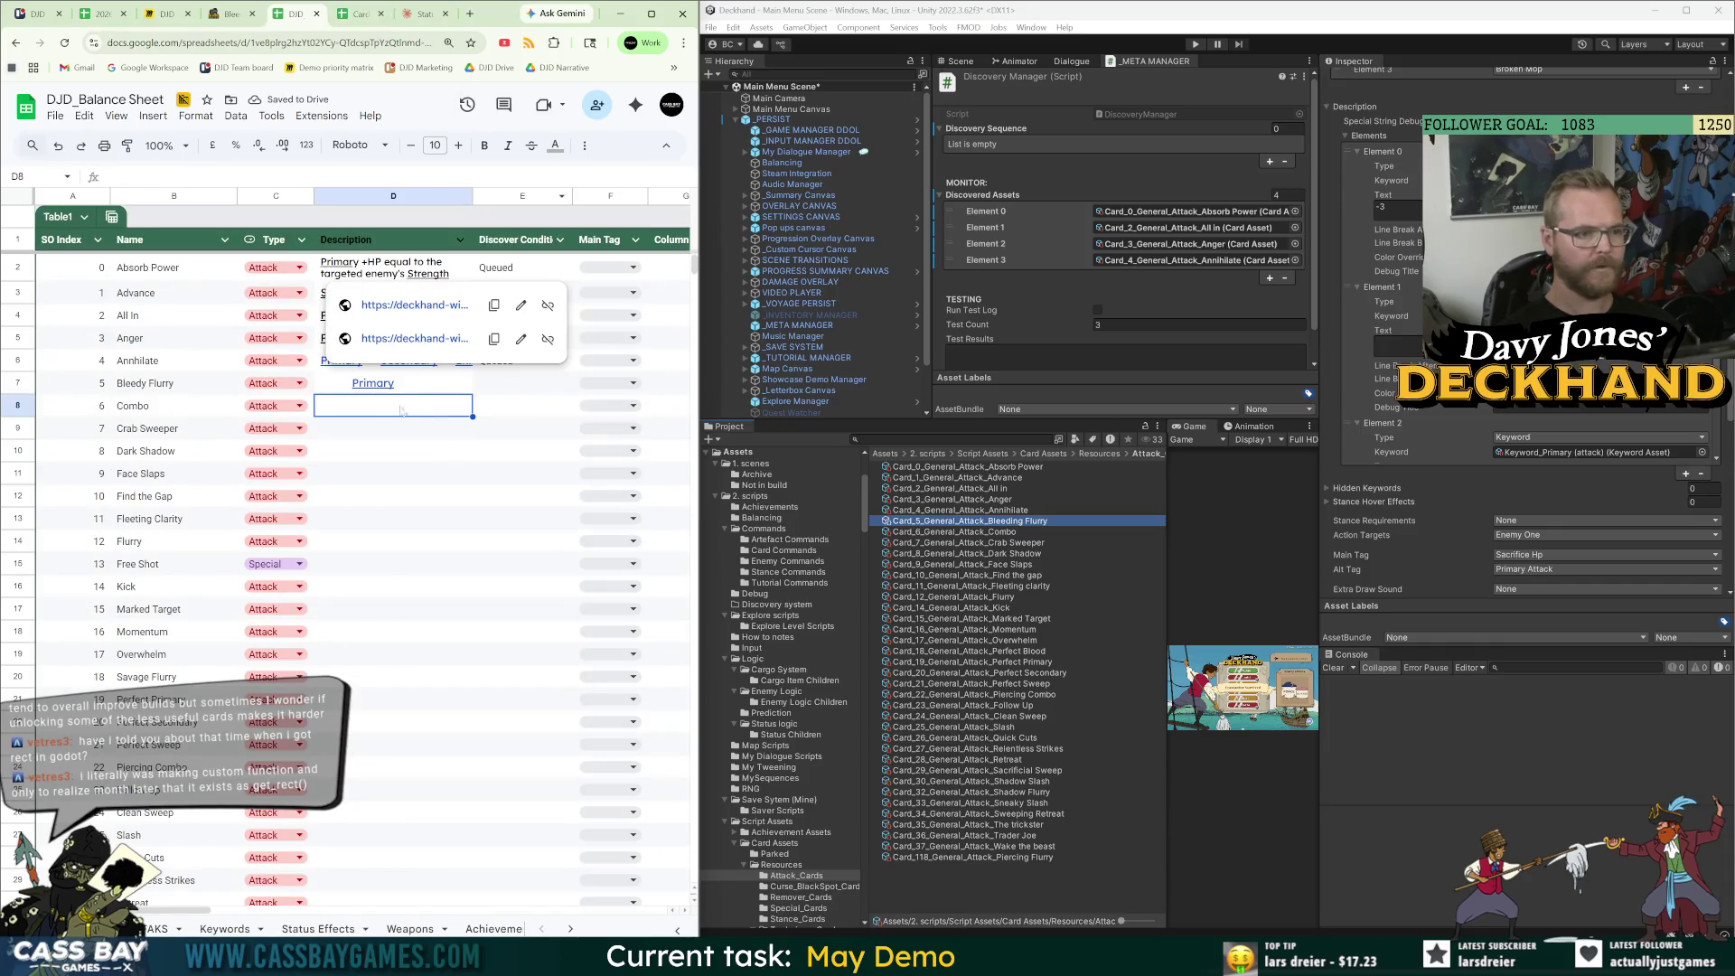
pyautogui.click(418, 13)
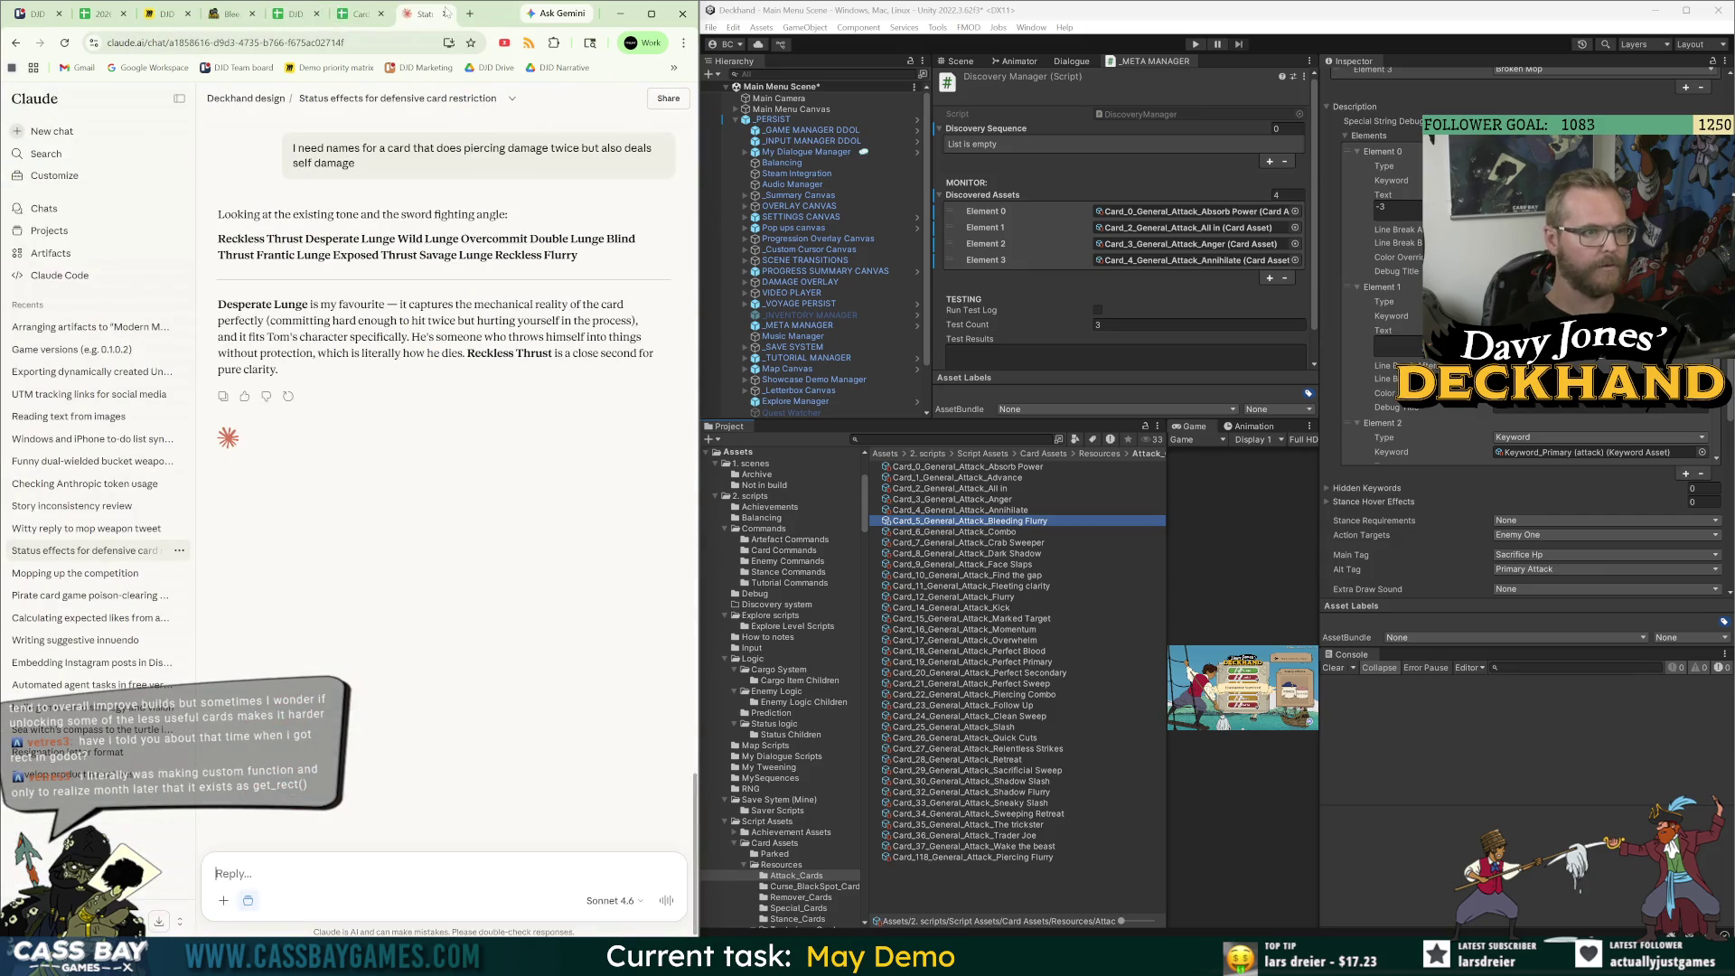
pyautogui.hotkey('ctrl', 'w')
pyautogui.click(257, 13)
pyautogui.click(553, 725)
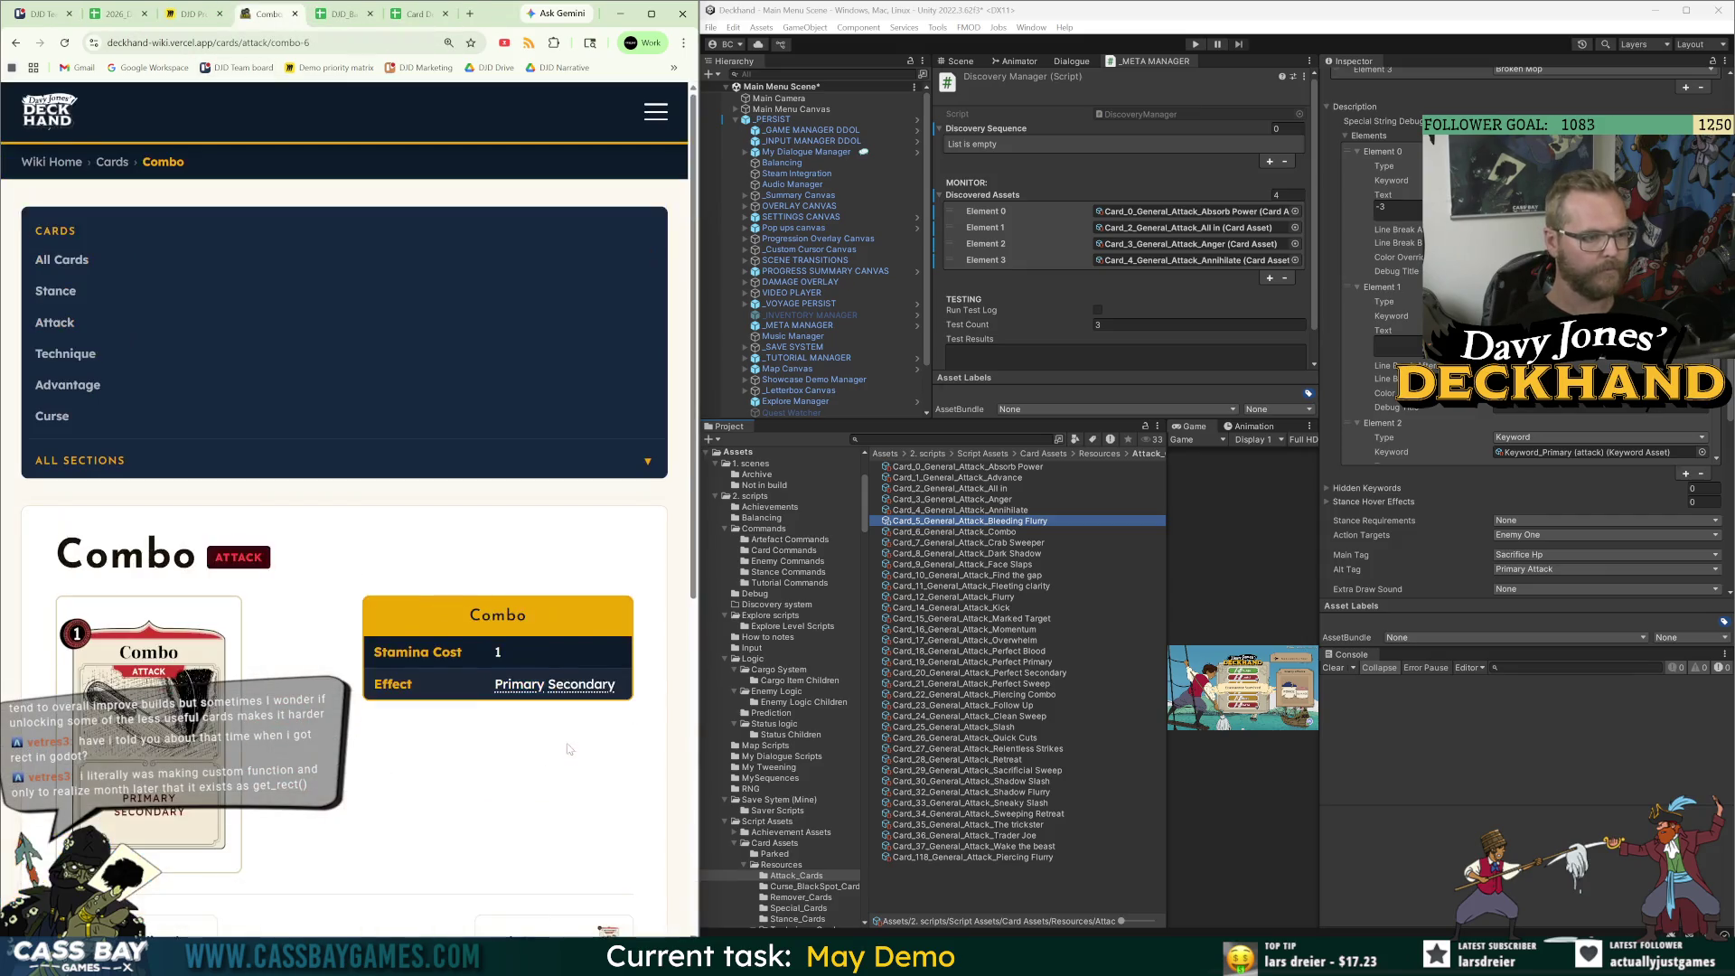
pyautogui.moveTo(622, 687); pyautogui.dragTo(494, 687)
pyautogui.hotkey('ctrl', 'c')
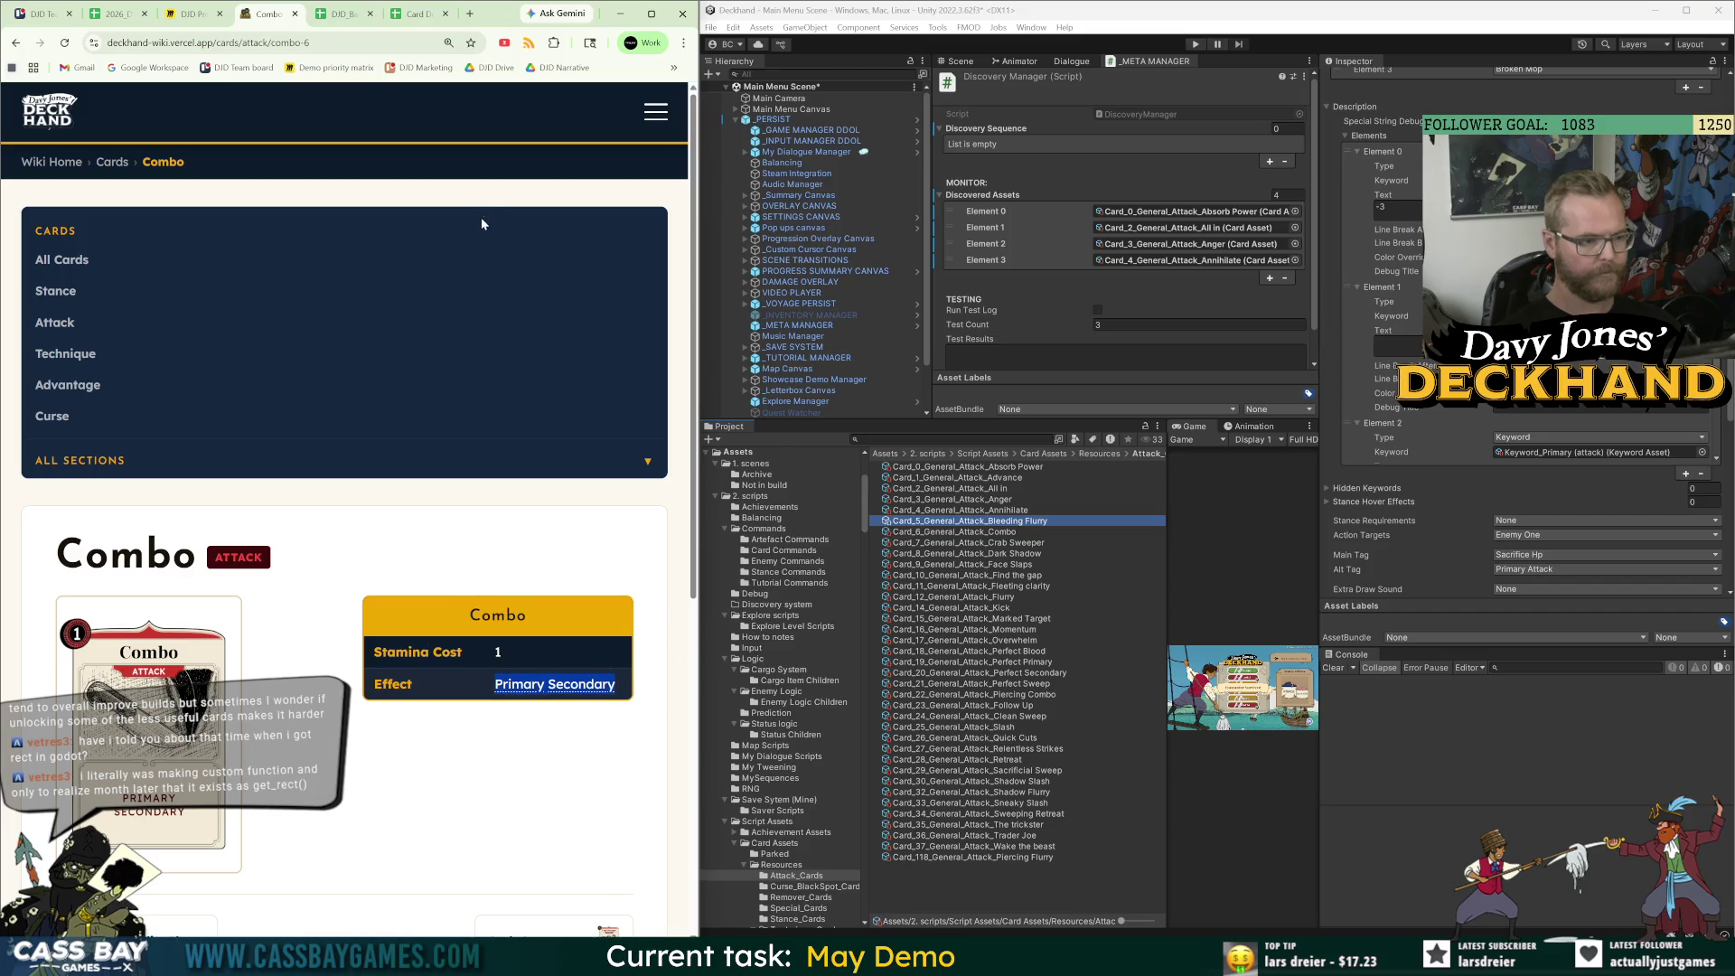
pyautogui.click(344, 14)
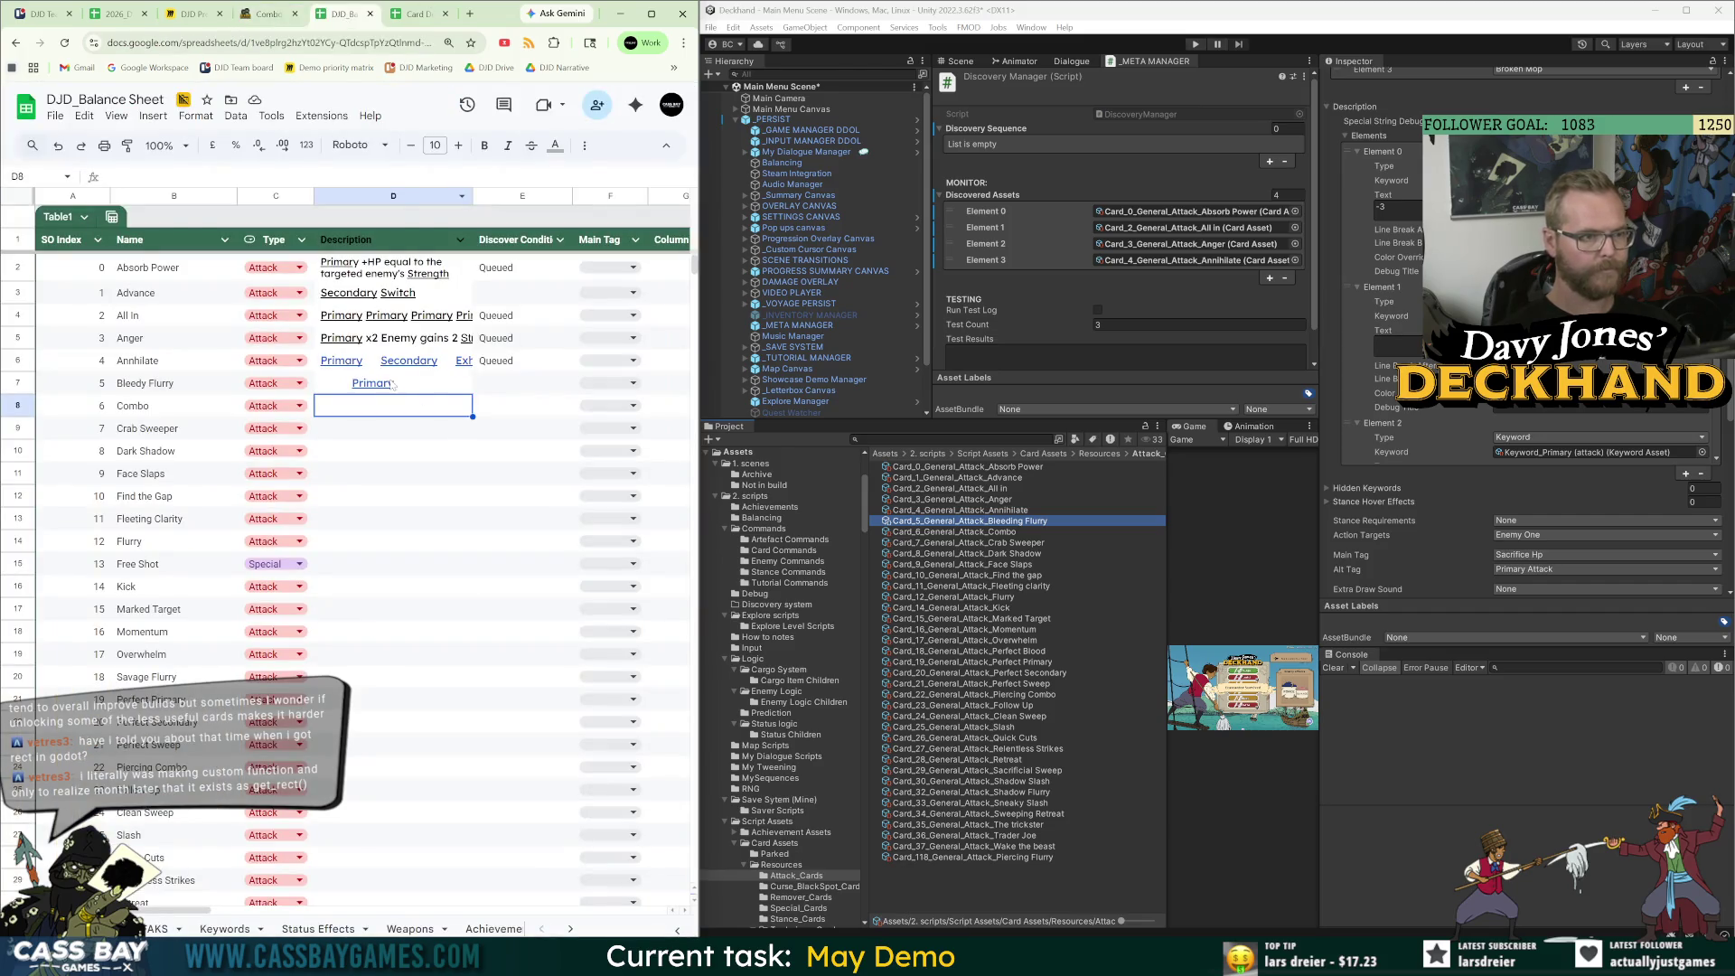
pyautogui.hotkey('ctrl', 'v')
# Paste Crab Sweeper's wiki effect 'Piercing Primary' into D9.
pyautogui.hotkey('ctrl', 'shift', 'Tab')
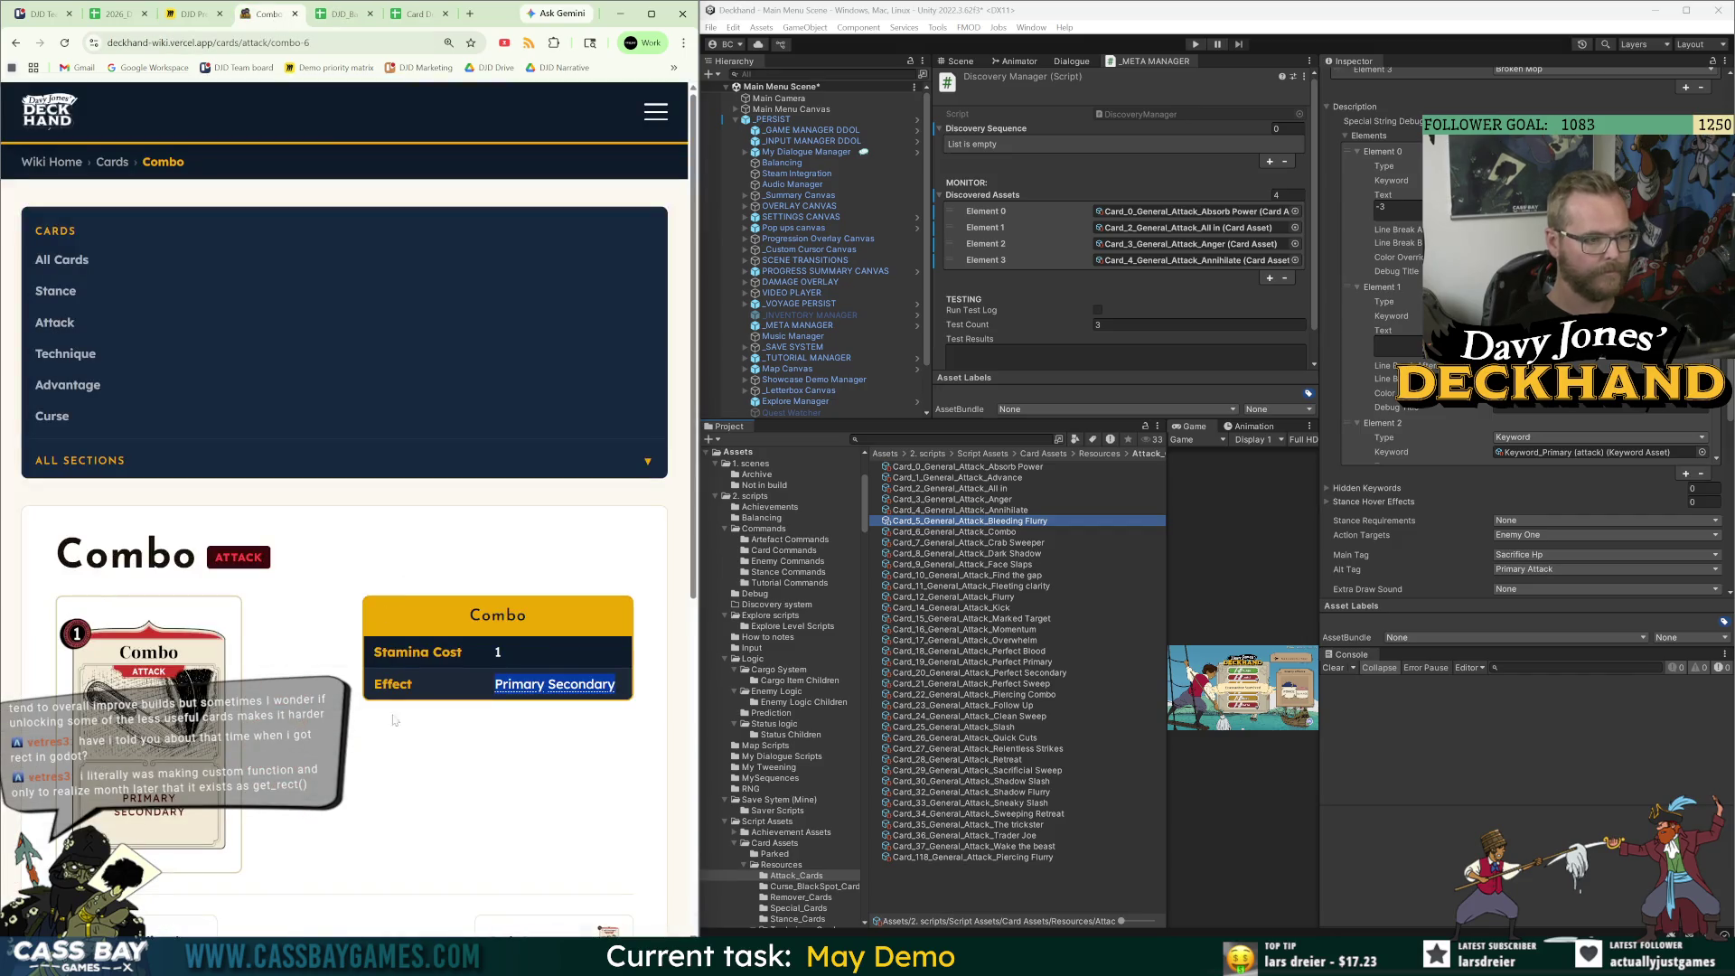
pyautogui.scroll(-2, 560, 588)
pyautogui.click(540, 718)
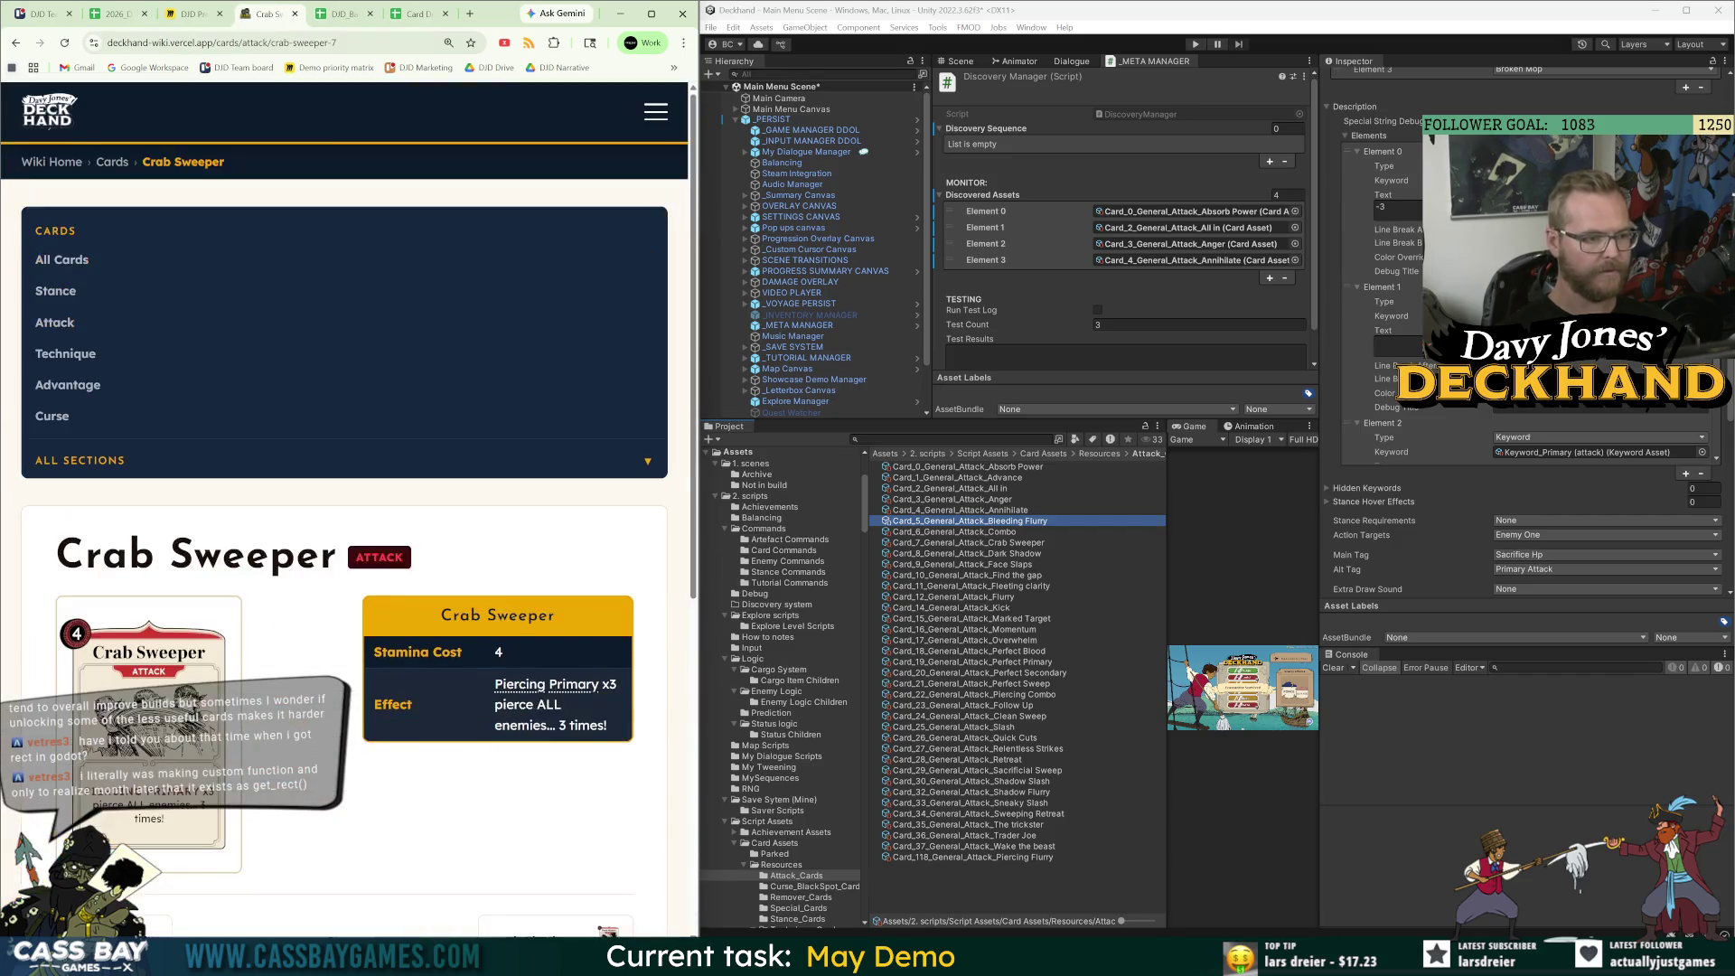
pyautogui.tripleClick(587, 725)
pyautogui.hotkey('ctrl', 'c')
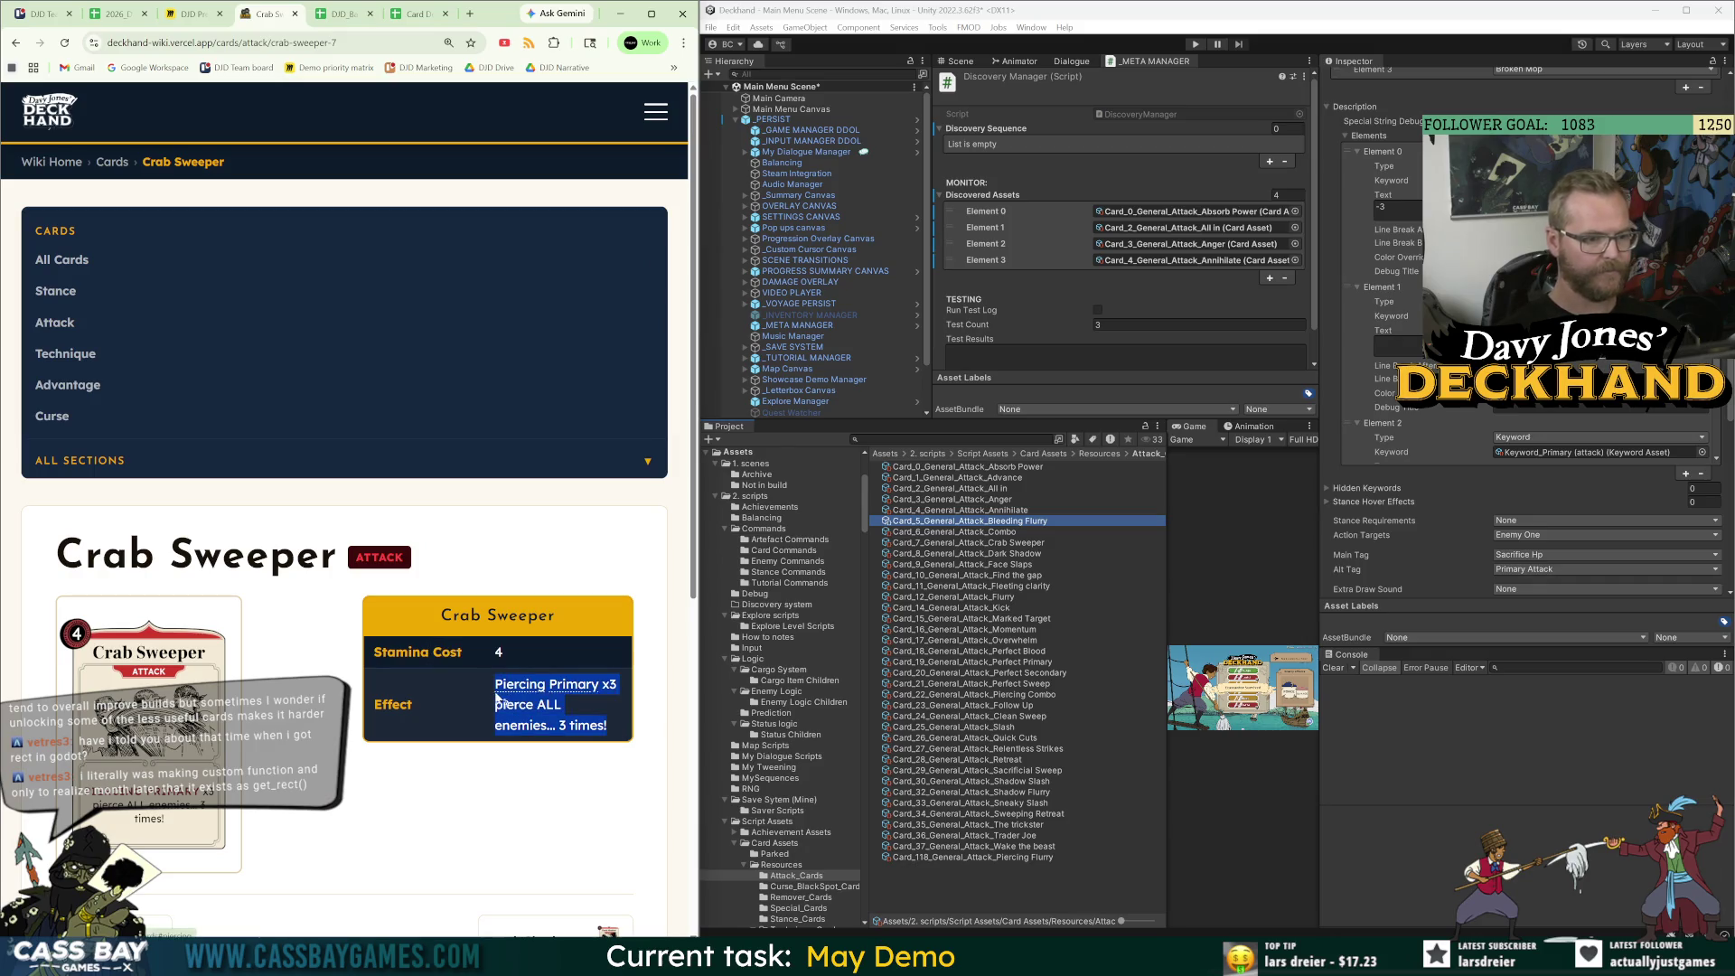
pyautogui.click(340, 14)
pyautogui.click(361, 437)
pyautogui.hotkey('ctrl', 'v')
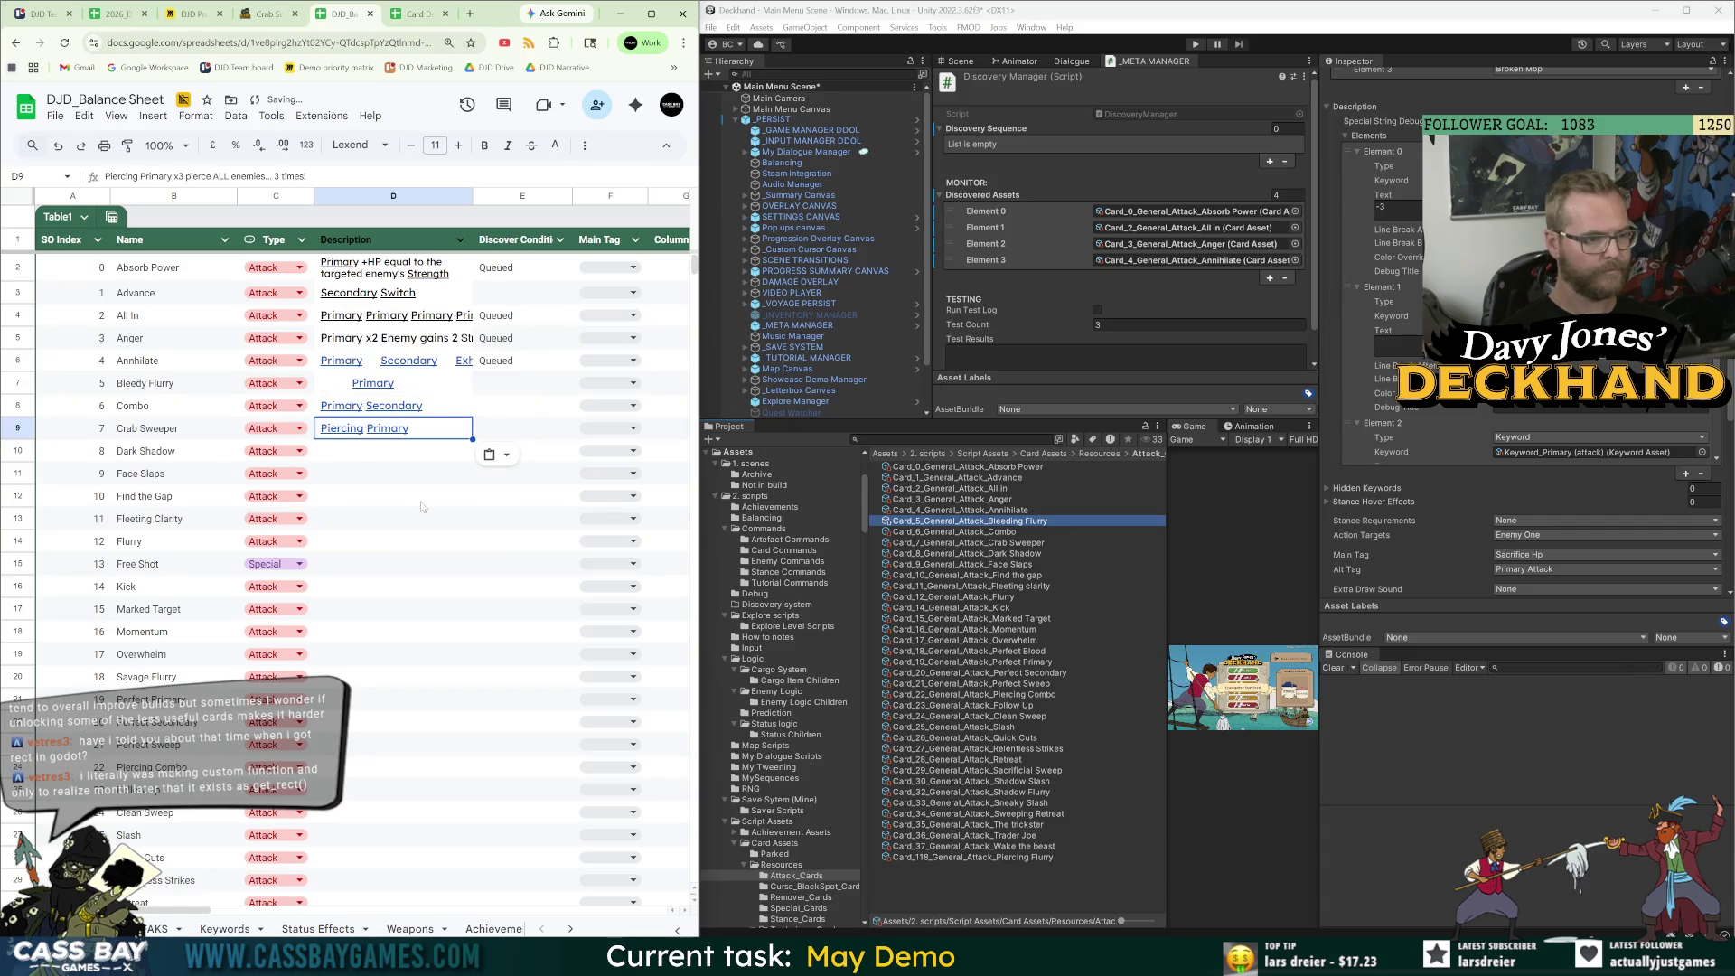
pyautogui.click(420, 502)
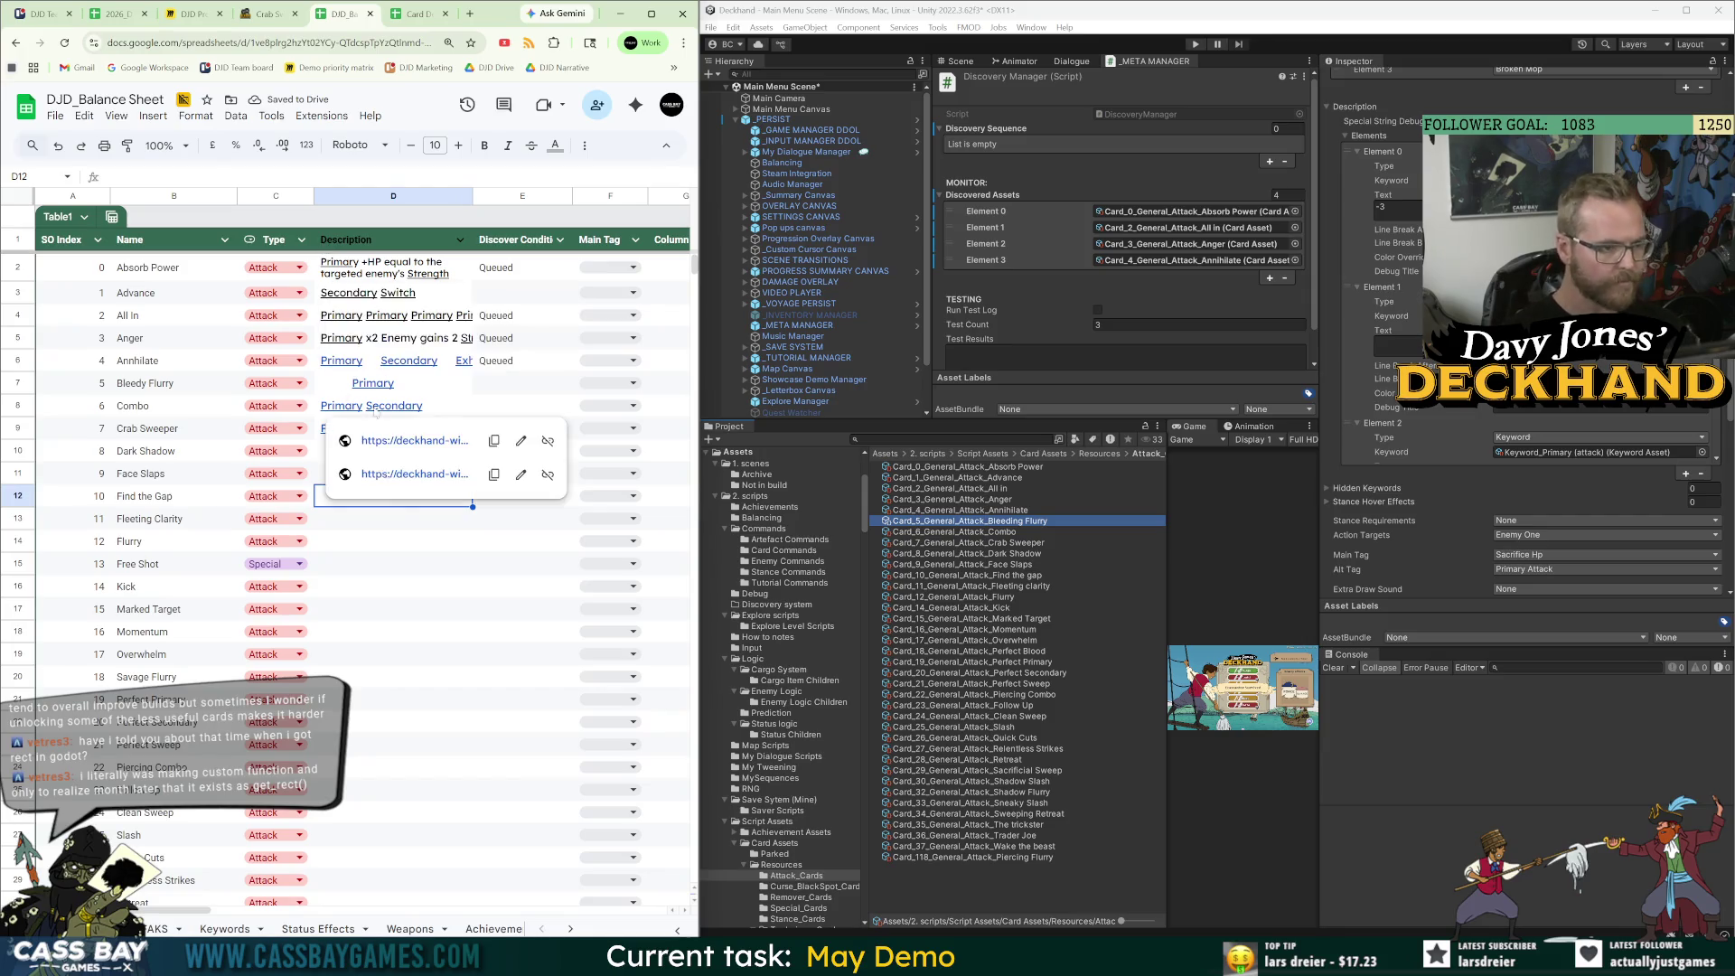
pyautogui.click(421, 536)
pyautogui.press('Down')
pyautogui.press('Down')
pyautogui.press('Down')
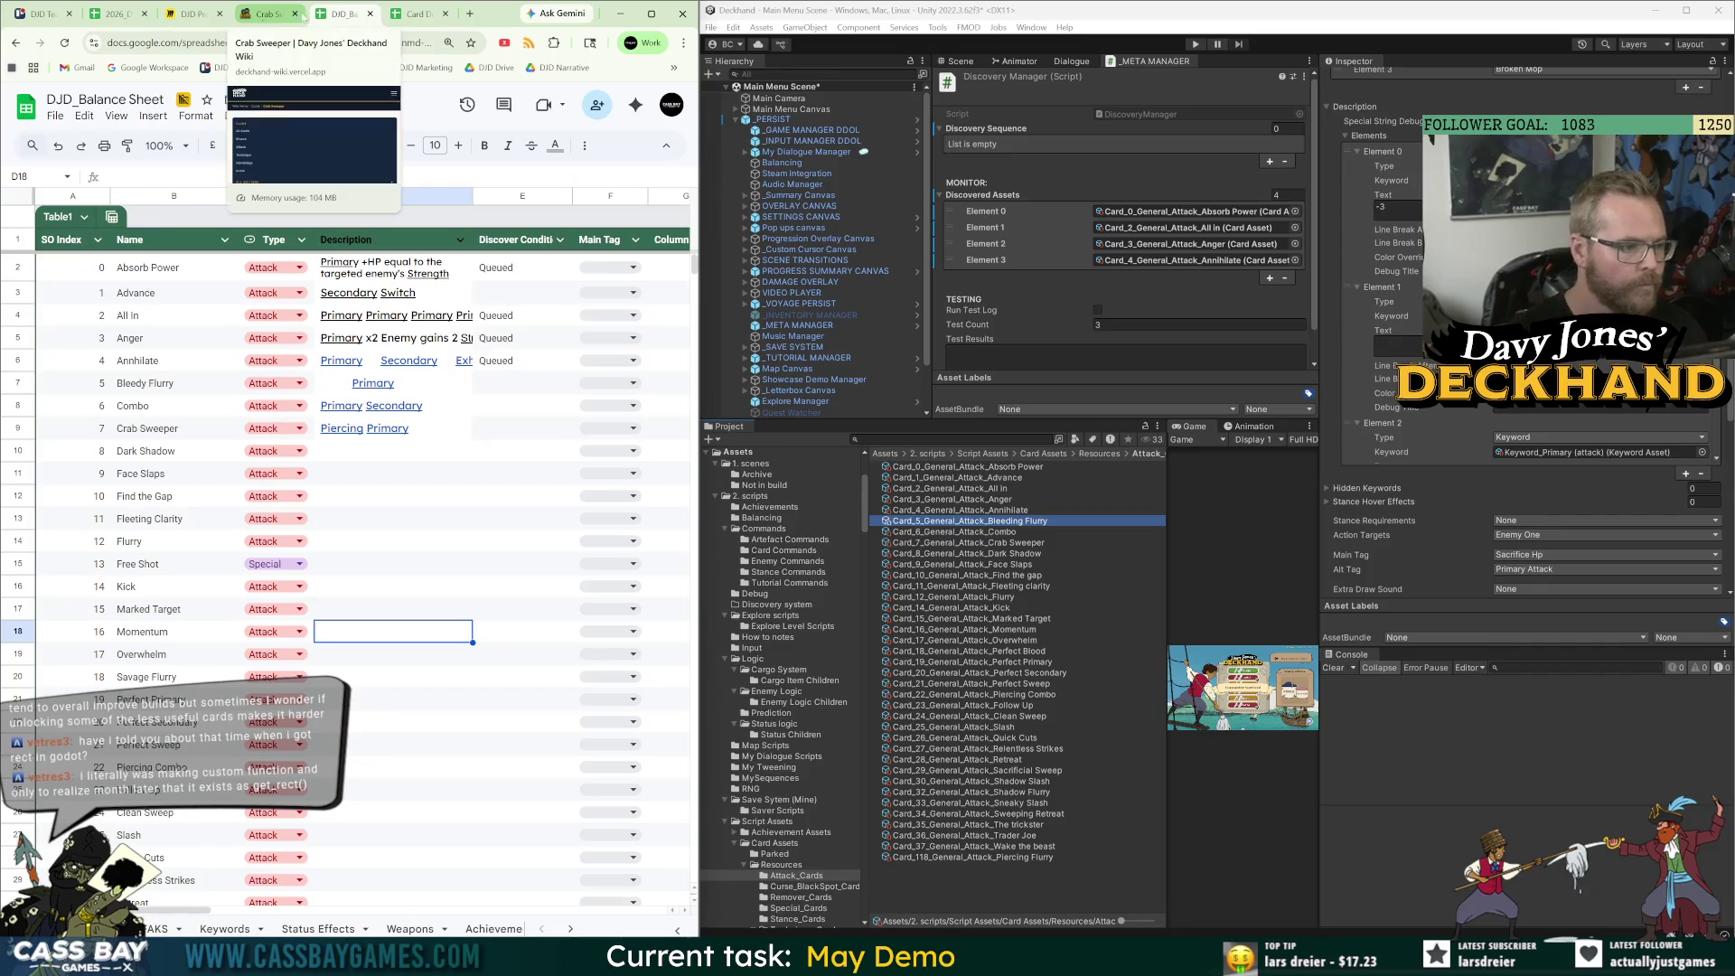
pyautogui.hotkey('ctrl', 'shift', 'Tab')
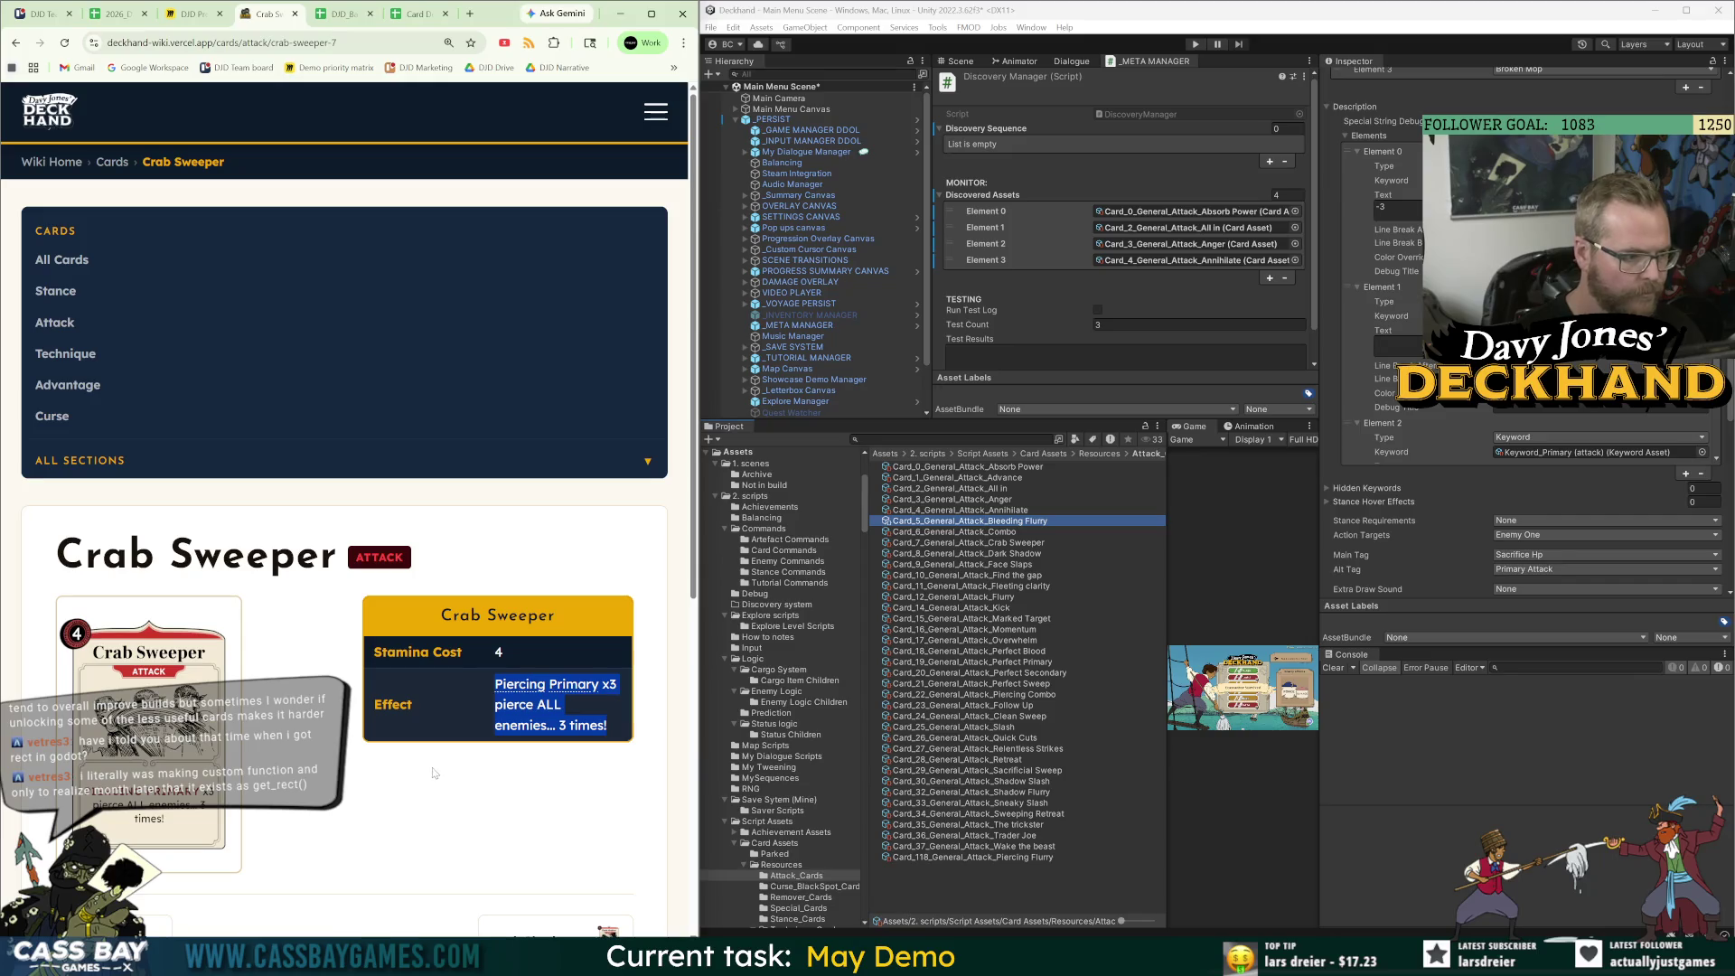
pyautogui.click(337, 17)
pyautogui.click(156, 429)
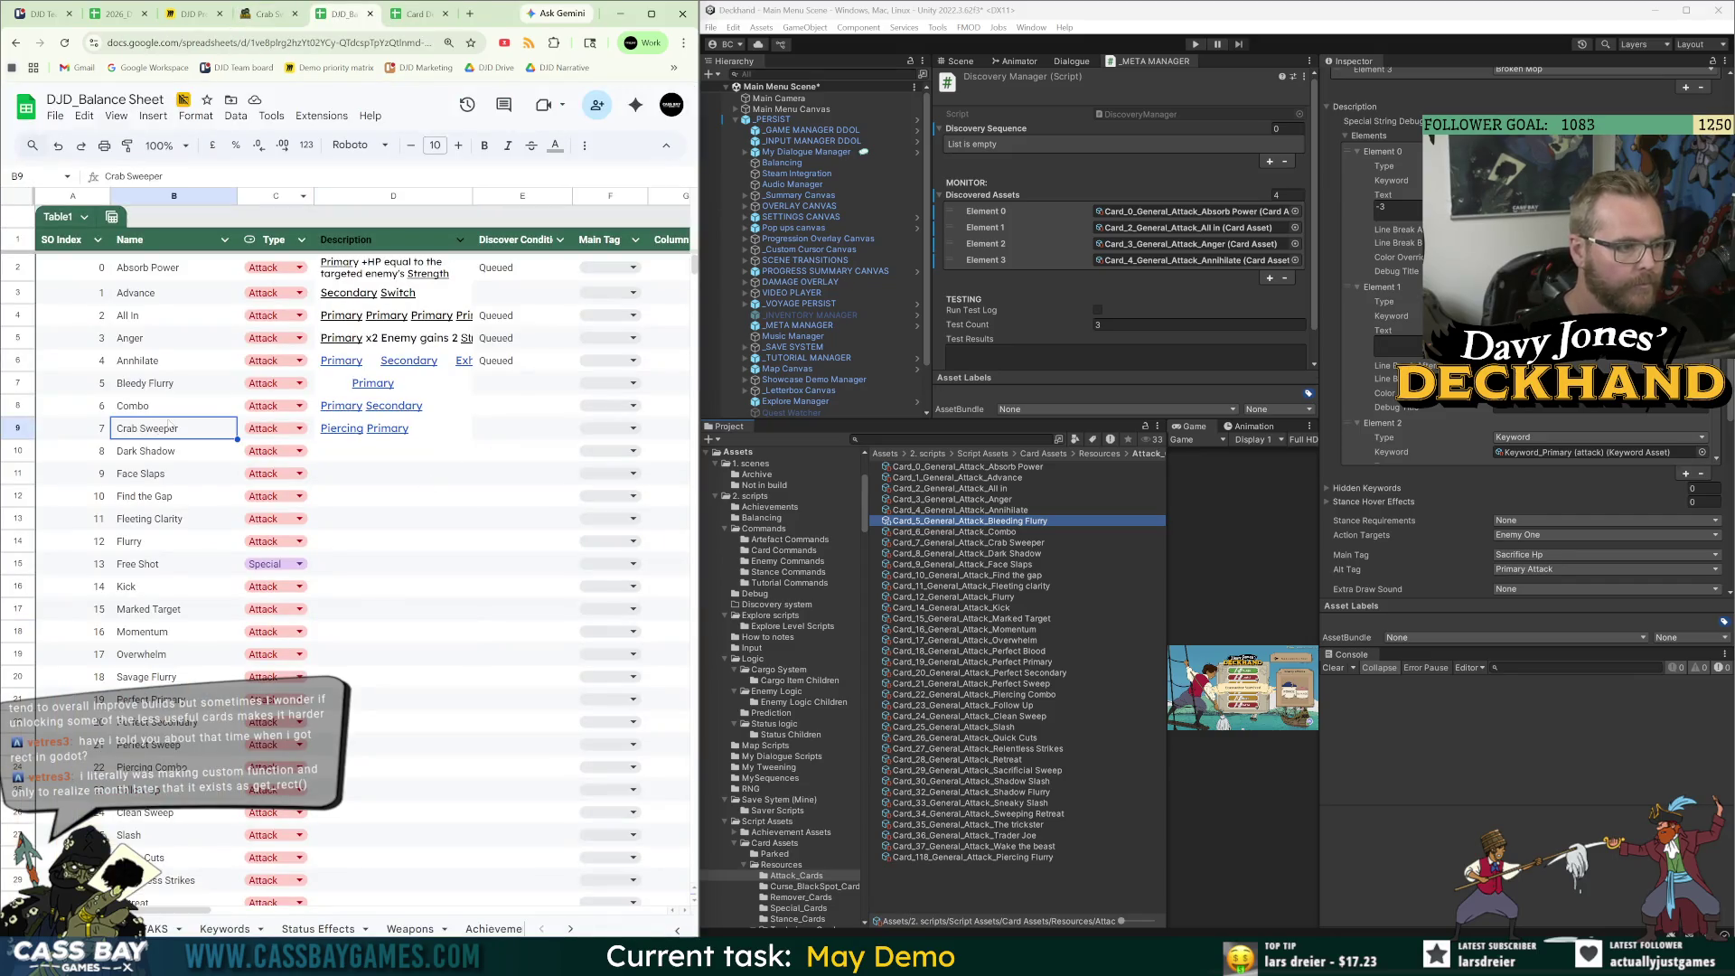
# Copy 'Queued' into Crab Sweeper's Discover Conditions cell.
pyautogui.click(506, 364)
pyautogui.hotkey('ctrl', 'c')
pyautogui.press('Down')
pyautogui.press('Down')
pyautogui.press('Down')
pyautogui.hotkey('ctrl', 'v')
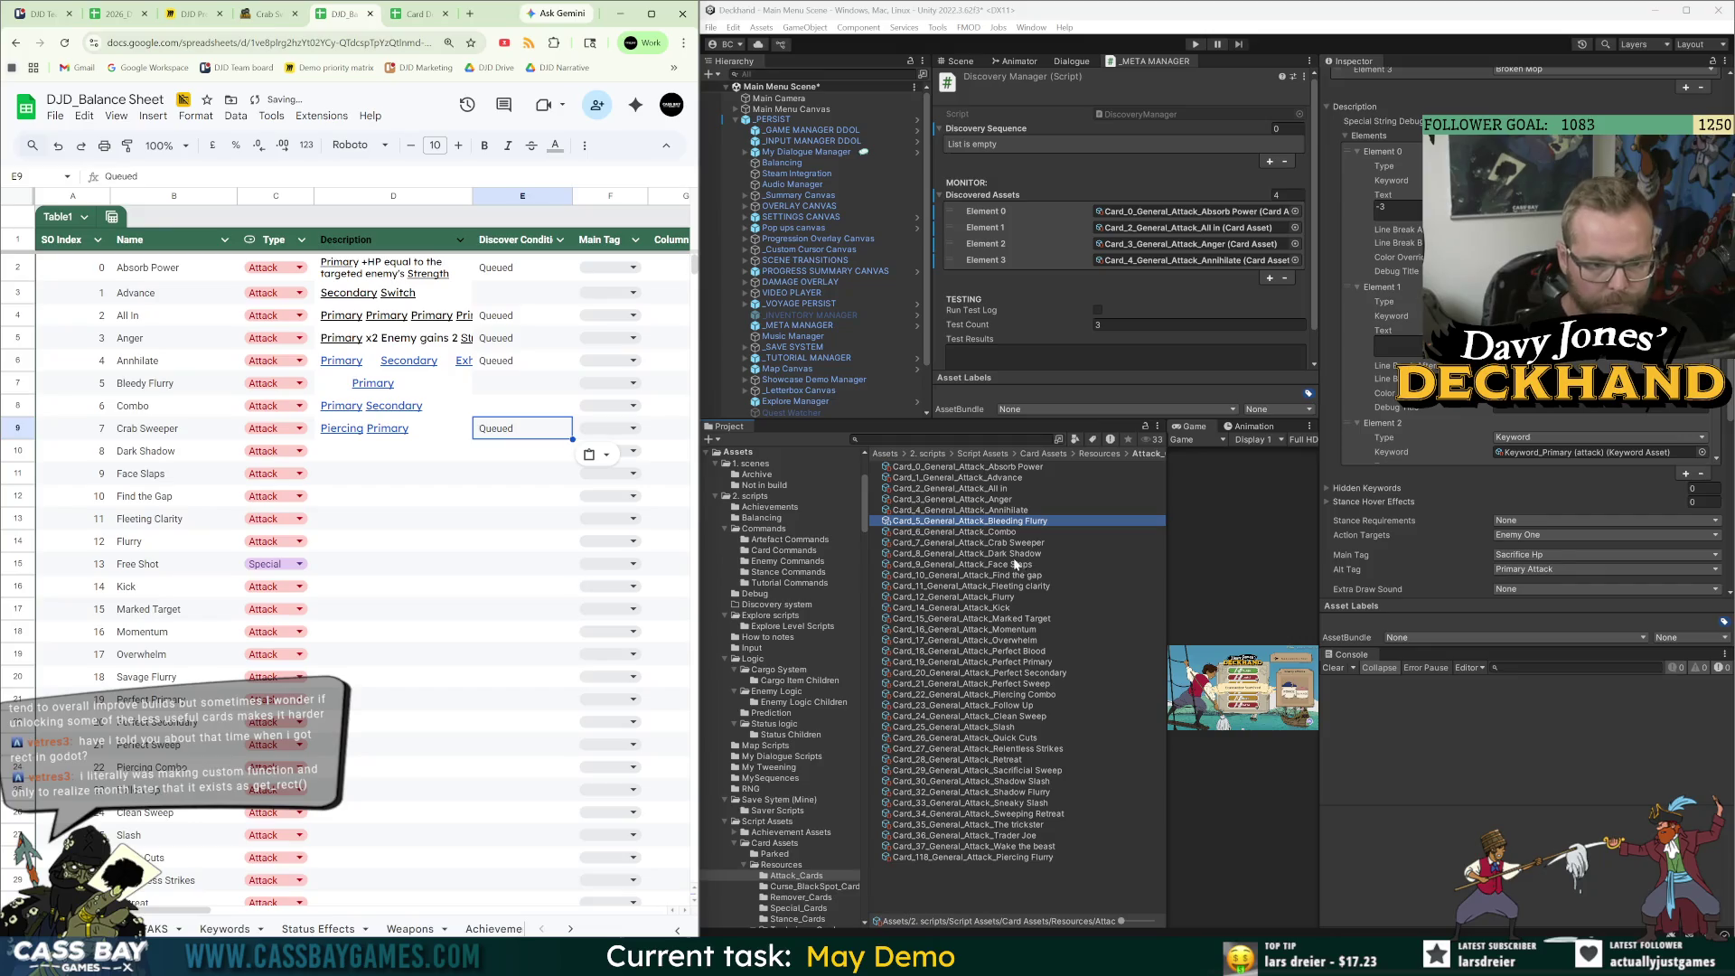
# Drag the Crab Sweeper card asset into Discovered Assets as the fifth entry.
pyautogui.click(976, 543)
pyautogui.scroll(-1, 994, 180)
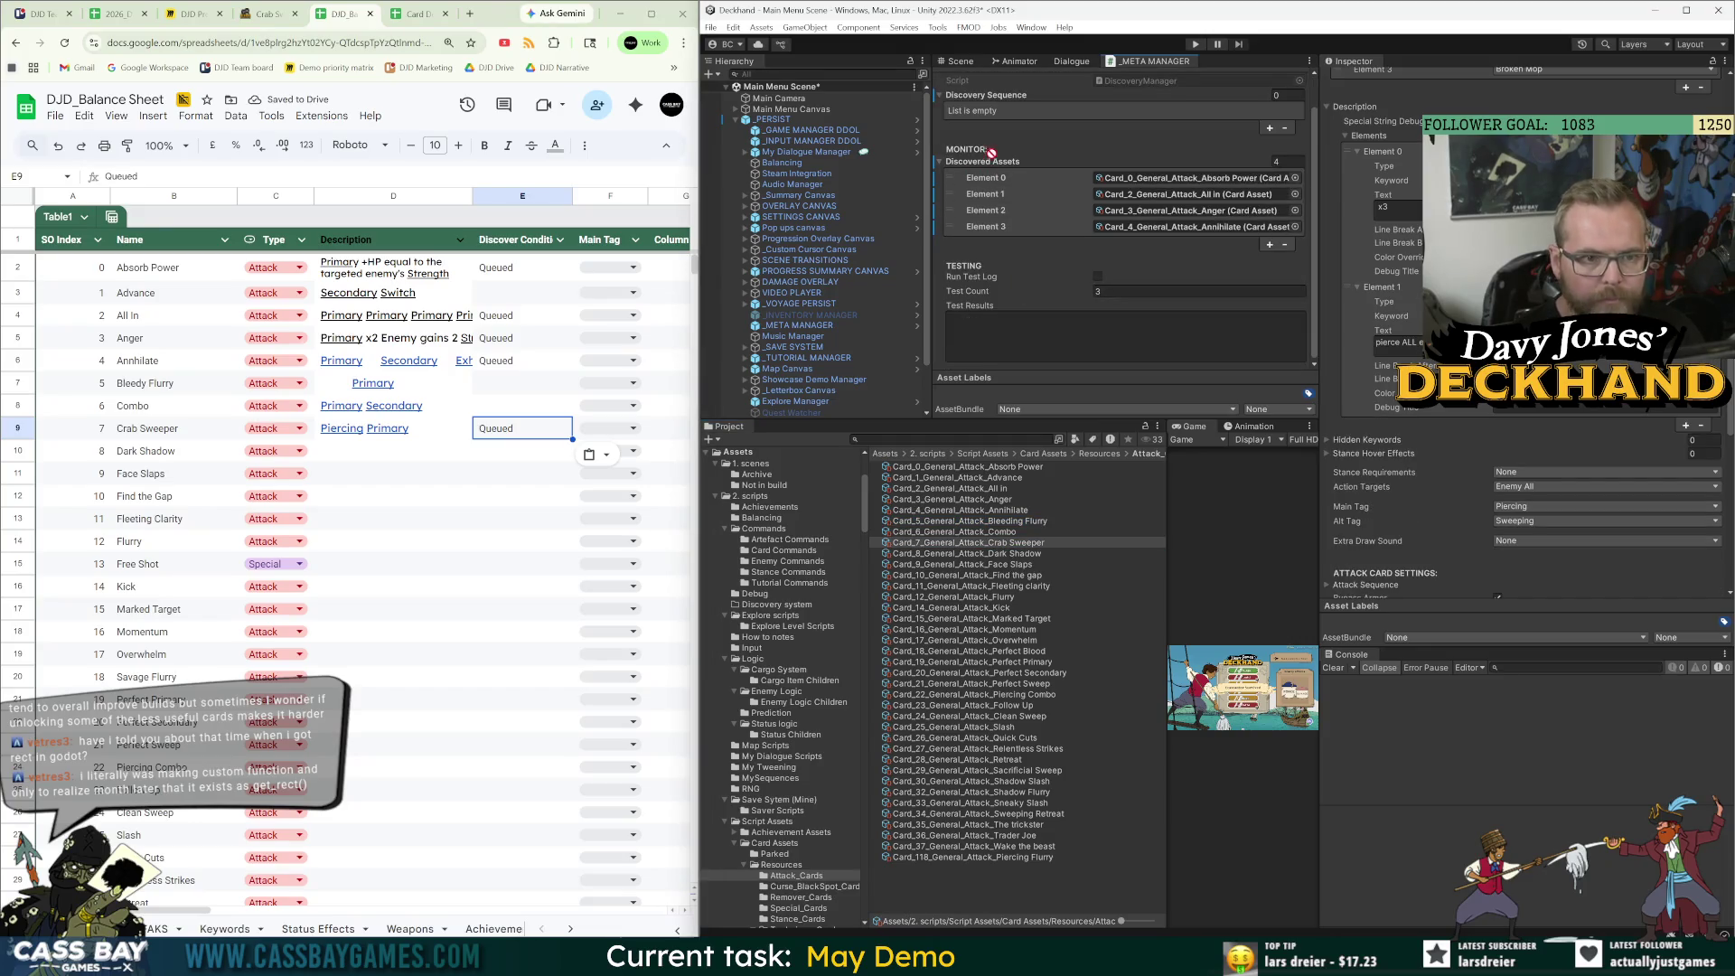
pyautogui.moveTo(995, 163); pyautogui.dragTo(995, 164)
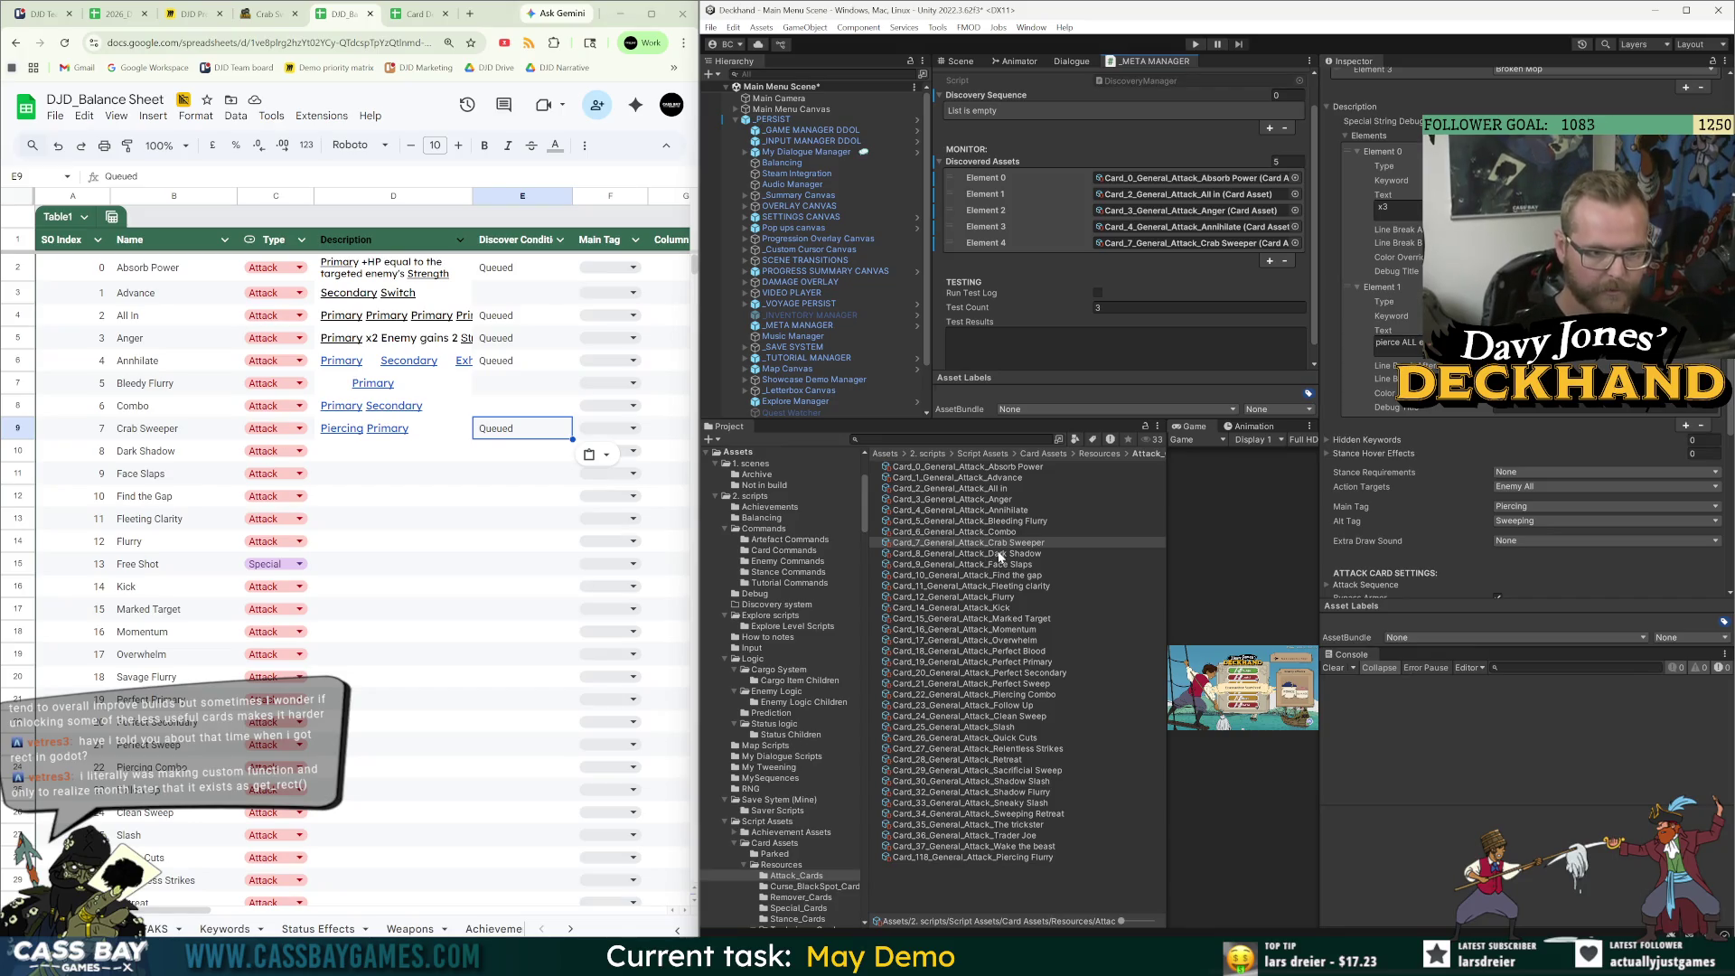
pyautogui.click(999, 554)
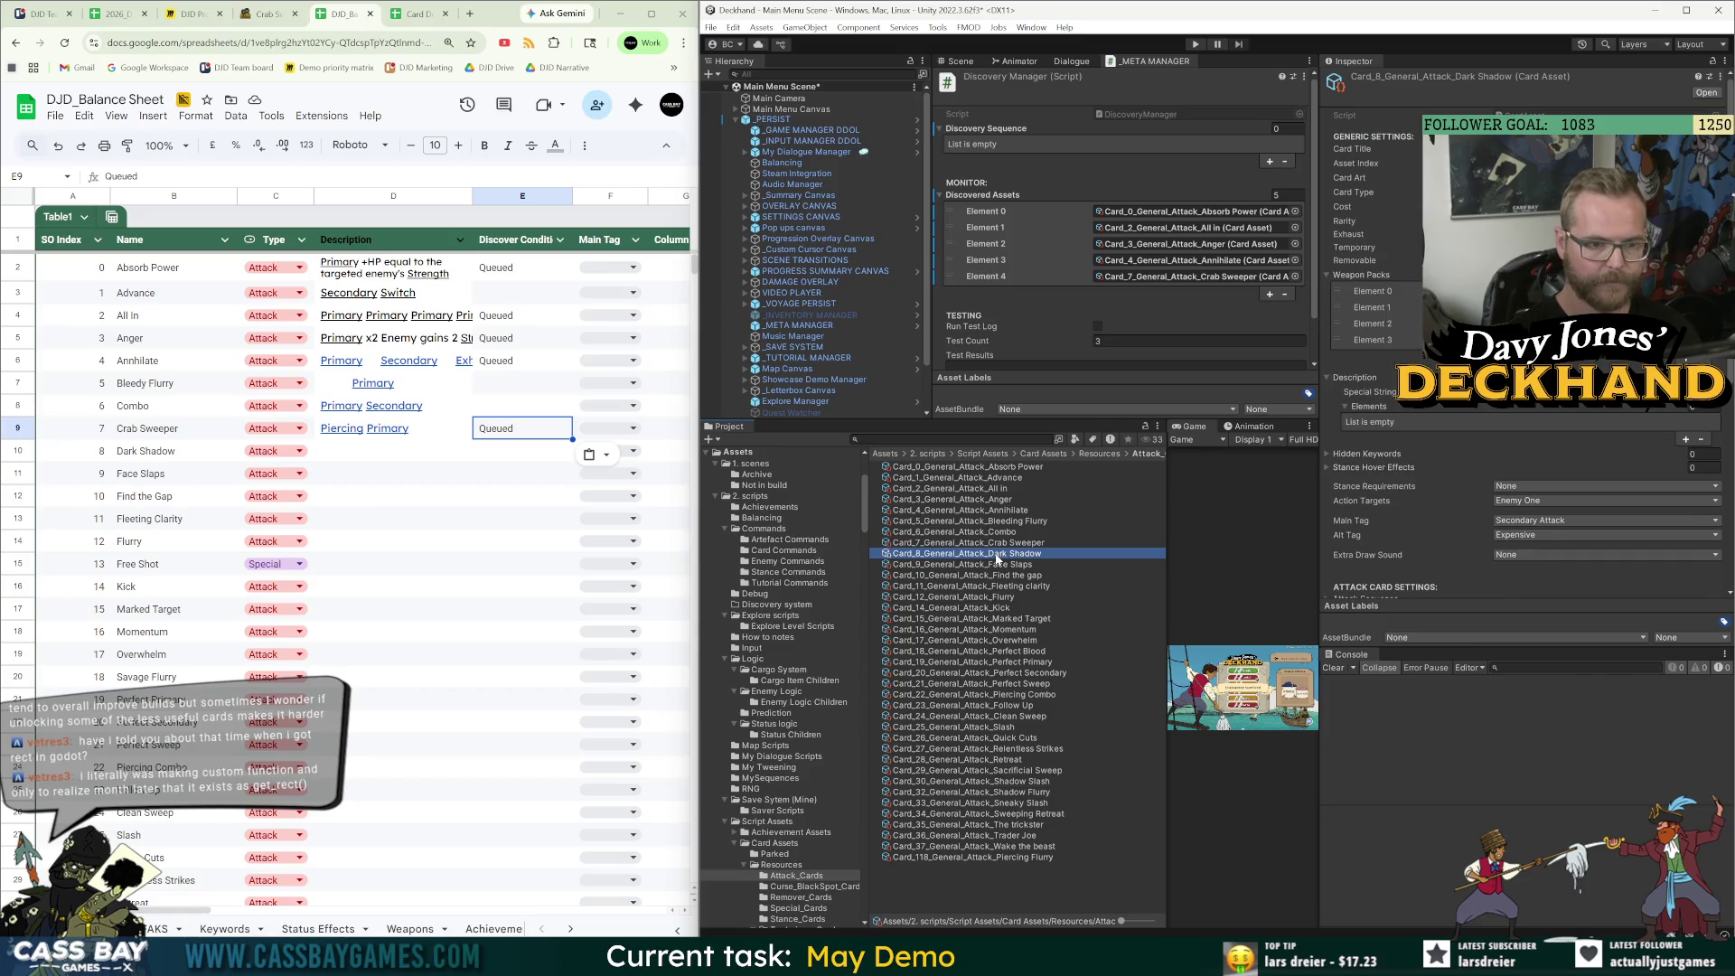
# Paste Dark Shadow's wiki effect text into its Description cell D10.
pyautogui.hotkey('ctrl', 'c')
pyautogui.click(522, 452)
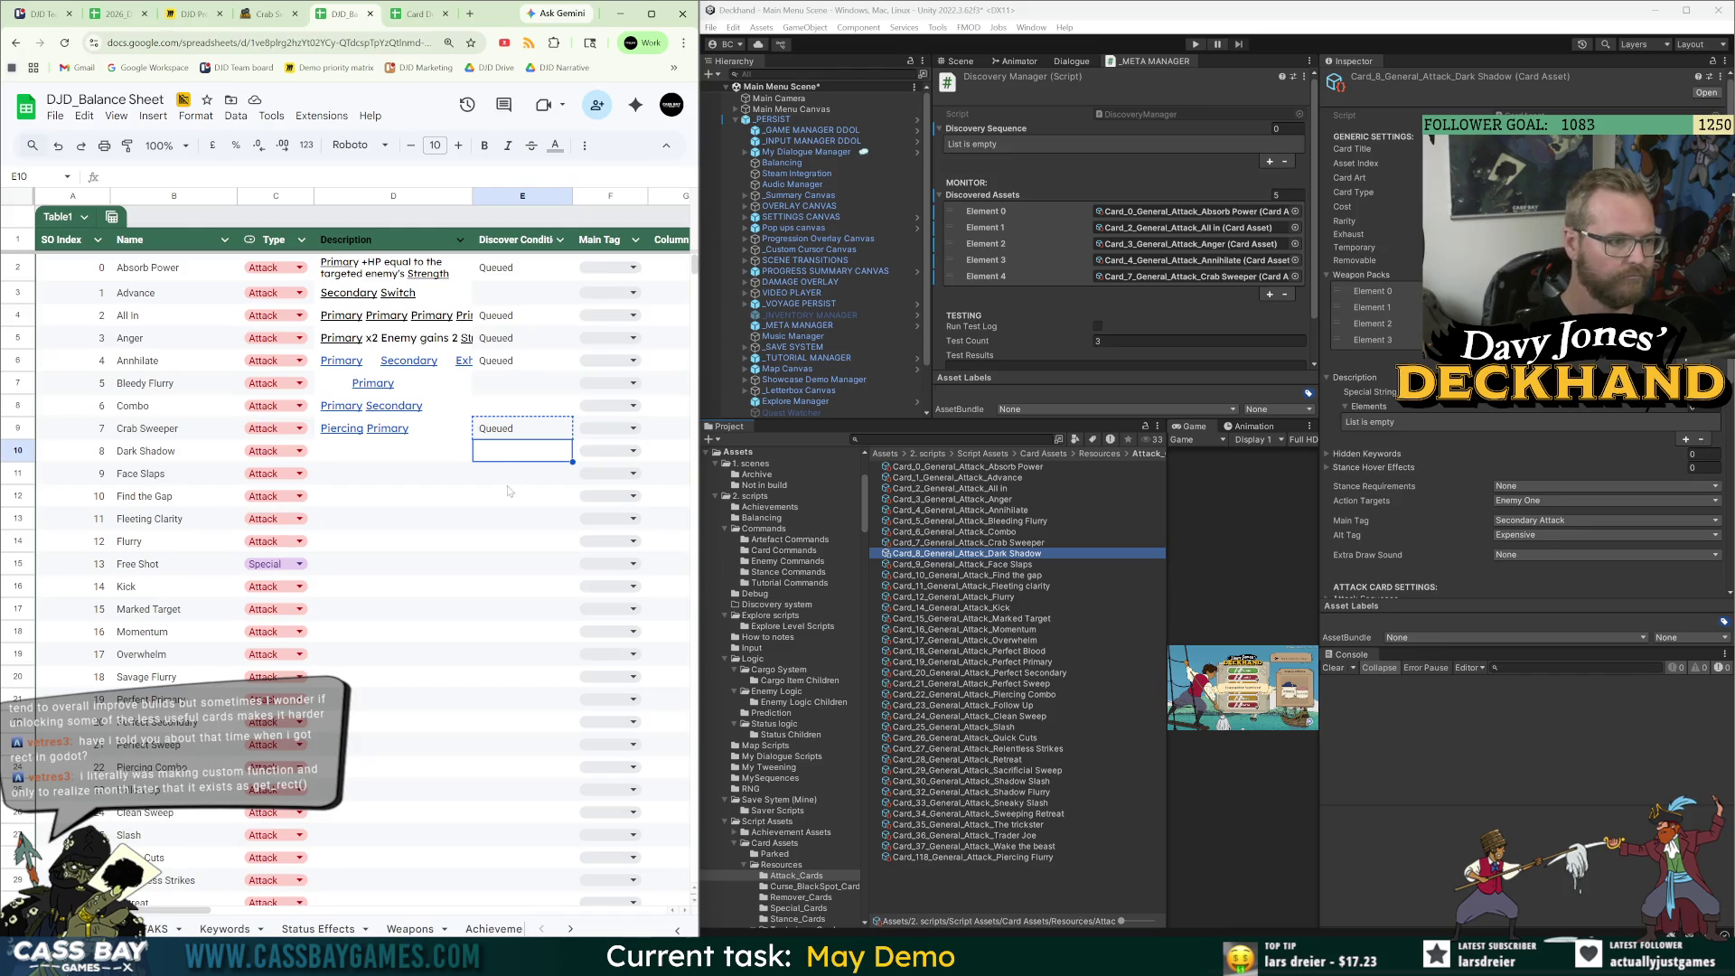
pyautogui.click(509, 490)
pyautogui.hotkey('ctrl', 'shift', 'Tab')
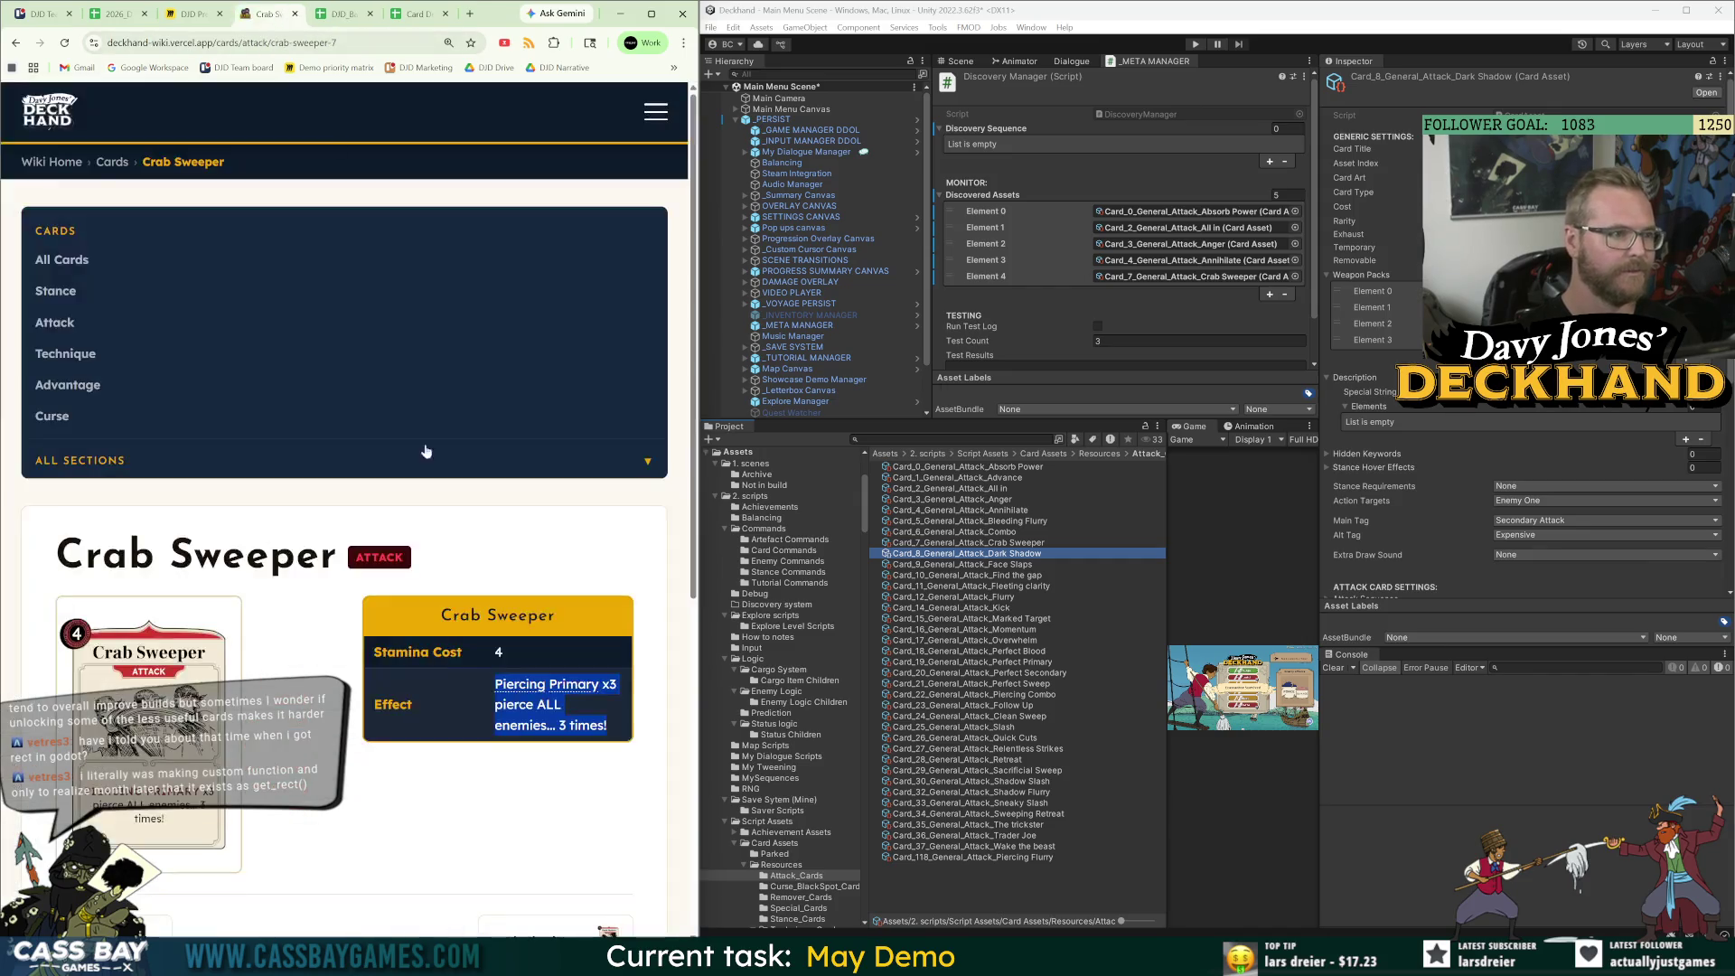
pyautogui.scroll(-2, 358, 801)
pyautogui.click(604, 803)
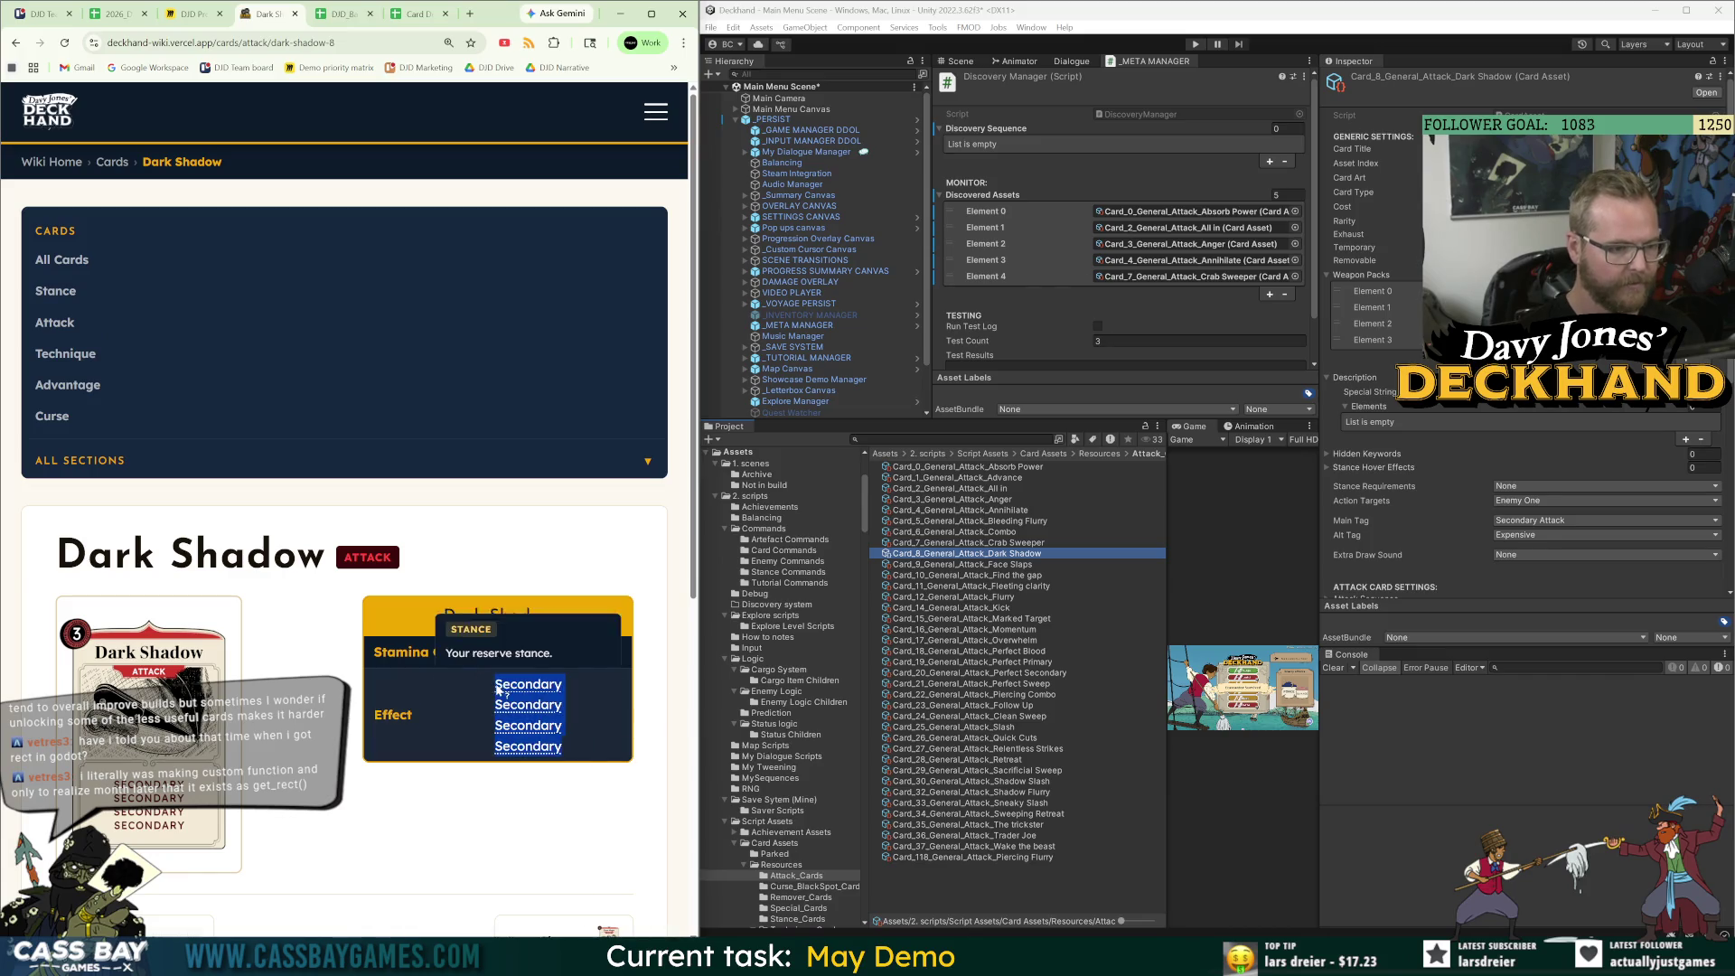
pyautogui.click(348, 14)
pyautogui.click(372, 455)
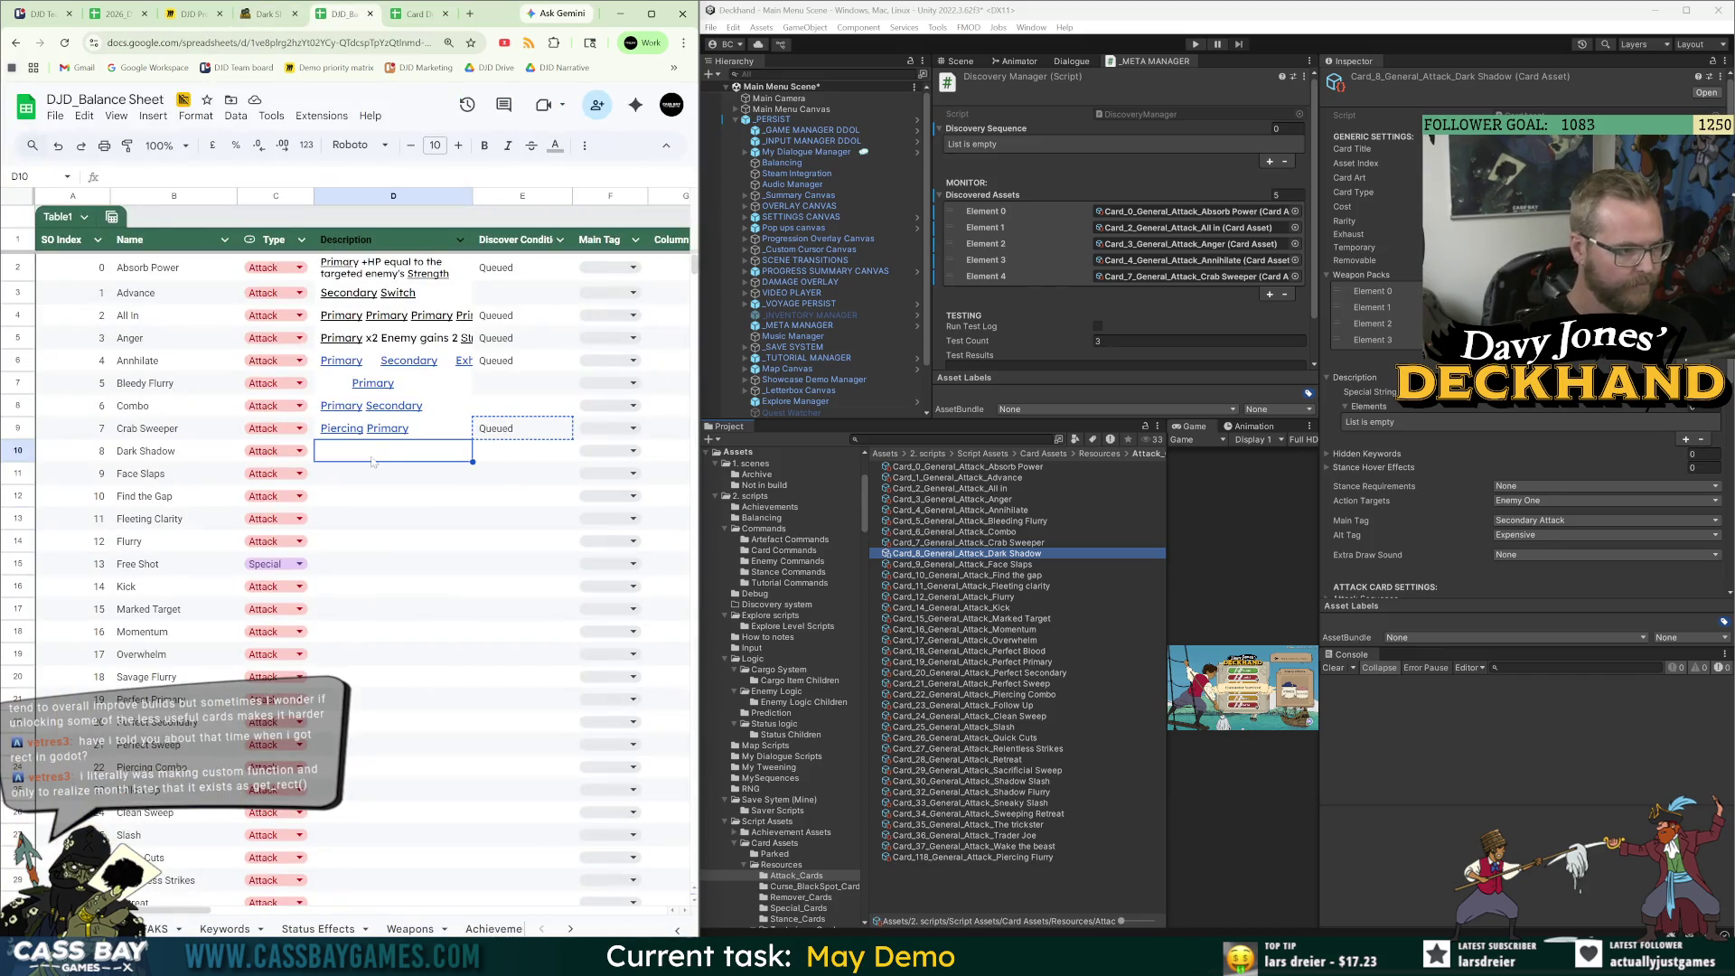
pyautogui.hotkey('ctrl', 'v')
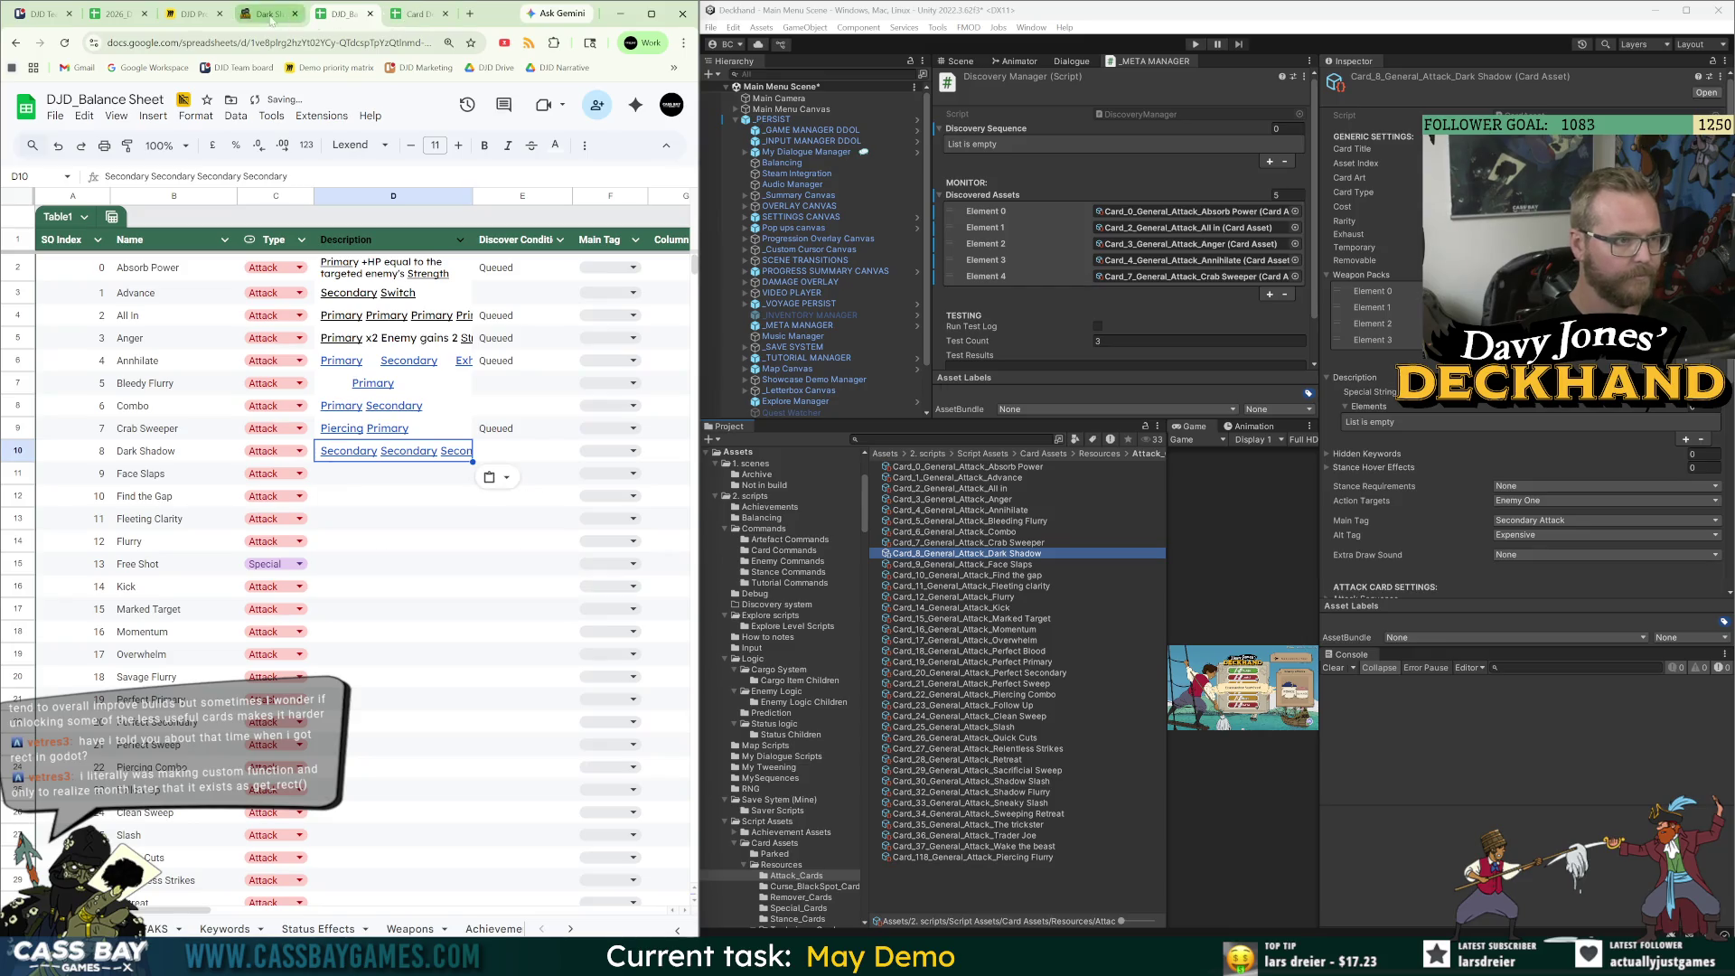
# Paste Face Slaps' wiki effect text into Description cell D11.
pyautogui.click(267, 13)
pyautogui.scroll(-3, 571, 748)
pyautogui.click(571, 748)
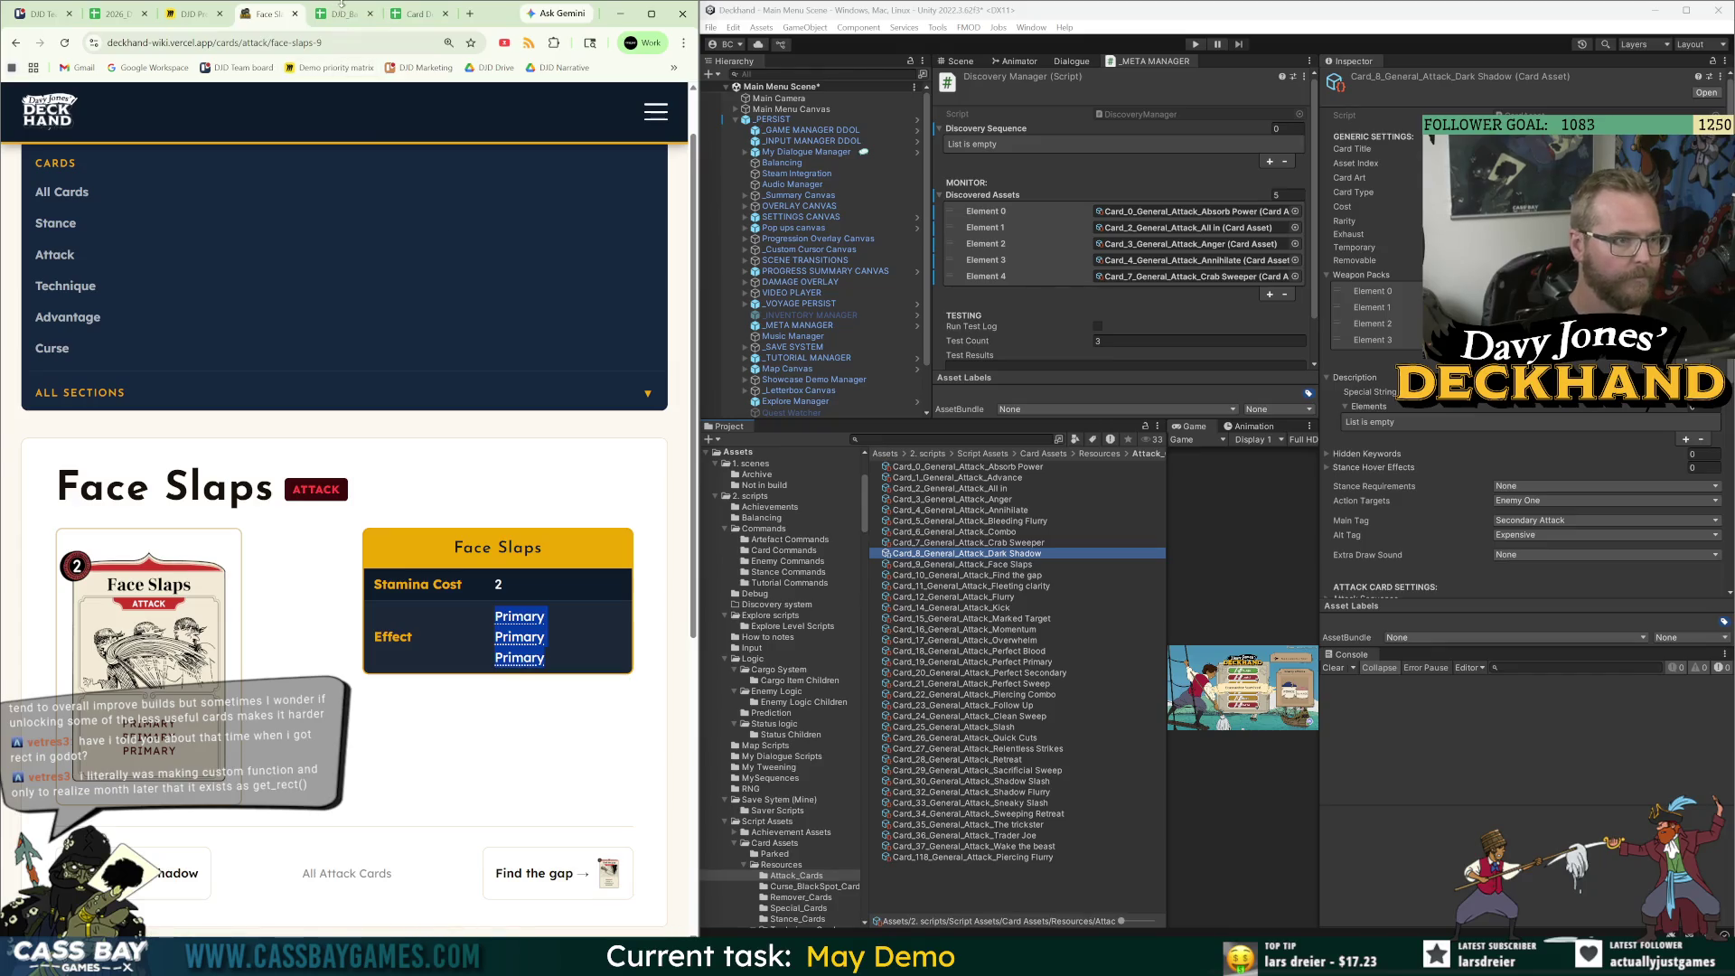
pyautogui.click(339, 14)
pyautogui.click(368, 481)
pyautogui.hotkey('ctrl', 'v')
pyautogui.press('Down')
# Paste Find the Gap's wiki effect text into D12.
pyautogui.click(264, 13)
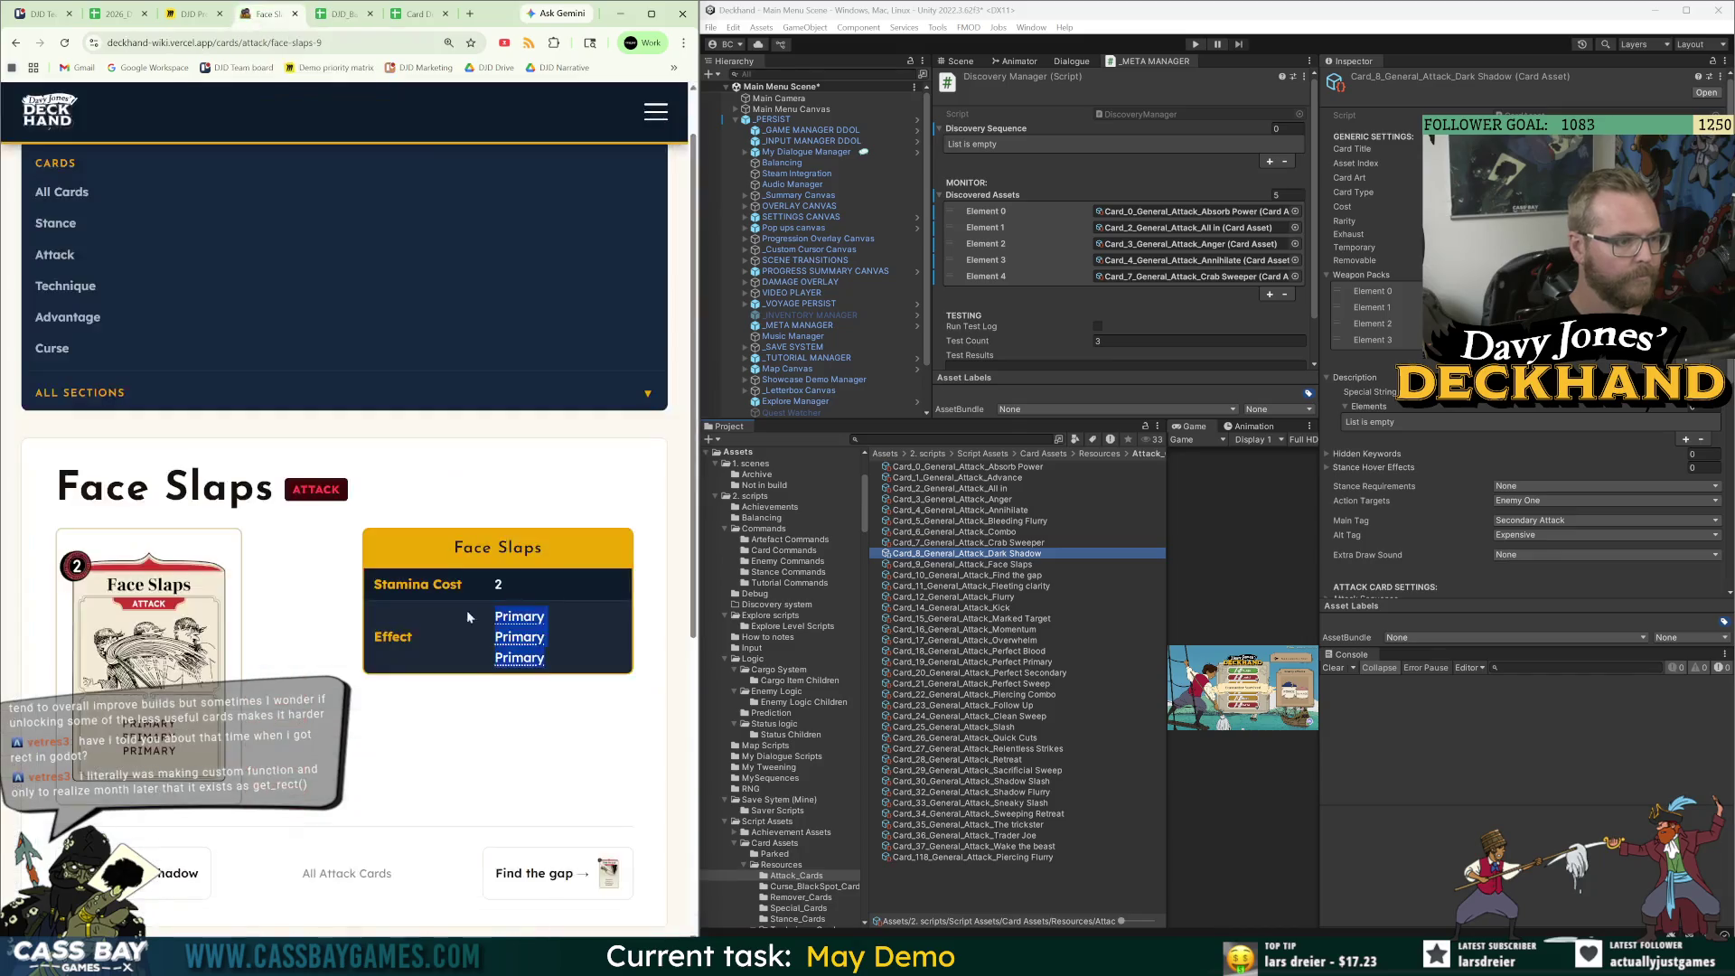
pyautogui.click(547, 869)
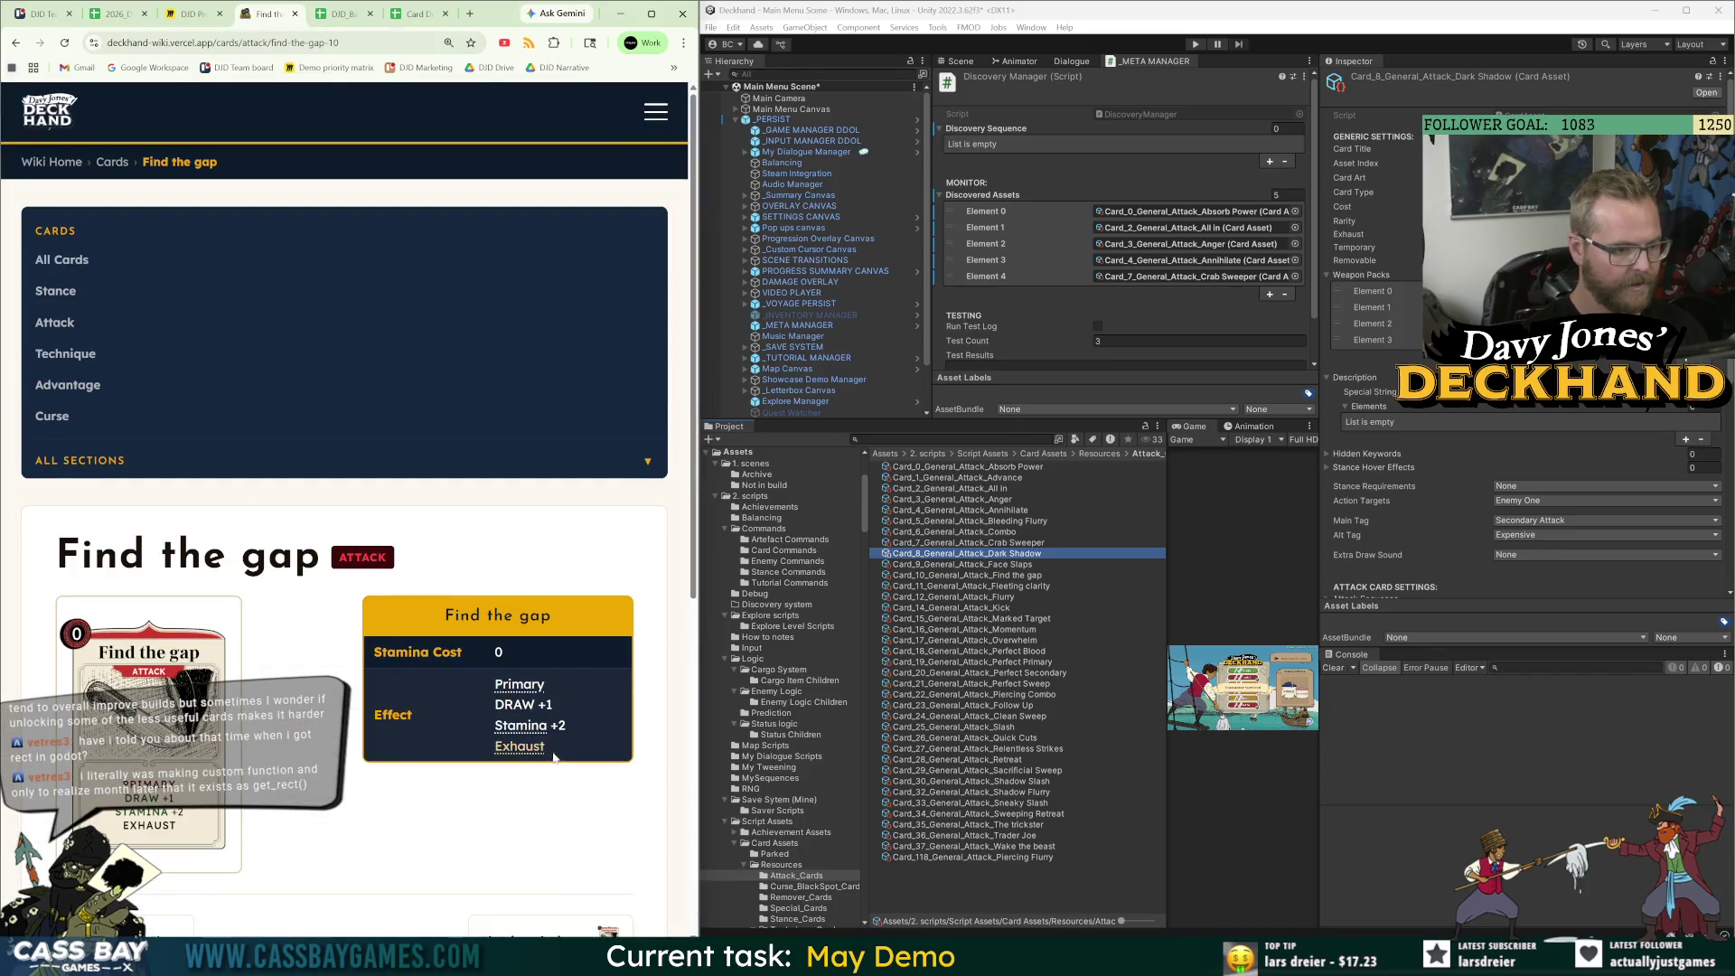
pyautogui.click(341, 14)
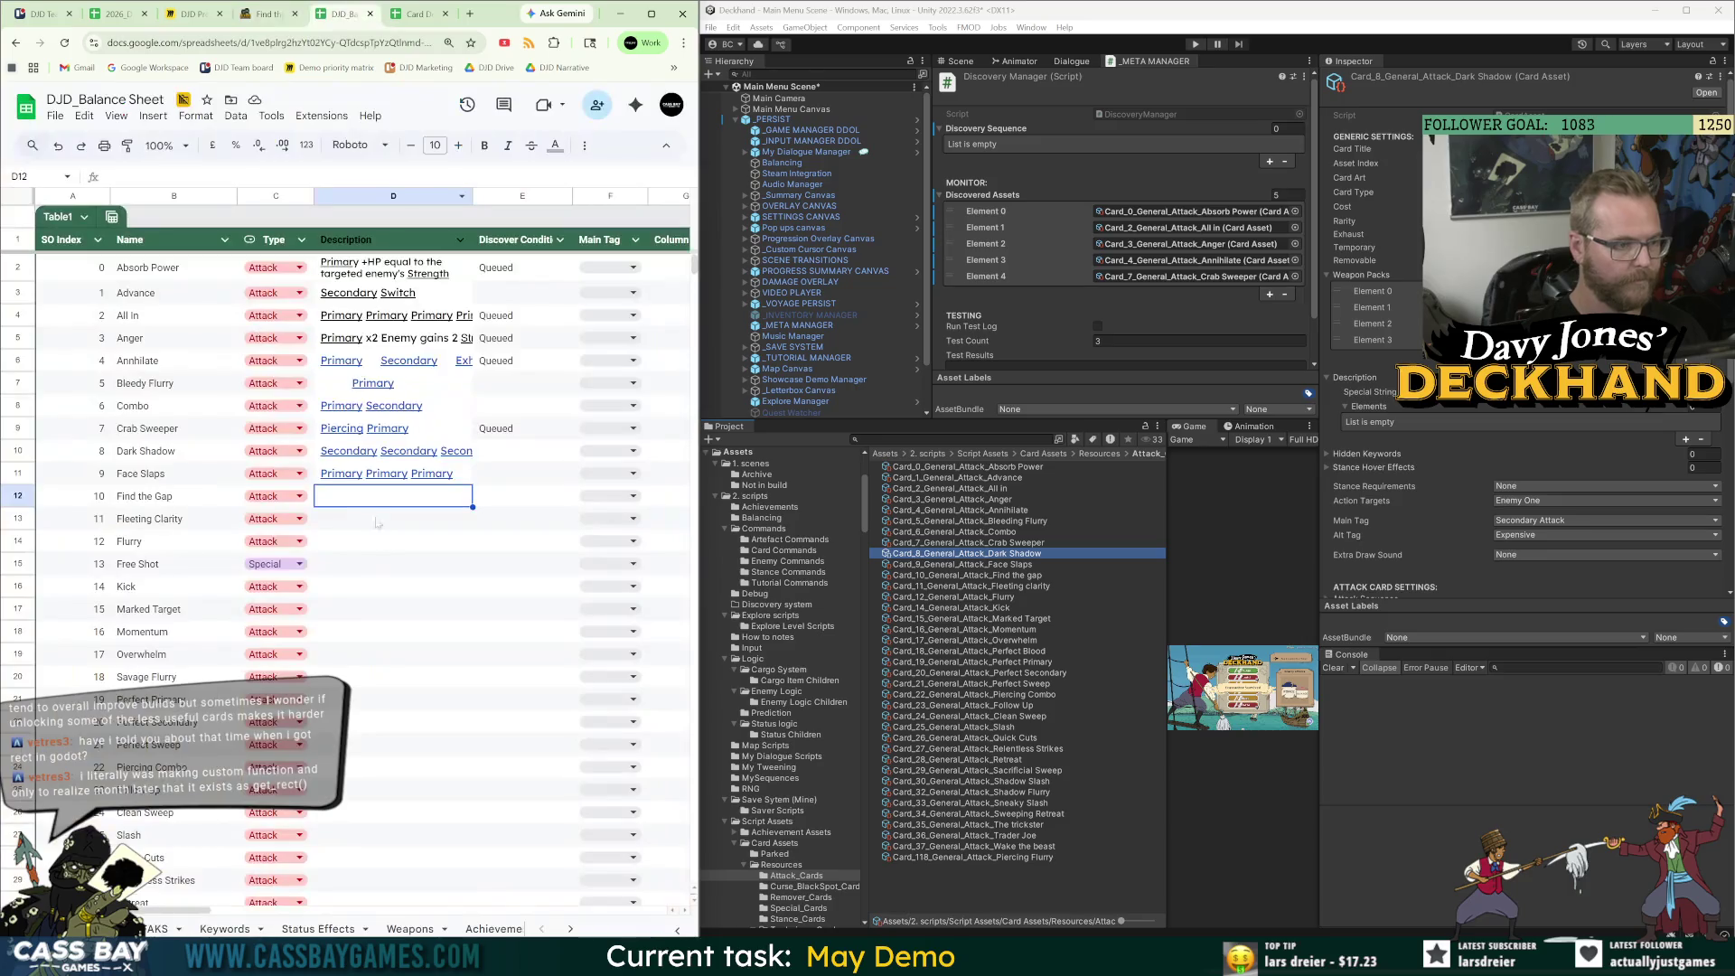
pyautogui.write('Primary DRAW +1 Stamina +2 Exhaust')
# Copy Fleeting Clarity's effect text from the wiki and paste it into D13.
pyautogui.click(264, 13)
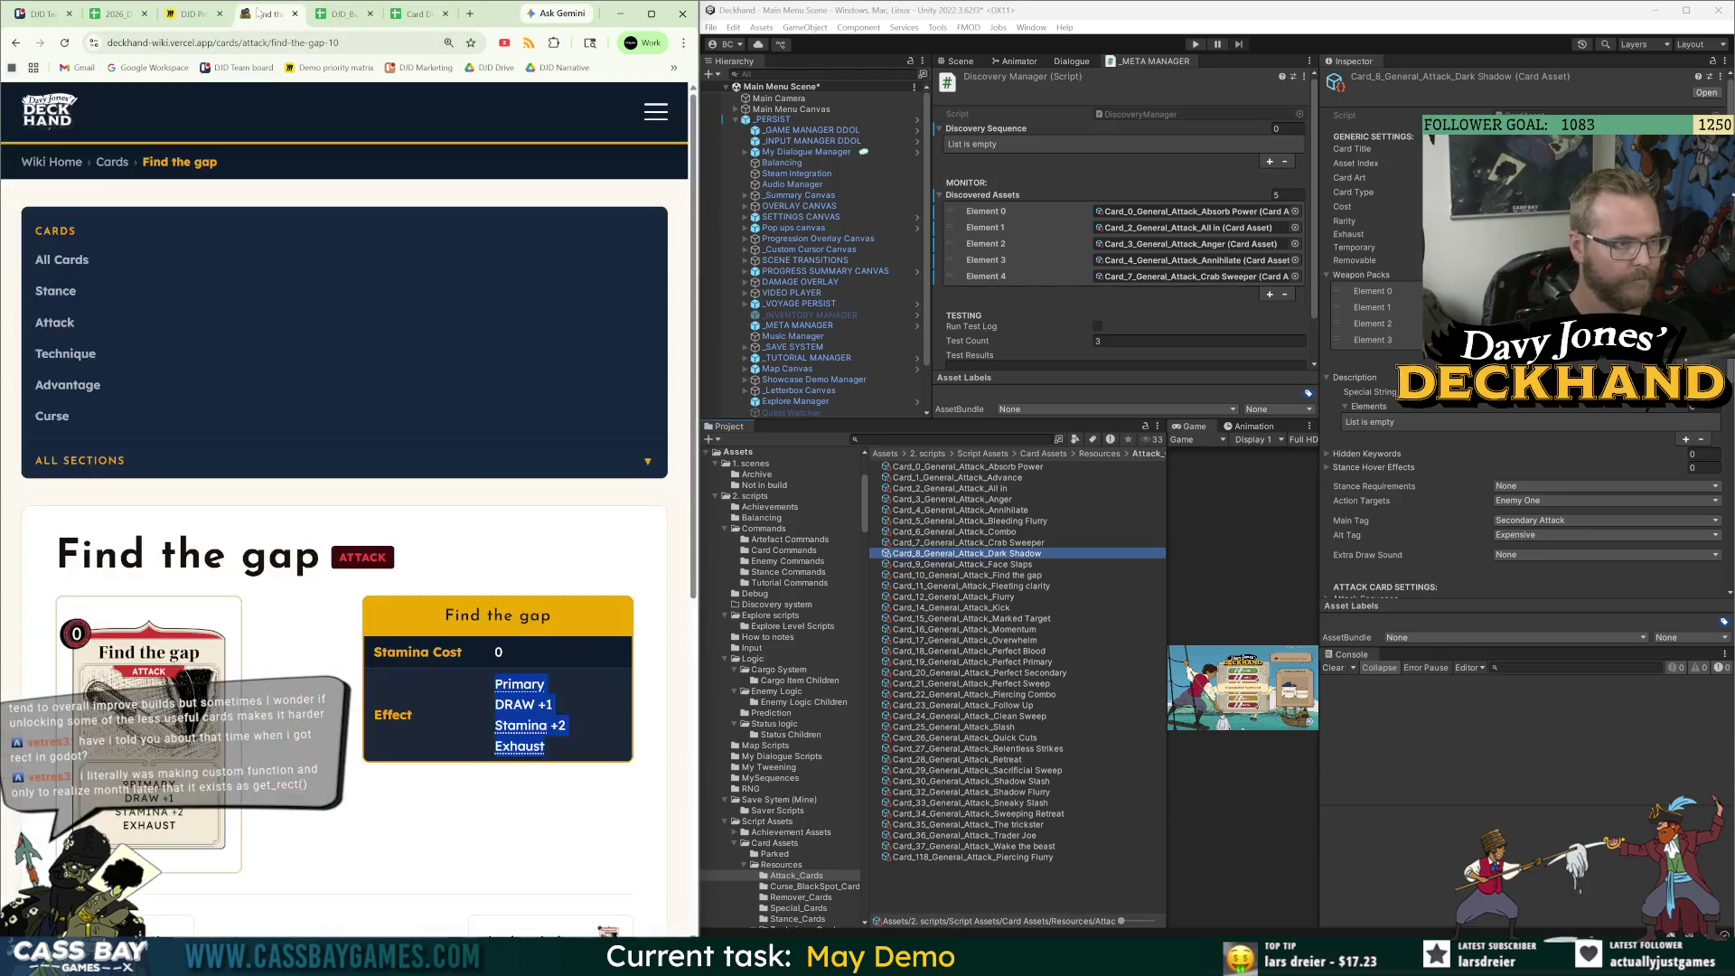
pyautogui.click(613, 929)
pyautogui.tripleClick(493, 695)
pyautogui.hotkey('ctrl', 'c')
pyautogui.moveTo(529, 682)
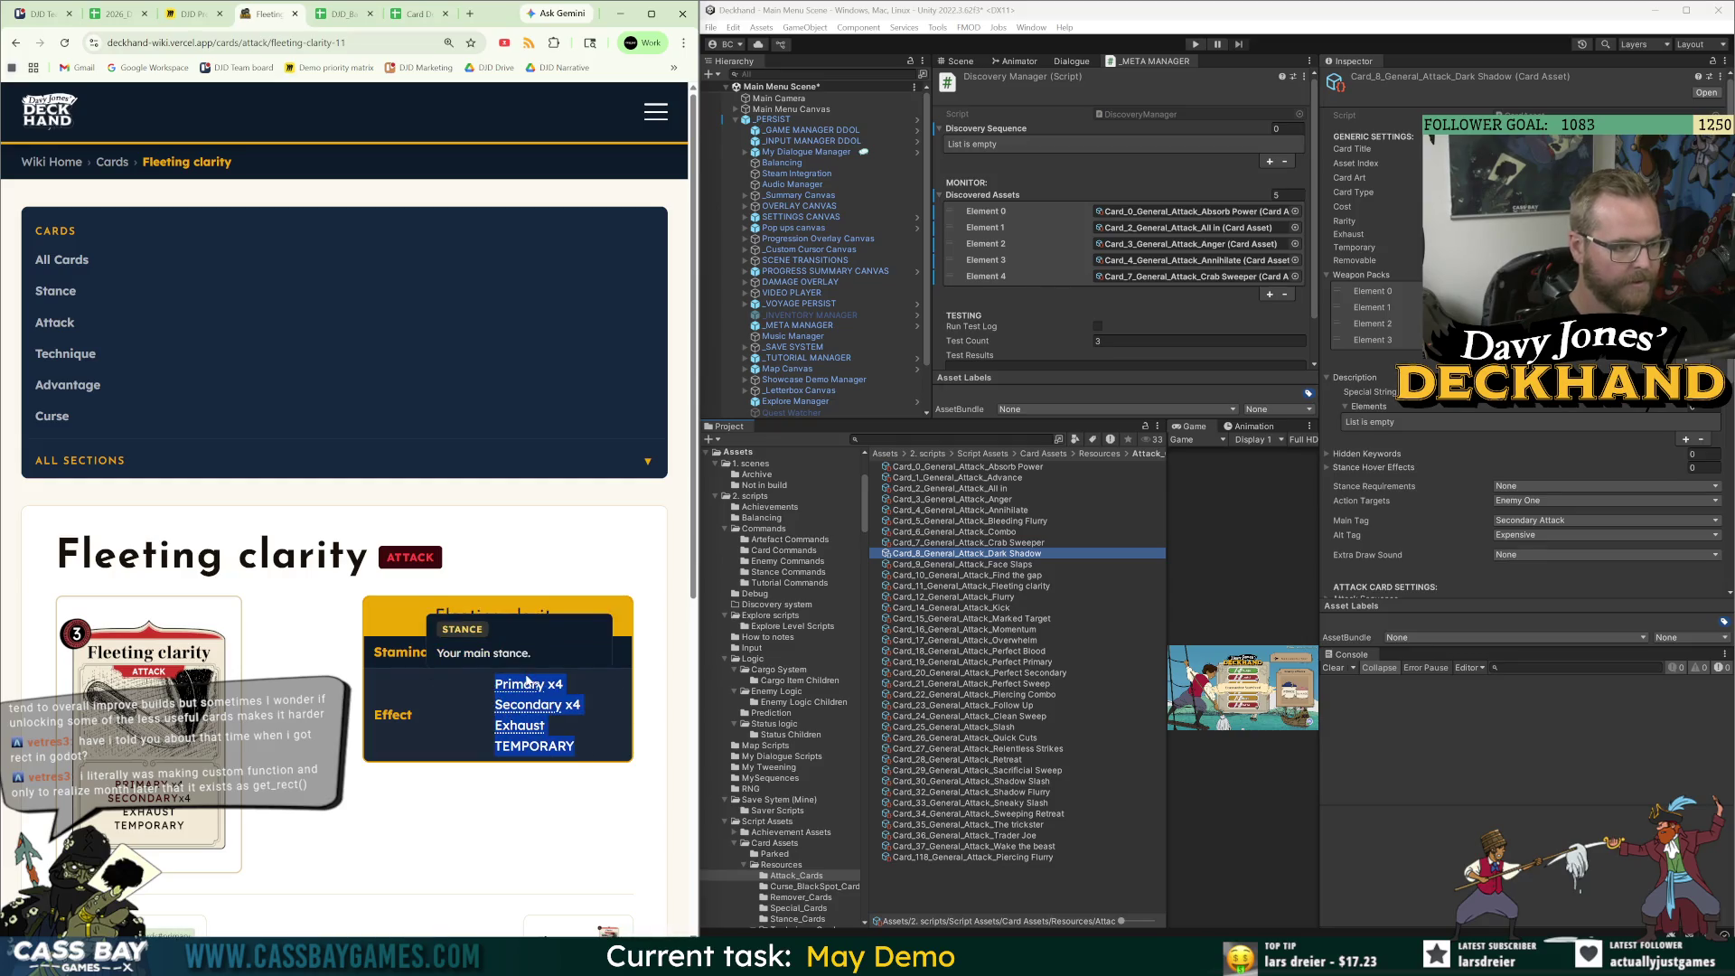
pyautogui.click(359, 15)
pyautogui.press('Down')
pyautogui.hotkey('ctrl', 'v')
# Mark Fleeting Clarity 'Queued' in E13 and drag its card into Unity's Discovered Assets.
pyautogui.press('Right')
pyautogui.write('Queued')
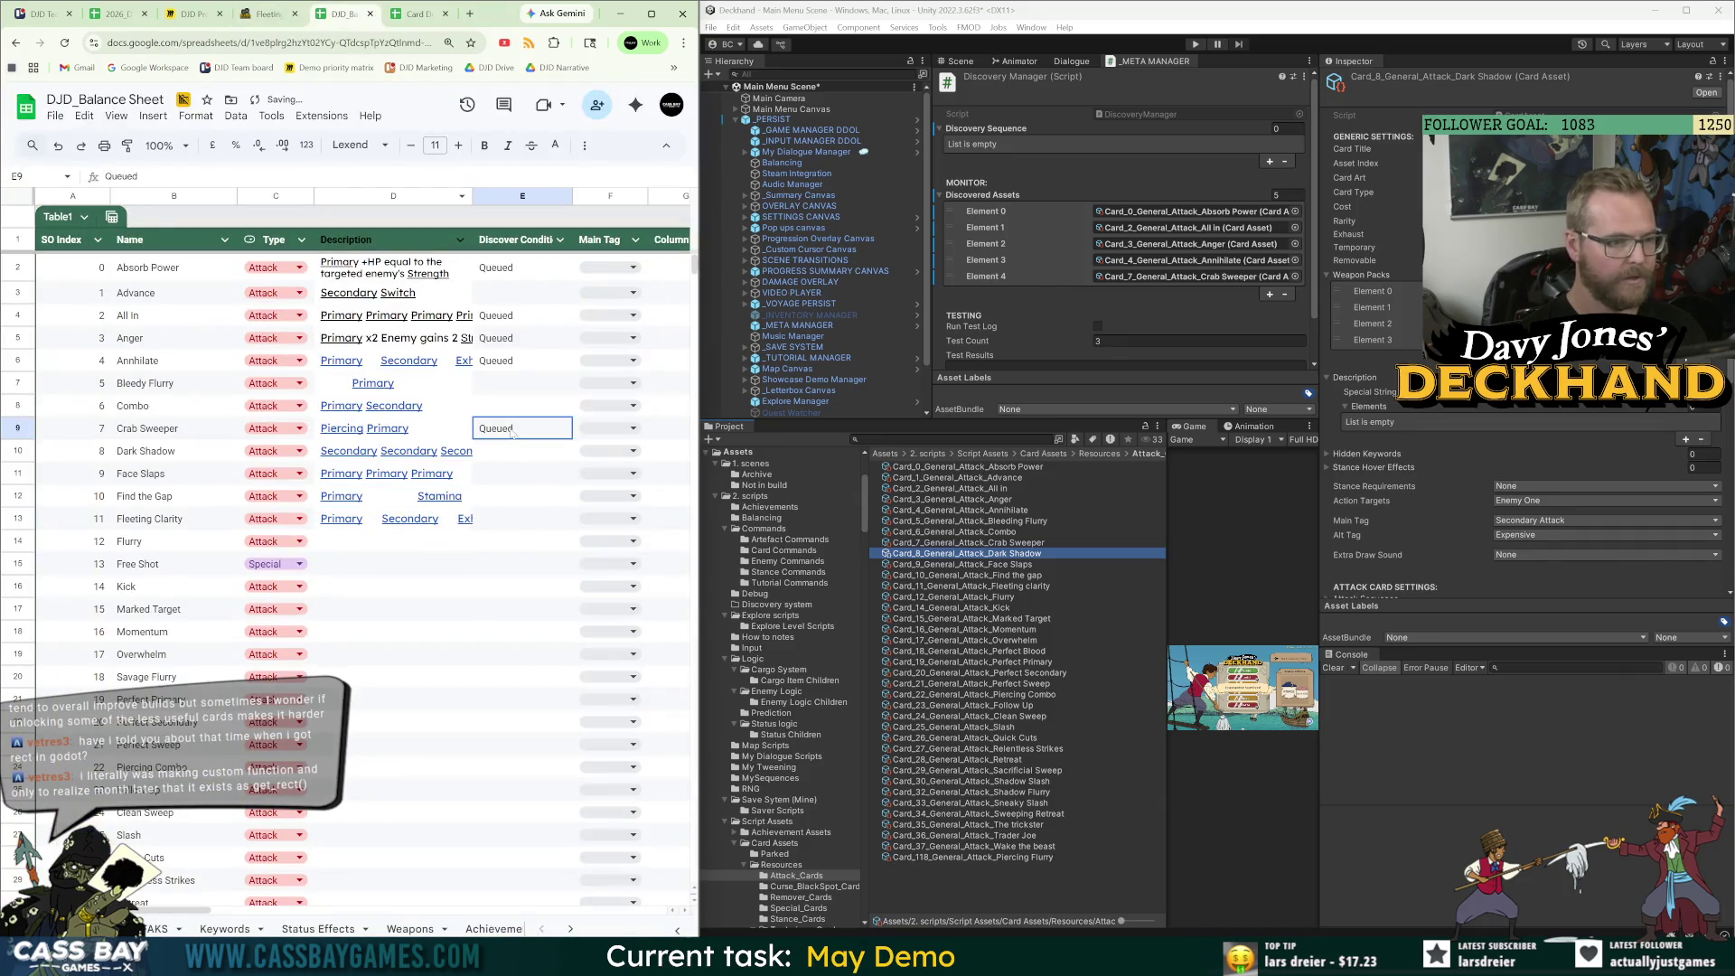
pyautogui.moveTo(1005, 586); pyautogui.dragTo(1001, 155)
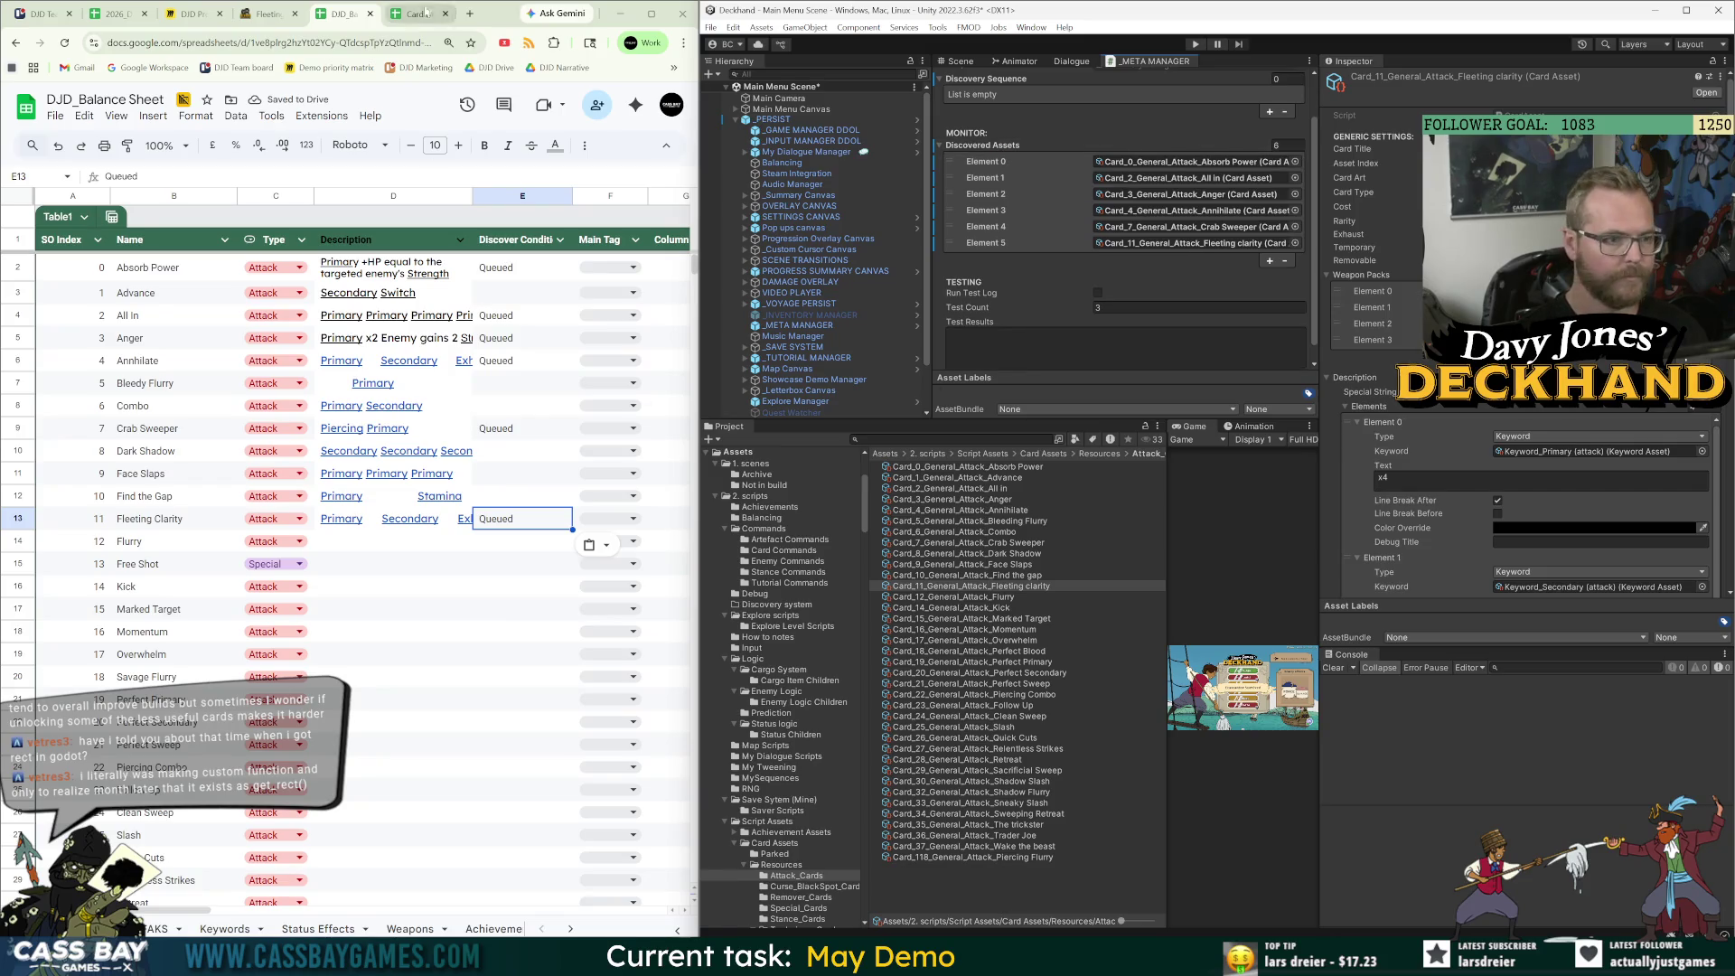
# Move through the wiki from Fleeting Clarity to the Flurry and Kick card pages.
pyautogui.click(411, 14)
pyautogui.hotkey('ctrl', 'shift', 'Tab')
pyautogui.hotkey('ctrl', 'shift', 'Tab')
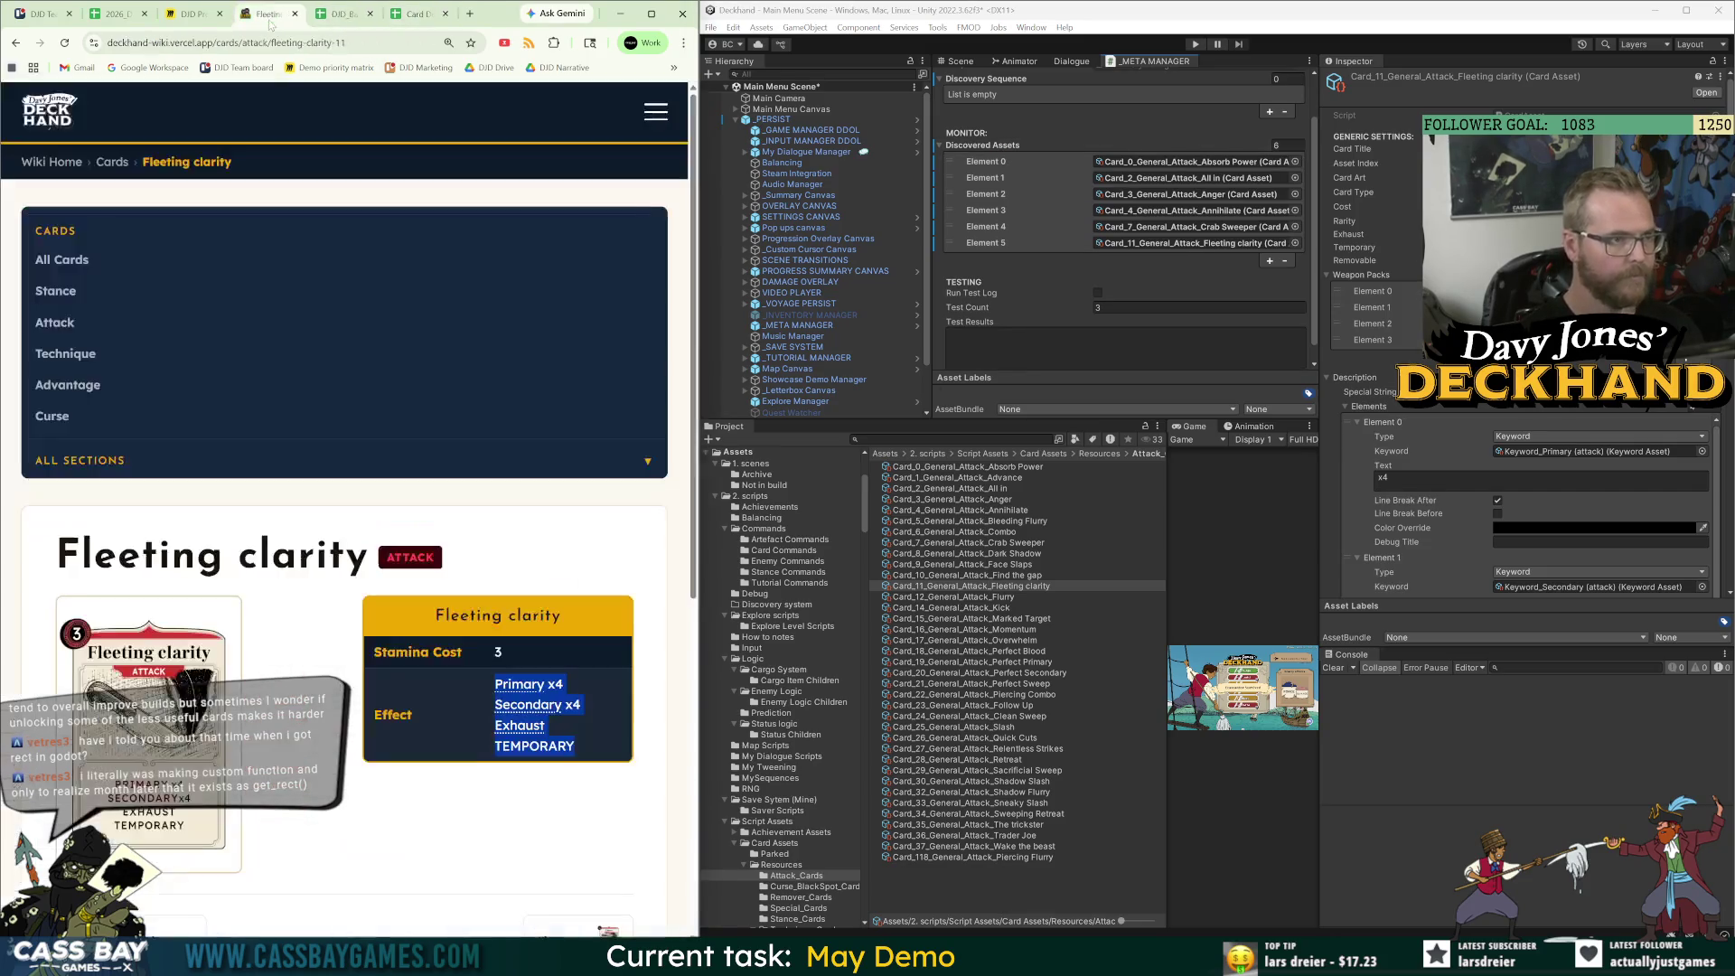
pyautogui.scroll(-3, 496, 713)
pyautogui.click(583, 690)
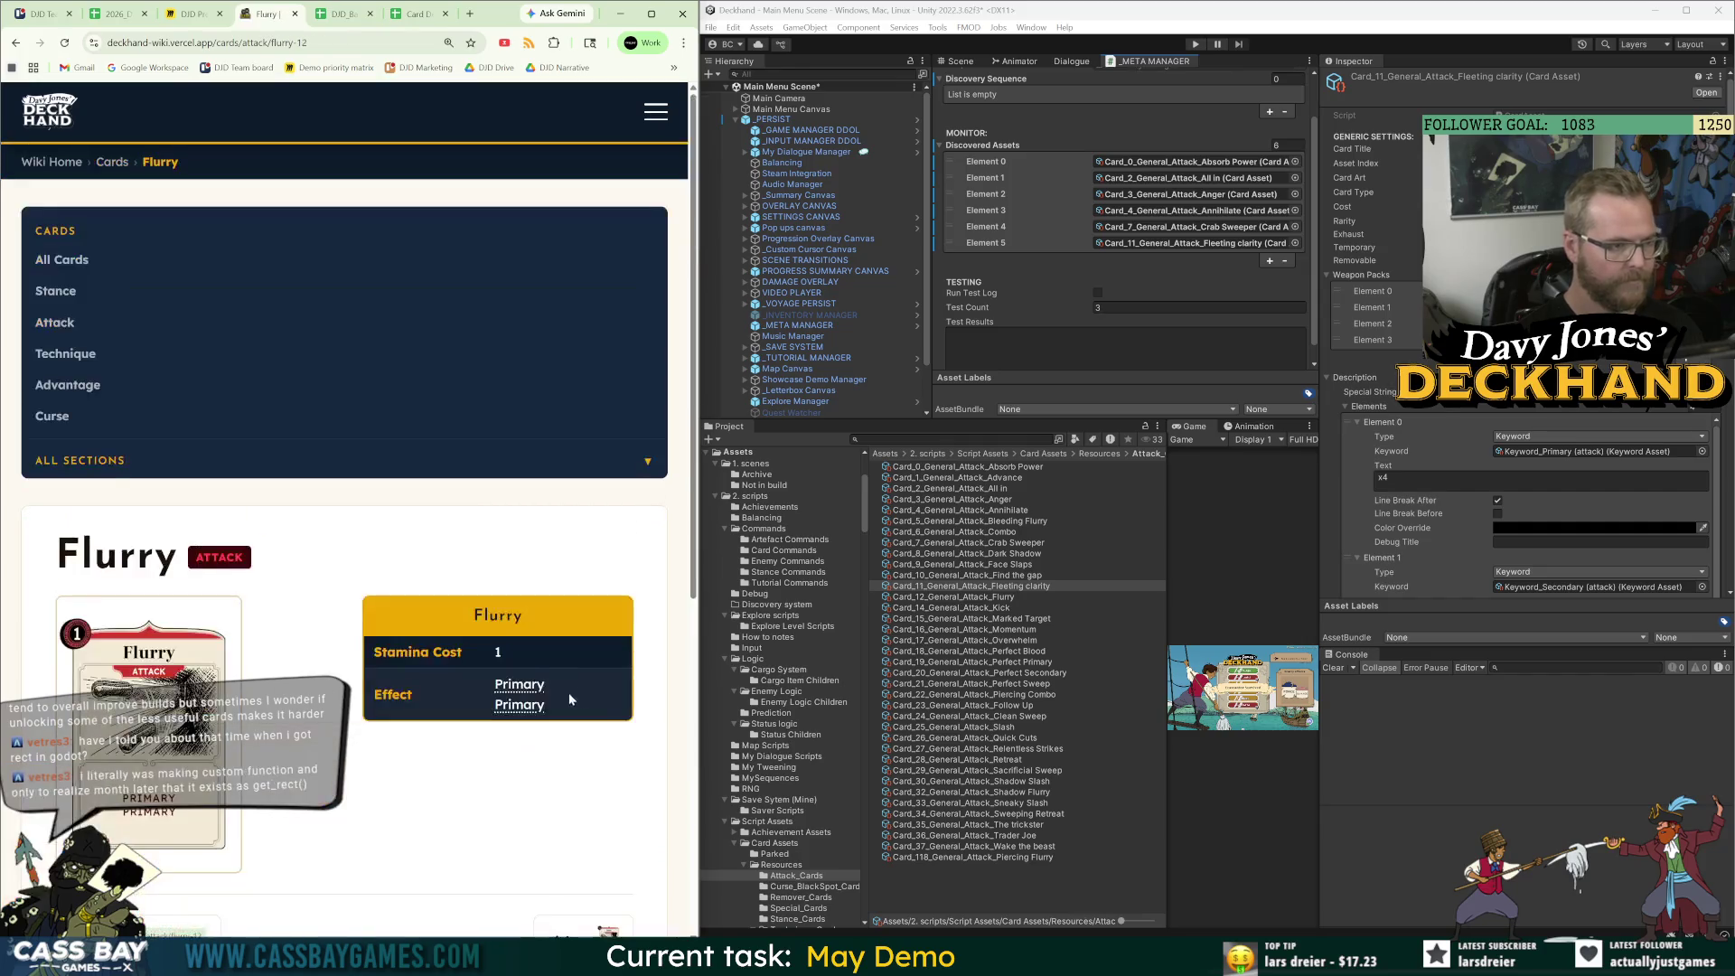
pyautogui.click(589, 680)
# Paste Flurry's effect text 'Primary Primary' into Description cell D14.
pyautogui.scroll(-3, 605, 697)
pyautogui.hotkey('alt', 'Left')
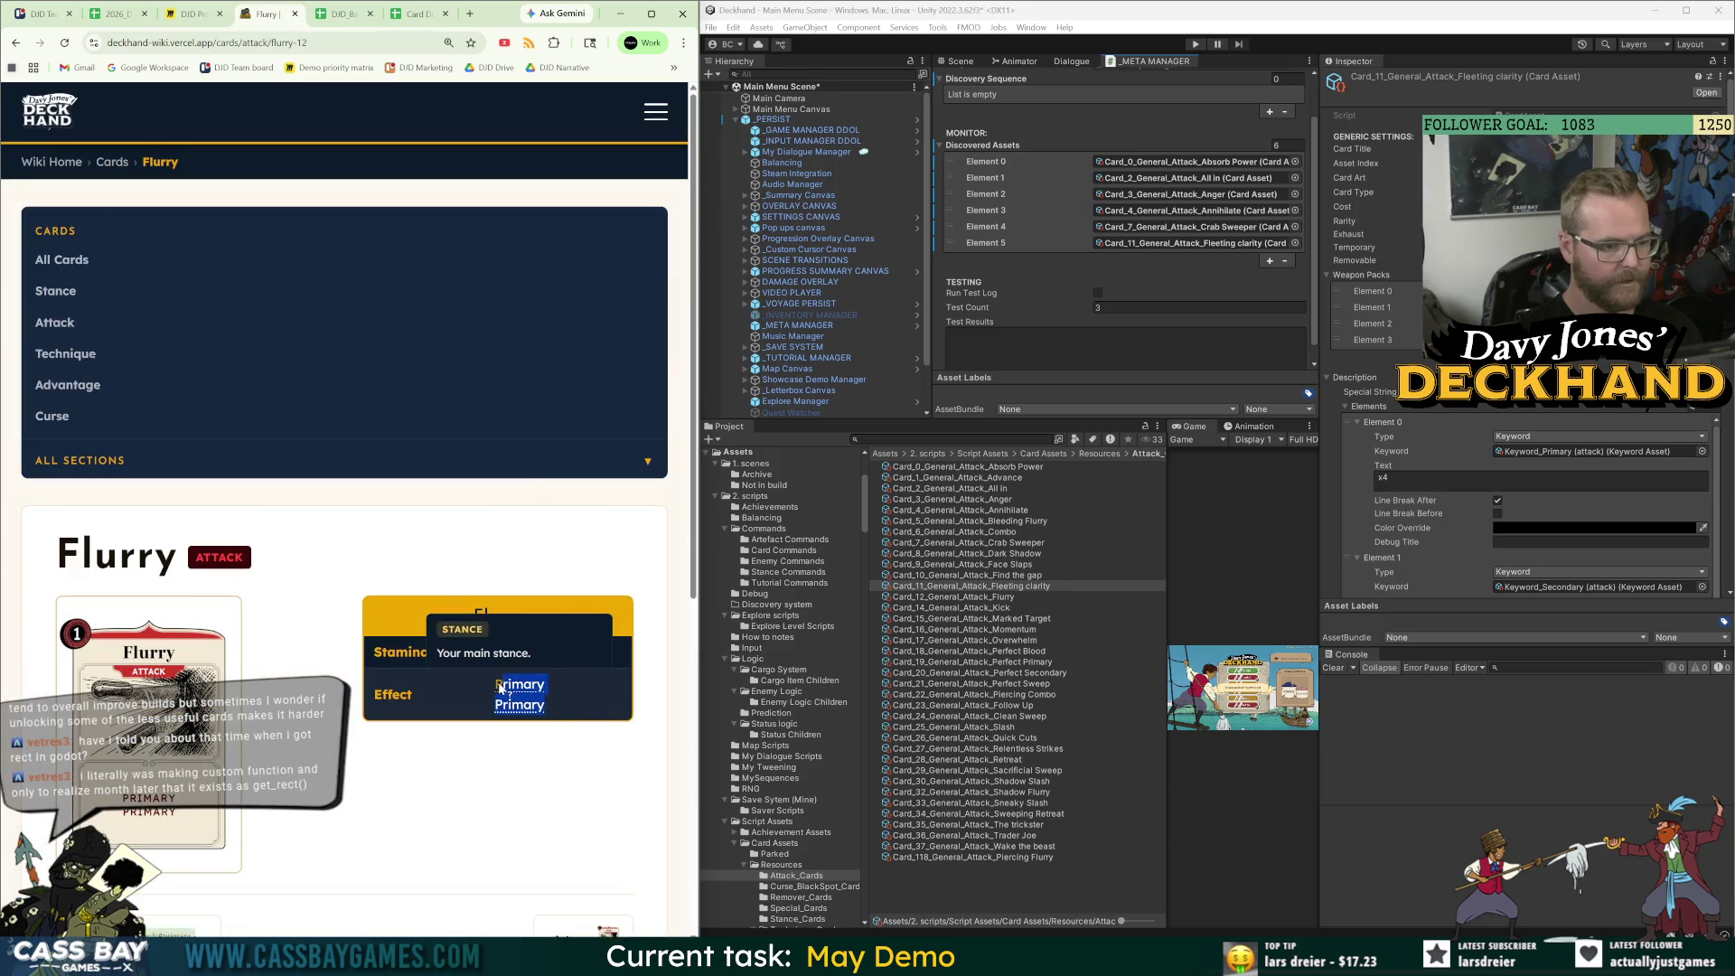
pyautogui.click(342, 13)
pyautogui.click(378, 545)
pyautogui.write('Primary Primary')
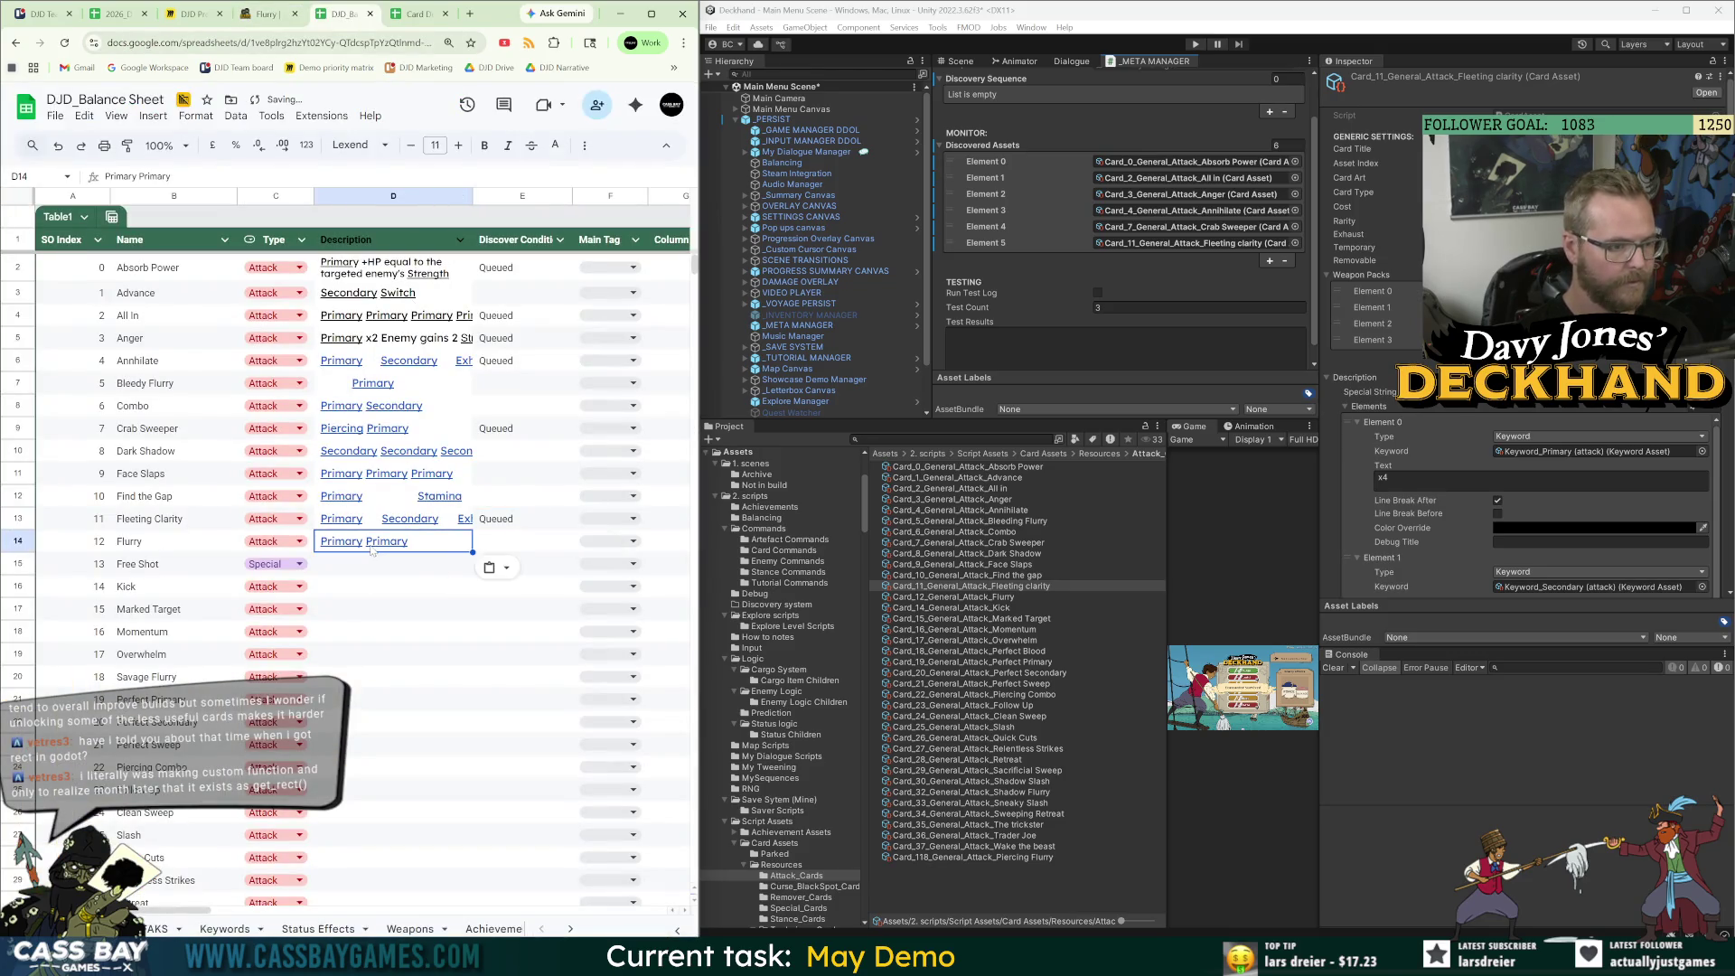
pyautogui.press('Down')
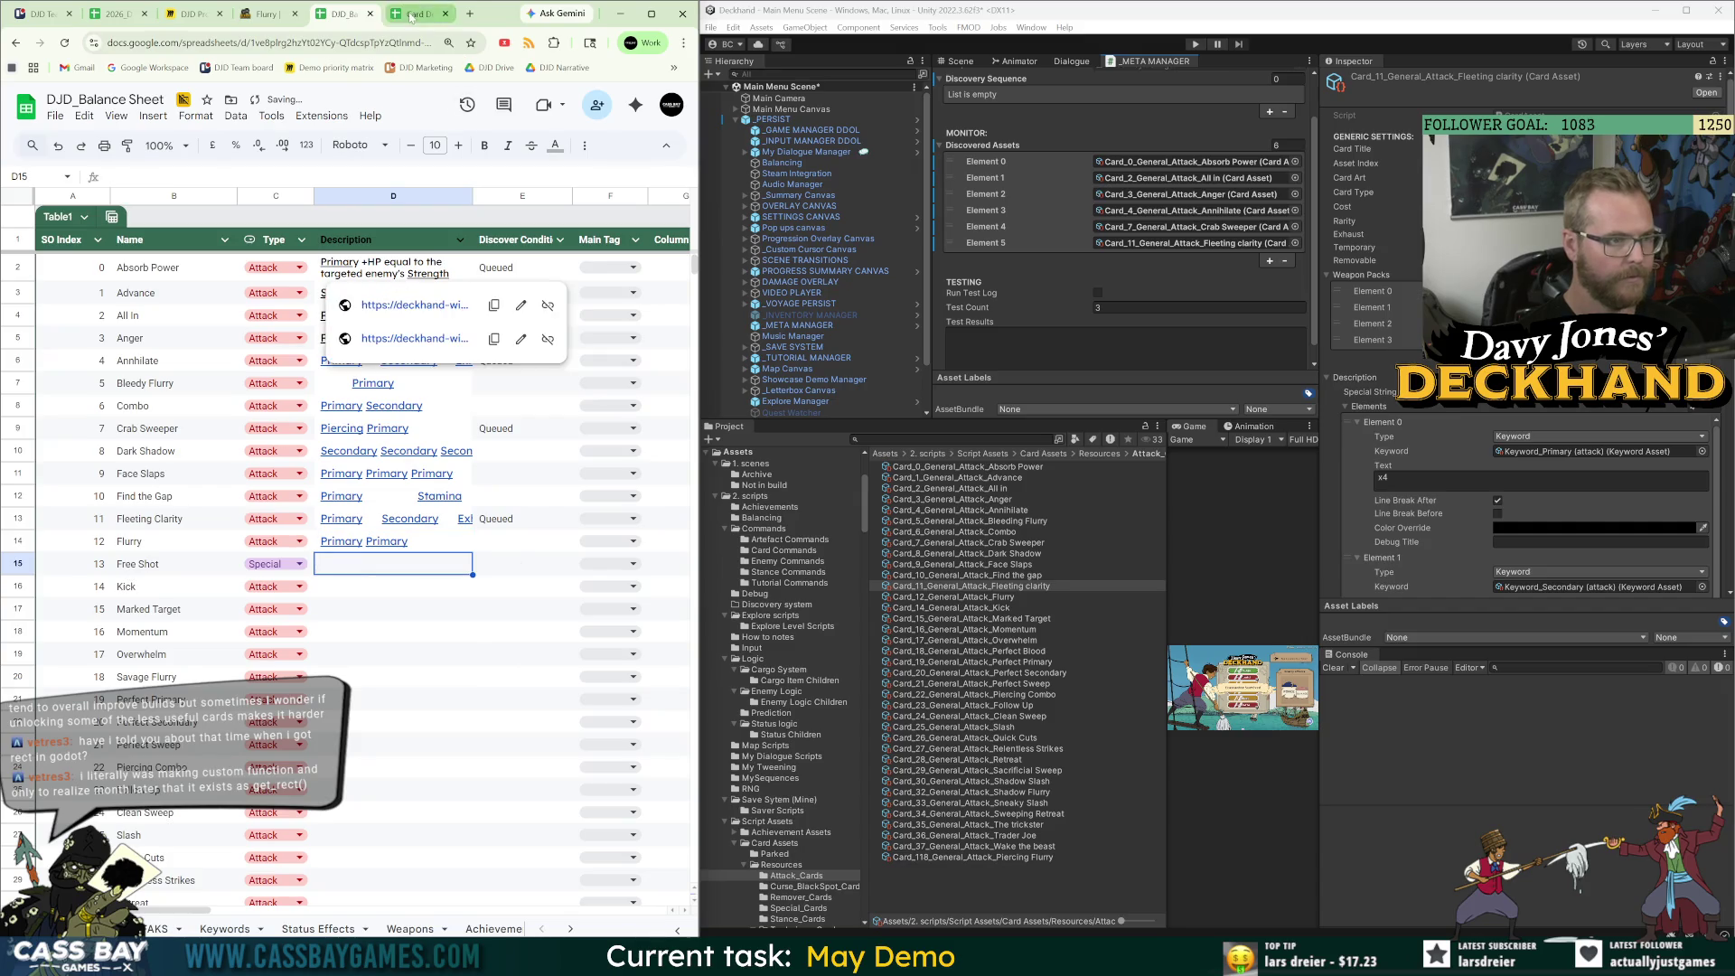
# Paste Kick's effect text 'Primary Inflict 1 Open' into D16.
pyautogui.click(261, 16)
pyautogui.scroll(-2, 426, 697)
pyautogui.click(564, 732)
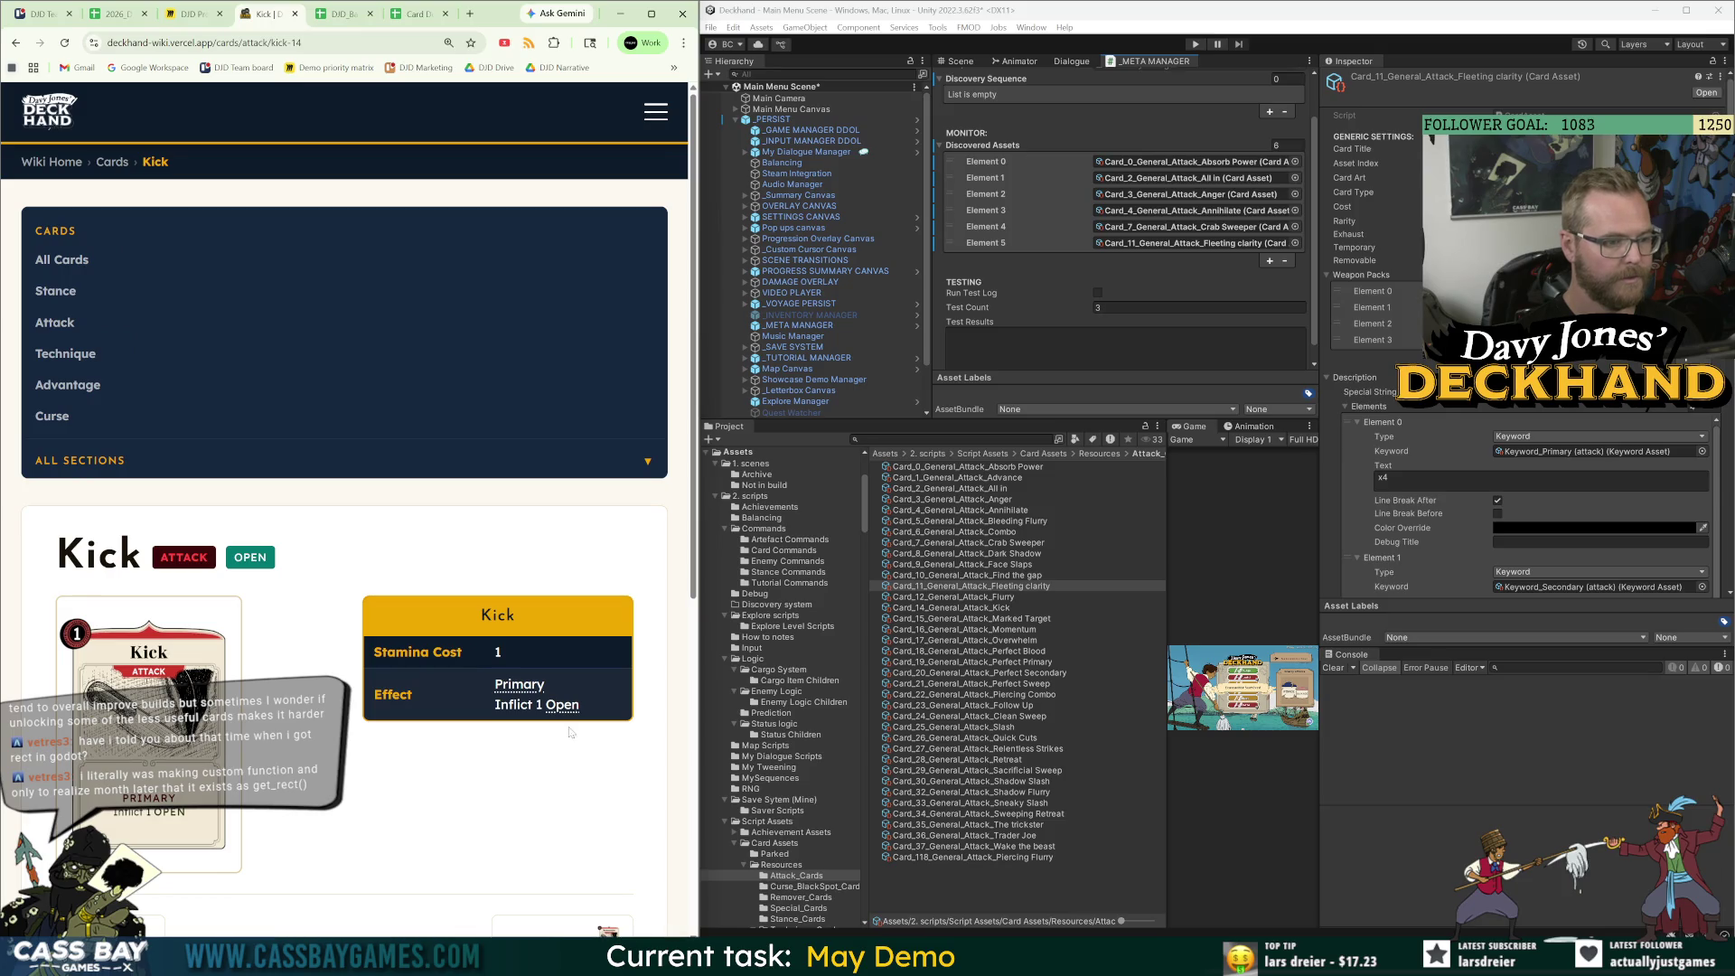
pyautogui.click(342, 14)
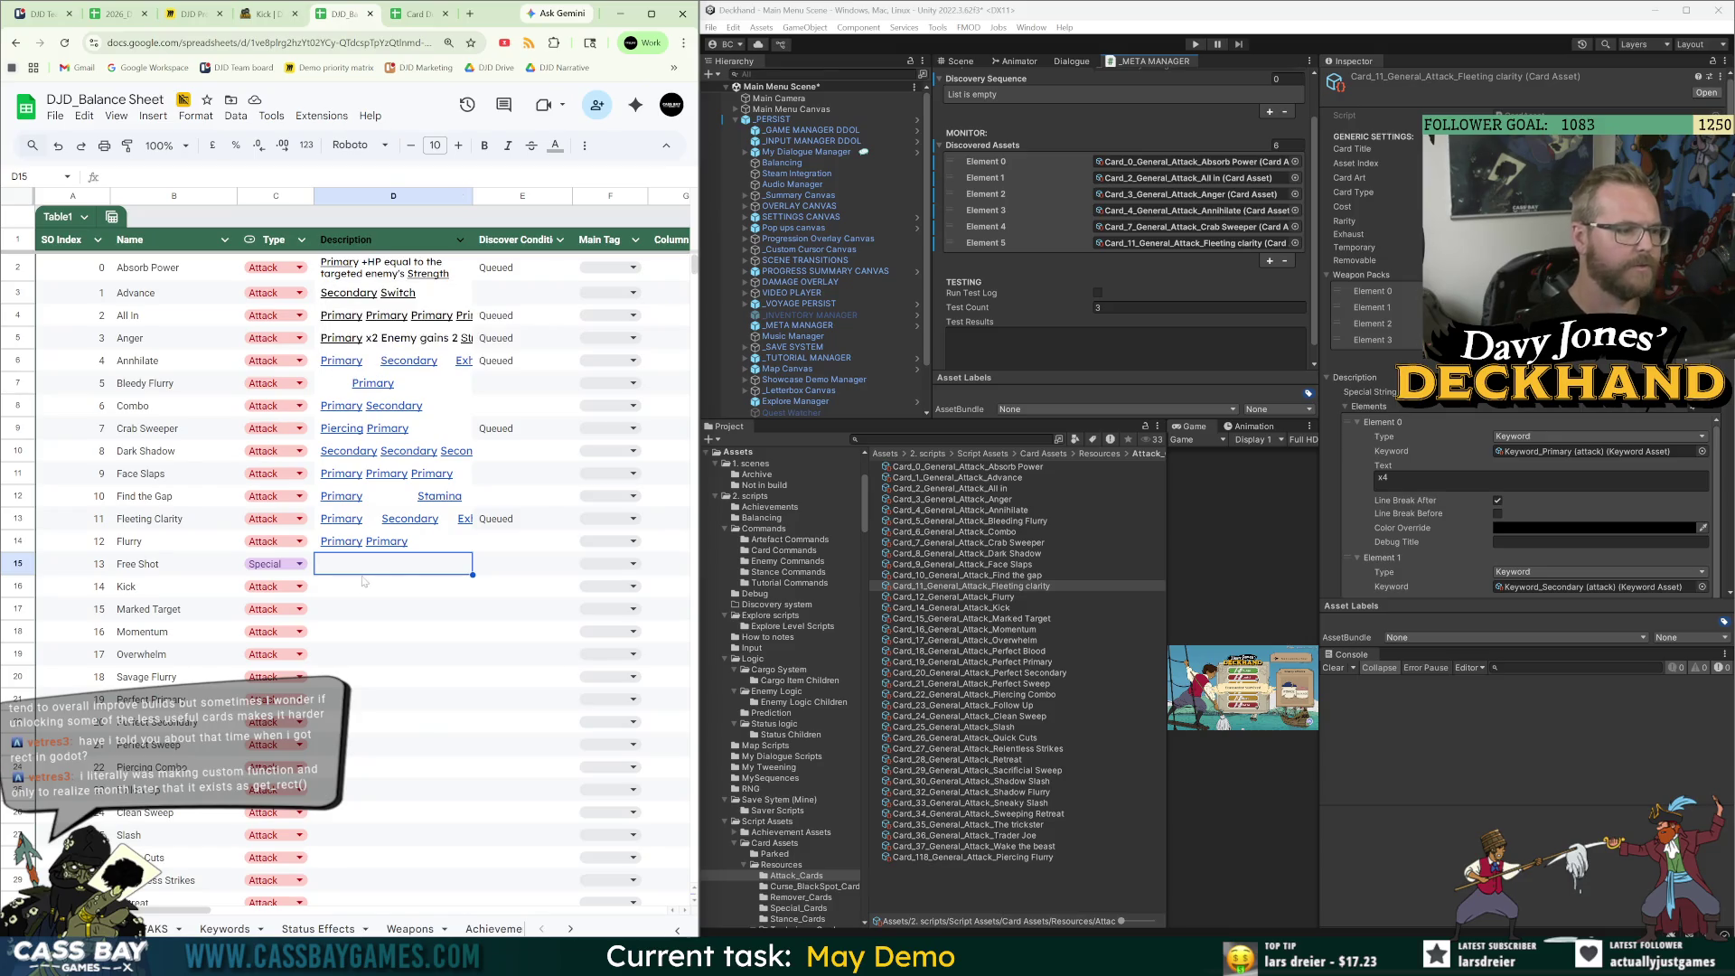
pyautogui.scroll(-1, 430, 727)
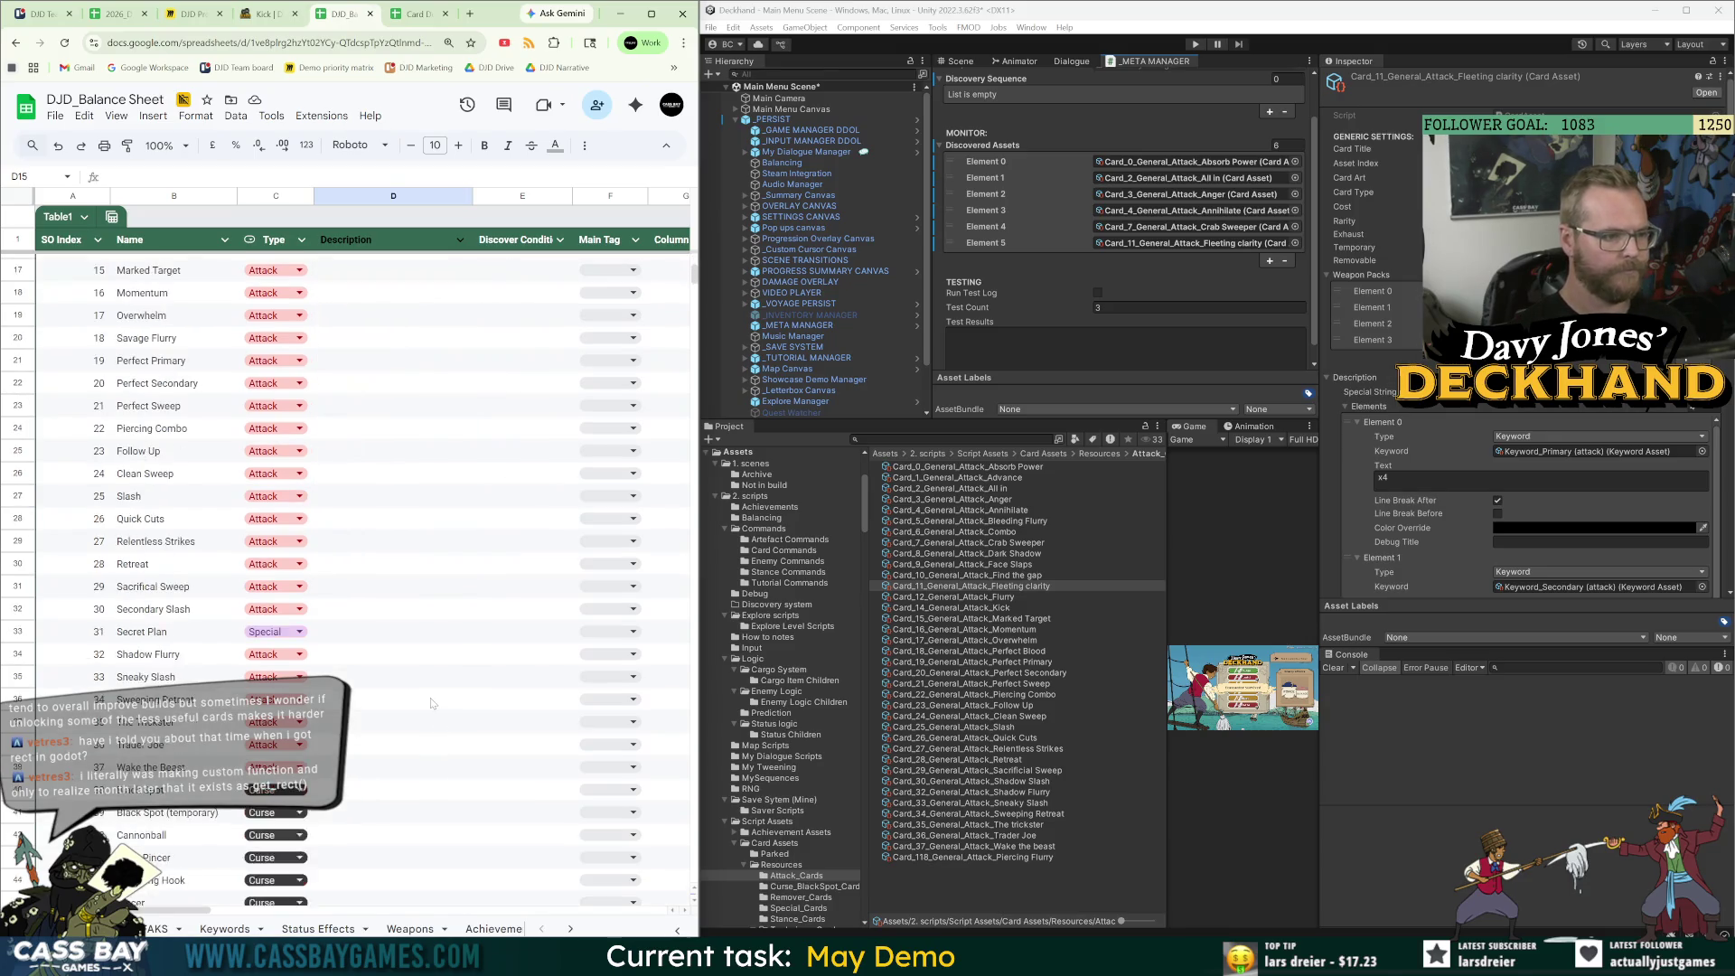
pyautogui.scroll(-1, 335, 559)
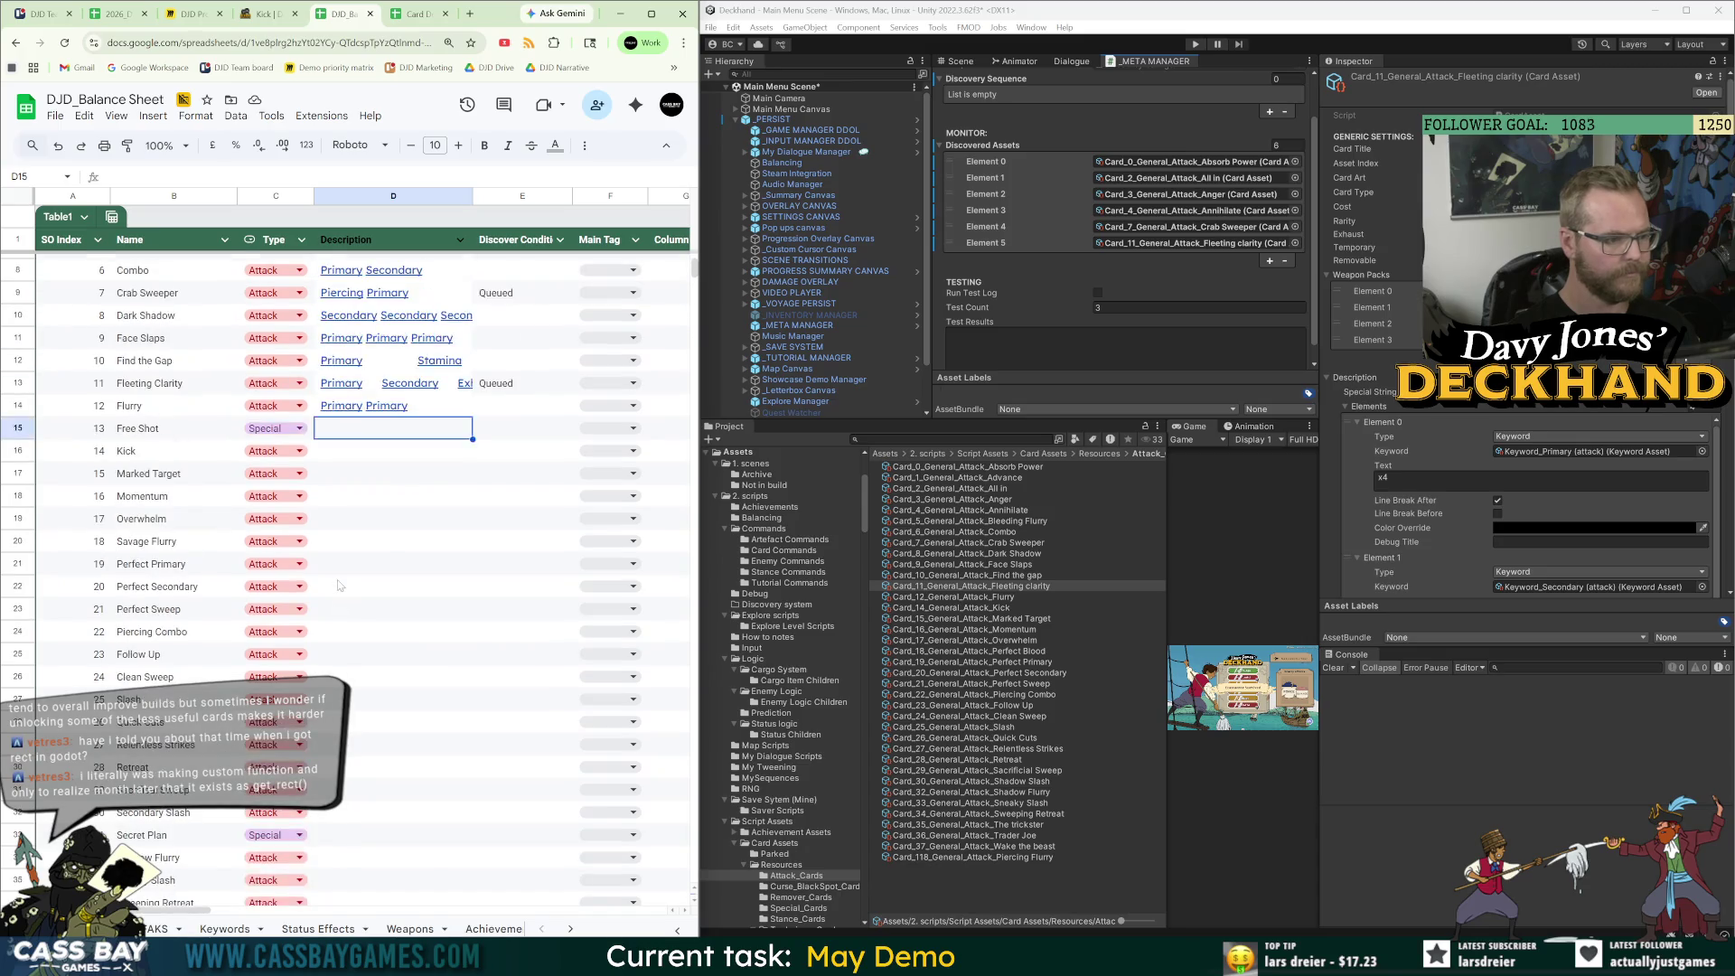
pyautogui.click(406, 460)
pyautogui.write('Primary Inflict 1 Open')
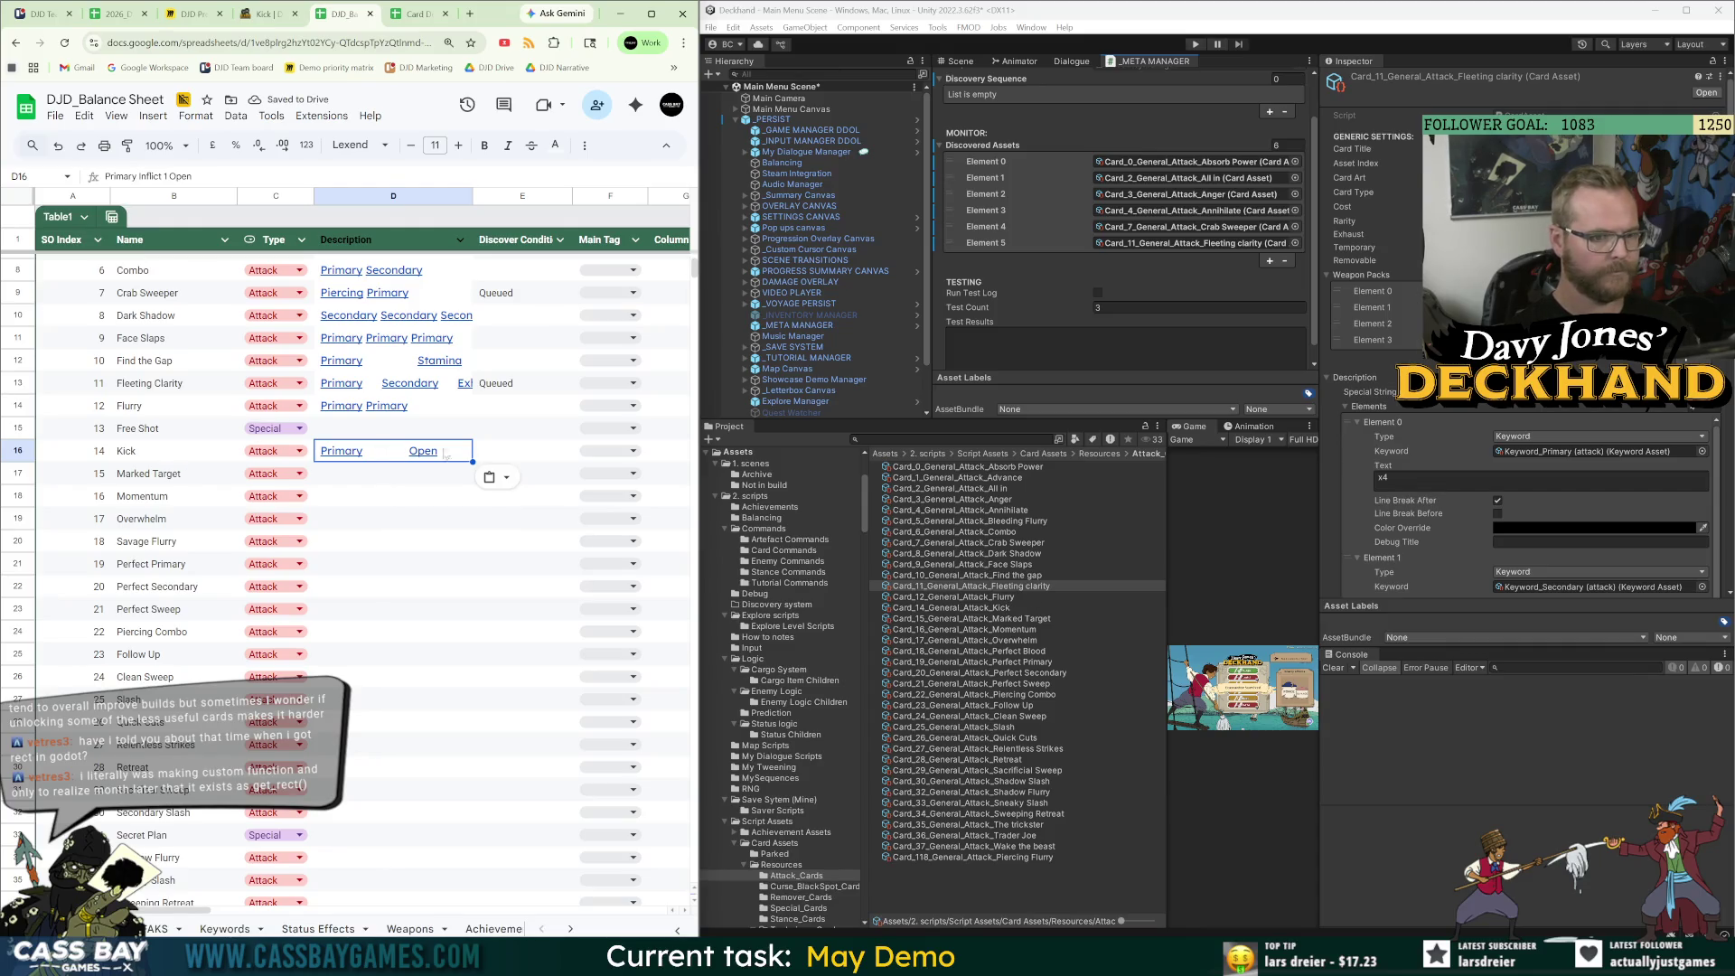
# Copy Momentum's effect 'Primary attack gain 1 Strength' from the wiki into D18.
pyautogui.click(265, 18)
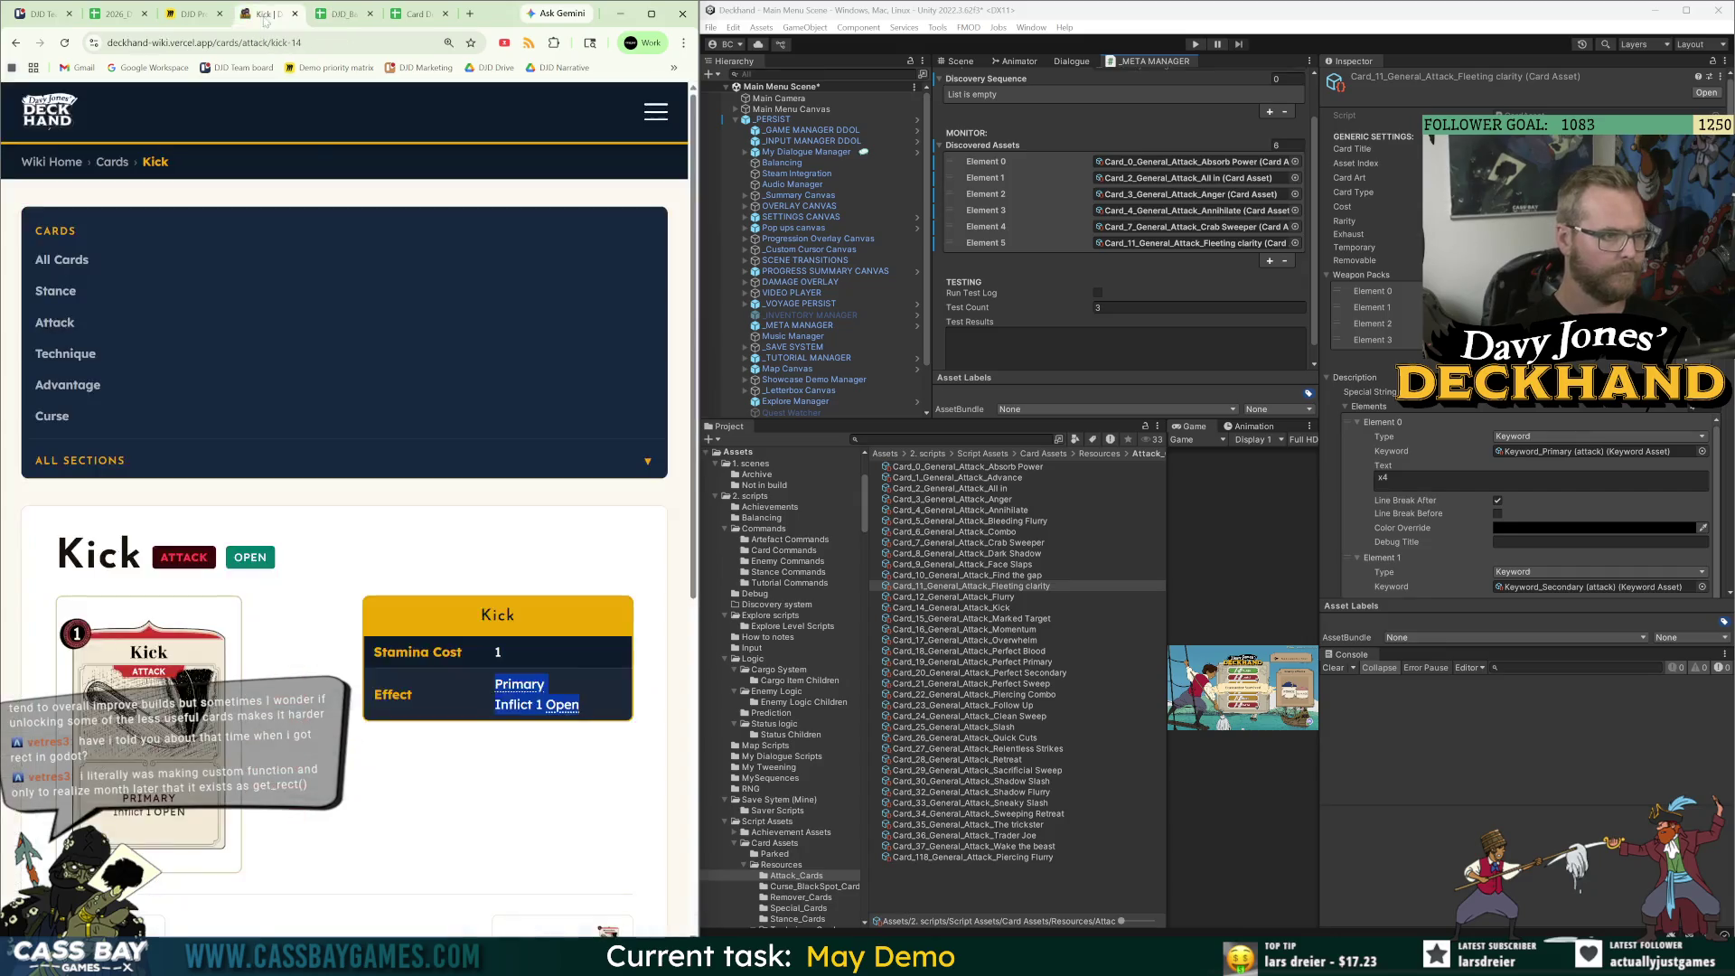
pyautogui.scroll(-2, 459, 616)
pyautogui.click(574, 818)
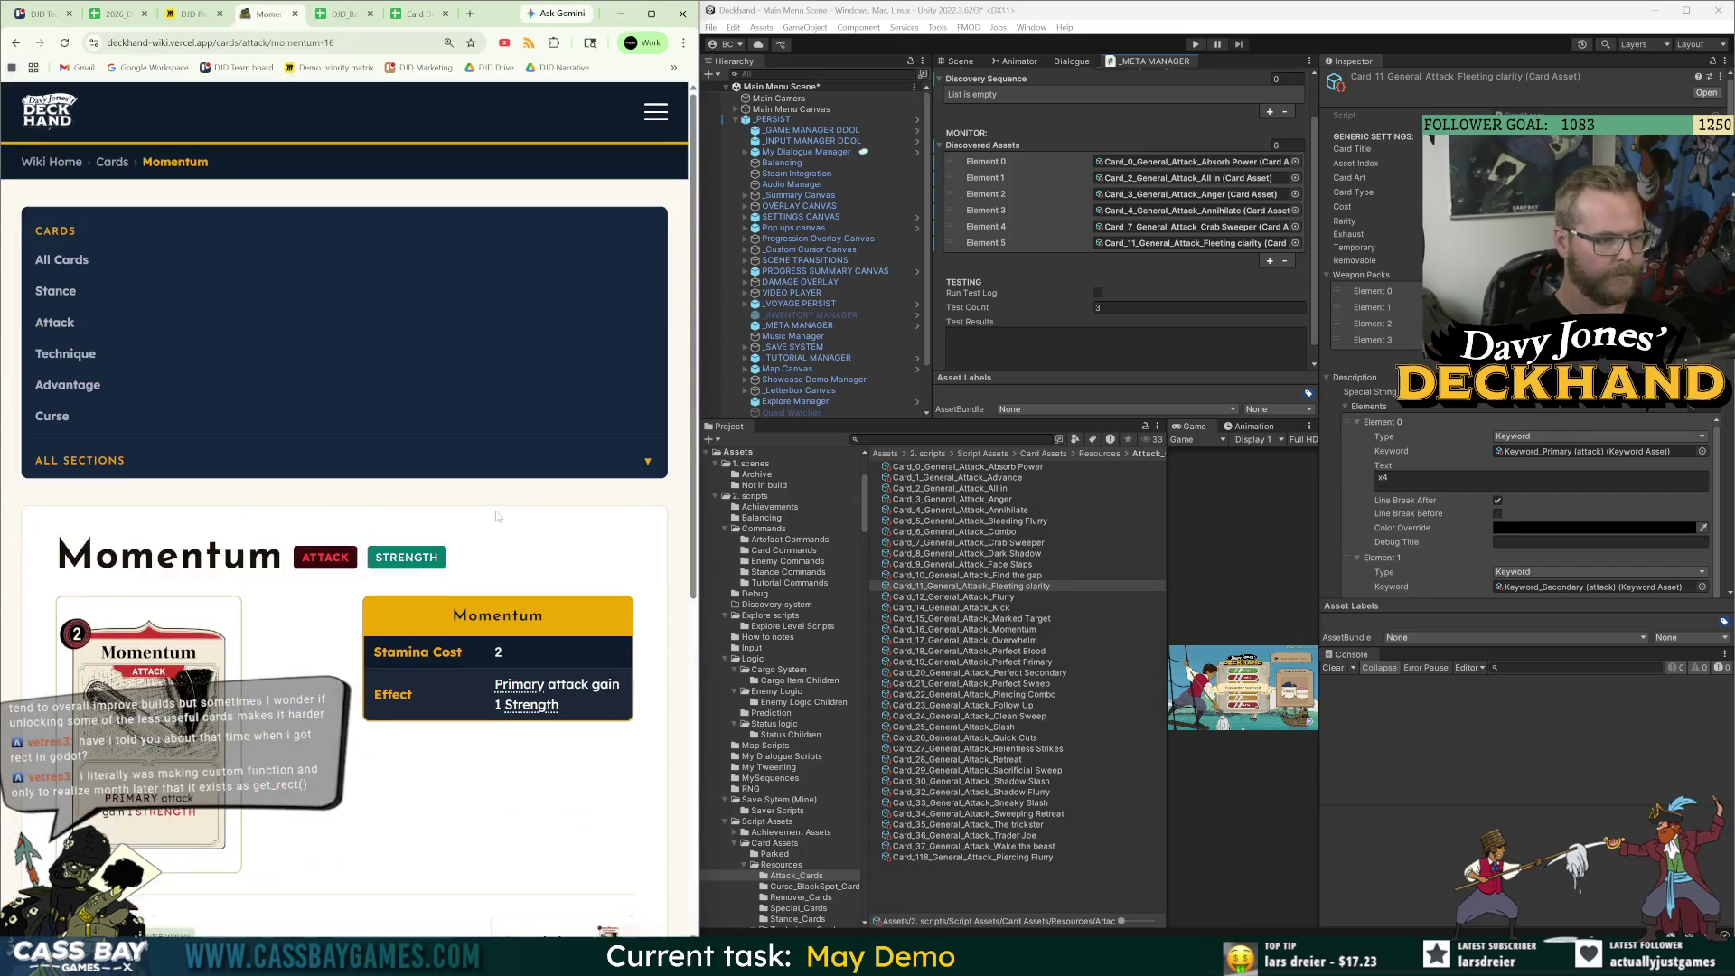
pyautogui.tripleClick(589, 704)
pyautogui.hotkey('ctrl', 'c')
pyautogui.scroll(-3, 379, 669)
pyautogui.click(339, 18)
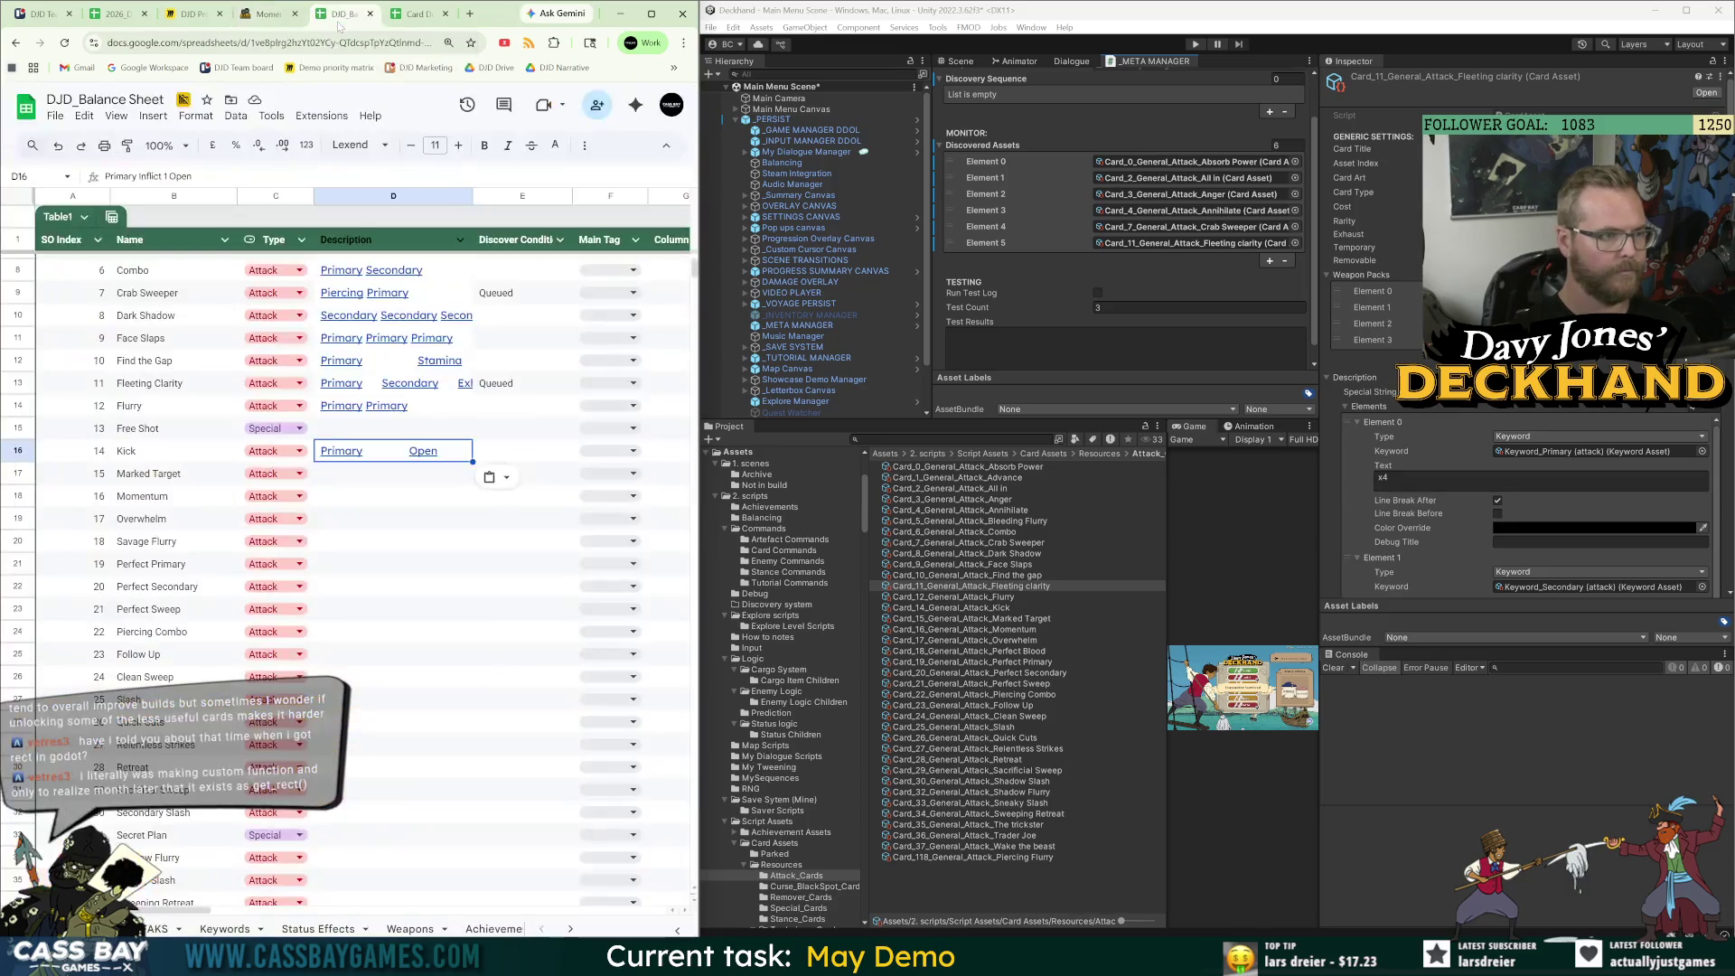
pyautogui.click(346, 479)
pyautogui.click(344, 500)
pyautogui.hotkey('ctrl', 'v')
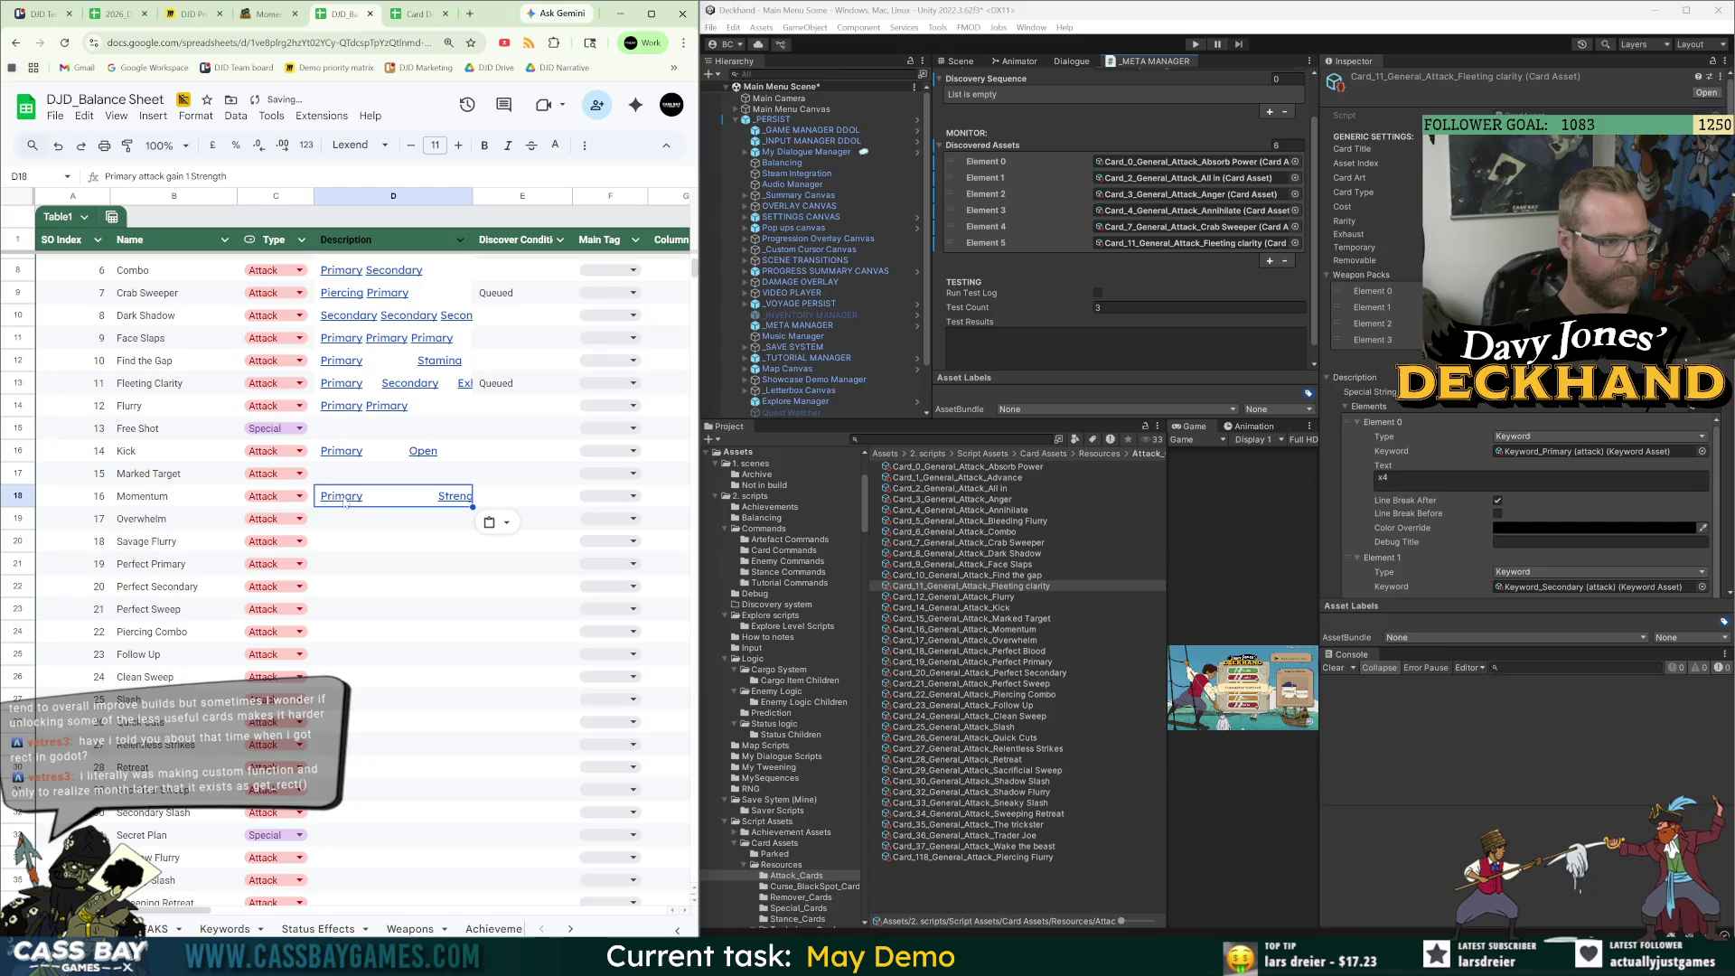
pyautogui.press('Up')
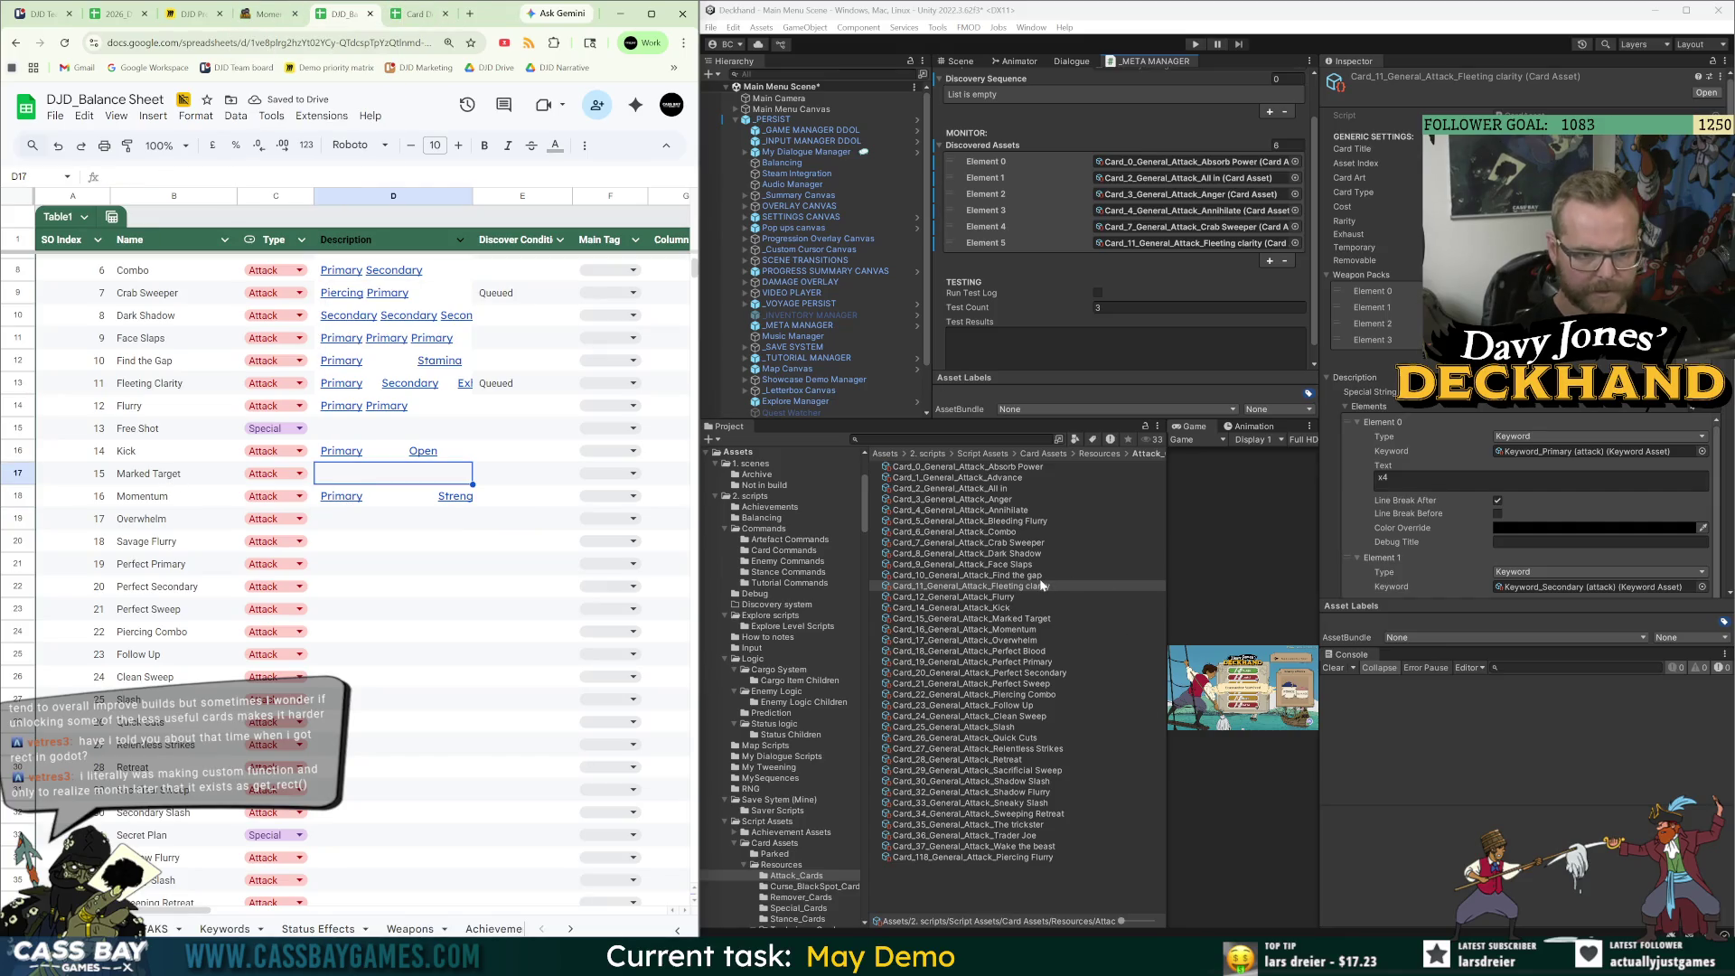
# Set Marked Target's Type dropdown to Special.
pyautogui.click(280, 474)
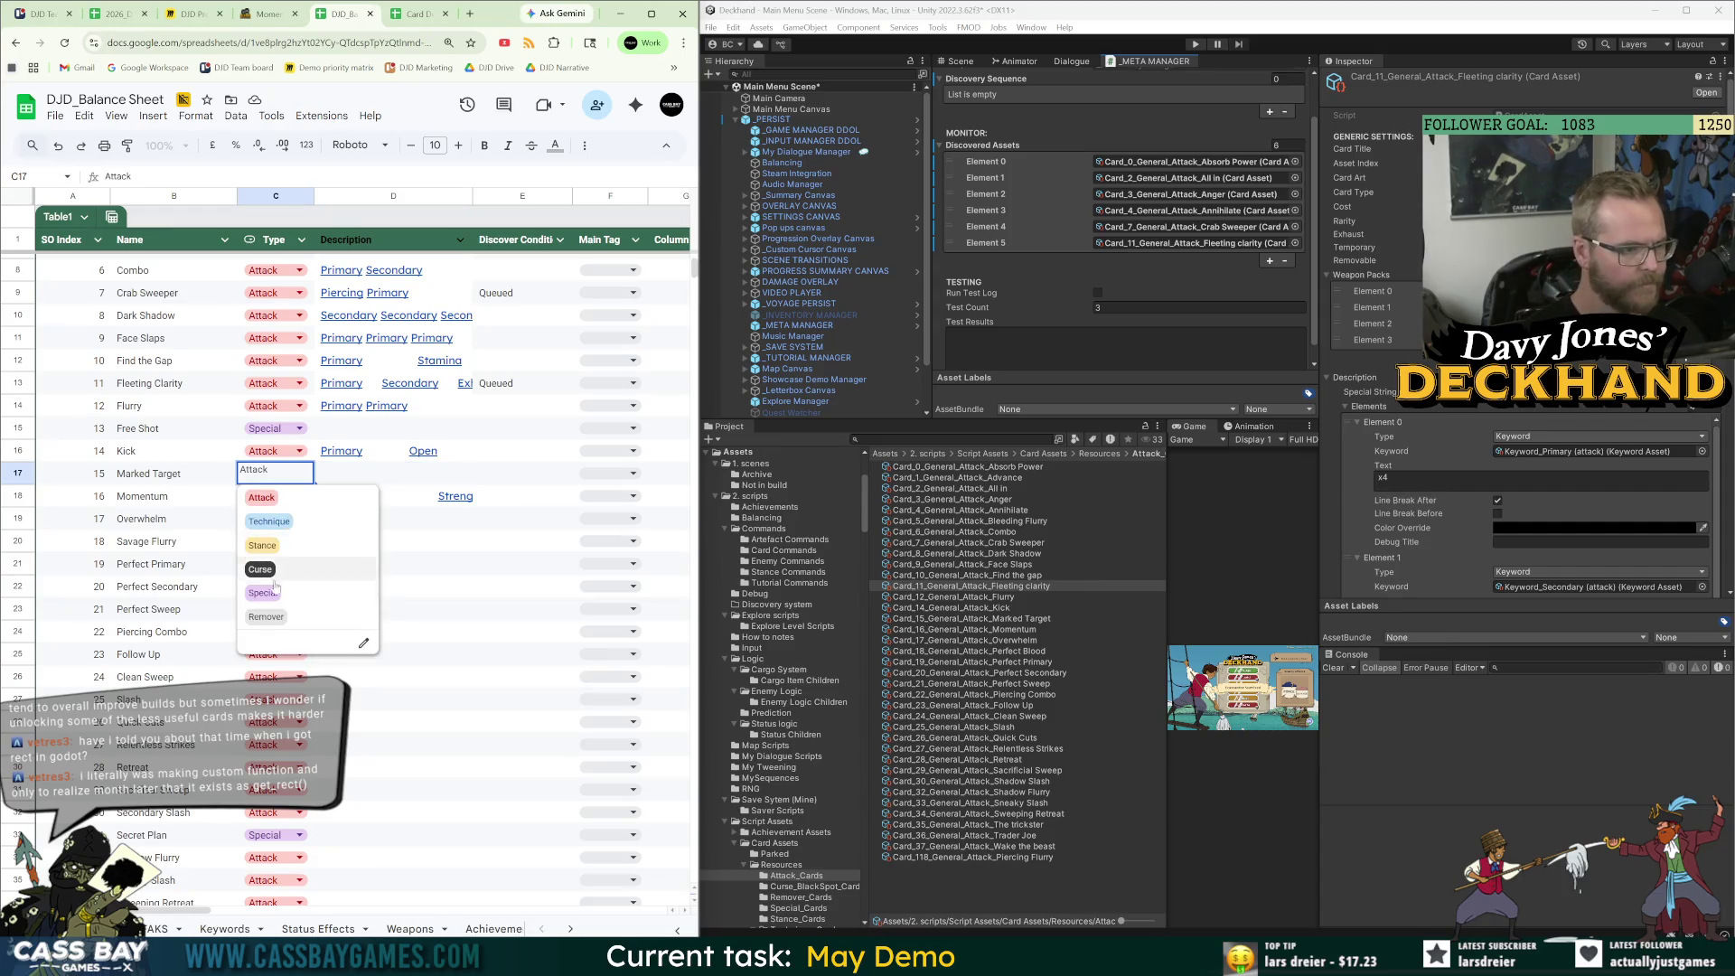
pyautogui.click(359, 588)
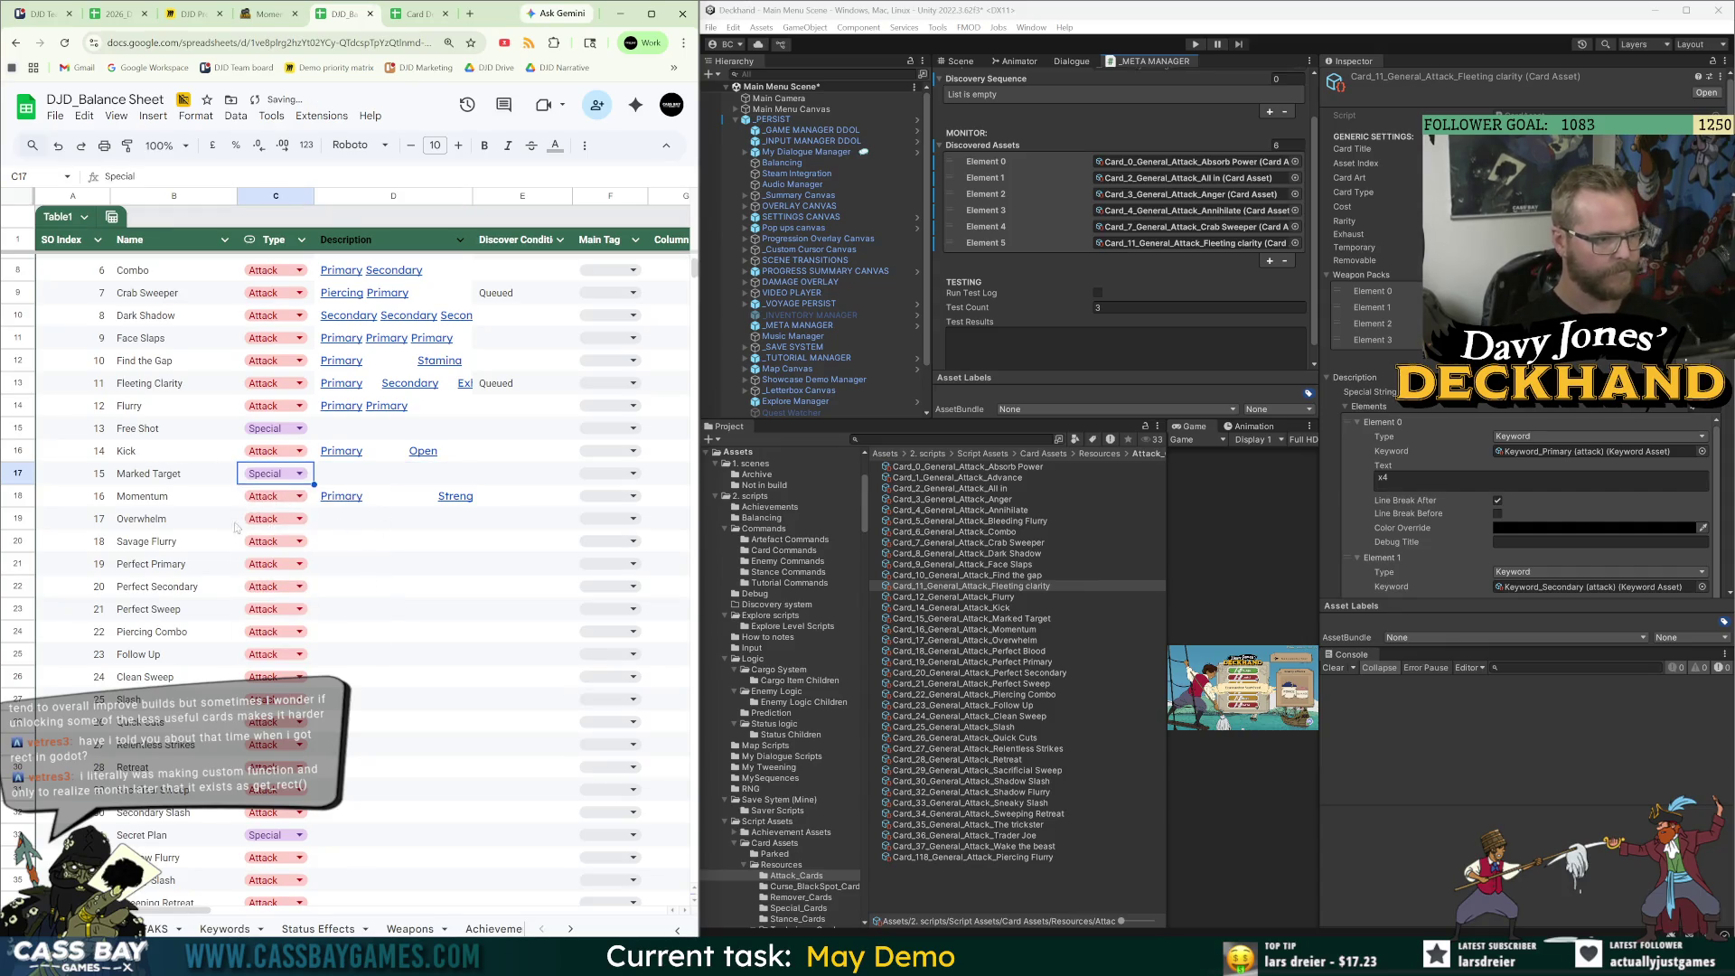
pyautogui.click(355, 526)
# Paste Overwhelm's effect 'Primary Switch Primary Secondary' into D19, then advance to Pierce Brosnan.
pyautogui.click(267, 14)
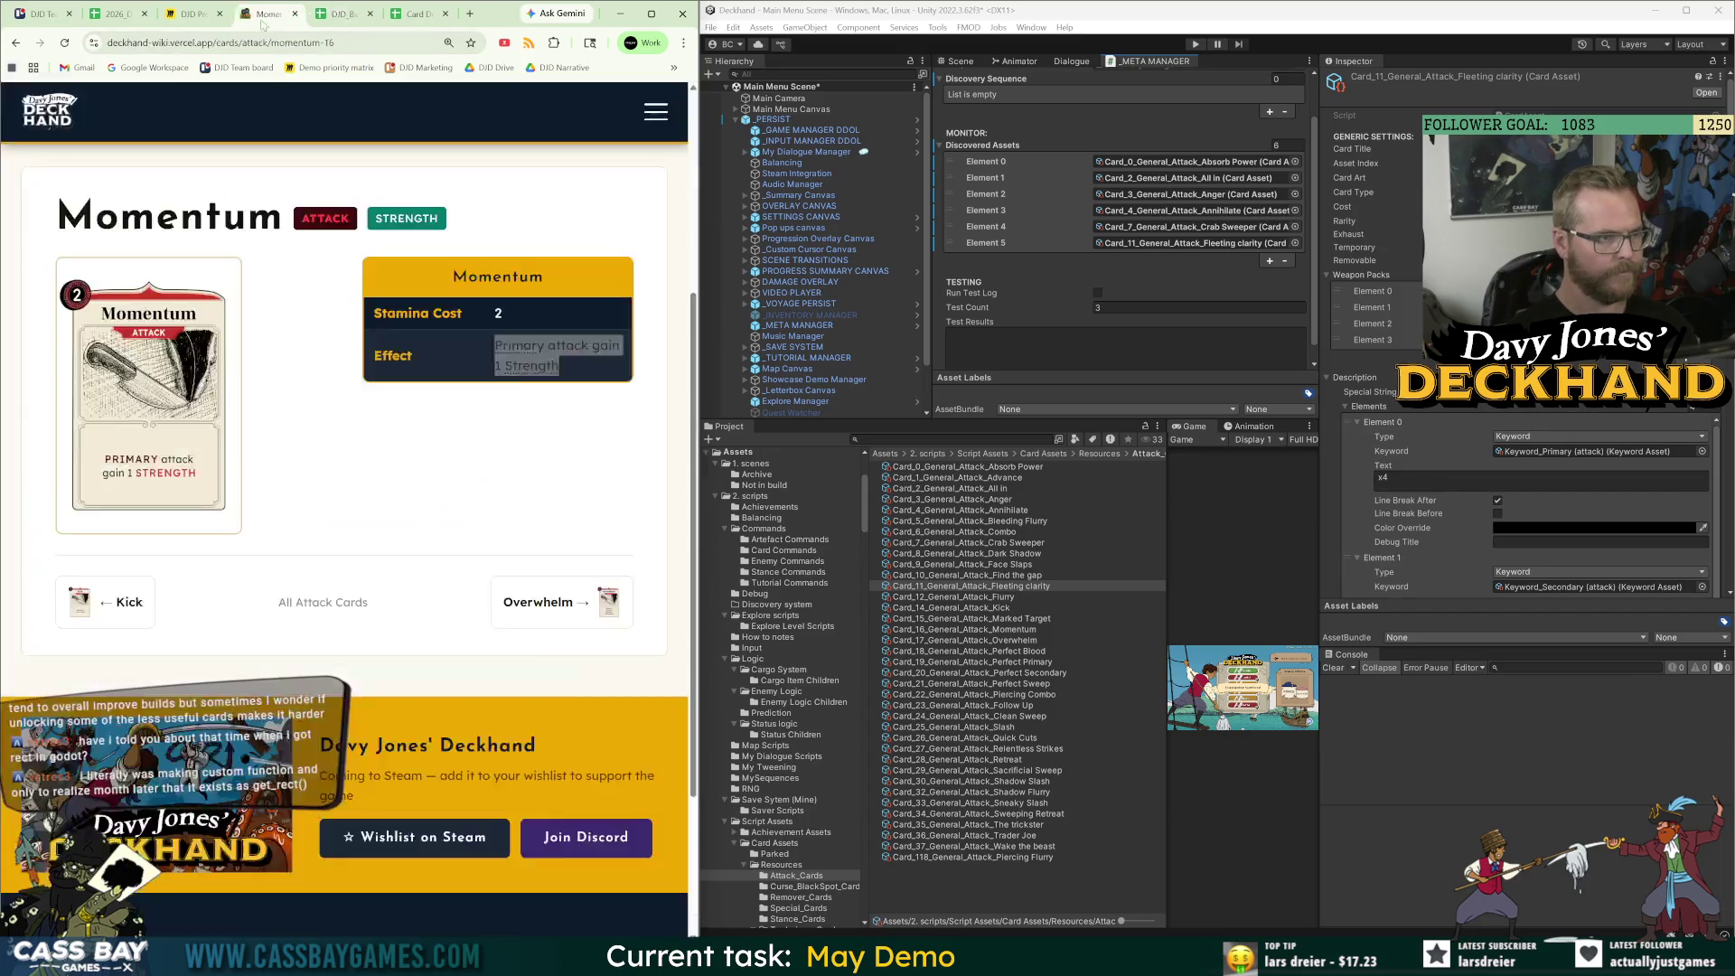
pyautogui.click(560, 606)
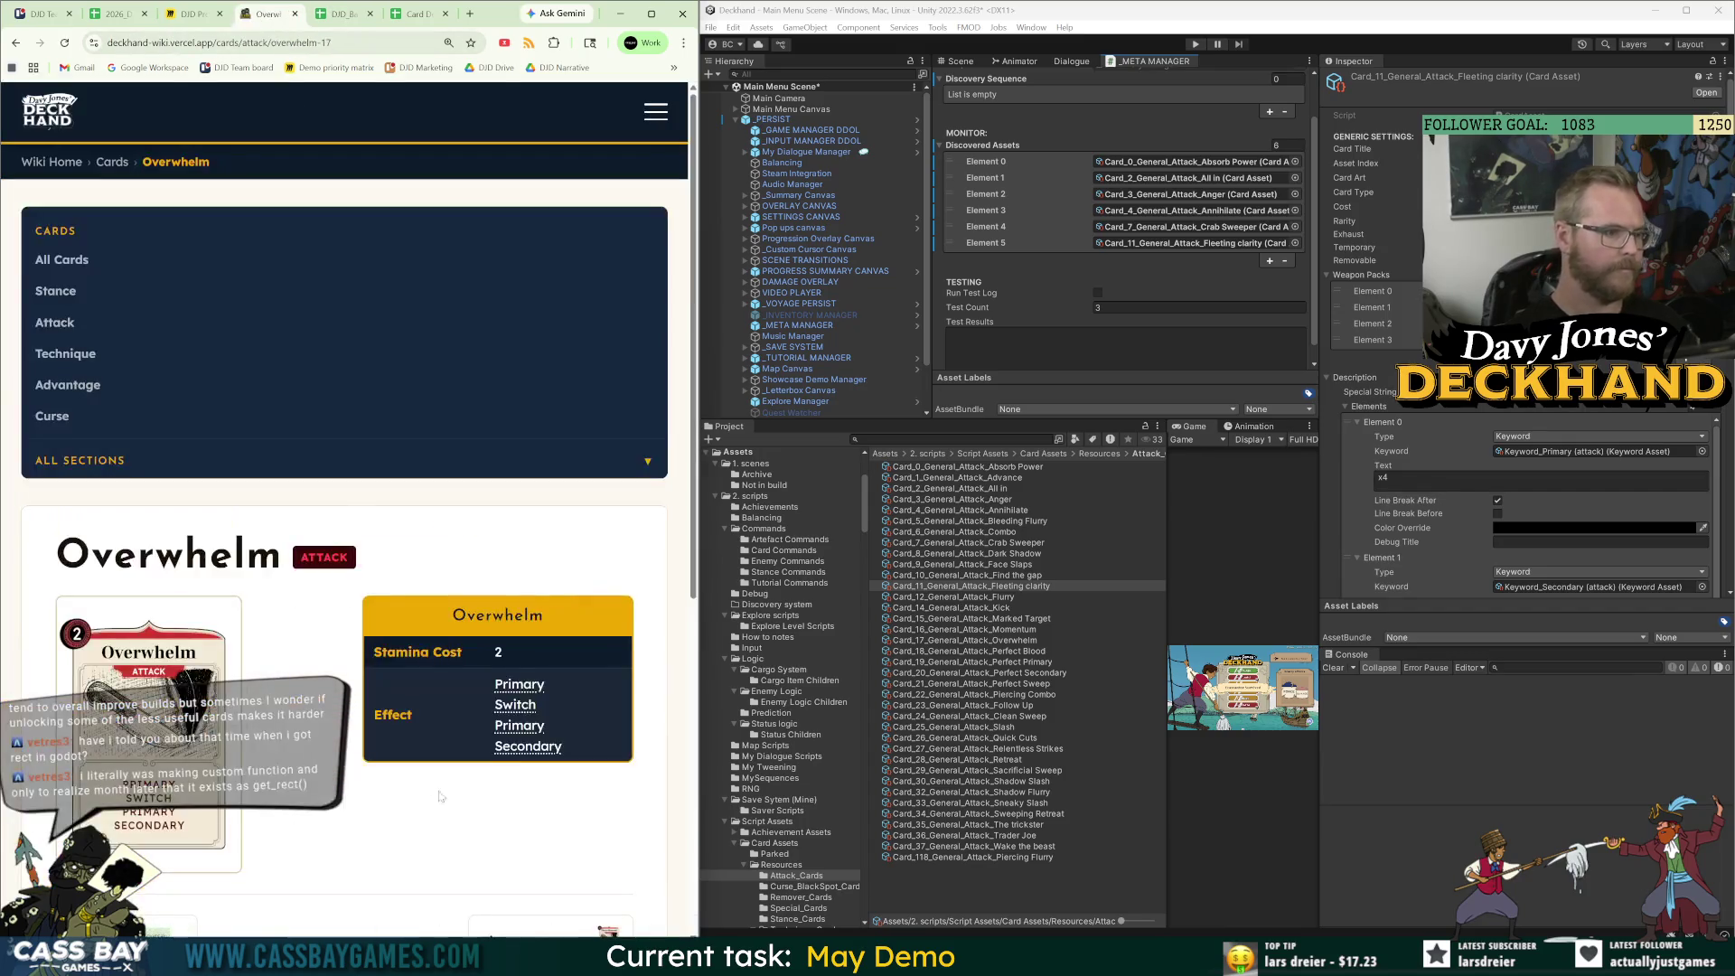
pyautogui.moveTo(341, 6)
pyautogui.mouseDown()
pyautogui.moveTo(1303, 104)
pyautogui.moveTo(718, 144)
pyautogui.moveTo(931, 74)
pyautogui.moveTo(669, 14)
pyautogui.moveTo(630, 56)
pyautogui.mouseUp()
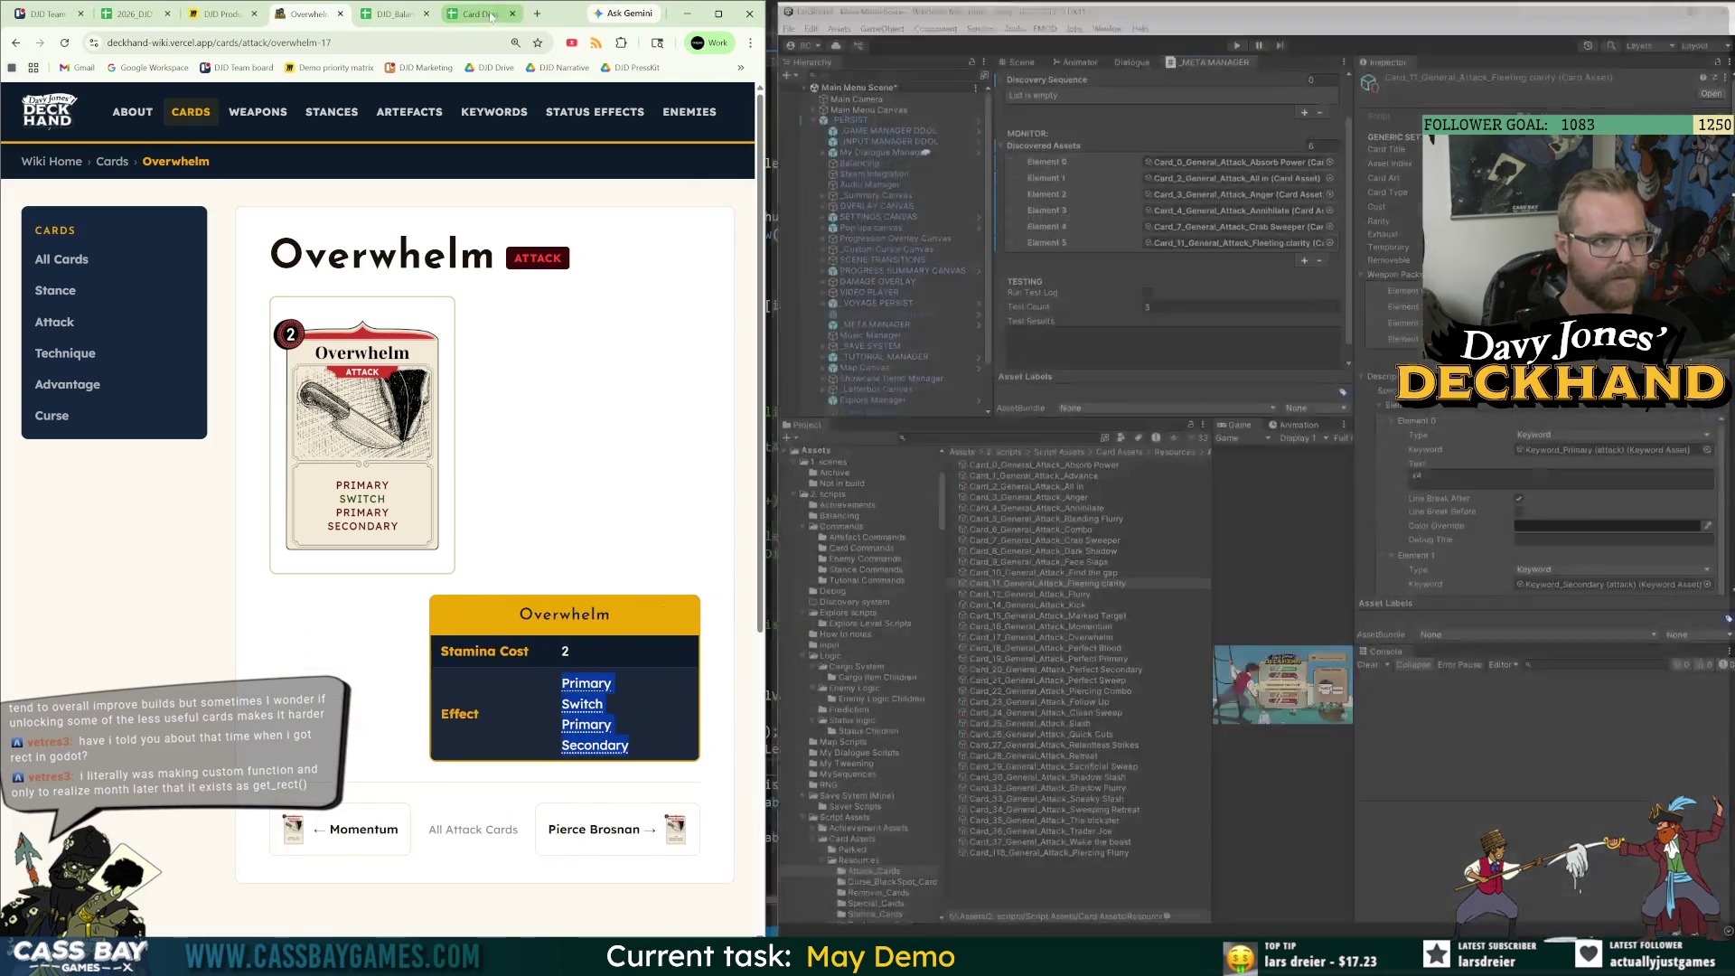
pyautogui.click(488, 15)
pyautogui.click(395, 13)
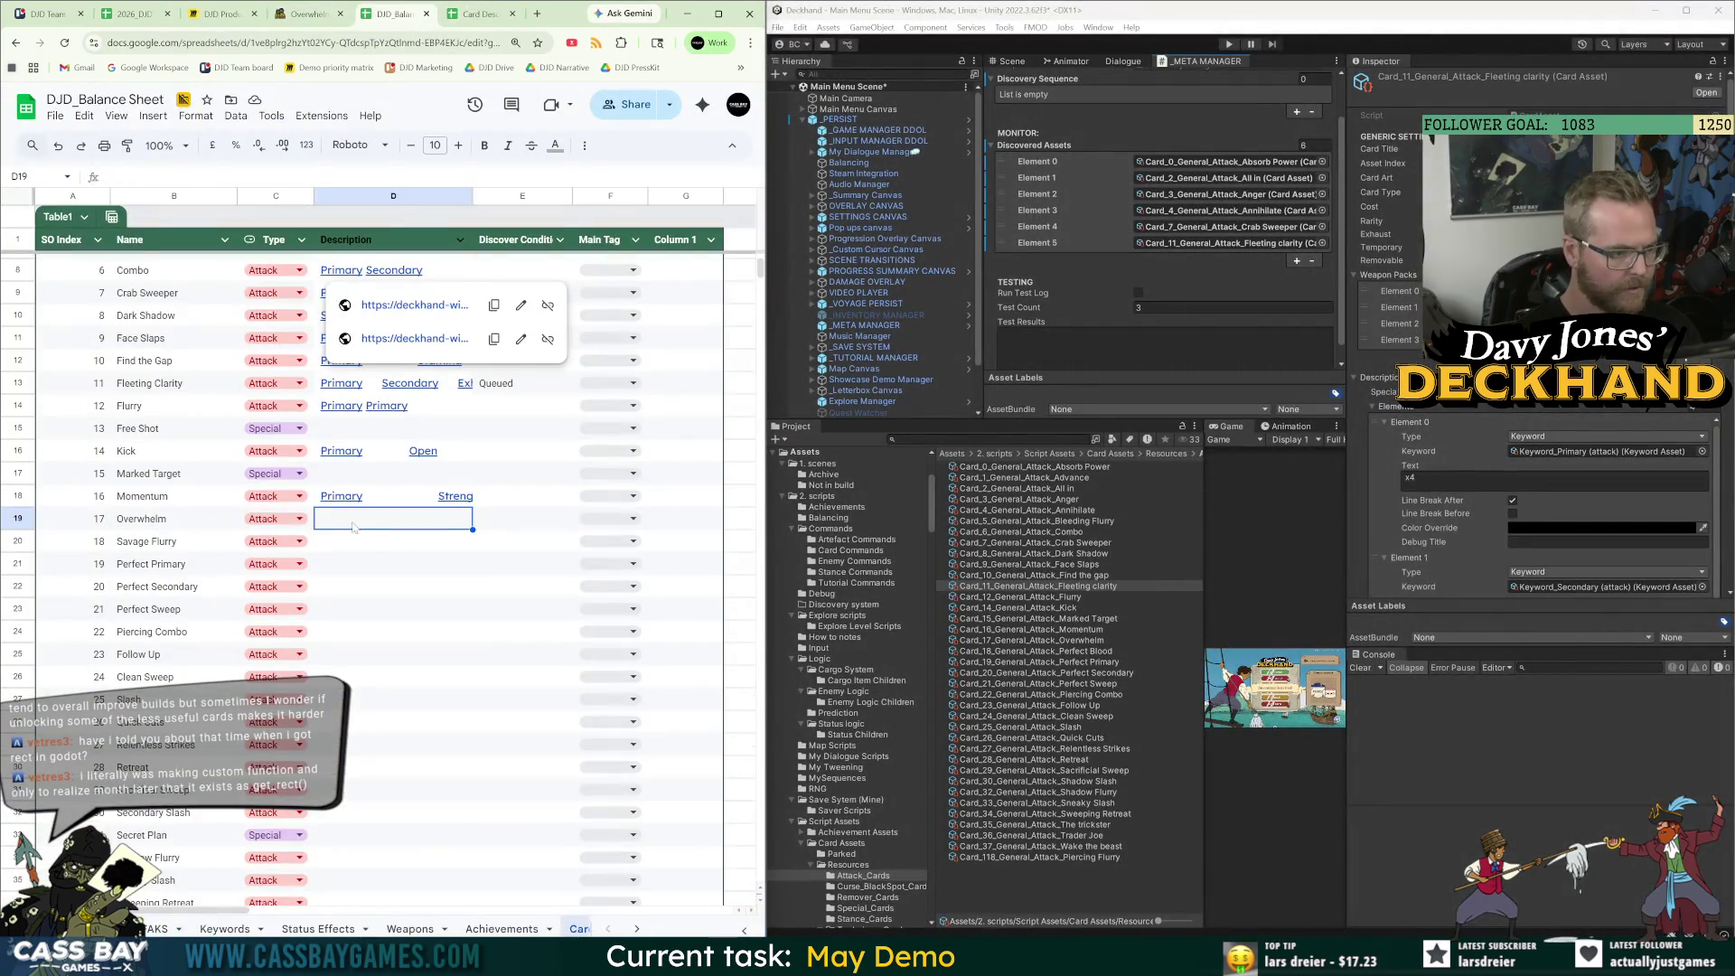
pyautogui.write('Primary Switch Primary Secondary')
pyautogui.hotkey('ctrl', 'shift', 'Tab')
pyautogui.click(628, 844)
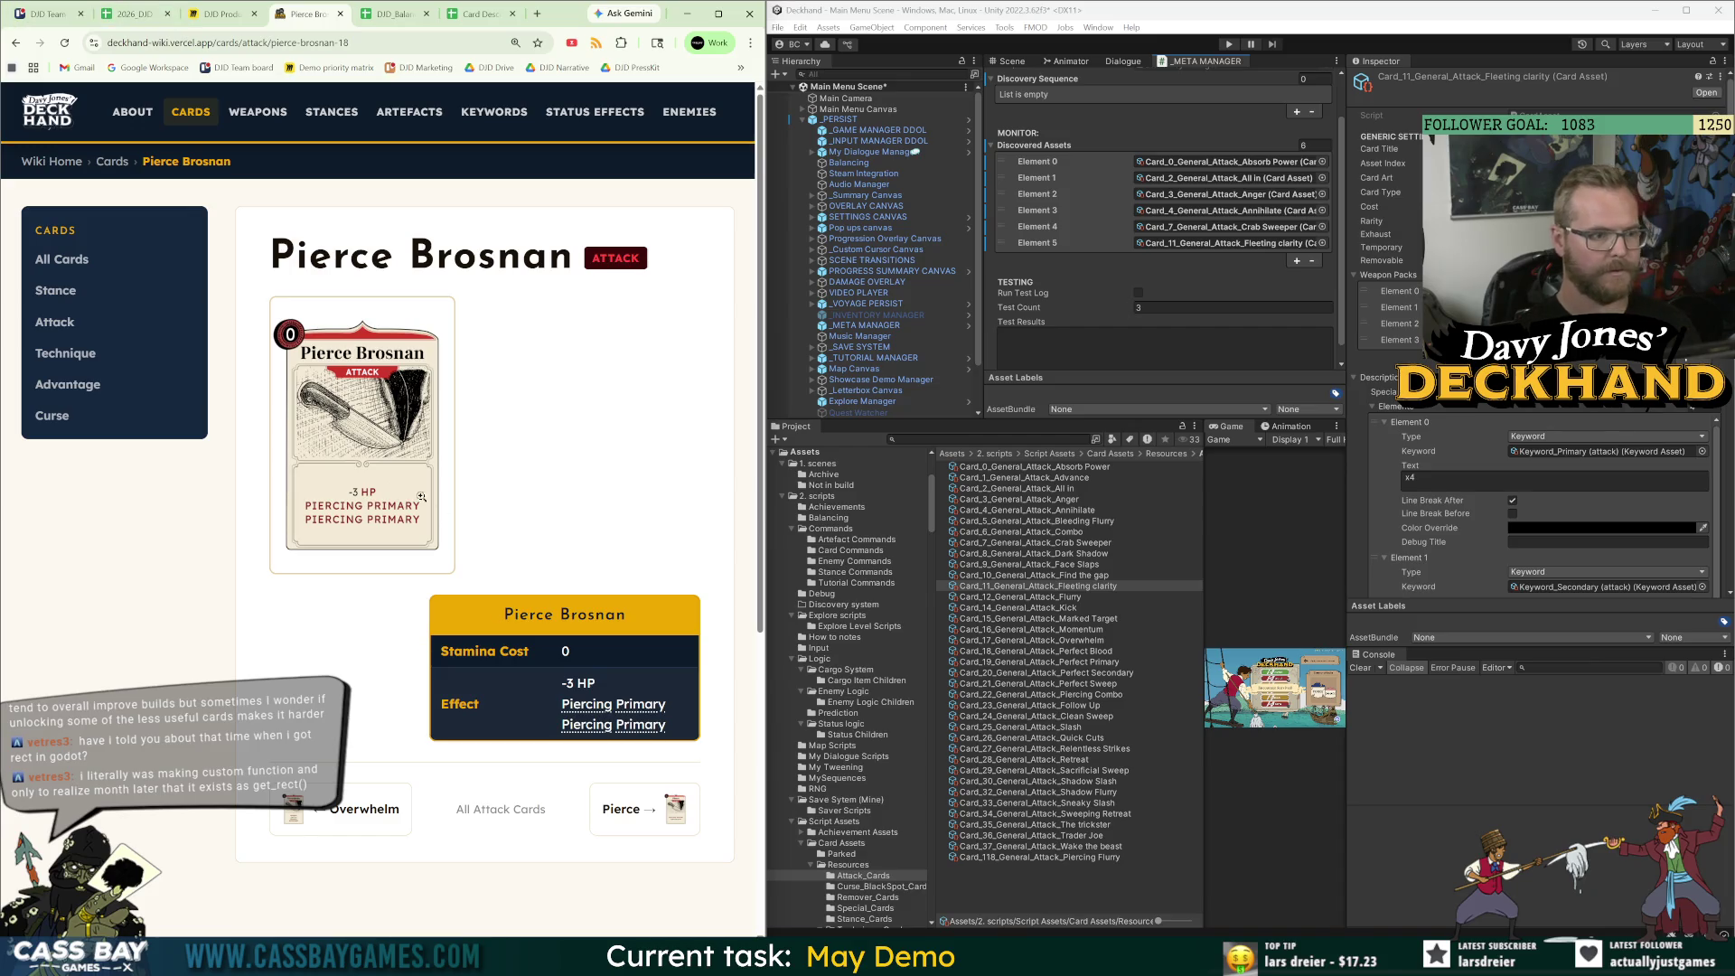
# Paste Pierce Brosnan's 'Piercing Primary' effect text into Savage Flurry's Description cell D20.
pyautogui.moveTo(673, 728); pyautogui.dragTo(587, 717)
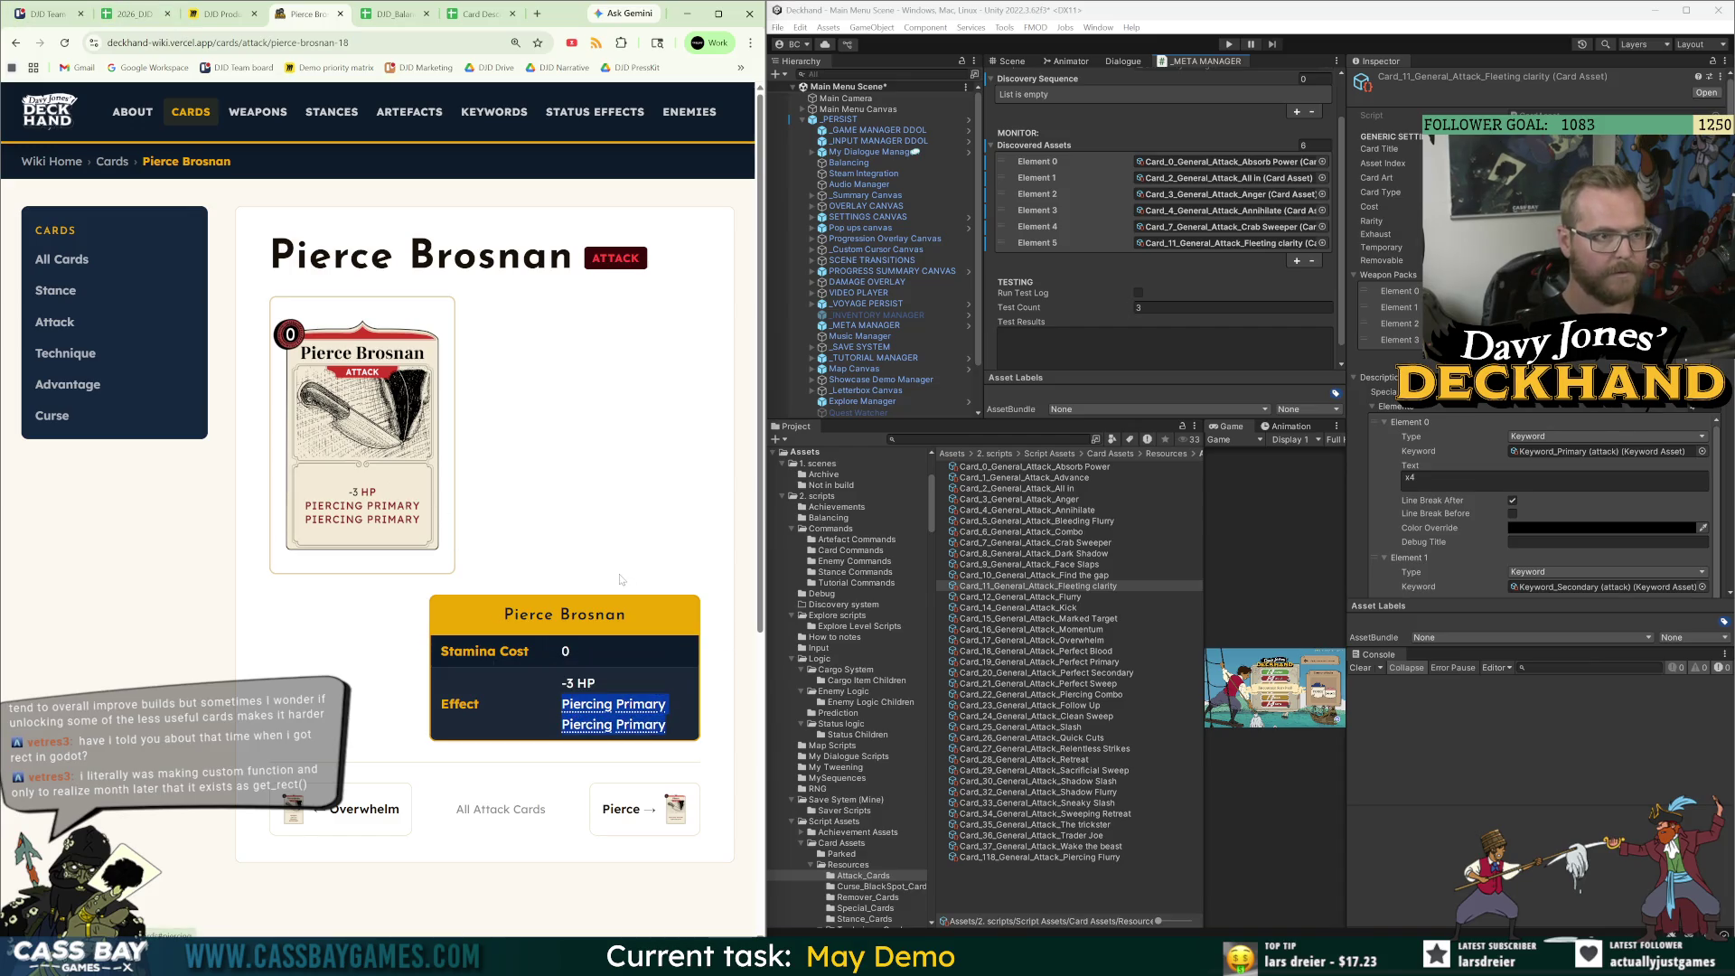
pyautogui.click(396, 14)
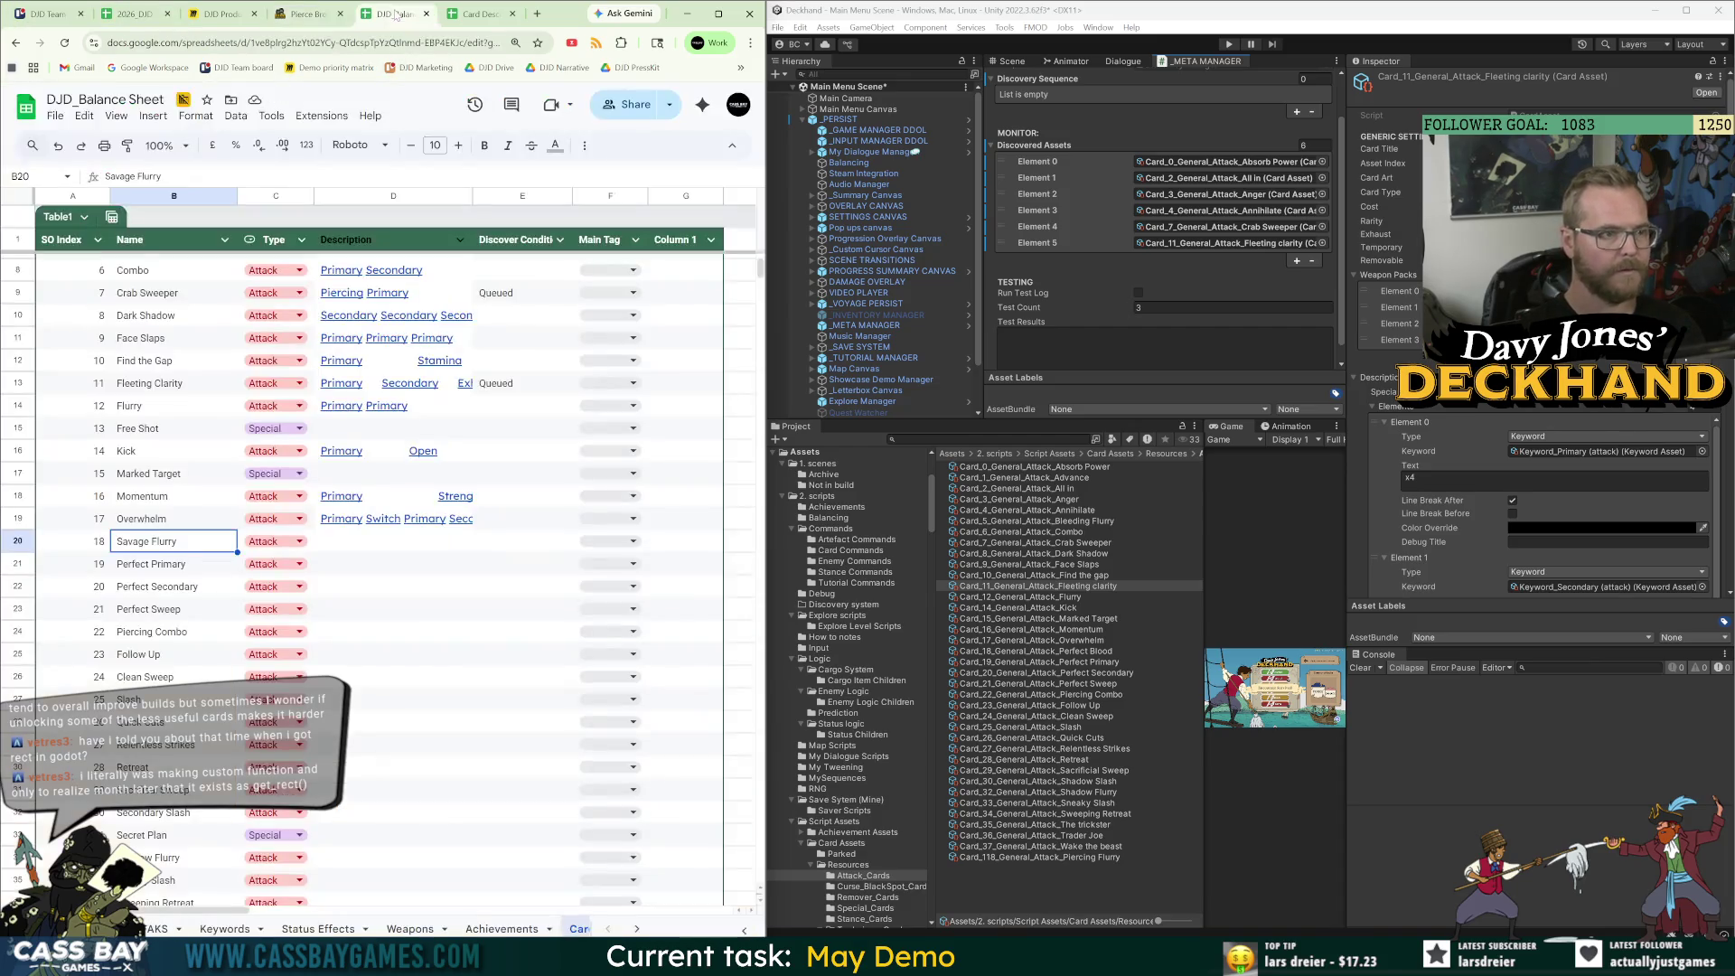
pyautogui.click(373, 541)
pyautogui.write('Piercing Primary Piercing Primary')
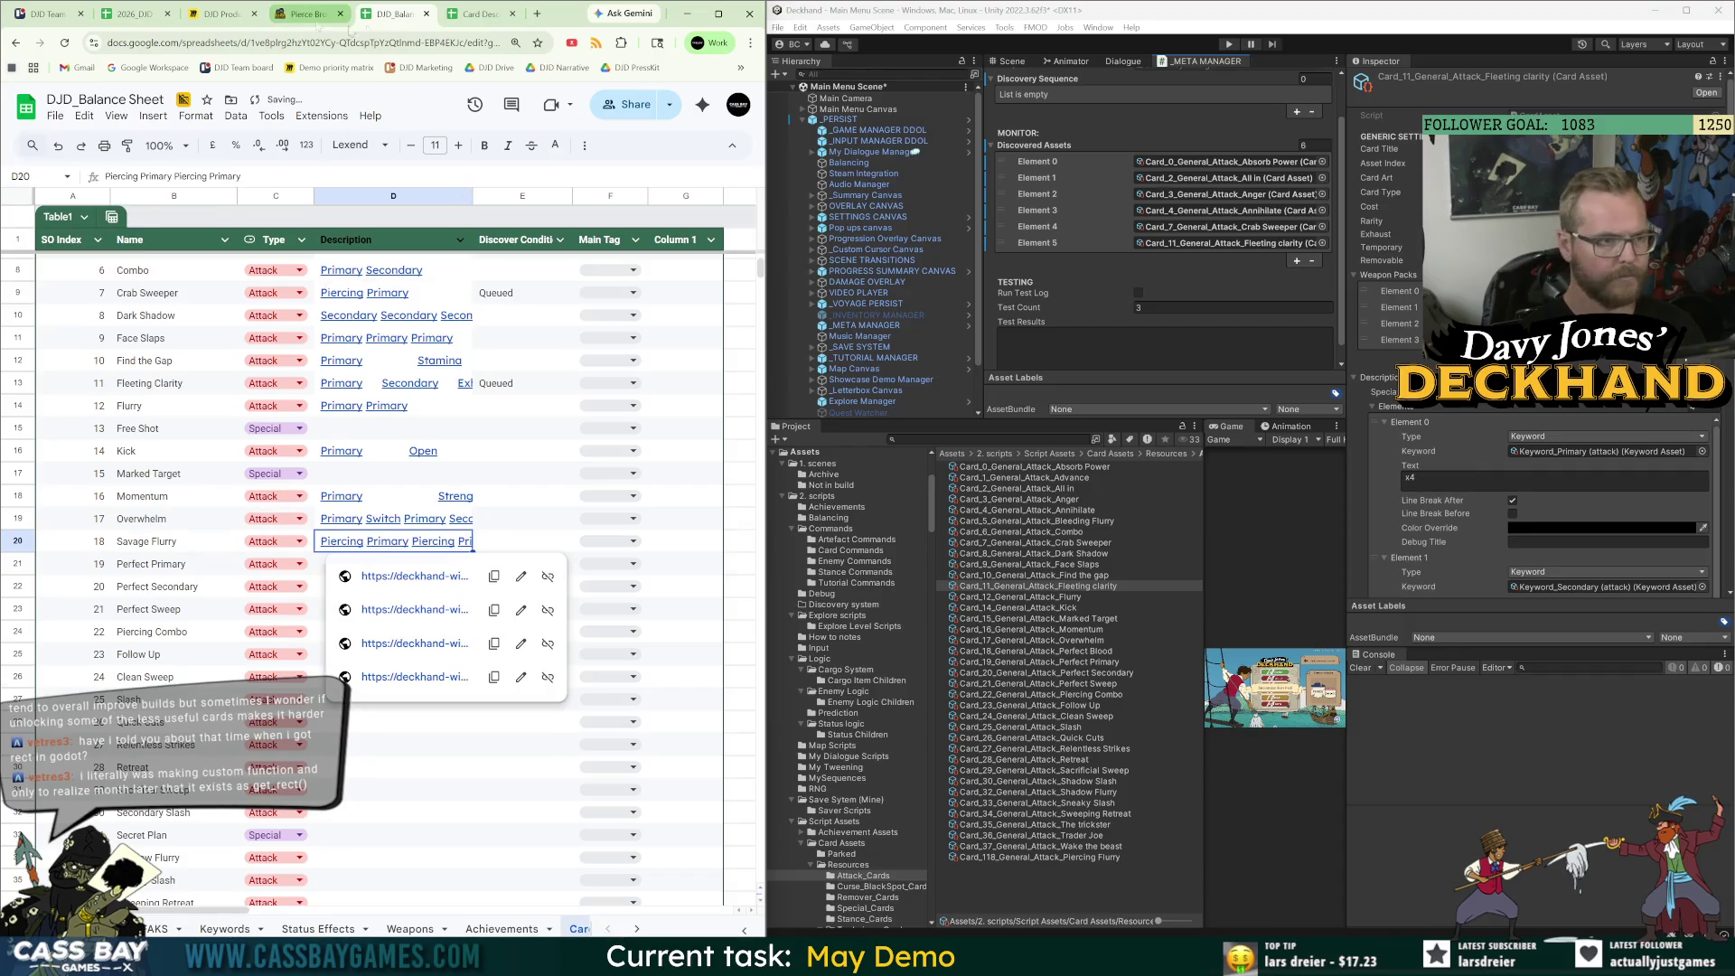
# Browse the wiki through the Pierce, Piercing Shadow and Piercing Sweep cards, selecting effect text.
pyautogui.click(323, 22)
pyautogui.click(680, 818)
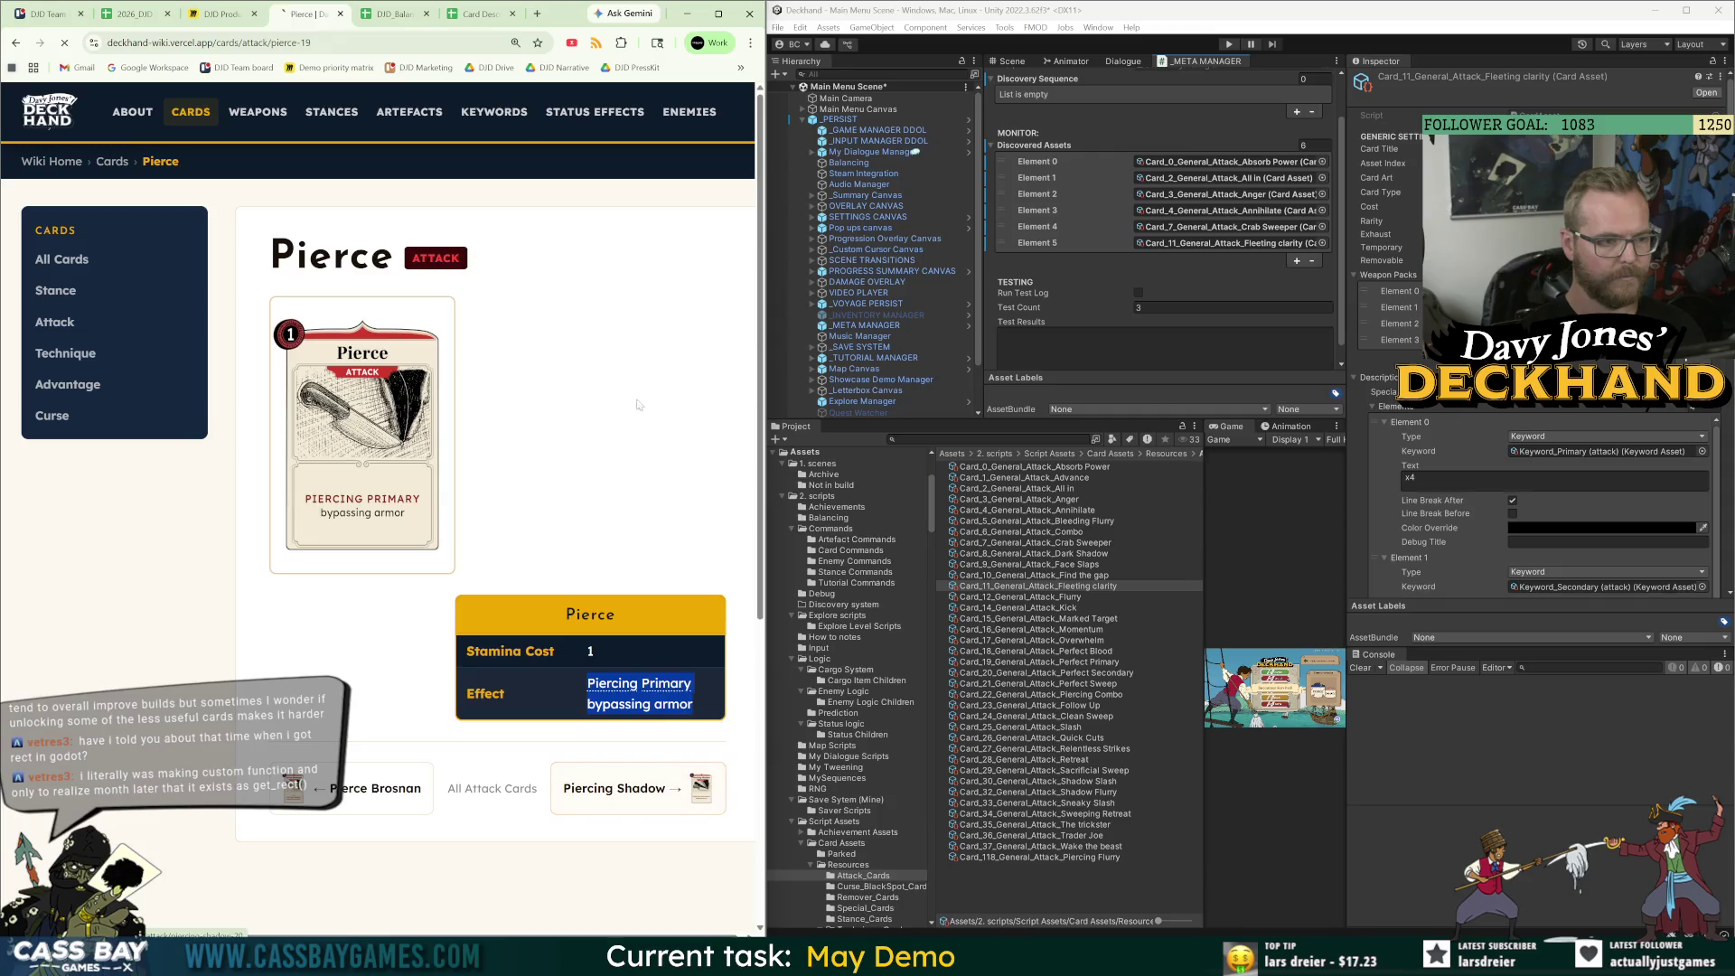
pyautogui.click(399, 20)
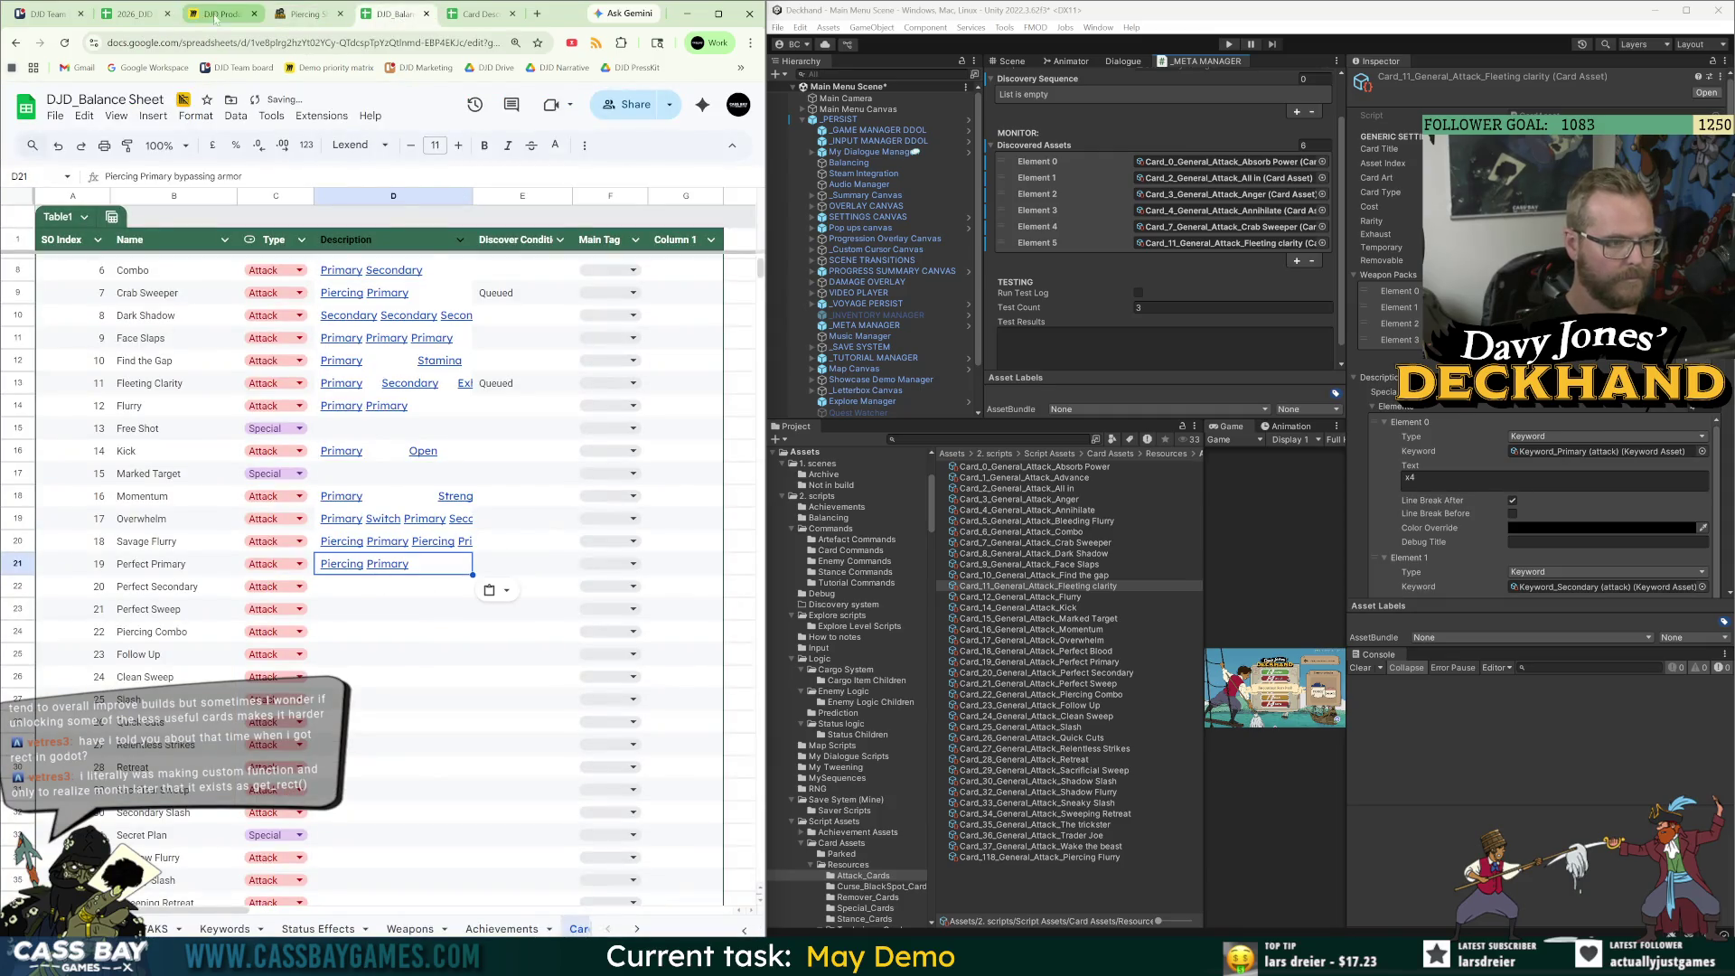
pyautogui.click(308, 13)
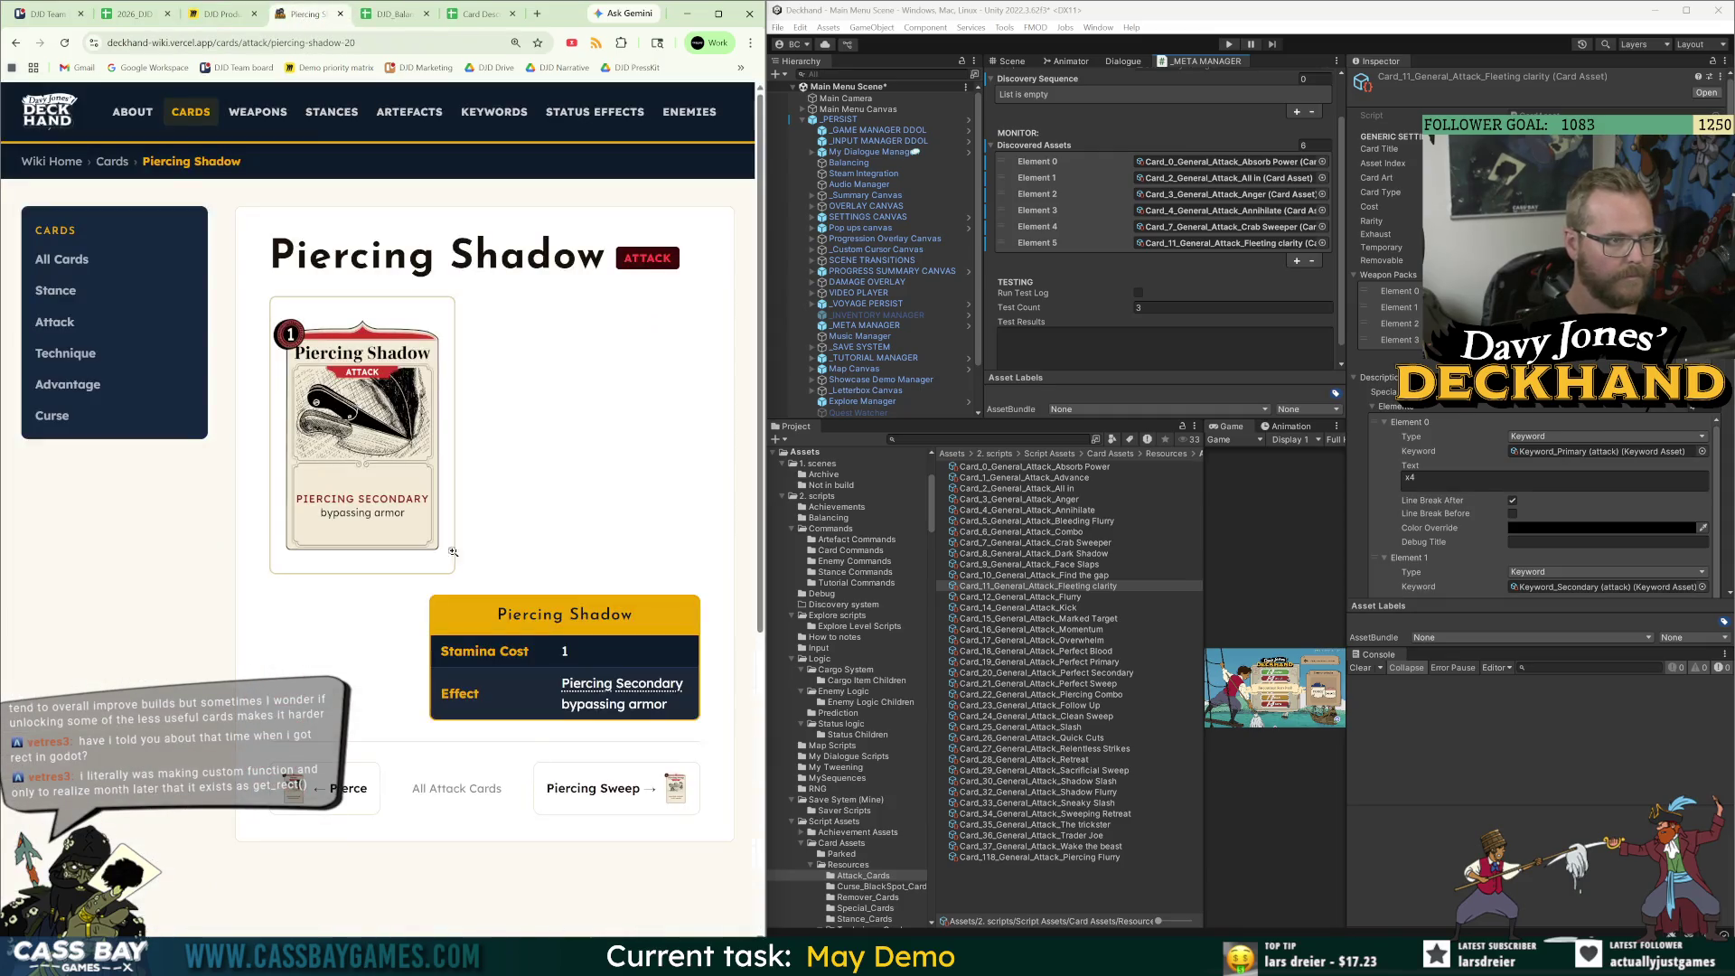
pyautogui.click(630, 795)
pyautogui.moveTo(692, 715); pyautogui.dragTo(598, 701)
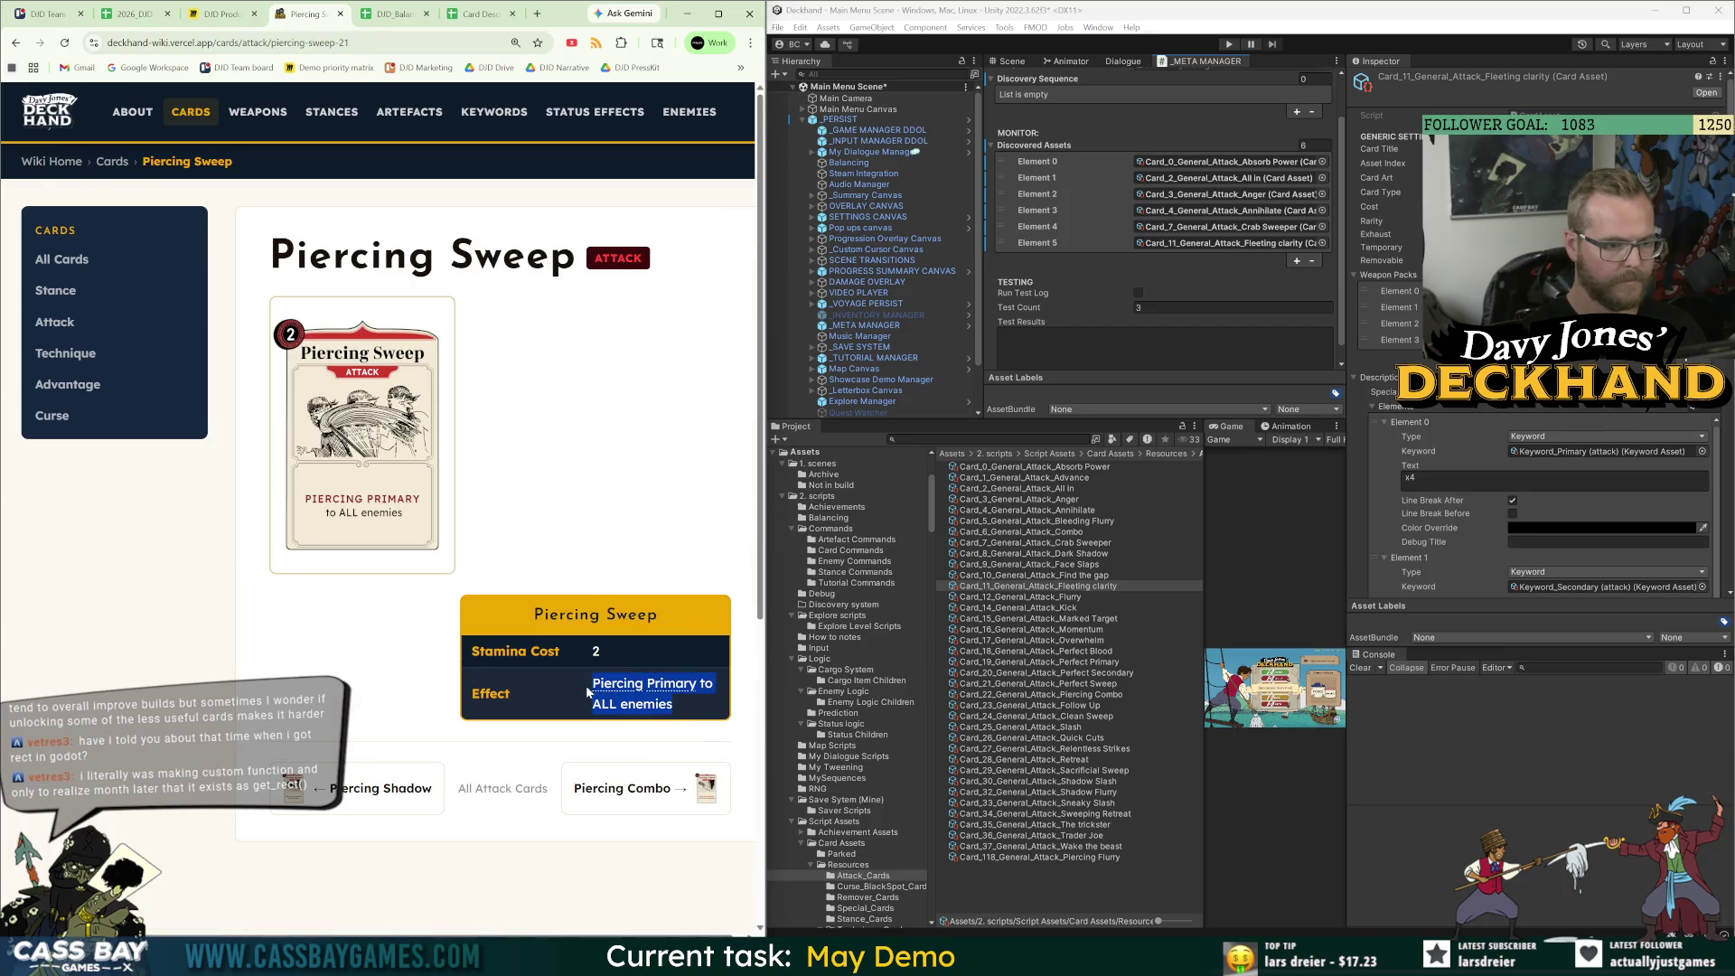
pyautogui.click(324, 780)
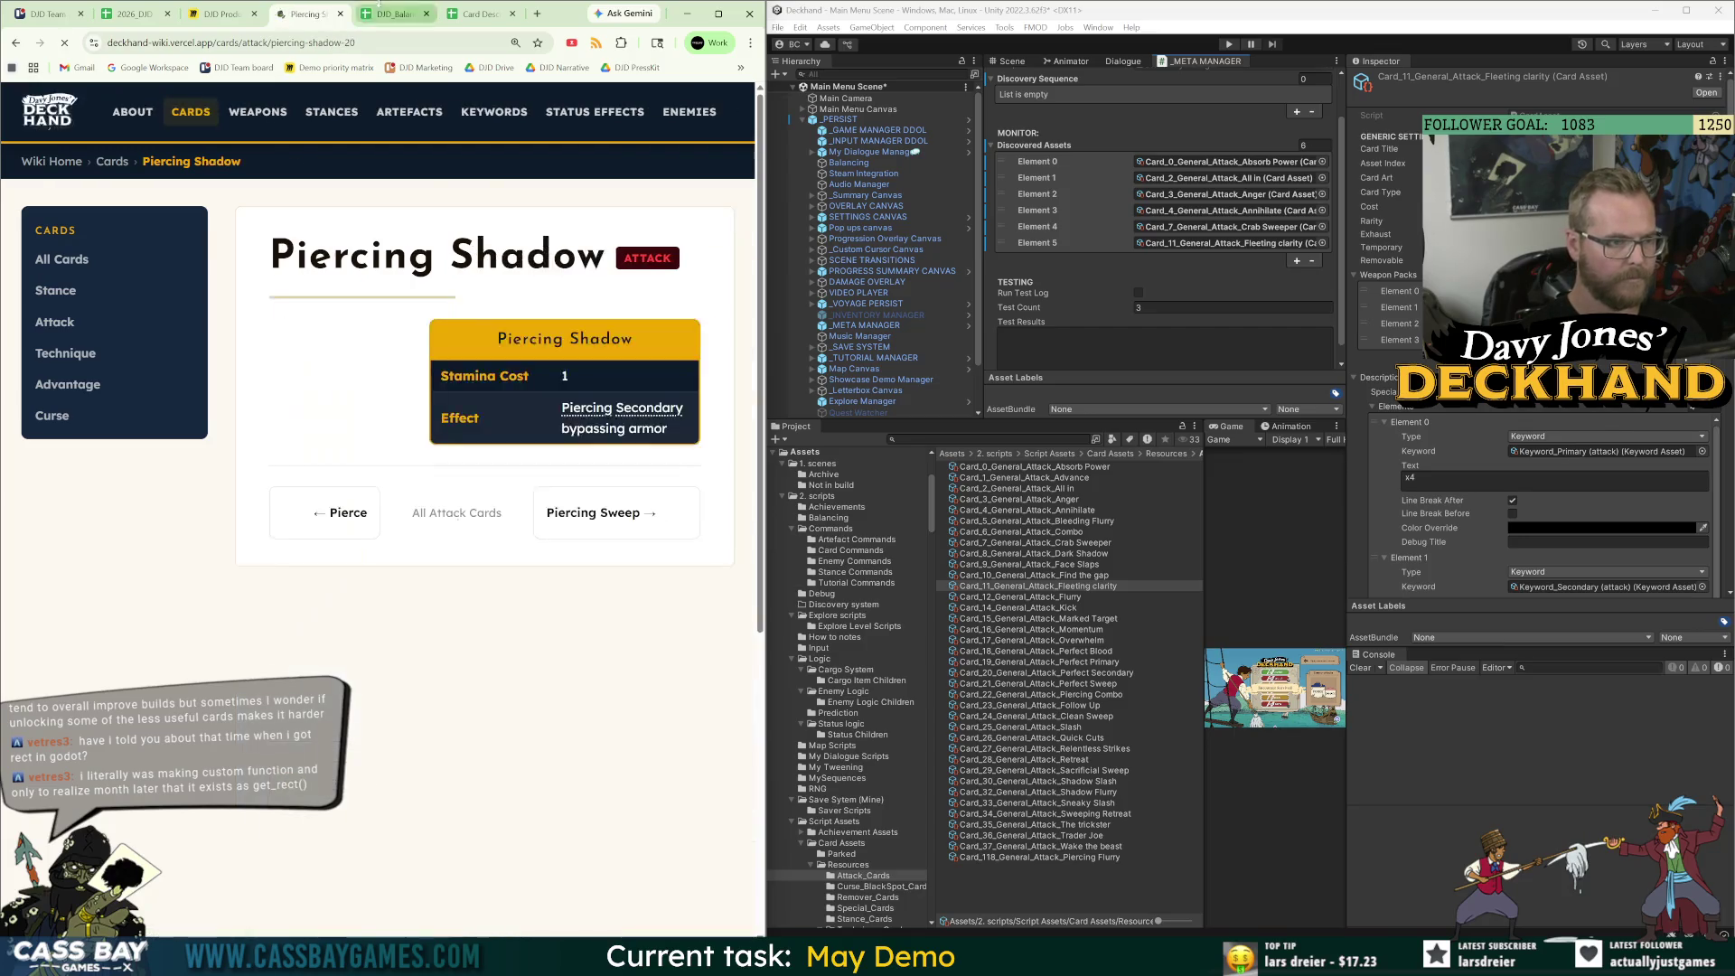
# Paste the copied effect text into Perfect Secondary's Description cell D22.
pyautogui.hotkey('ctrl', 'Tab')
pyautogui.click(144, 588)
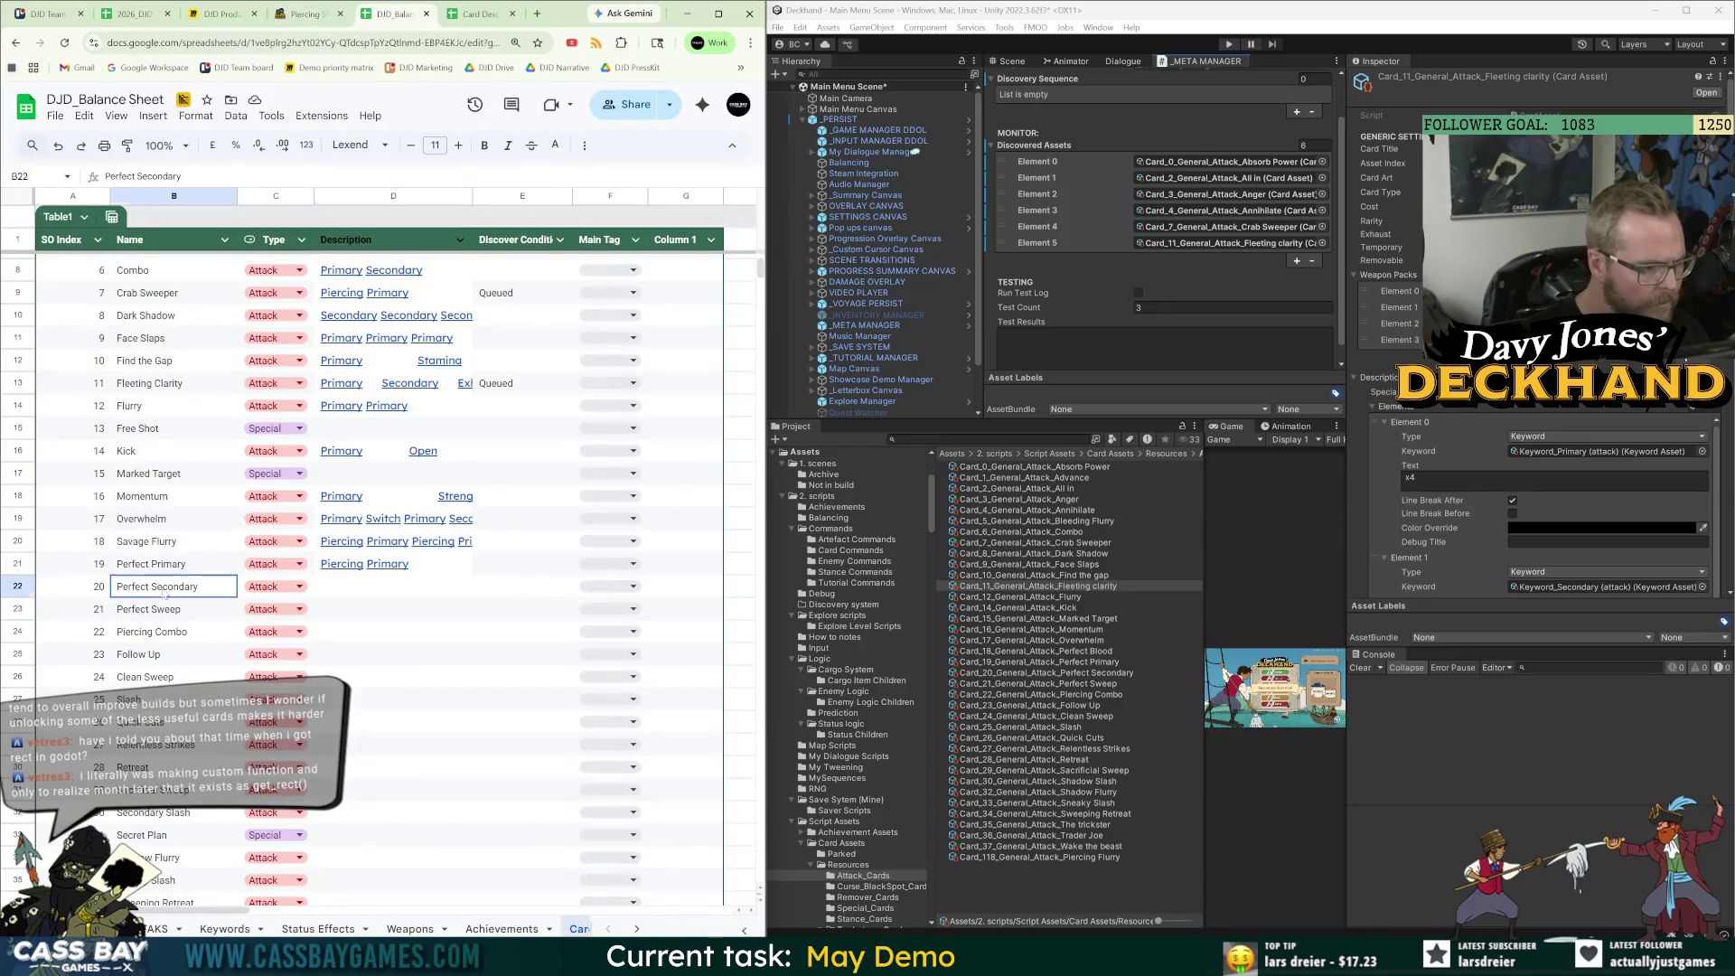
pyautogui.click(307, 14)
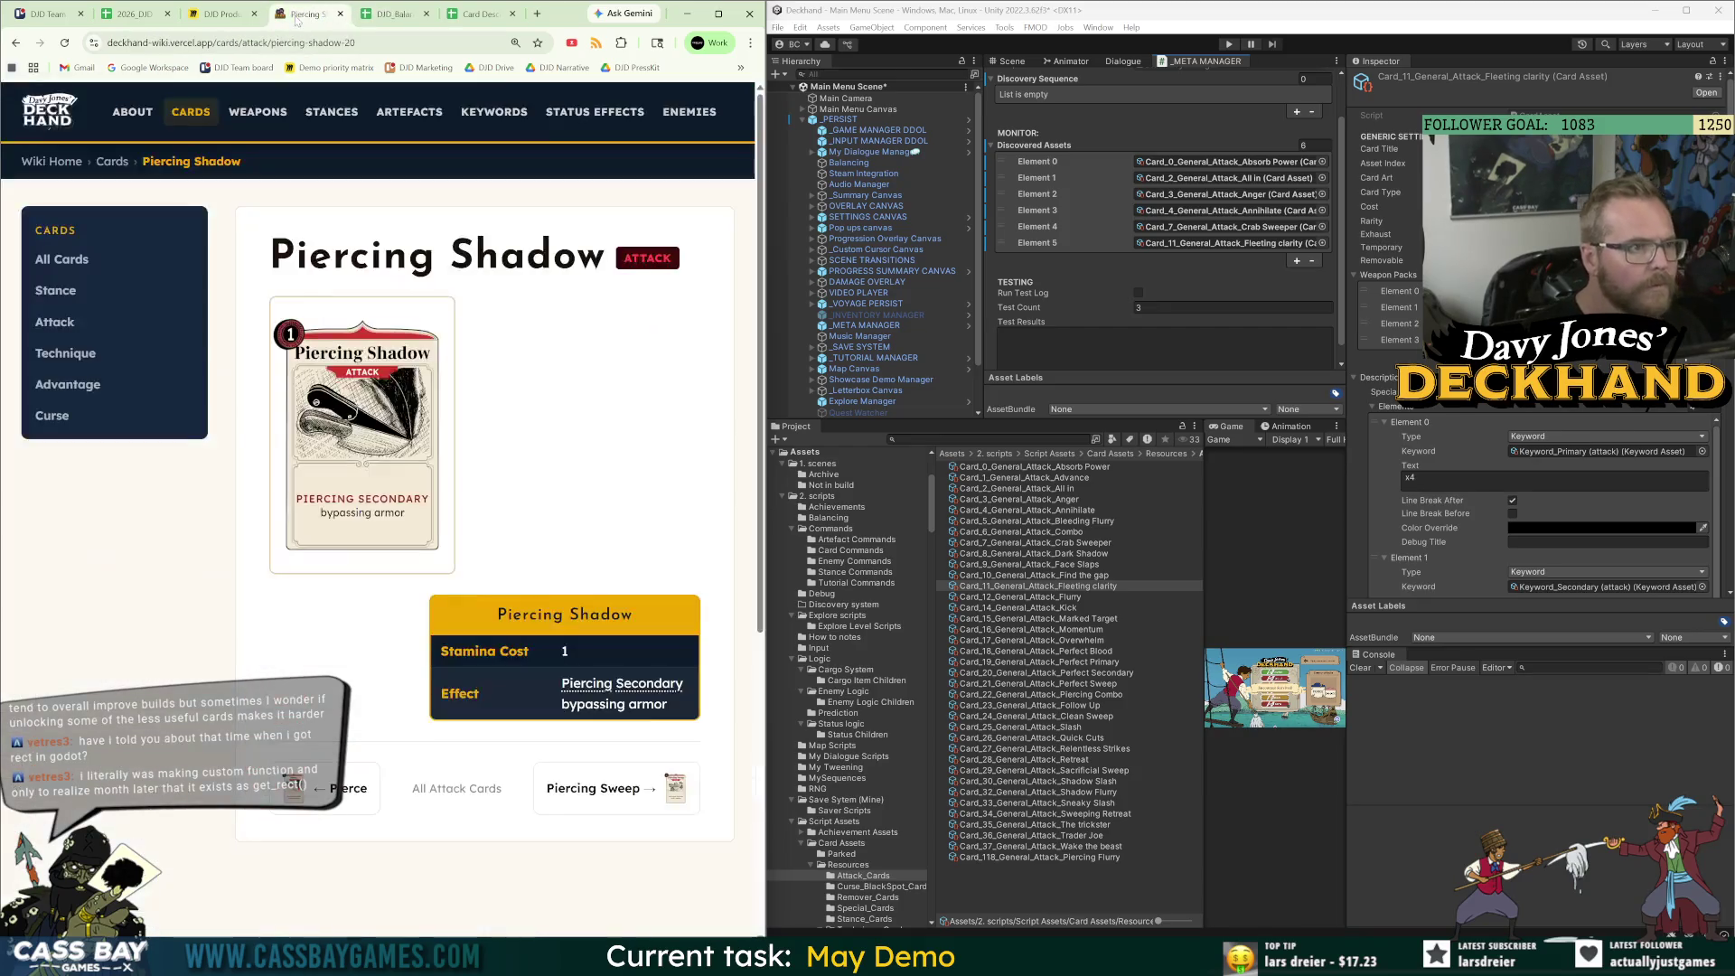
pyautogui.click(395, 14)
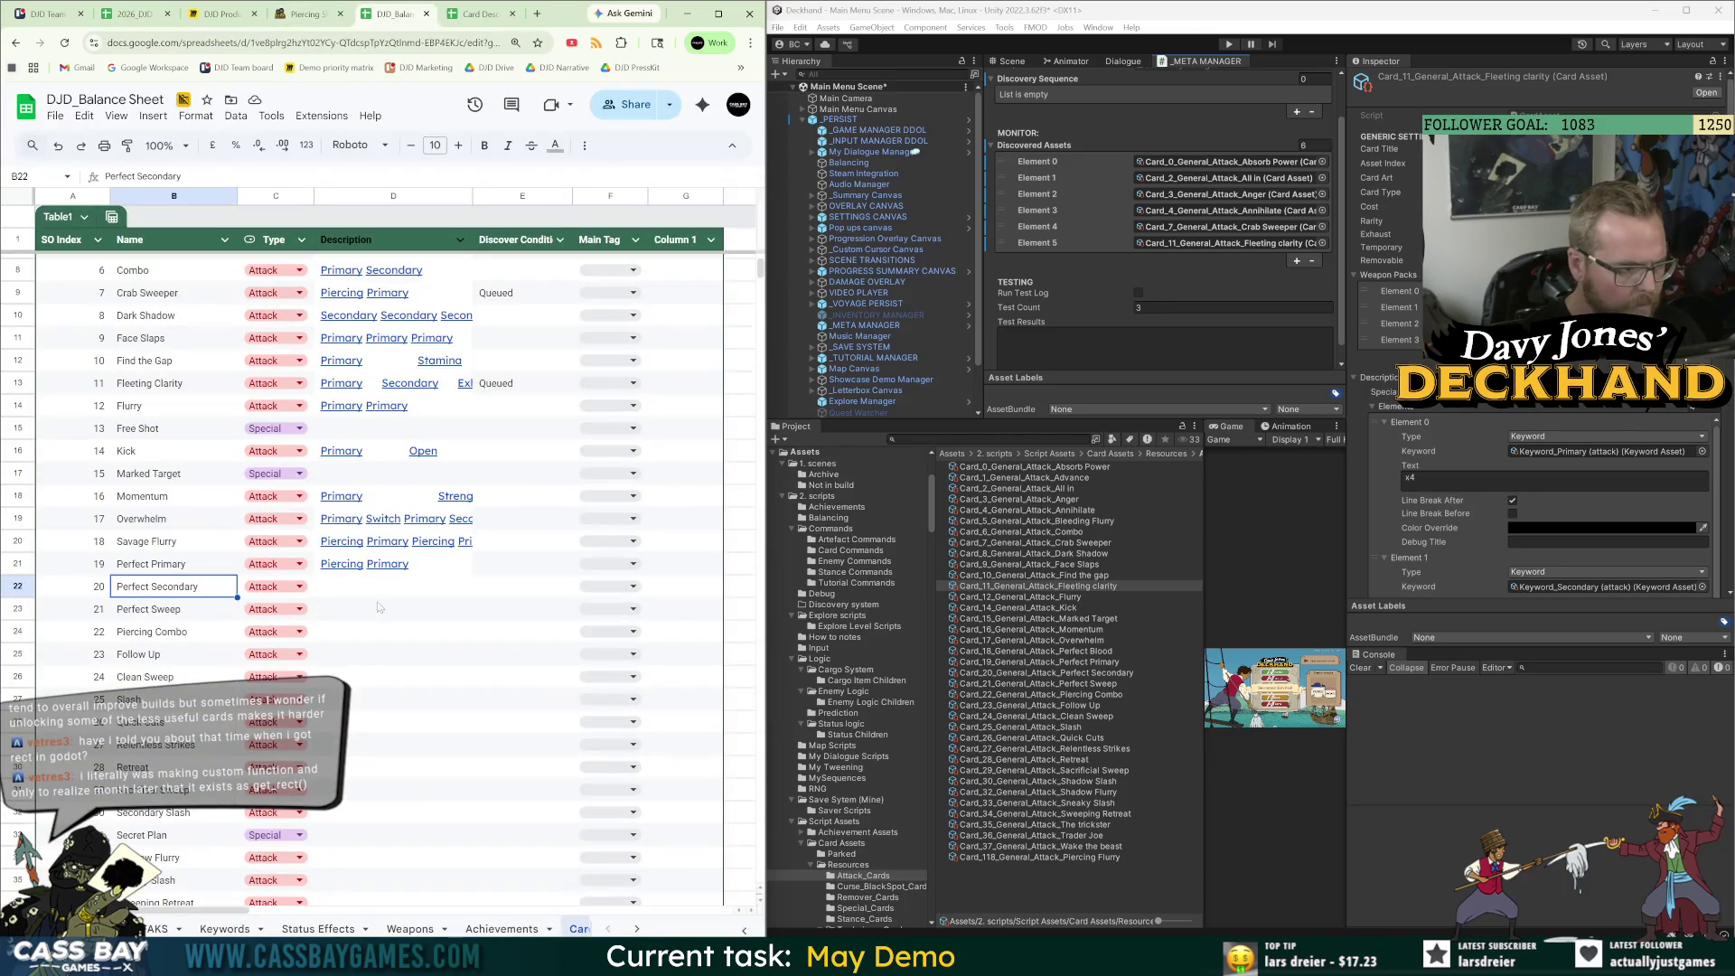
pyautogui.press('Right')
pyautogui.press('Right')
pyautogui.write('Piercing Primary')
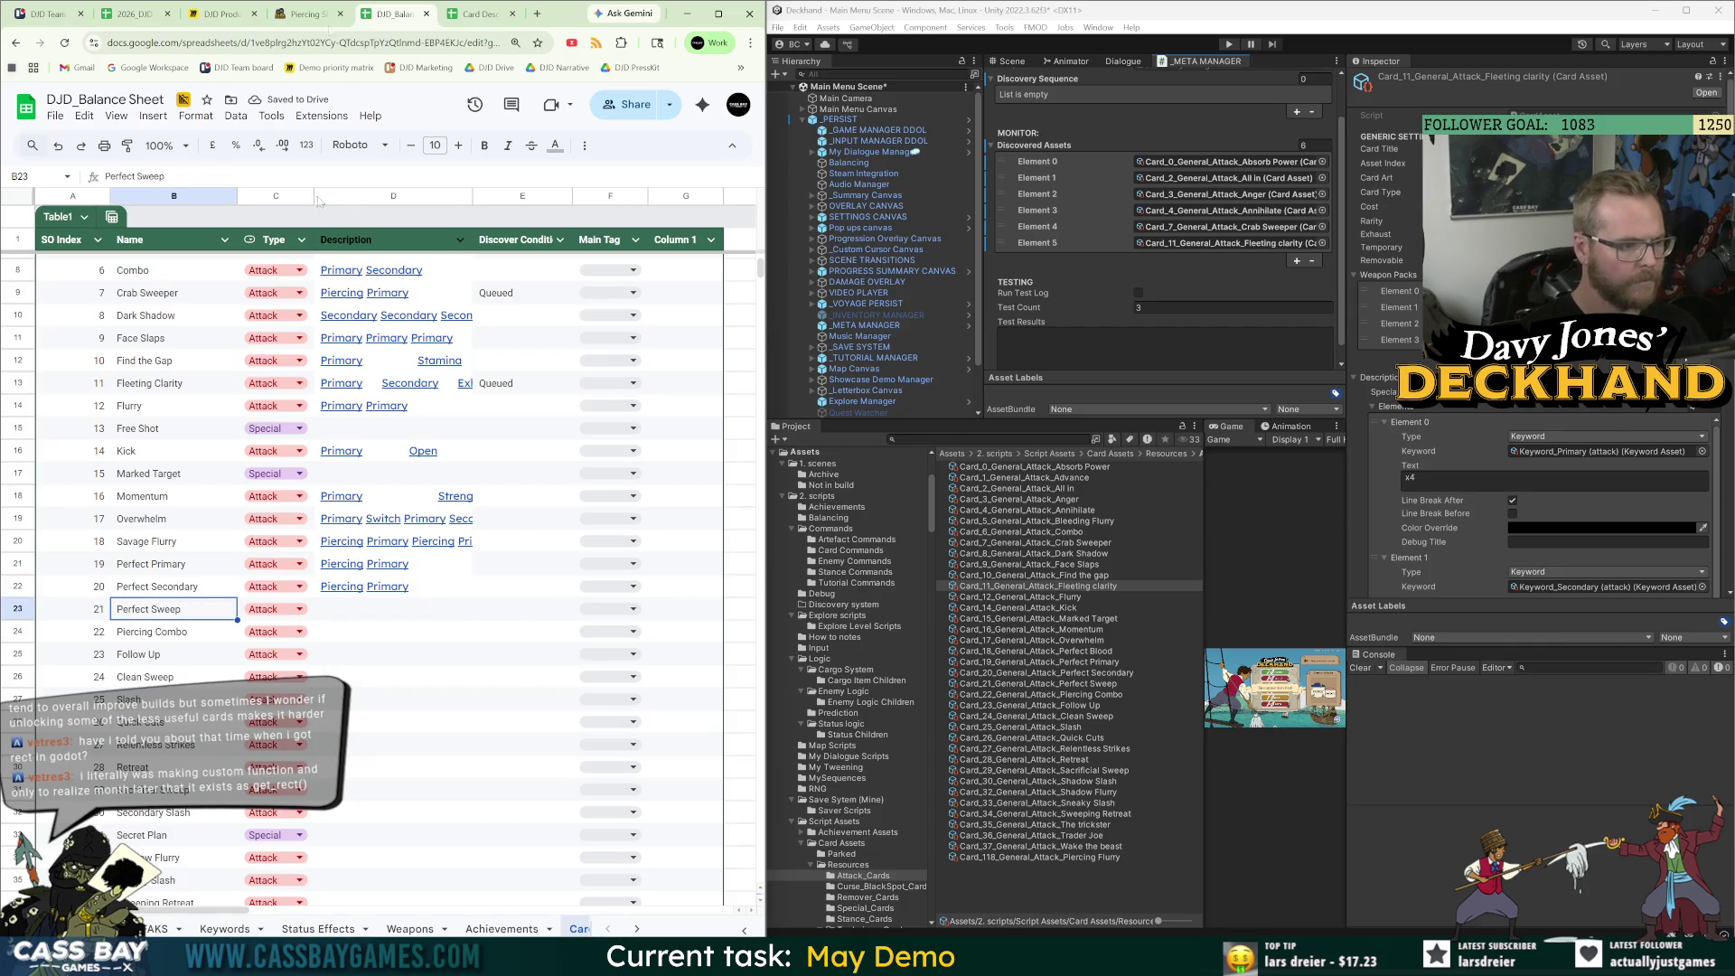
# Paste Piercing Sweep's effect text into Perfect Sweep's Description cell D23.
pyautogui.click(321, 18)
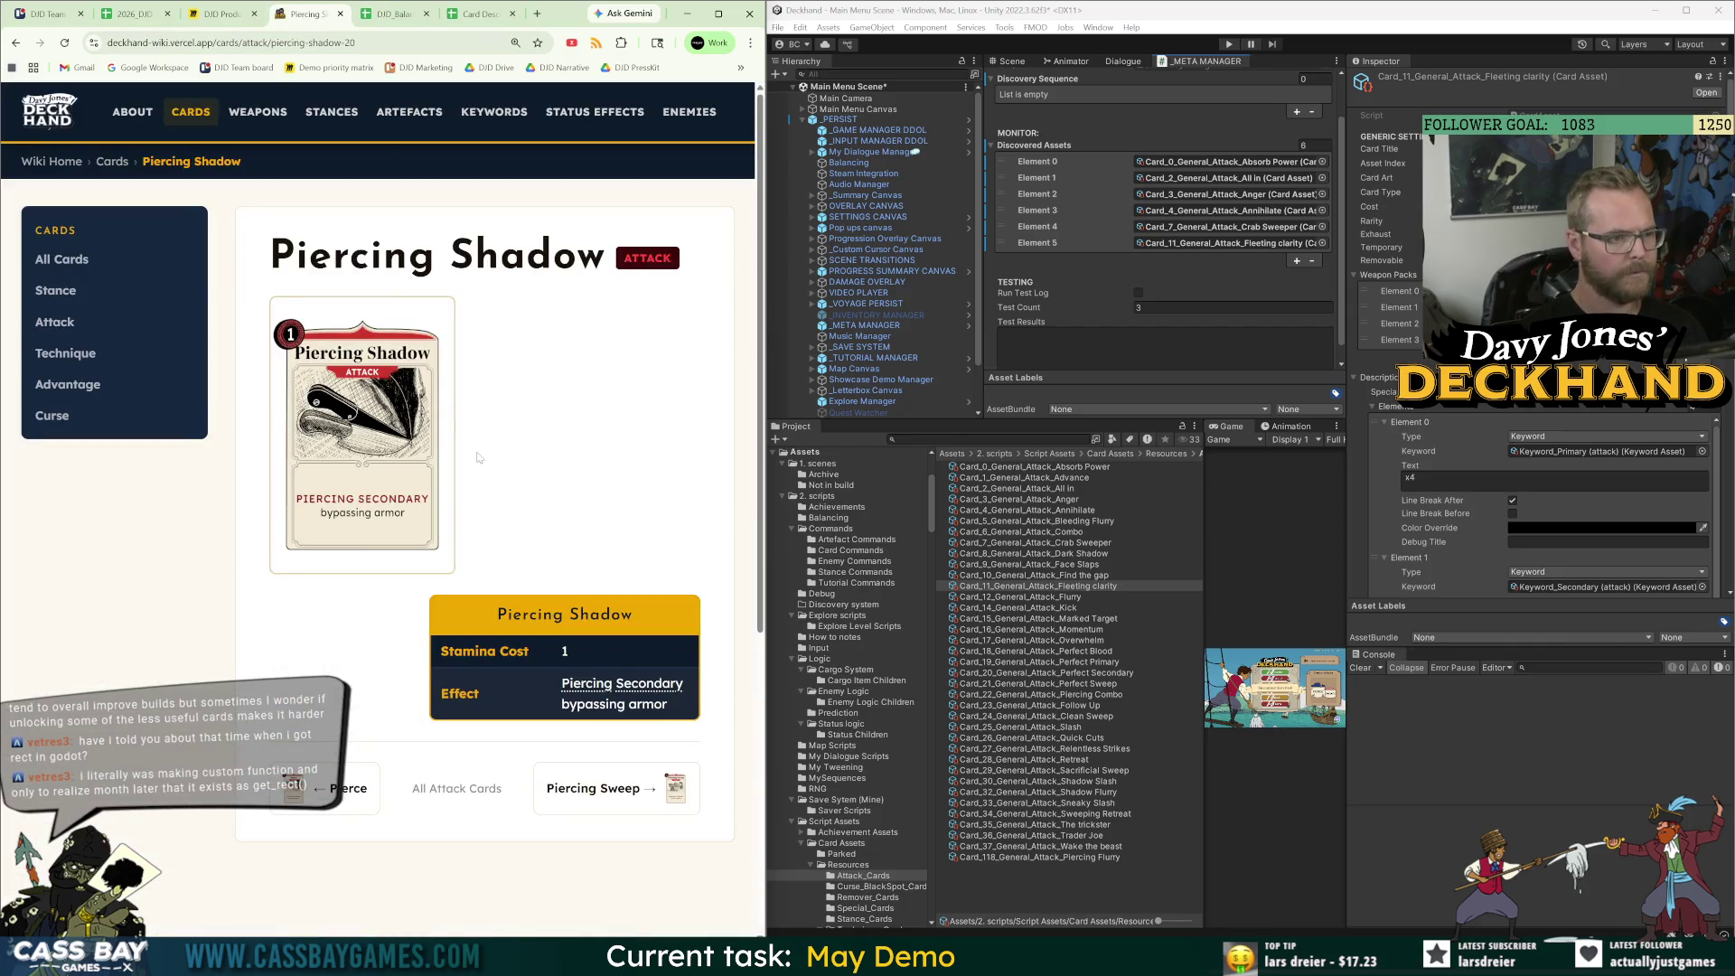
pyautogui.click(613, 800)
pyautogui.moveTo(597, 694)
pyautogui.click(394, 13)
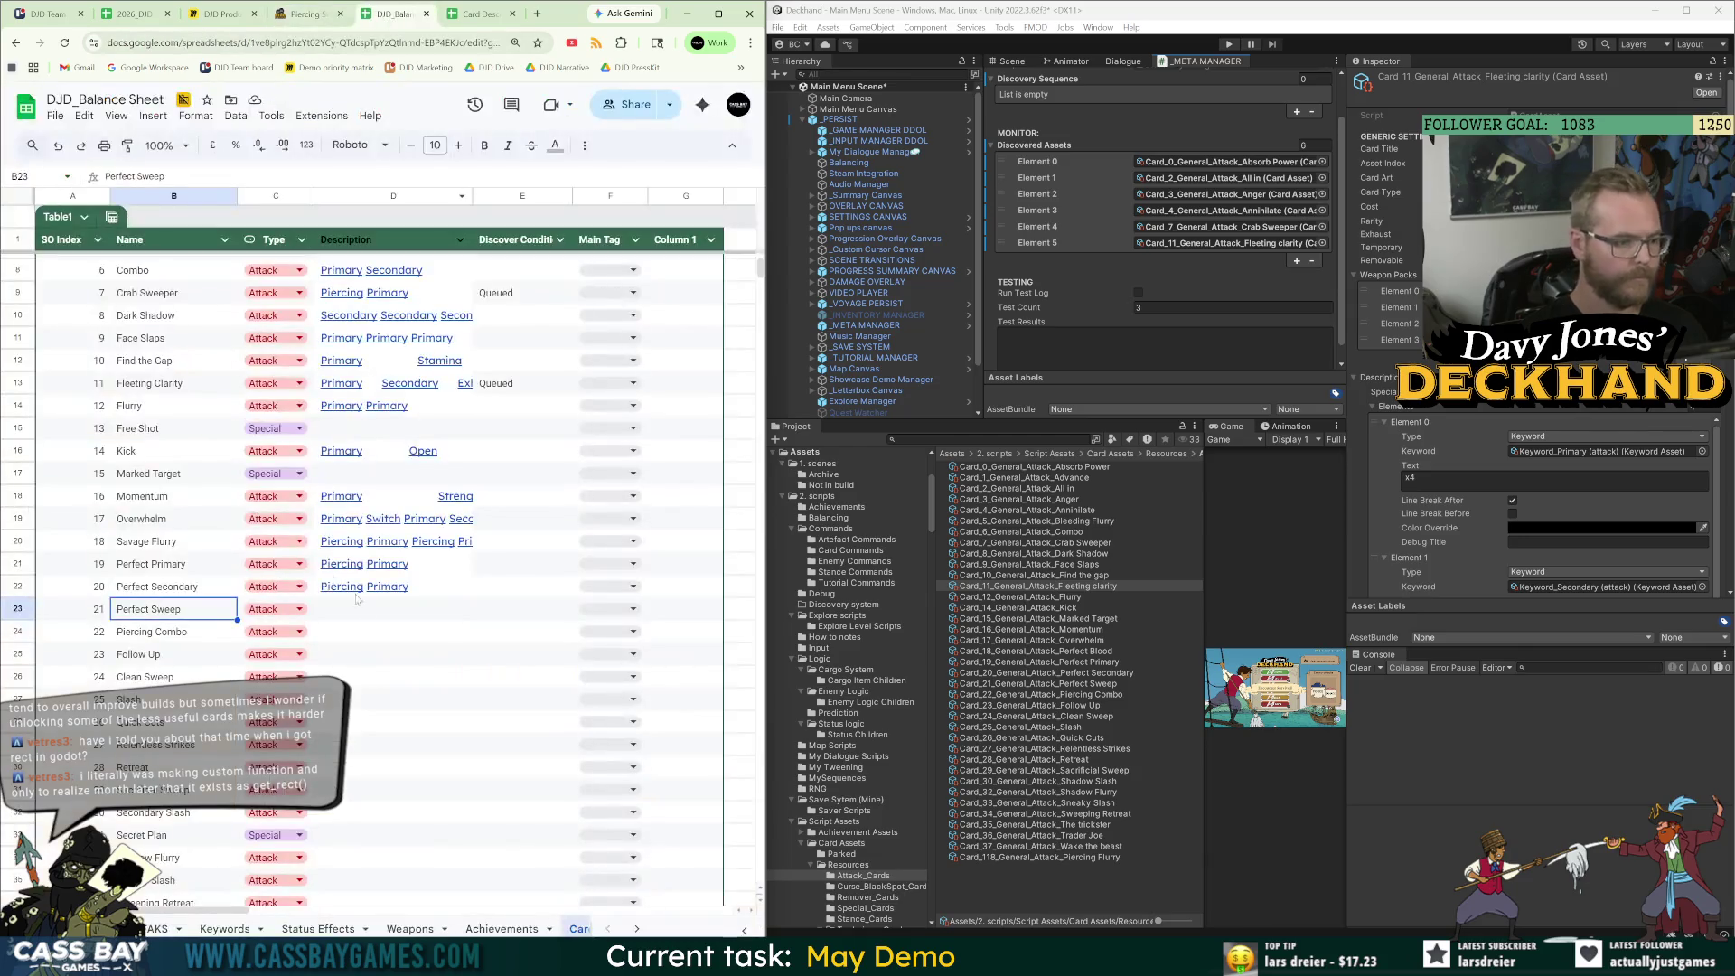
pyautogui.click(371, 619)
pyautogui.write('Piercing Primary to ALL enemies')
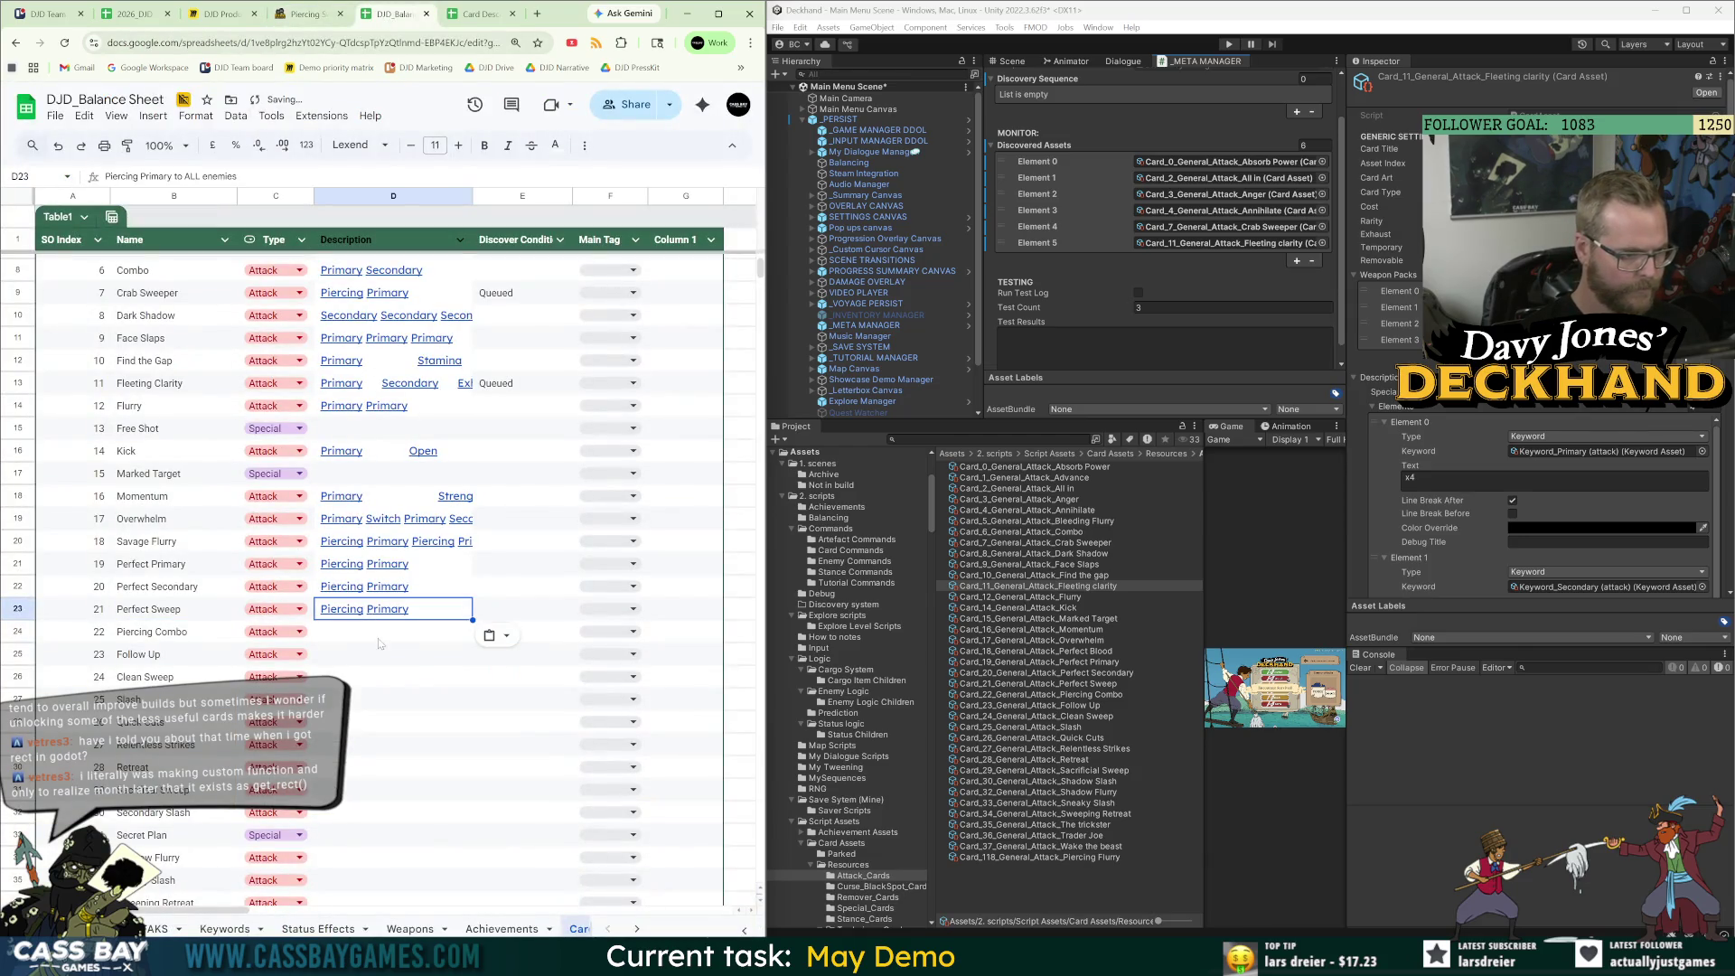
# Copy Piercing Combo's effect text from the wiki into D24.
pyautogui.click(308, 14)
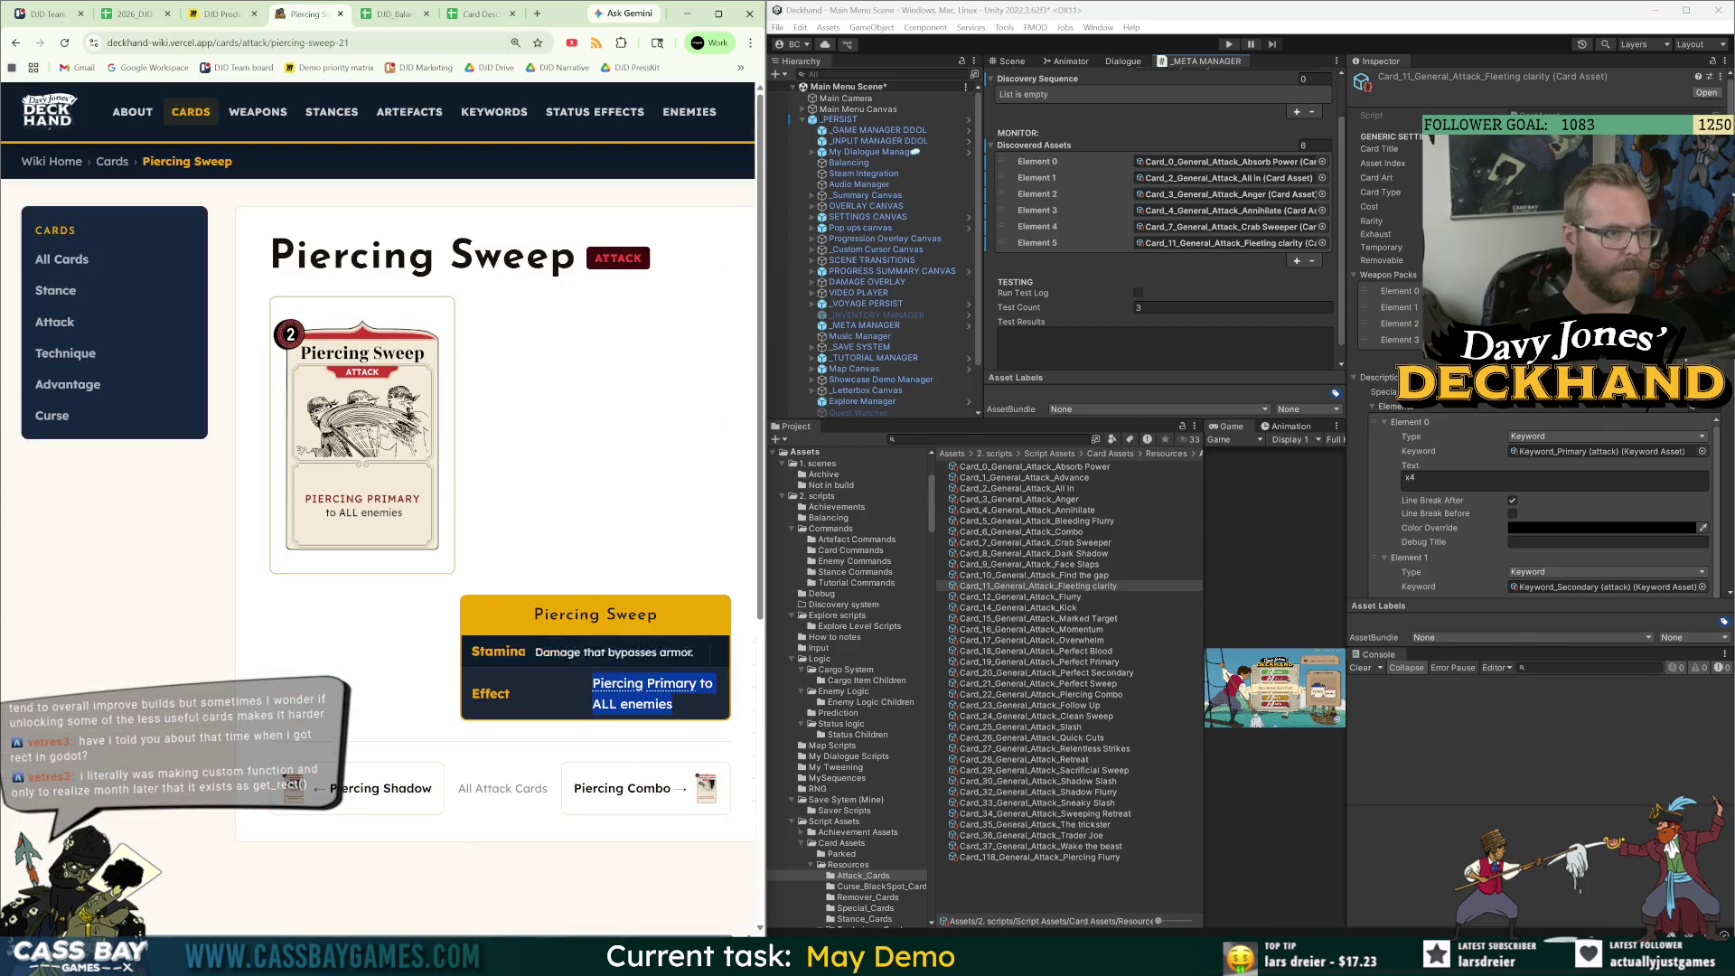
pyautogui.click(660, 789)
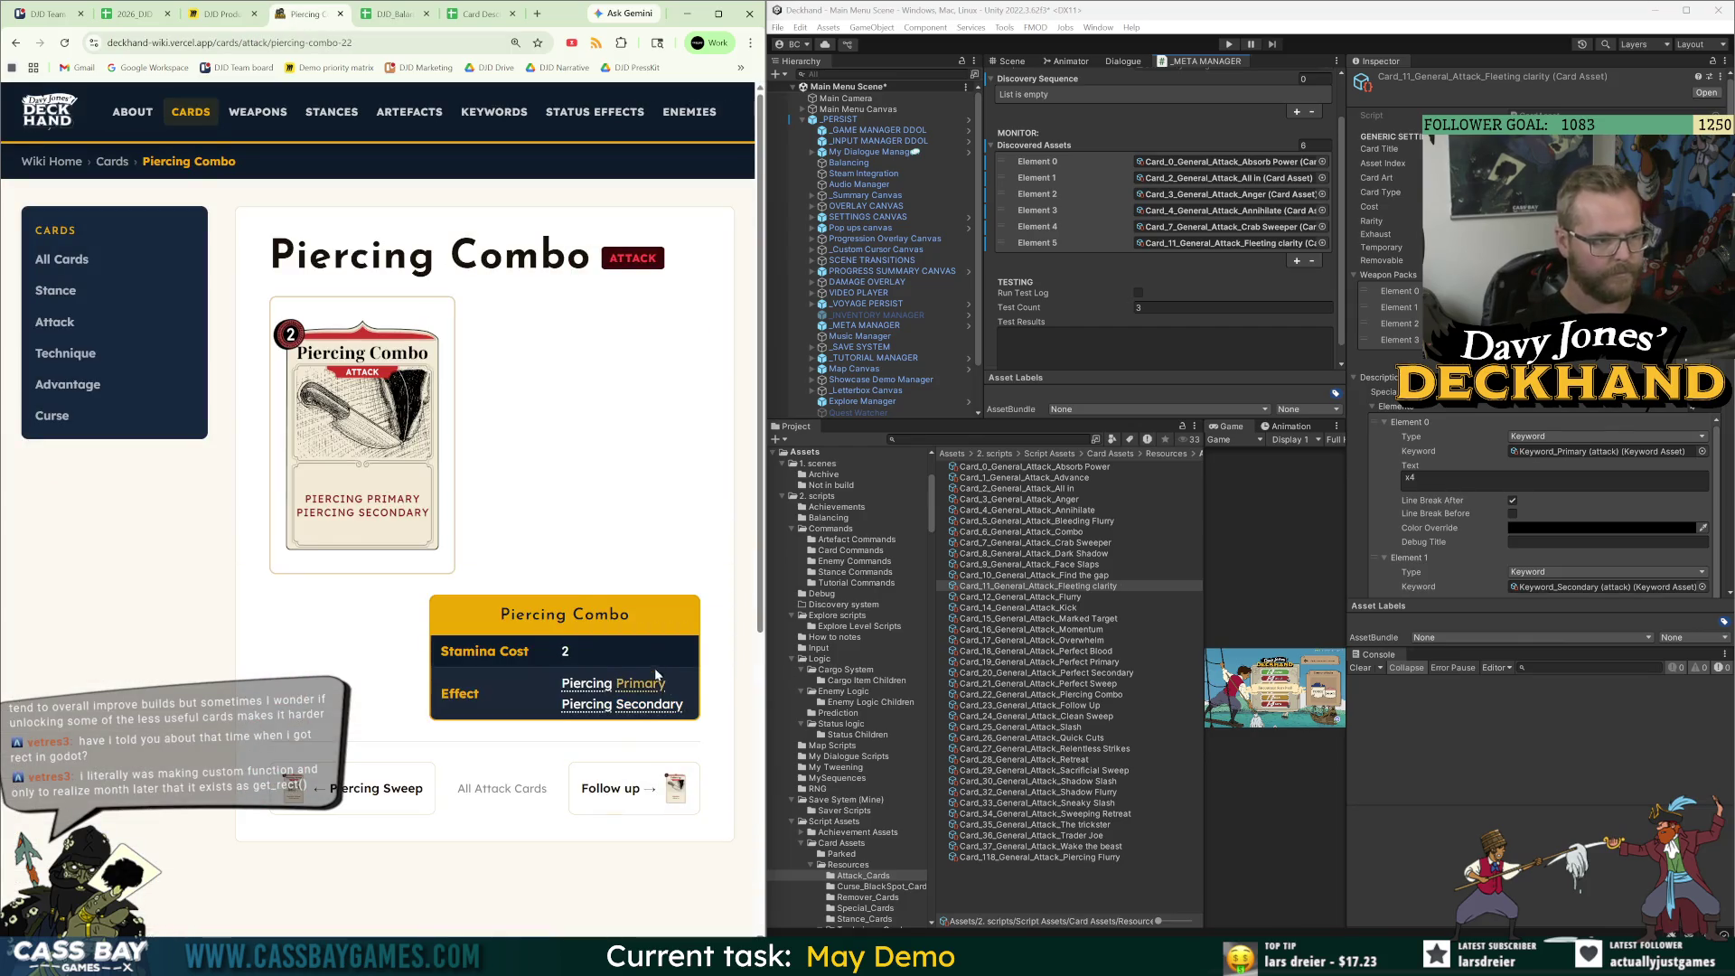
pyautogui.moveTo(694, 713); pyautogui.dragTo(560, 677)
pyautogui.hotkey('ctrl', 'c')
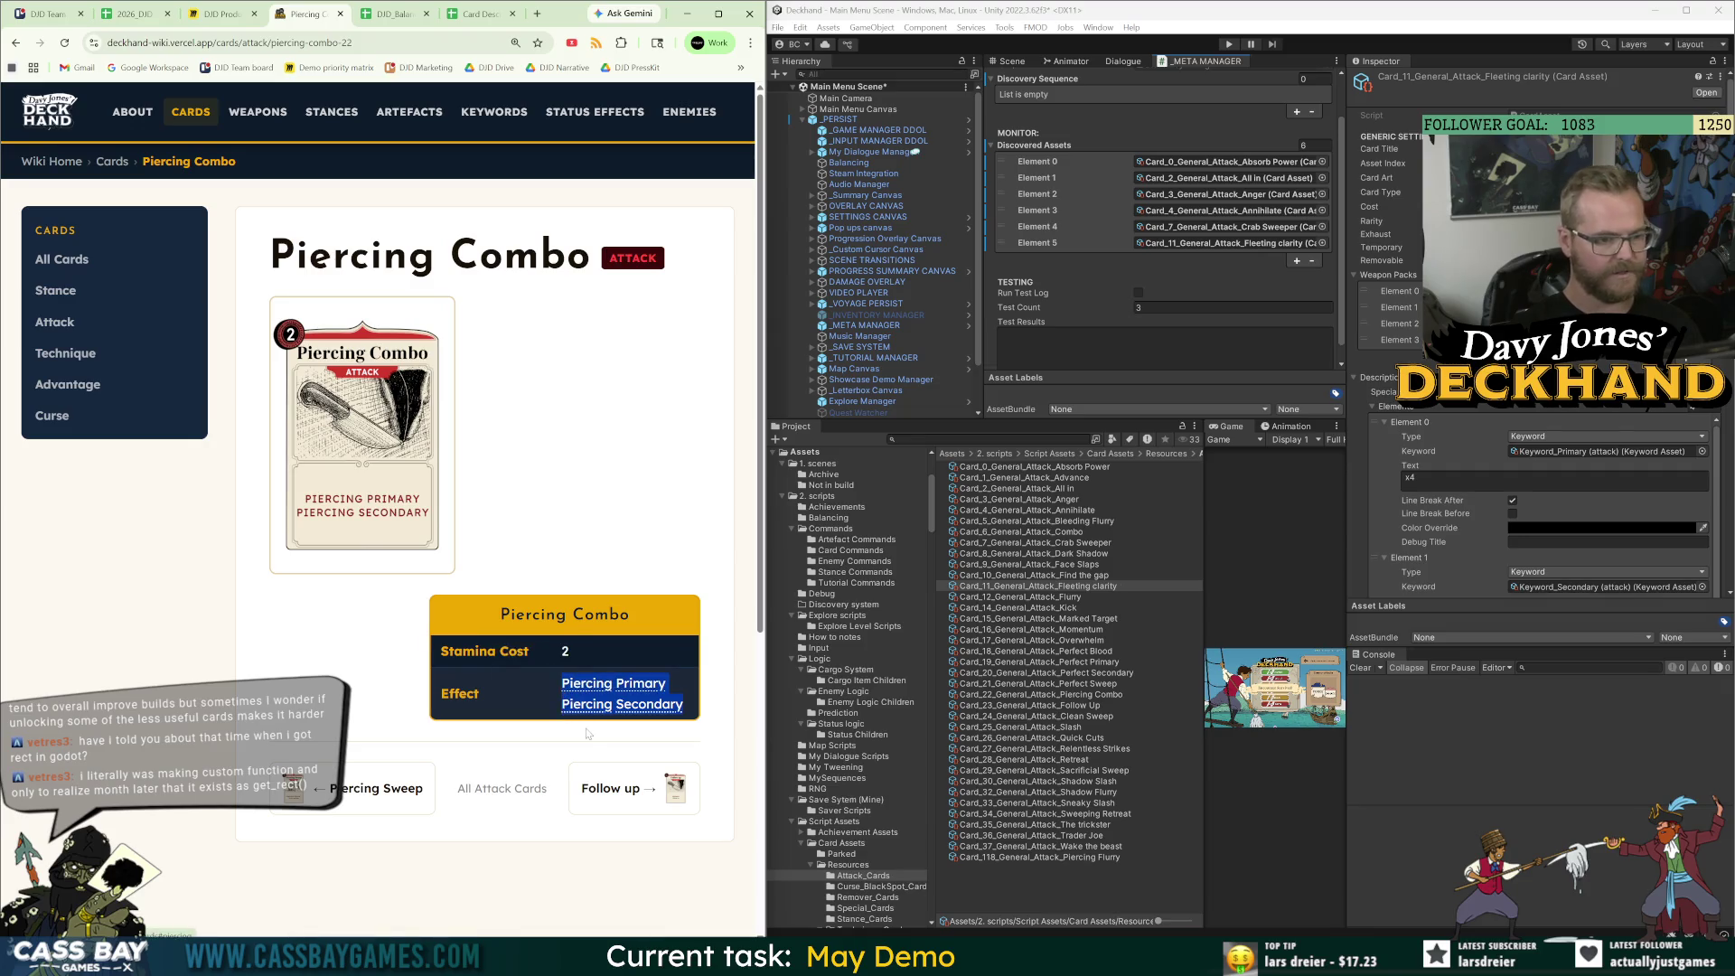
pyautogui.click(403, 22)
pyautogui.hotkey('ctrl', 'v')
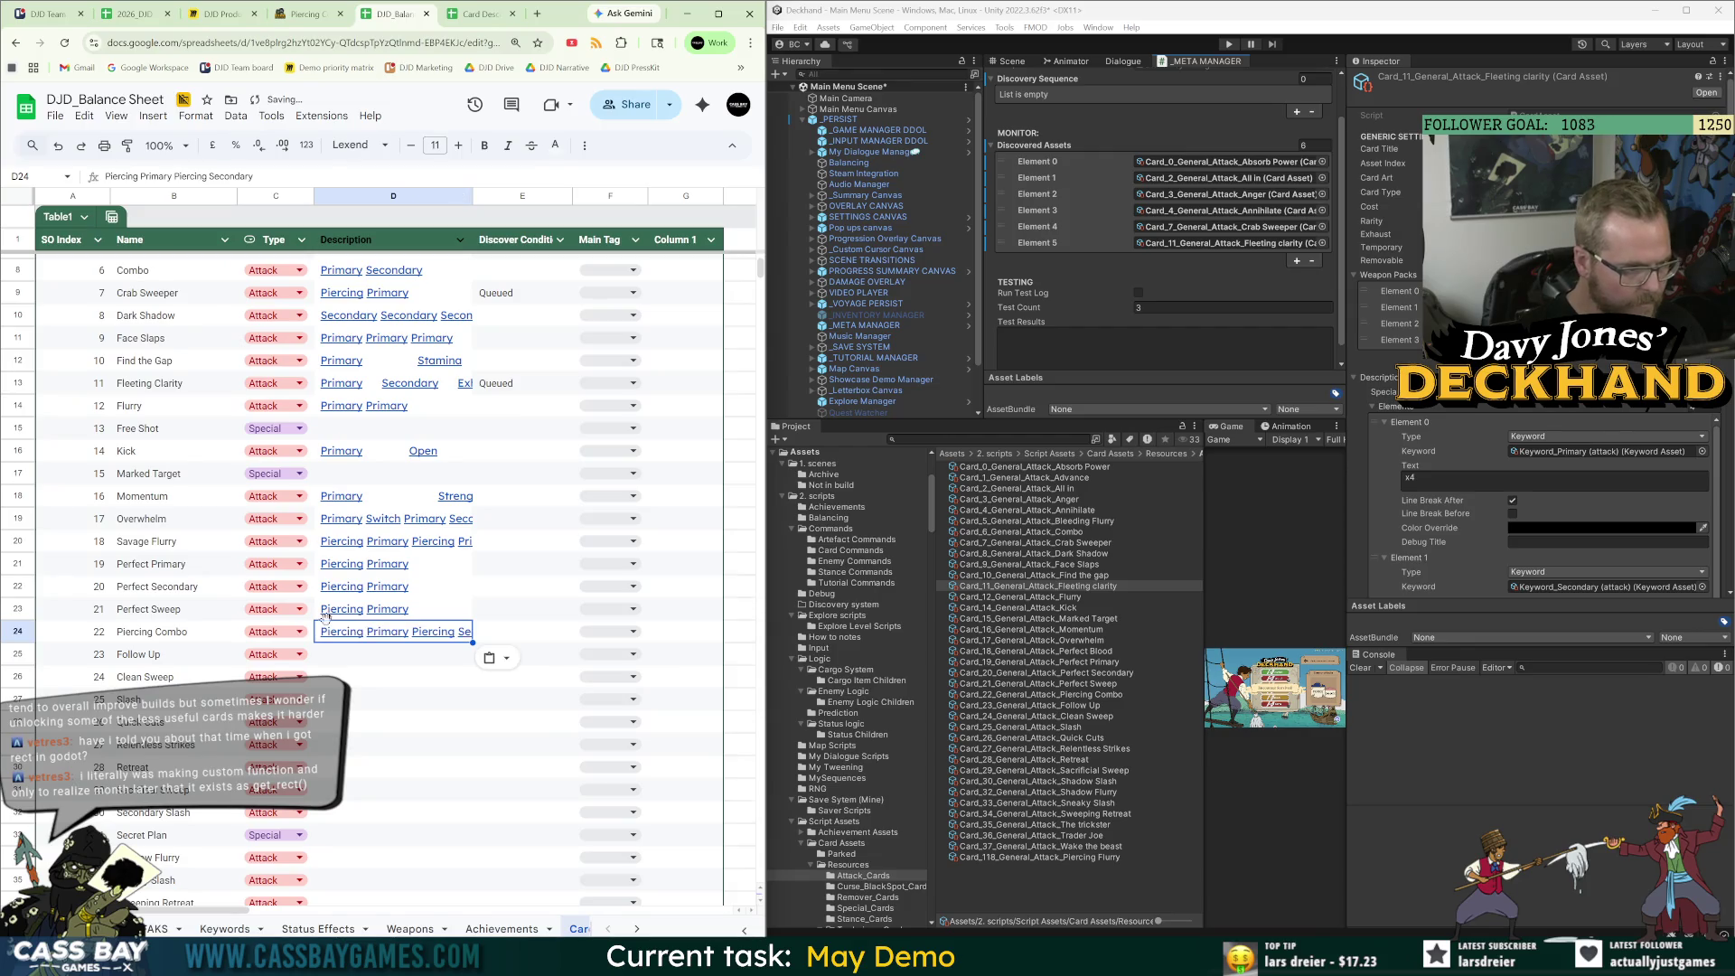
# Find the Follow Up card on the wiki and paste its effect text into its Description cell.
pyautogui.click(307, 13)
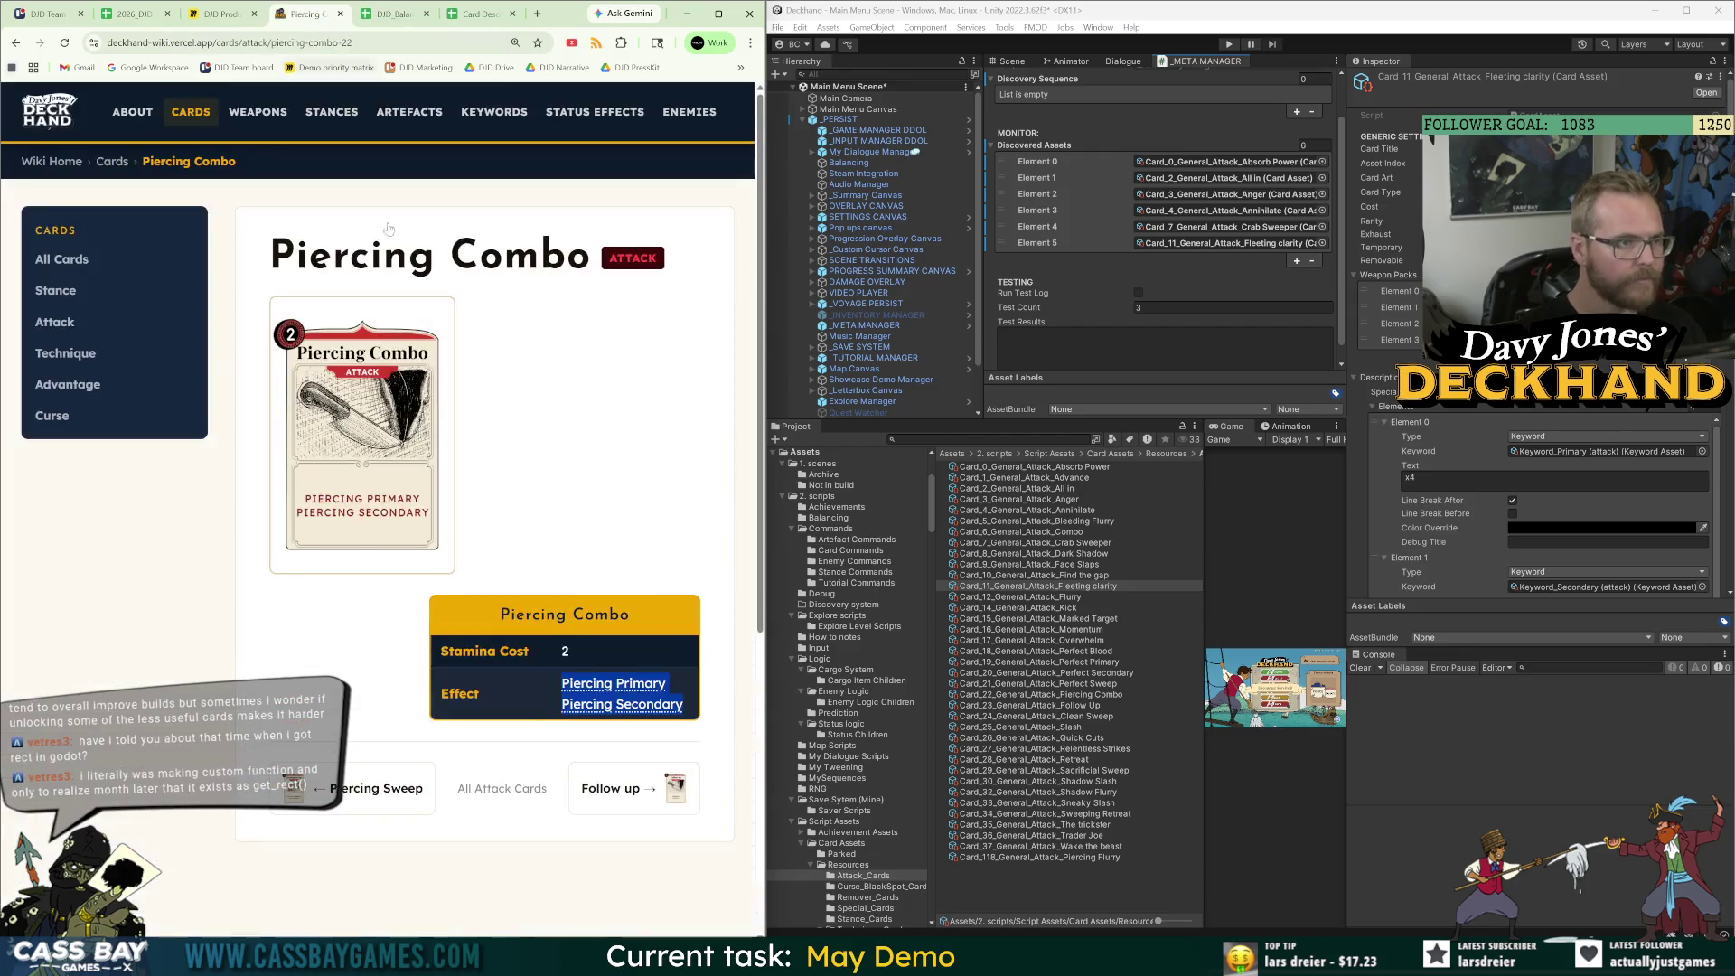
pyautogui.click(349, 795)
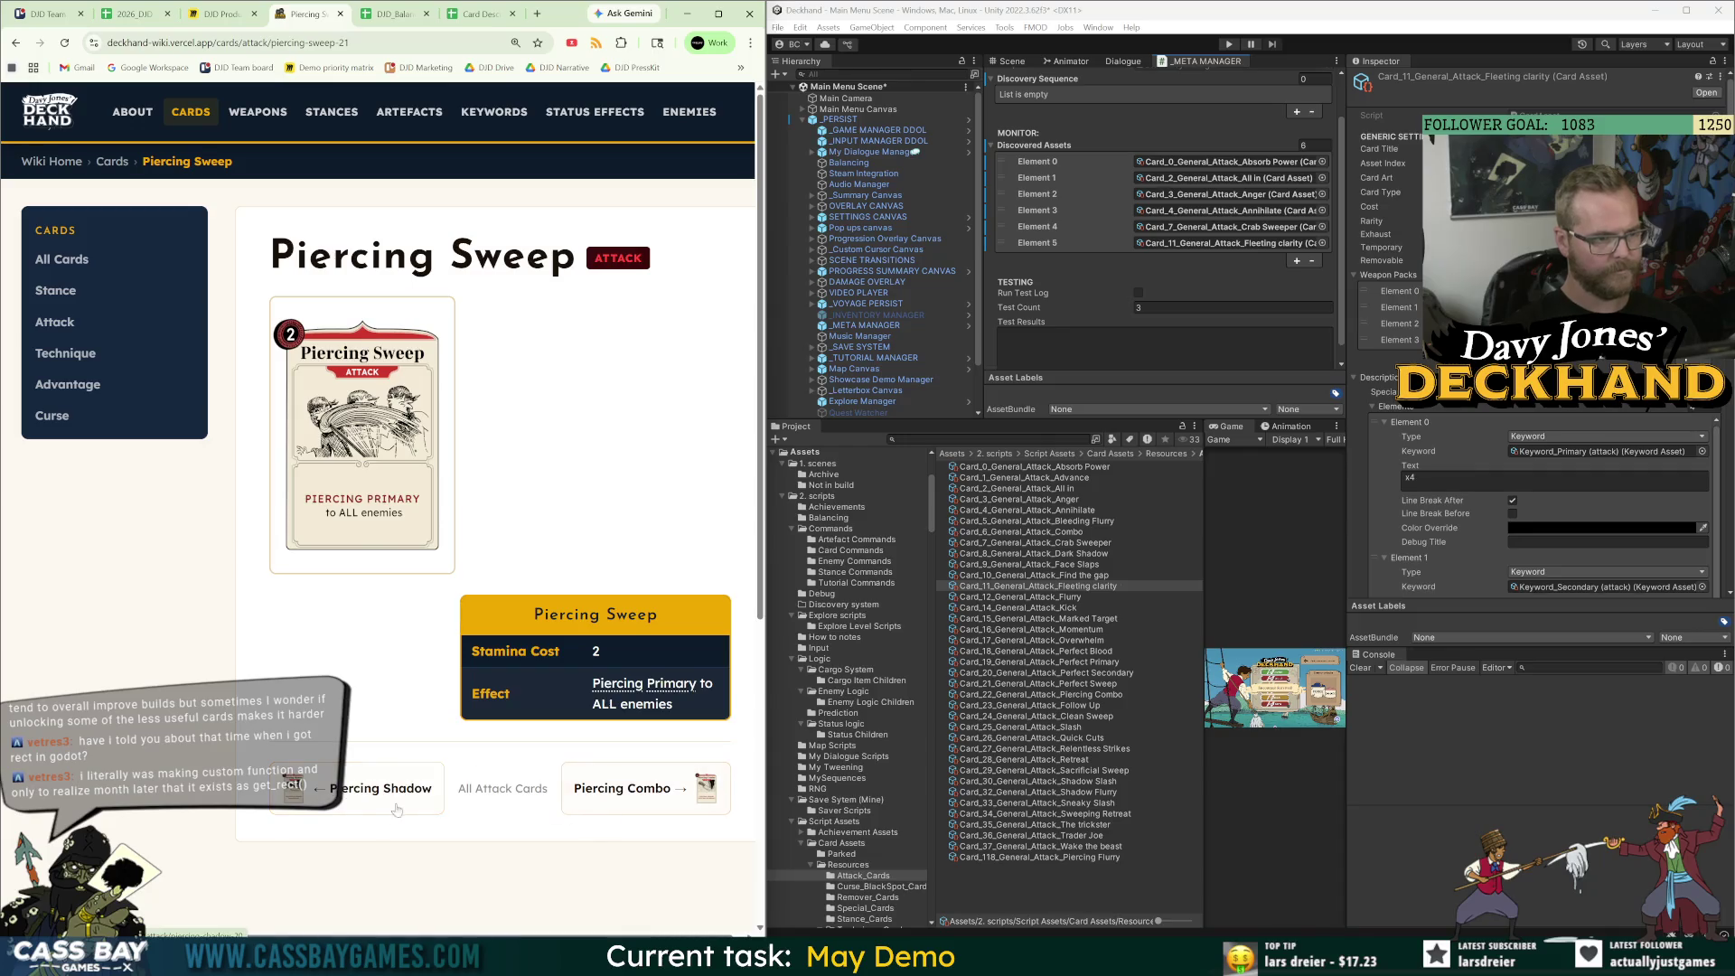
pyautogui.click(375, 800)
pyautogui.click(592, 789)
pyautogui.click(592, 789)
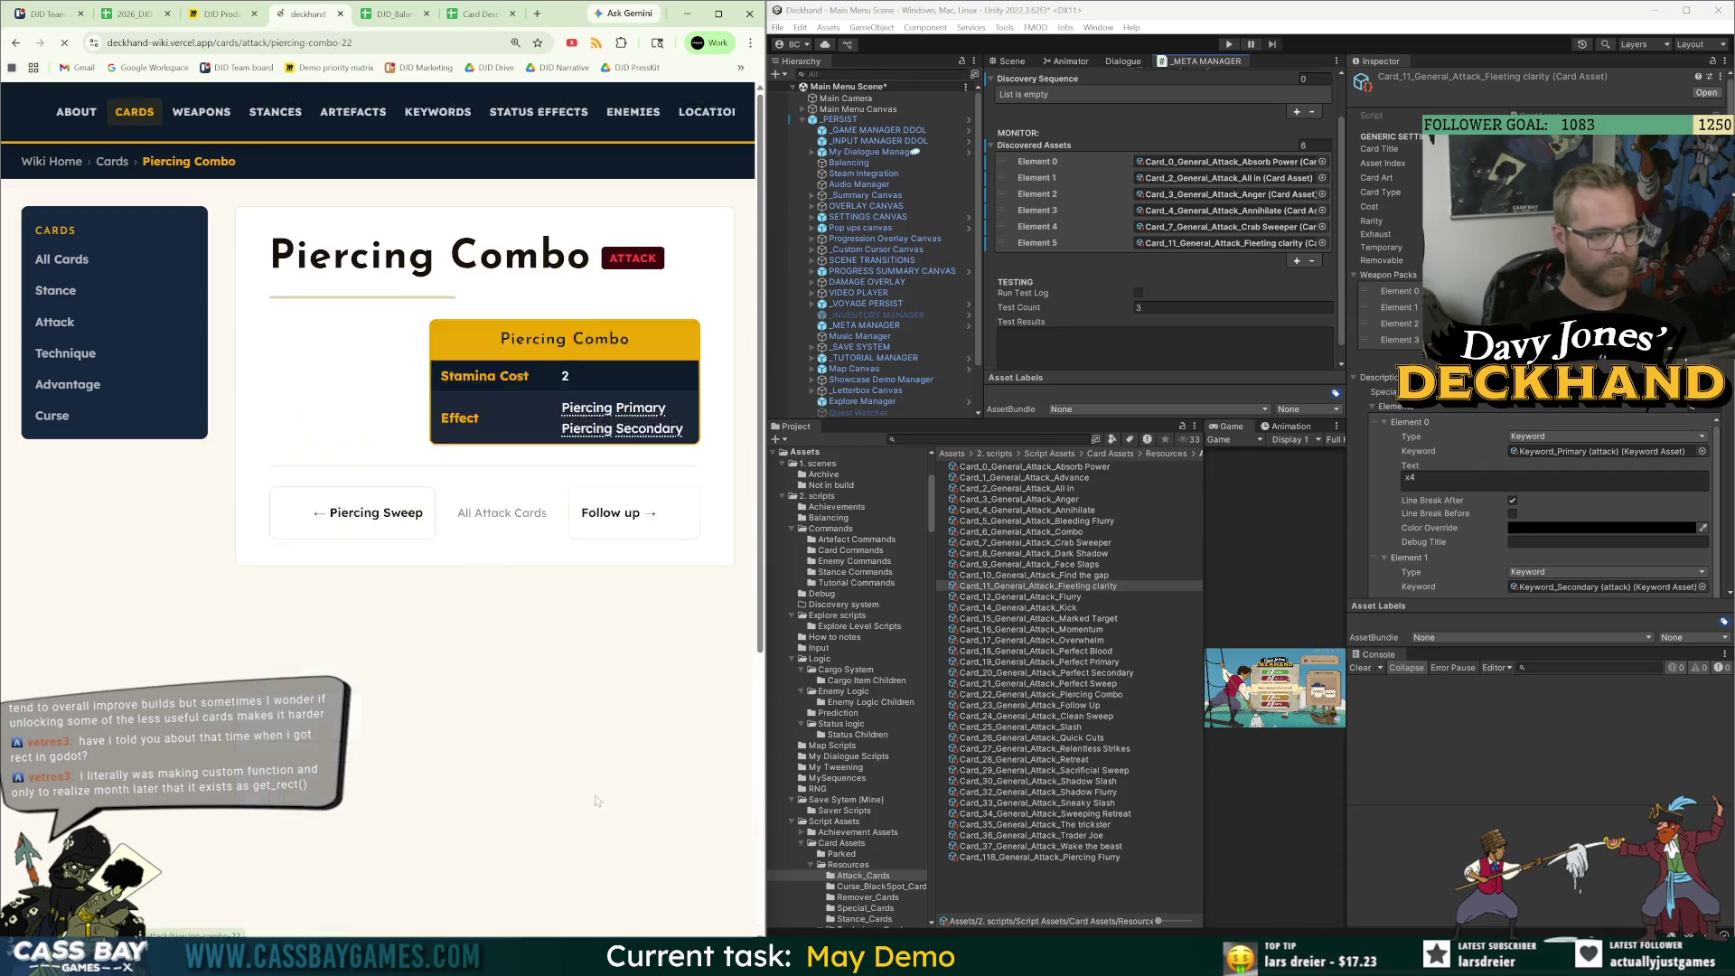
pyautogui.click(612, 789)
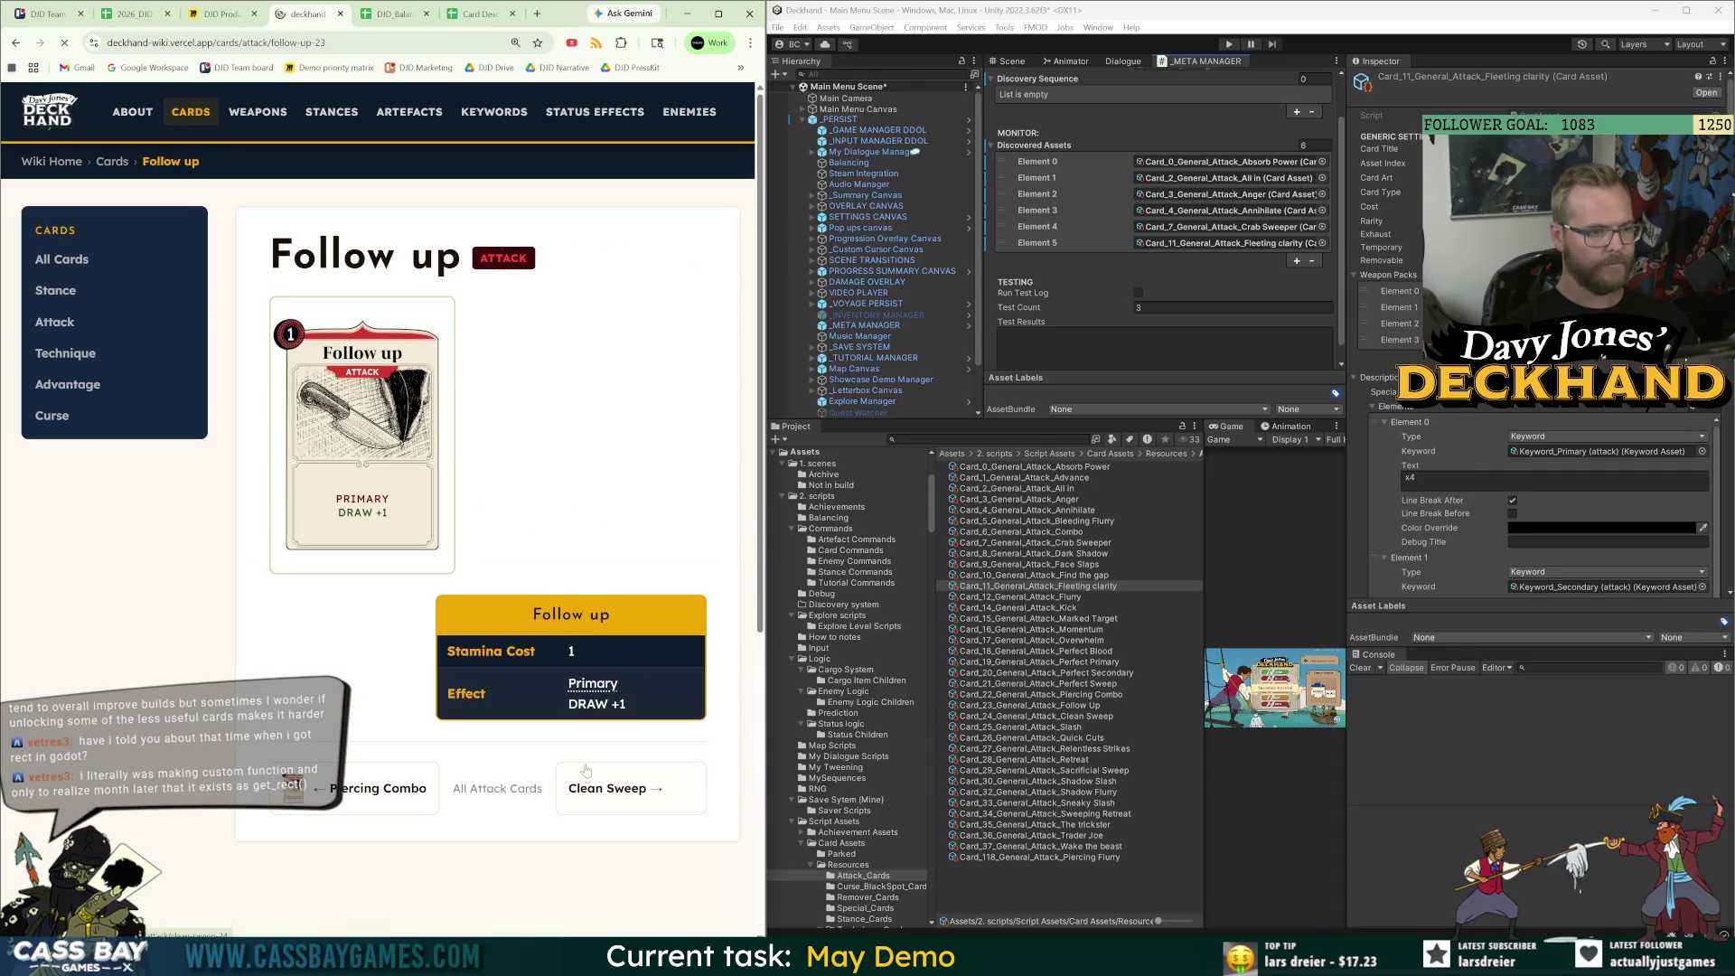
pyautogui.click(393, 16)
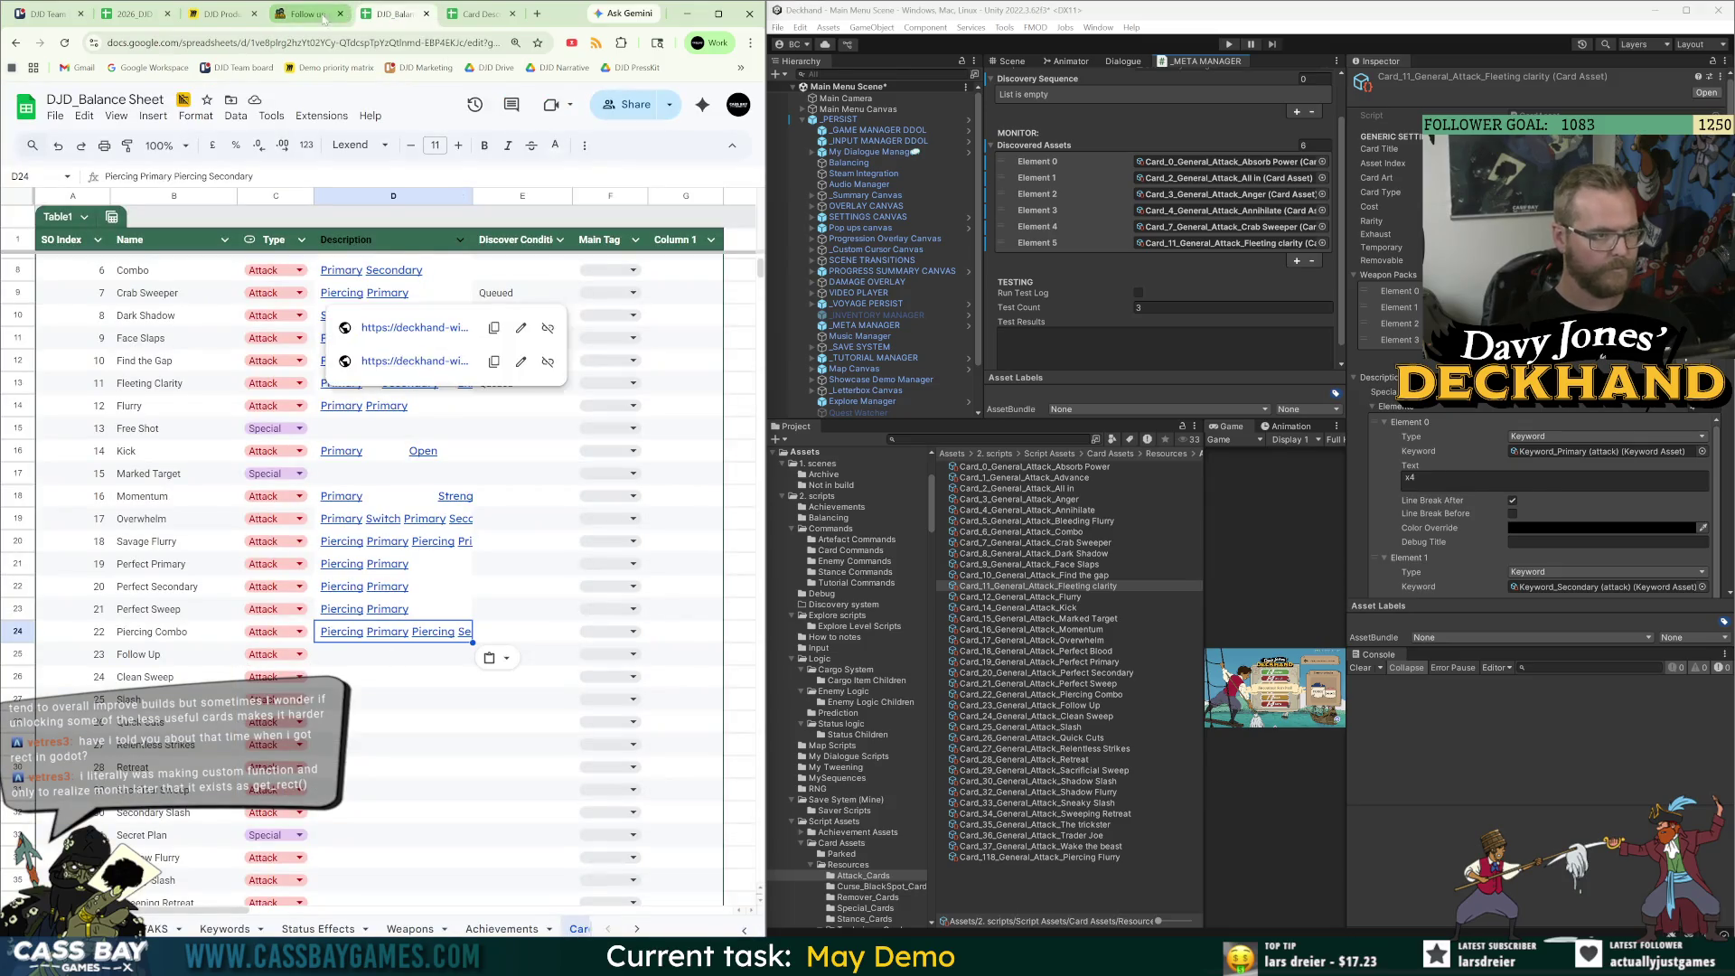
pyautogui.hotkey('ctrl', 'shift', 'Tab')
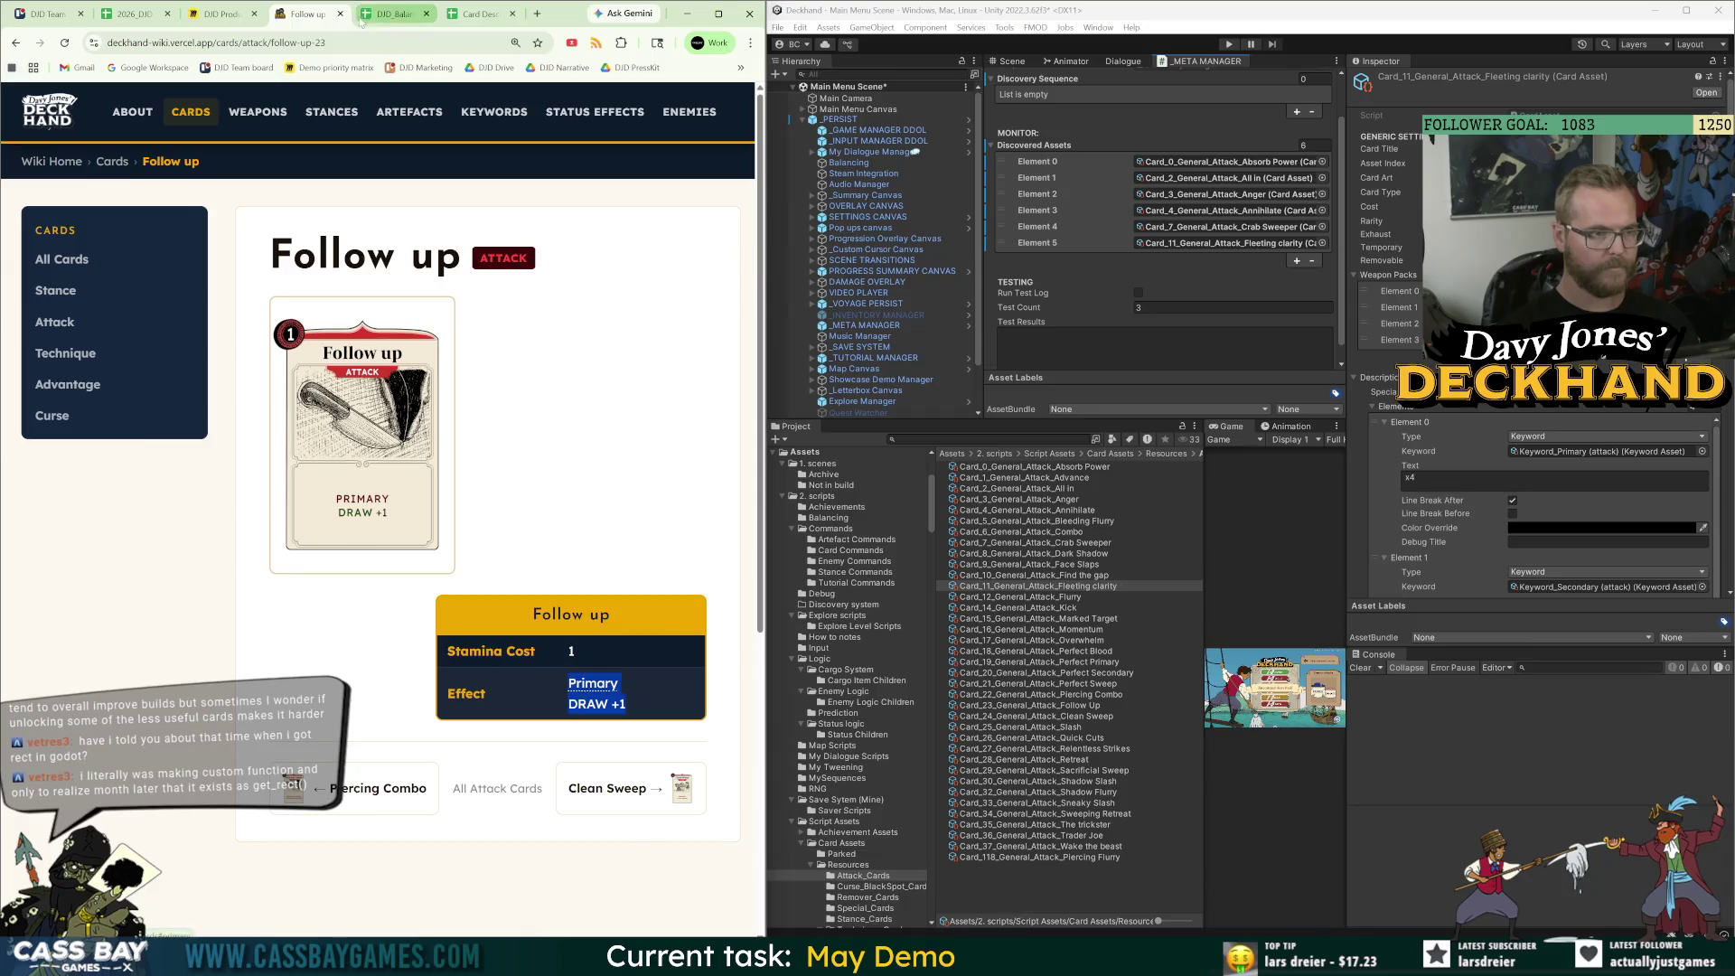
pyautogui.click(393, 14)
pyautogui.click(335, 662)
pyautogui.write('Primary DRAW +1')
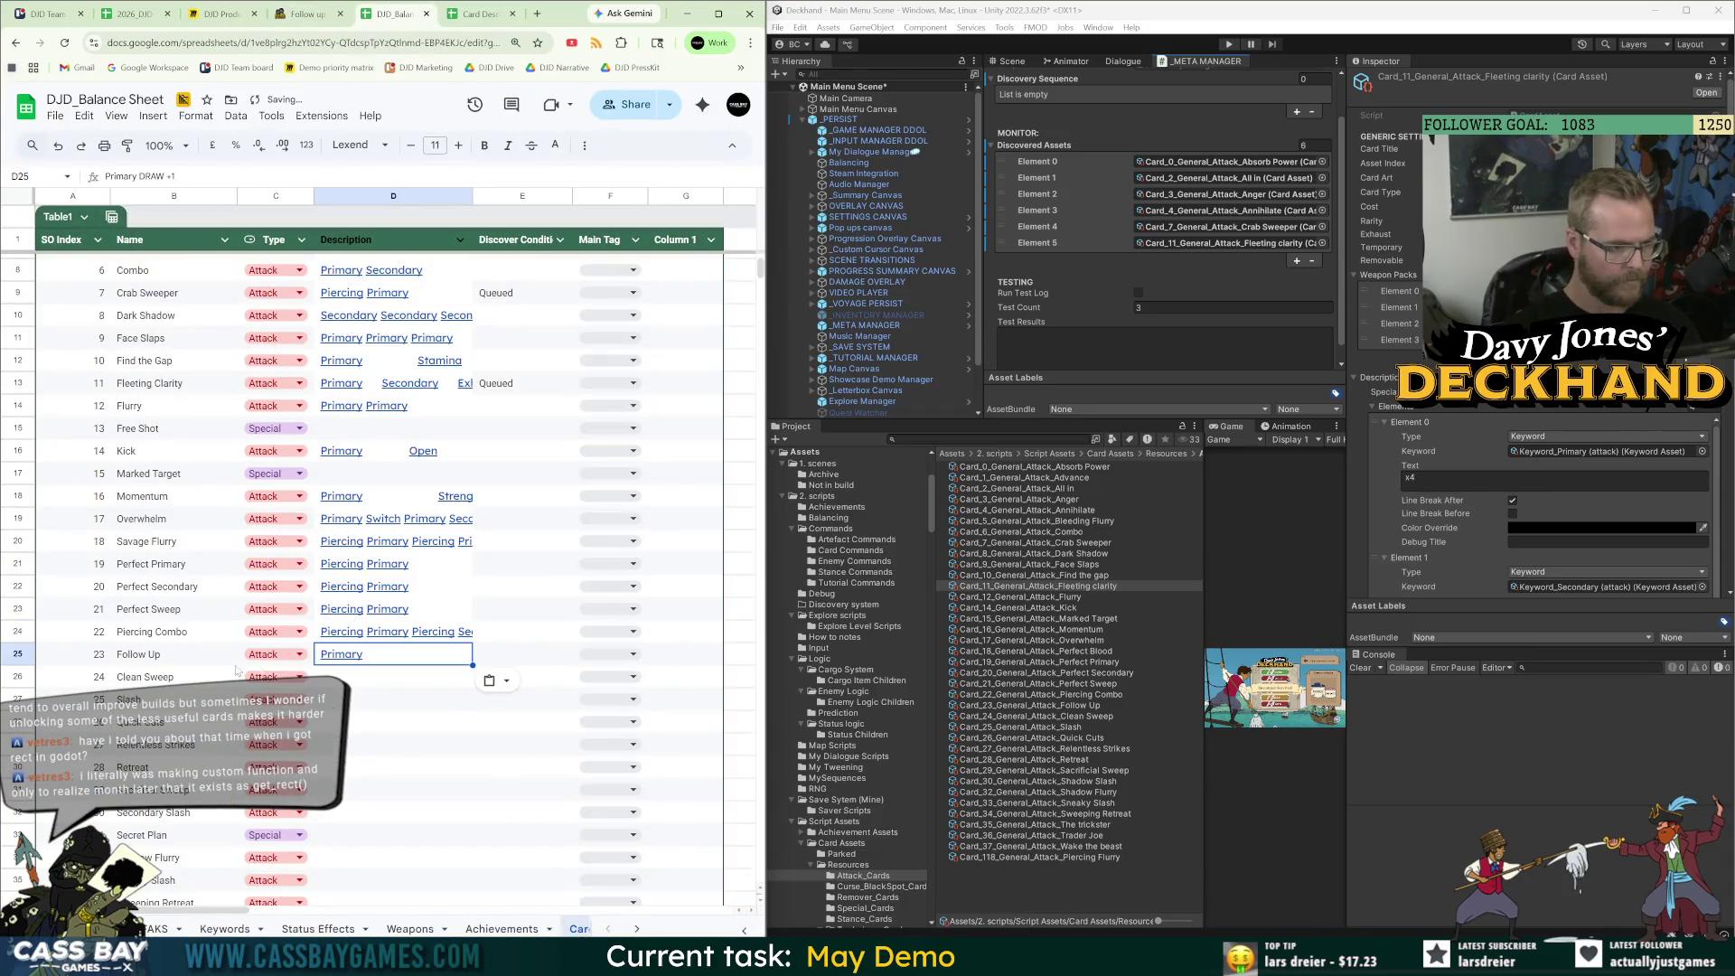
# Paste Clean Sweep's wiki effect text into its Description cell.
pyautogui.hotkey('ctrl', 'shift', 'Tab')
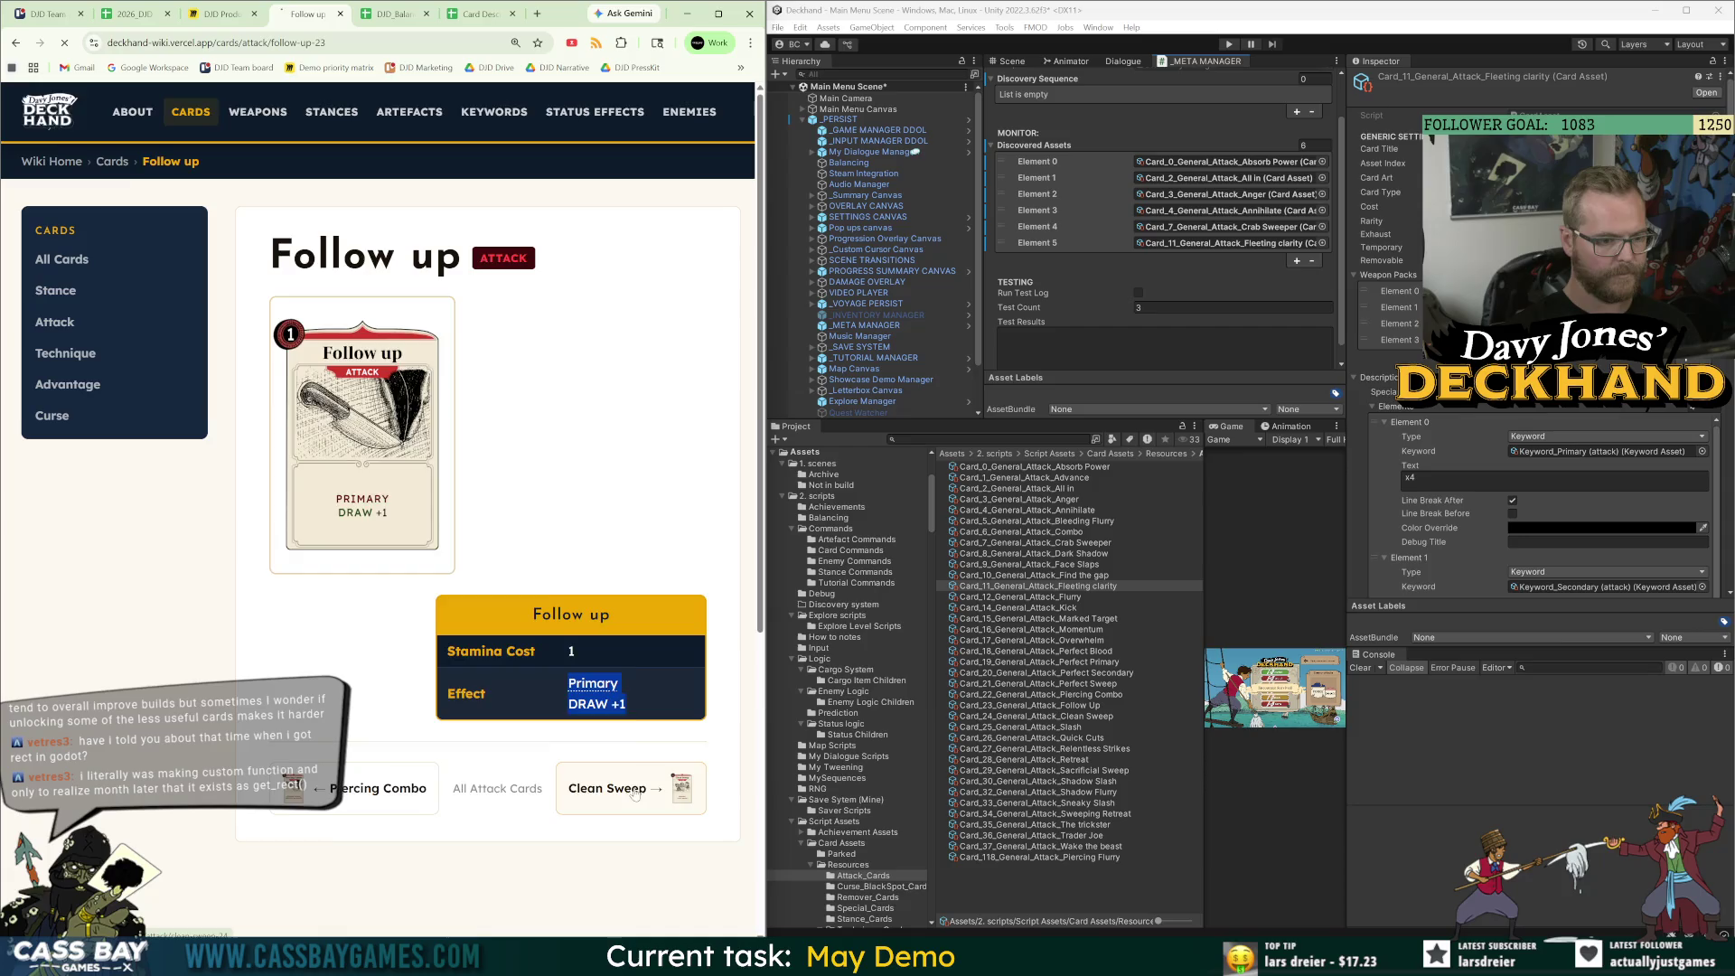
pyautogui.click(637, 786)
pyautogui.moveTo(650, 709); pyautogui.dragTo(570, 674)
pyautogui.hotkey('ctrl', 'c')
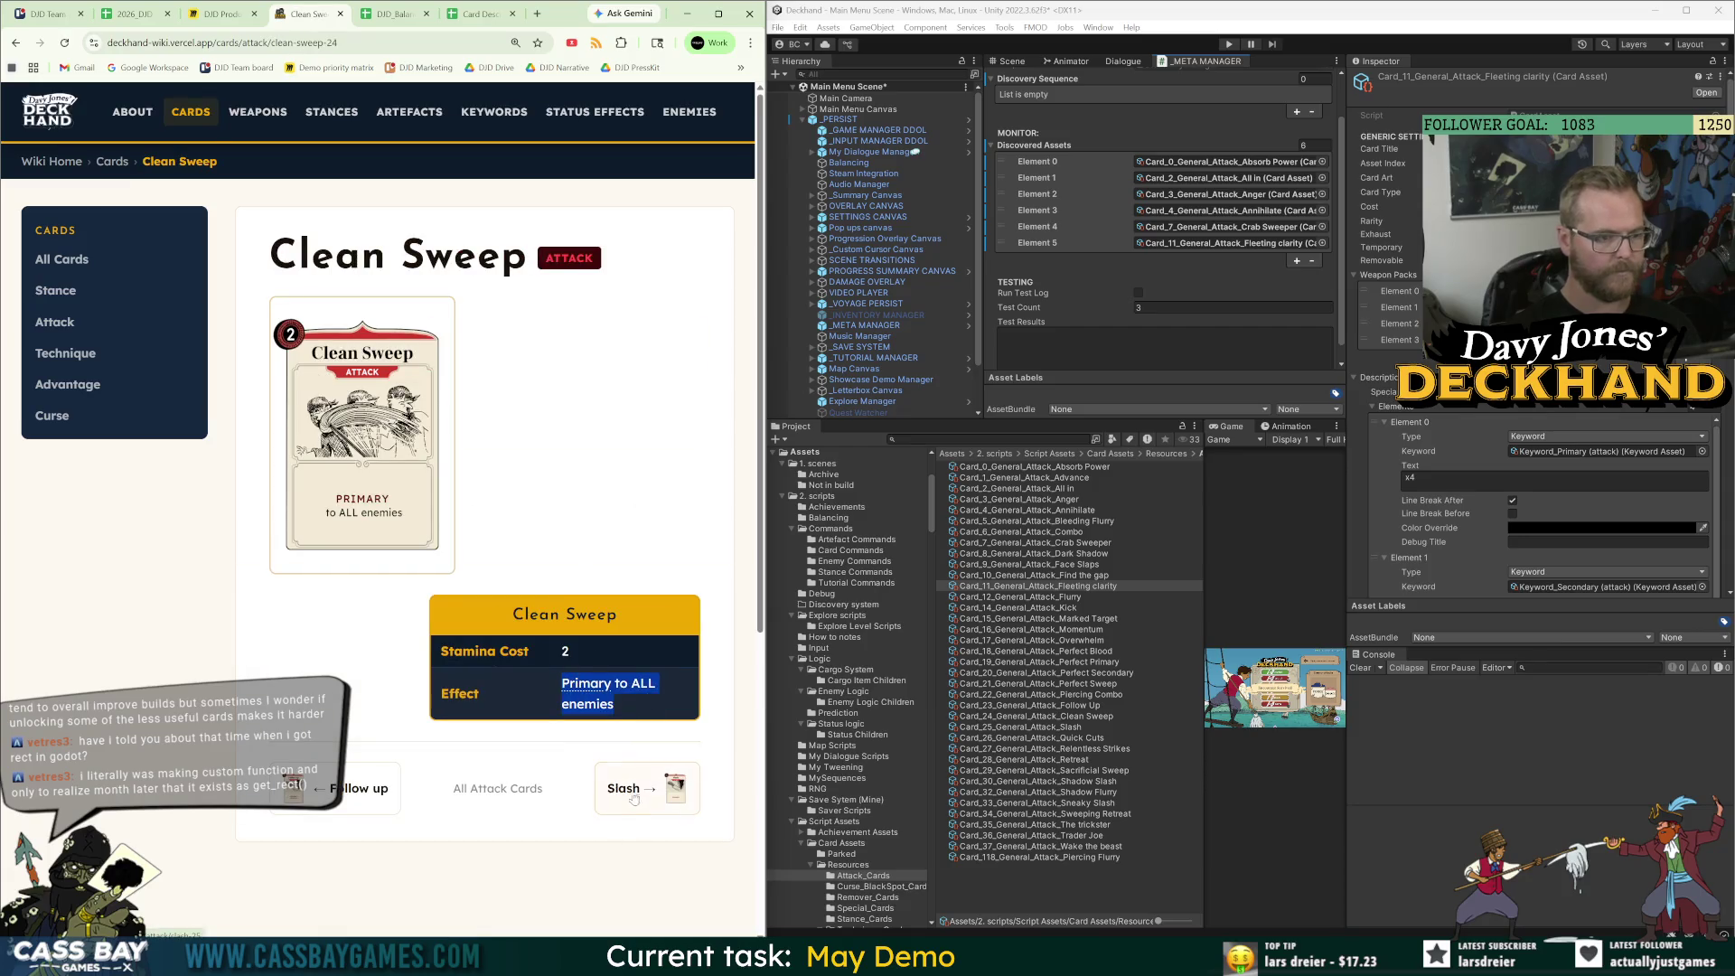
pyautogui.click(635, 789)
pyautogui.hotkey('ctrl', 'Tab')
pyautogui.click(316, 674)
pyautogui.hotkey('ctrl', 'v')
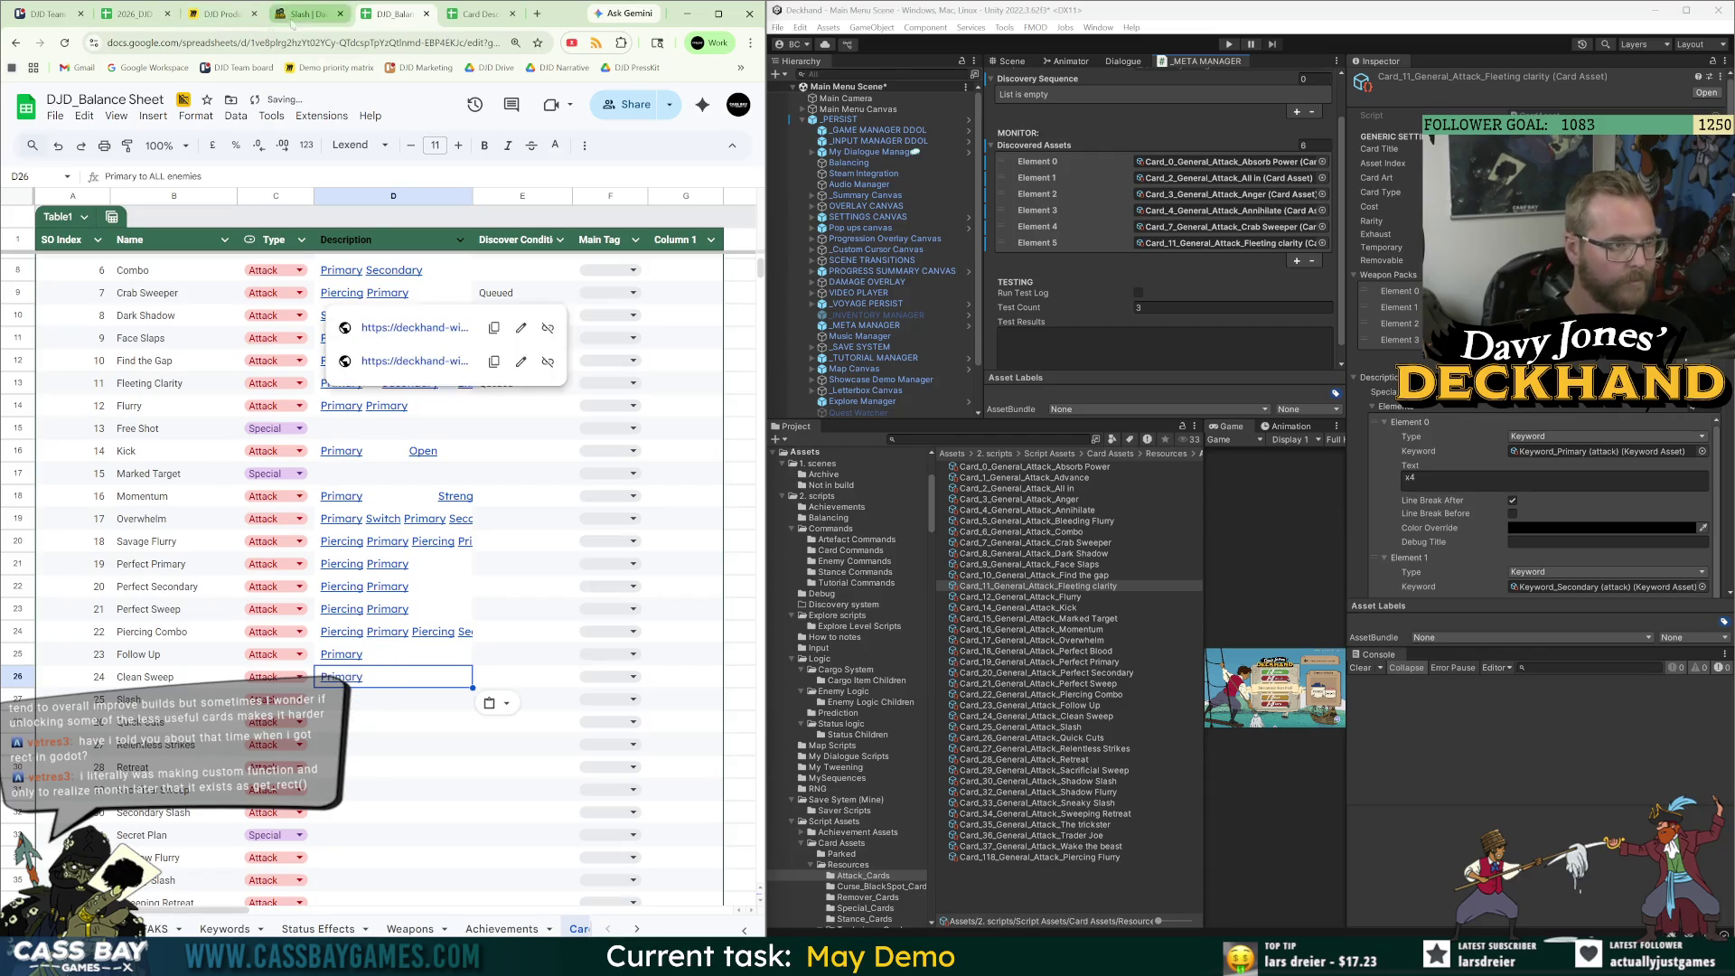
# Copy Quick Cuts' effect text from the wiki into its Description cell.
pyautogui.hotkey('ctrl', 'shift', 'Tab')
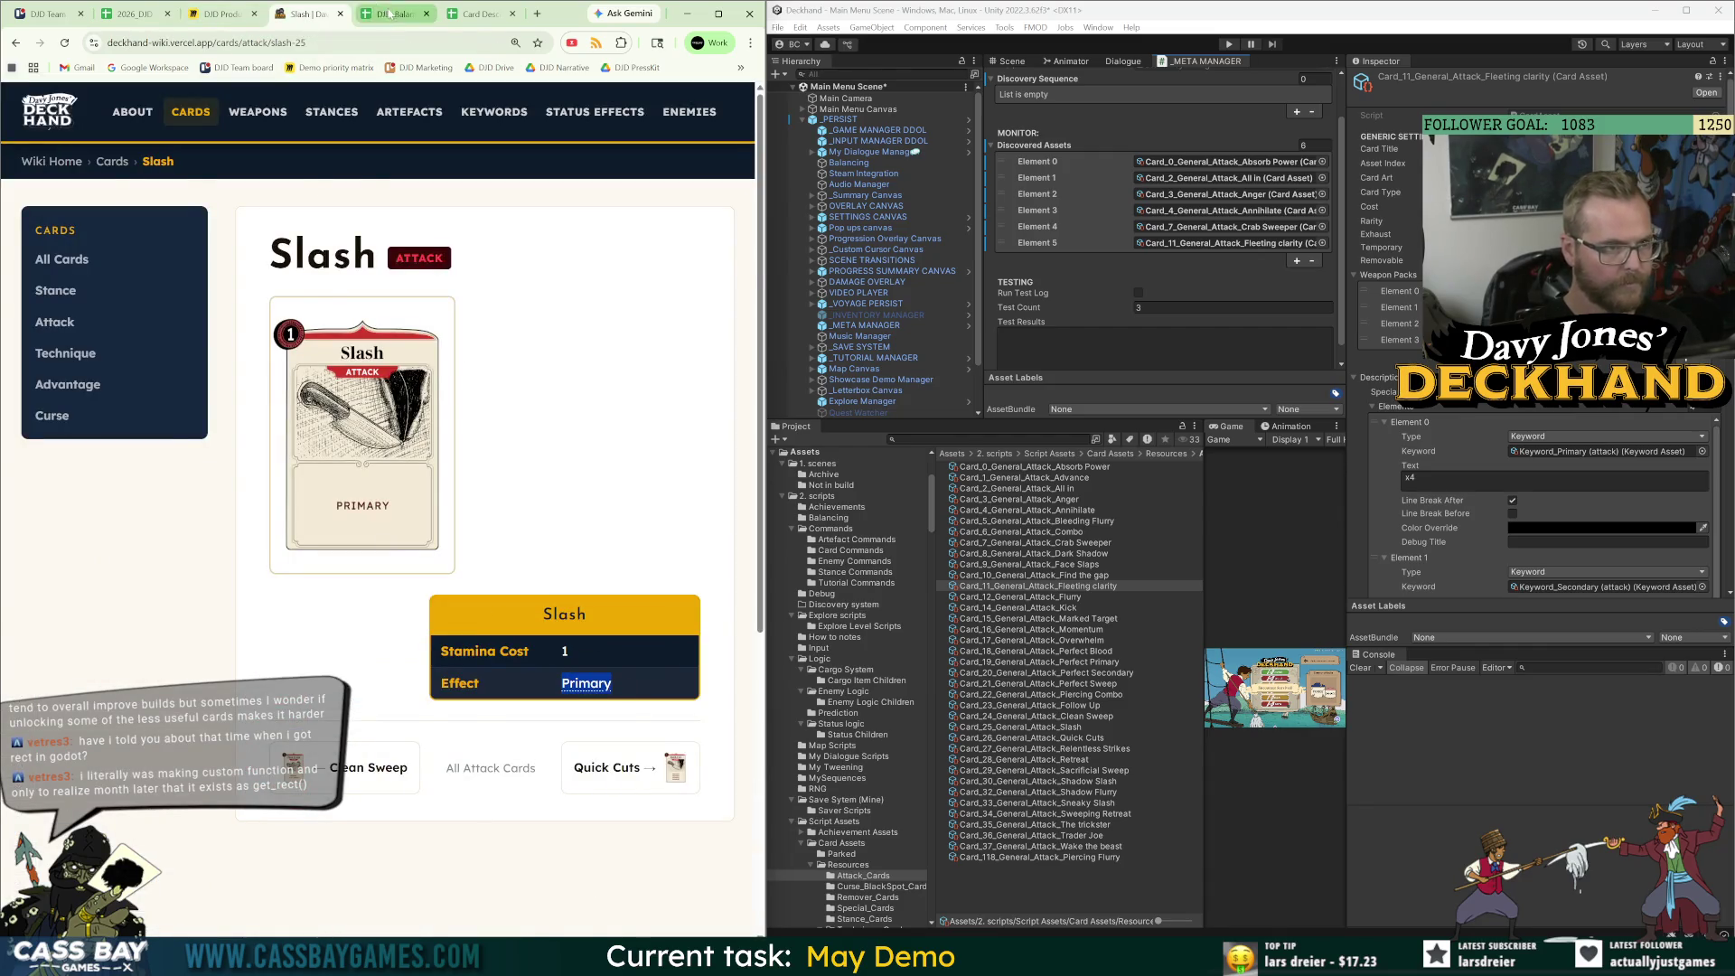
pyautogui.hotkey('ctrl', 'Tab')
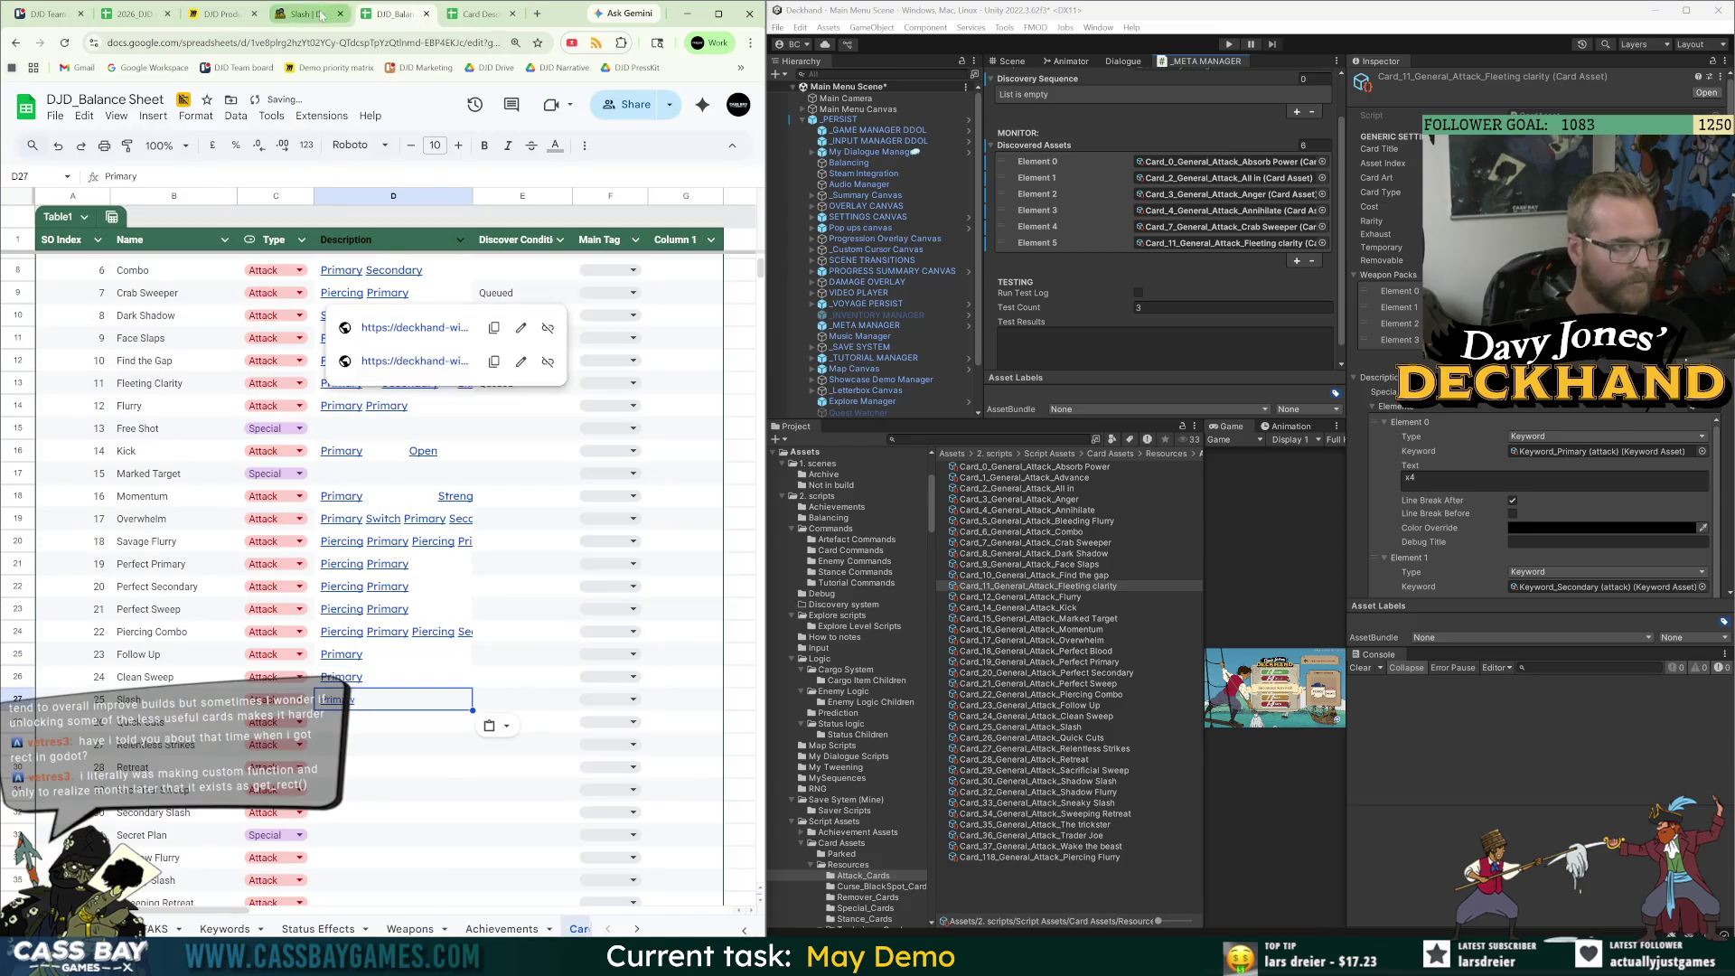
pyautogui.hotkey('ctrl', 'shift', 'Tab')
pyautogui.click(639, 793)
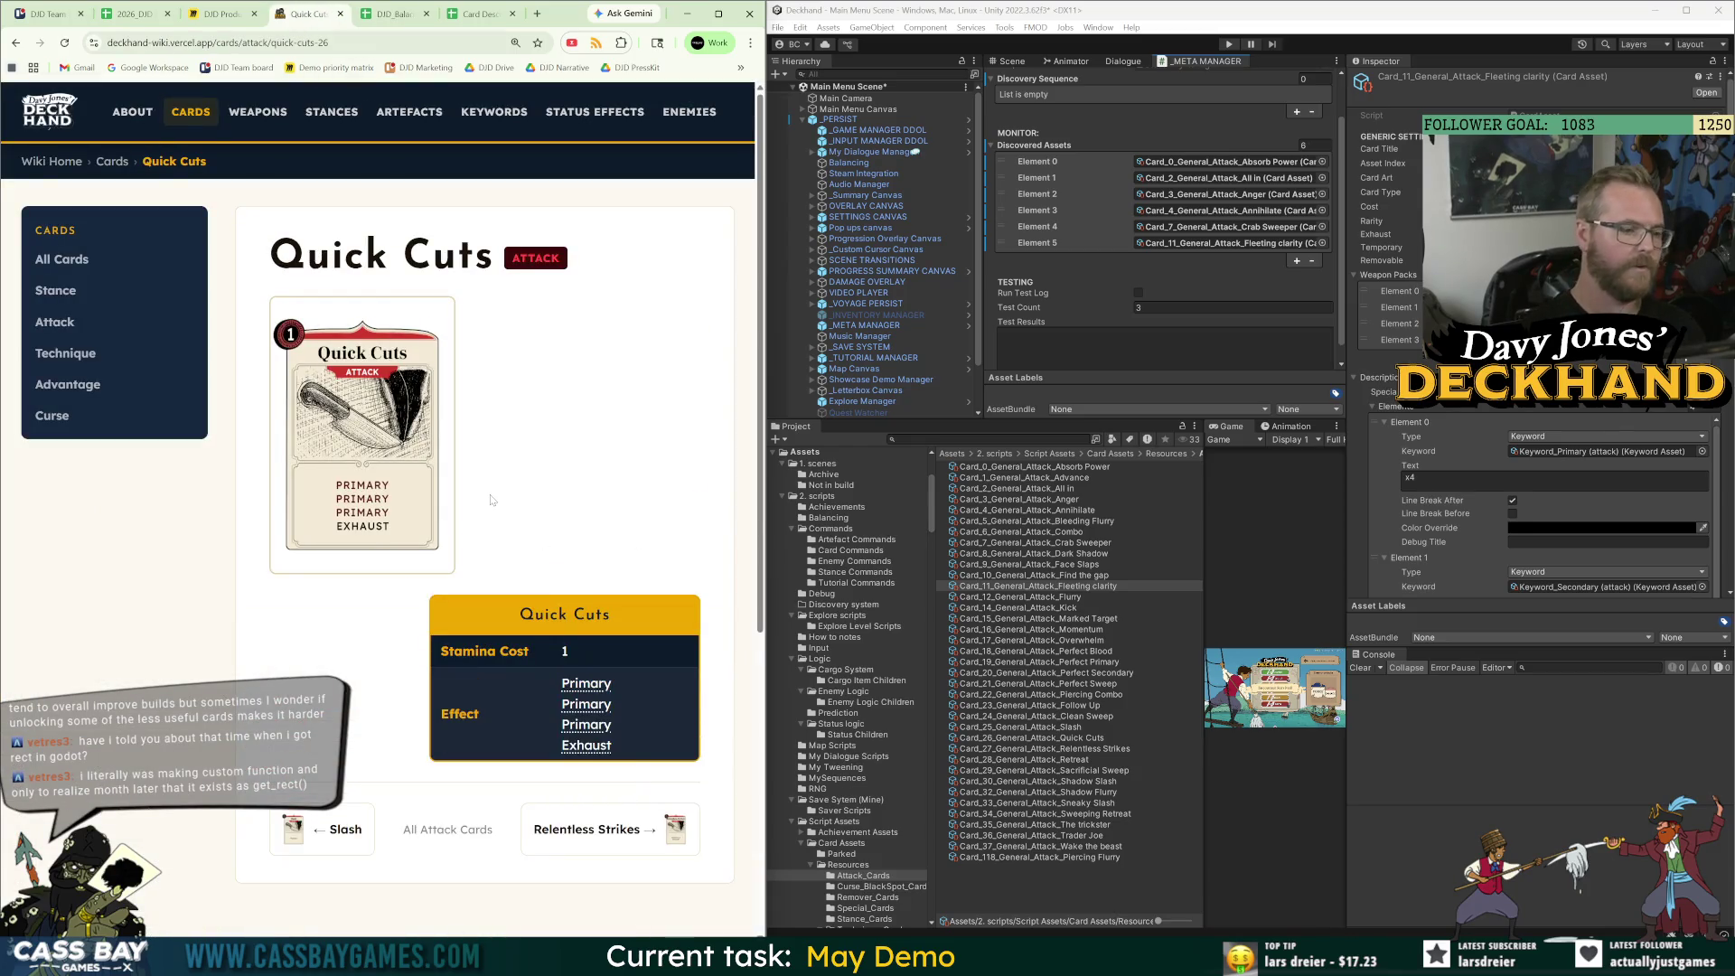
pyautogui.moveTo(637, 769); pyautogui.dragTo(590, 691)
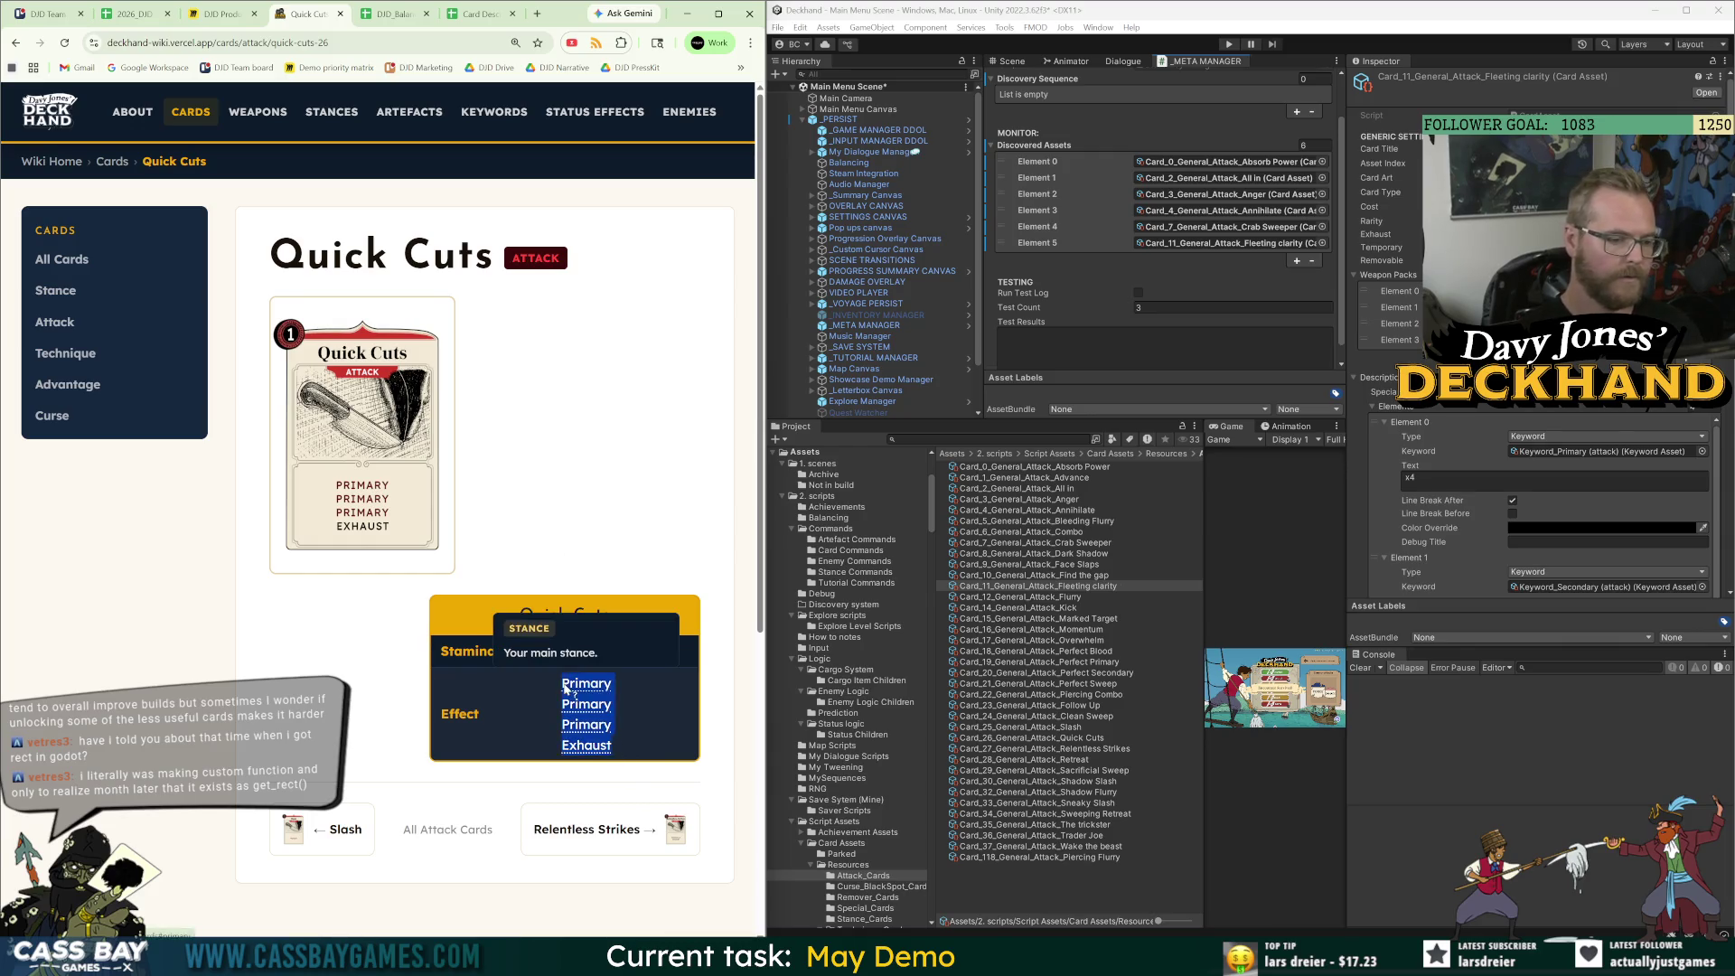
pyautogui.hotkey('ctrl', 'c')
pyautogui.hotkey('ctrl', 'Tab')
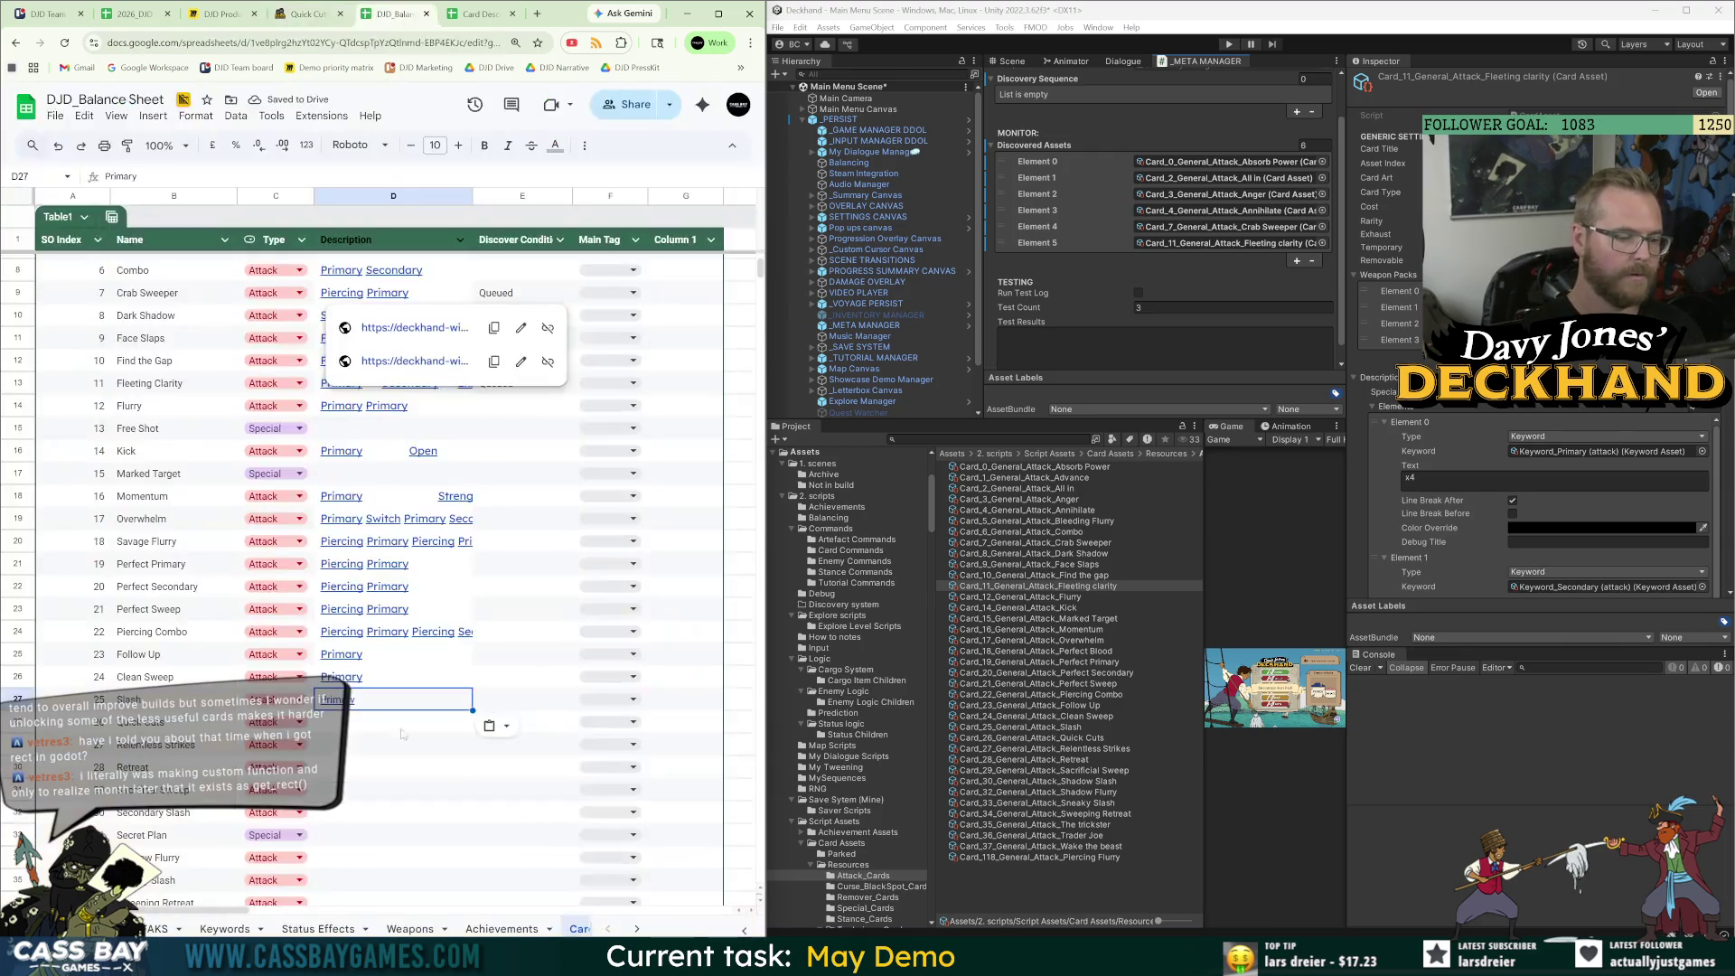
pyautogui.hotkey('ctrl', 'v')
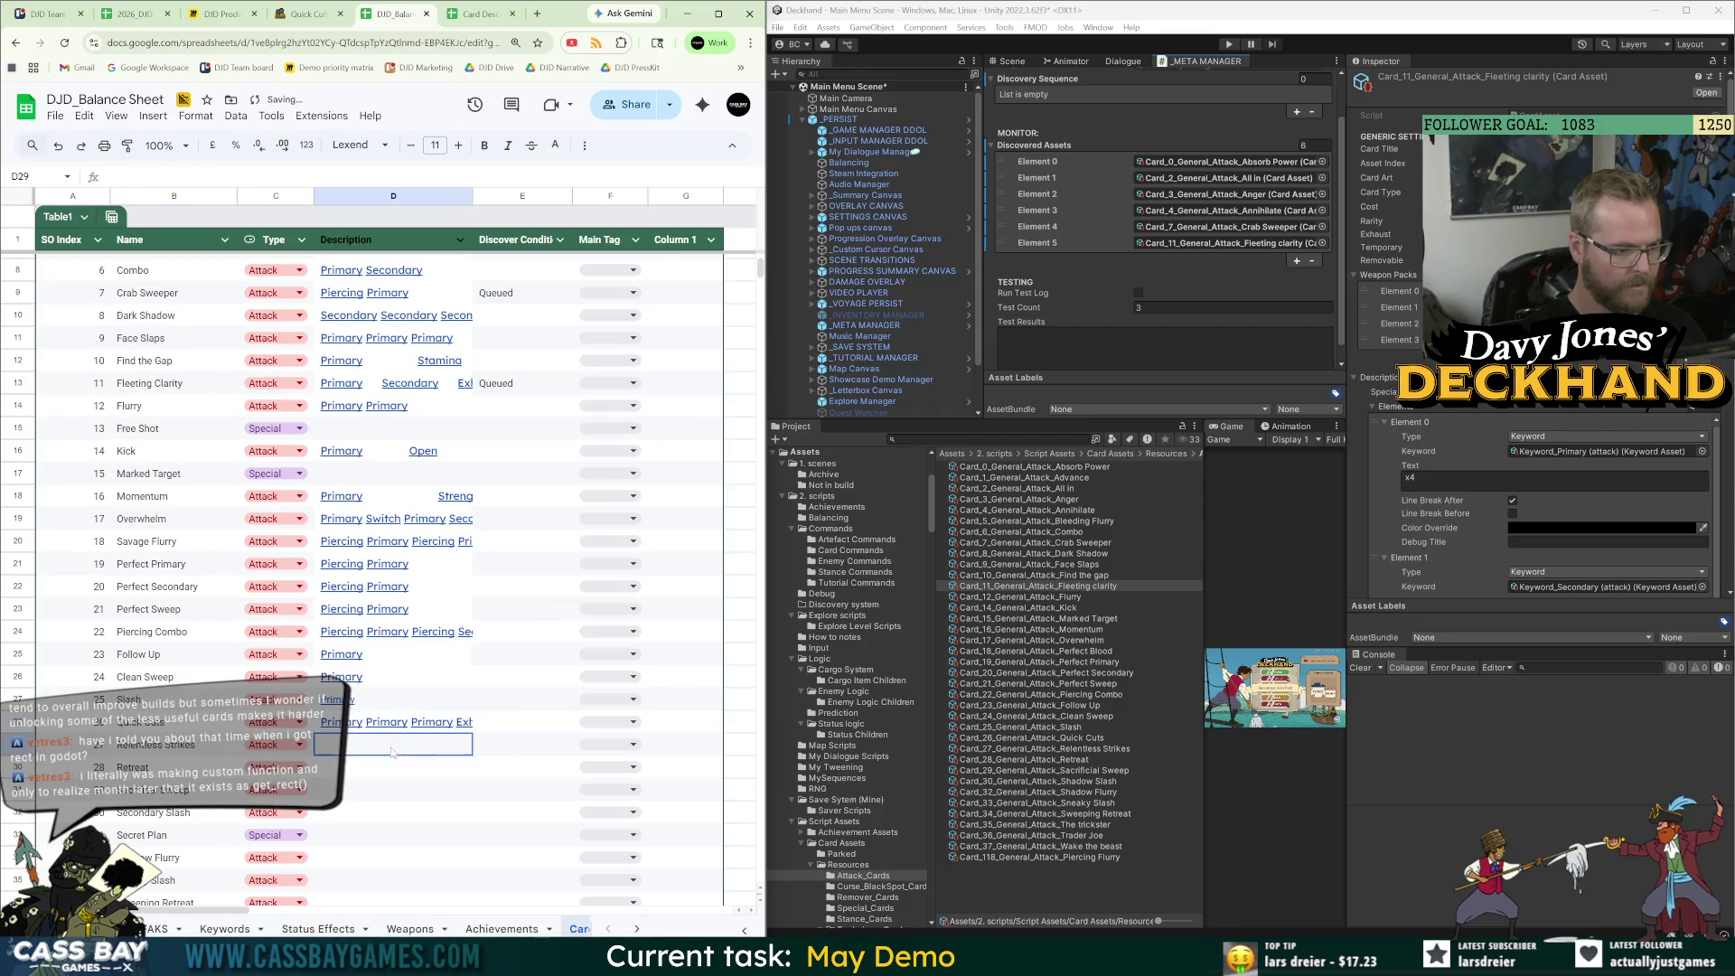
# Paste Relentless Strikes' effect 'Primary x4 Exhaust' into its Description cell.
pyautogui.click(308, 13)
pyautogui.click(642, 832)
pyautogui.moveTo(636, 755); pyautogui.dragTo(558, 723)
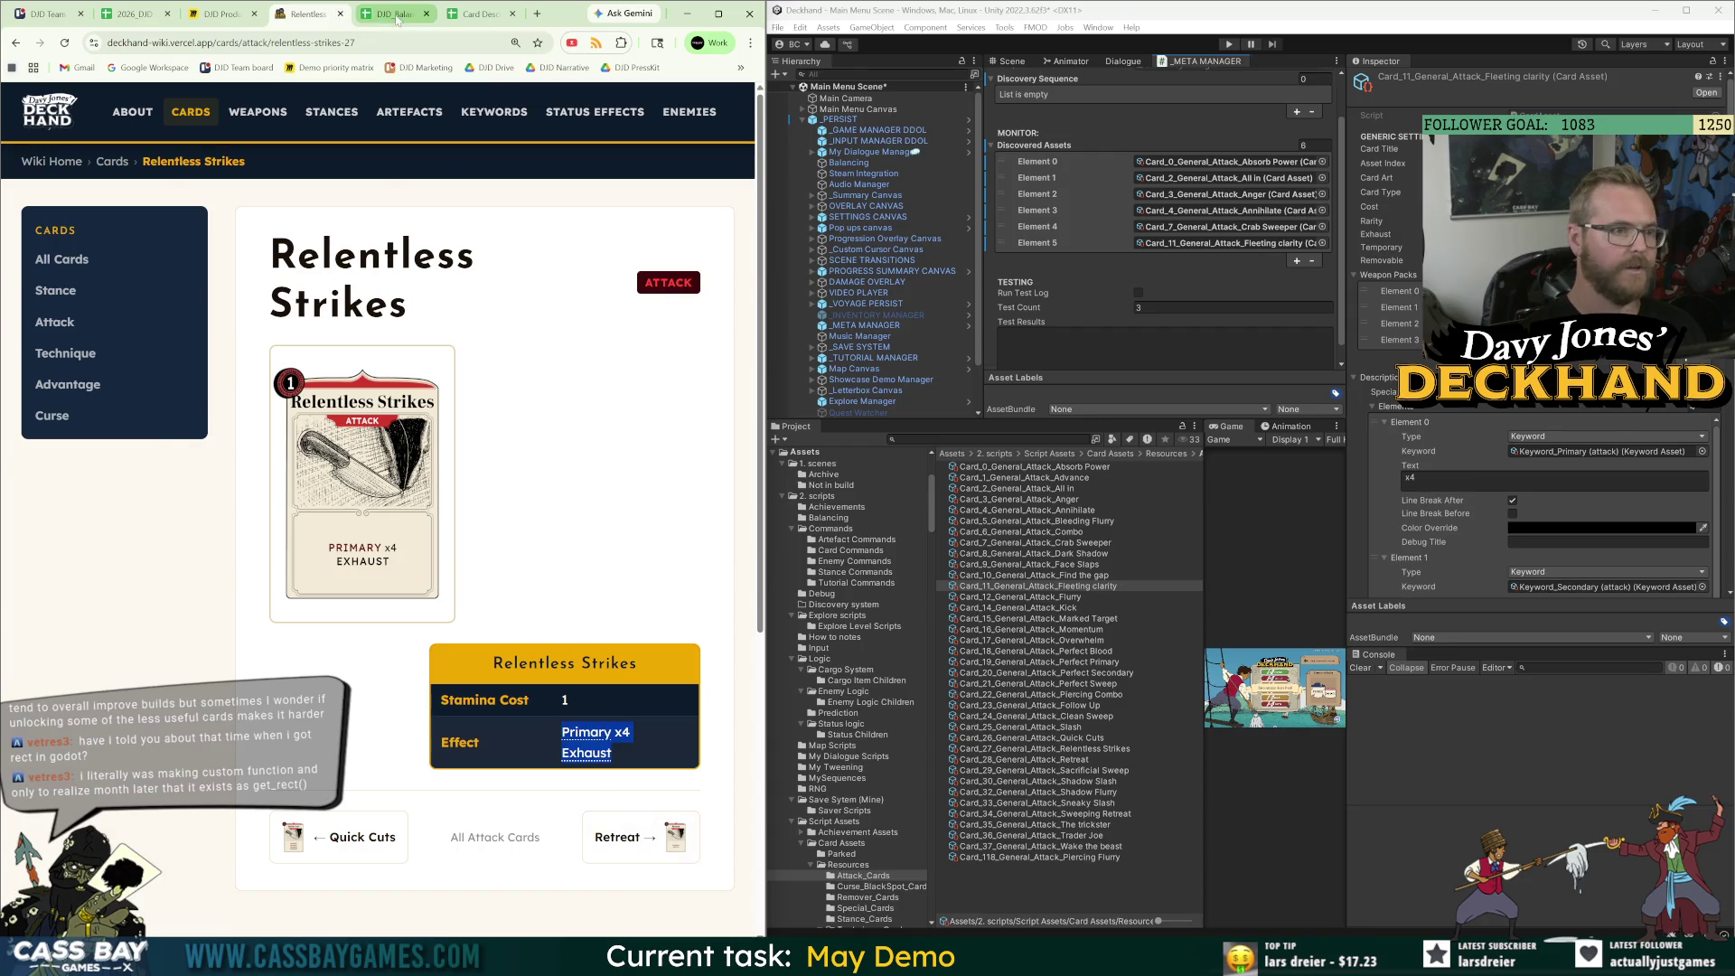
pyautogui.click(397, 15)
pyautogui.hotkey('ctrl', 'v')
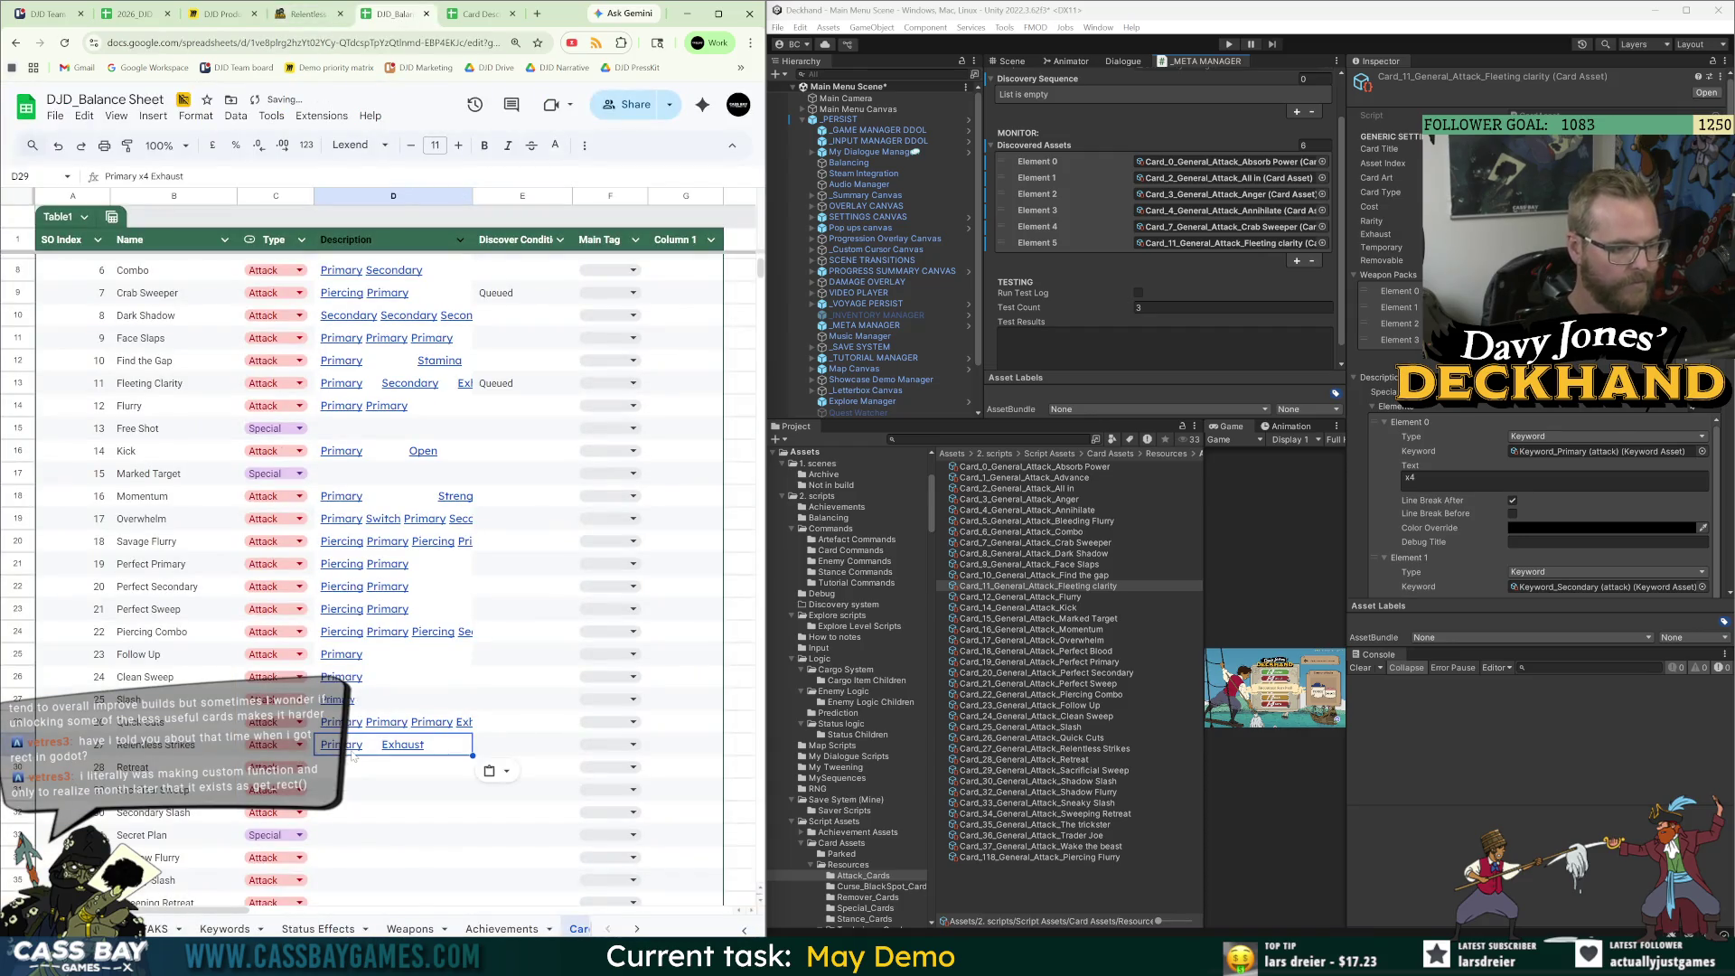
# Copy 'Queued' from E13 into Relentless Strikes' status E29 and add it to Unity's Discovered Assets.
pyautogui.click(516, 391)
pyautogui.hotkey('ctrl', 'c')
pyautogui.click(519, 744)
pyautogui.hotkey('ctrl', 'v')
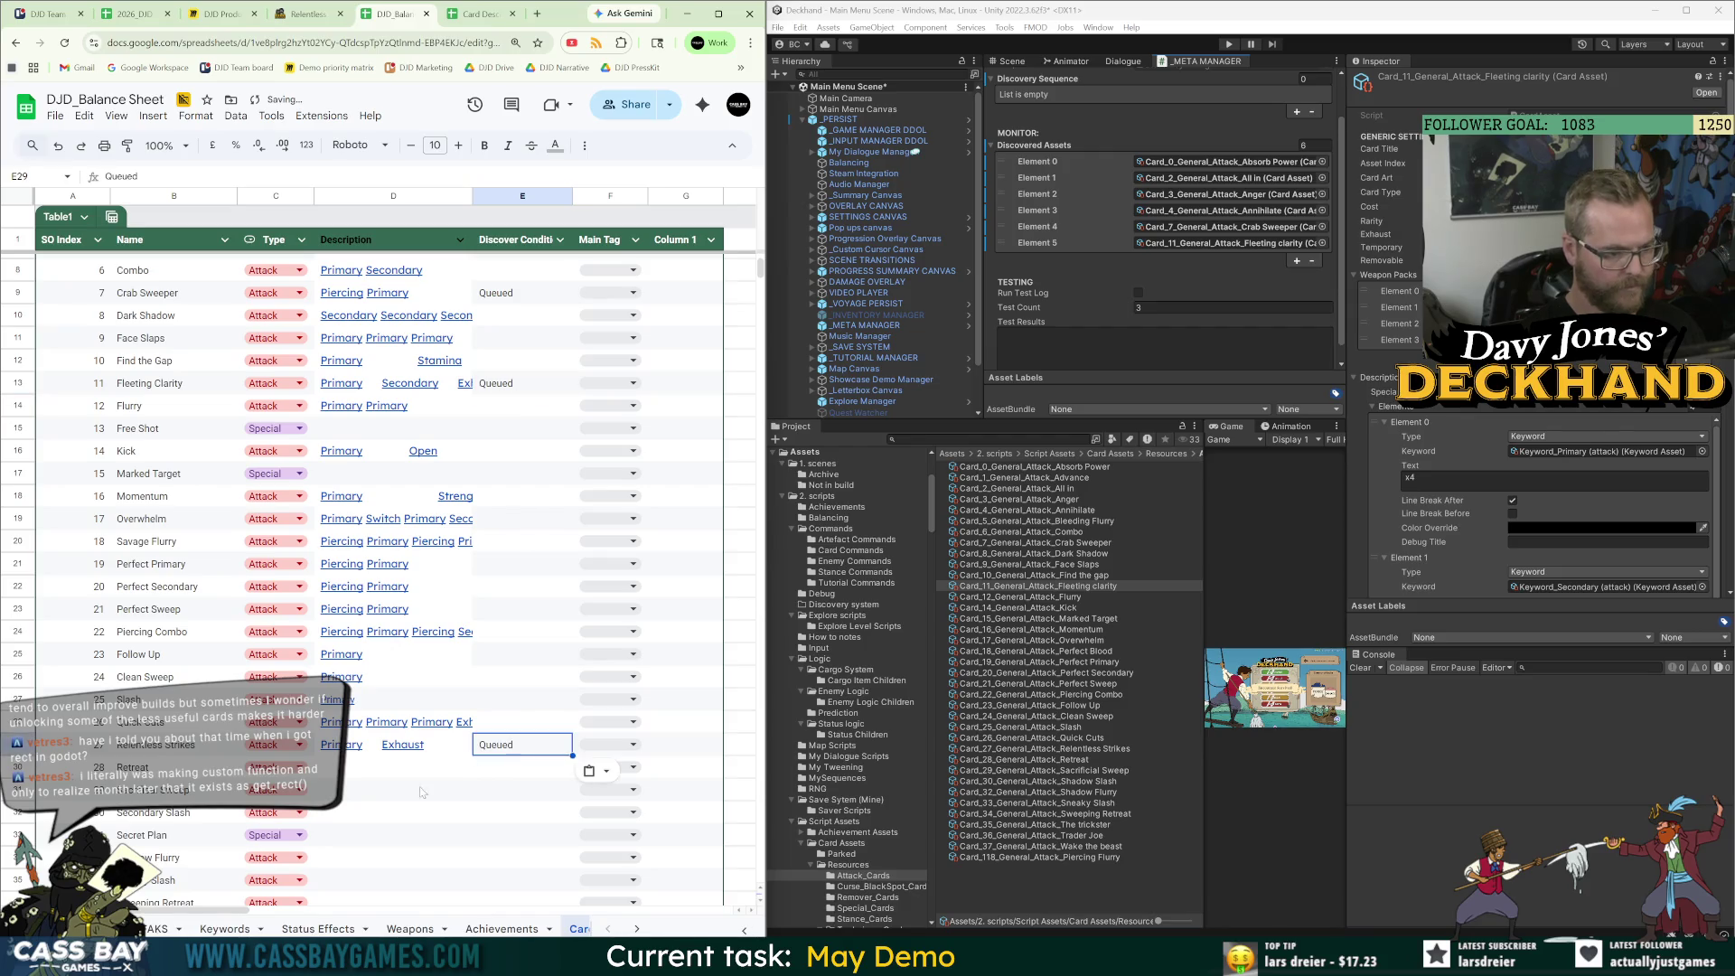
pyautogui.click(393, 789)
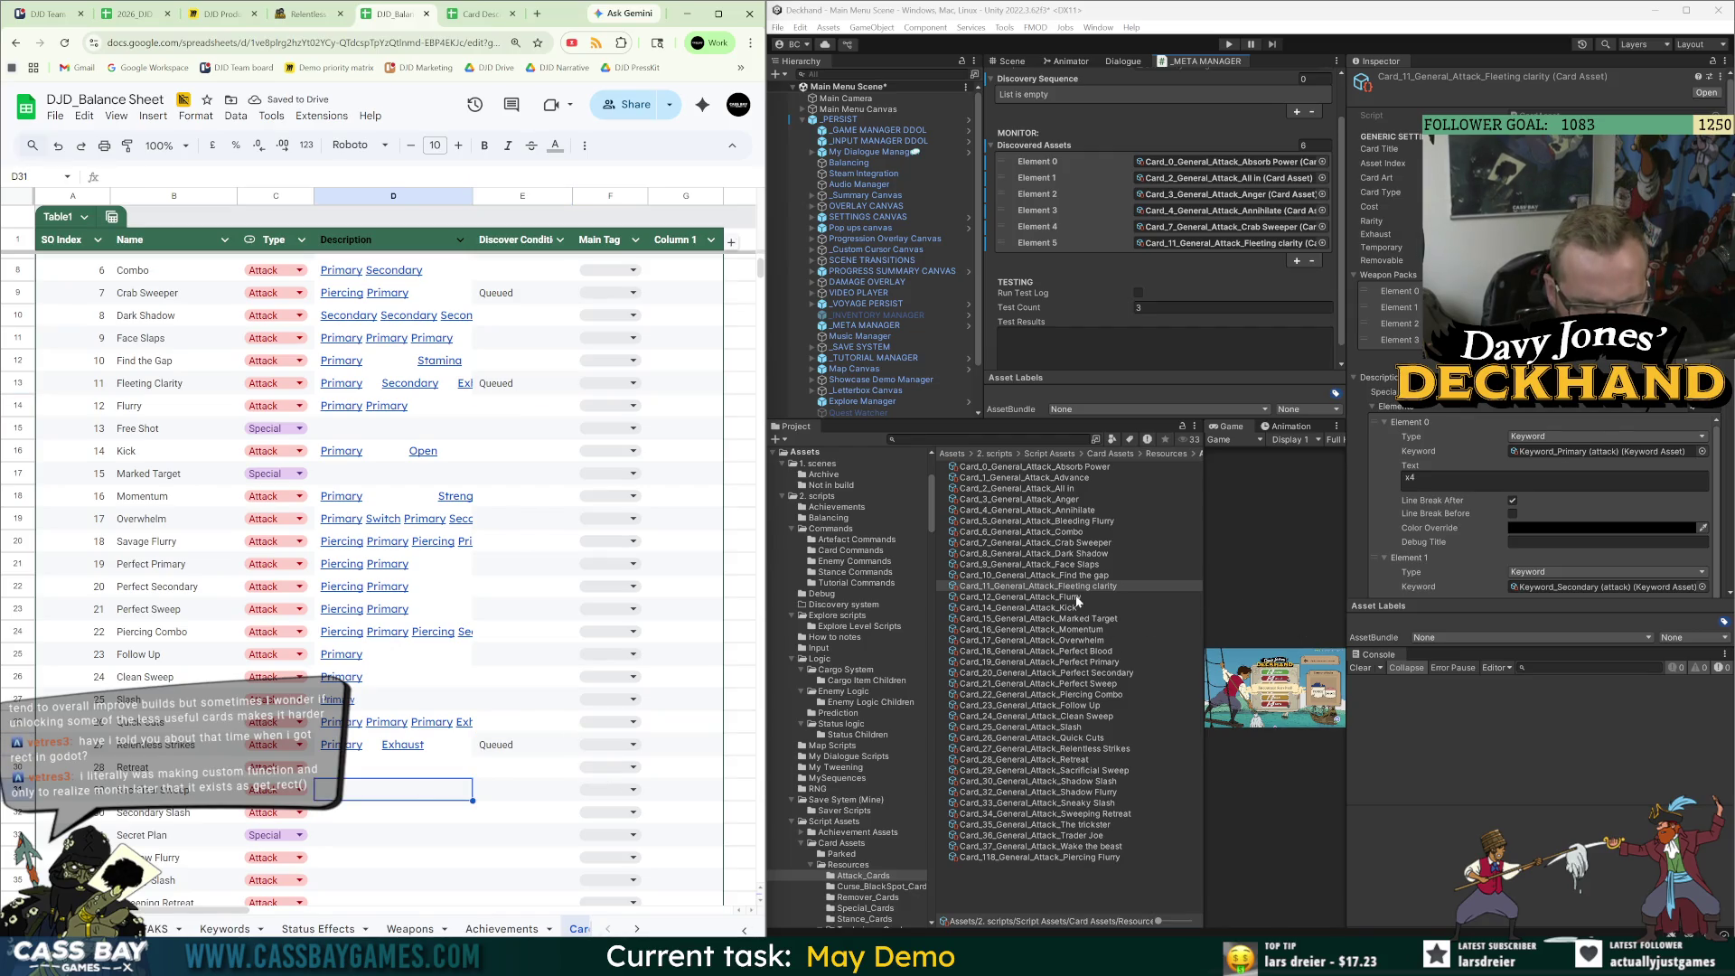
pyautogui.moveTo(1104, 749); pyautogui.dragTo(1067, 129)
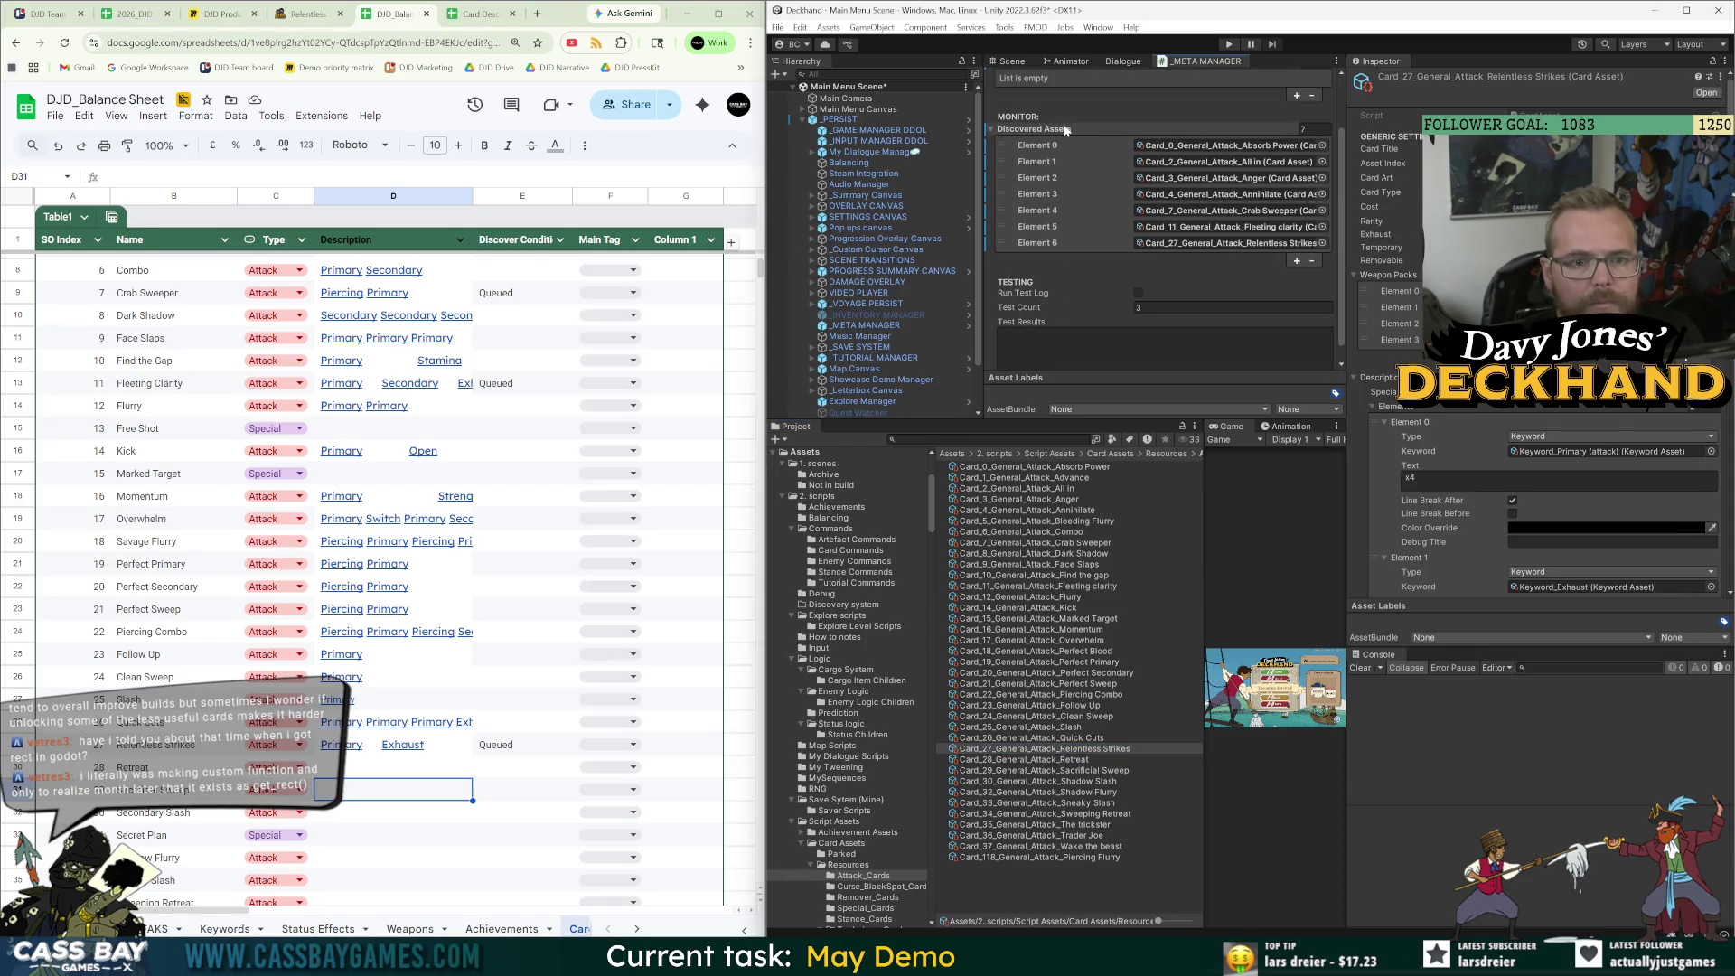
# Queue the Absorb Power, All in and Anger card assets in the Discovery Sequence.
pyautogui.scroll(3, 1107, 296)
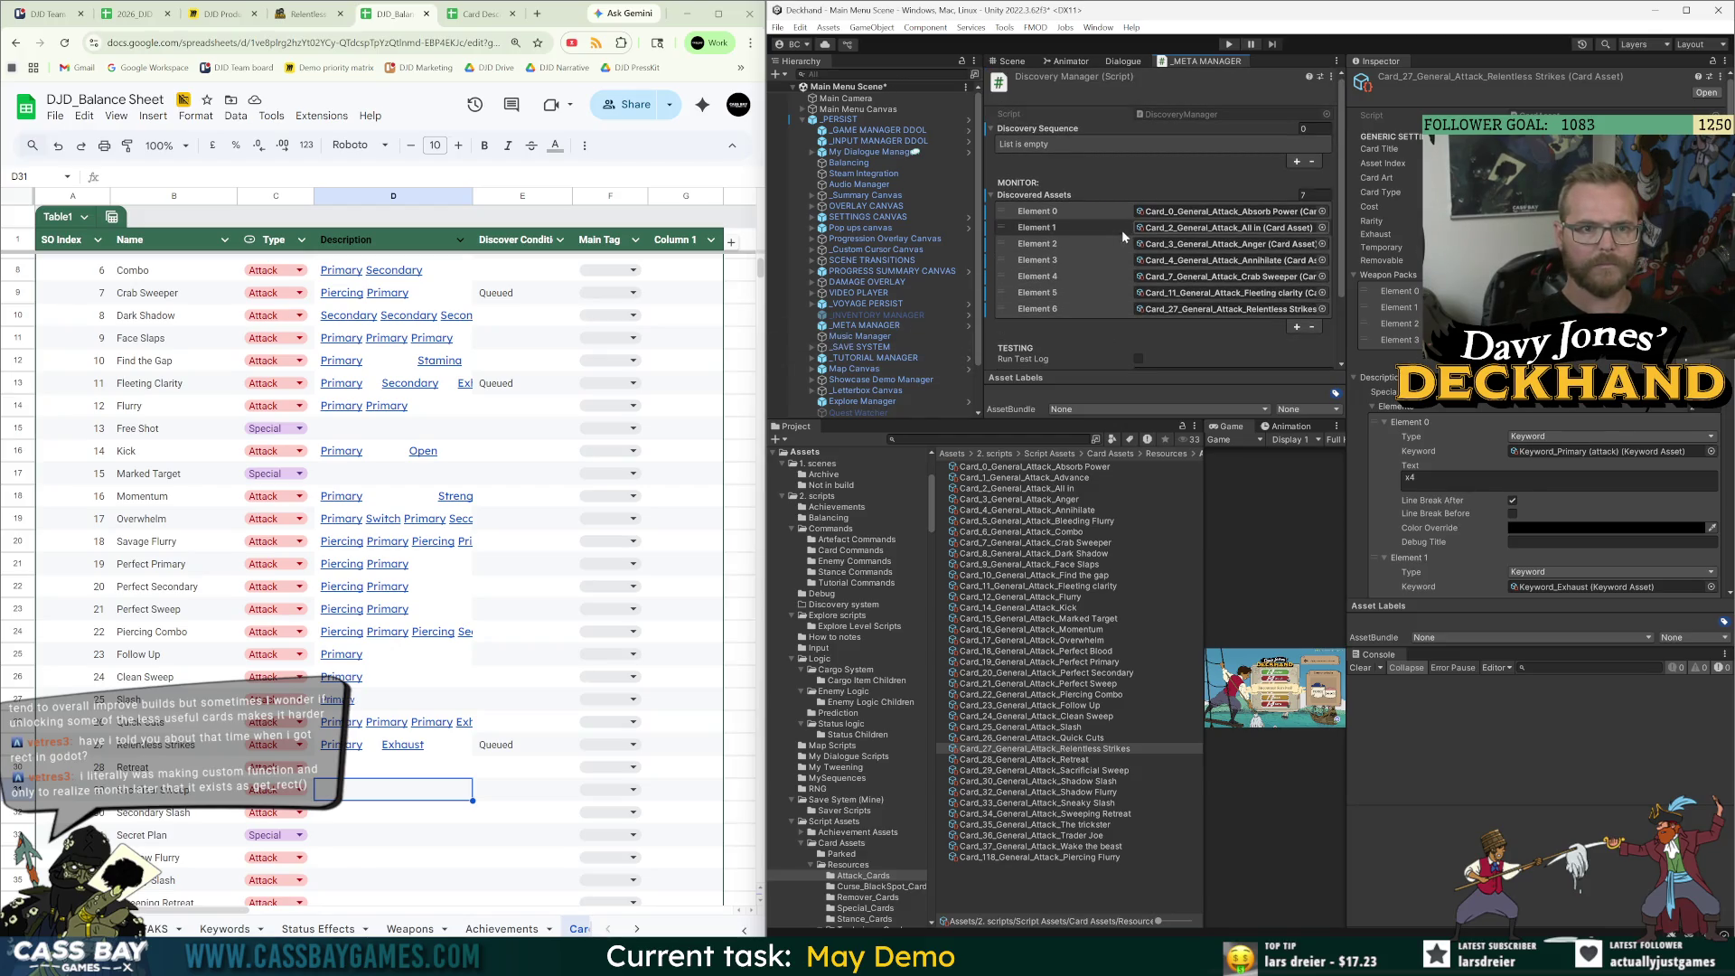
pyautogui.click(1026, 213)
pyautogui.click(1229, 212)
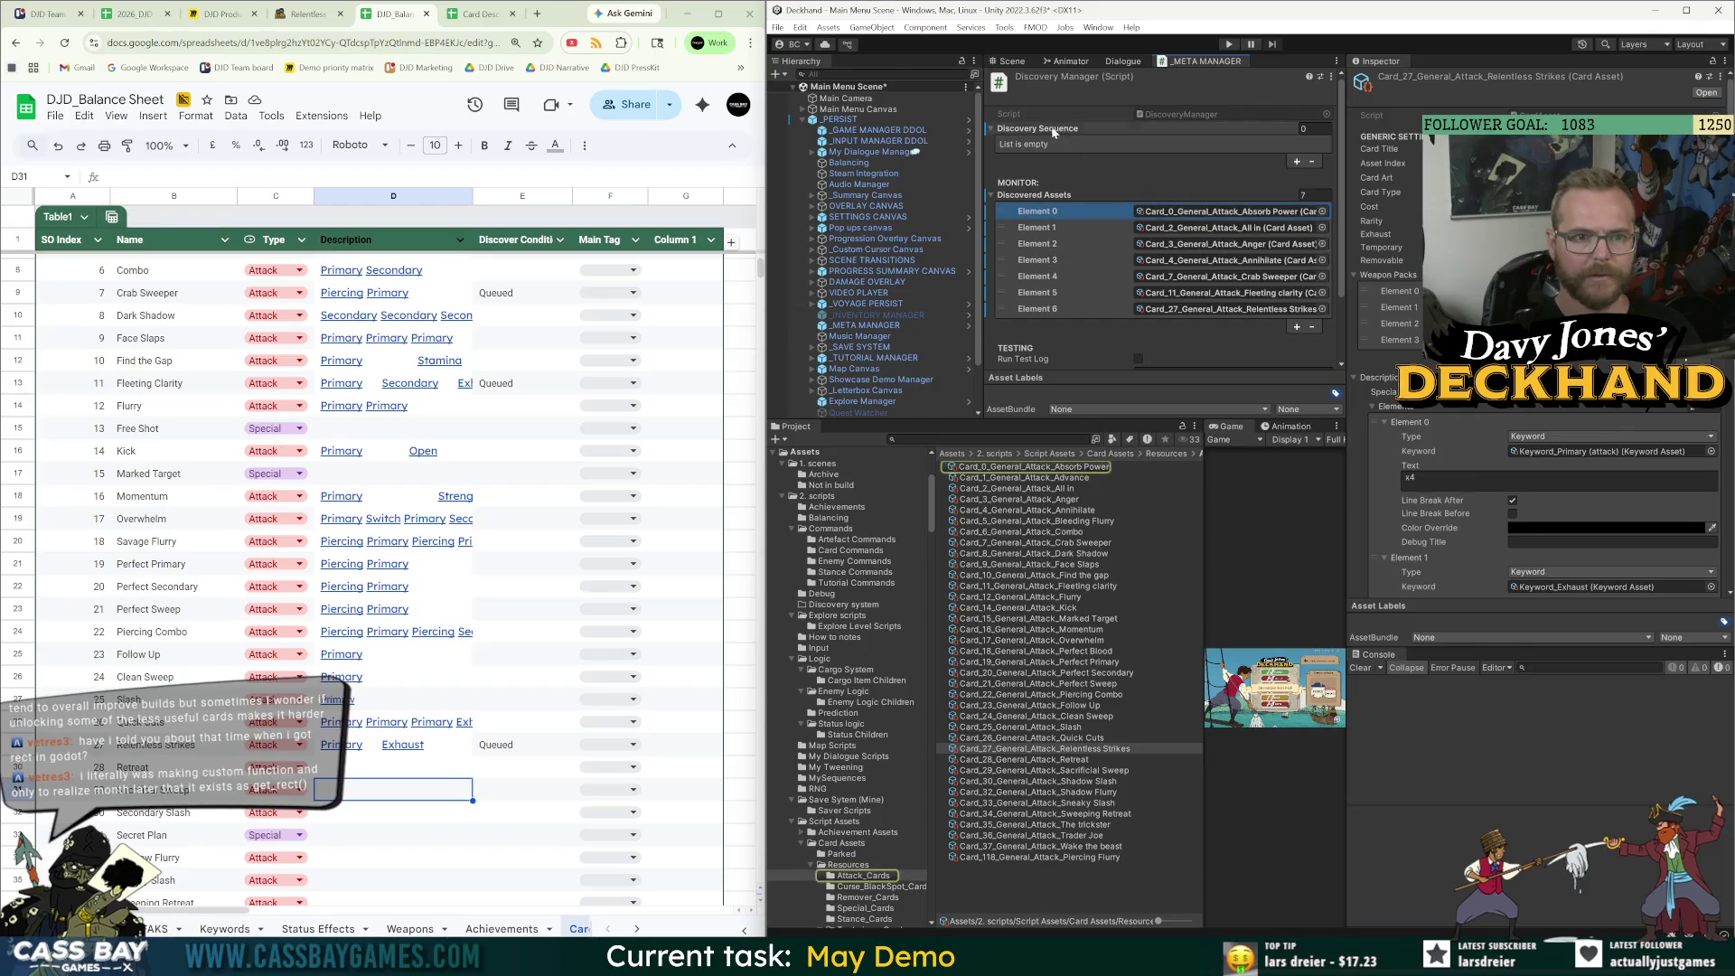
pyautogui.moveTo(1049, 469); pyautogui.dragTo(1166, 142)
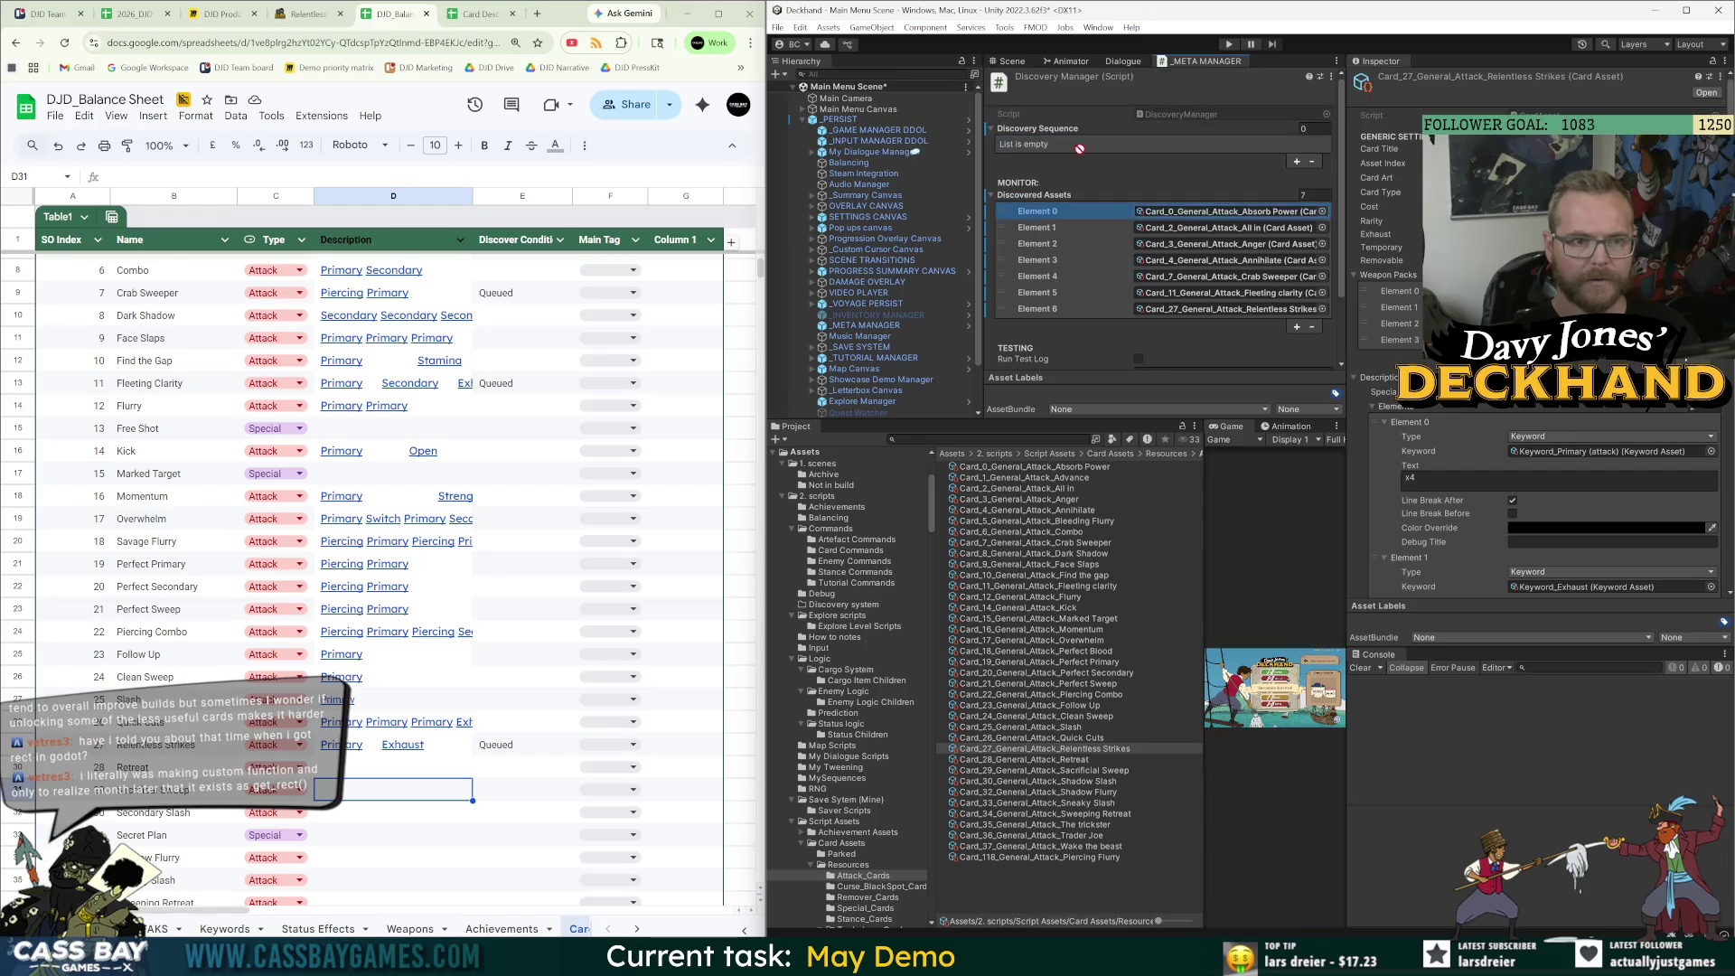
pyautogui.click(1200, 229)
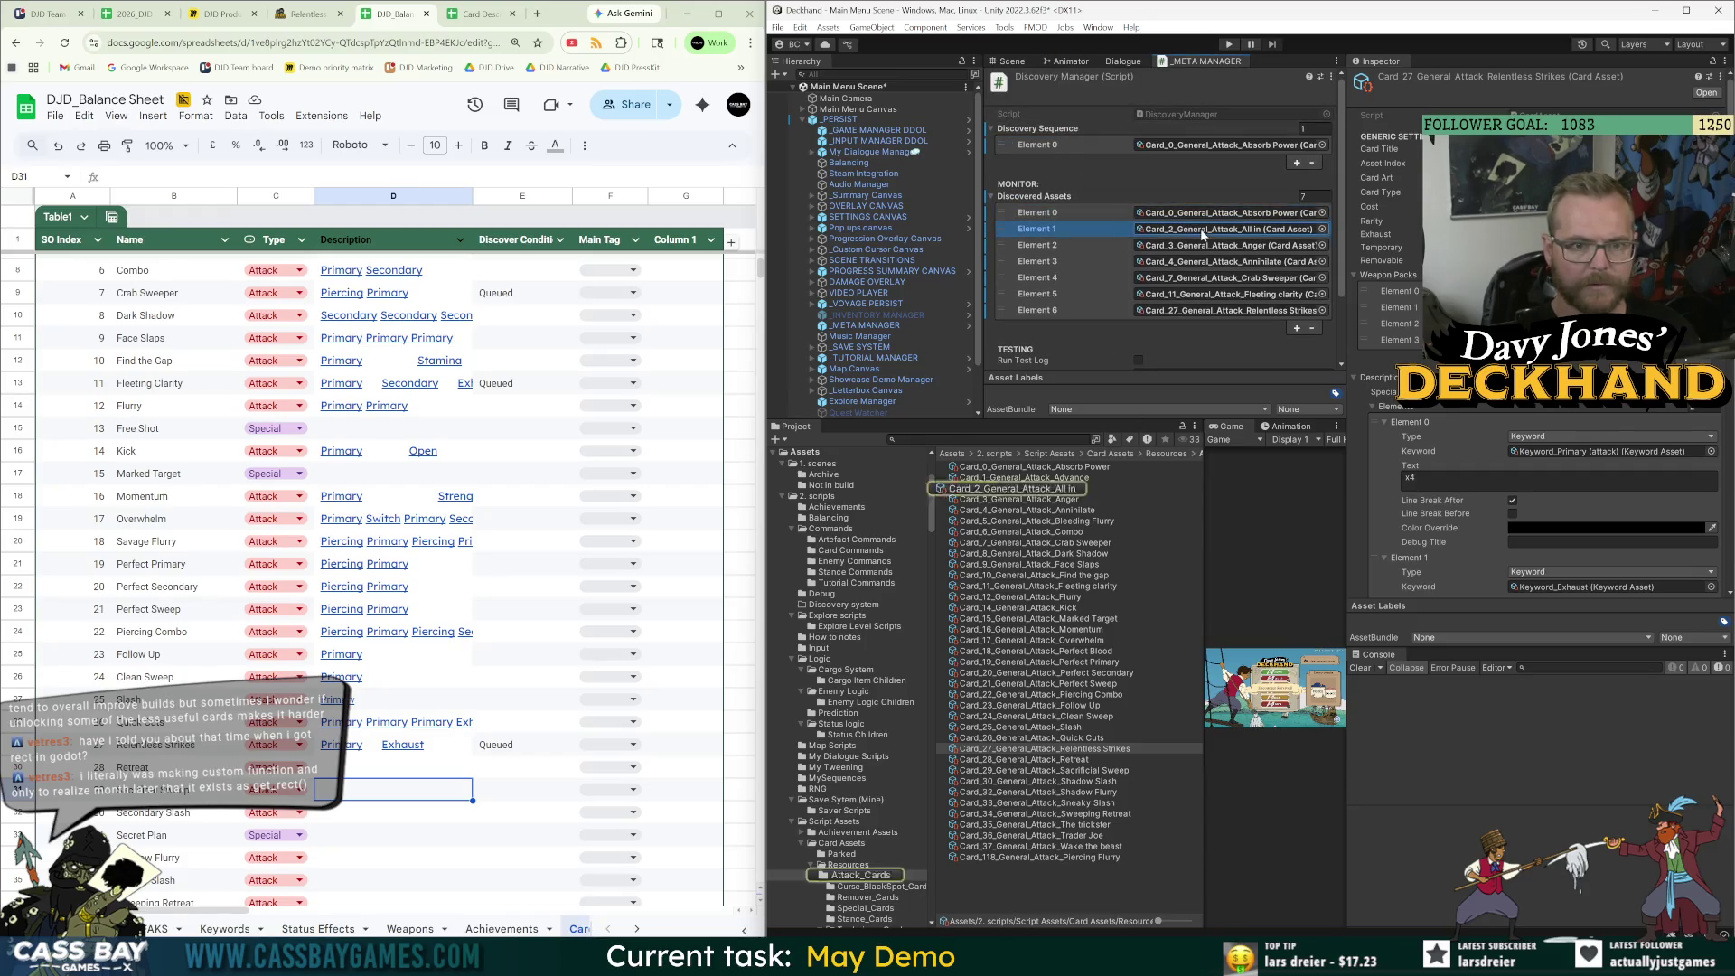
pyautogui.scroll(-2, 1146, 202)
pyautogui.moveTo(1146, 203)
pyautogui.mouseDown()
pyautogui.moveTo(1063, 87)
pyautogui.moveTo(1166, 136)
pyautogui.moveTo(1175, 158)
pyautogui.mouseUp()
pyautogui.scroll(2, 1064, 95)
pyautogui.click(1195, 261)
pyautogui.moveTo(1195, 261)
pyautogui.mouseDown()
pyautogui.moveTo(1057, 99)
pyautogui.moveTo(1057, 136)
pyautogui.mouseUp()
# Queue Annihilate, Crab Sweeper and Fleeting clarity in the Discovery Sequence.
pyautogui.click(1197, 293)
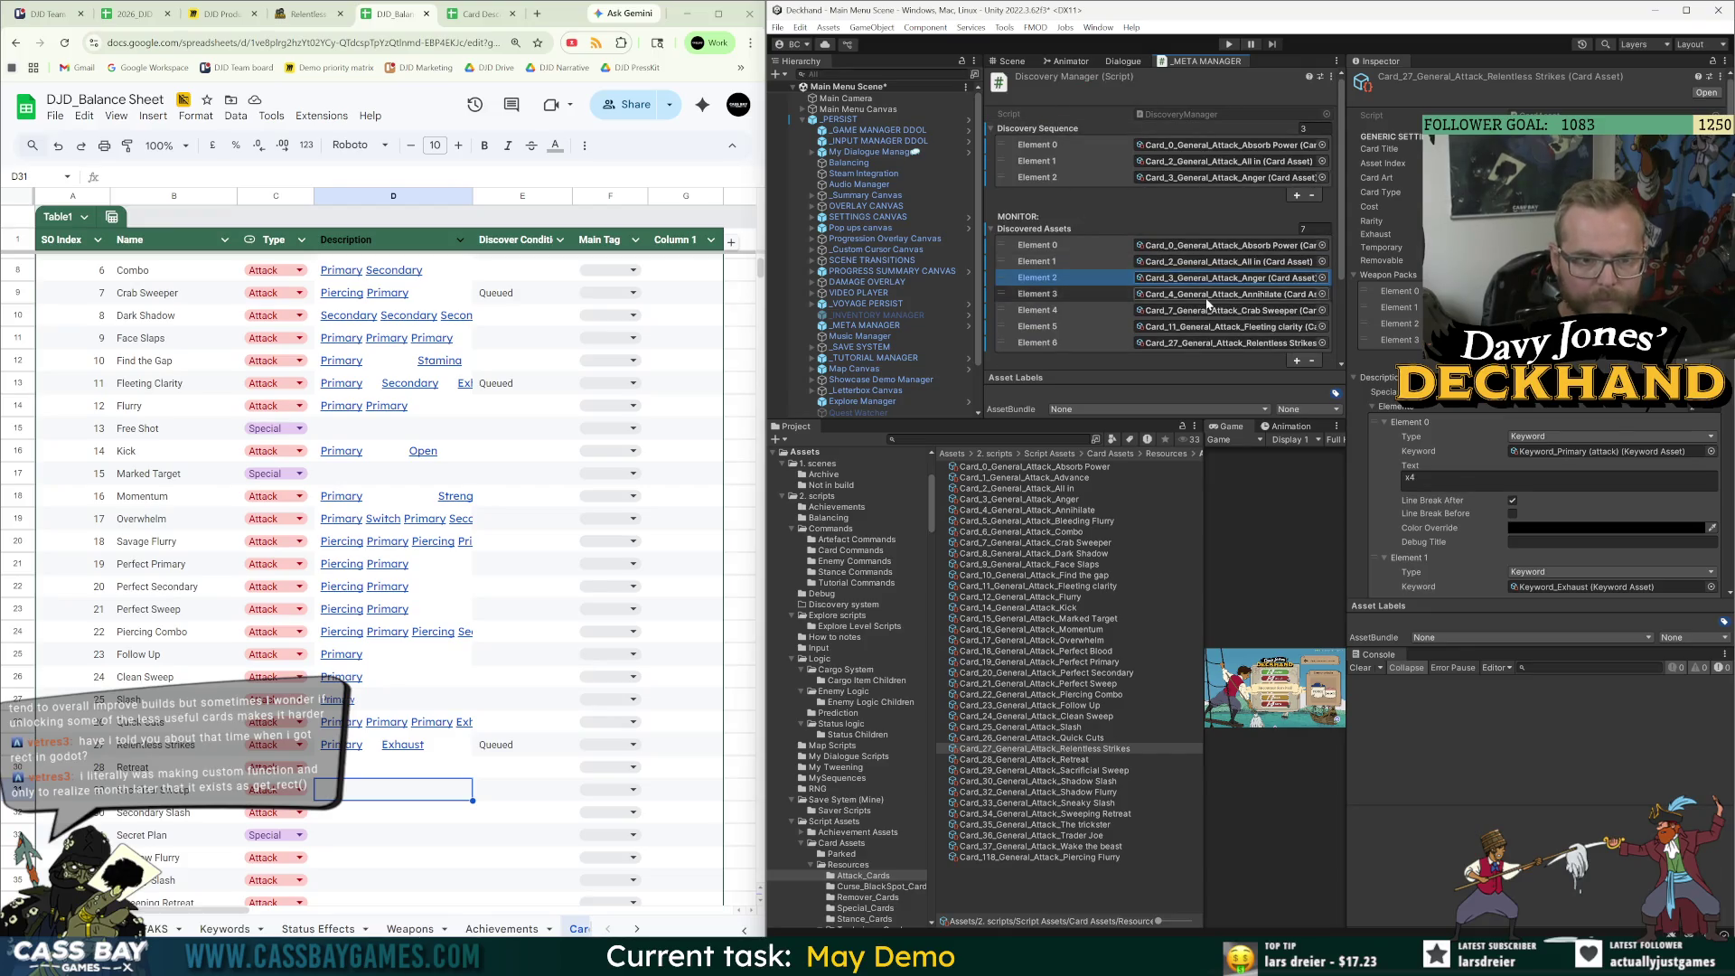
pyautogui.scroll(-3, 1198, 294)
pyautogui.moveTo(1193, 178)
pyautogui.mouseDown()
pyautogui.moveTo(1050, 87)
pyautogui.moveTo(1058, 136)
pyautogui.mouseUp()
pyautogui.press('Down')
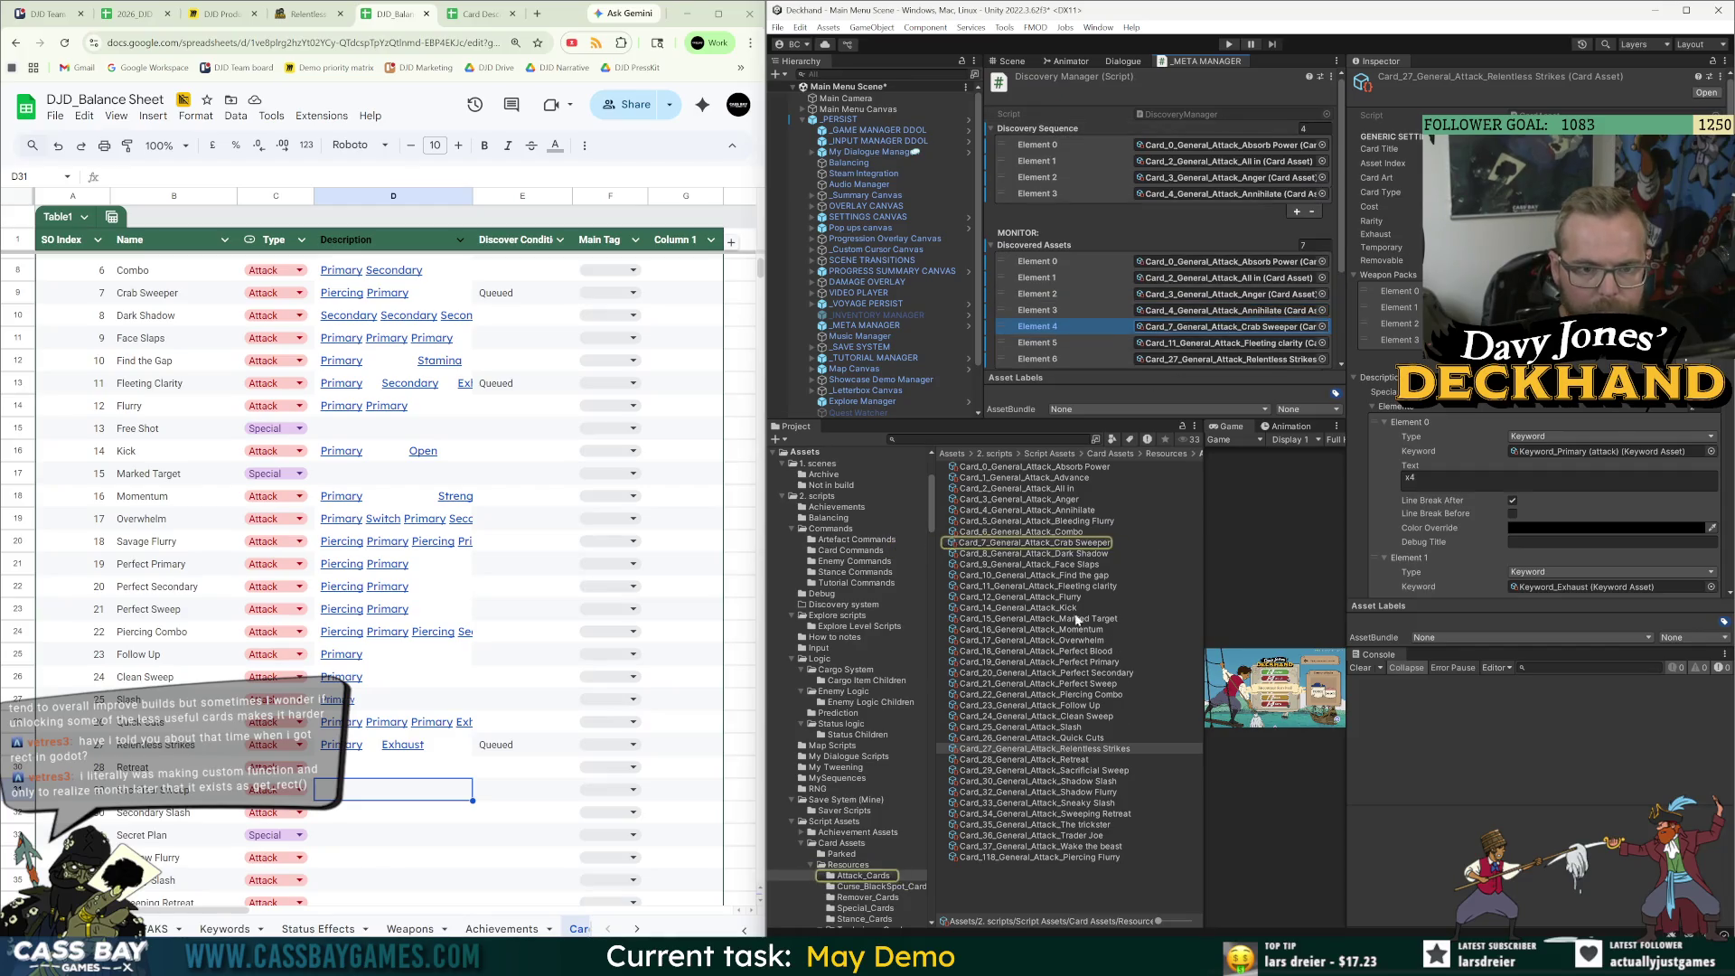
pyautogui.moveTo(1069, 543); pyautogui.dragTo(1039, 128)
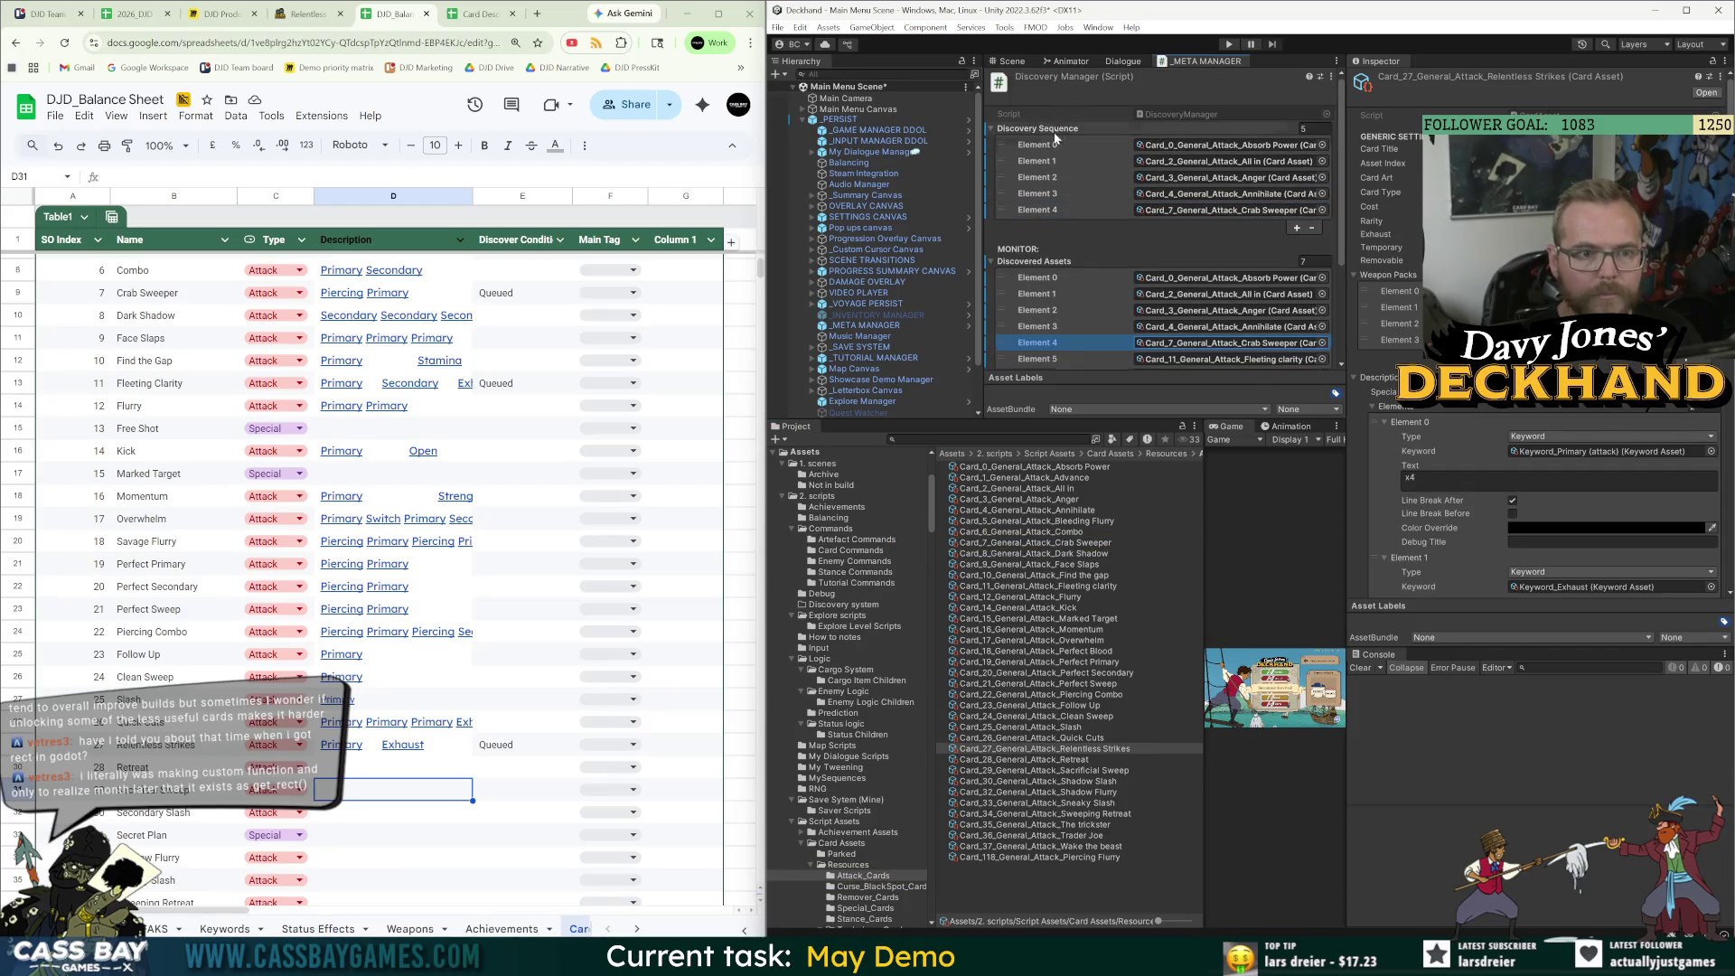
pyautogui.press('Down')
pyautogui.moveTo(1053, 586)
pyautogui.mouseDown()
pyautogui.moveTo(1094, 141)
pyautogui.moveTo(1055, 90)
pyautogui.mouseUp()
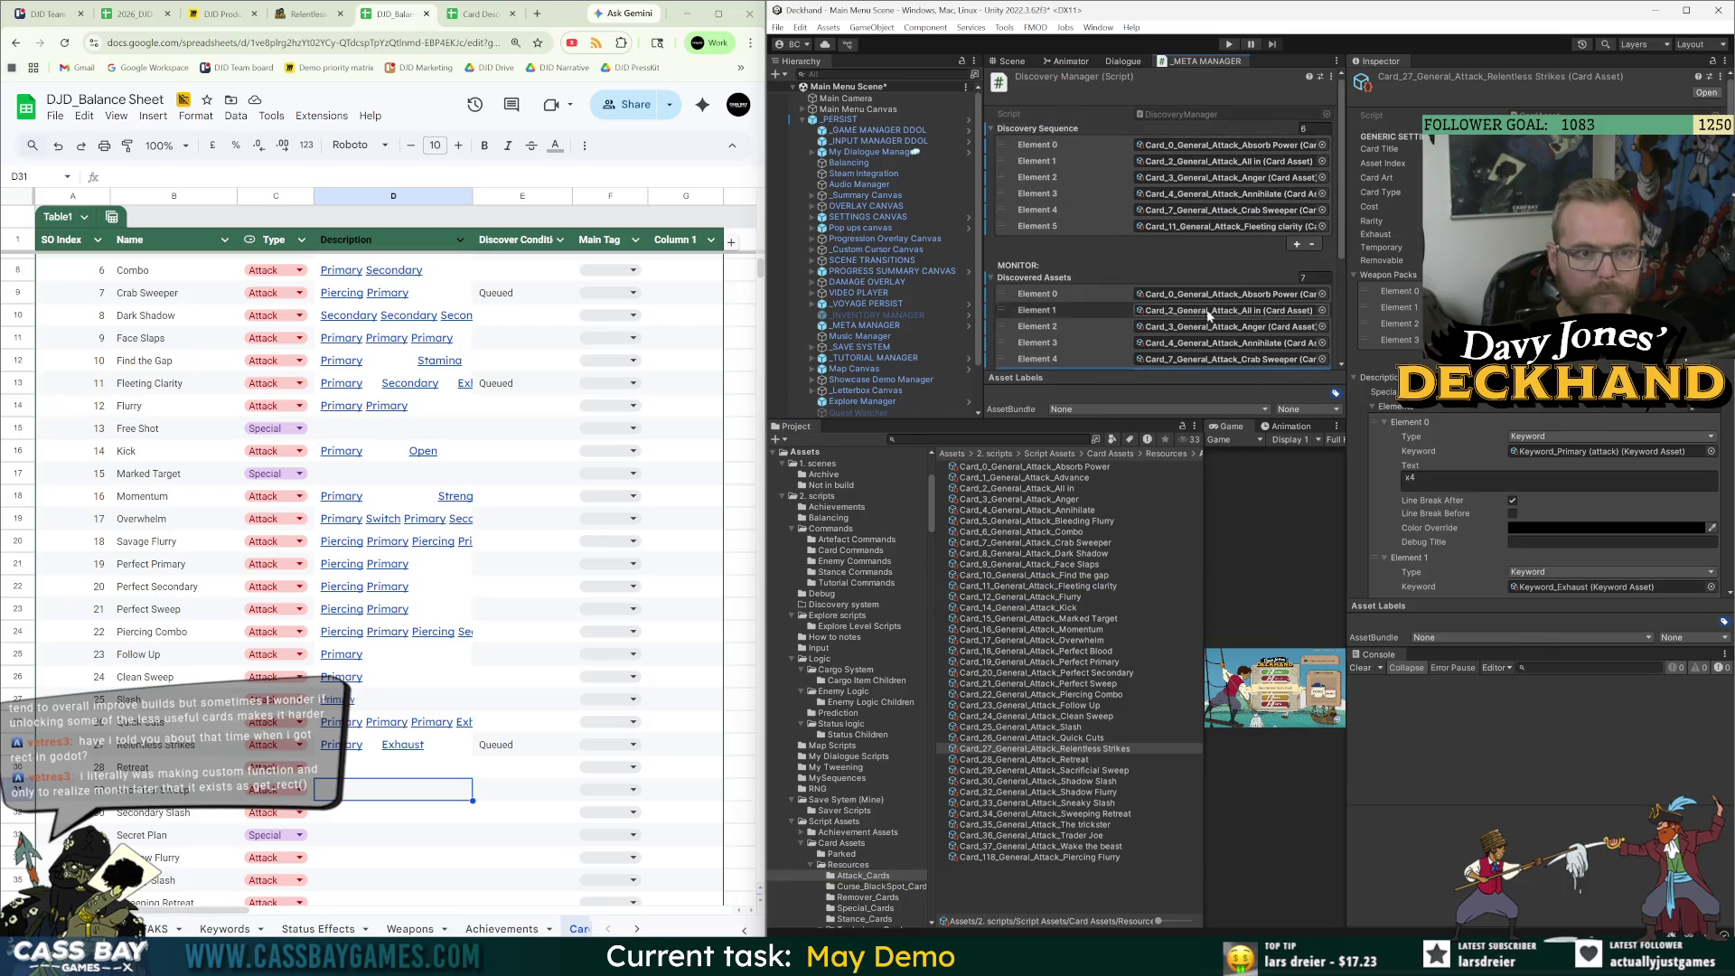
# Queue Relentless Strikes as the seventh entry and set Discovered Assets size to 0.
pyautogui.scroll(3, 1325, 334)
pyautogui.click(1273, 319)
pyautogui.scroll(3, 1272, 322)
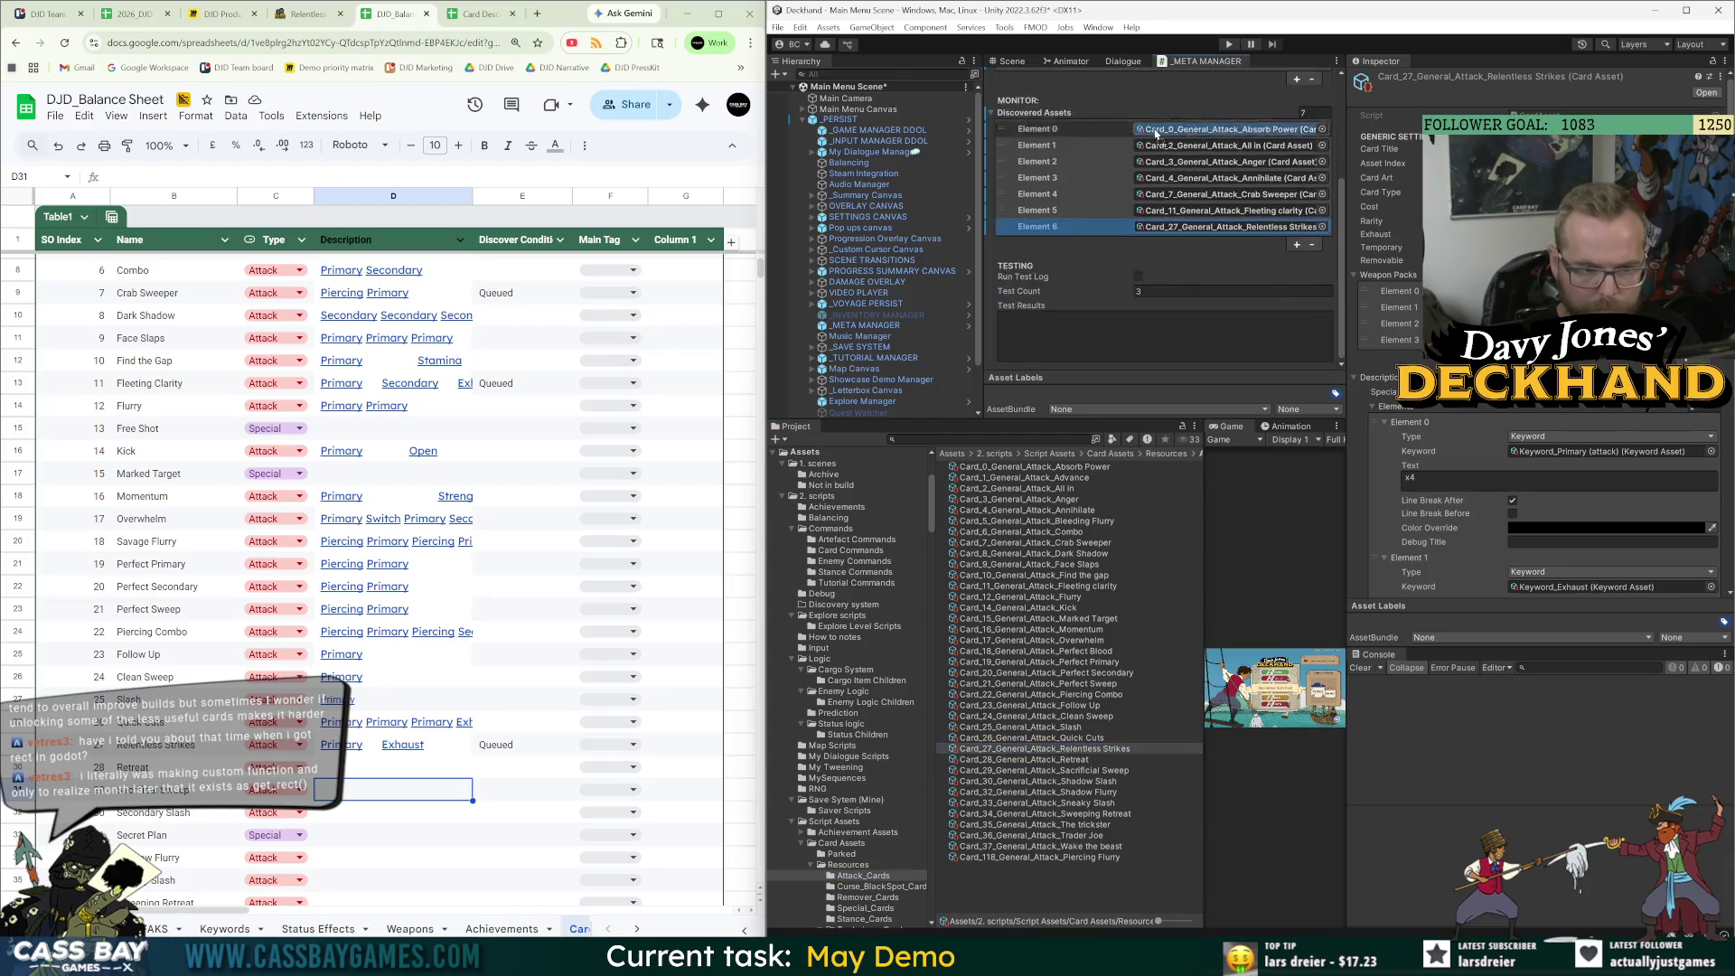
pyautogui.moveTo(1064, 138); pyautogui.dragTo(1064, 140)
pyautogui.click(1315, 294)
pyautogui.write('0')
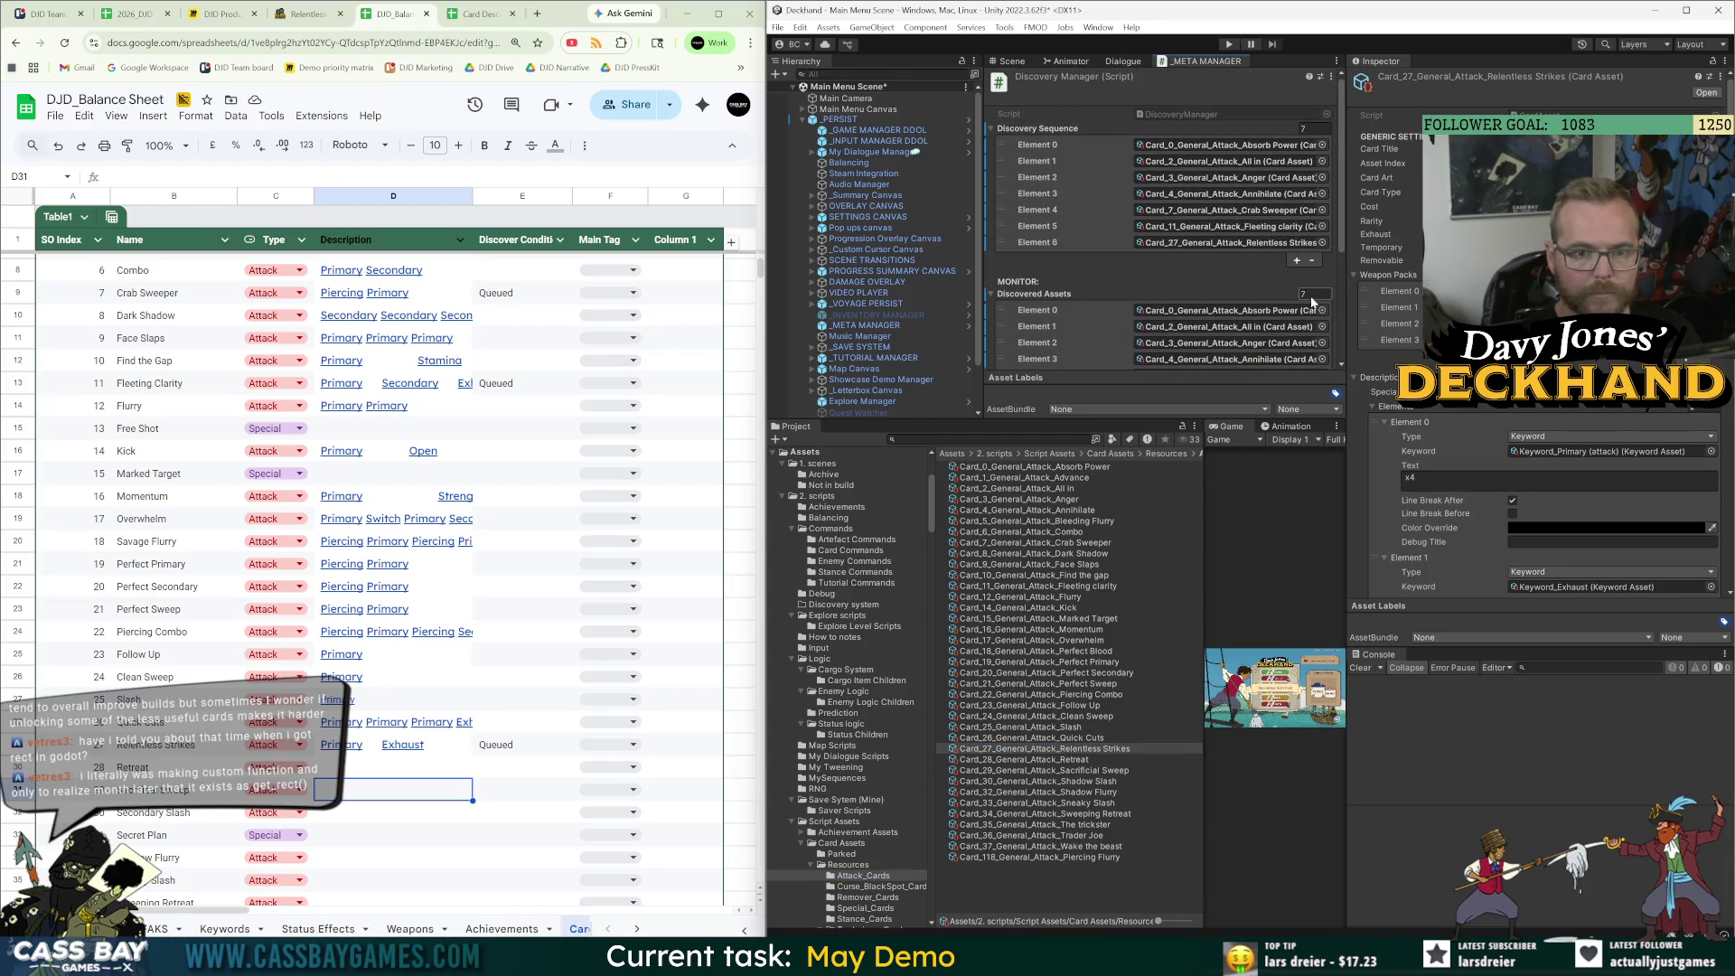
pyautogui.press('Return')
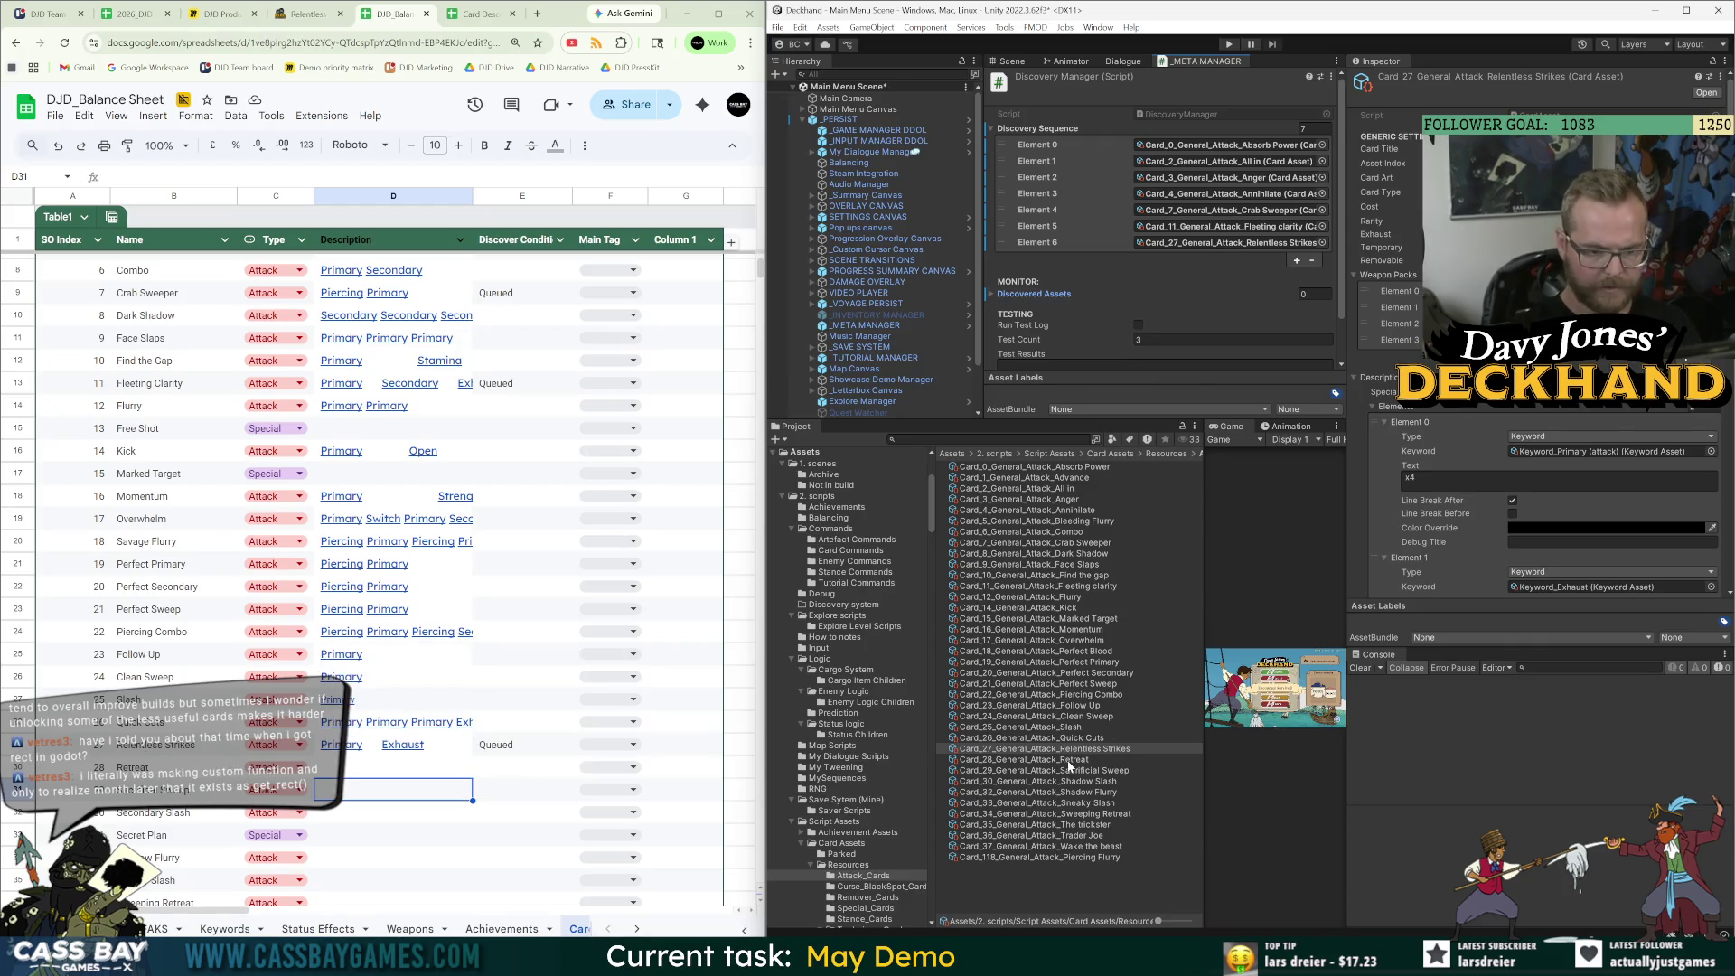
pyautogui.click(307, 13)
# Paste Sacrificial Sweep's wiki effect text into its Description cell.
pyautogui.click(649, 851)
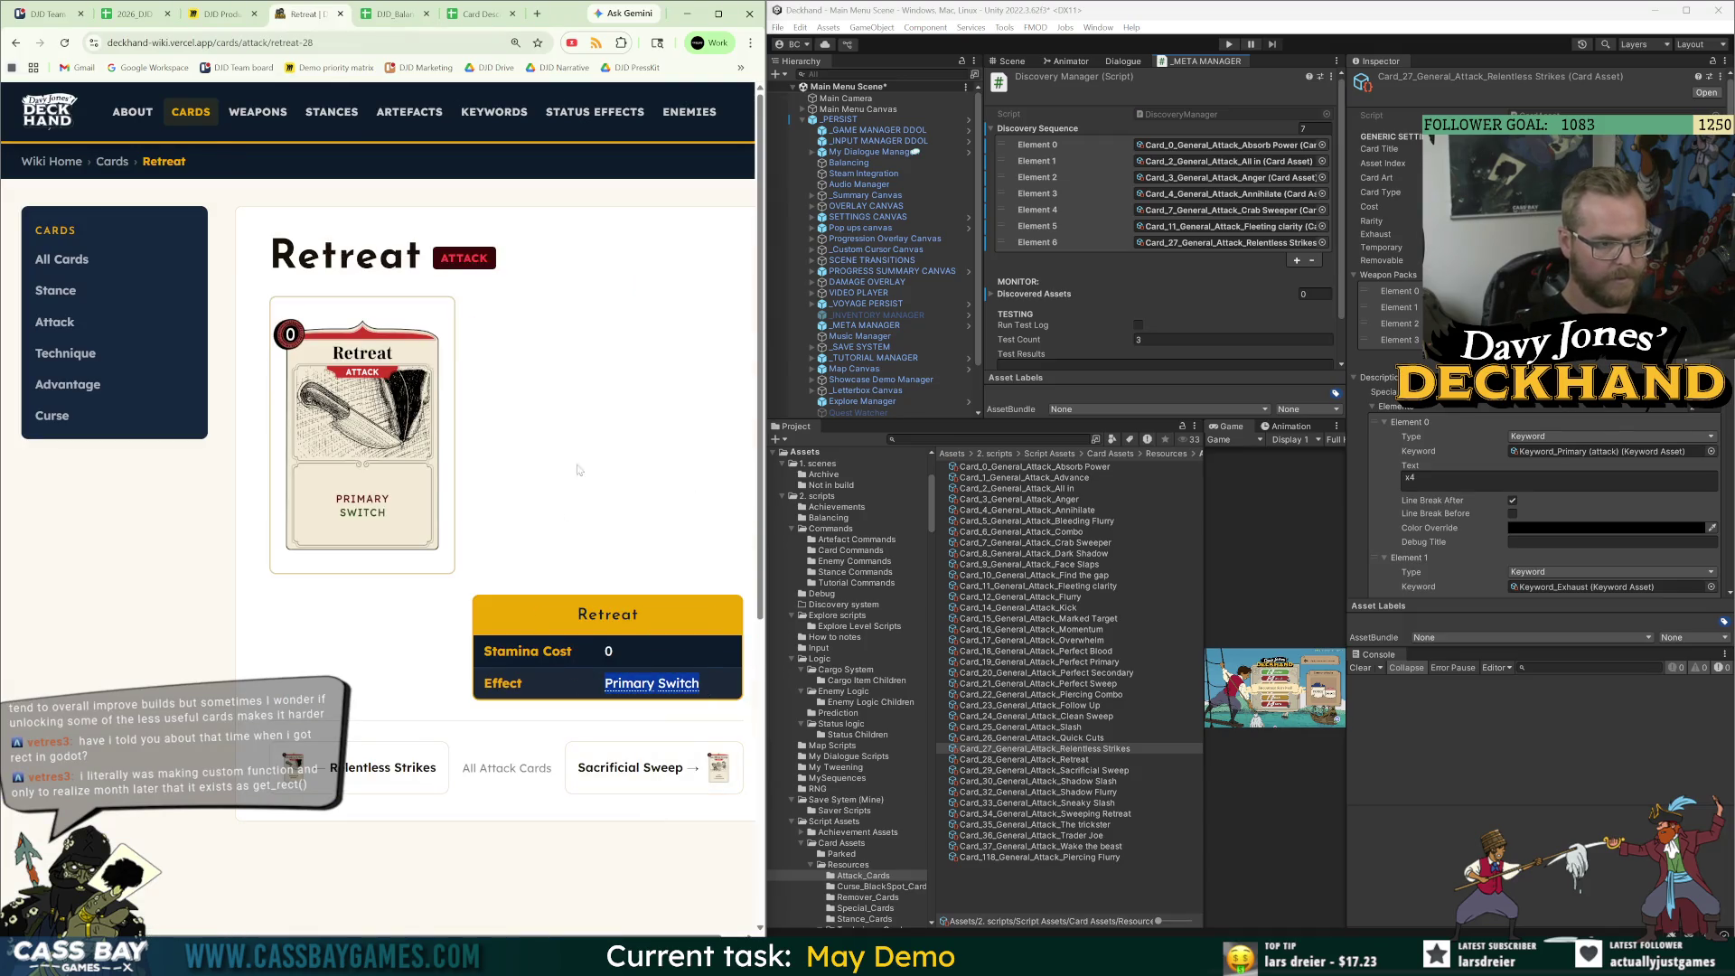
pyautogui.click(390, 14)
pyautogui.click(390, 826)
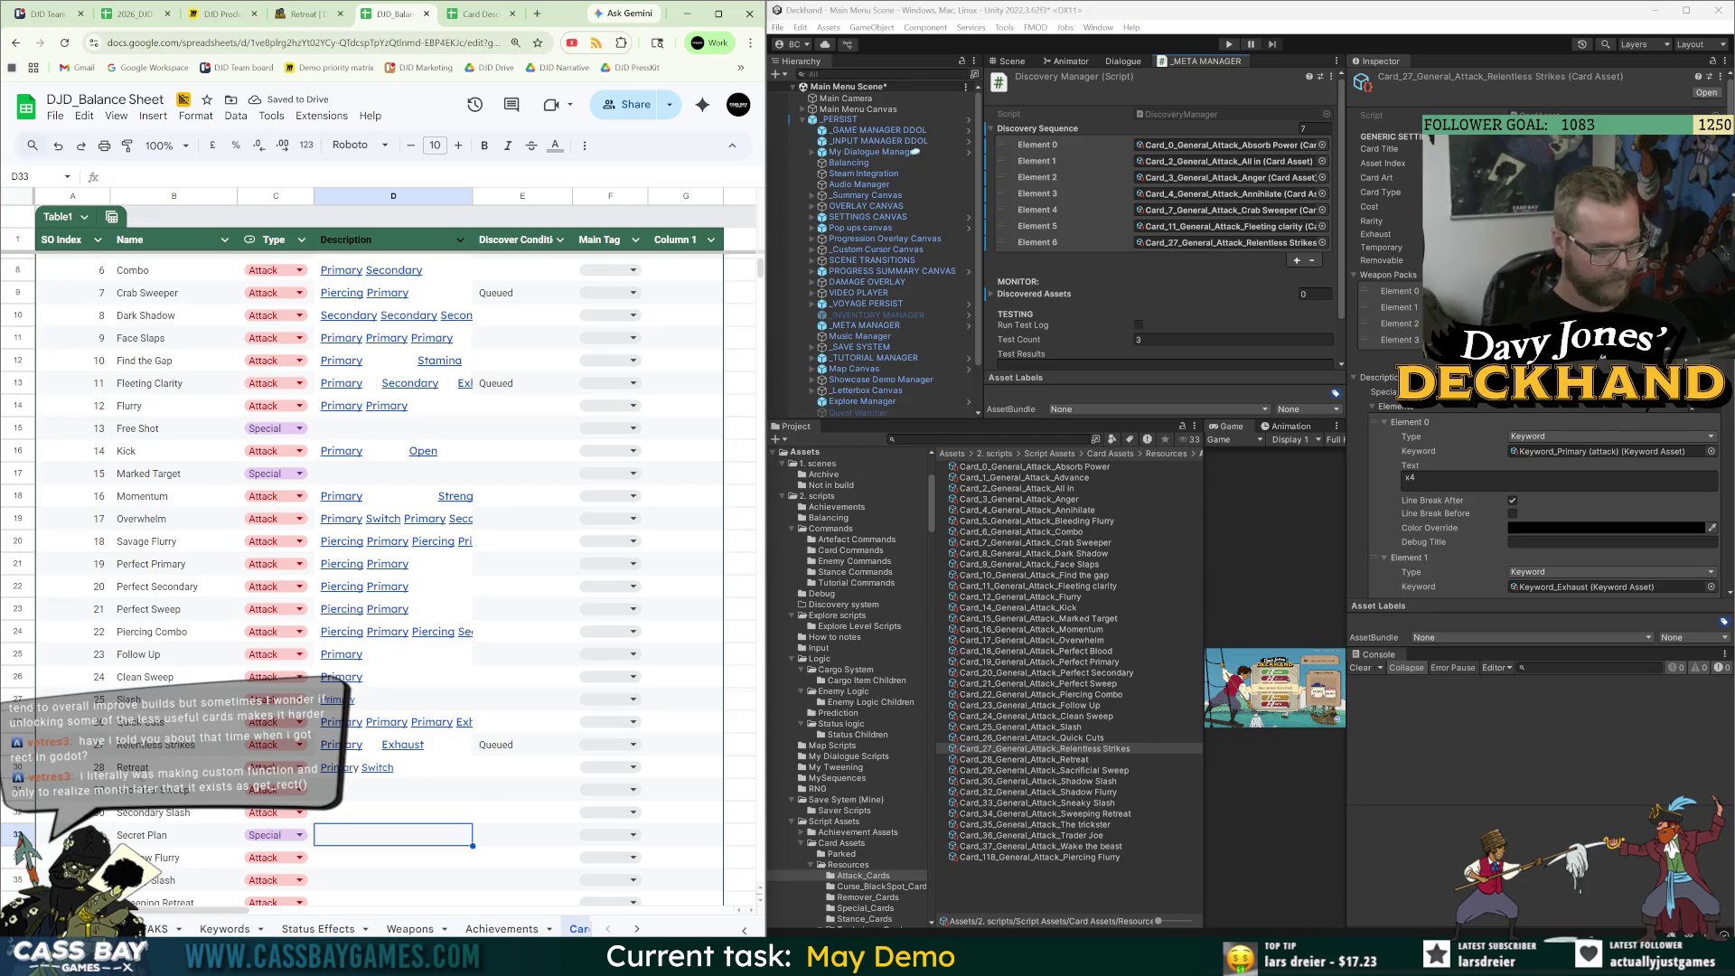
pyautogui.moveTo(397, 776)
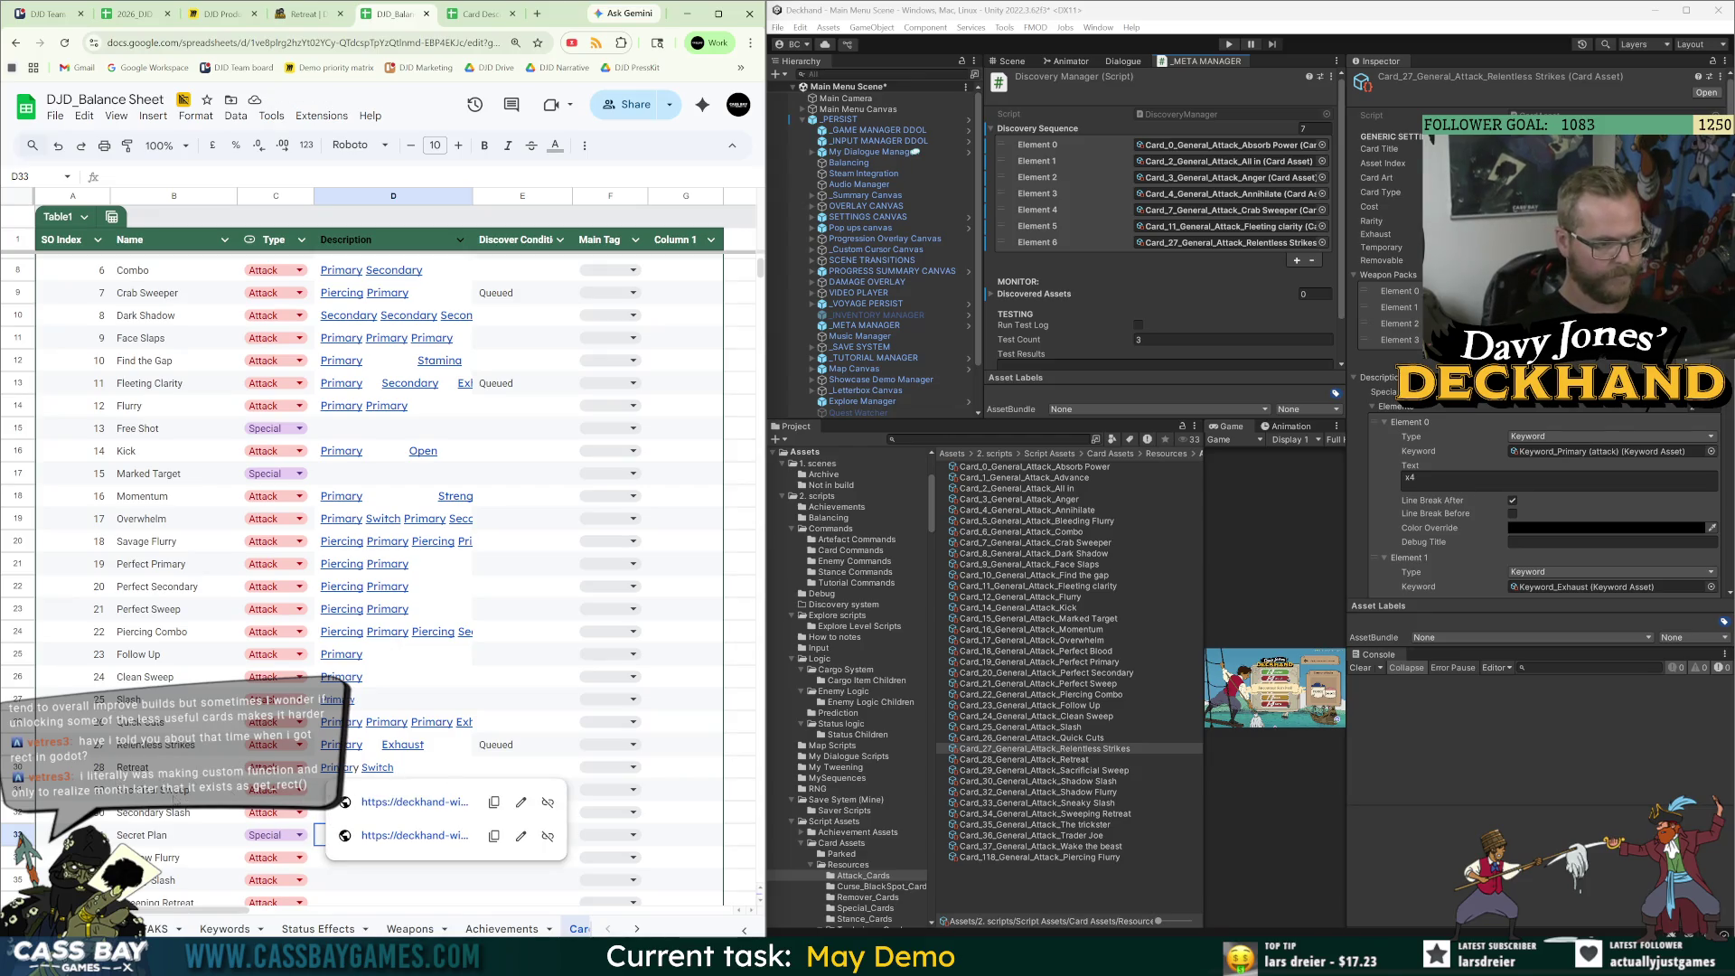
pyautogui.click(307, 14)
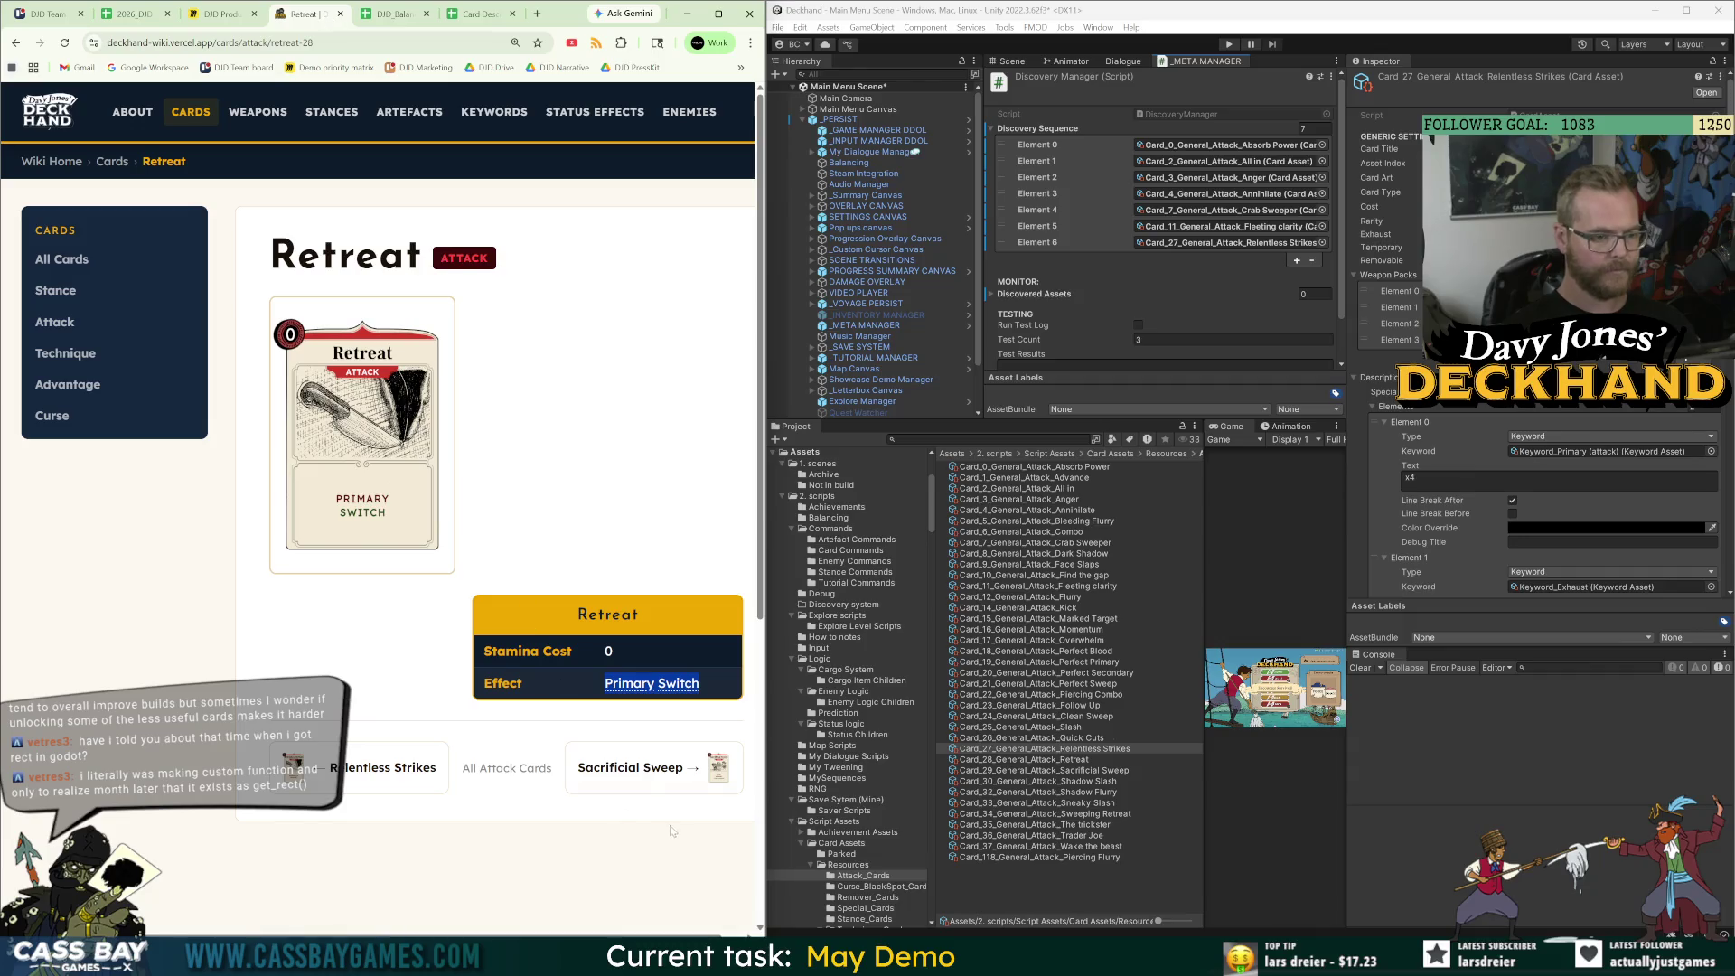
pyautogui.click(637, 767)
pyautogui.moveTo(647, 710); pyautogui.dragTo(560, 691)
pyautogui.hotkey('ctrl', 'c')
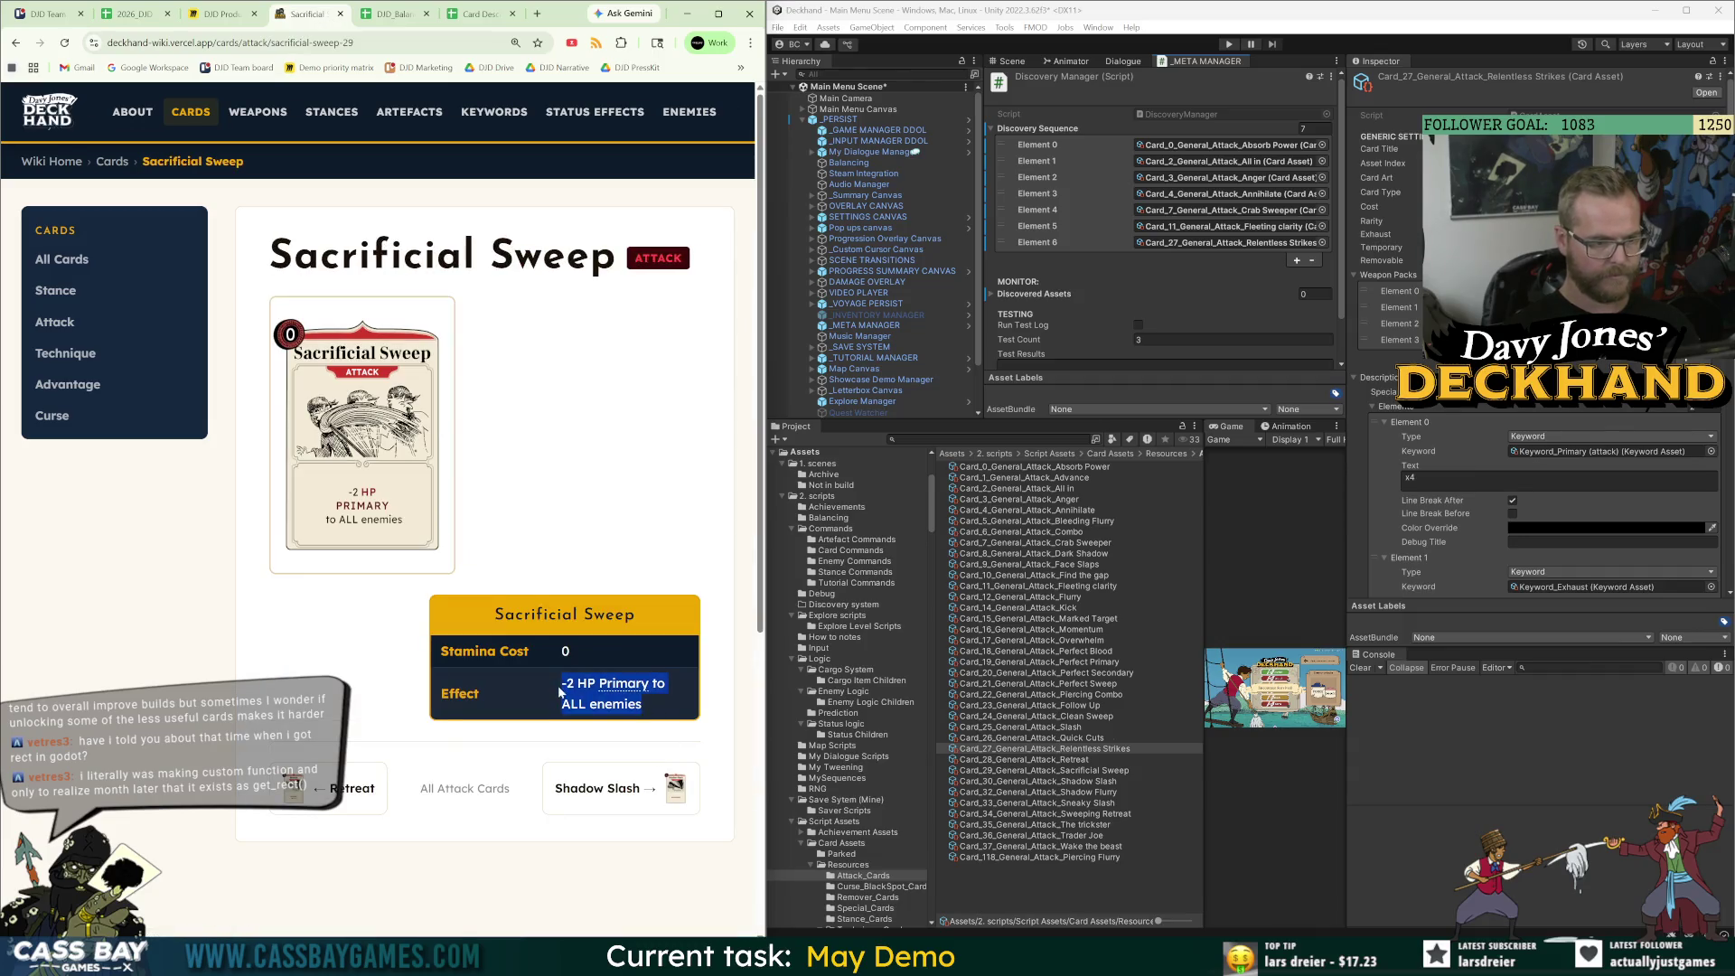
pyautogui.click(398, 14)
pyautogui.click(362, 795)
pyautogui.hotkey('ctrl', 'v')
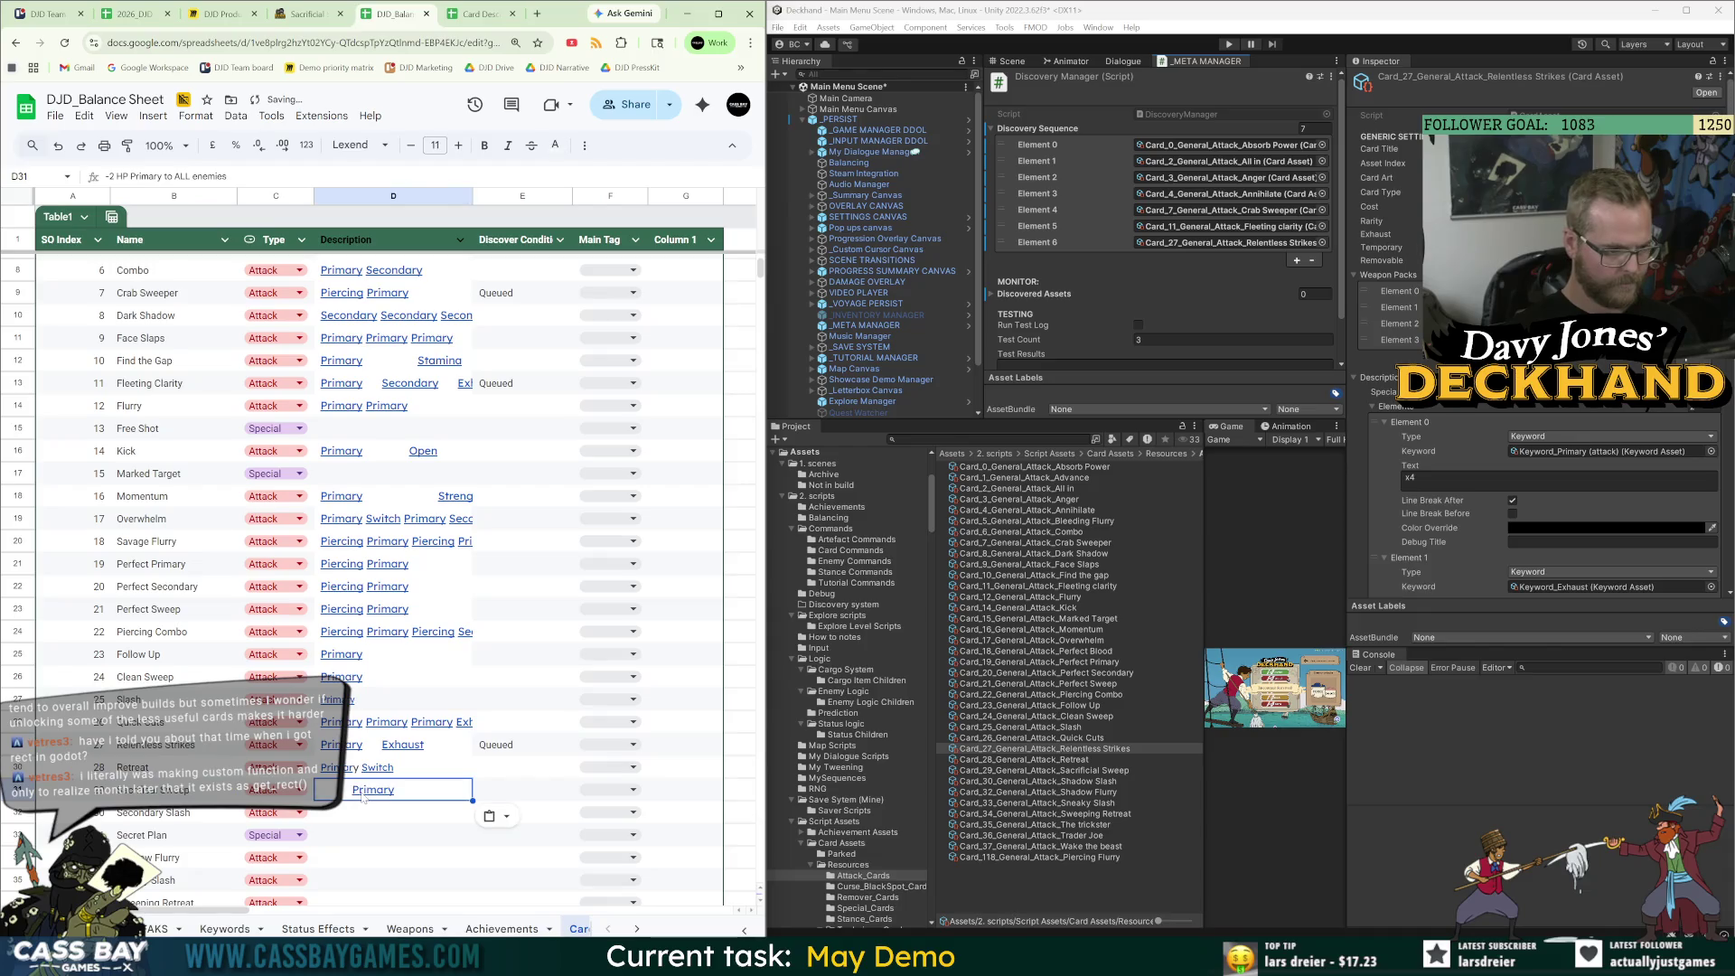
# Paste Shadow Flurry's two-line Secondary effect text into D34.
pyautogui.click(307, 14)
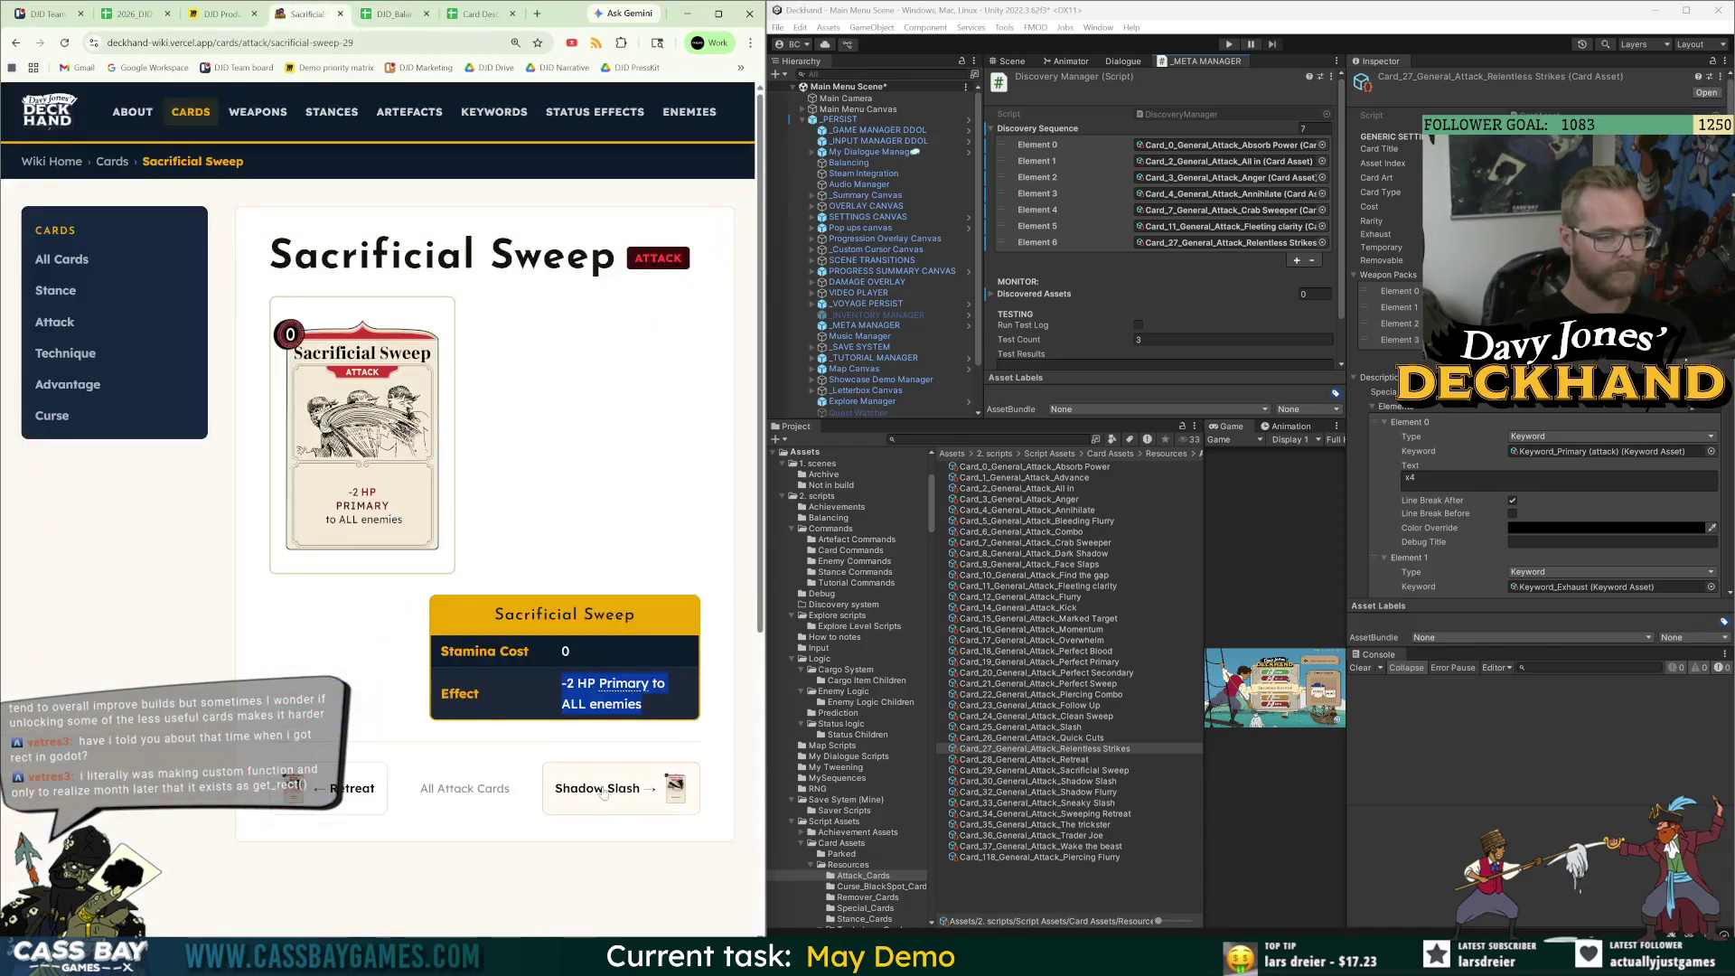
pyautogui.click(632, 768)
pyautogui.doubleClick(664, 689)
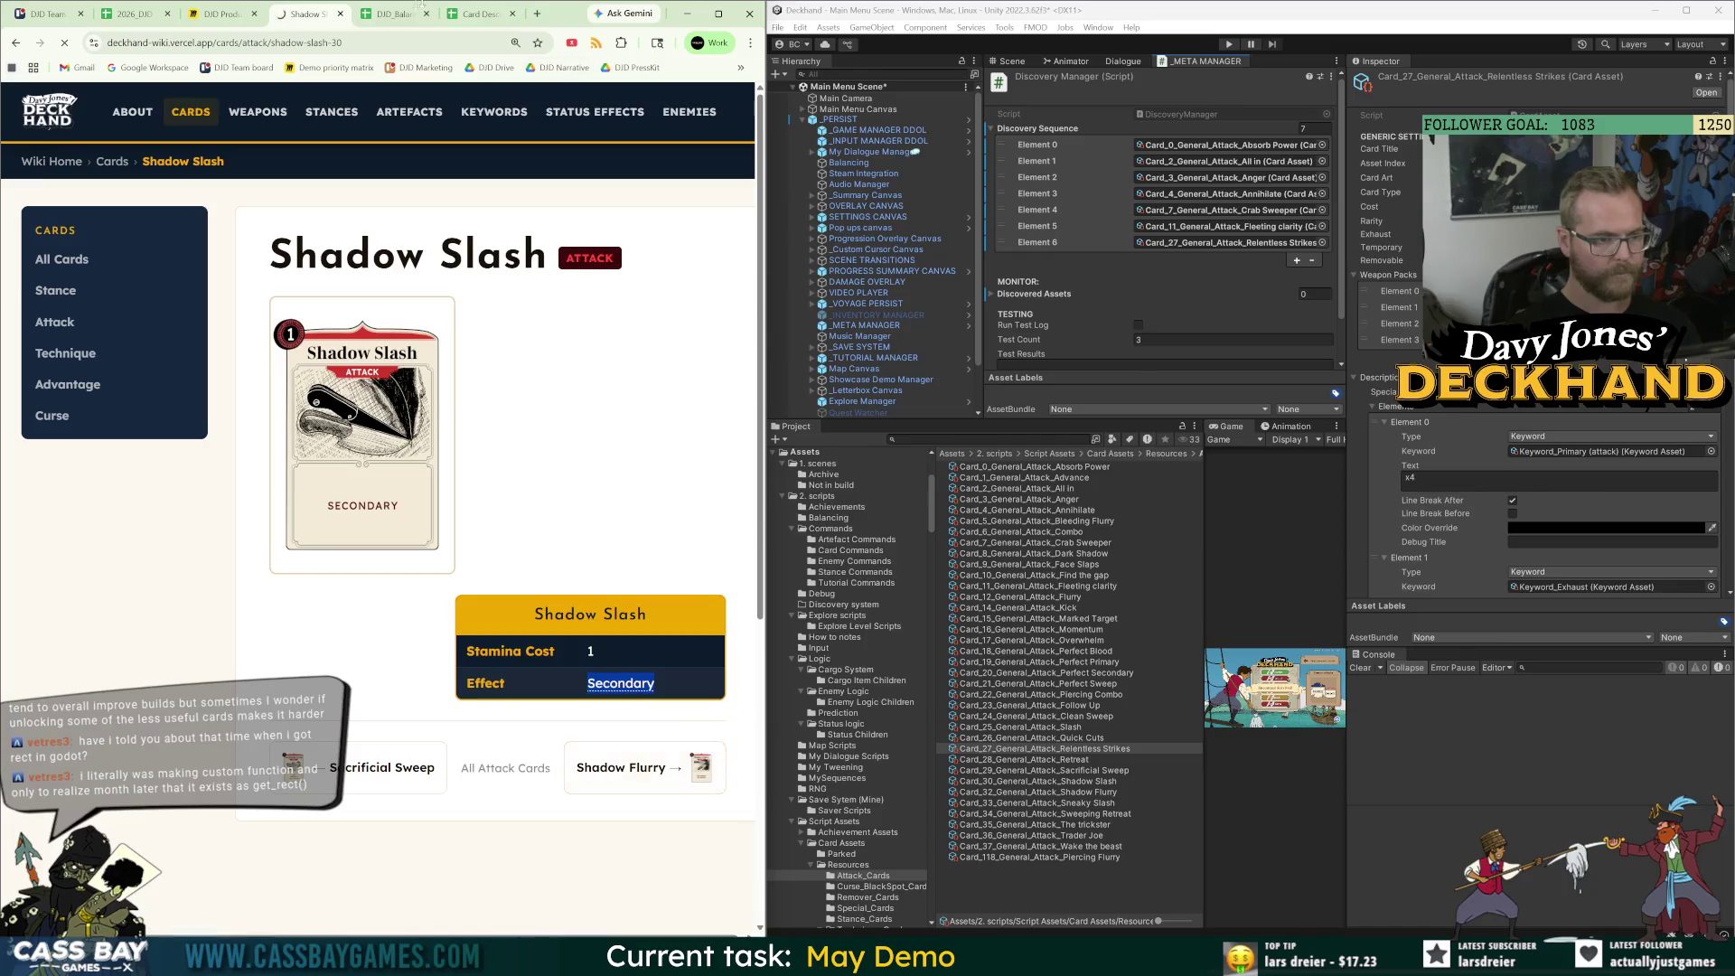
pyautogui.click(411, 12)
pyautogui.click(323, 14)
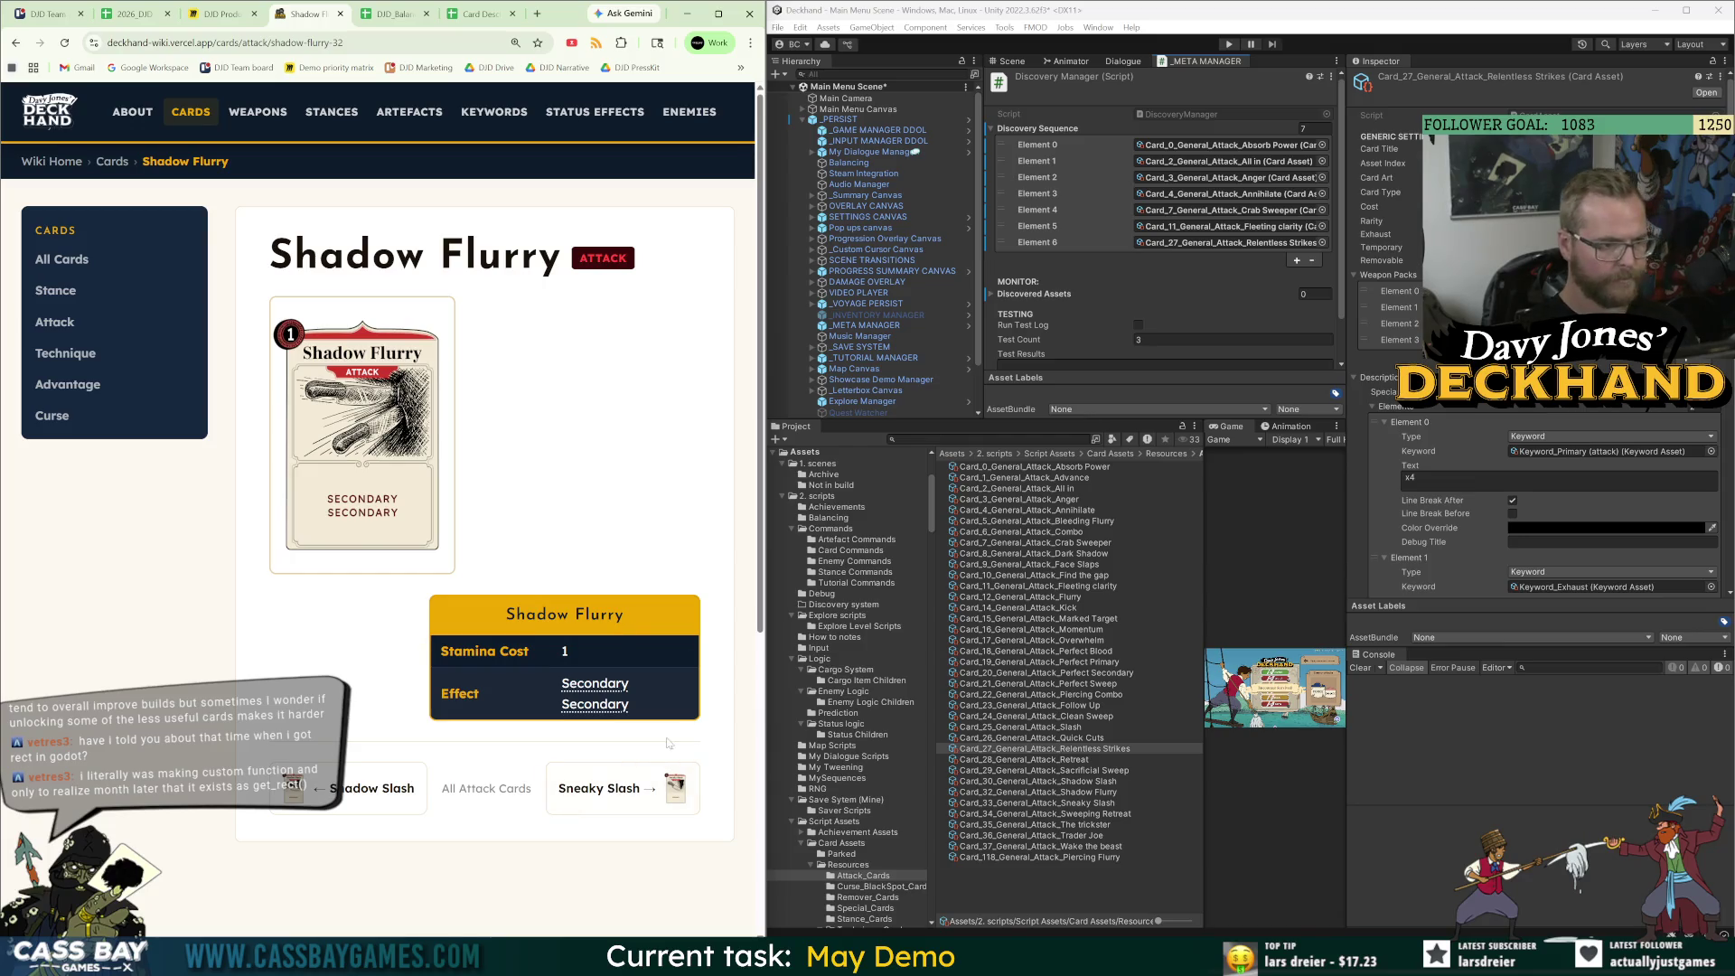
pyautogui.moveTo(659, 711); pyautogui.dragTo(546, 686)
pyautogui.hotkey('ctrl', 'c')
pyautogui.click(388, 14)
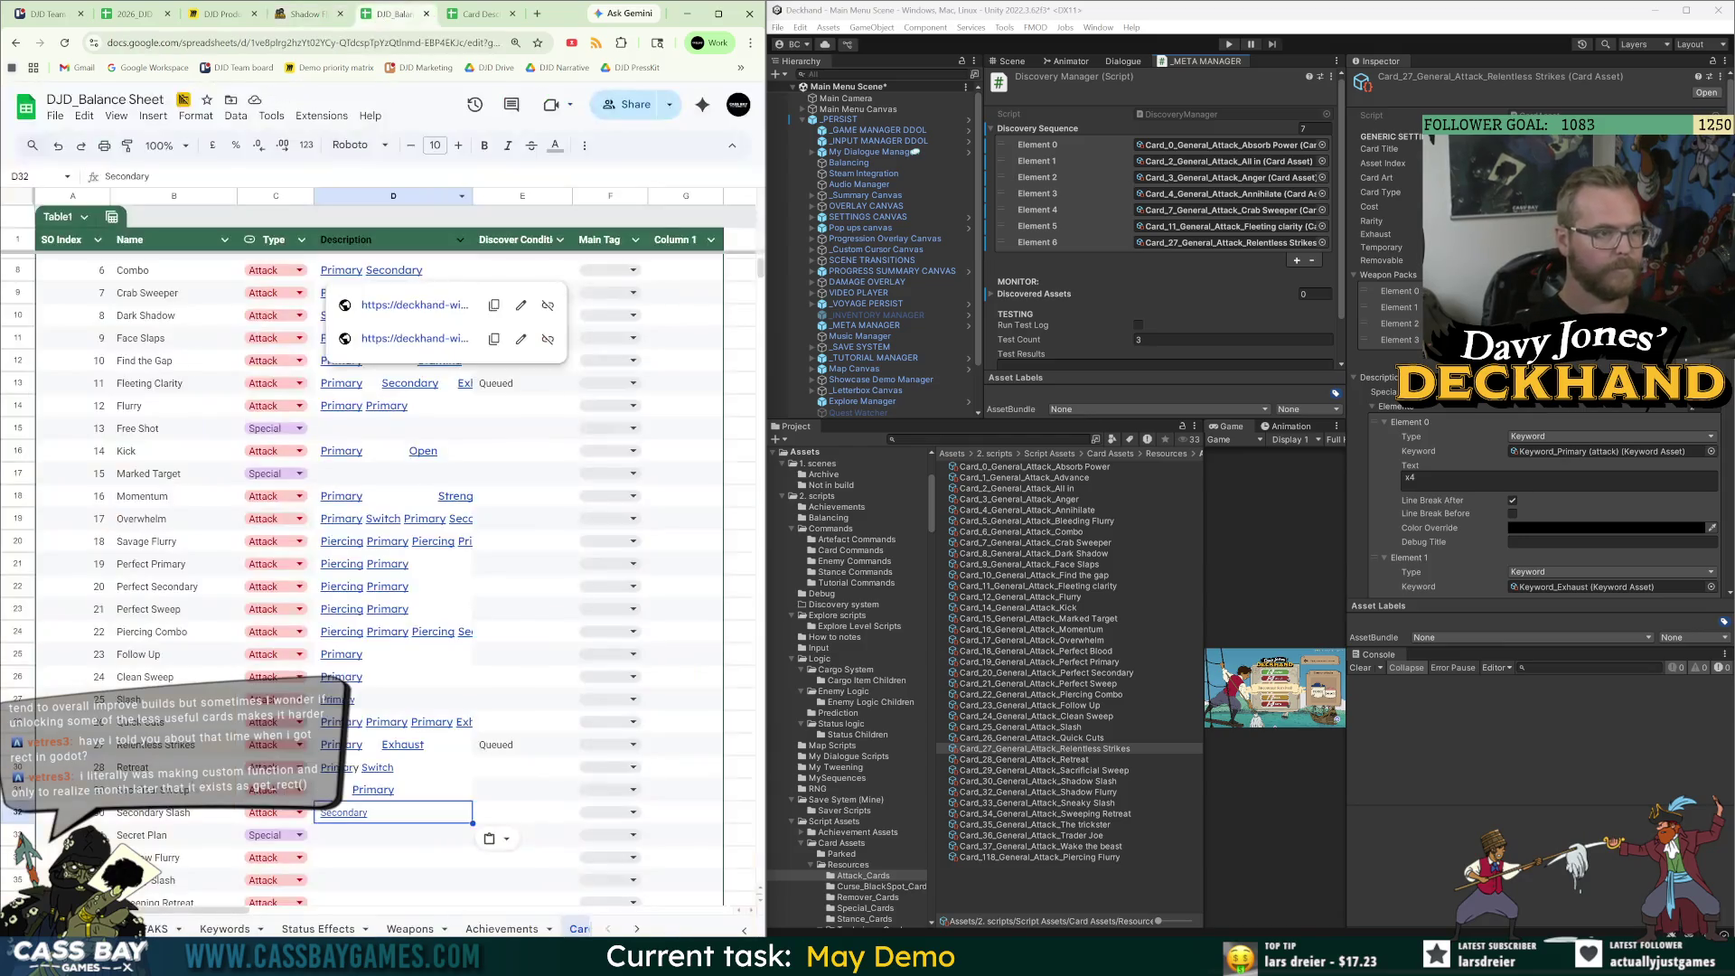
pyautogui.click(360, 834)
pyautogui.click(387, 860)
pyautogui.hotkey('ctrl', 'v')
# Paste Sneaky Slash's effect 'Primary' into its Description cell.
pyautogui.click(303, 14)
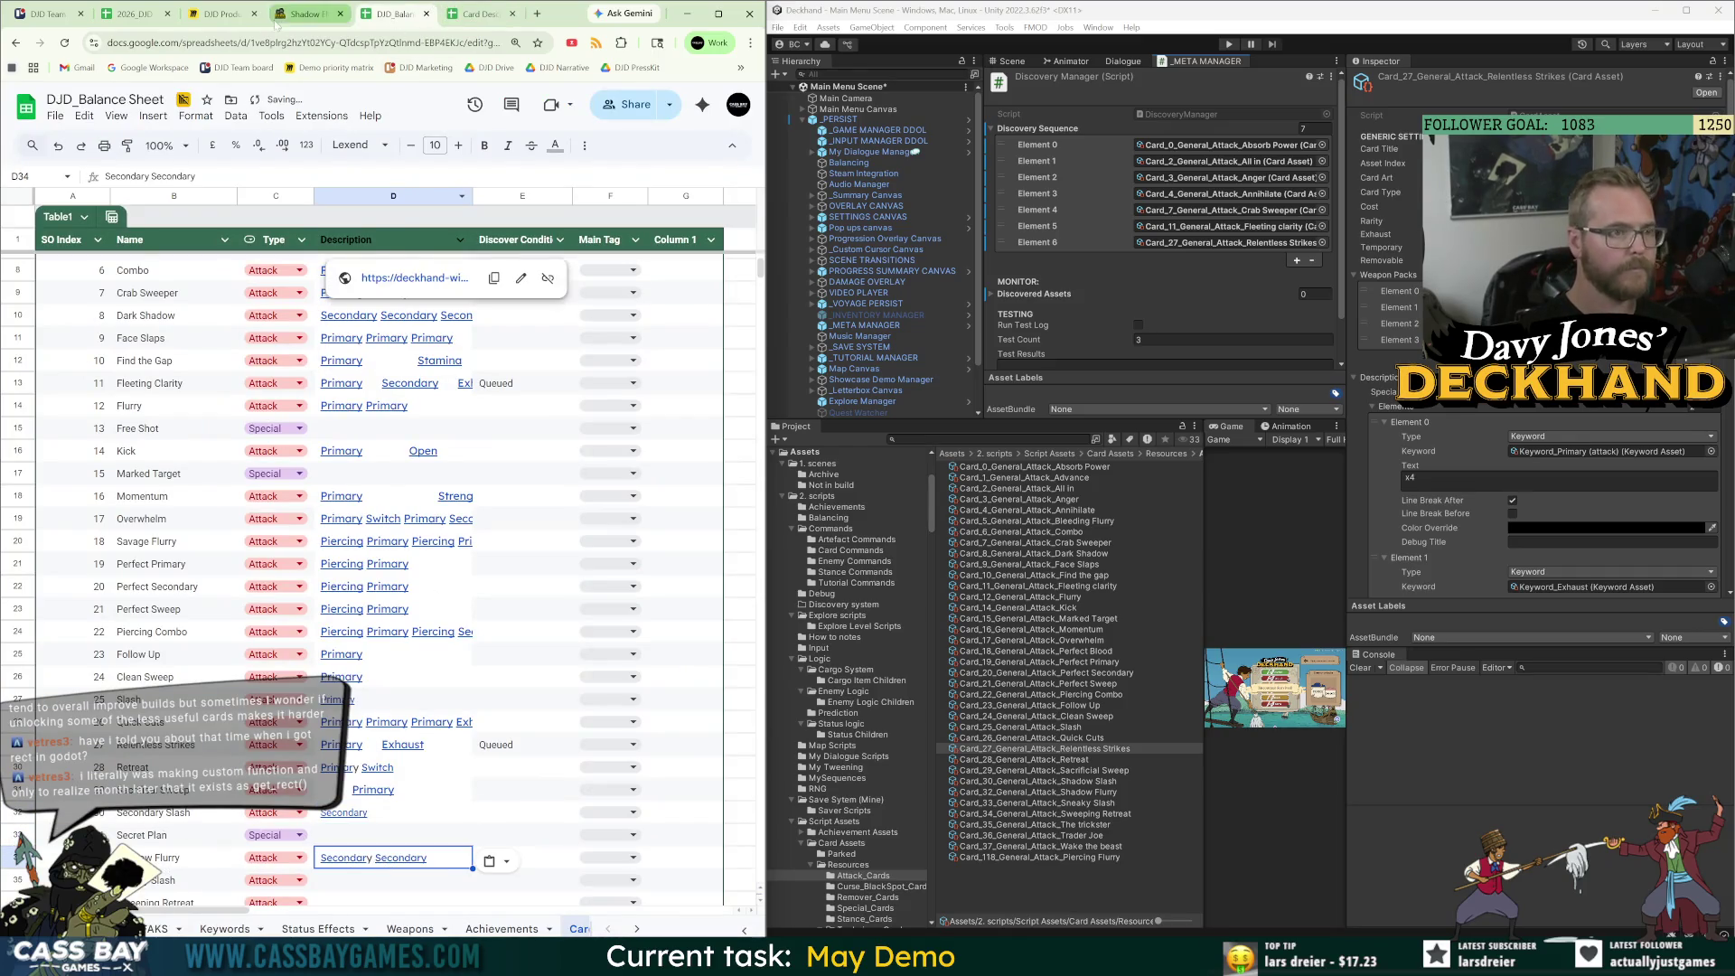
pyautogui.click(615, 788)
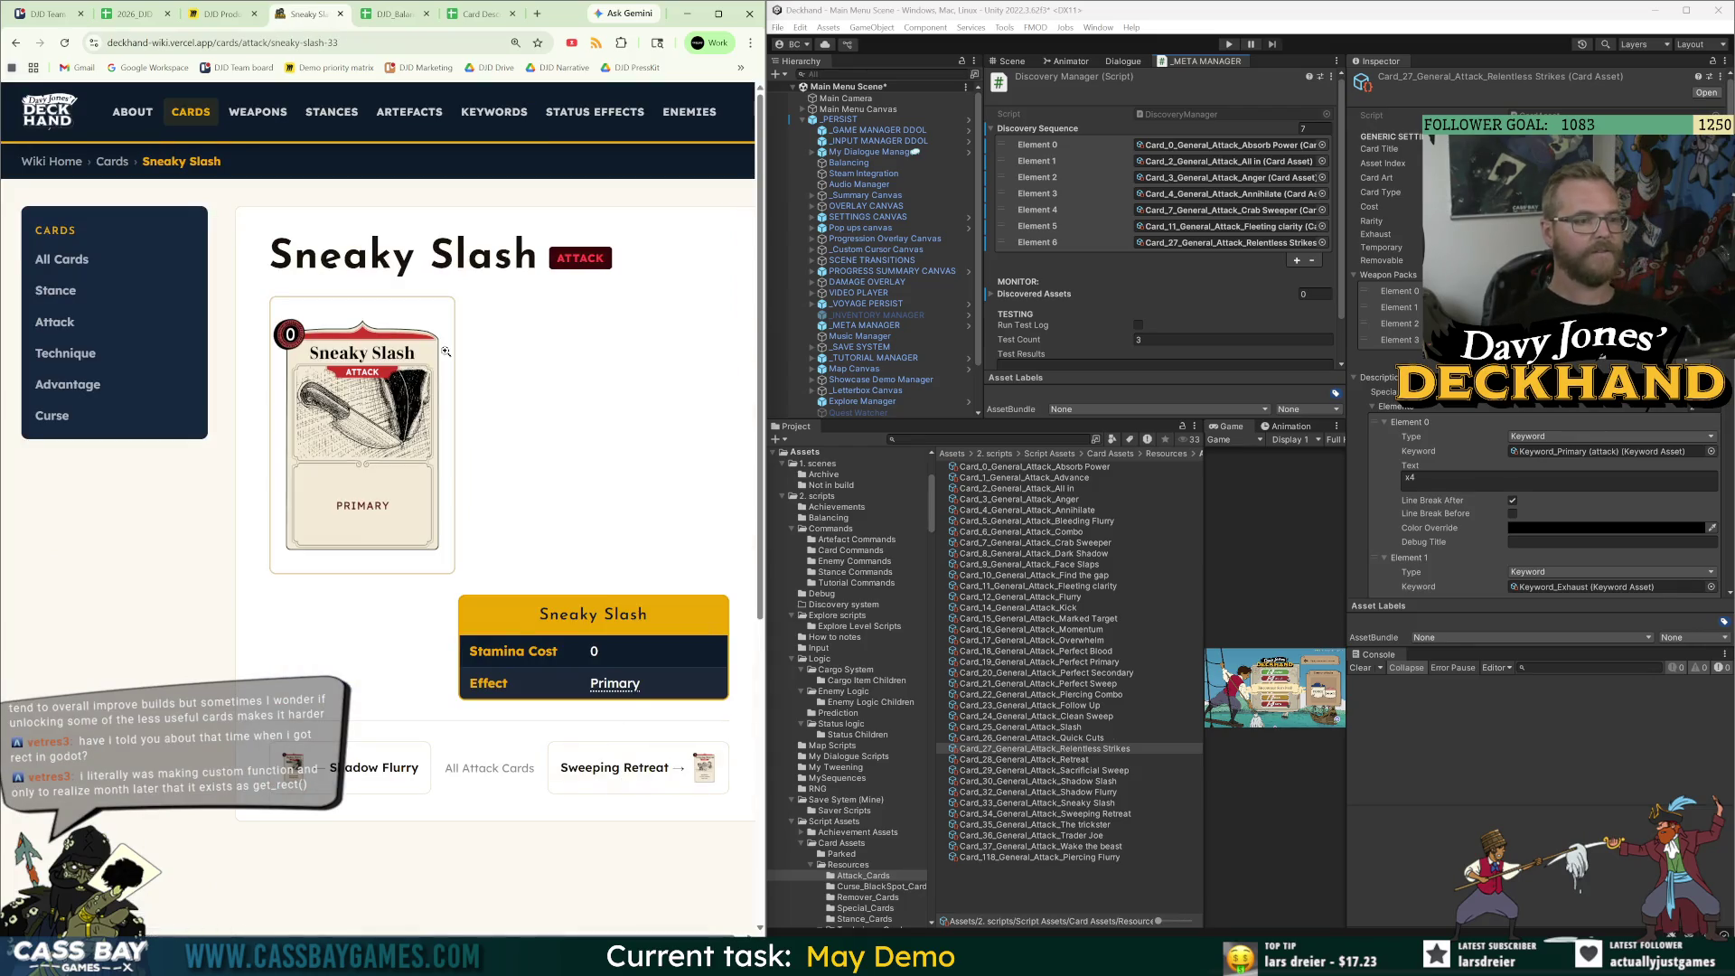
pyautogui.moveTo(640, 685); pyautogui.dragTo(582, 690)
pyautogui.hotkey('ctrl', 'c')
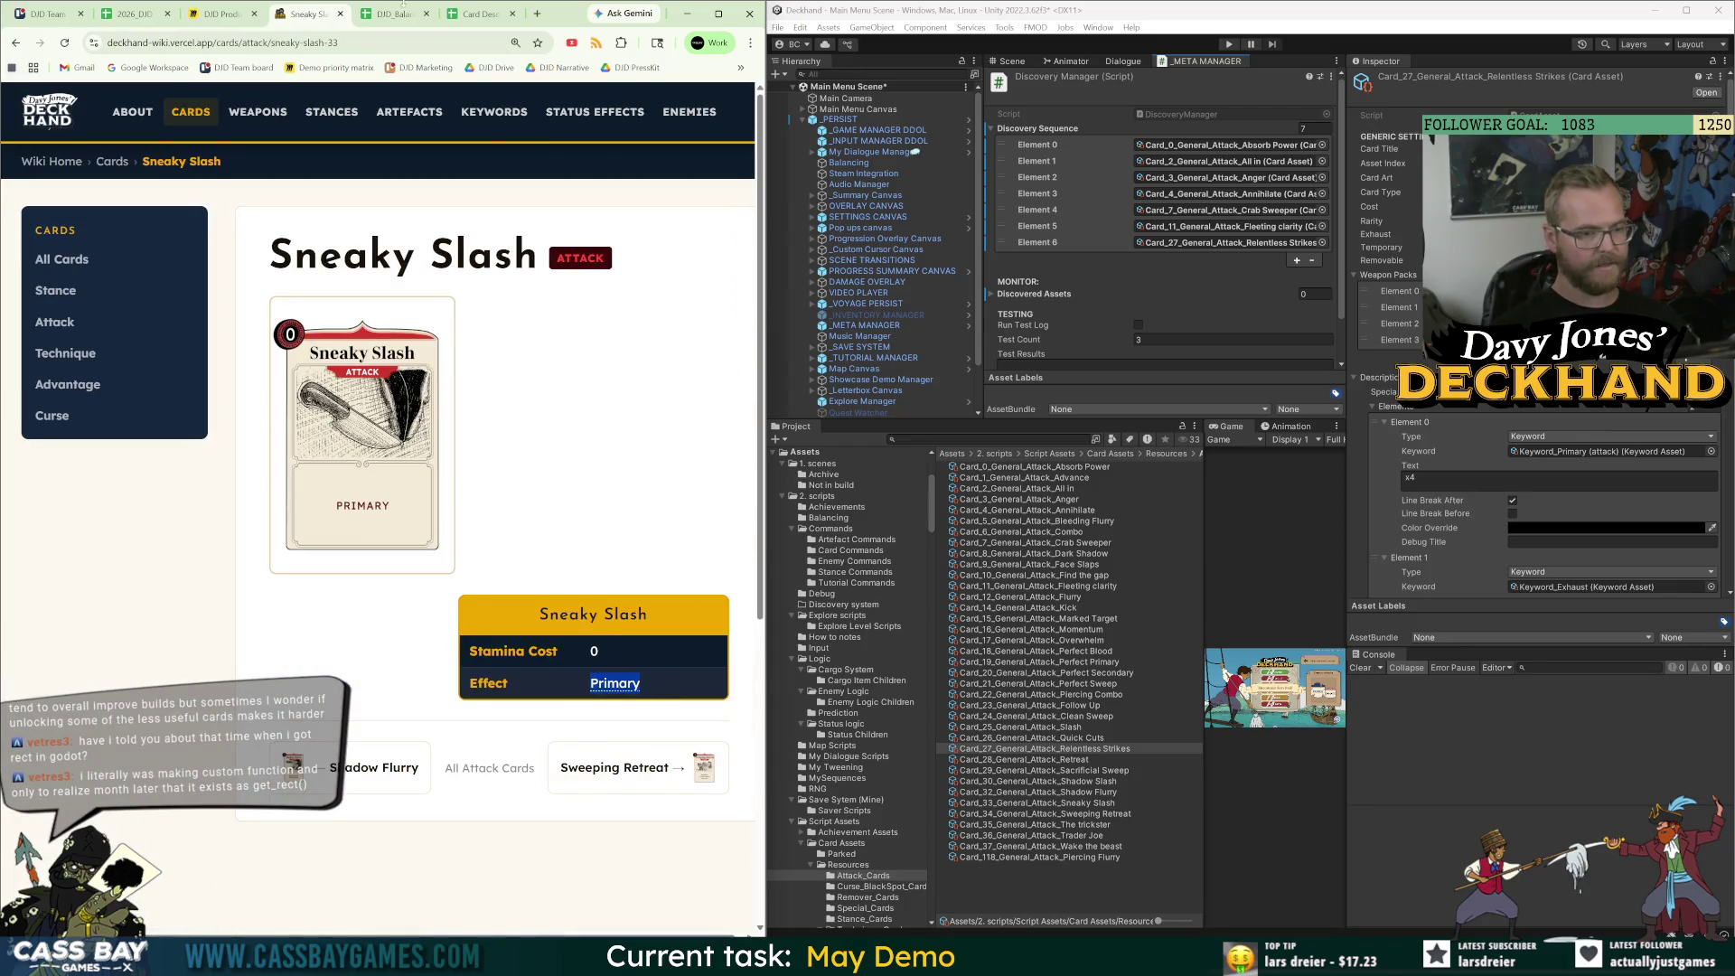
pyautogui.click(395, 13)
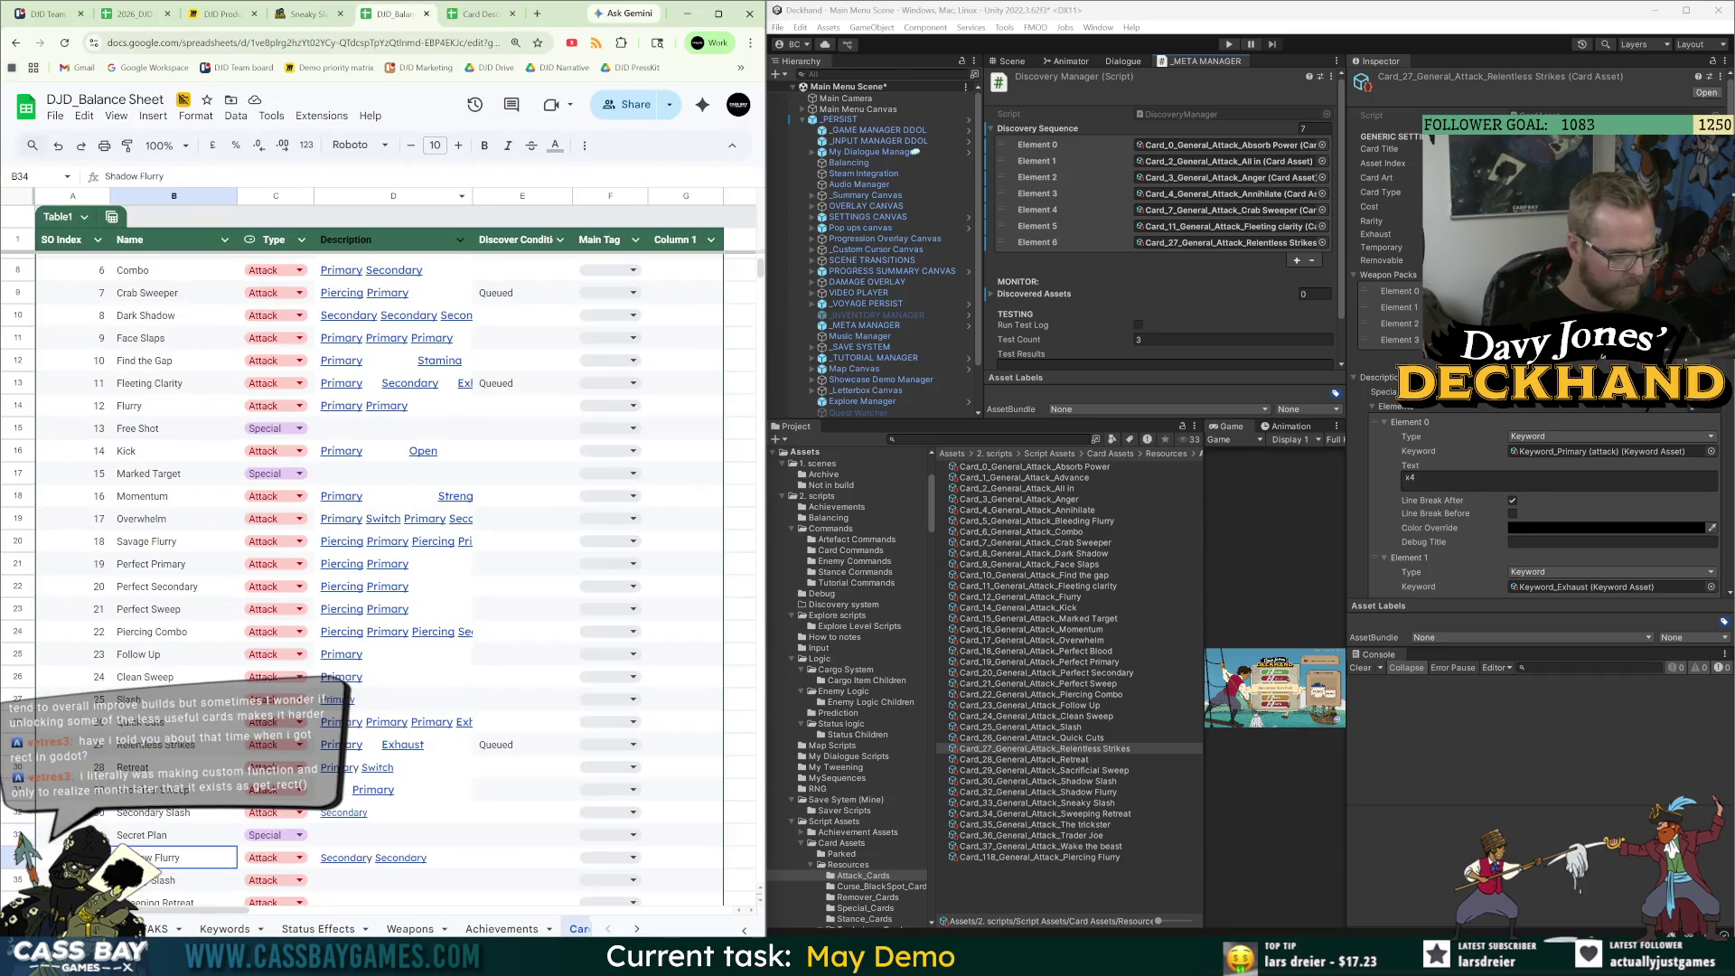
pyautogui.click(381, 882)
pyautogui.hotkey('ctrl', 'v')
# Recheck the Secret Plan row (D33) against the wiki cards, then find the Sweeping Retreat row.
pyautogui.click(158, 840)
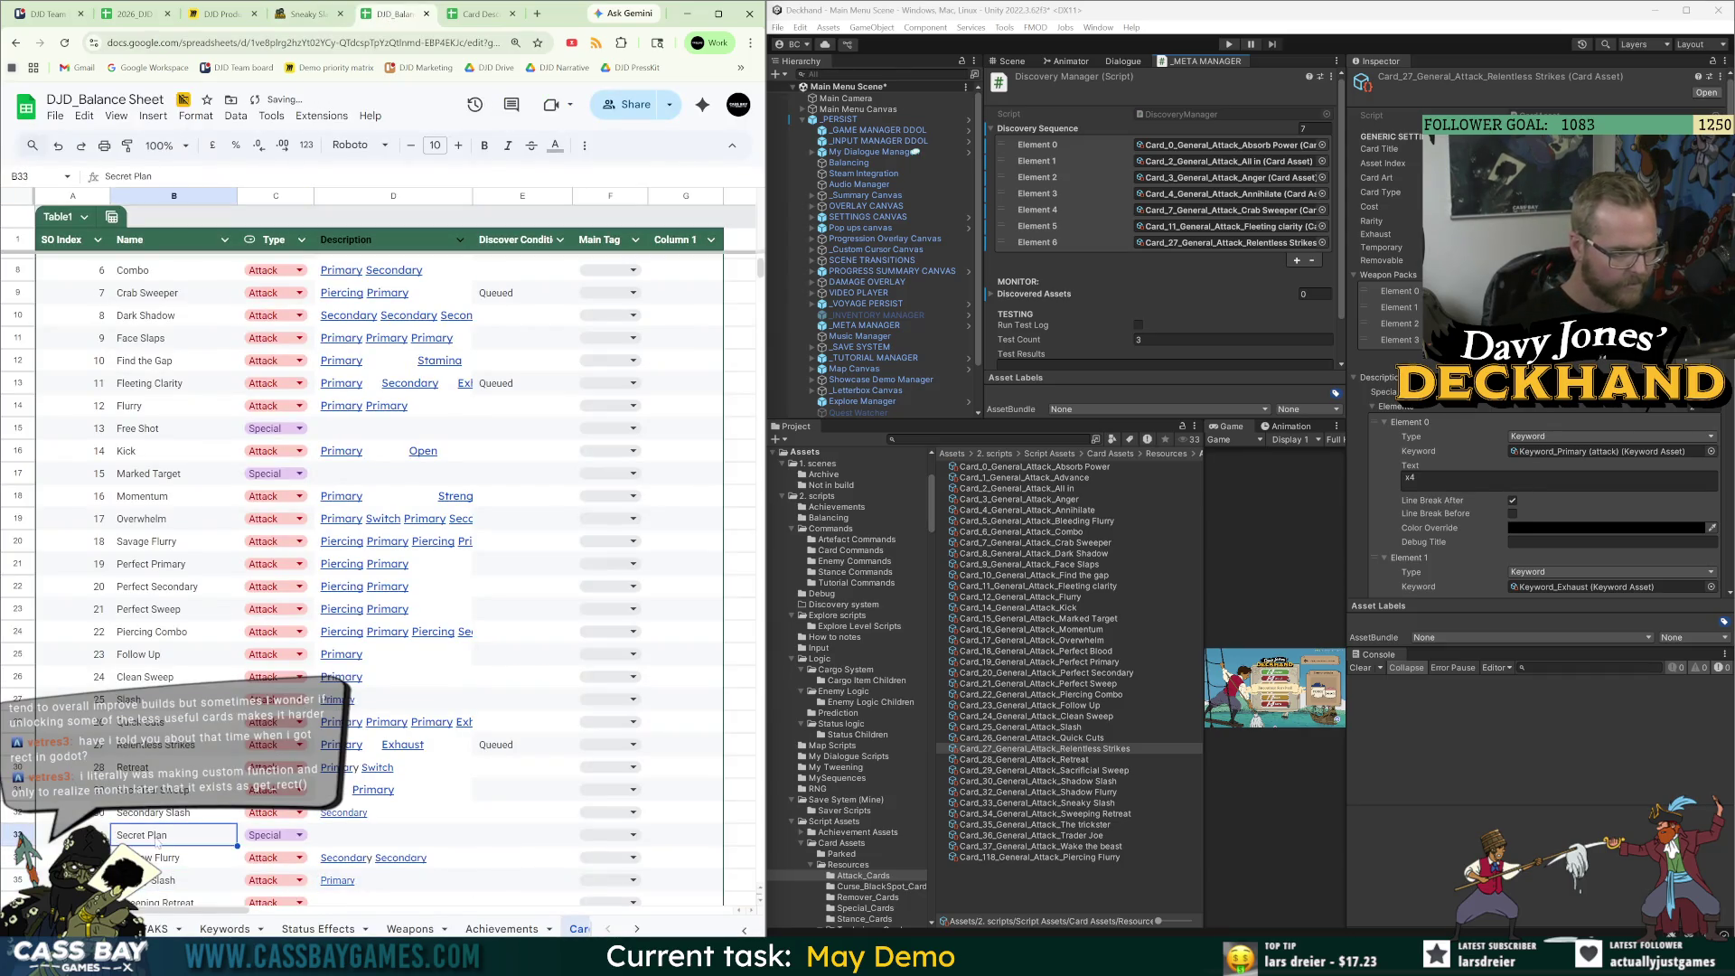
pyautogui.click(318, 13)
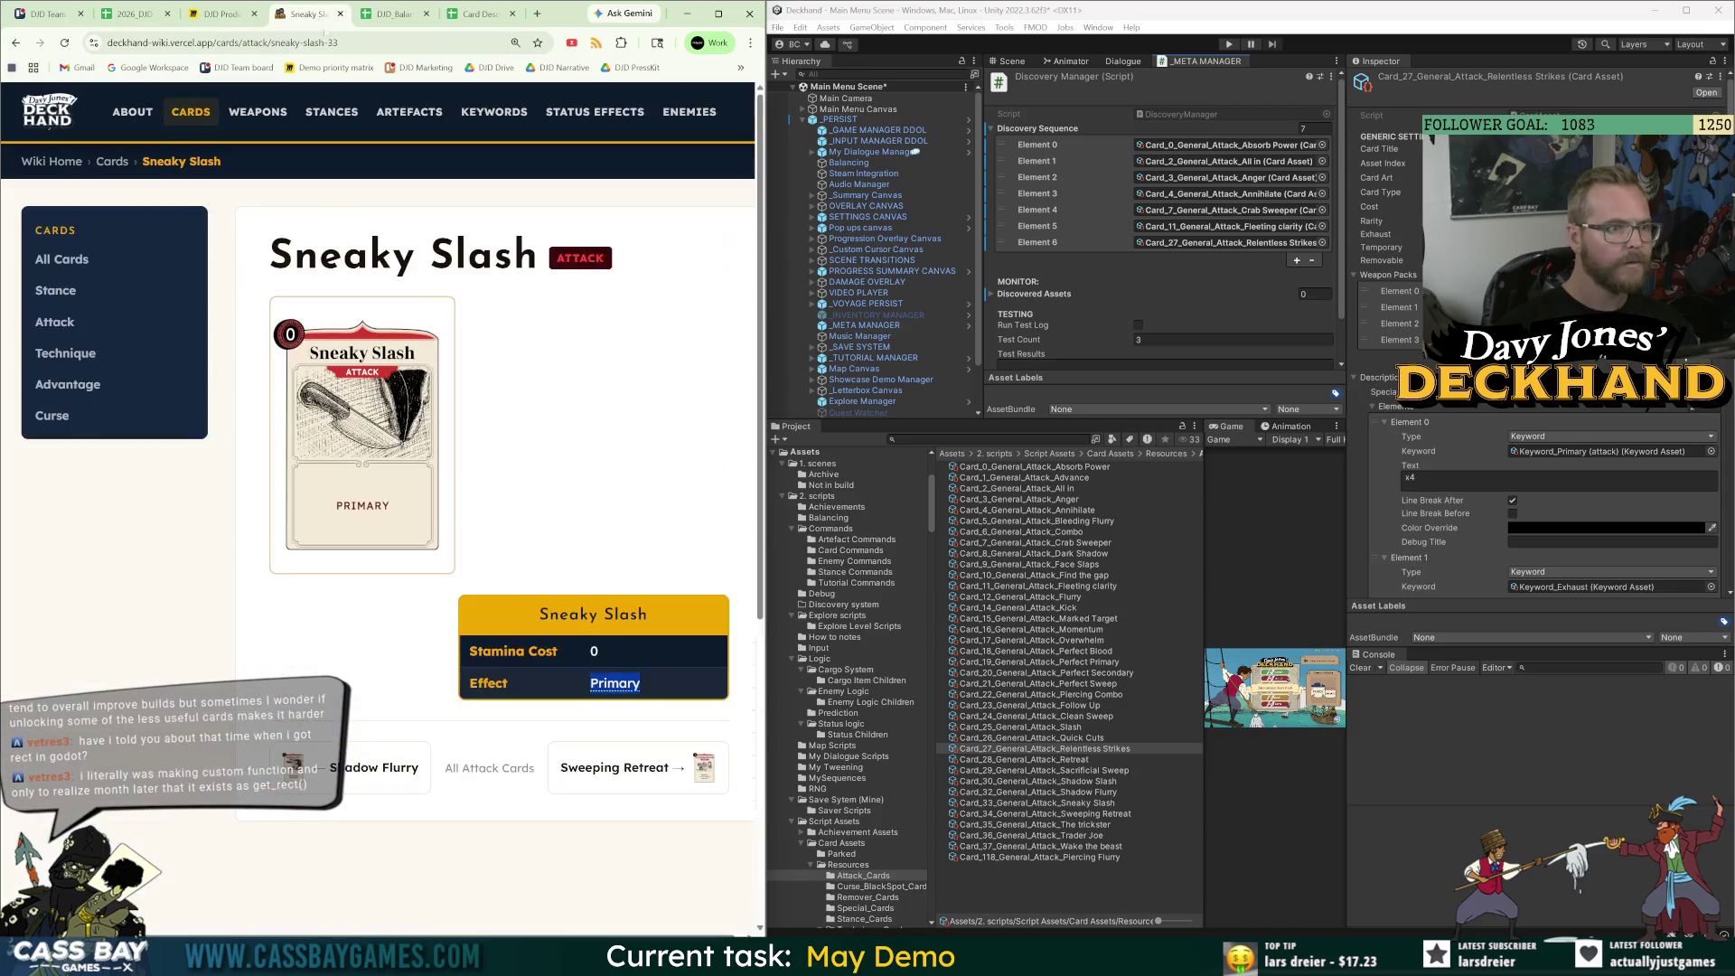
pyautogui.click(308, 782)
pyautogui.click(313, 783)
pyautogui.click(324, 781)
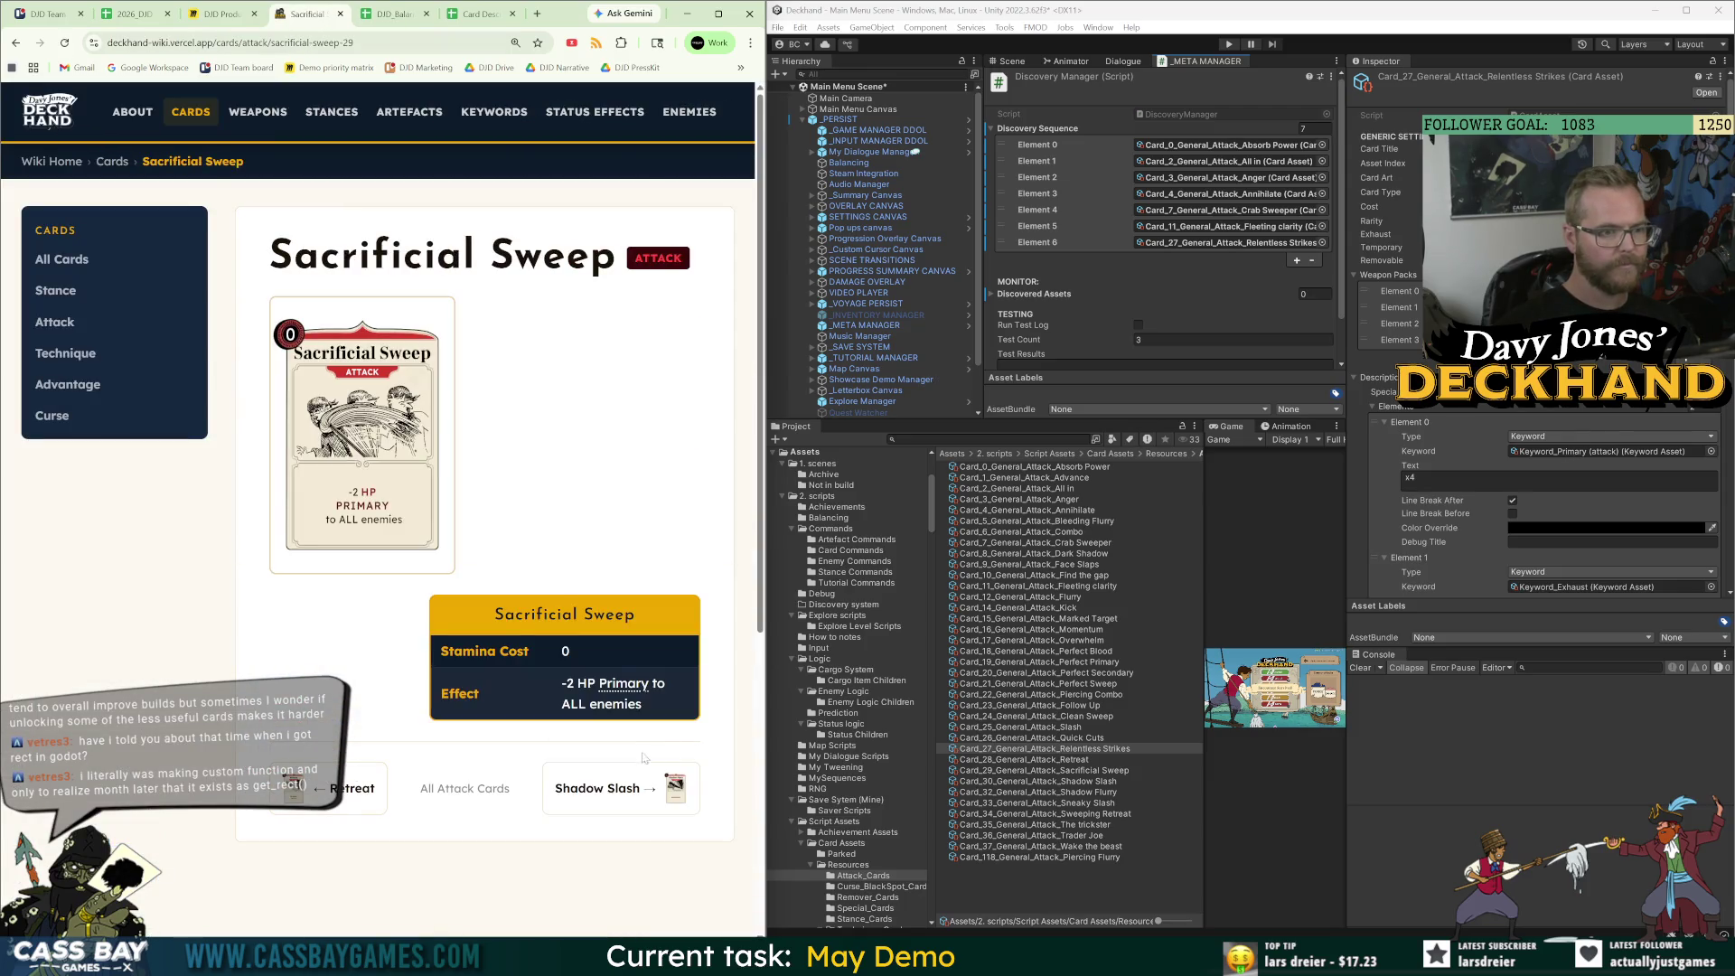
pyautogui.click(646, 783)
pyautogui.click(655, 786)
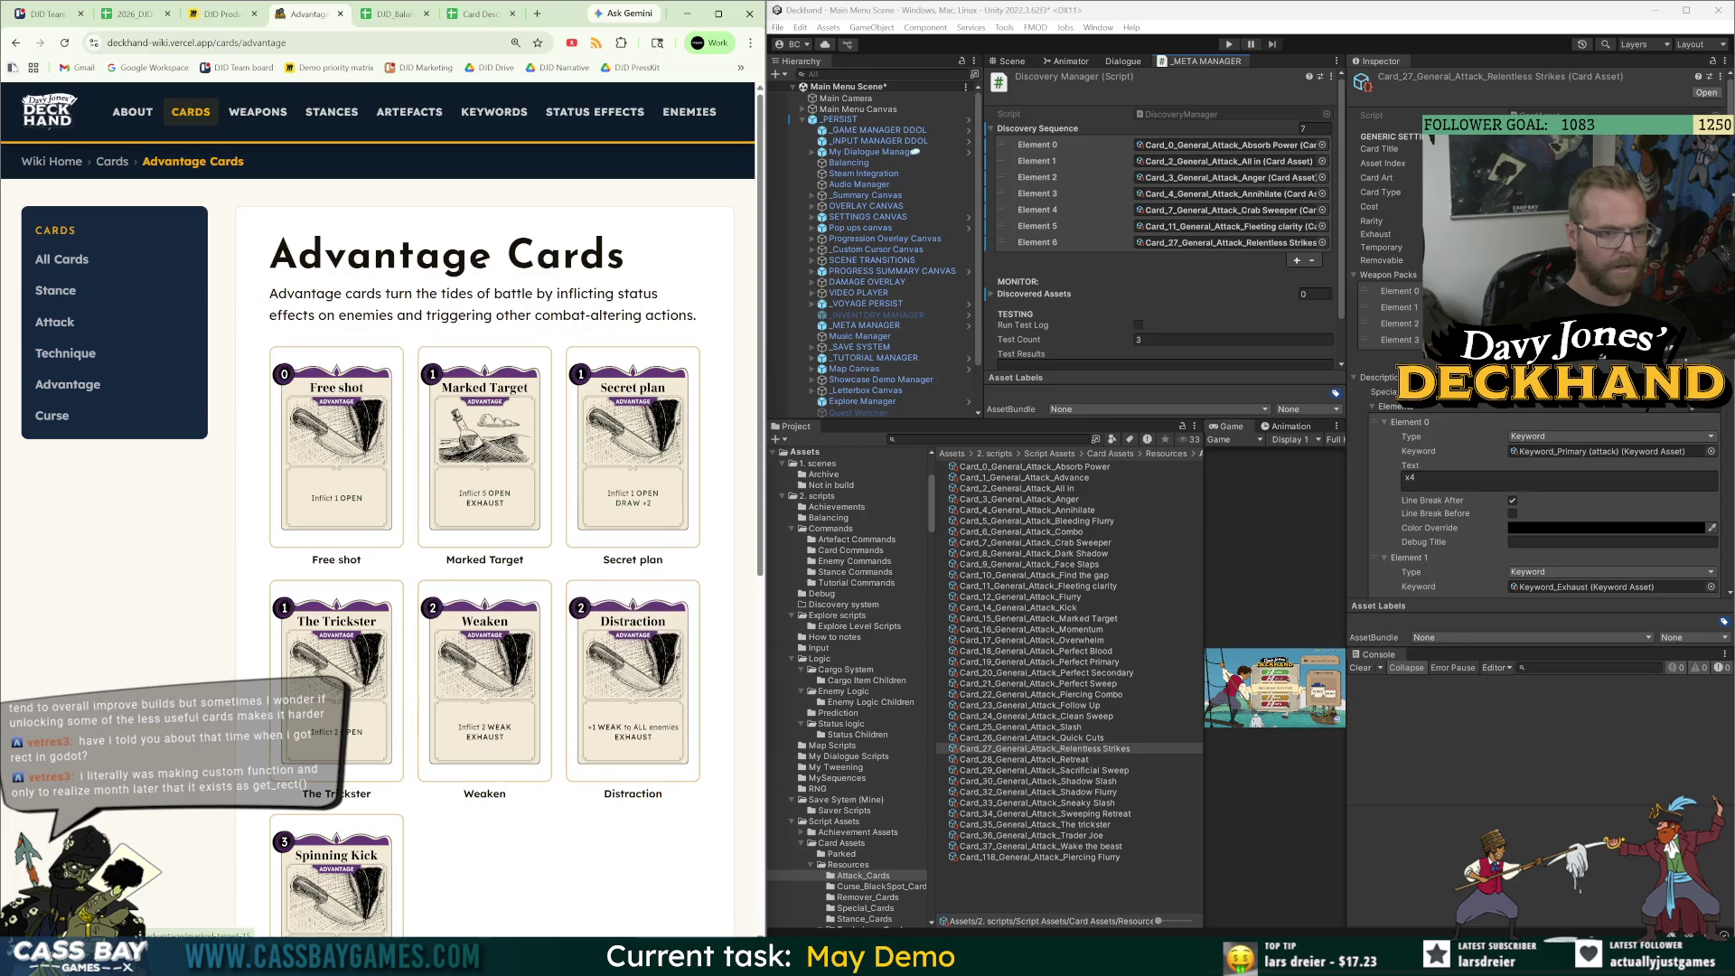
pyautogui.click(16, 43)
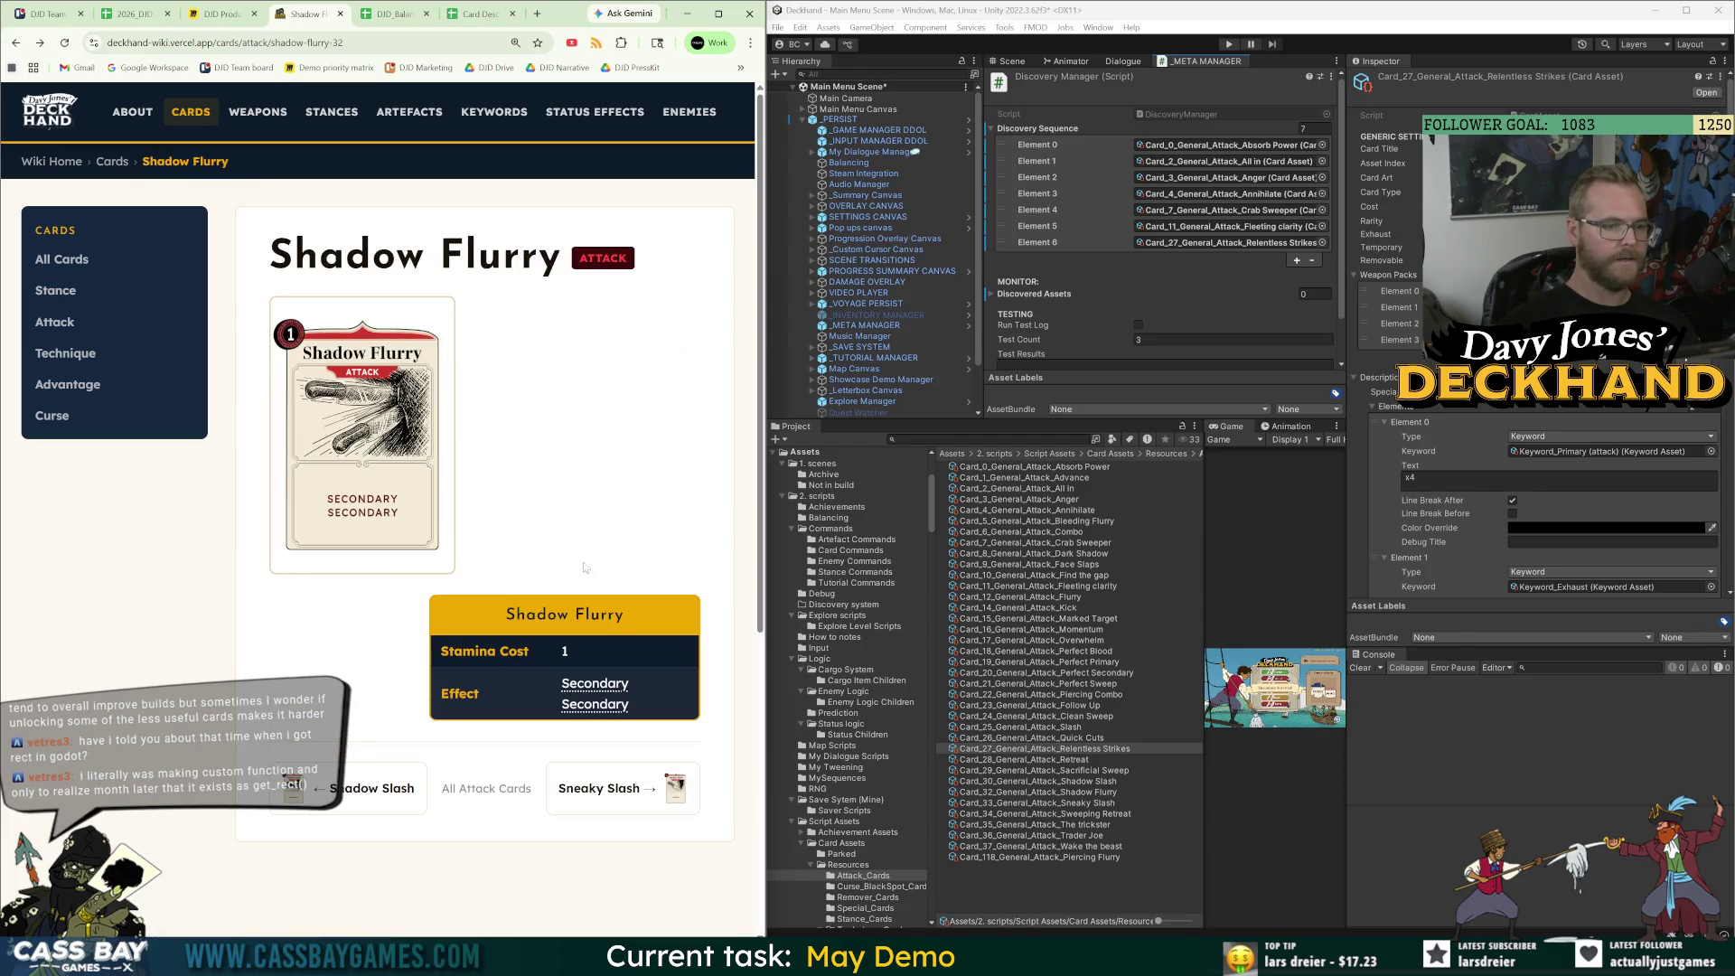
pyautogui.click(391, 15)
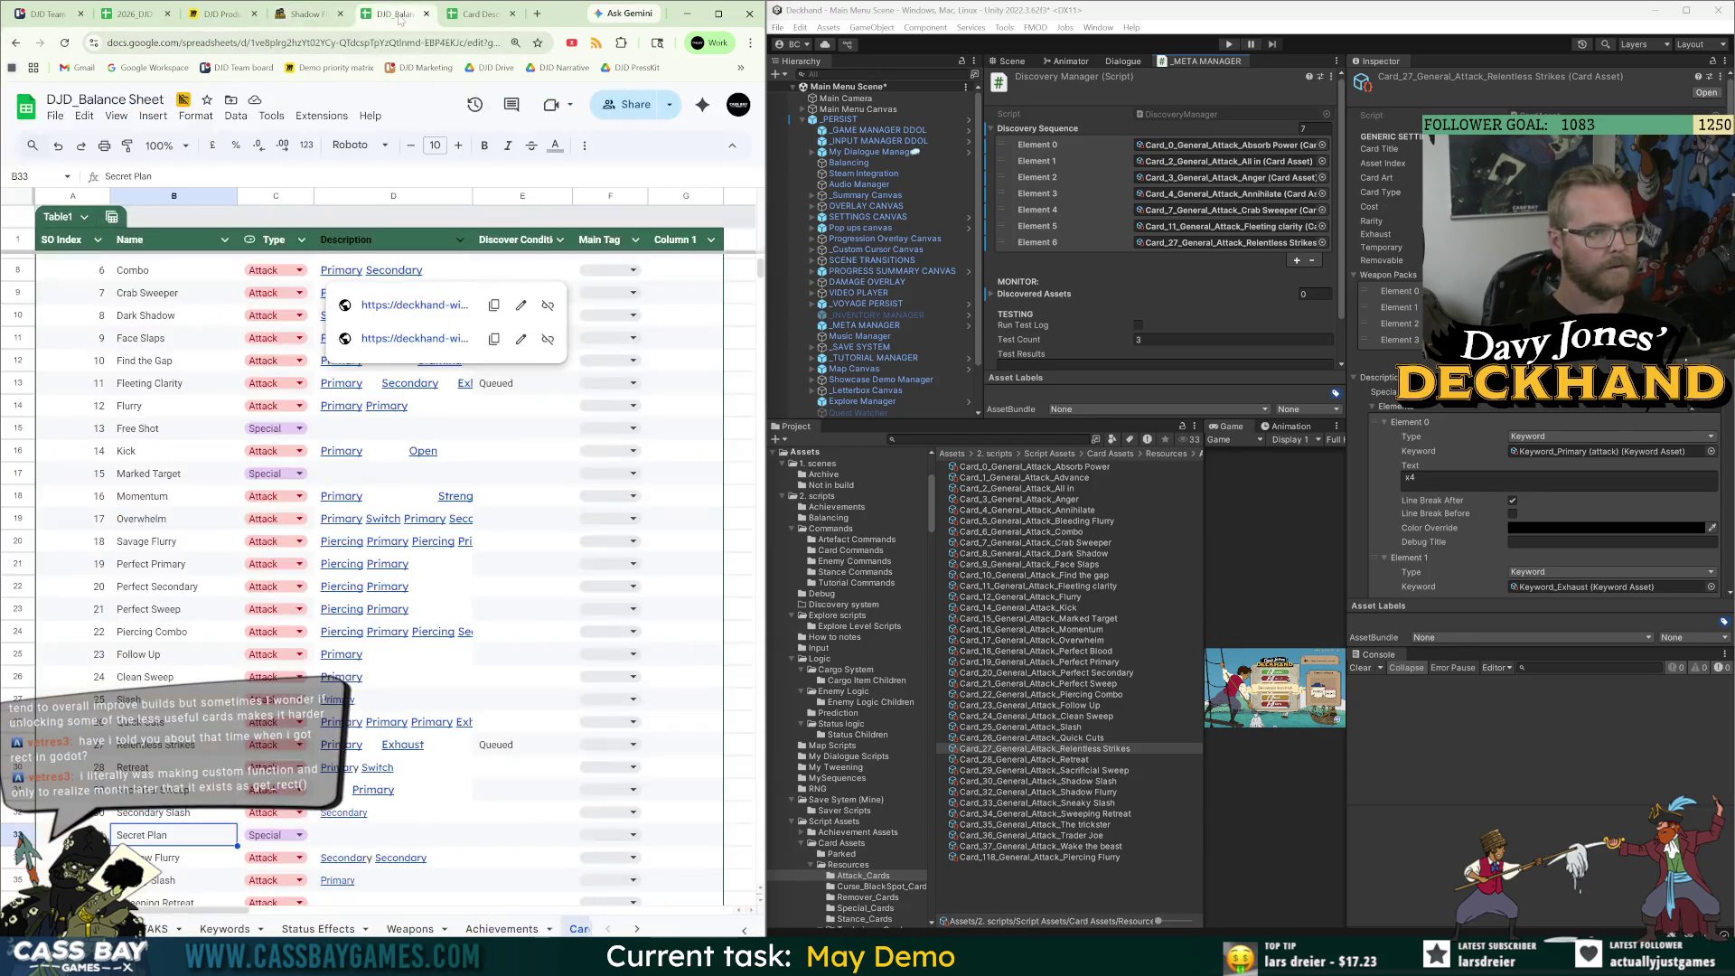
pyautogui.click(344, 841)
pyautogui.scroll(-2, 432, 839)
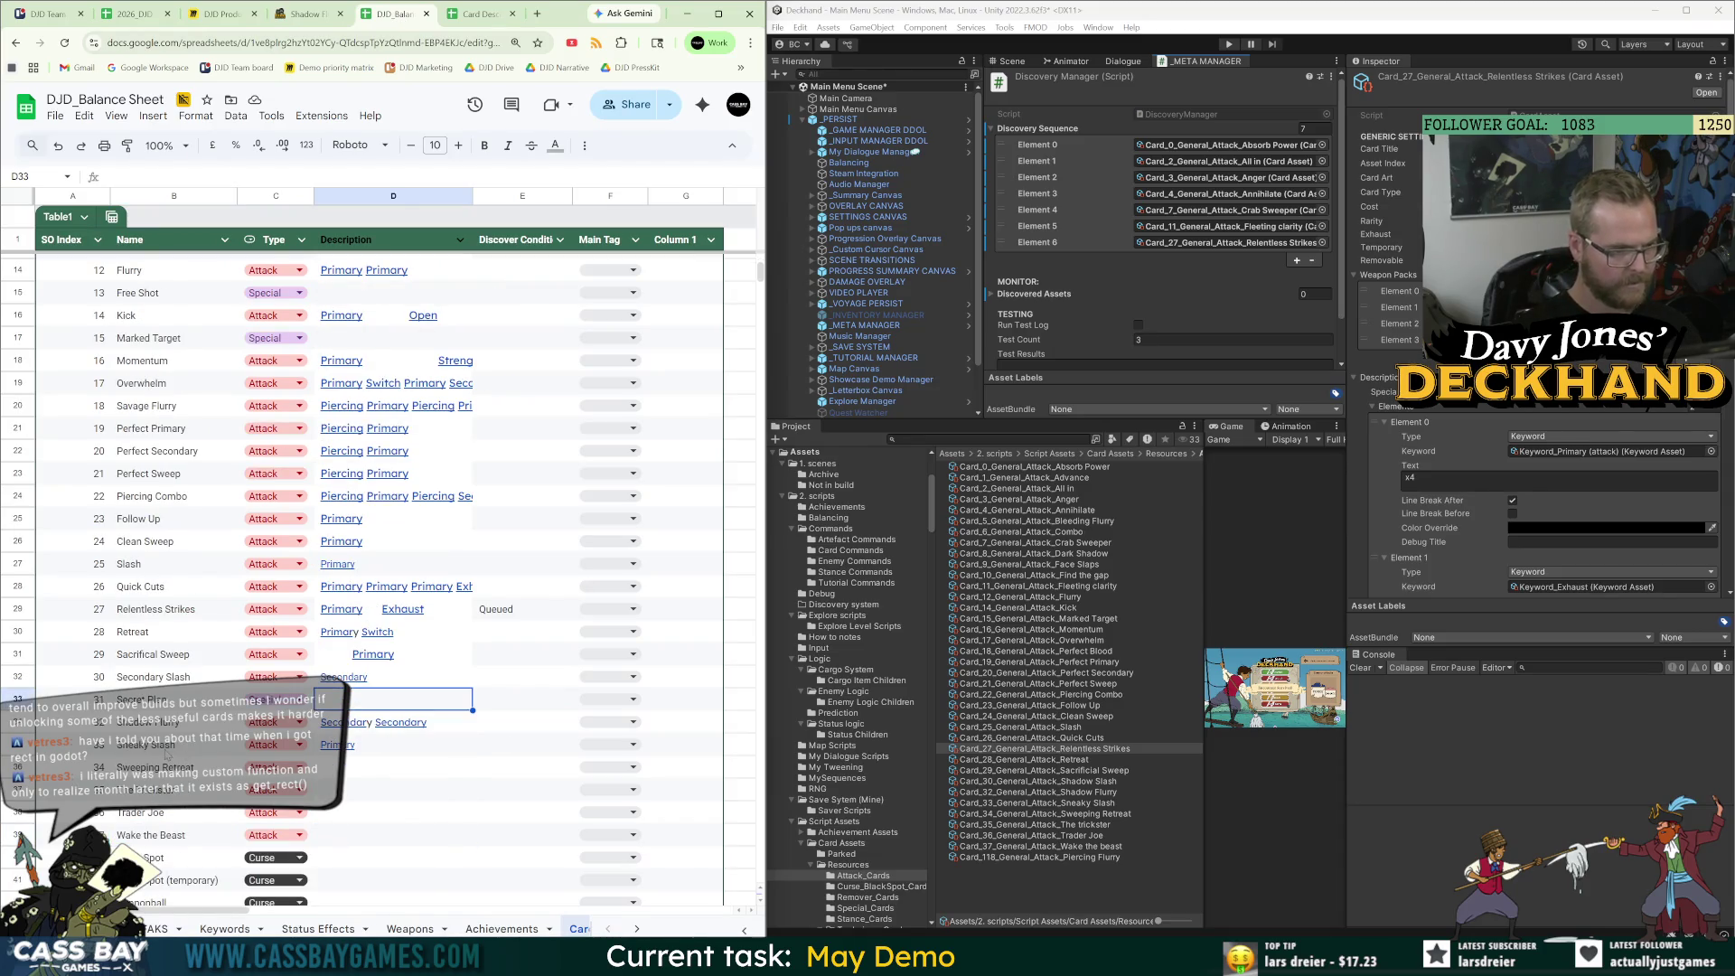
pyautogui.click(176, 767)
# Paste 'Primary to ALL enemies Switch' for Sweeping Retreat and type Queued in its condition cell.
pyautogui.click(307, 20)
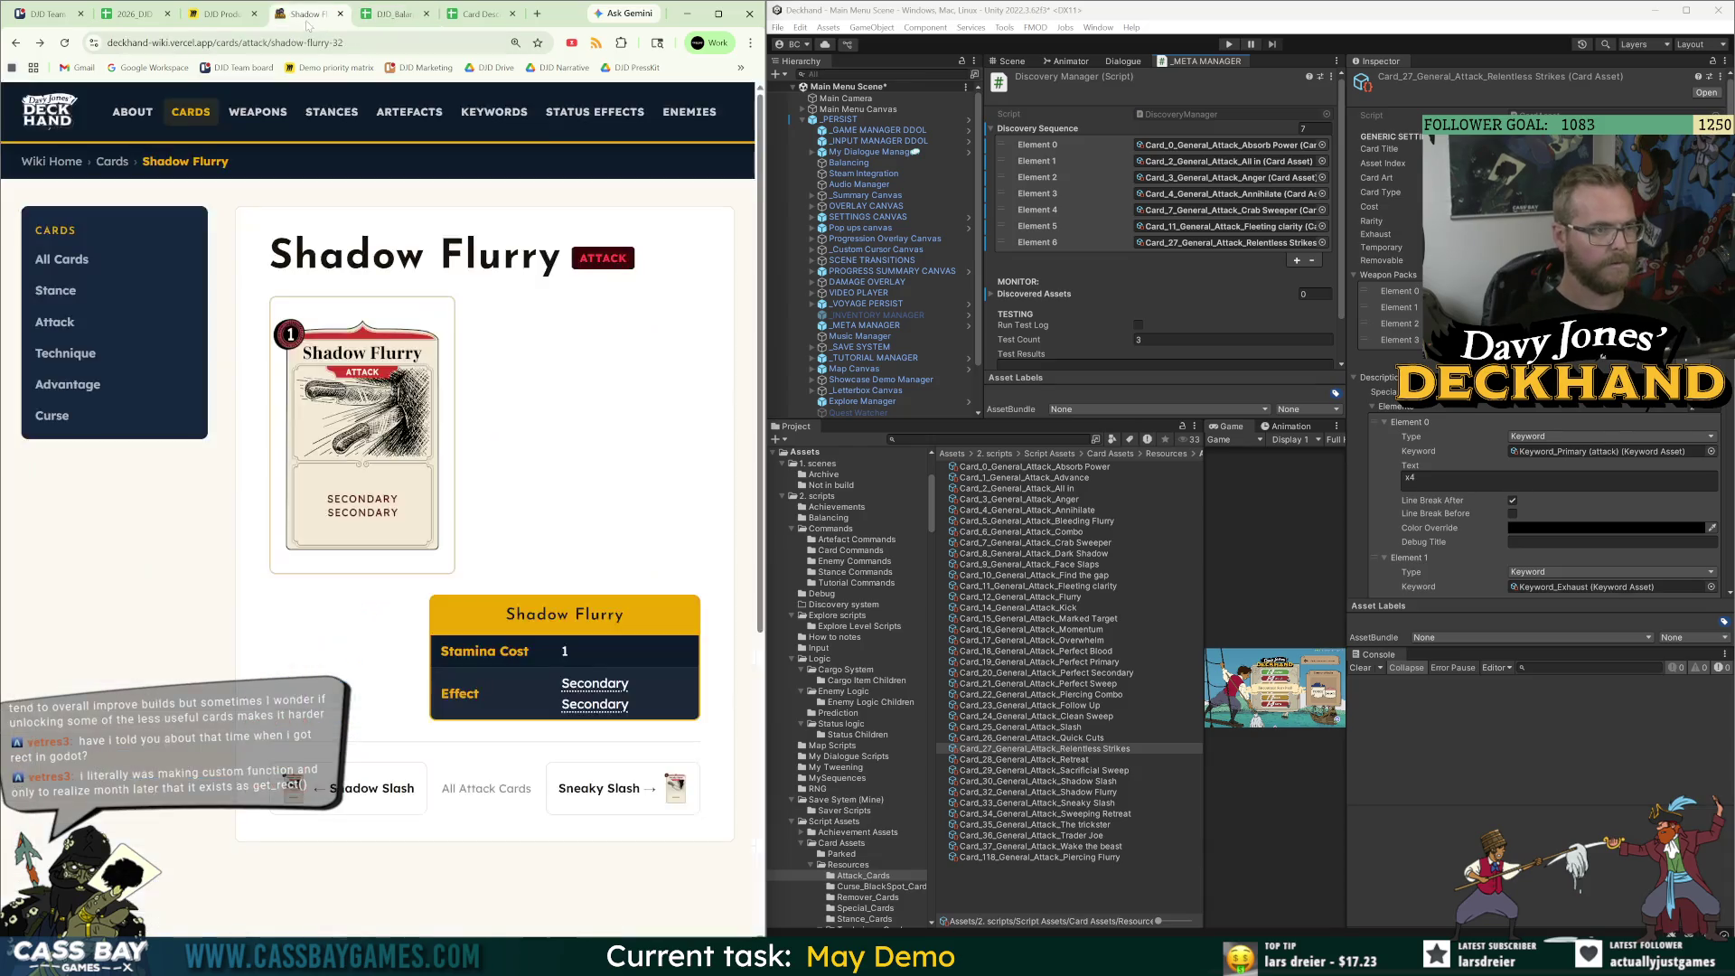
pyautogui.click(698, 809)
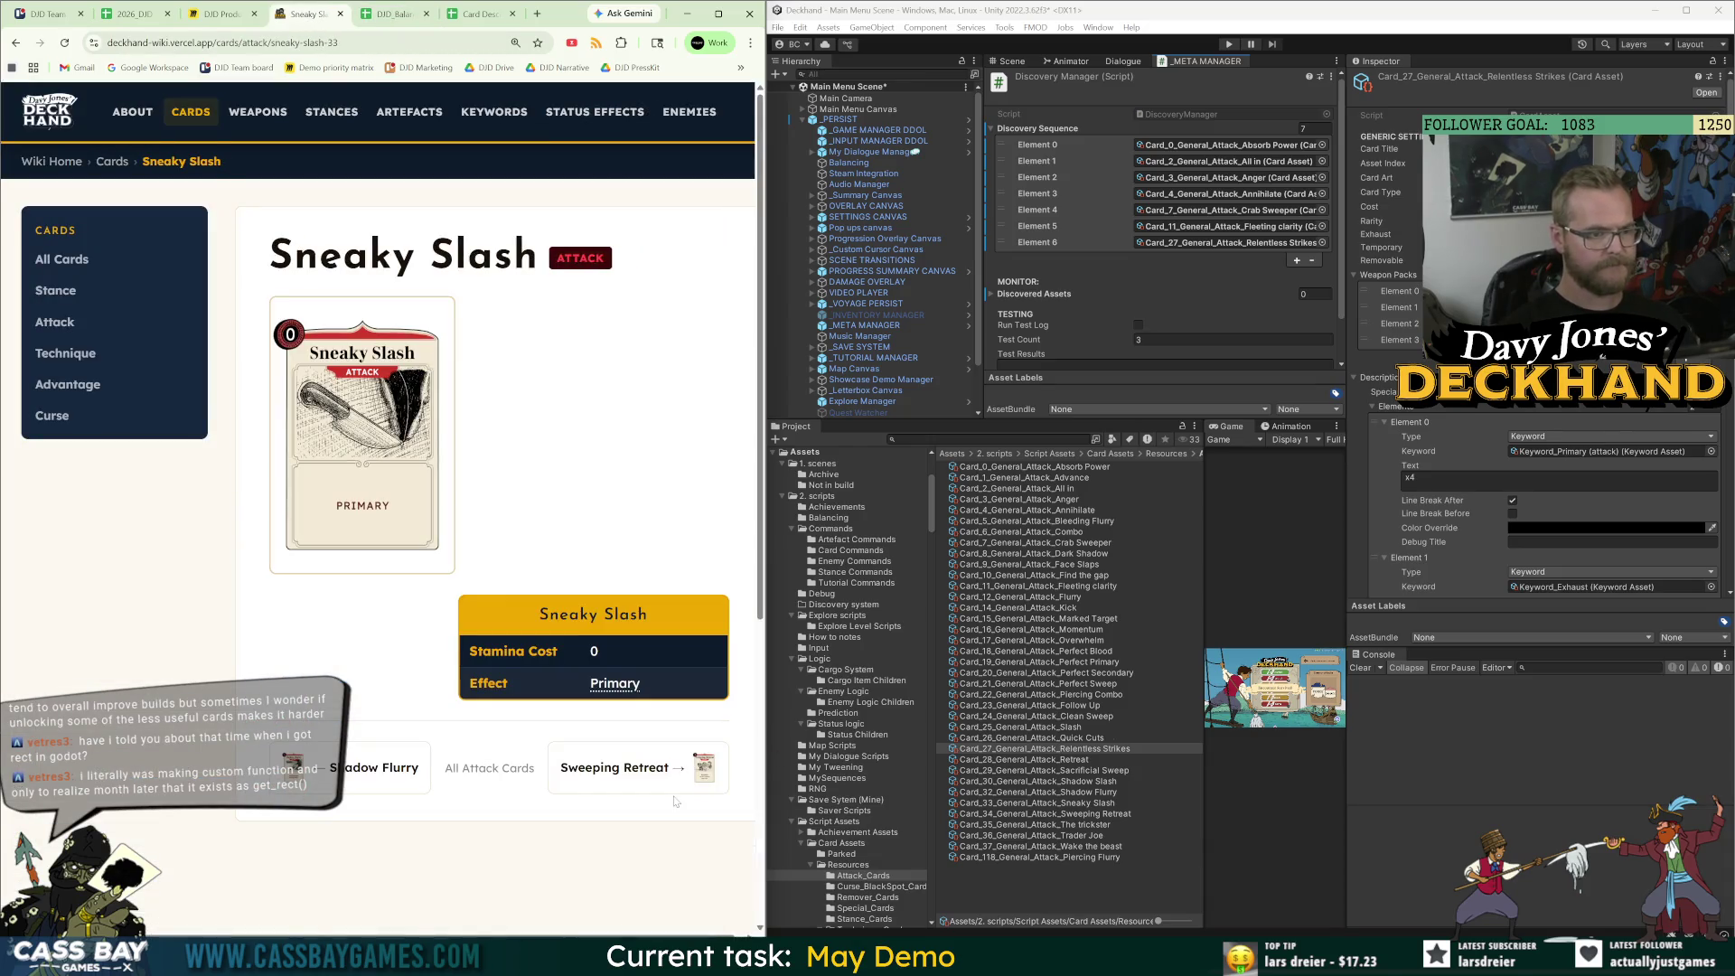
pyautogui.click(641, 772)
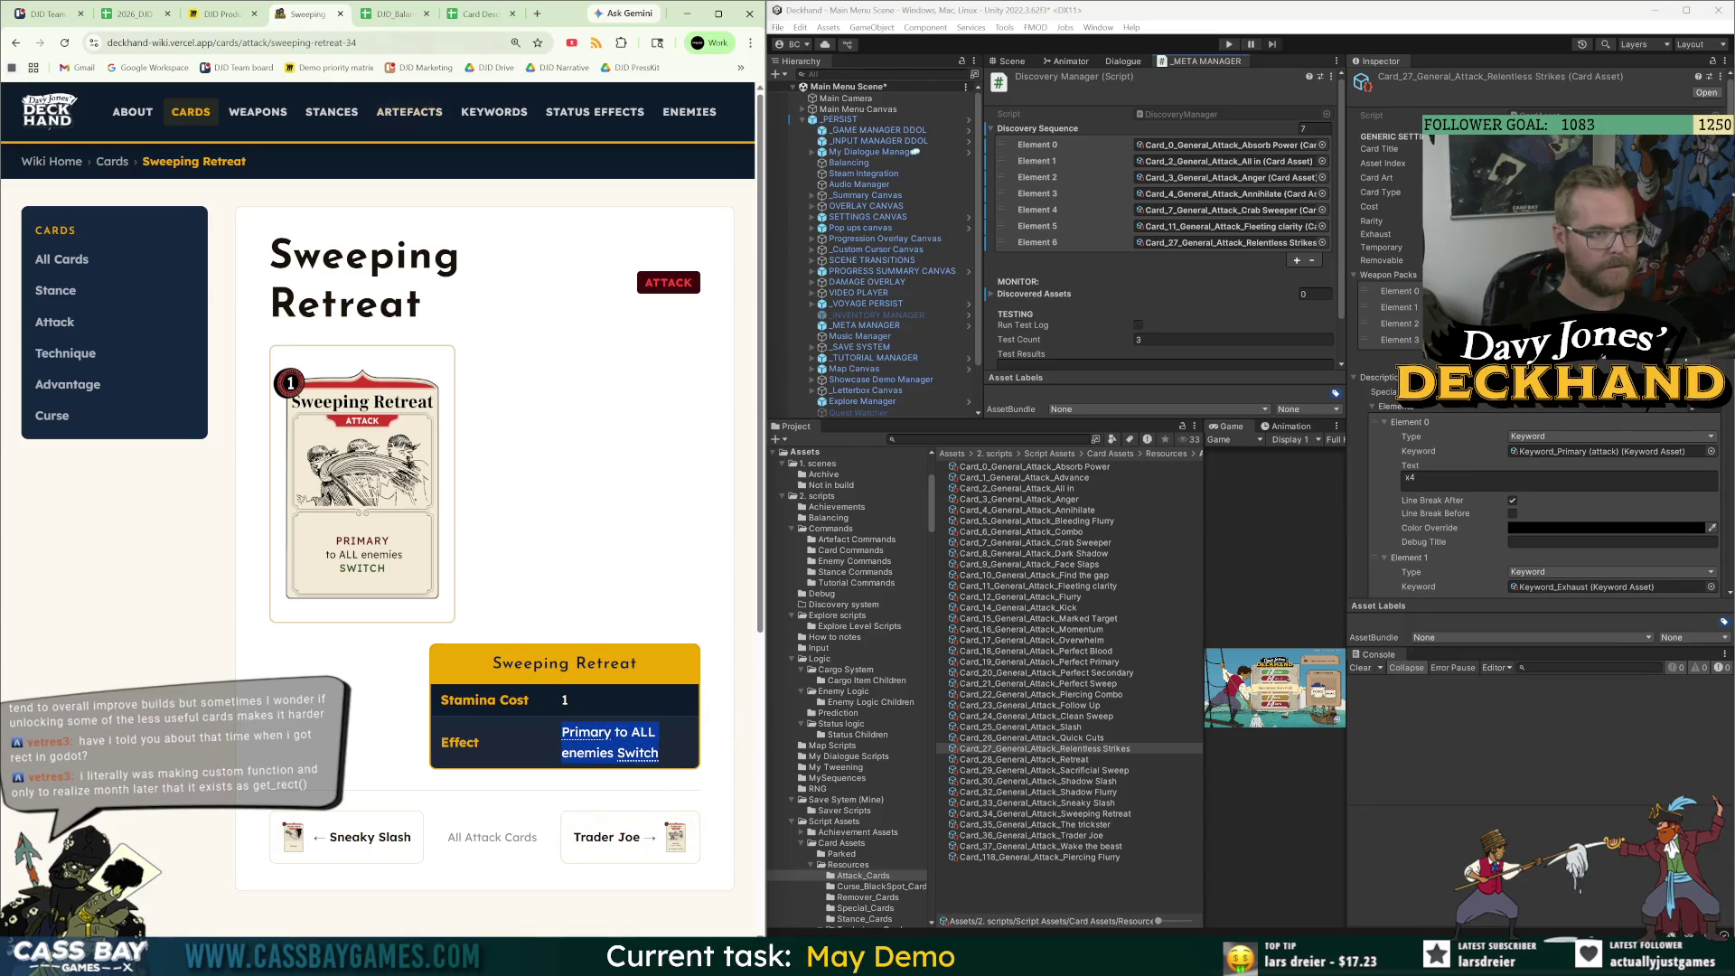
pyautogui.hotkey('ctrl', 'Tab')
pyautogui.click(355, 770)
pyautogui.write('Primary to ALL enemies Switch')
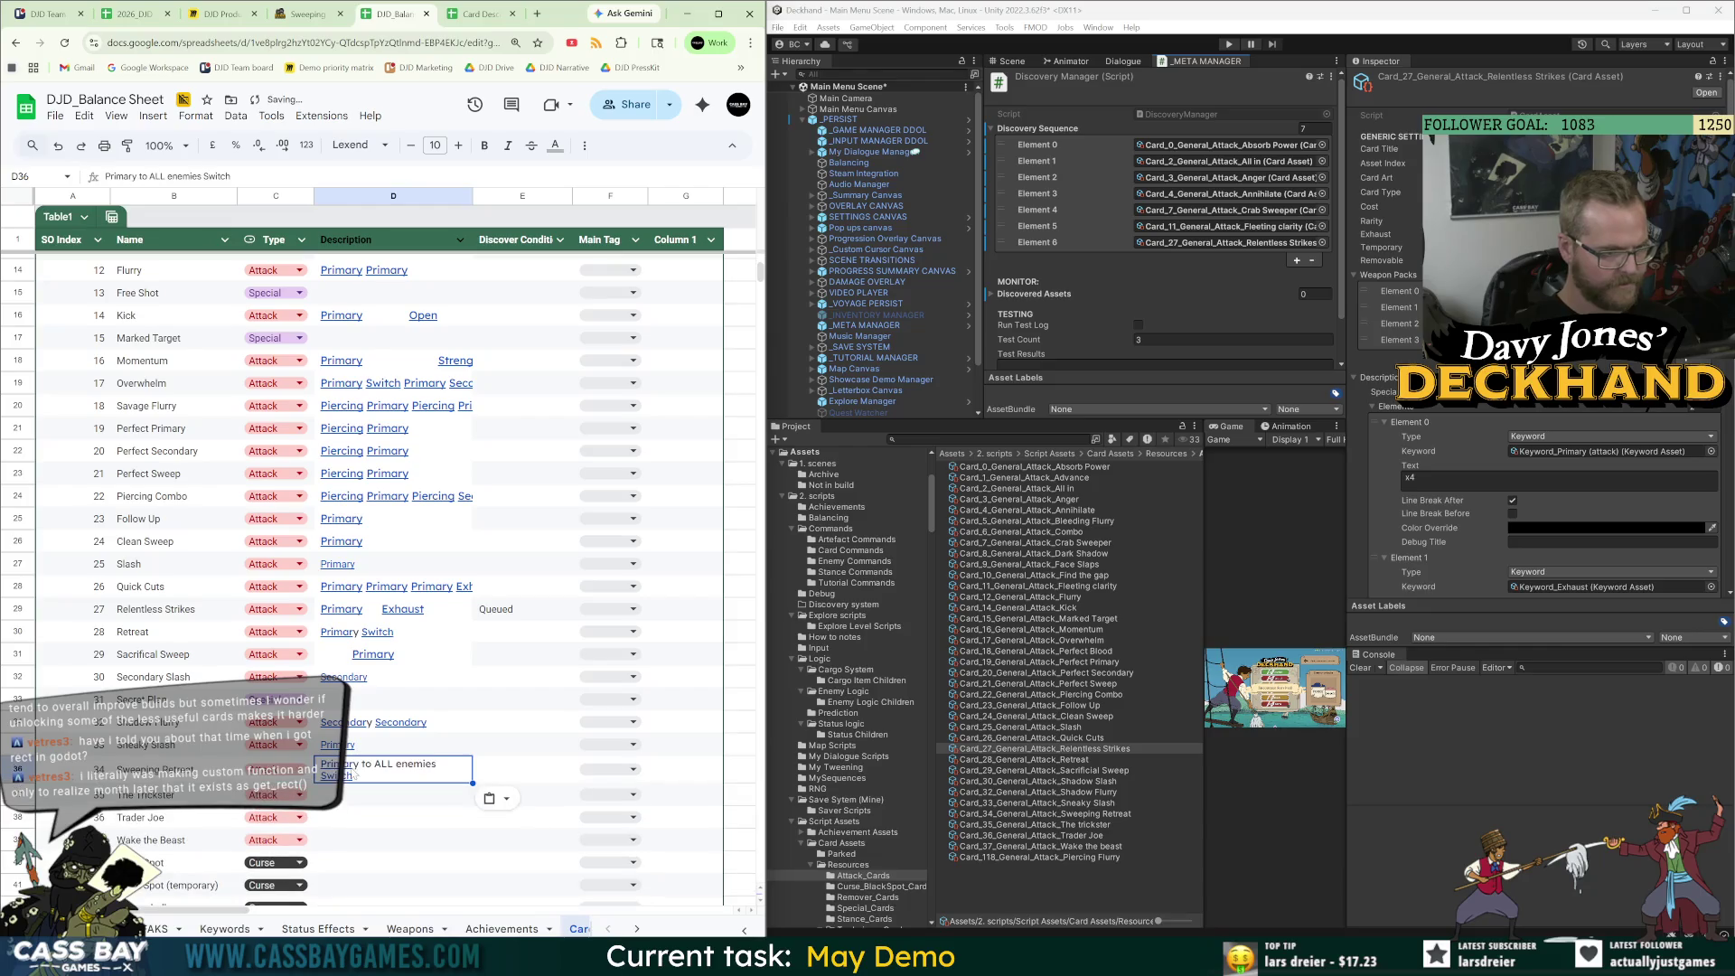
pyautogui.click(507, 770)
pyautogui.write('Queued')
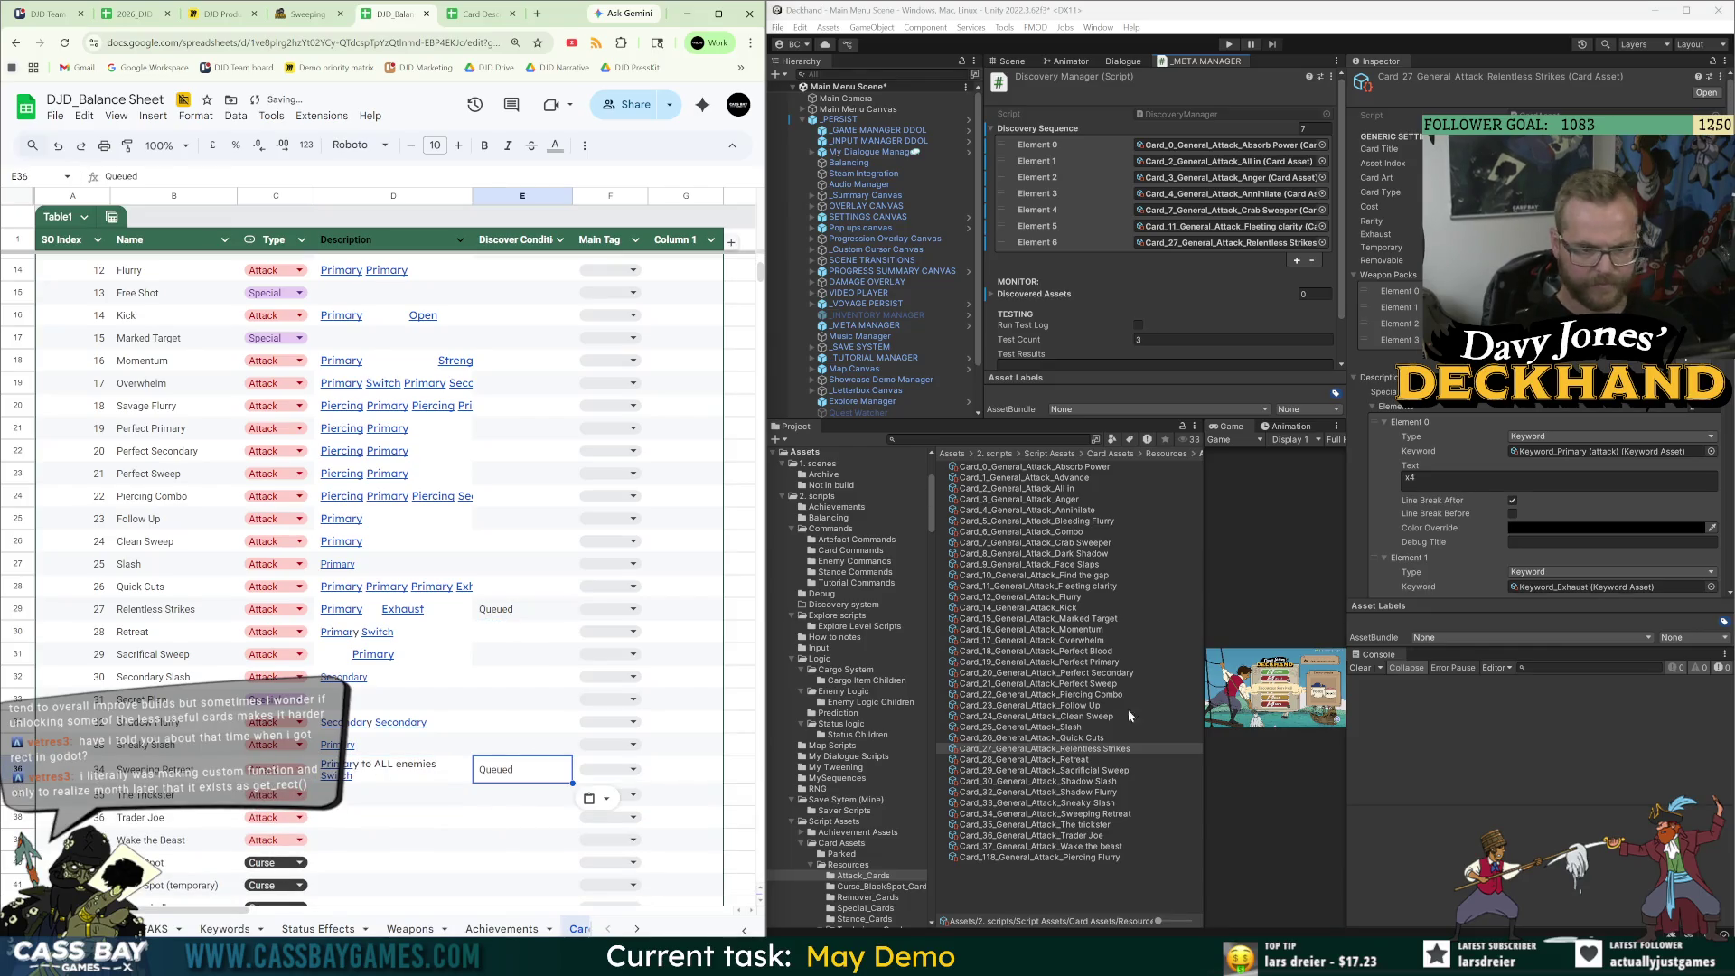
pyautogui.click(1089, 814)
# Add the Sweeping Retreat card to Unity's Discovery Sequence.
pyautogui.moveTo(1144, 588); pyautogui.dragTo(1085, 129)
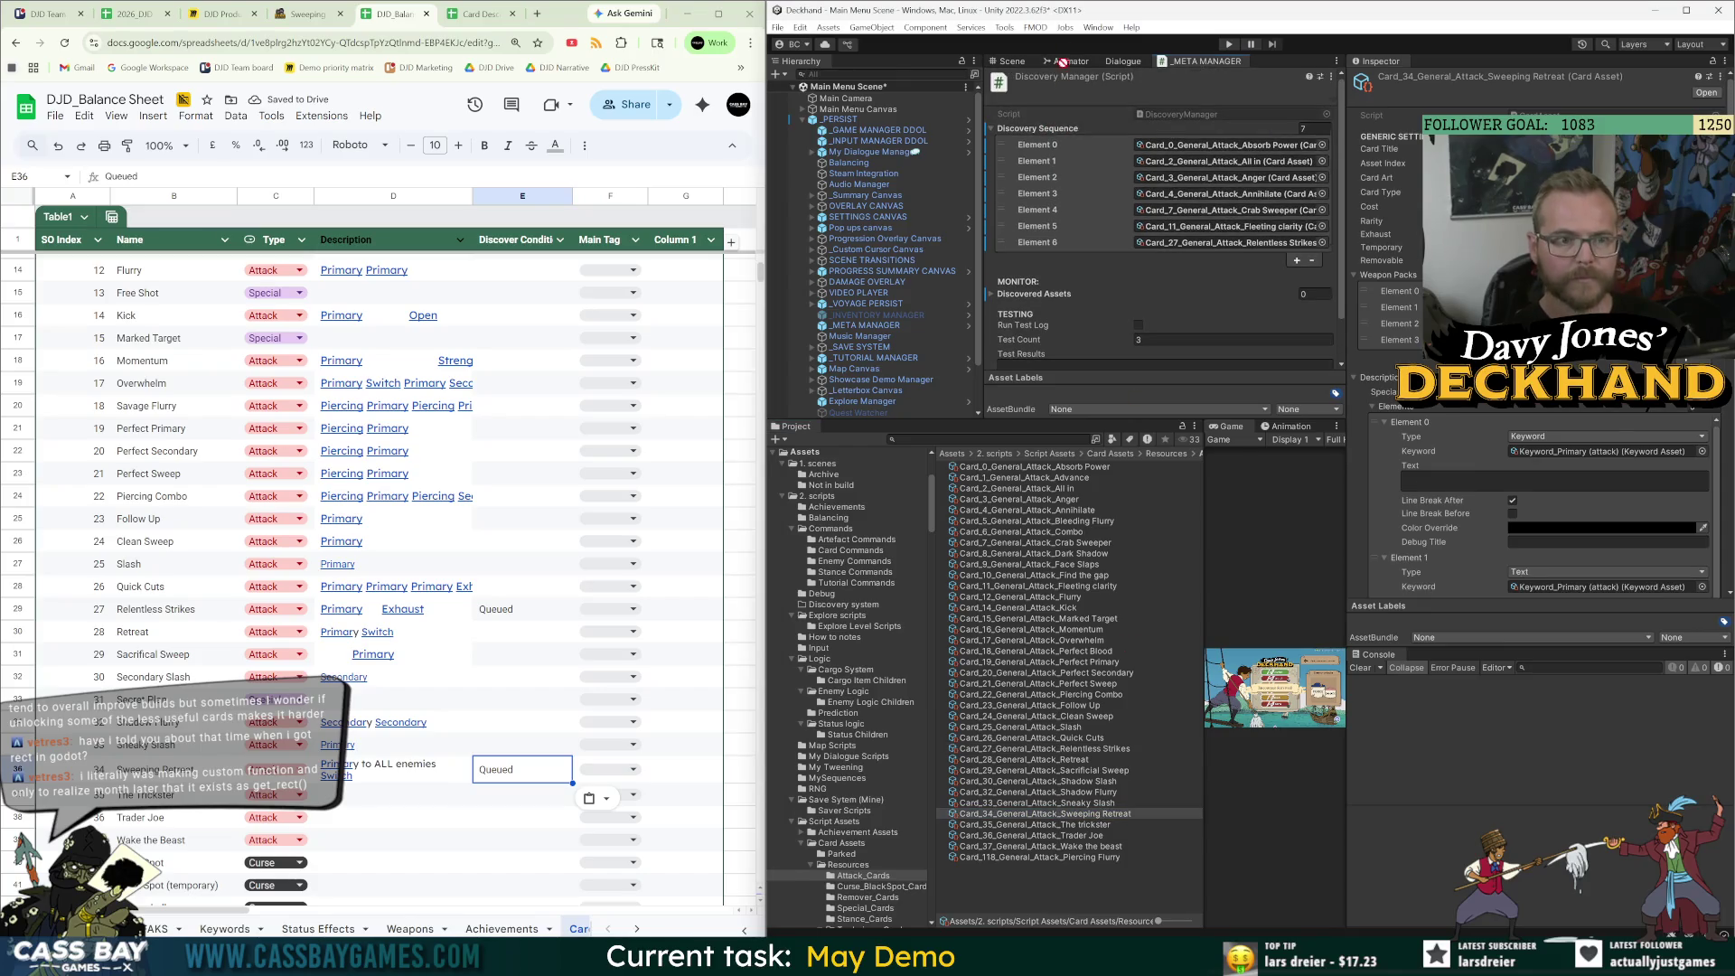
pyautogui.click(1066, 471)
pyautogui.hotkey('ctrl', 'a')
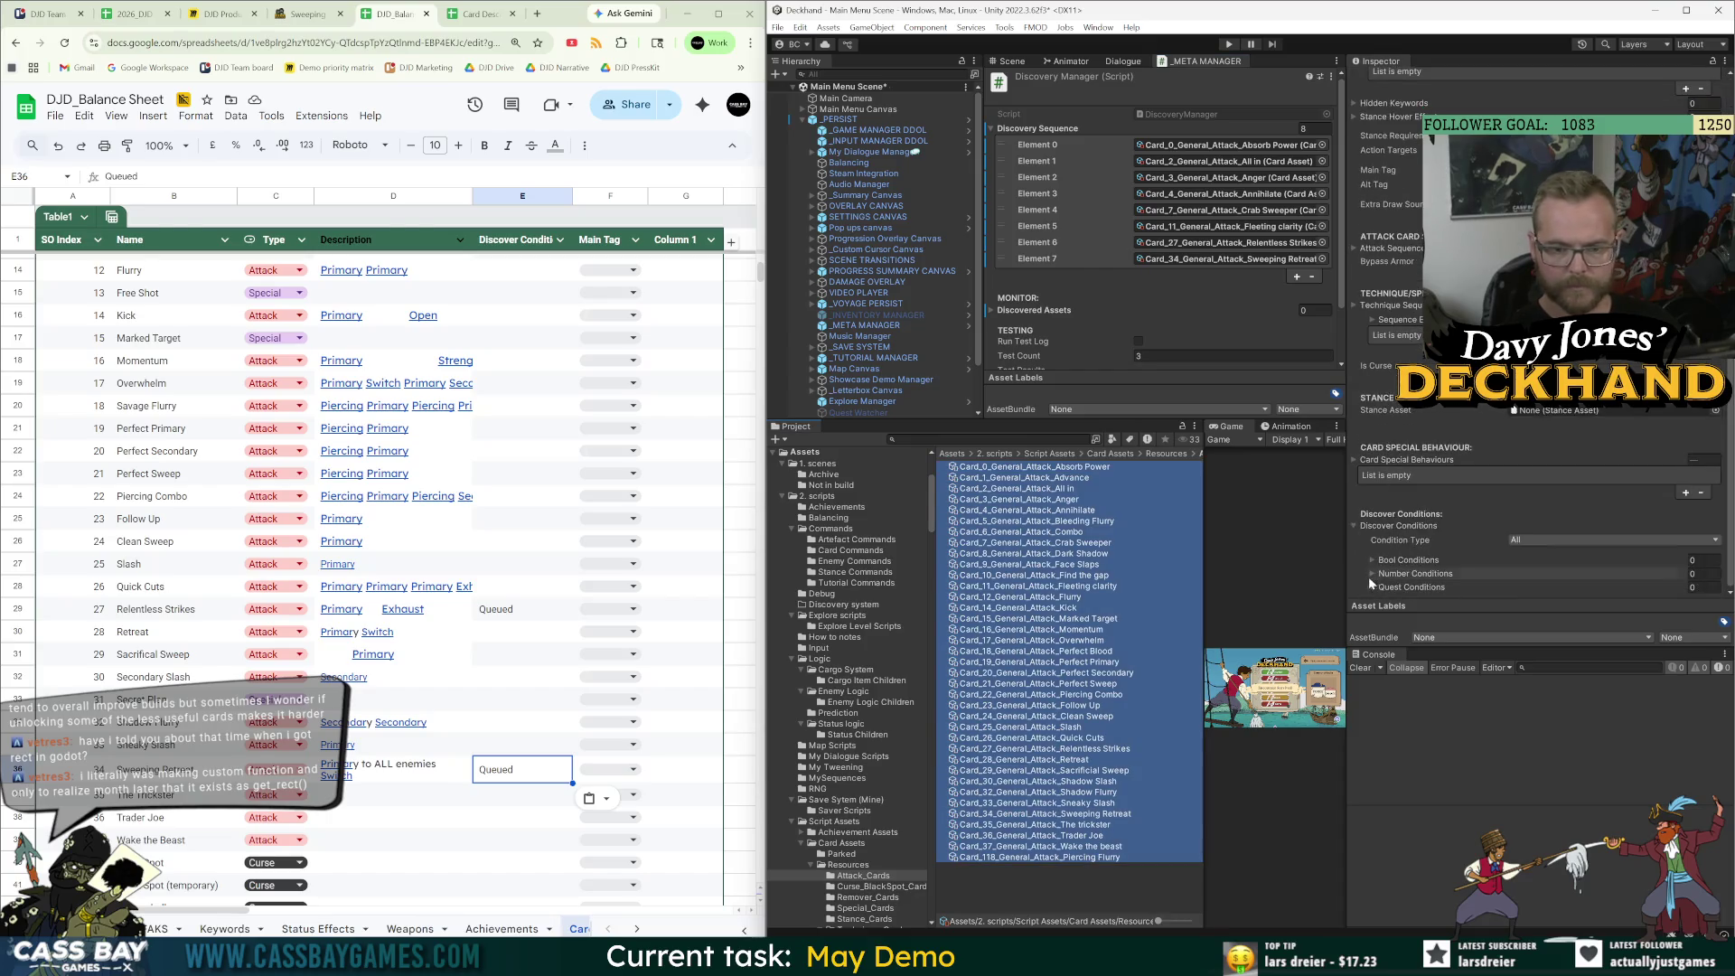
pyautogui.click(1103, 879)
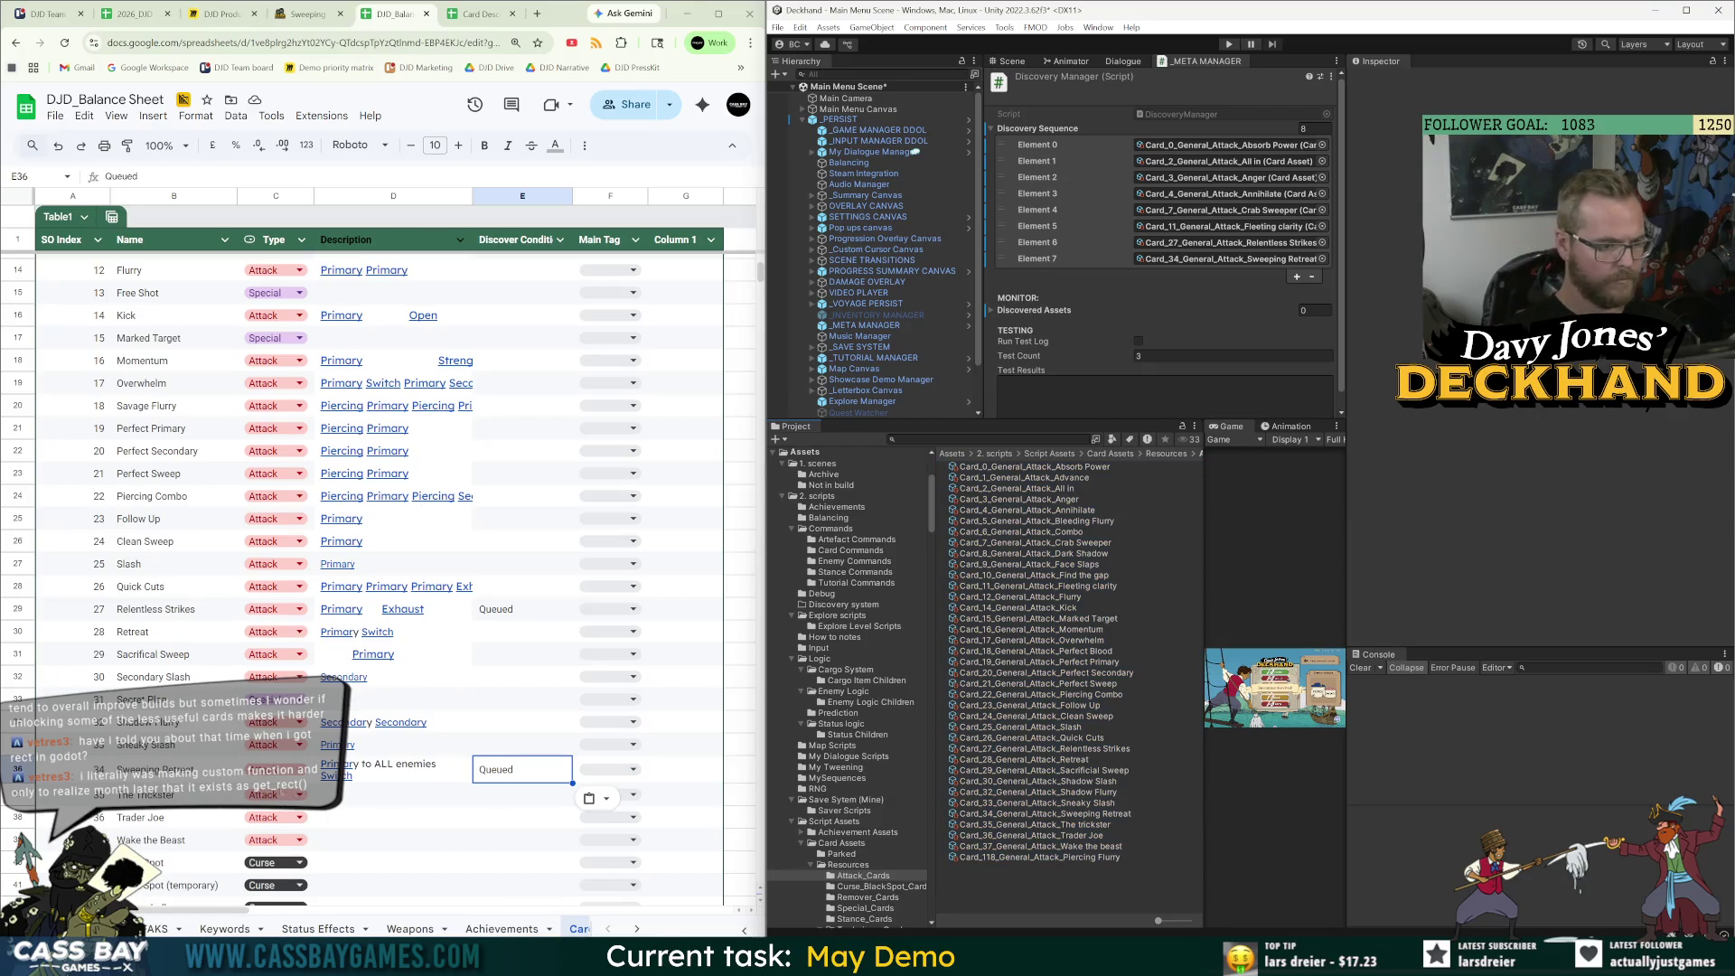
# Set row 37's type to Special and paste Trader Joe's wiki effect text into D38.
pyautogui.click(307, 14)
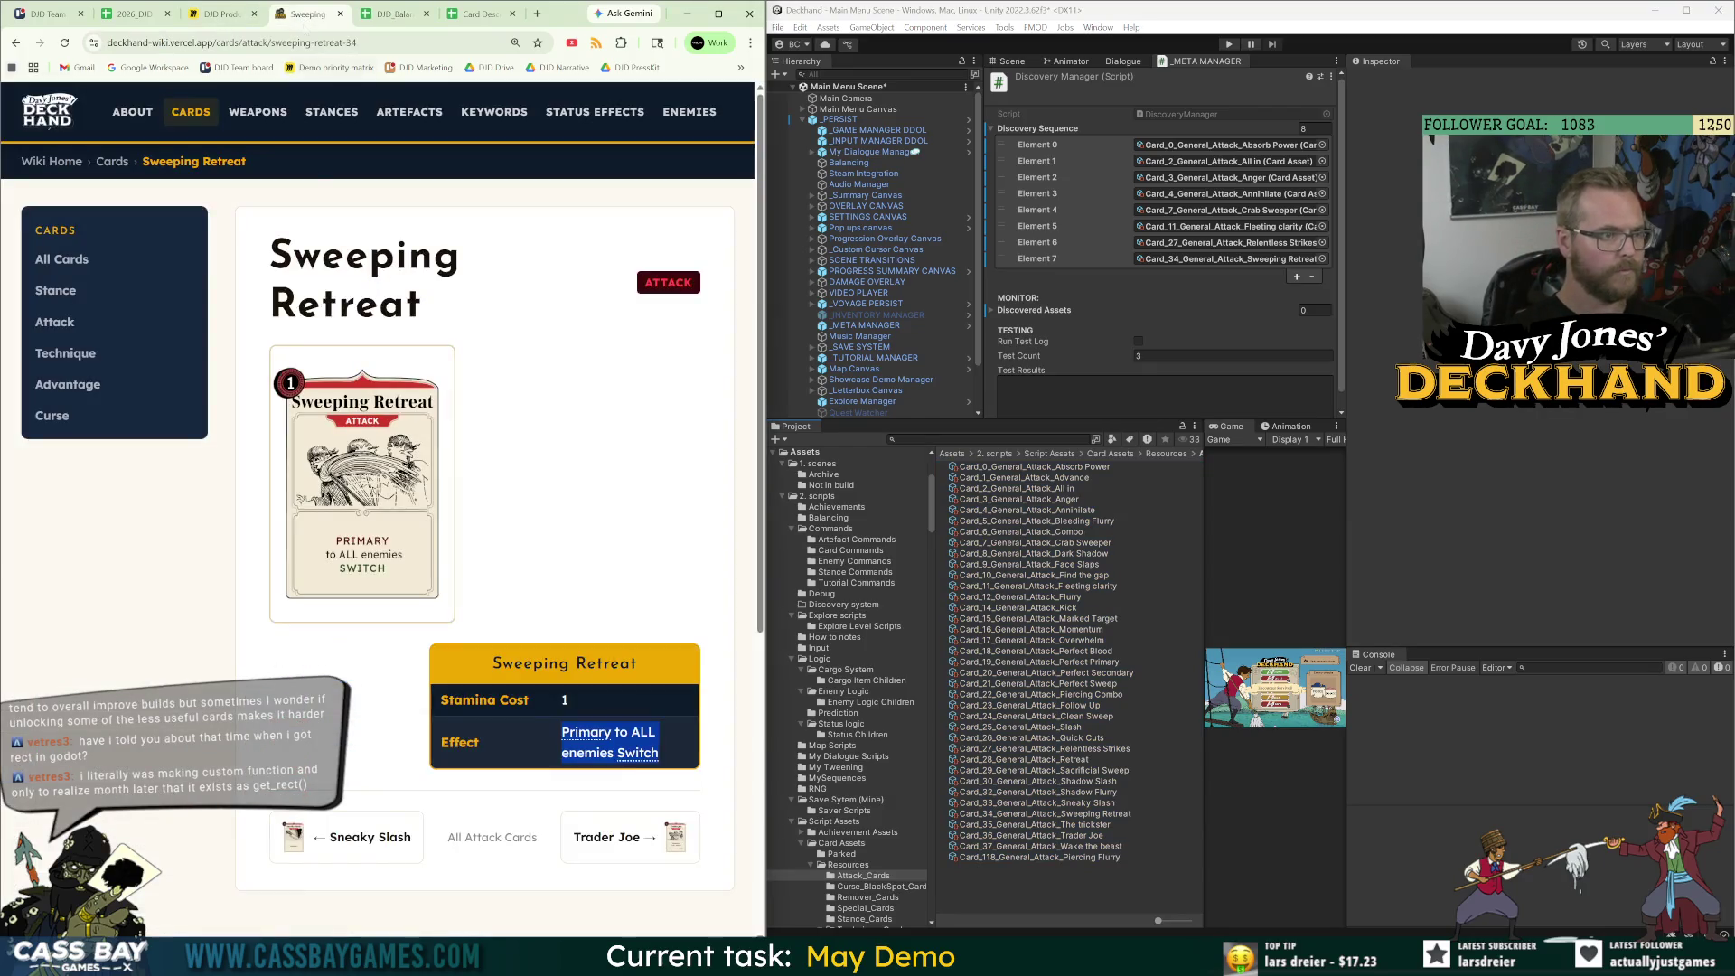
pyautogui.click(627, 850)
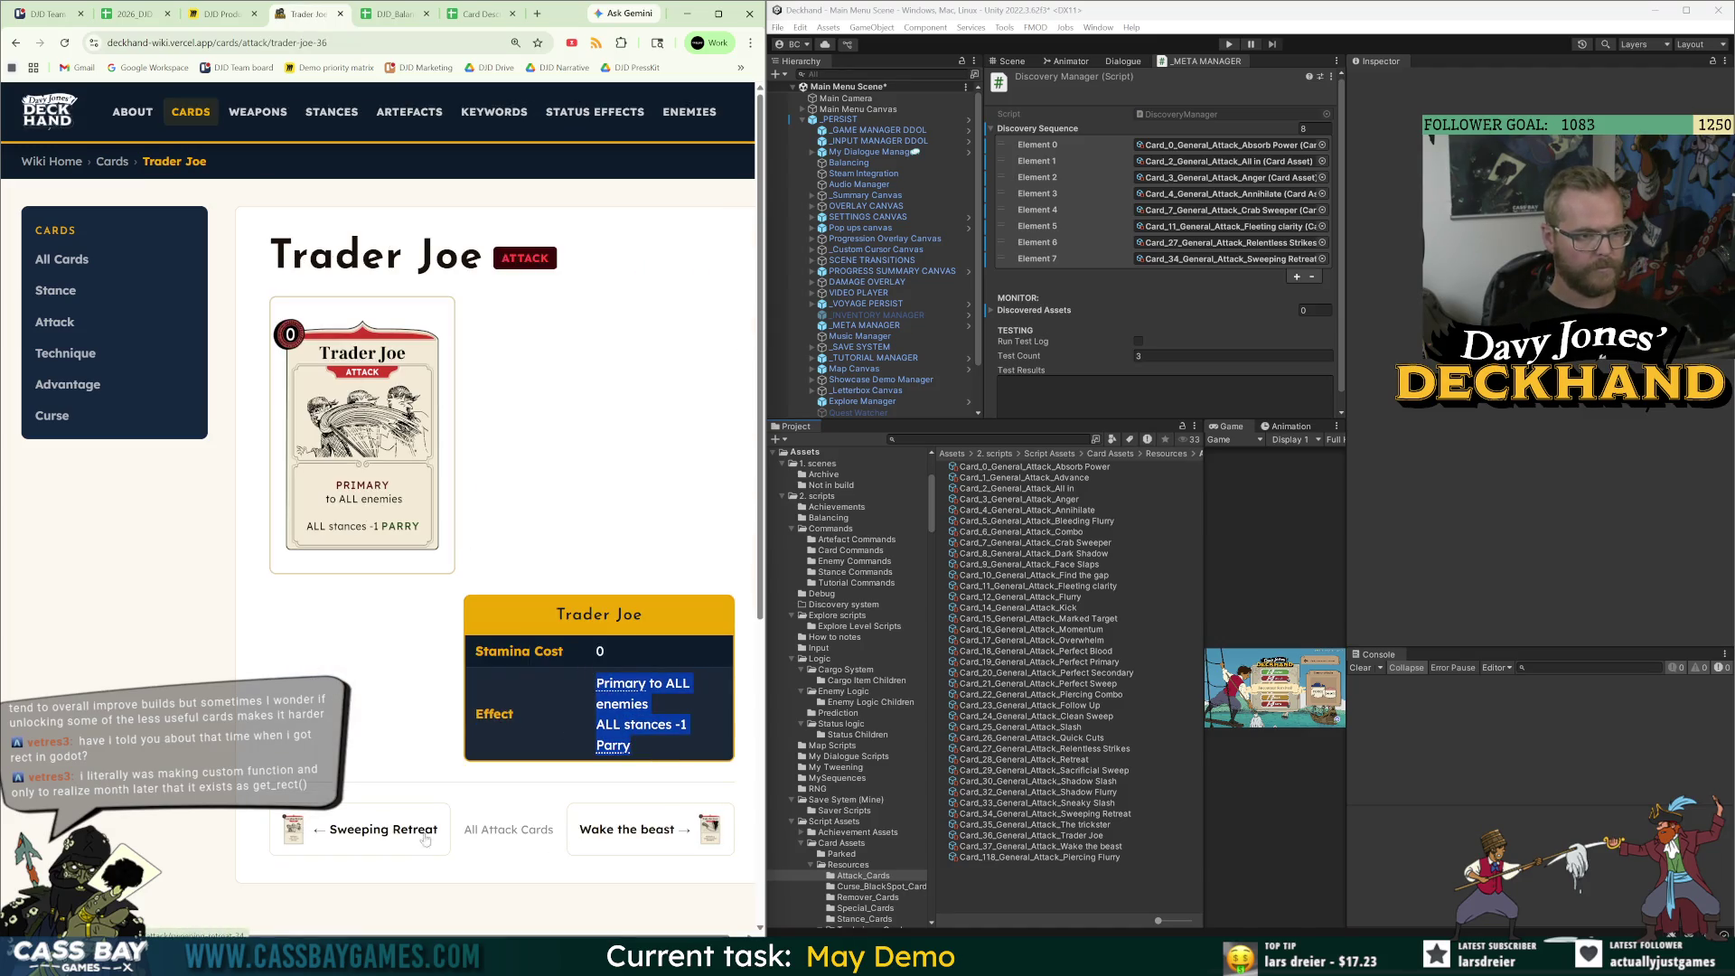
pyautogui.click(393, 840)
pyautogui.click(629, 840)
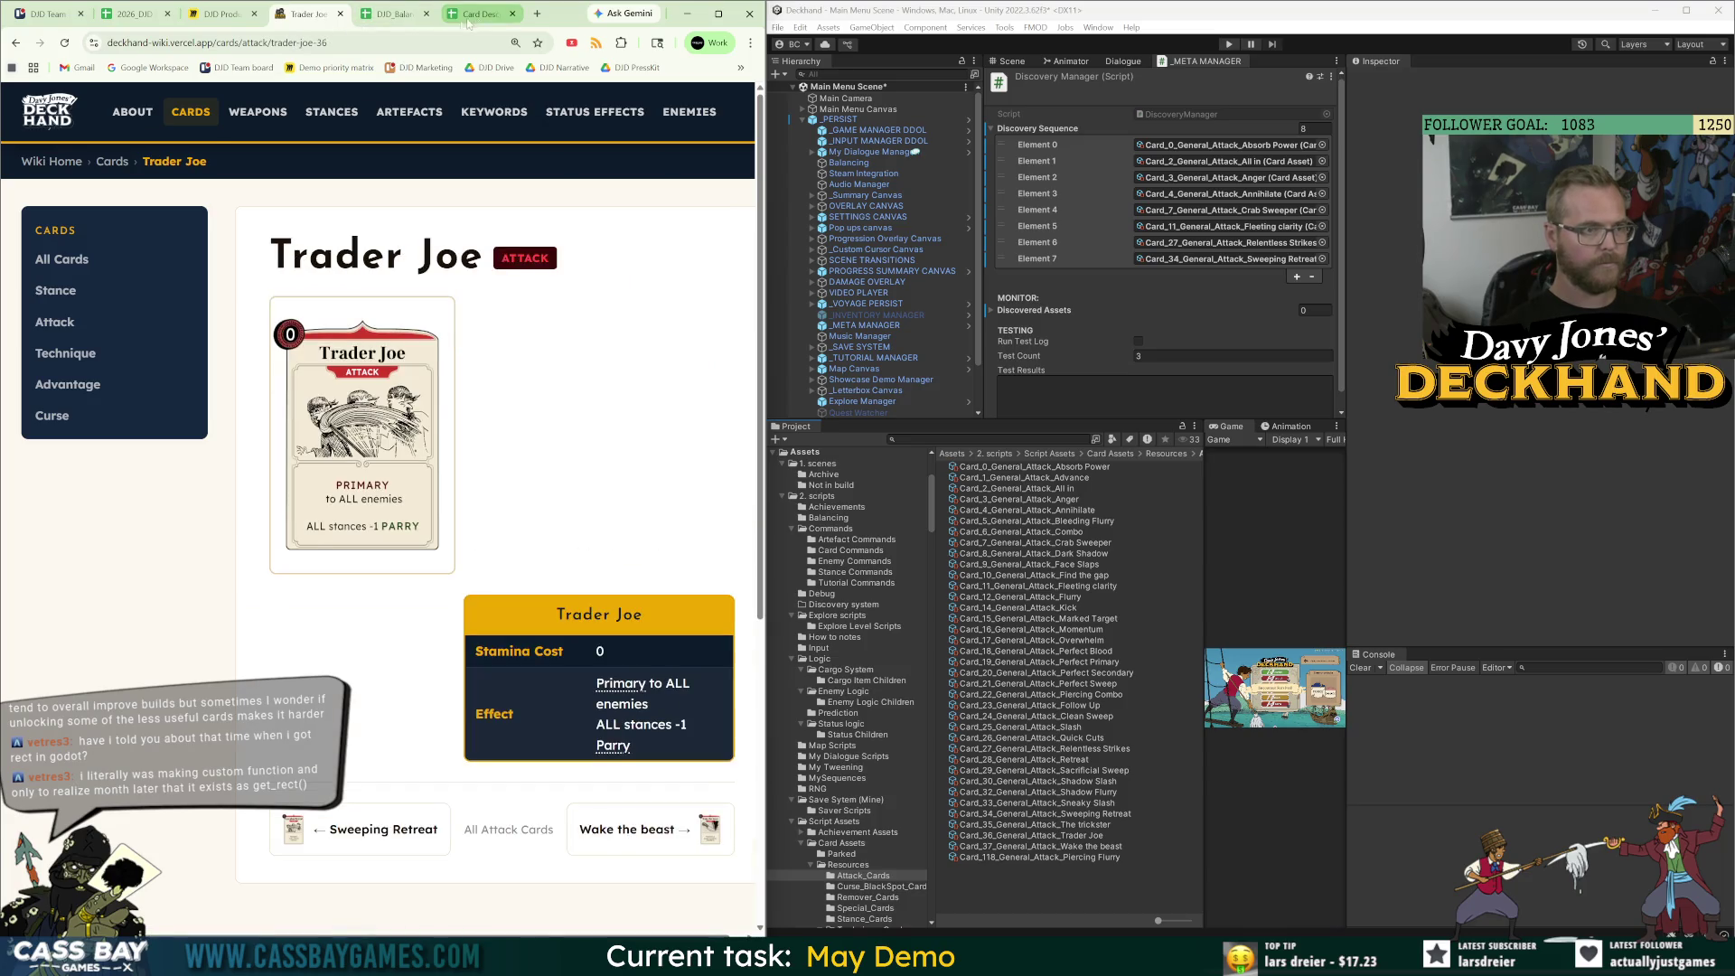
pyautogui.click(395, 14)
pyautogui.click(289, 795)
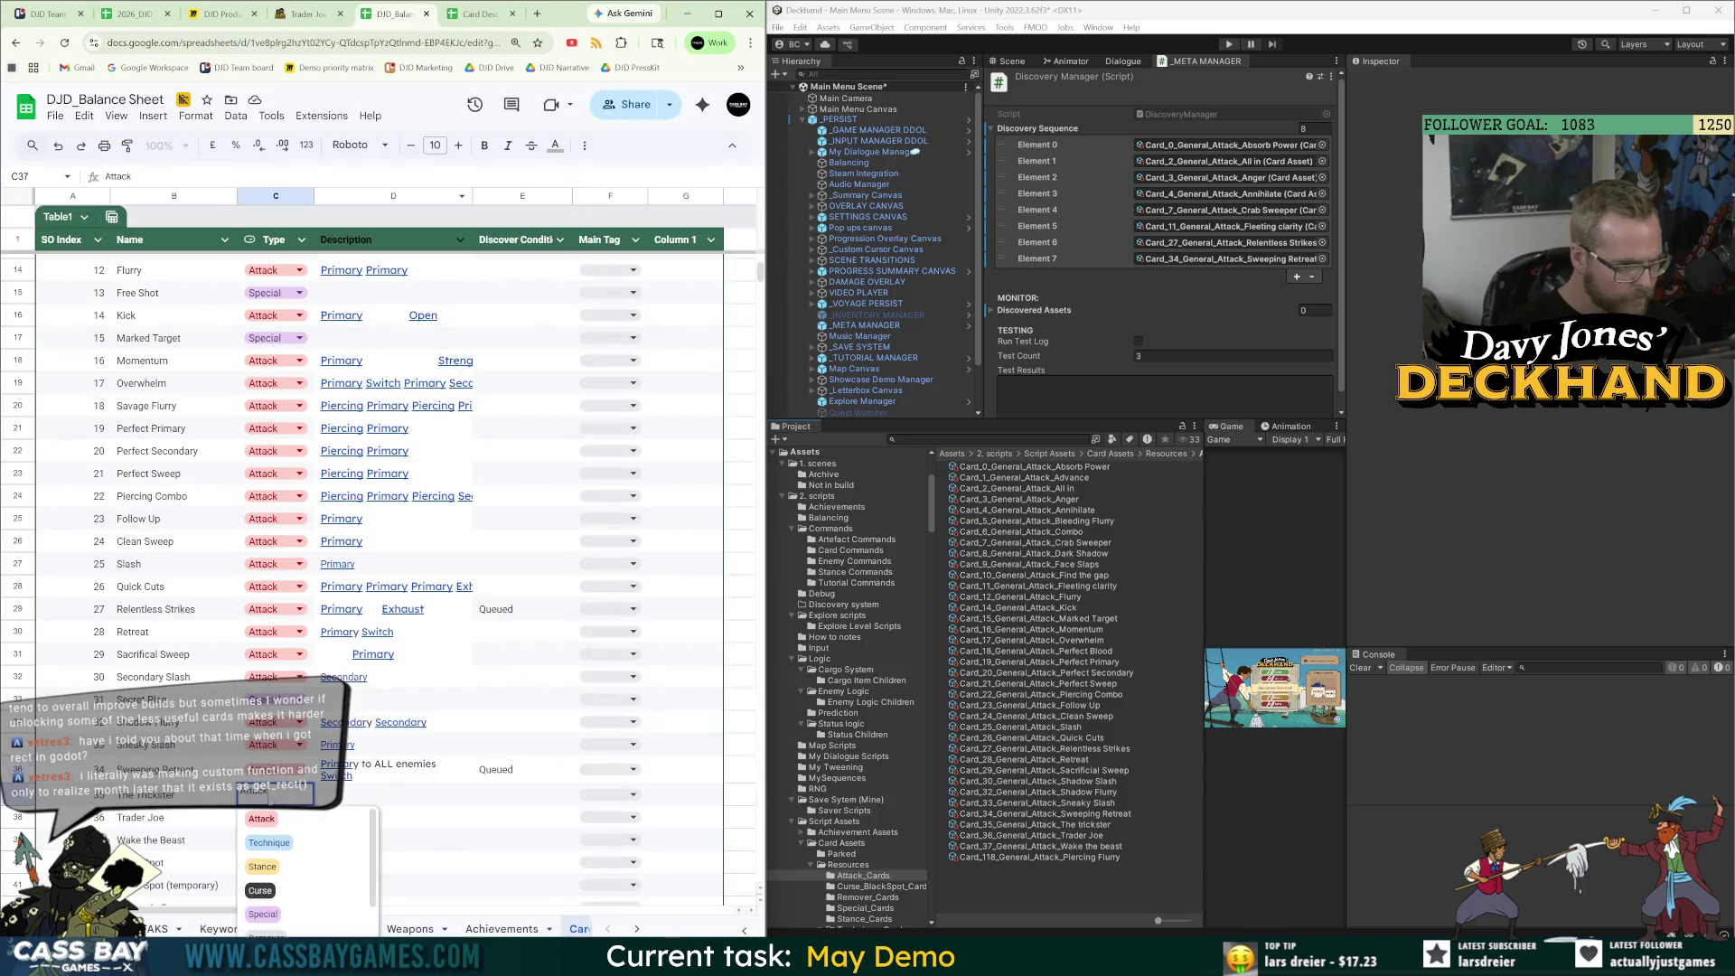
pyautogui.click(272, 914)
pyautogui.click(363, 796)
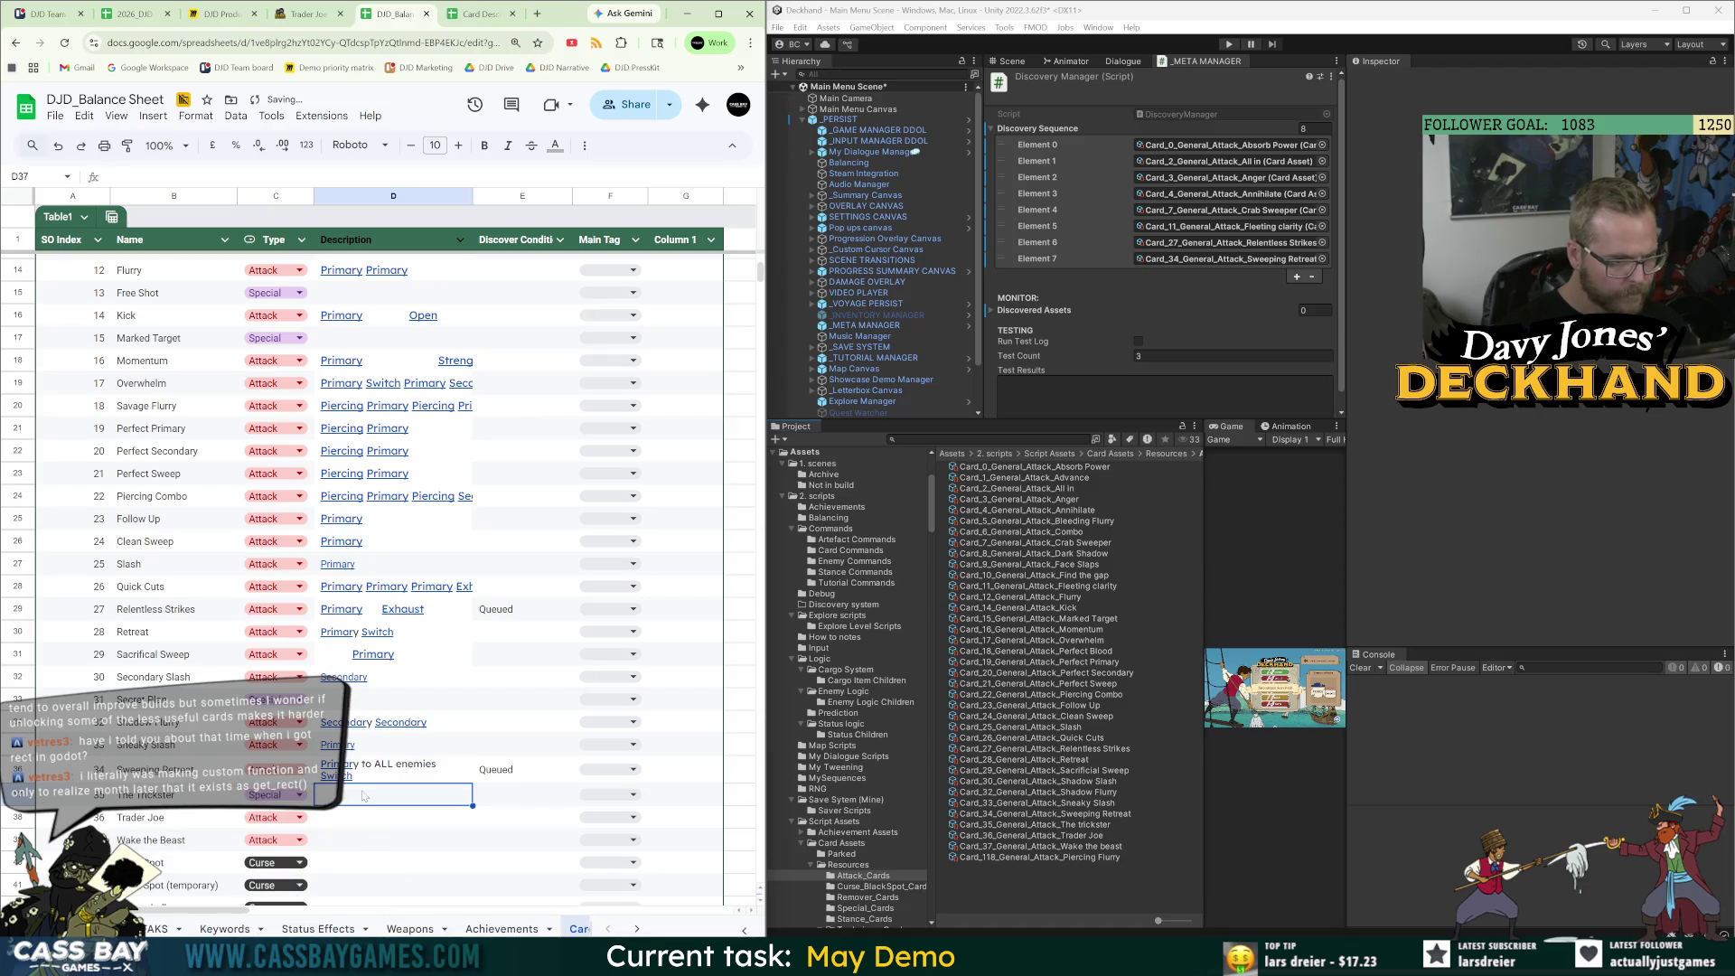
pyautogui.click(357, 821)
pyautogui.hotkey('ctrl', 'v')
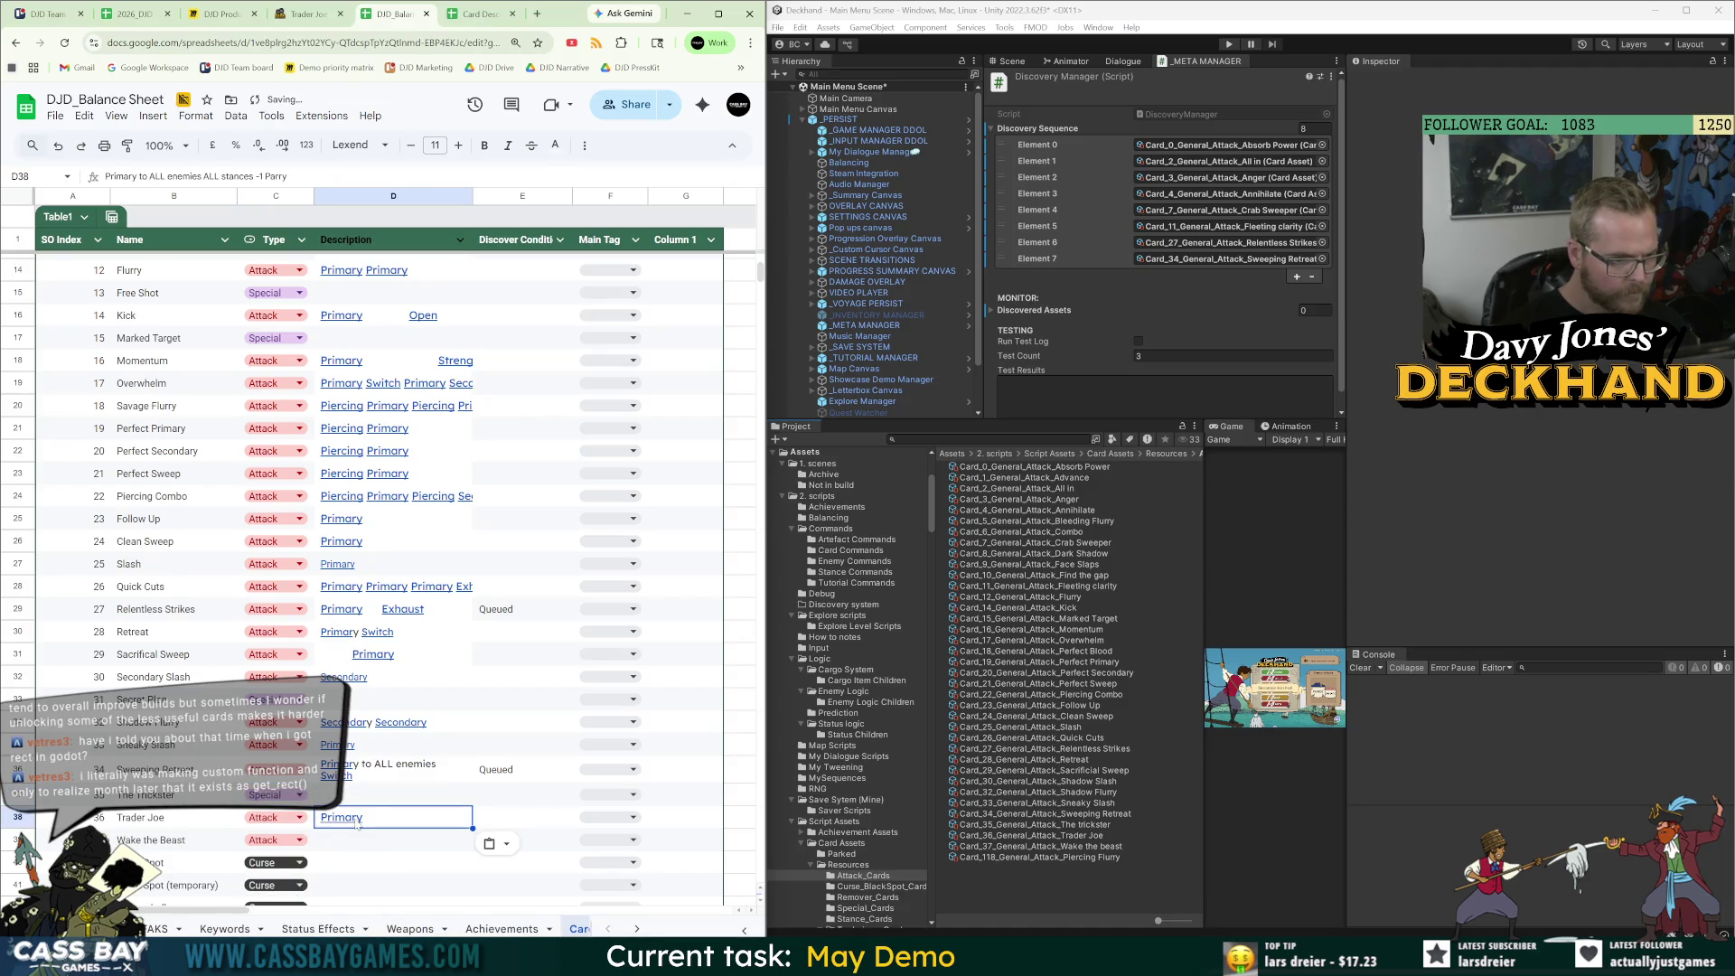
pyautogui.click(359, 823)
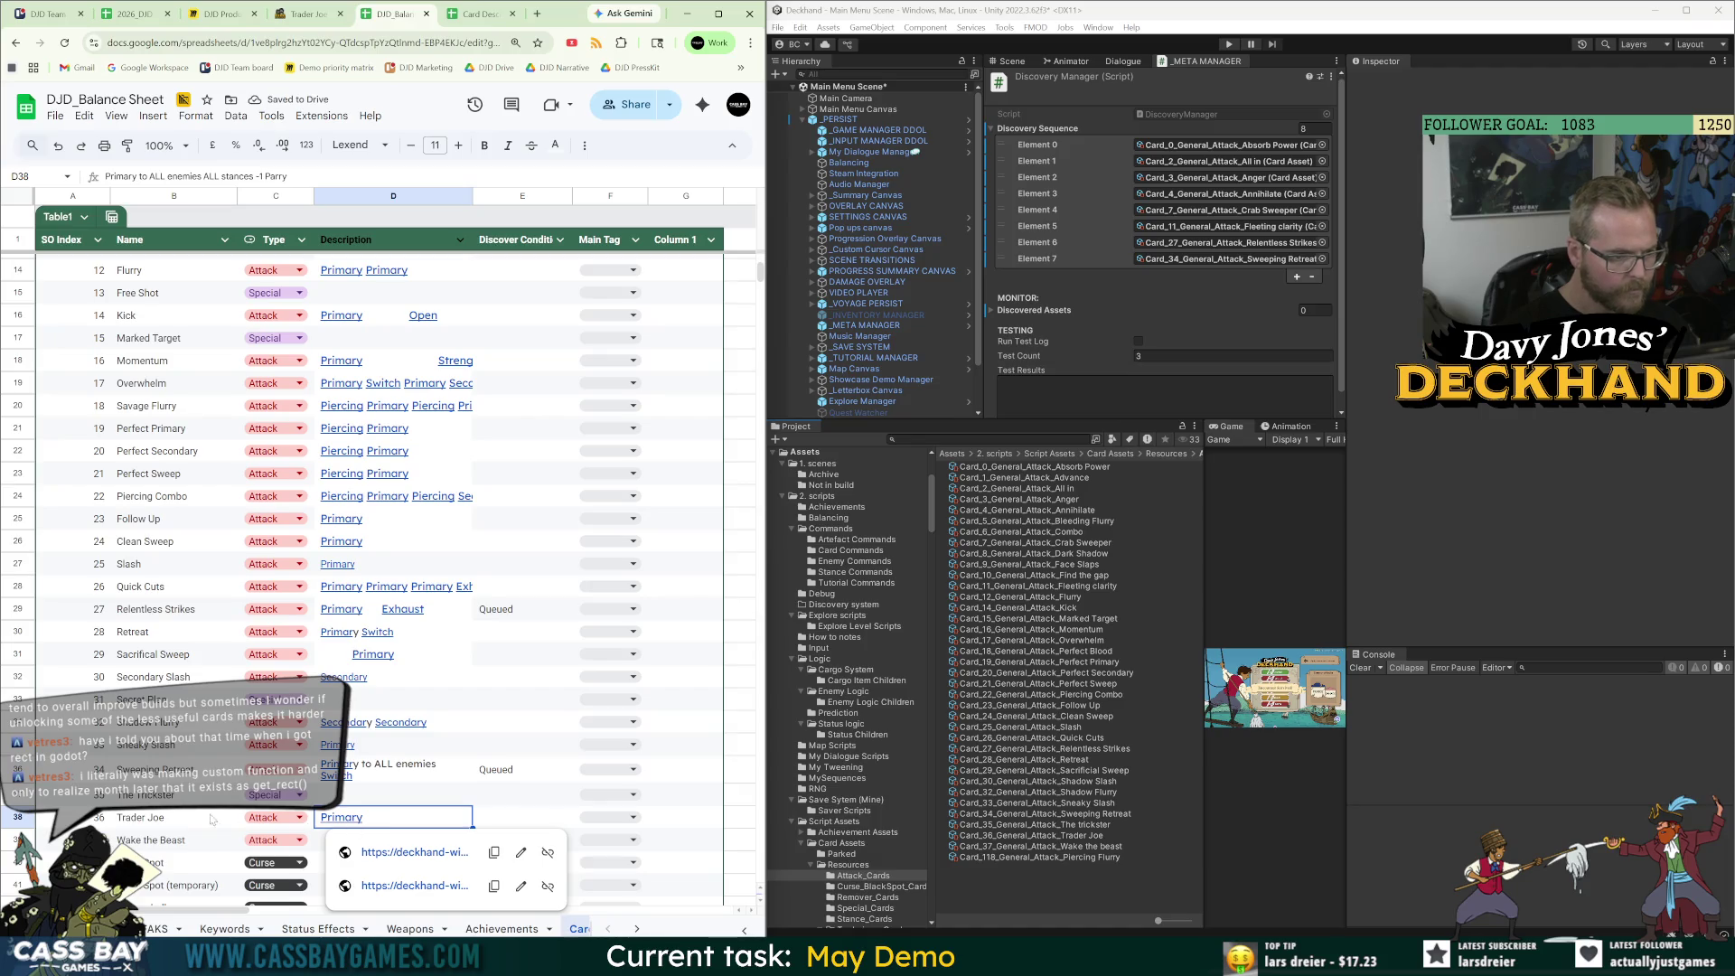
# Copy Queued into Trader Joe's condition cell E38 and add Card_36 to the Discovery Sequence.
pyautogui.click(313, 18)
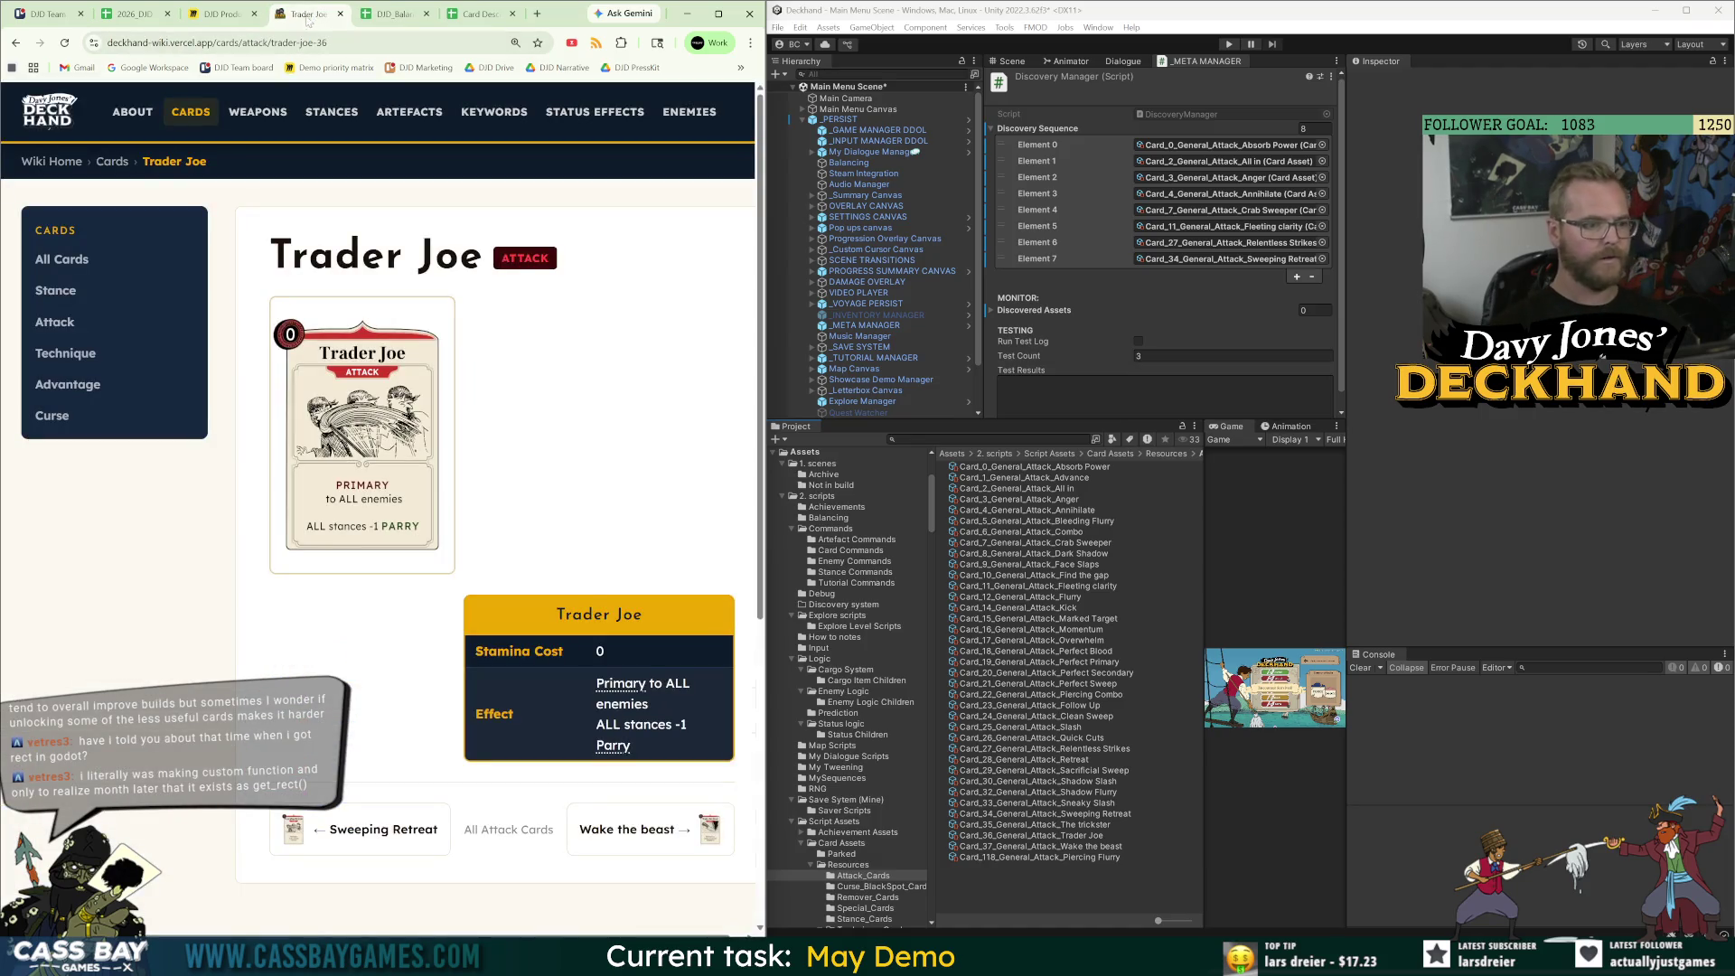
pyautogui.click(386, 18)
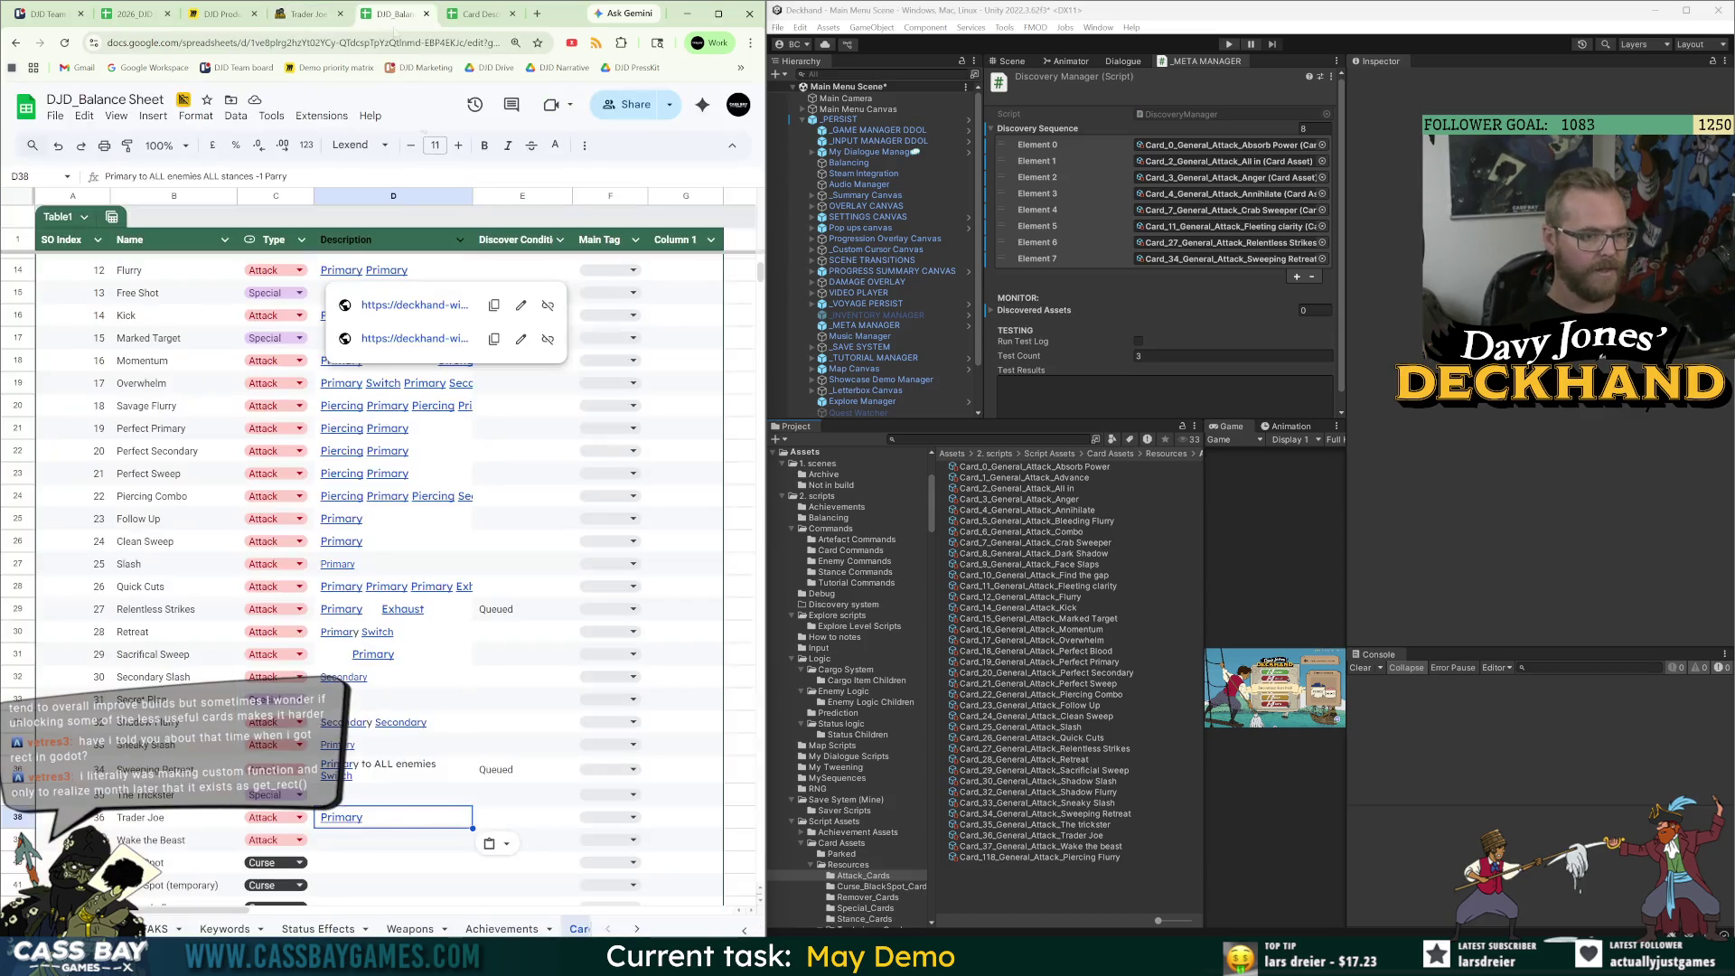
pyautogui.click(502, 777)
pyautogui.hotkey('ctrl', 'c')
pyautogui.click(515, 819)
pyautogui.hotkey('ctrl', 'v')
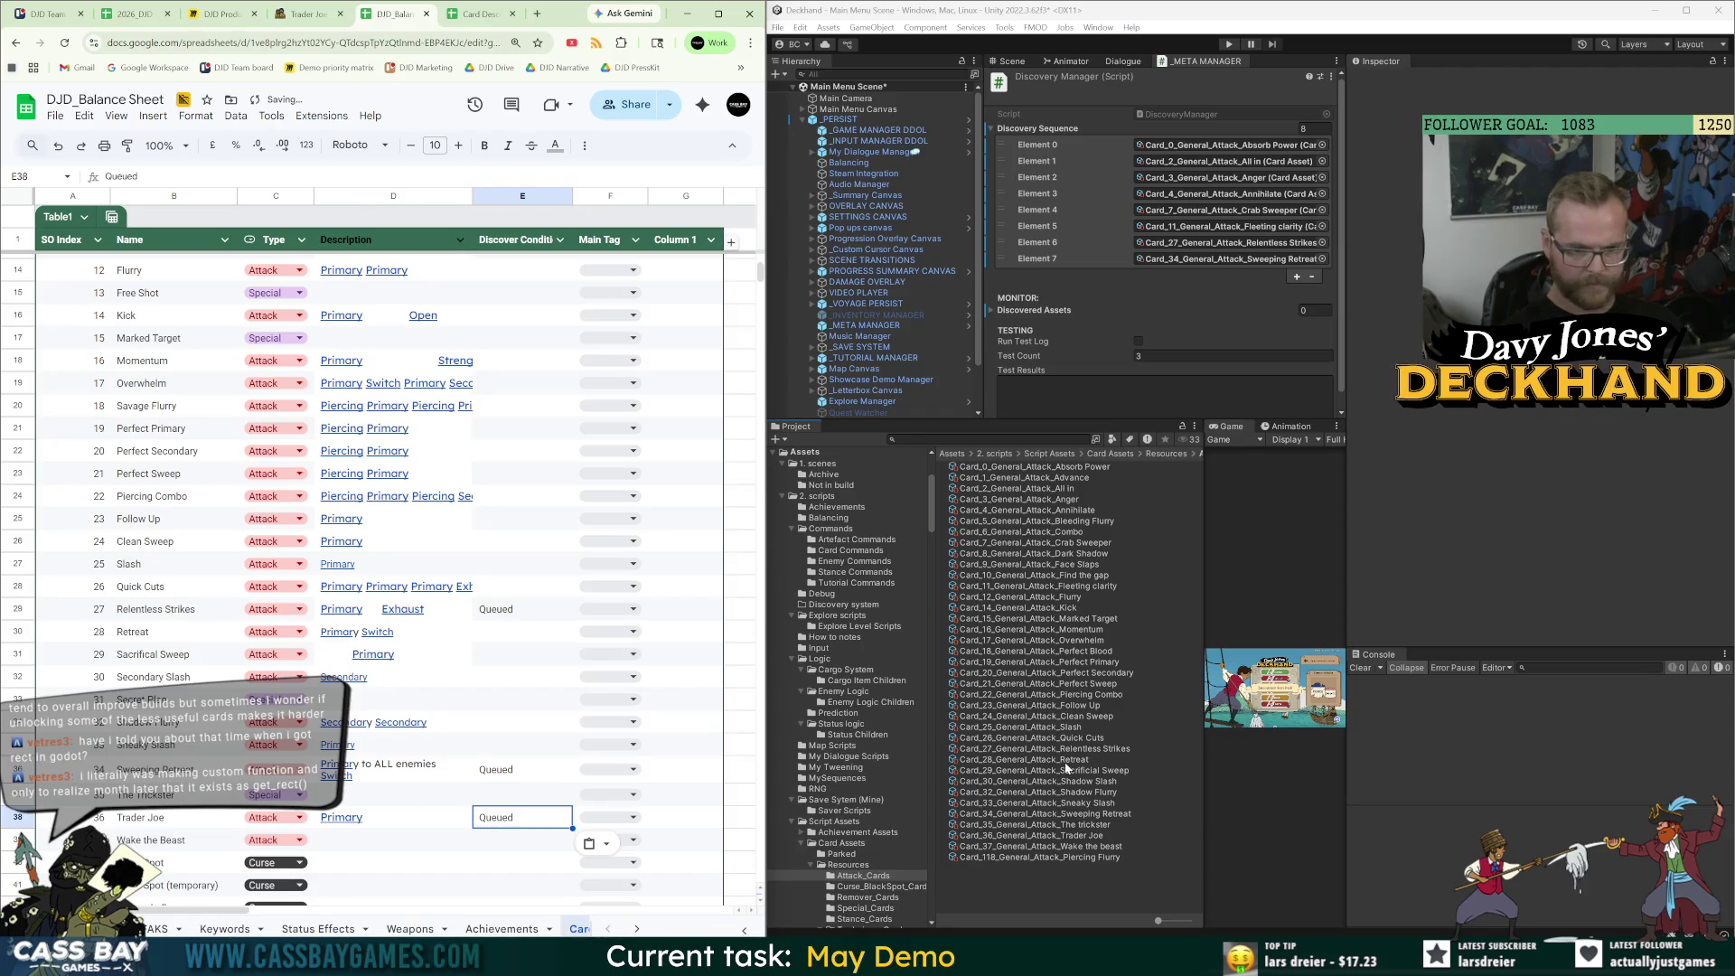
pyautogui.moveTo(1088, 833)
pyautogui.mouseDown()
pyautogui.moveTo(1055, 116)
pyautogui.moveTo(1040, 128)
pyautogui.mouseUp()
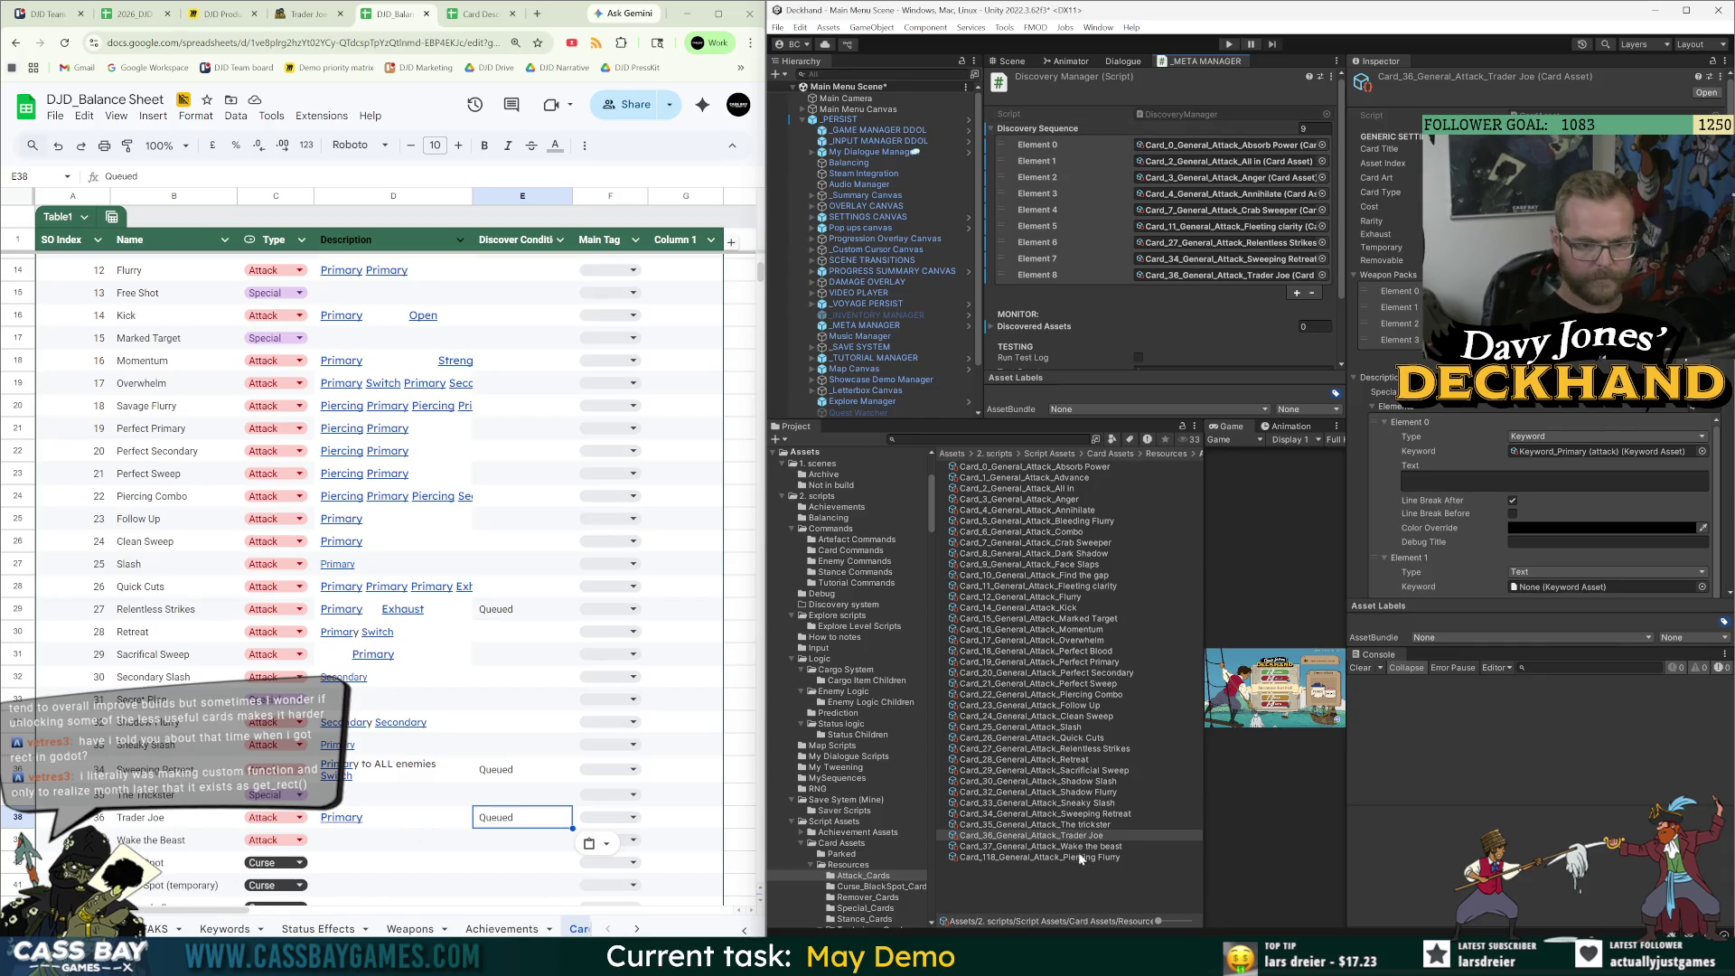
# Paste Wake the beast's wiki effect text into D39.
pyautogui.click(308, 13)
pyautogui.click(658, 844)
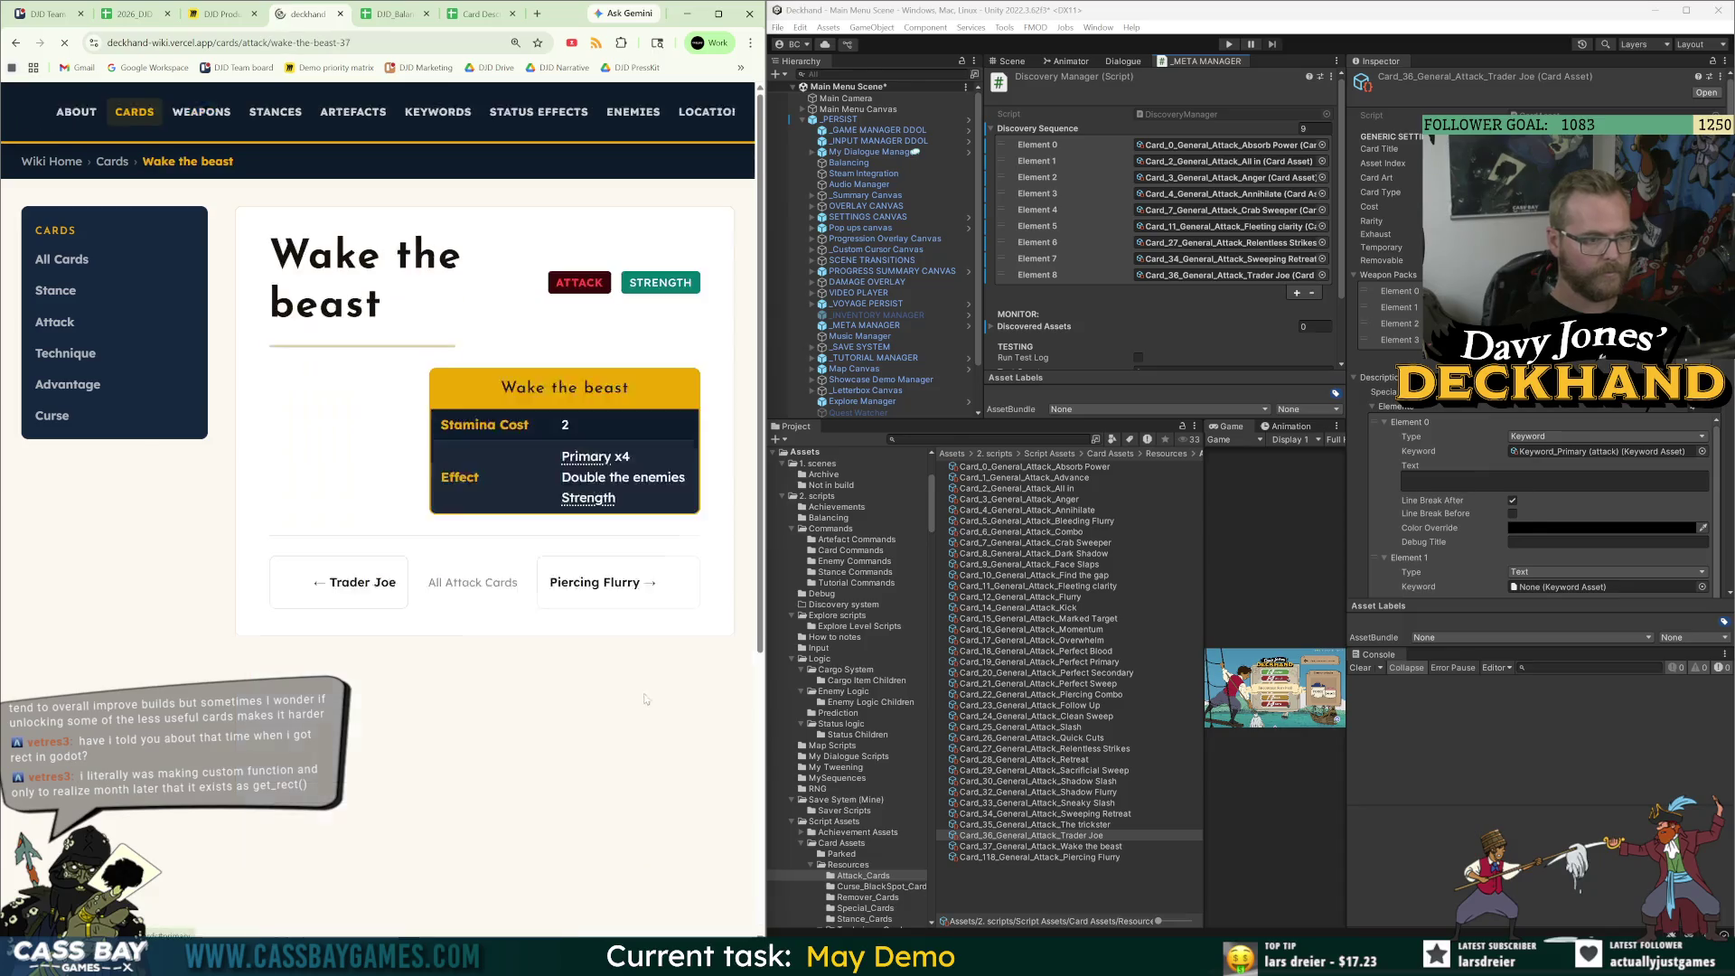
pyautogui.moveTo(643, 779)
pyautogui.mouseDown()
pyautogui.moveTo(578, 673)
pyautogui.moveTo(560, 728)
pyautogui.mouseUp()
pyautogui.click(391, 13)
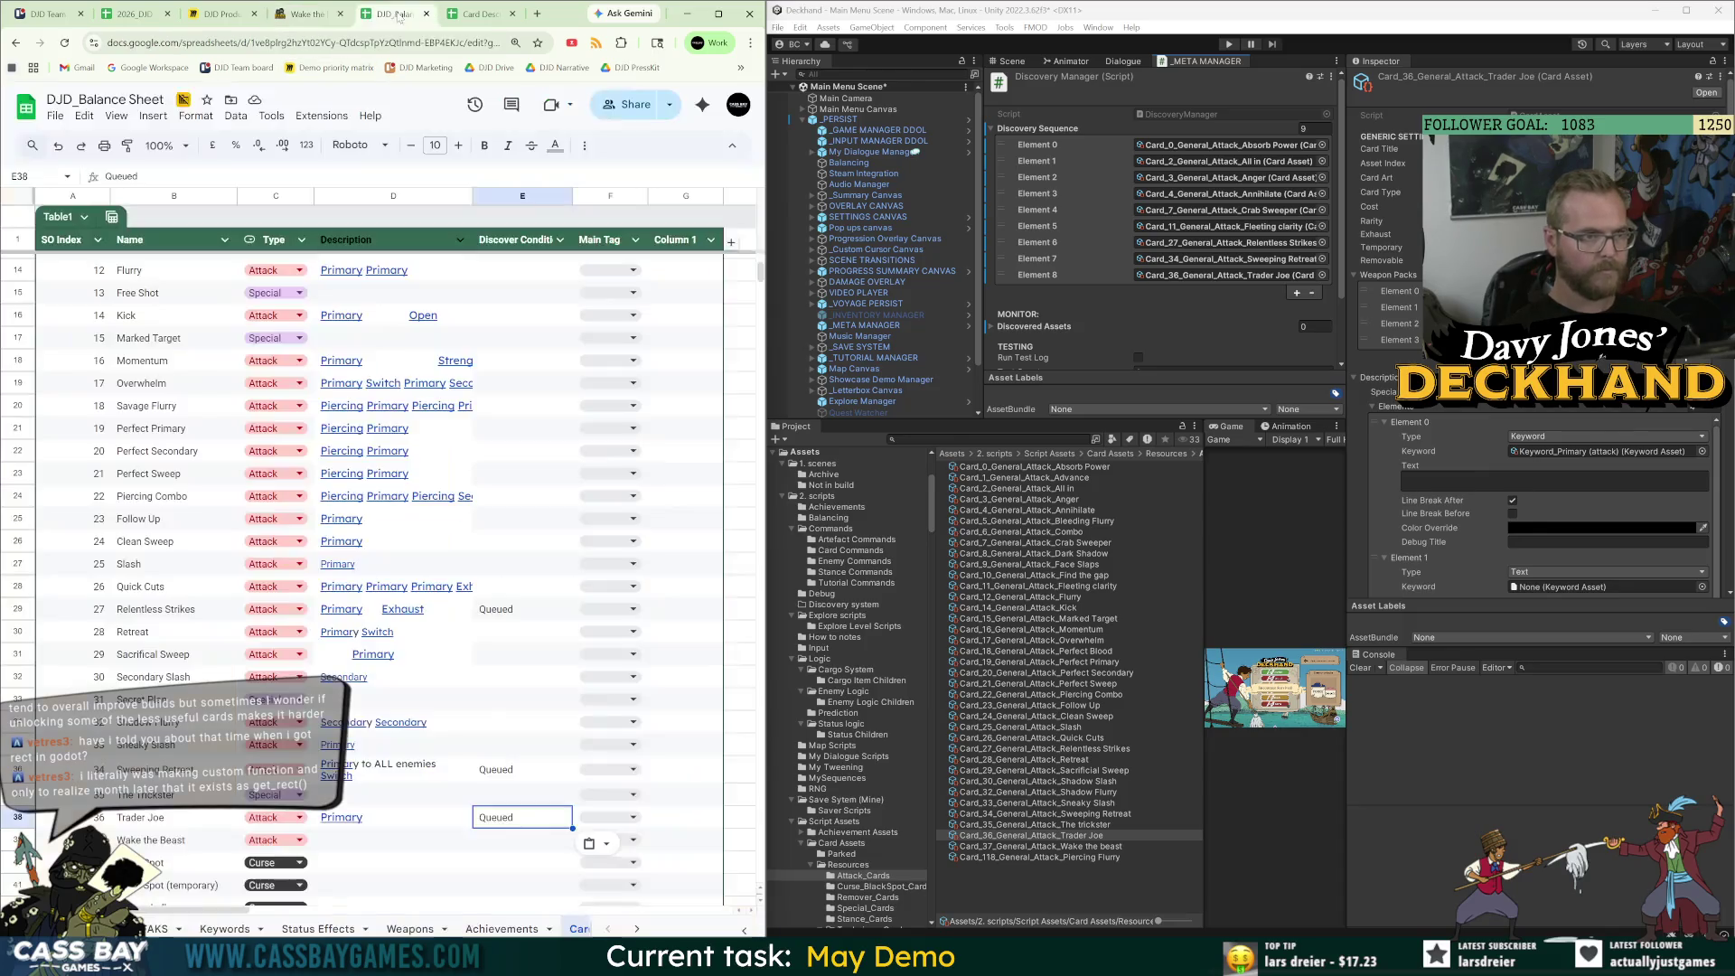
pyautogui.click(366, 847)
pyautogui.hotkey('ctrl', 'v')
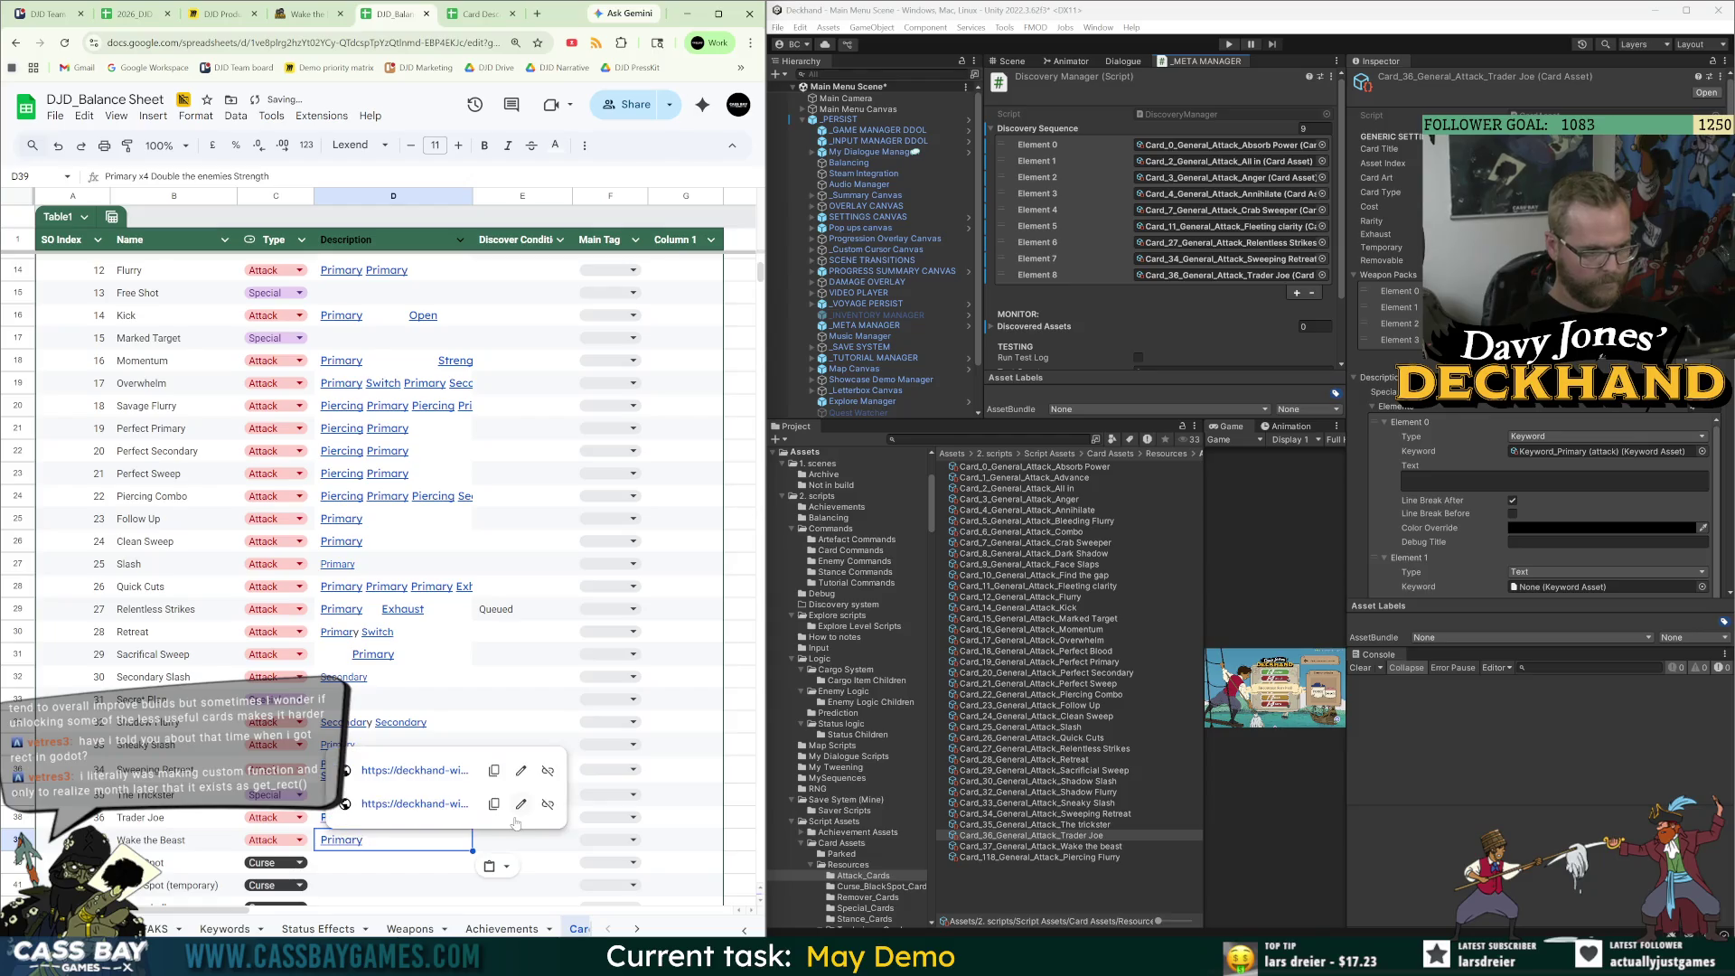
# Copy Queued into E39 and add the Wake the beast card to the Discovery Sequence.
pyautogui.press('Right')
pyautogui.press('Up')
pyautogui.hotkey('ctrl', 'c')
pyautogui.press('Down')
pyautogui.hotkey('ctrl', 'v')
pyautogui.click(380, 870)
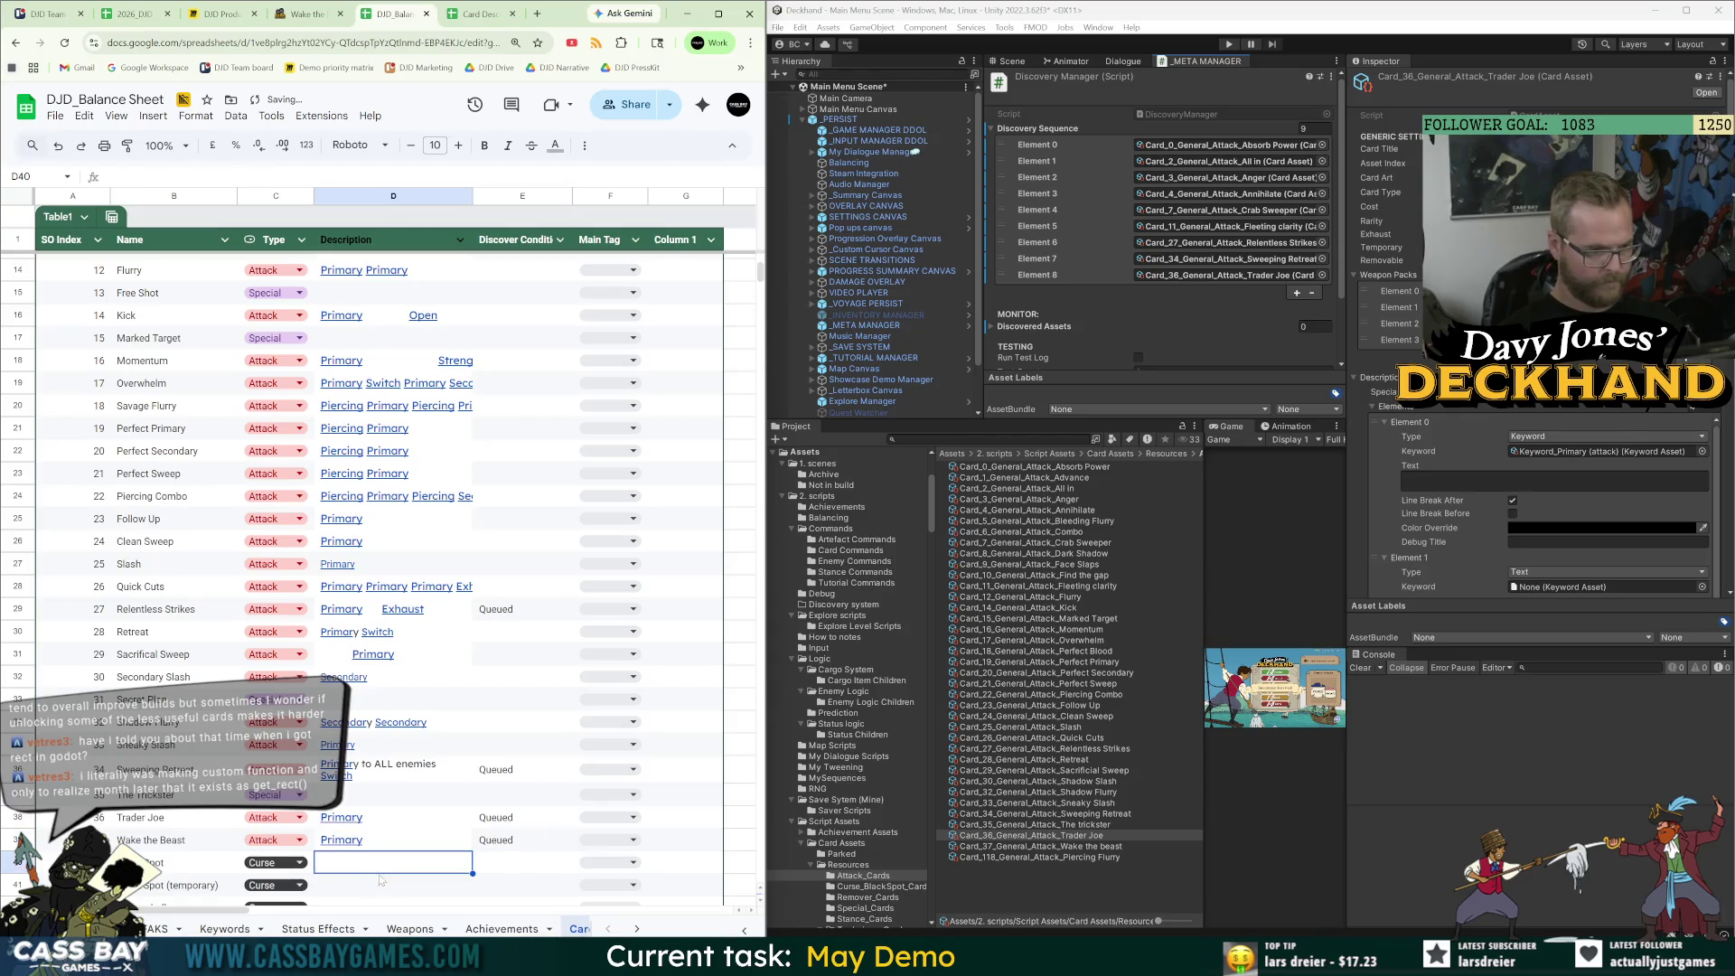
pyautogui.moveTo(1039, 846)
pyautogui.mouseDown()
pyautogui.moveTo(1044, 116)
pyautogui.moveTo(1051, 135)
pyautogui.mouseUp()
# Copy Piercing Flurry's effect text from its wiki page.
pyautogui.scroll(-3, 392, 774)
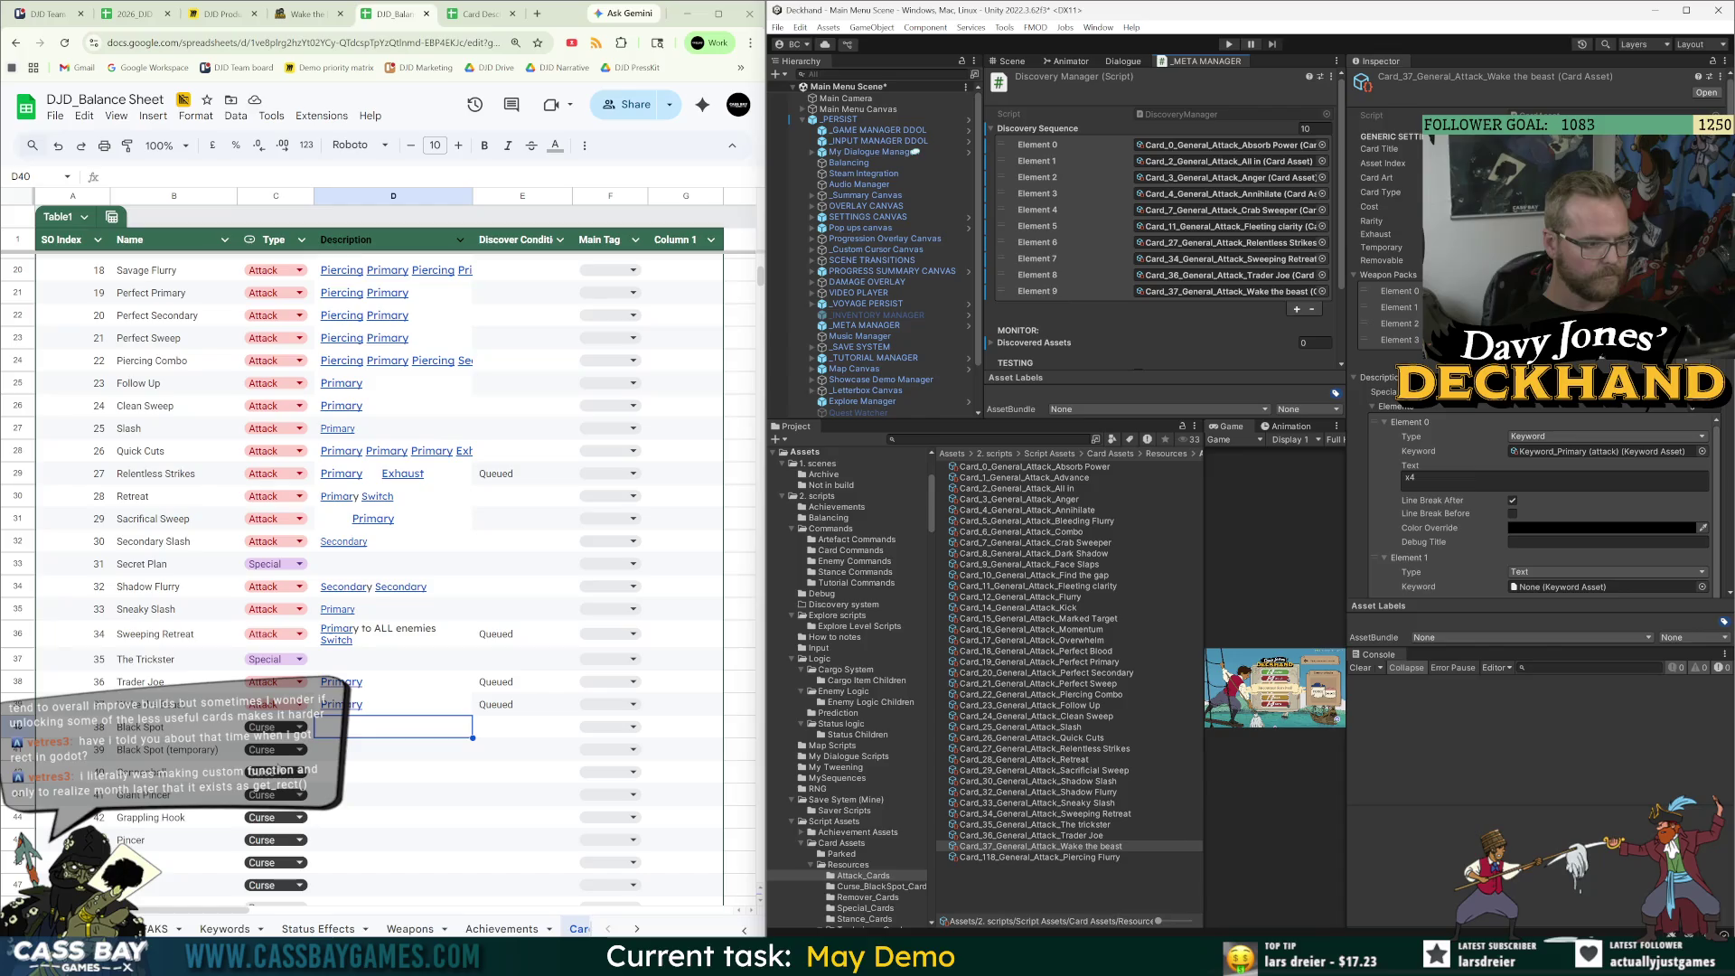
pyautogui.click(306, 14)
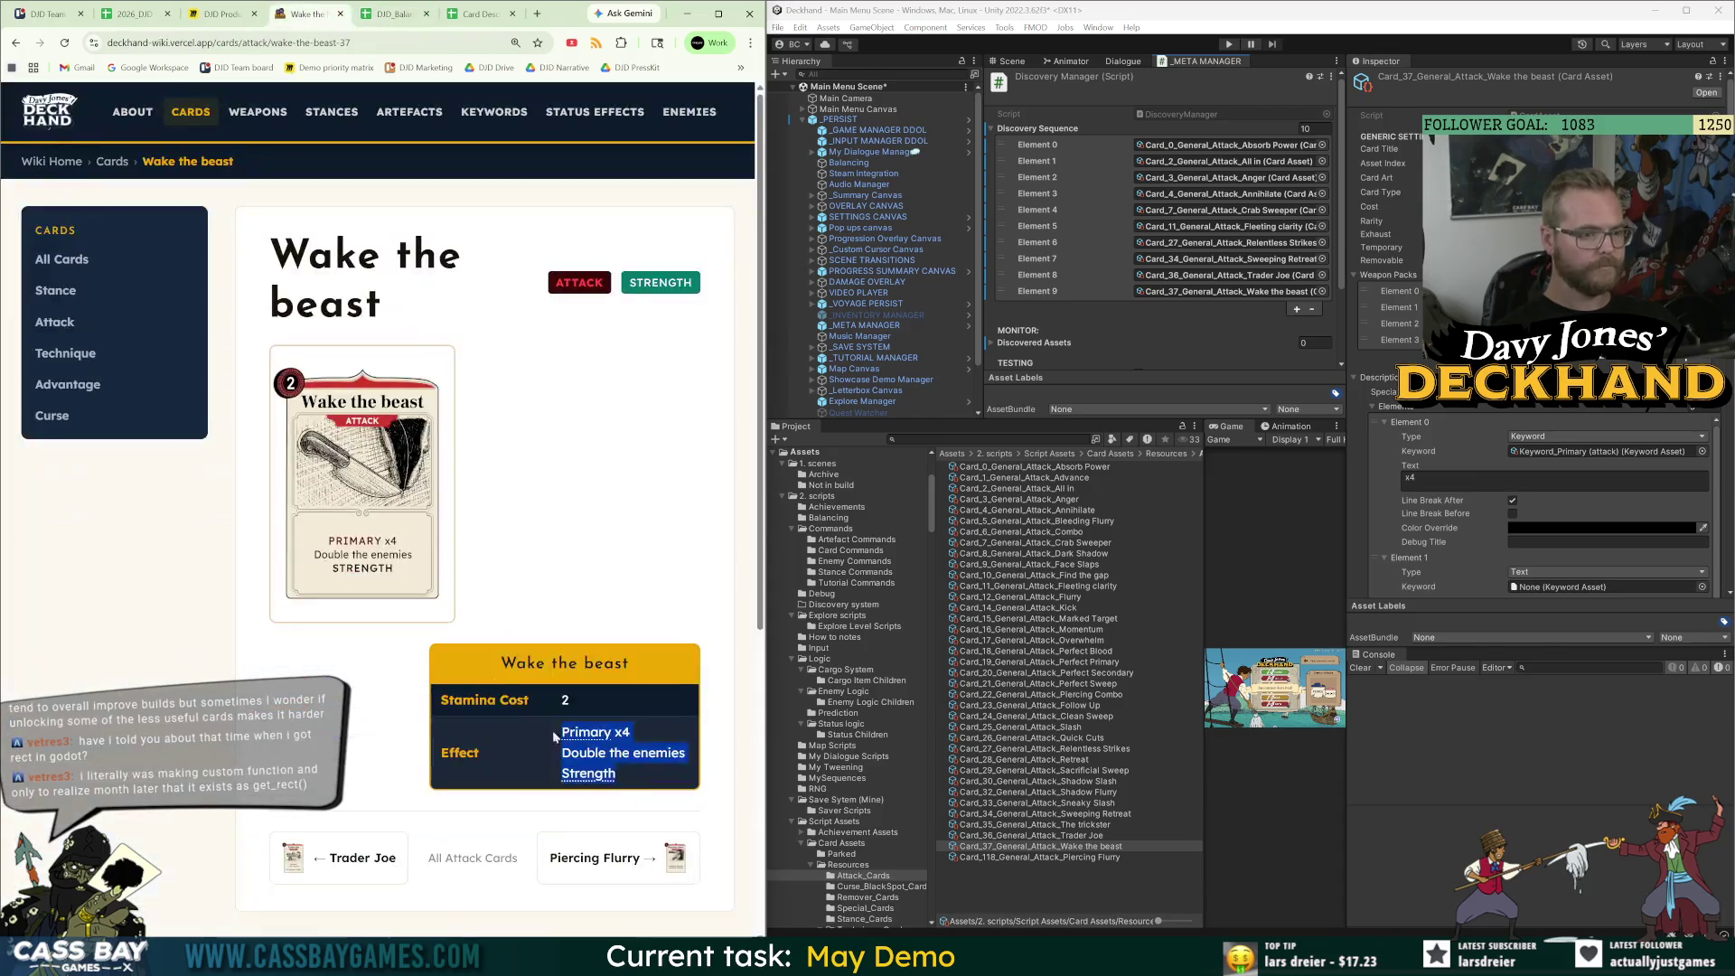
pyautogui.click(605, 866)
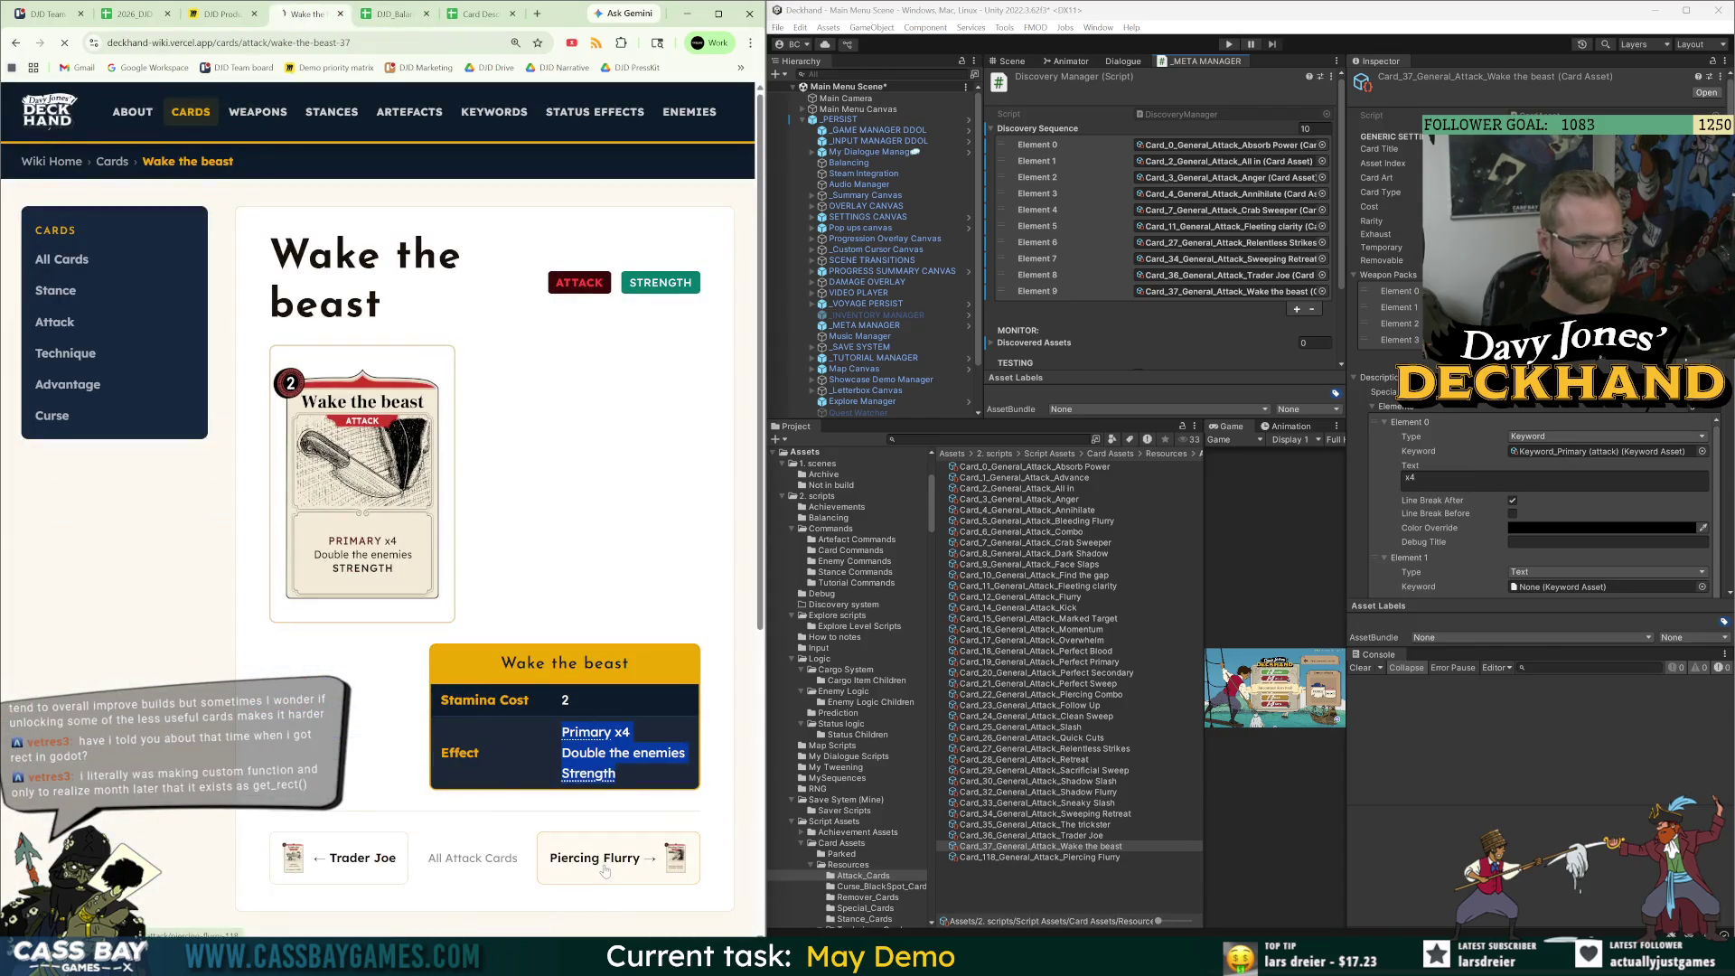
pyautogui.moveTo(684, 713)
pyautogui.mouseDown()
pyautogui.moveTo(560, 653)
pyautogui.moveTo(571, 680)
pyautogui.mouseUp()
pyautogui.hotkey('ctrl', 'c')
pyautogui.click(387, 15)
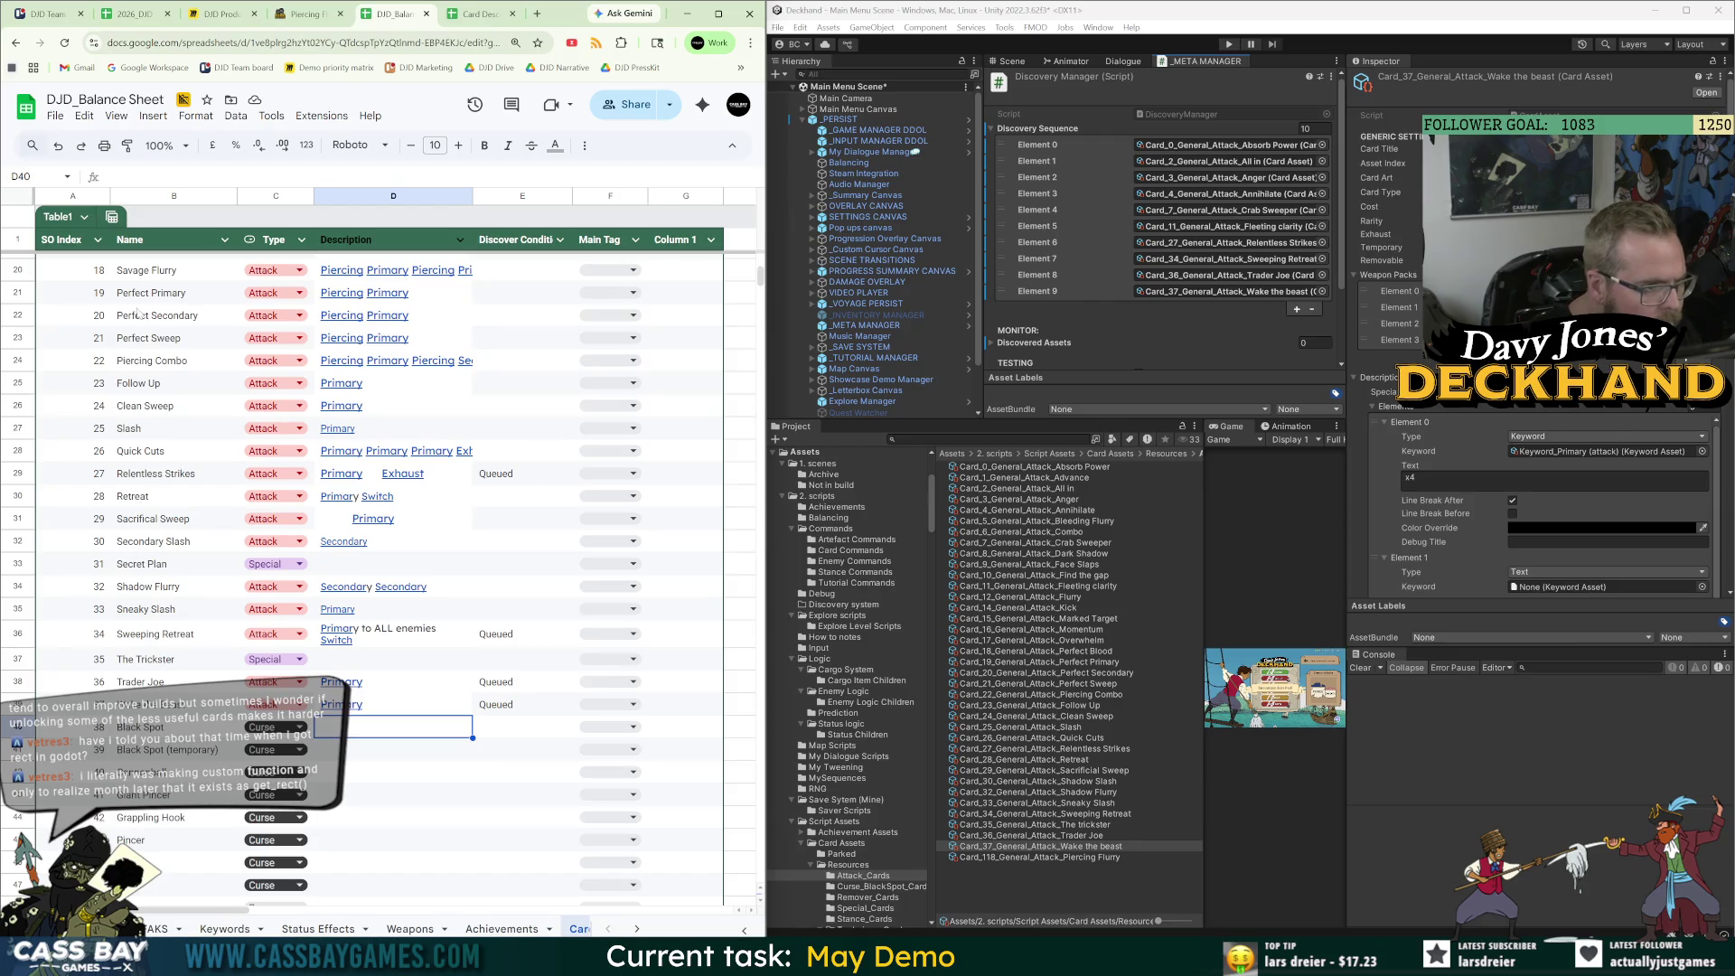
# Paste 'Piercing Primary Piercing Primary' into Piercing Flurry's Description cell D120.
pyautogui.click(152, 591)
pyautogui.scroll(2, 168, 579)
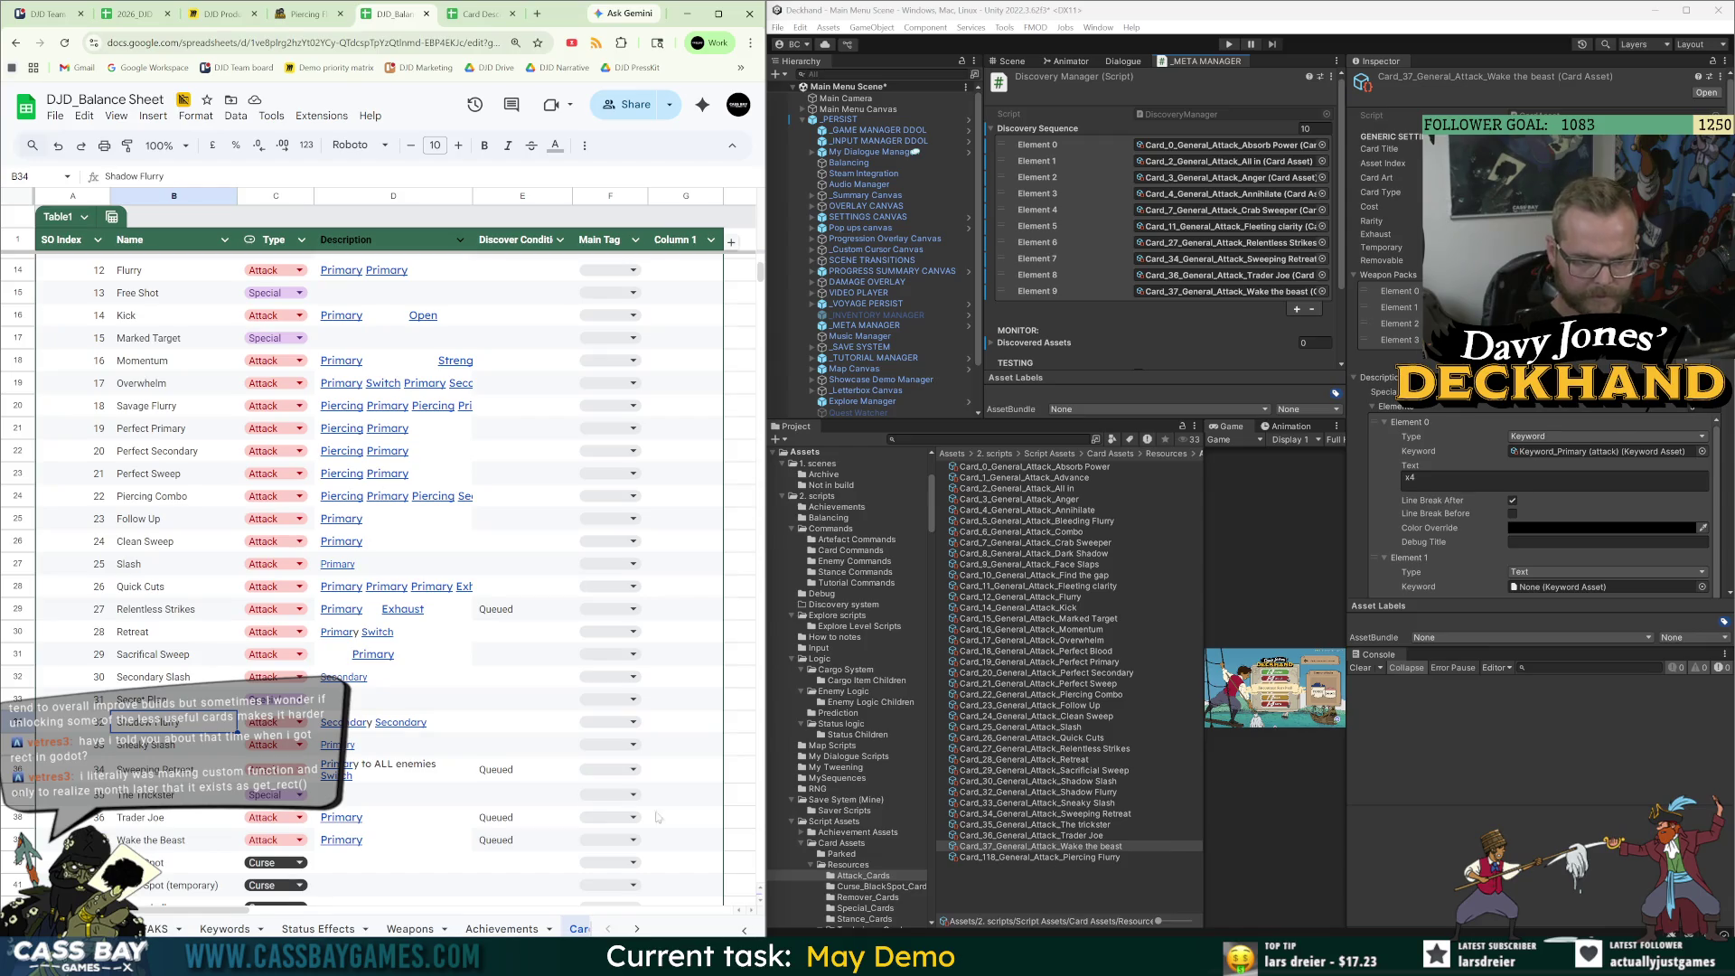
pyautogui.scroll(-20, 161, 694)
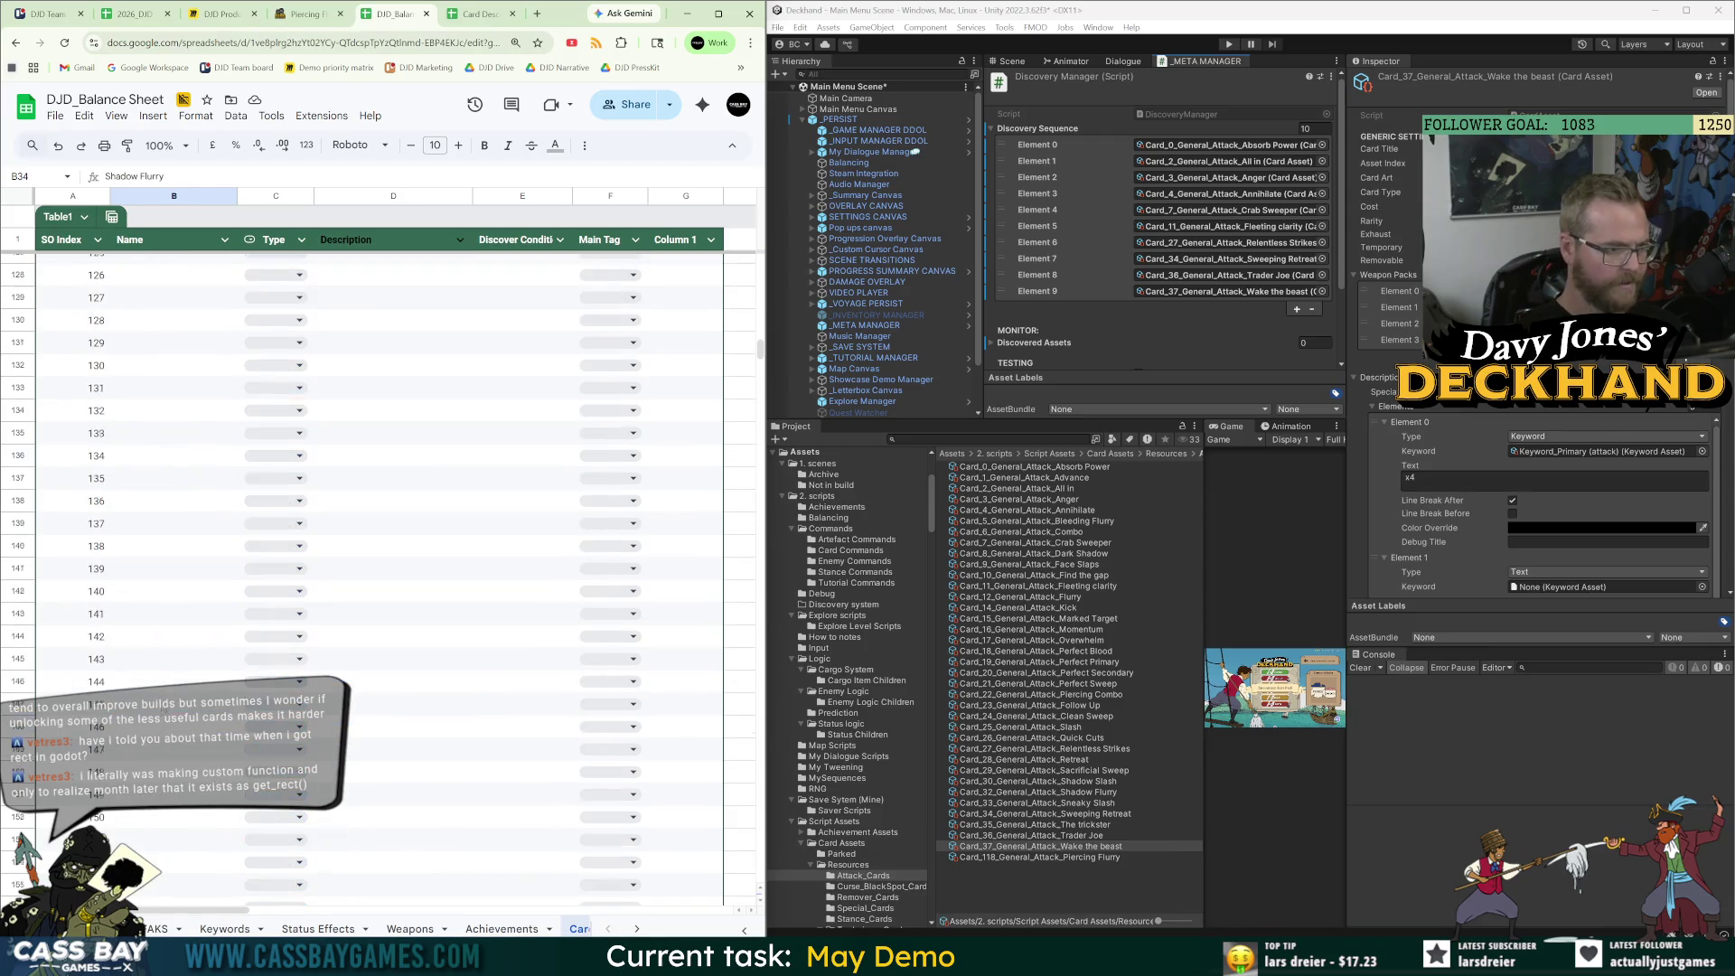
pyautogui.click(418, 570)
pyautogui.hotkey('ctrl', 'v')
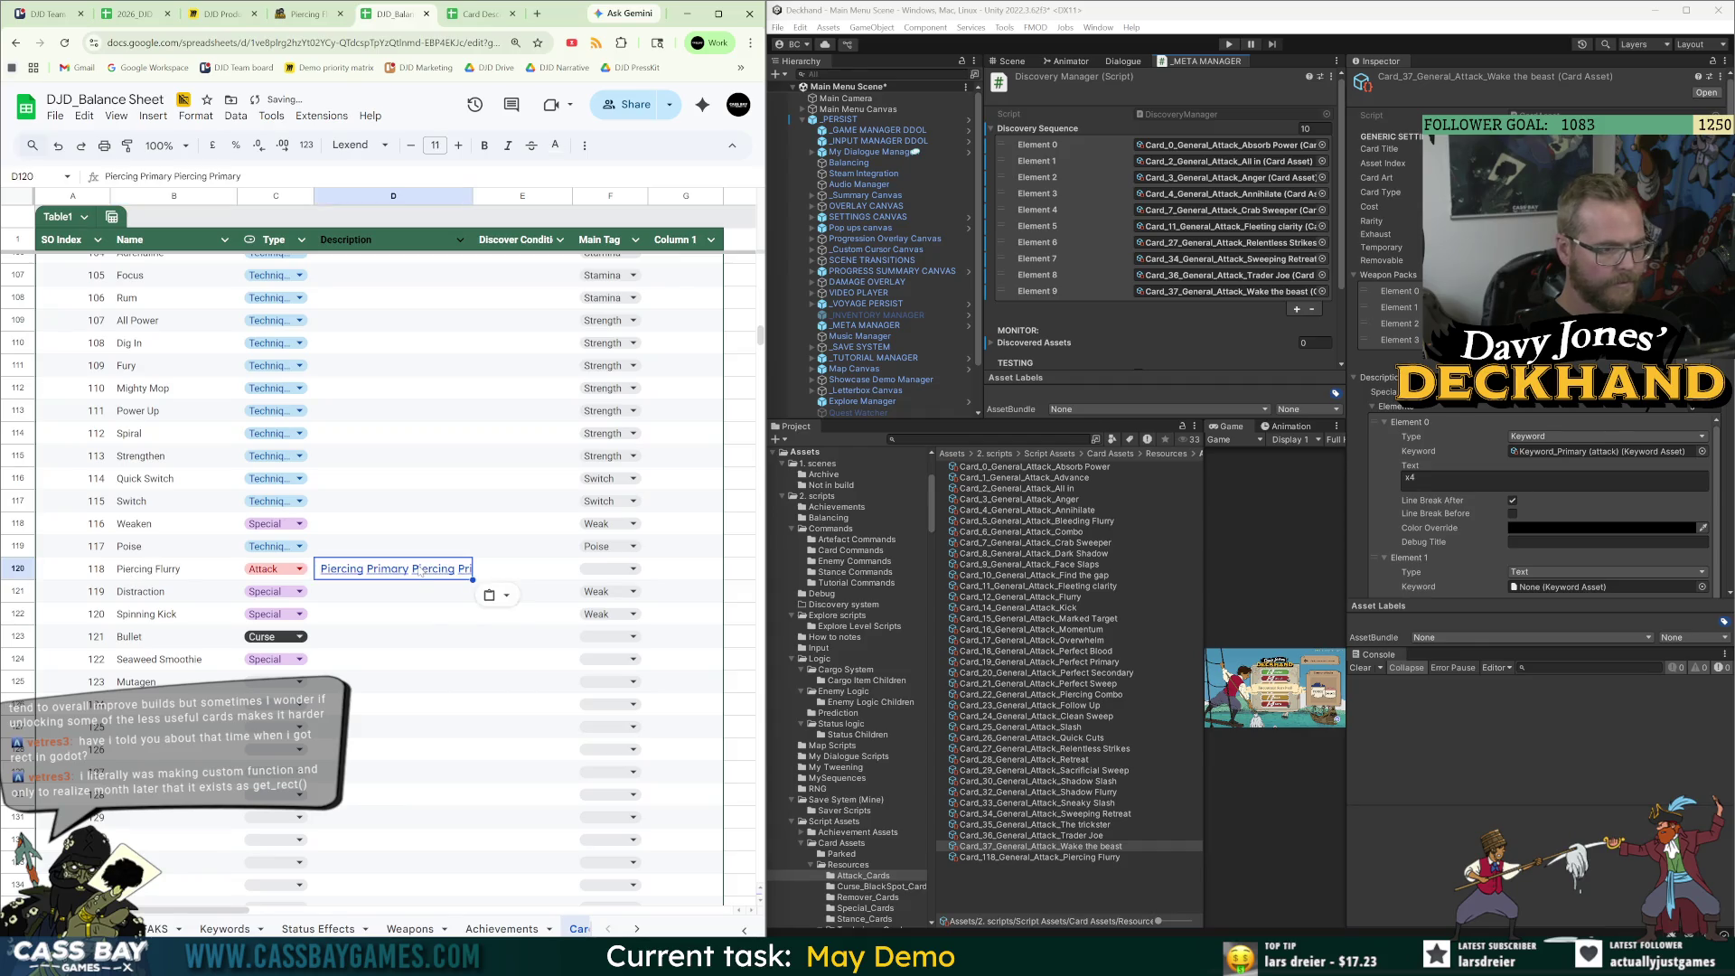
pyautogui.click(424, 624)
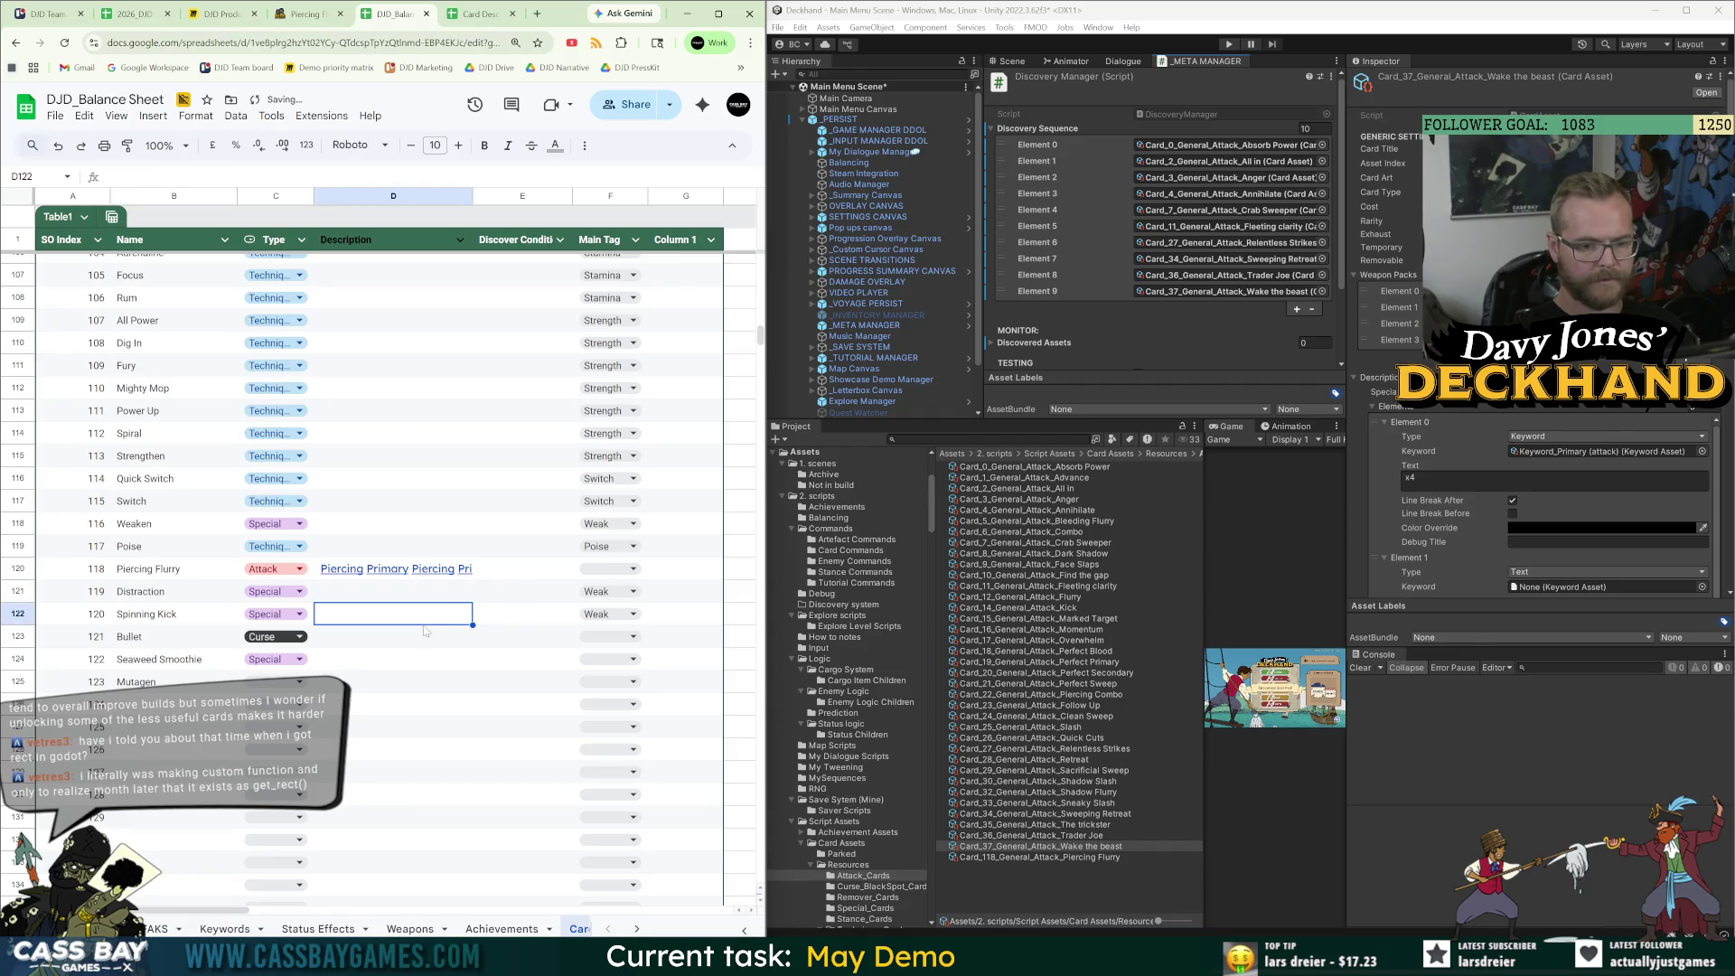
pyautogui.scroll(18, 425, 631)
pyautogui.moveTo(425, 634)
pyautogui.click(457, 794)
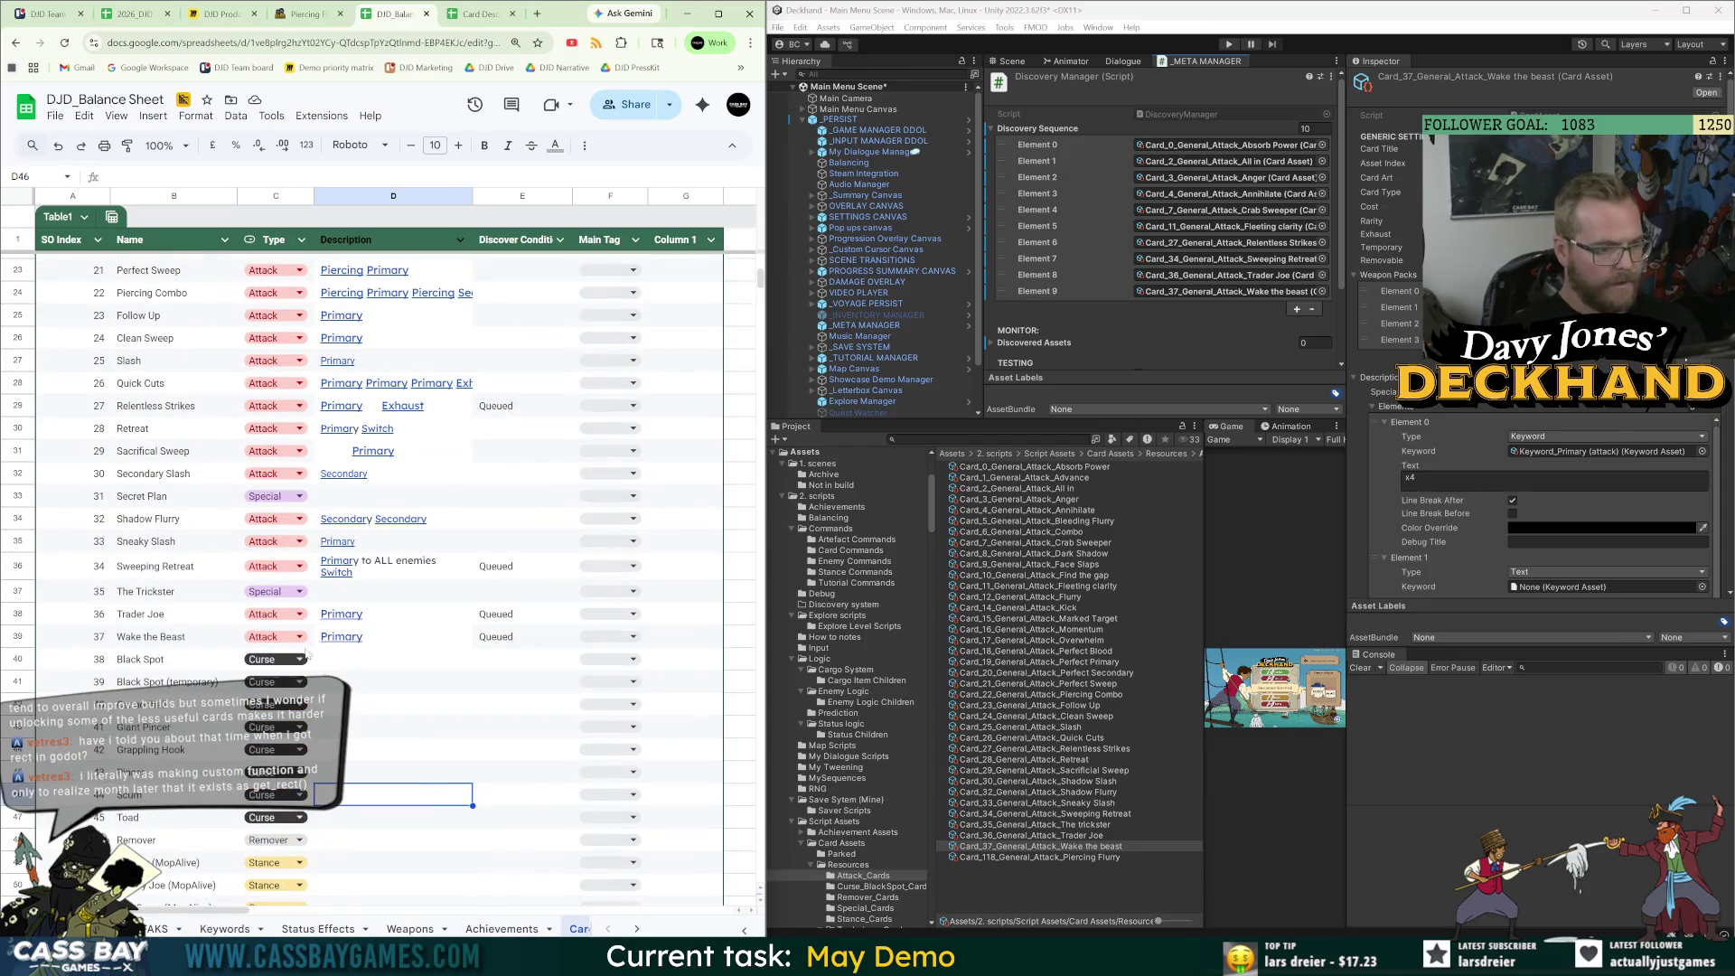
# Widen Unity's Project list and browse the Resources card folders, including Special_Cards.
pyautogui.click(1202, 463)
pyautogui.moveTo(1202, 464); pyautogui.dragTo(1278, 463)
pyautogui.click(1171, 454)
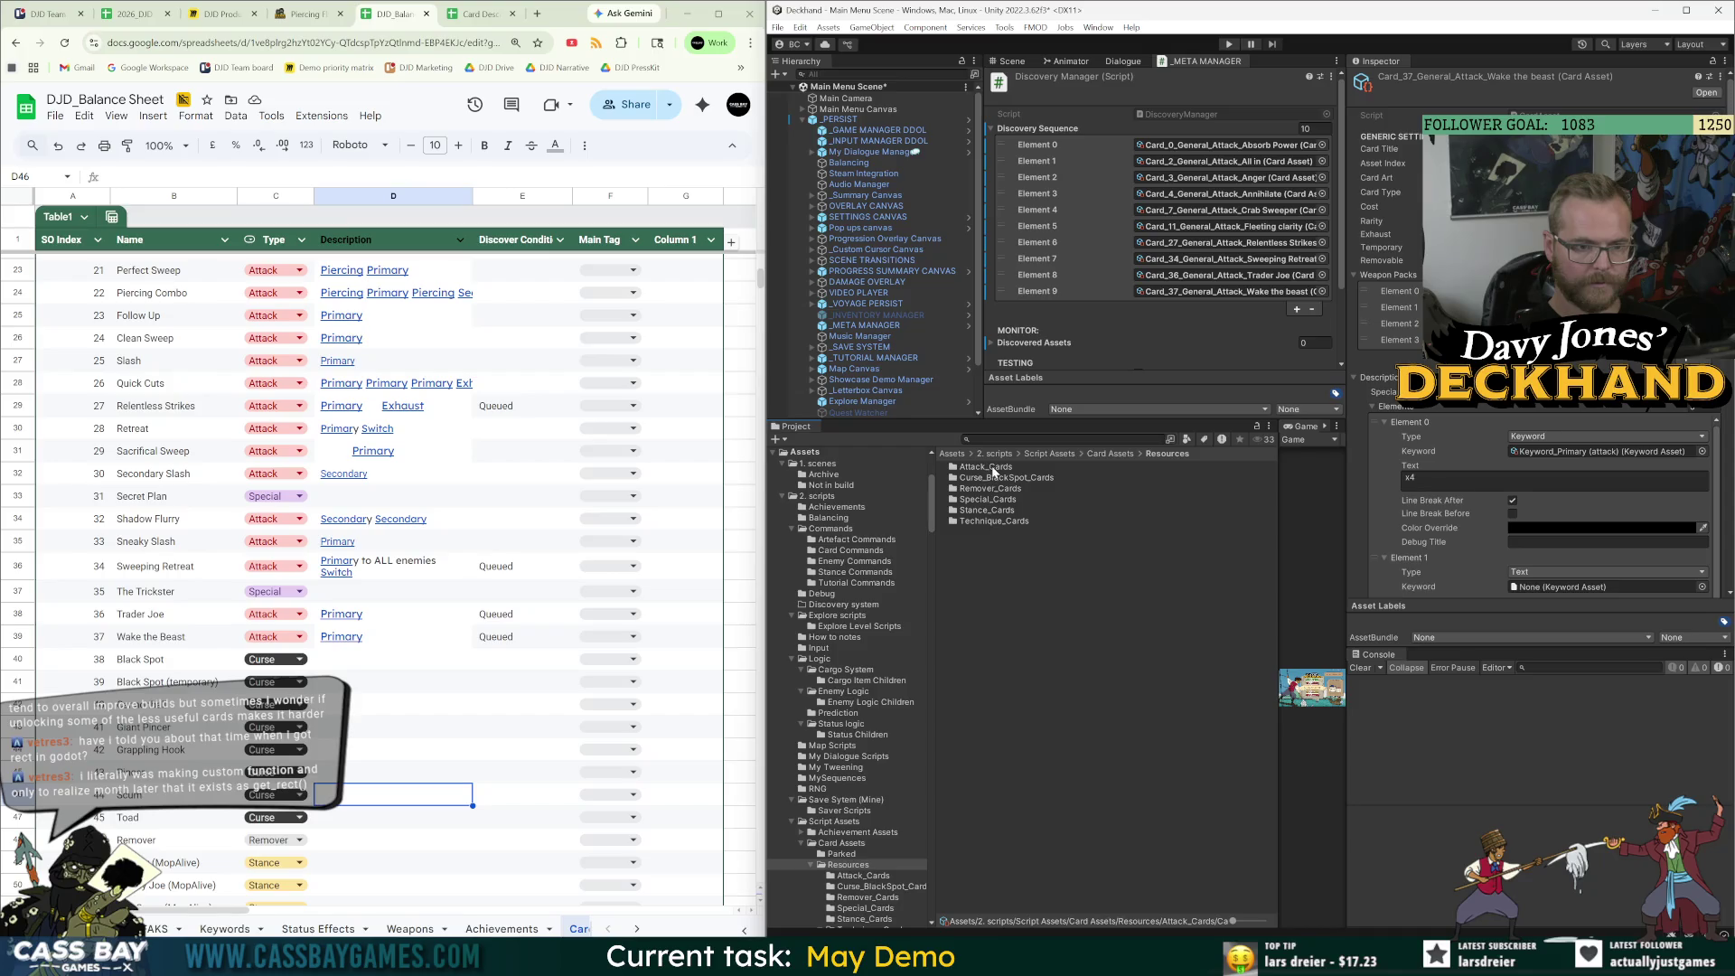
pyautogui.doubleClick(986, 500)
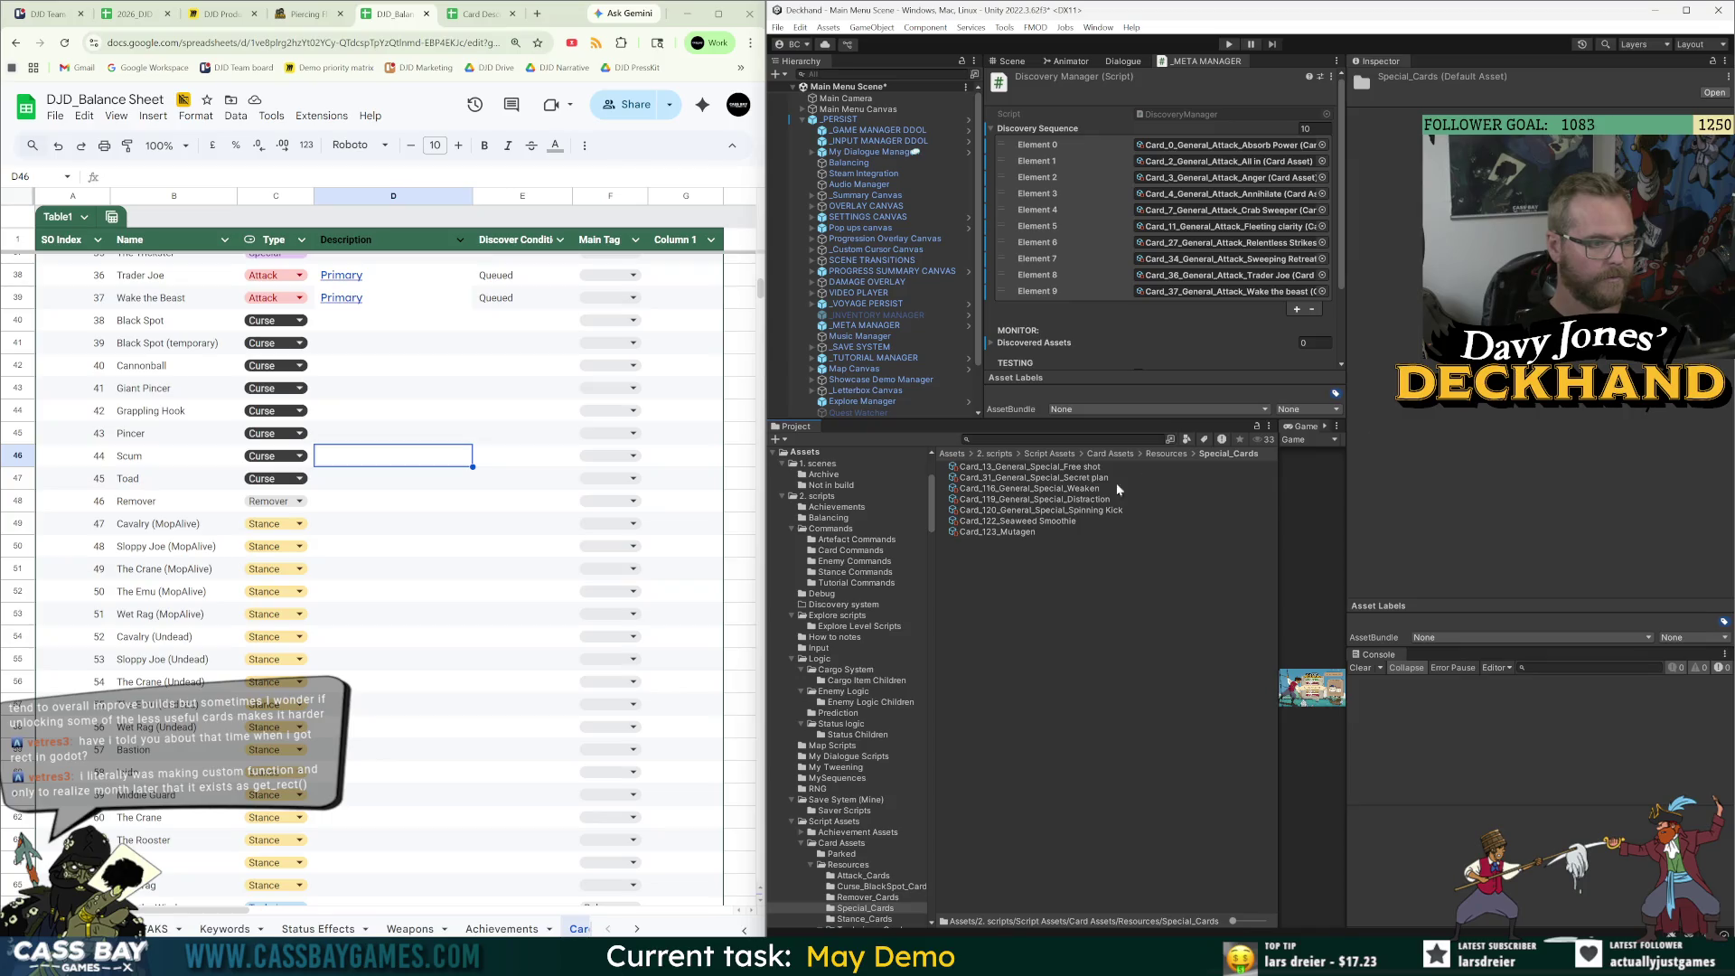
pyautogui.click(1165, 453)
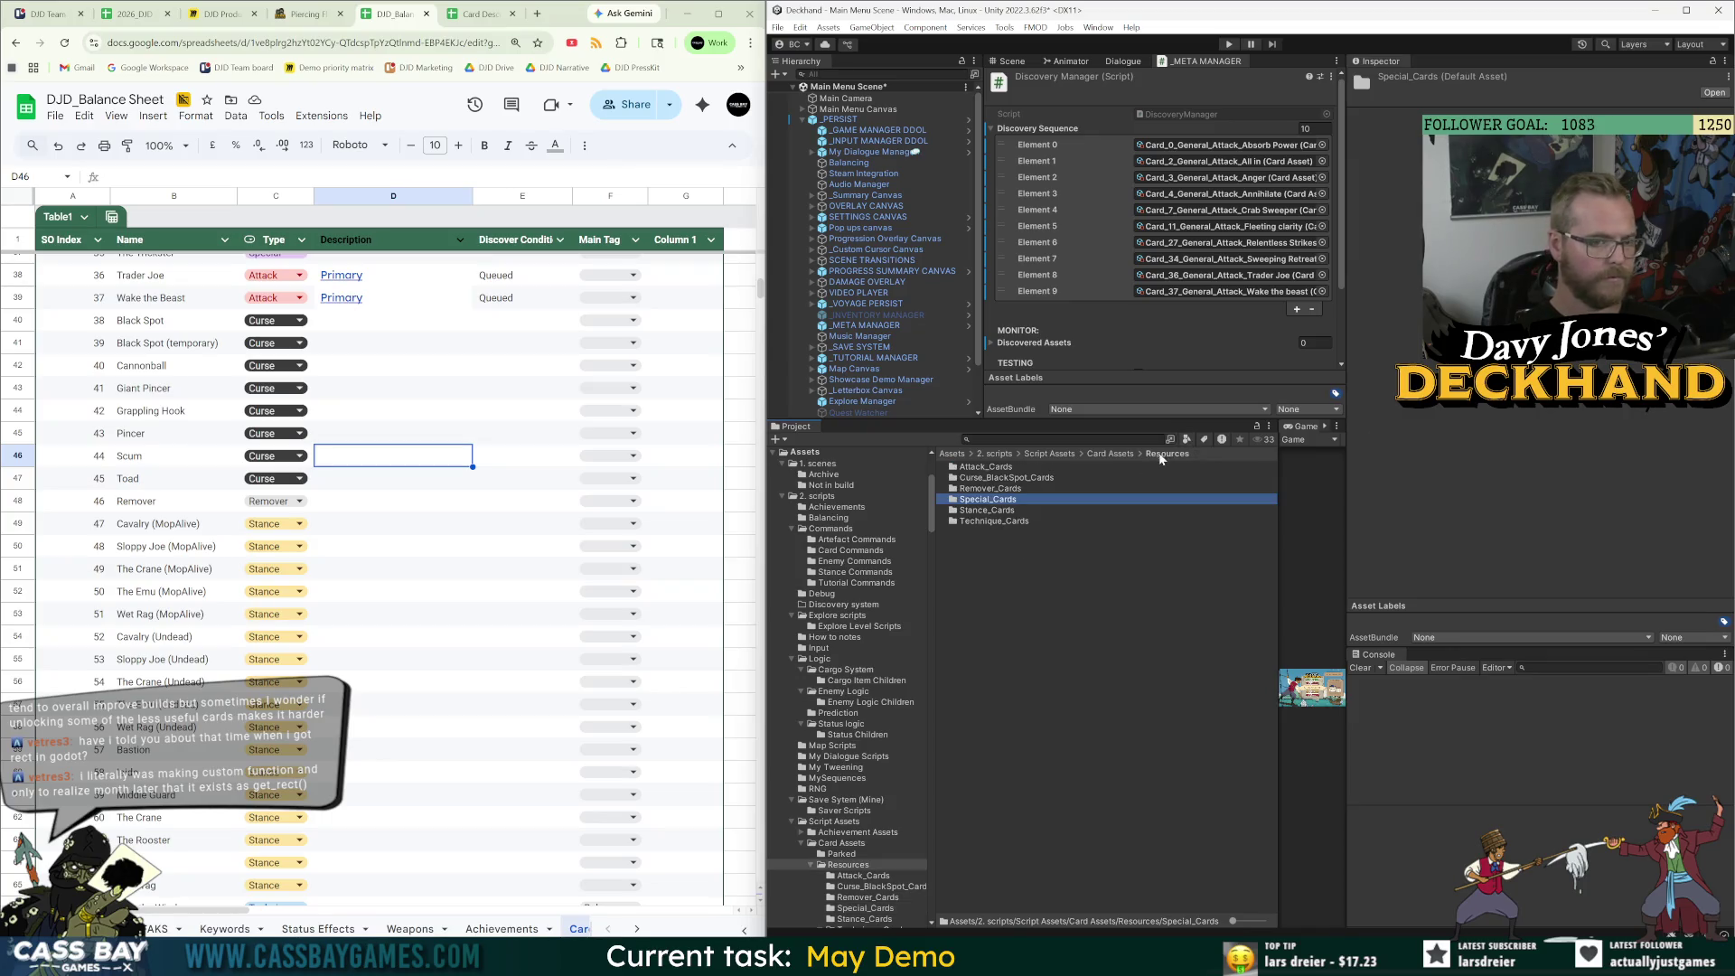
# Open Unity's Stance_Cards folder and copy Cavalry's counter-attack type, Piercing Parry, from the wiki.
pyautogui.doubleClick(994, 510)
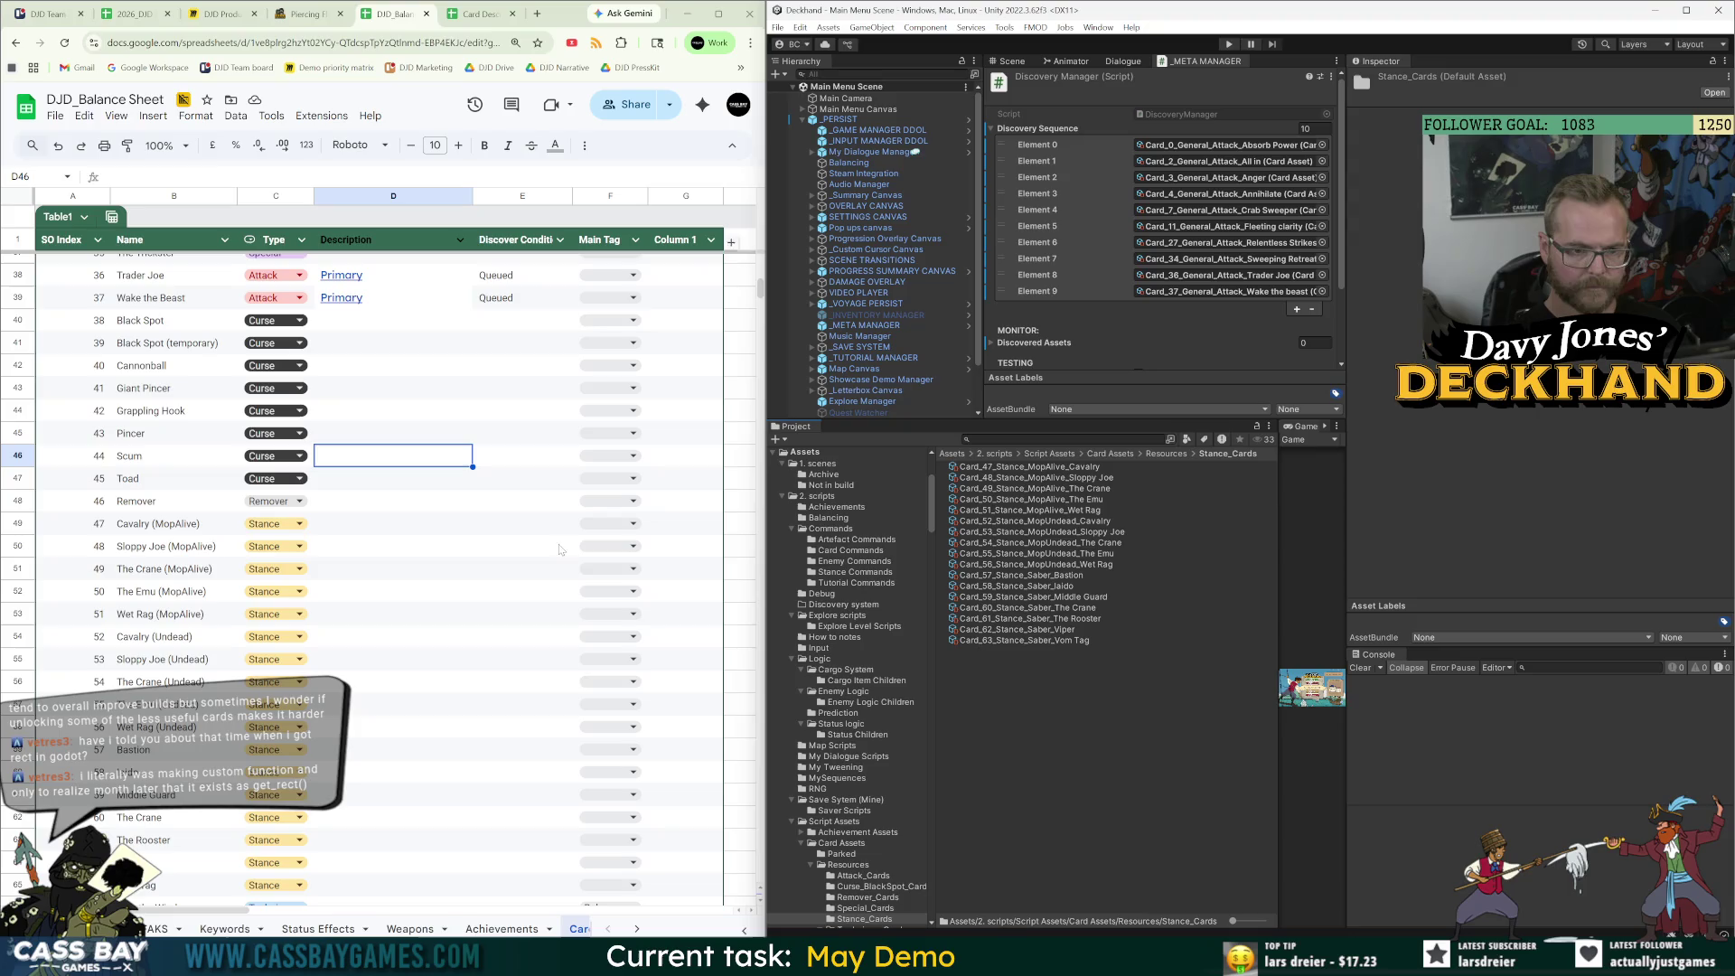
pyautogui.click(221, 13)
pyautogui.click(307, 14)
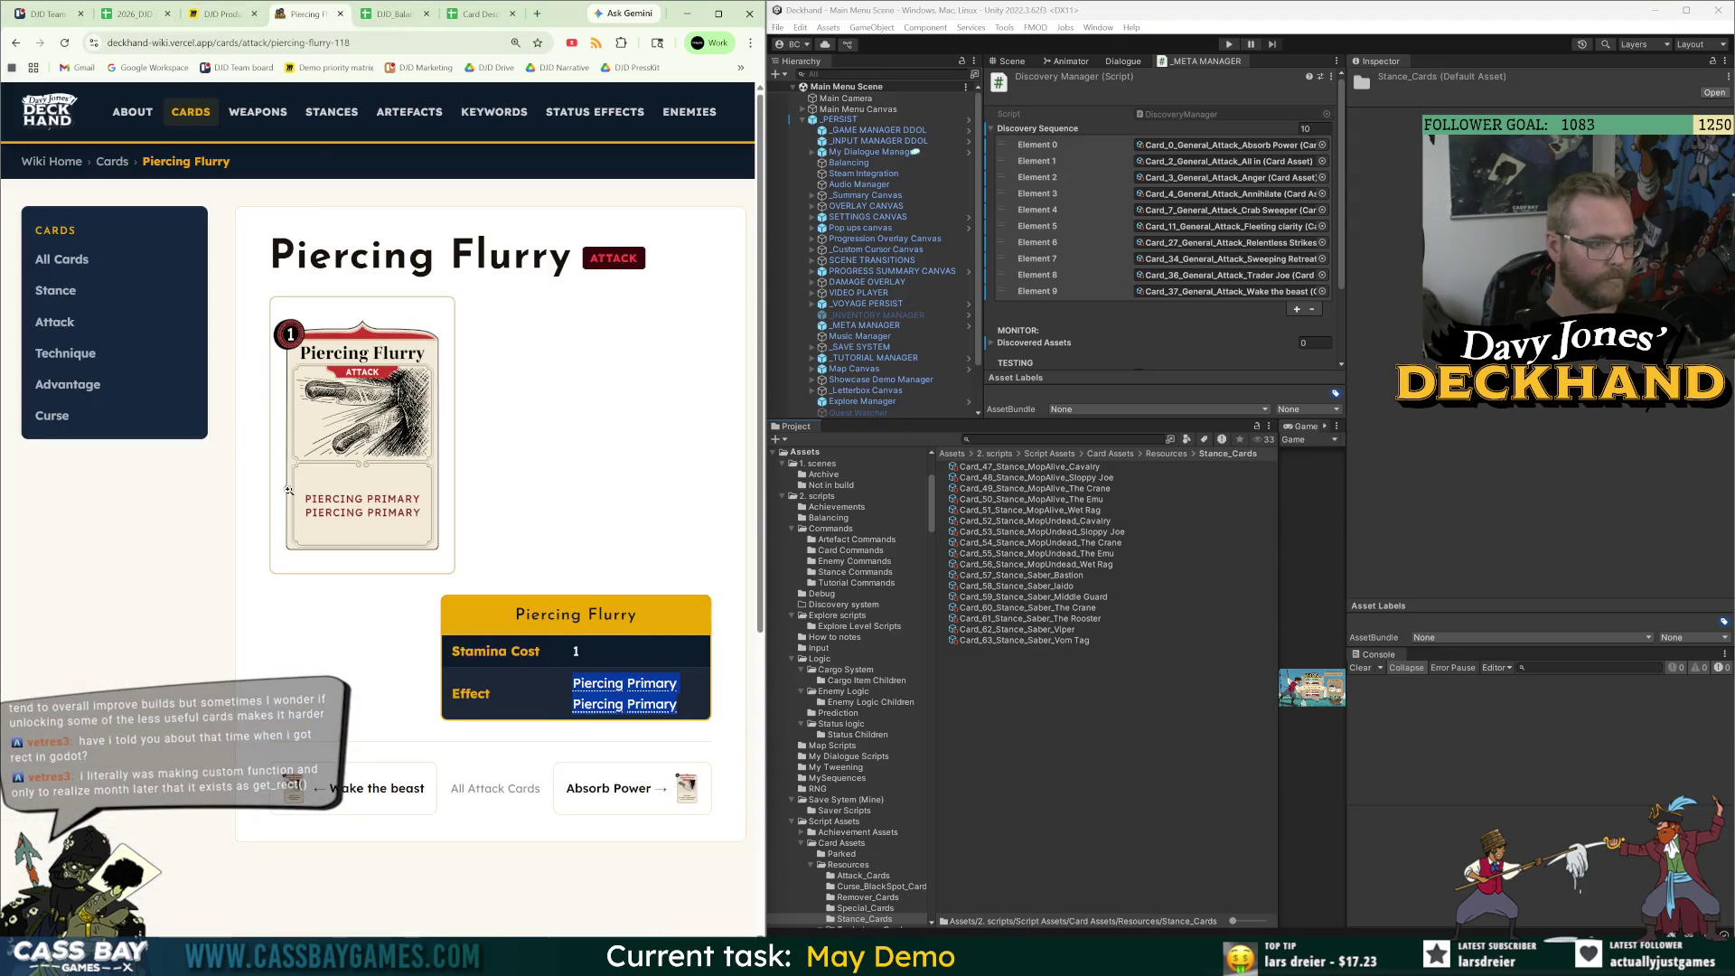
pyautogui.click(55, 290)
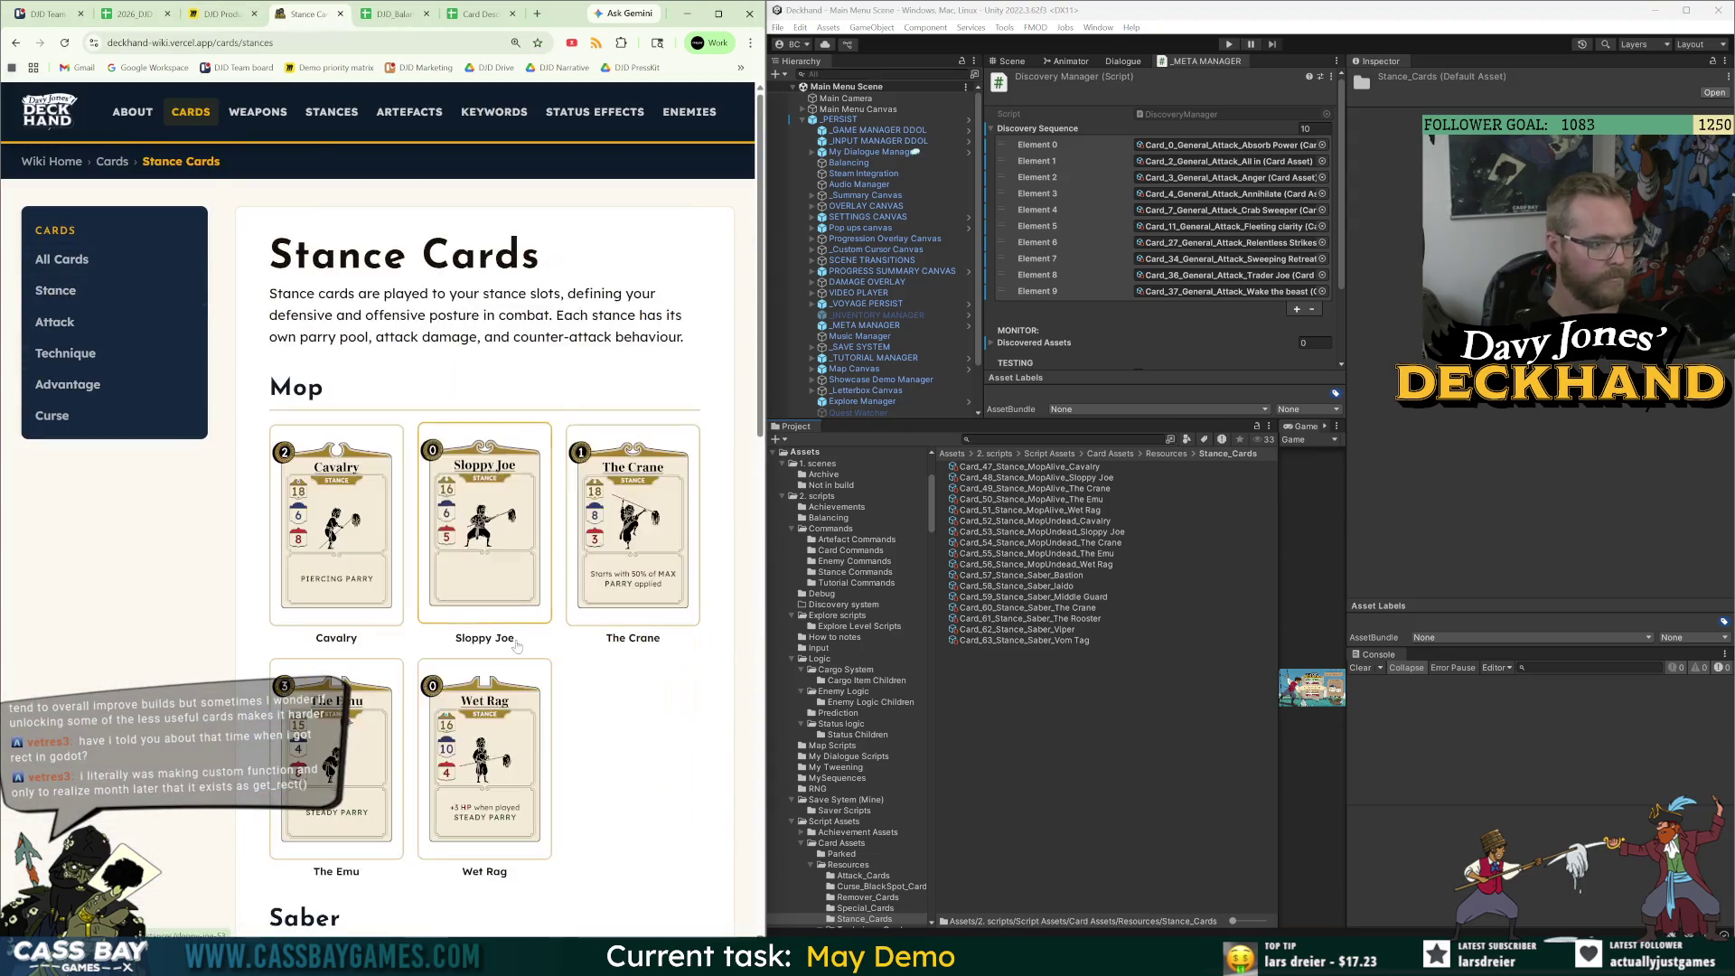
pyautogui.click(337, 541)
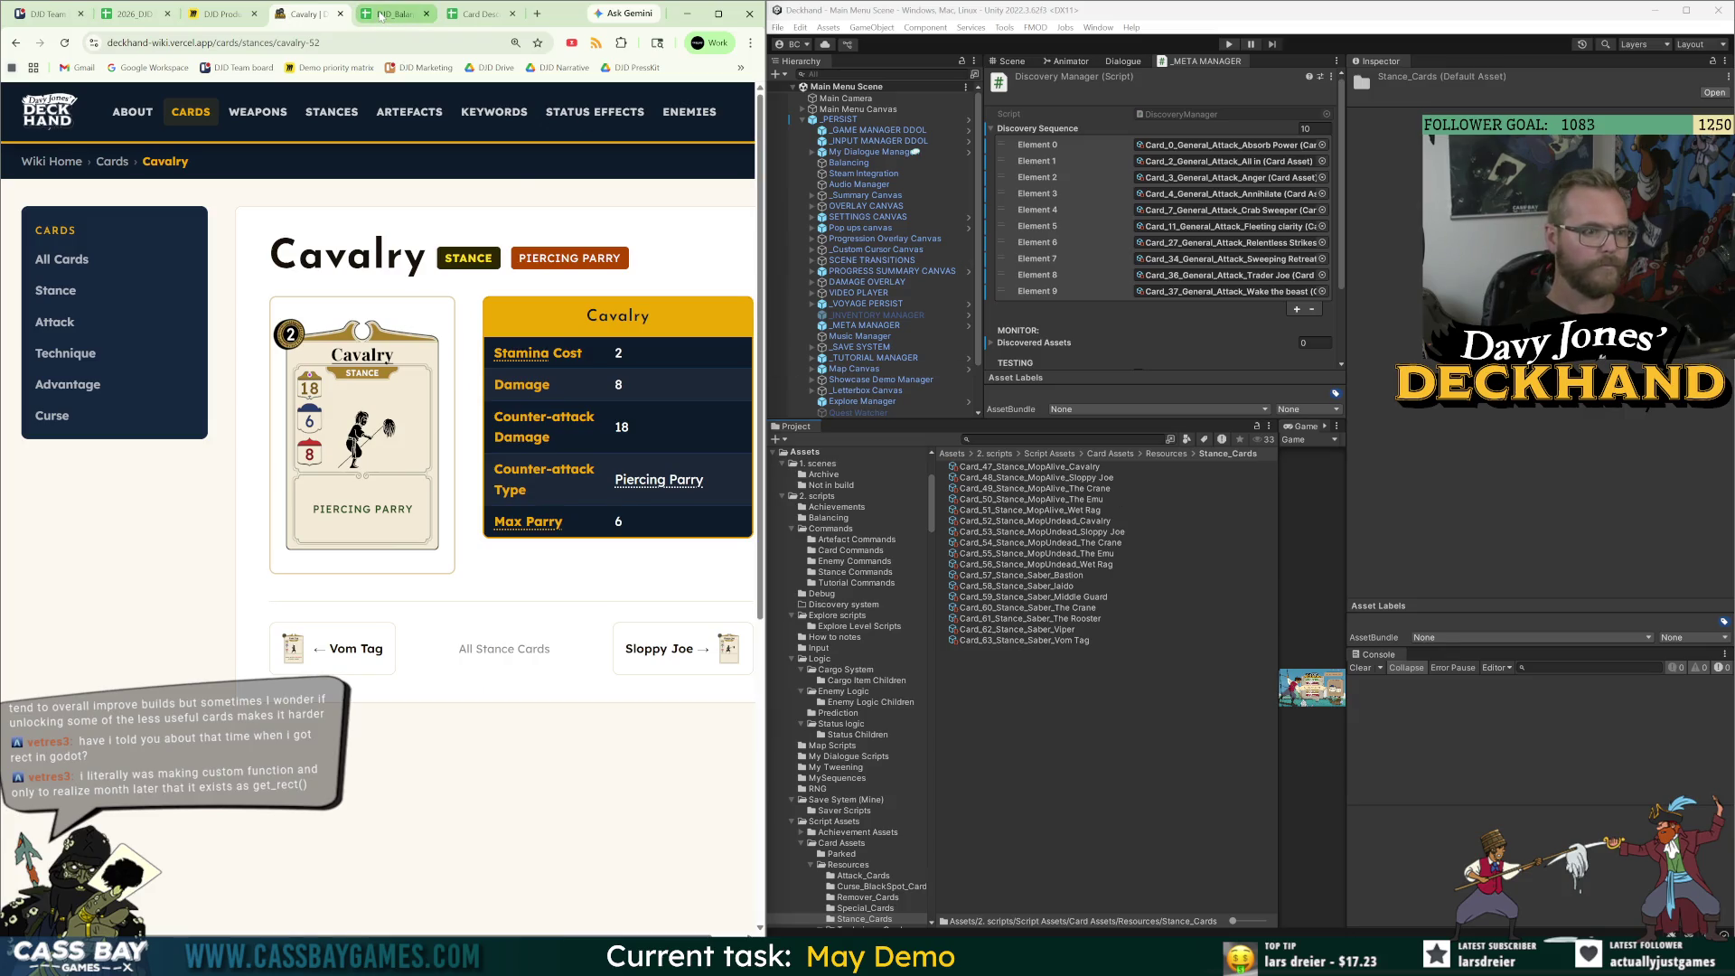
pyautogui.moveTo(704, 479); pyautogui.dragTo(614, 484)
pyautogui.hotkey('ctrl', 'c')
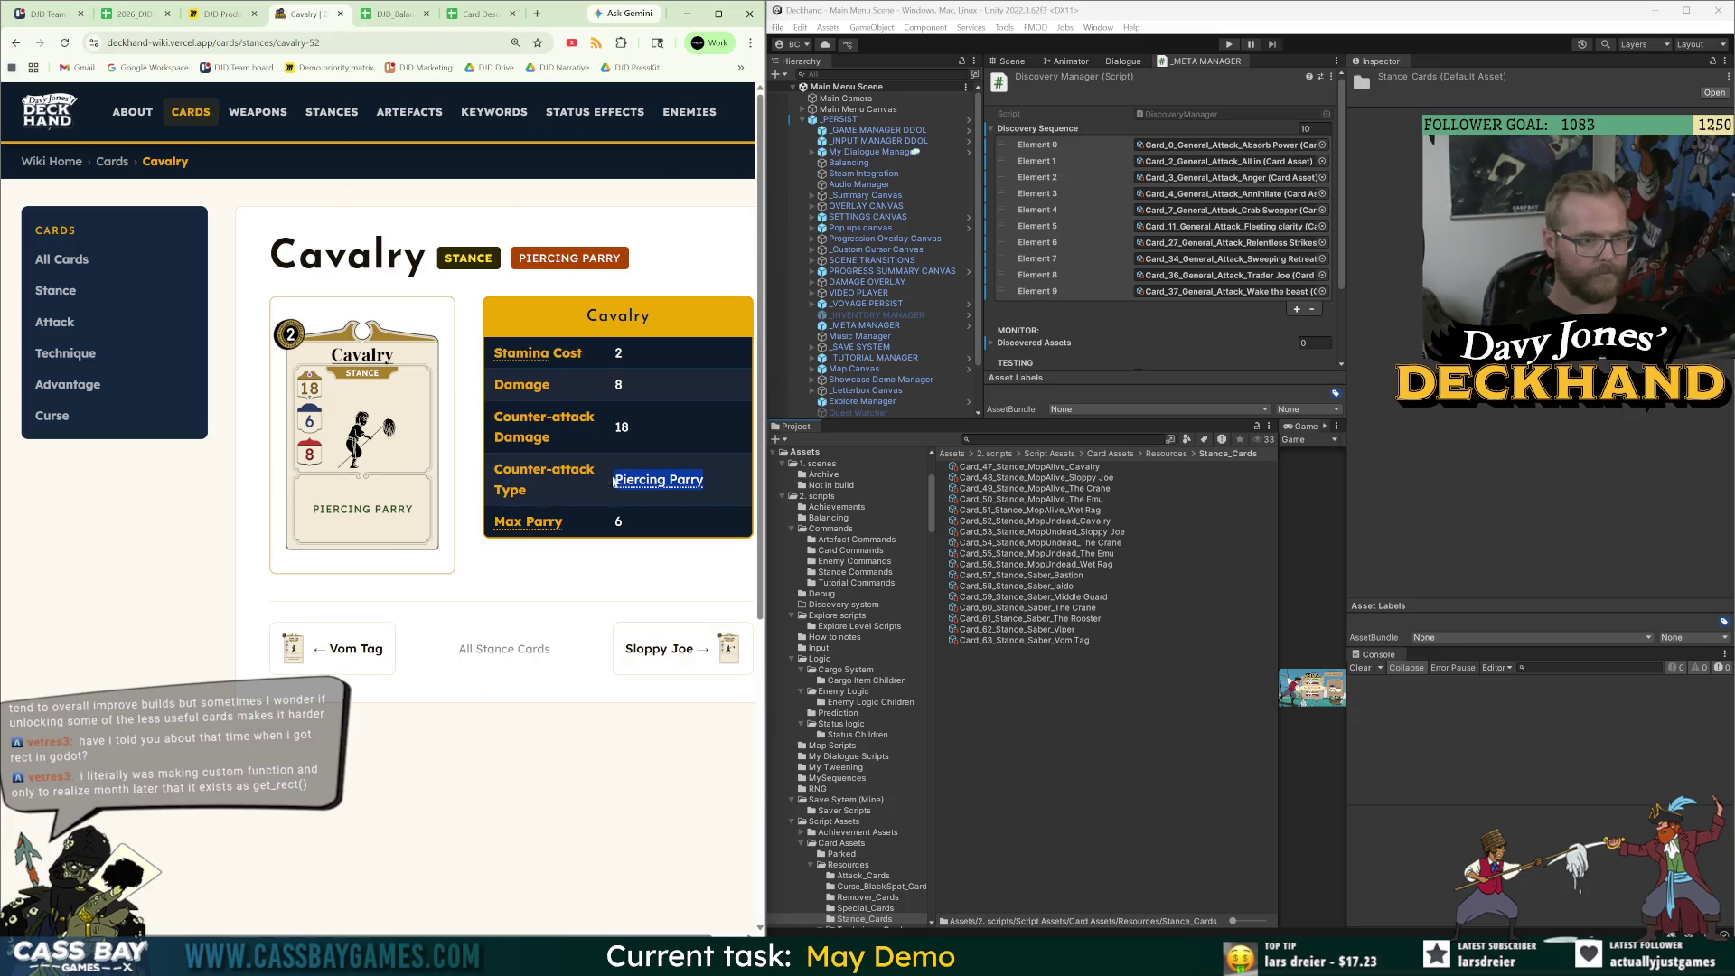
# Paste Piercing Parry into D49 and D54 for the MopAlive and Undead Cavalry rows.
pyautogui.click(393, 14)
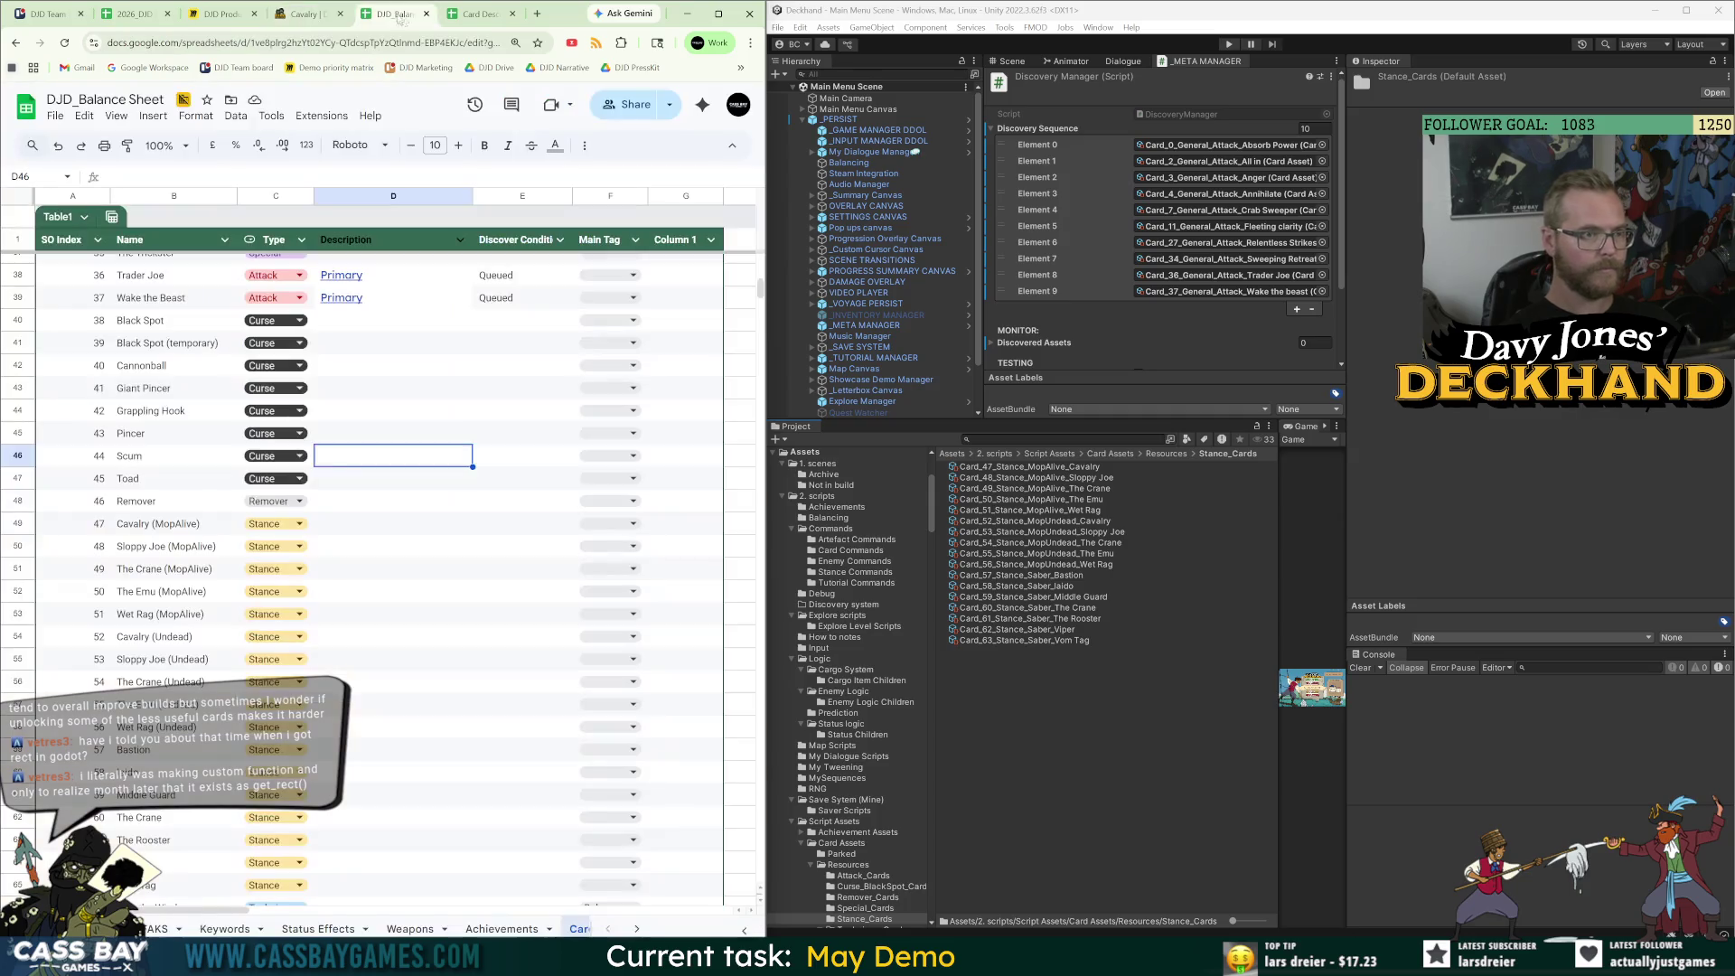
pyautogui.click(109, 531)
pyautogui.click(385, 534)
pyautogui.hotkey('ctrl', 'v')
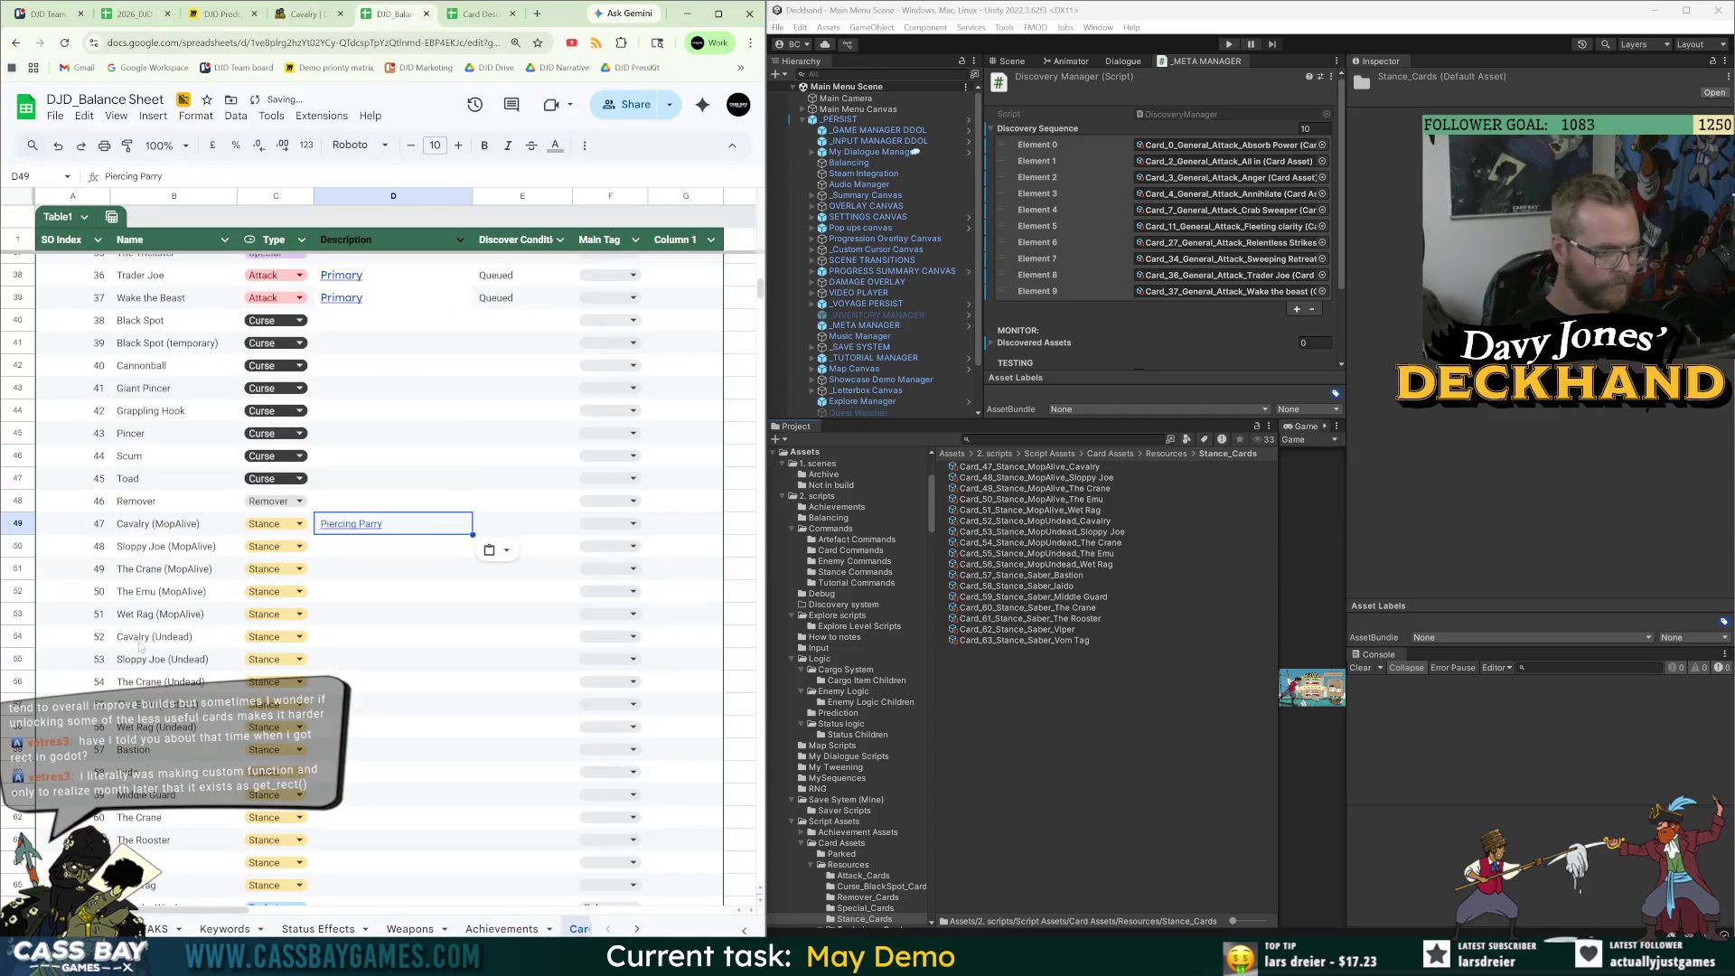
pyautogui.click(348, 638)
pyautogui.hotkey('ctrl', 'v')
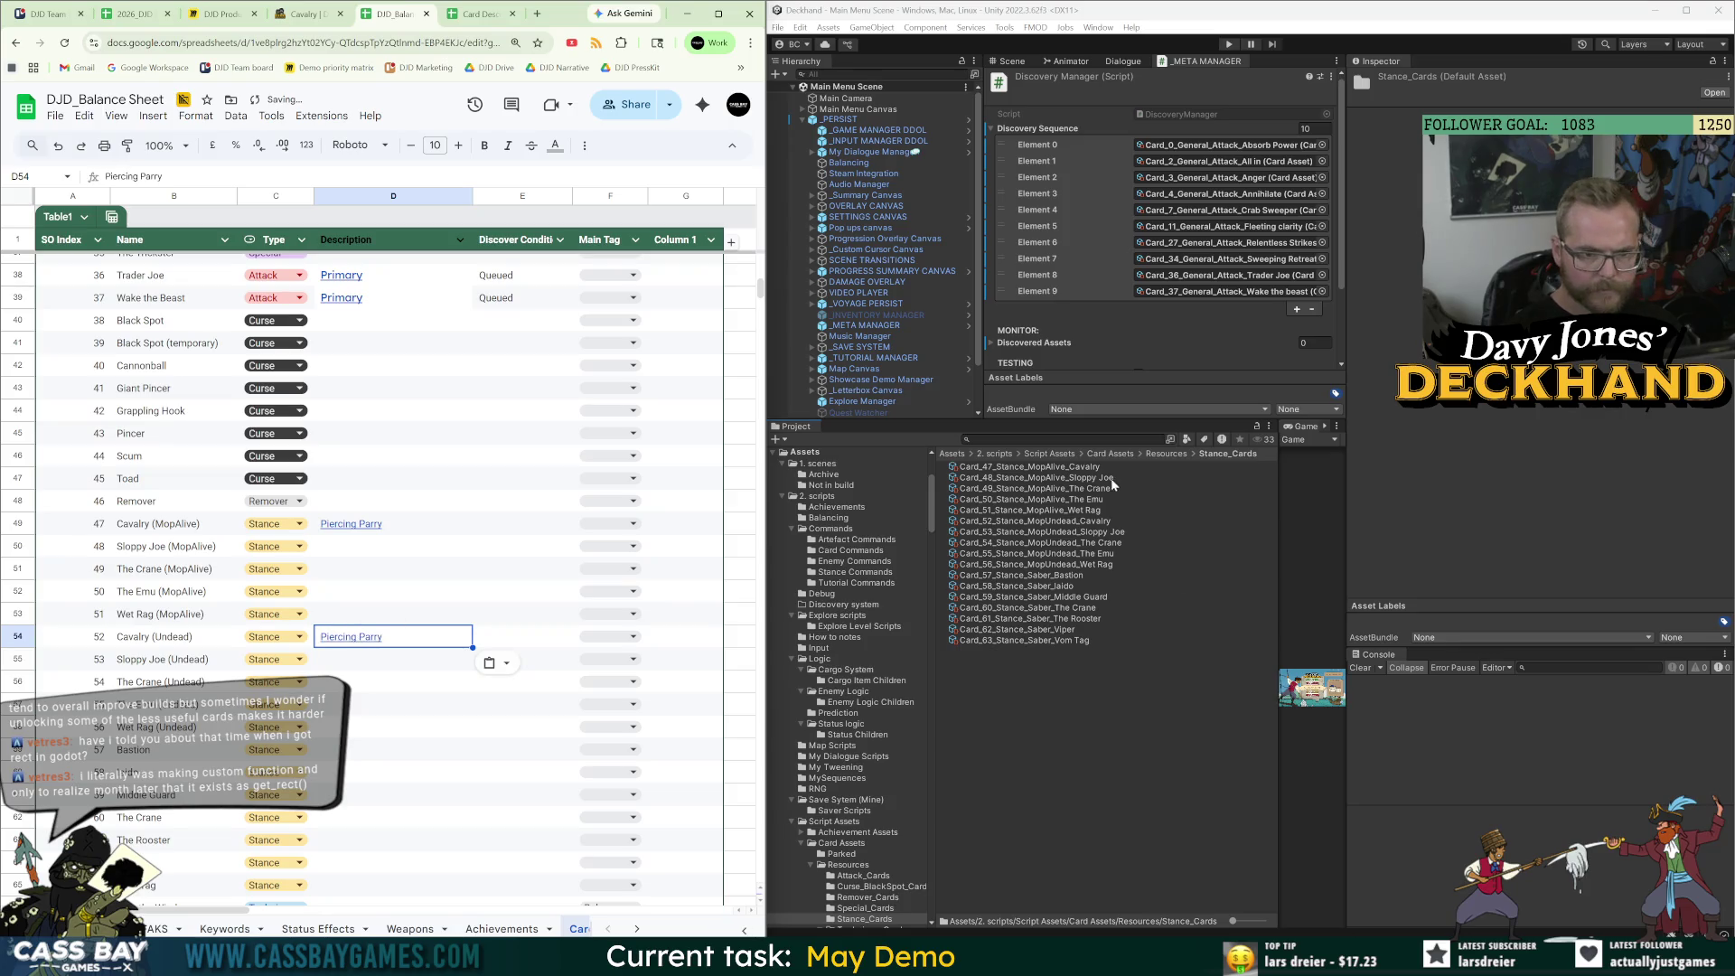
pyautogui.moveTo(398, 529)
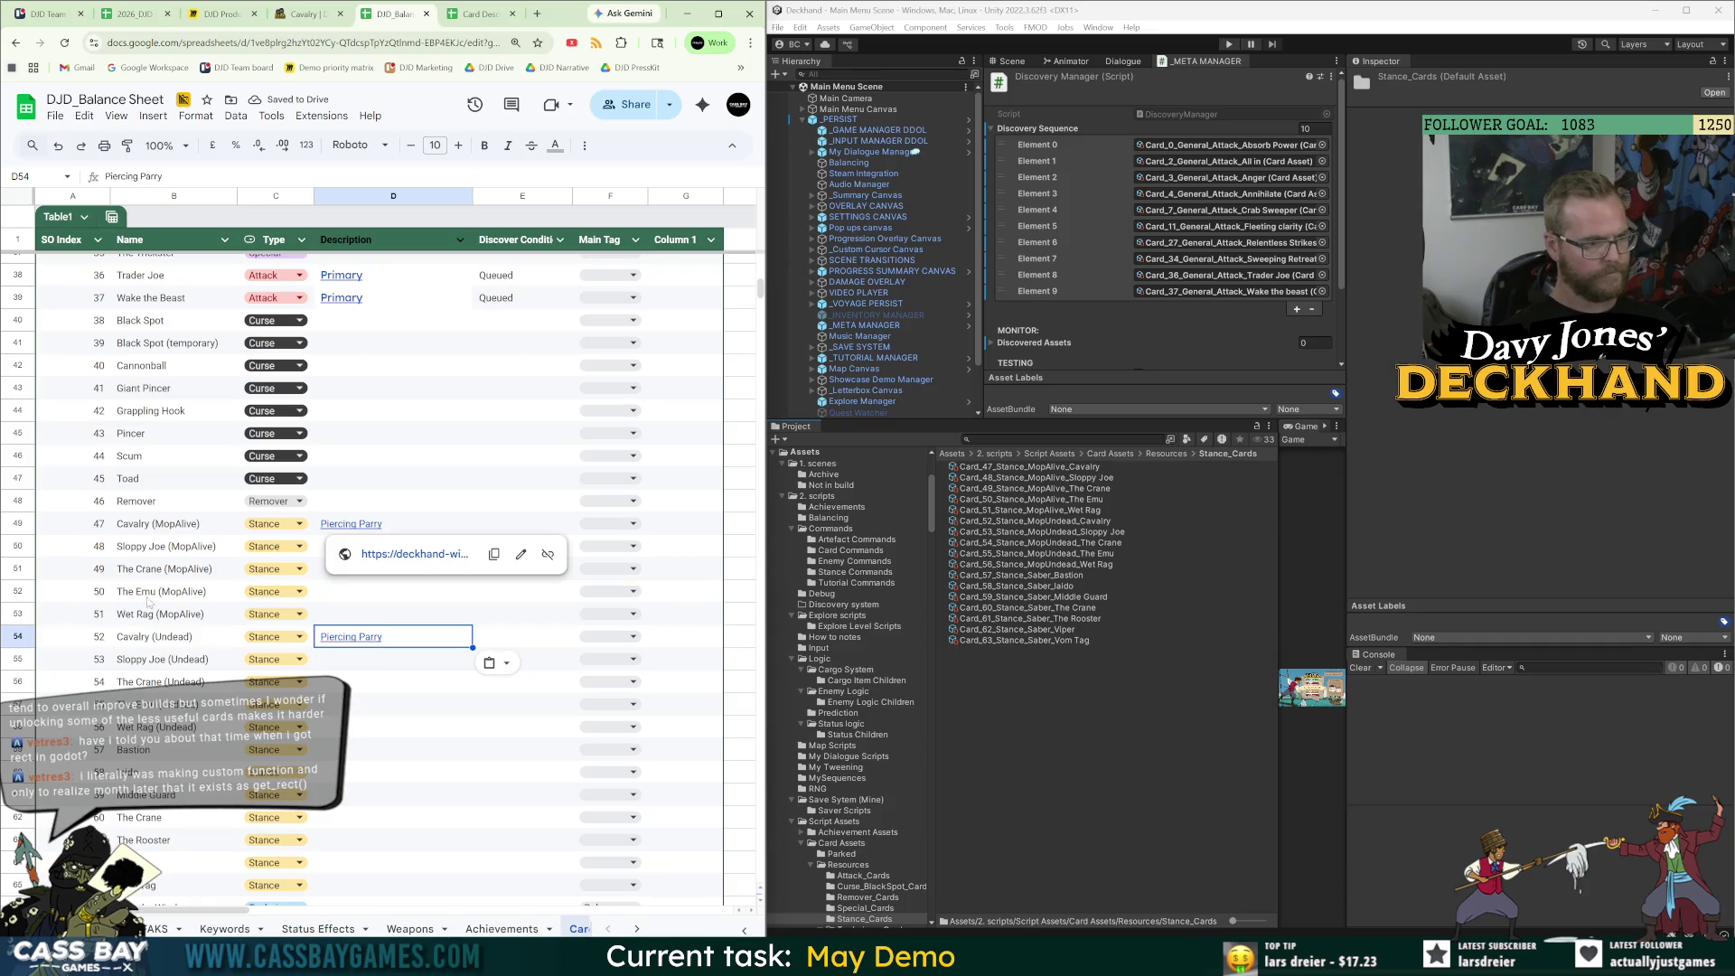
pyautogui.click(302, 13)
# Paste Standard Parry into Sloppy Joe's description cells D50 and D55.
pyautogui.click(685, 640)
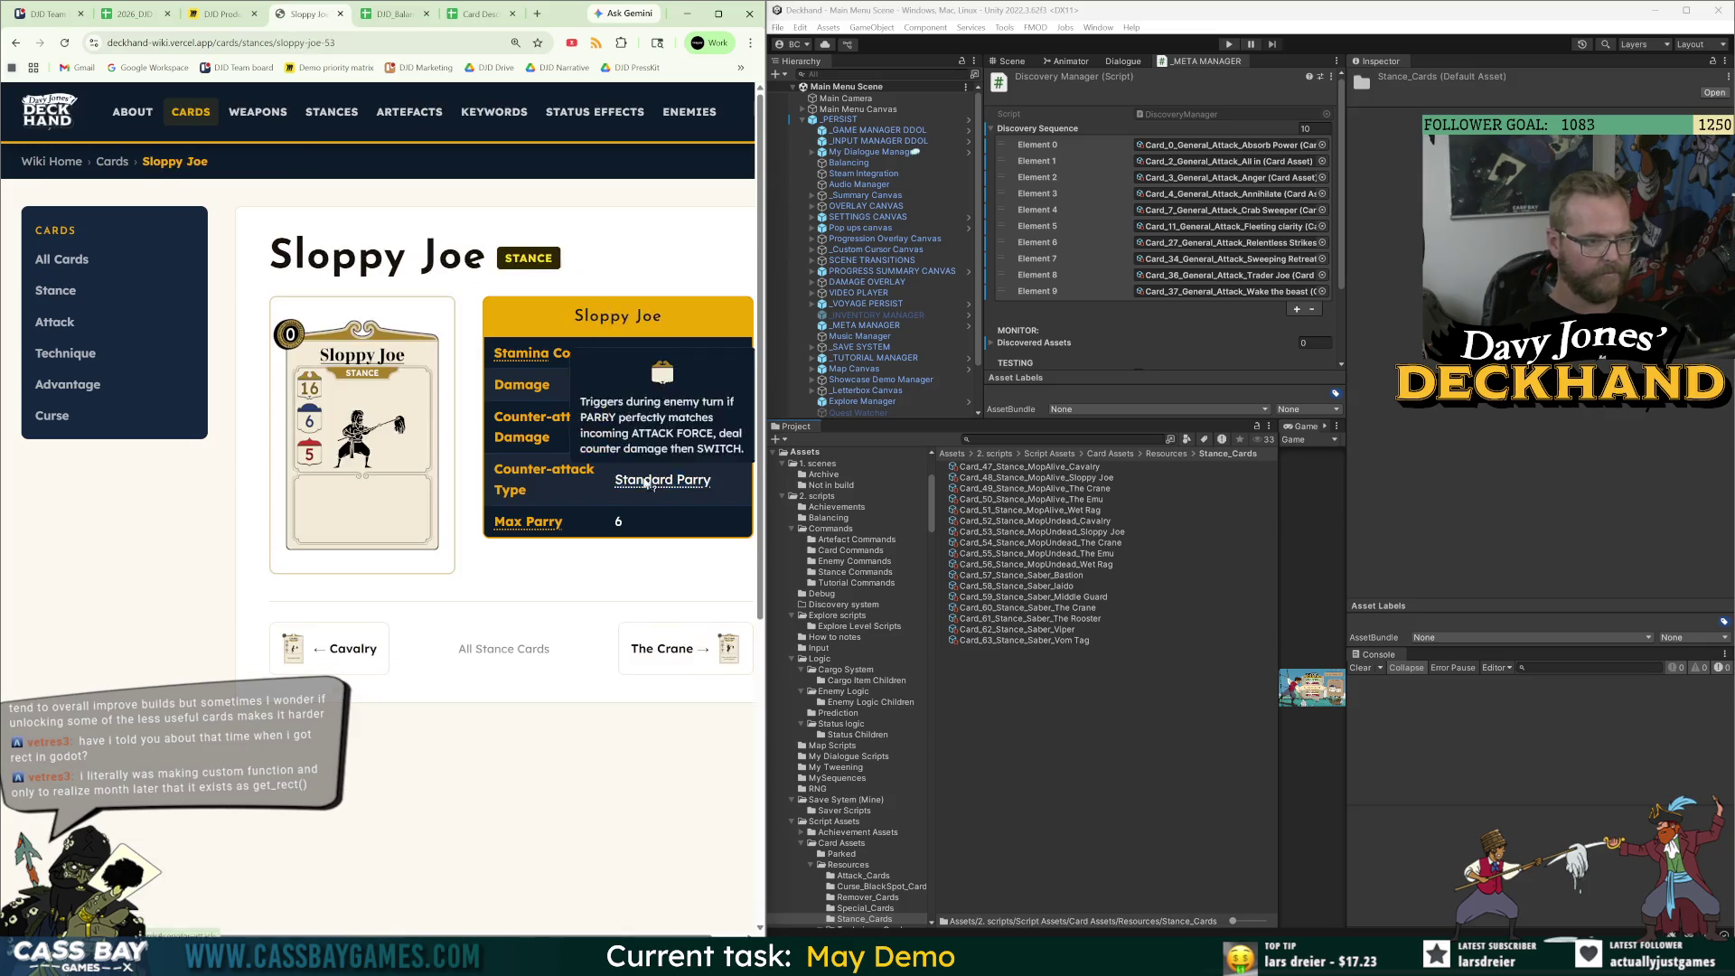
pyautogui.click(411, 14)
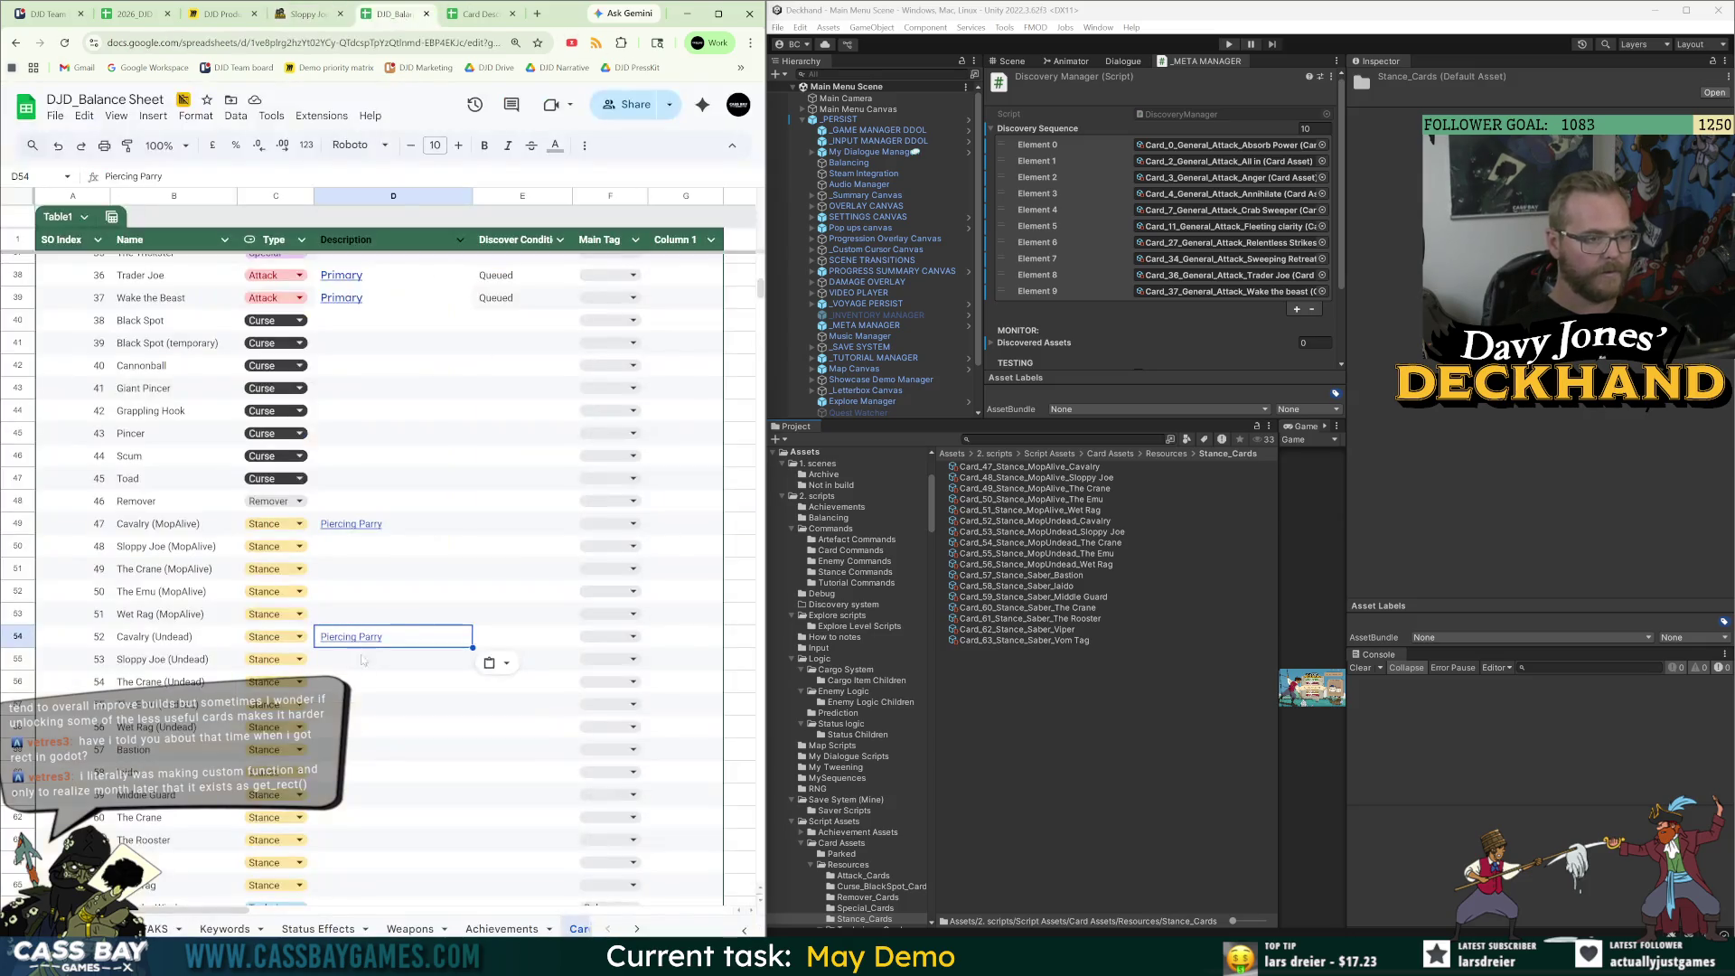
pyautogui.click(353, 546)
pyautogui.write('Standard Parry')
pyautogui.click(349, 667)
pyautogui.write('Standard Parry')
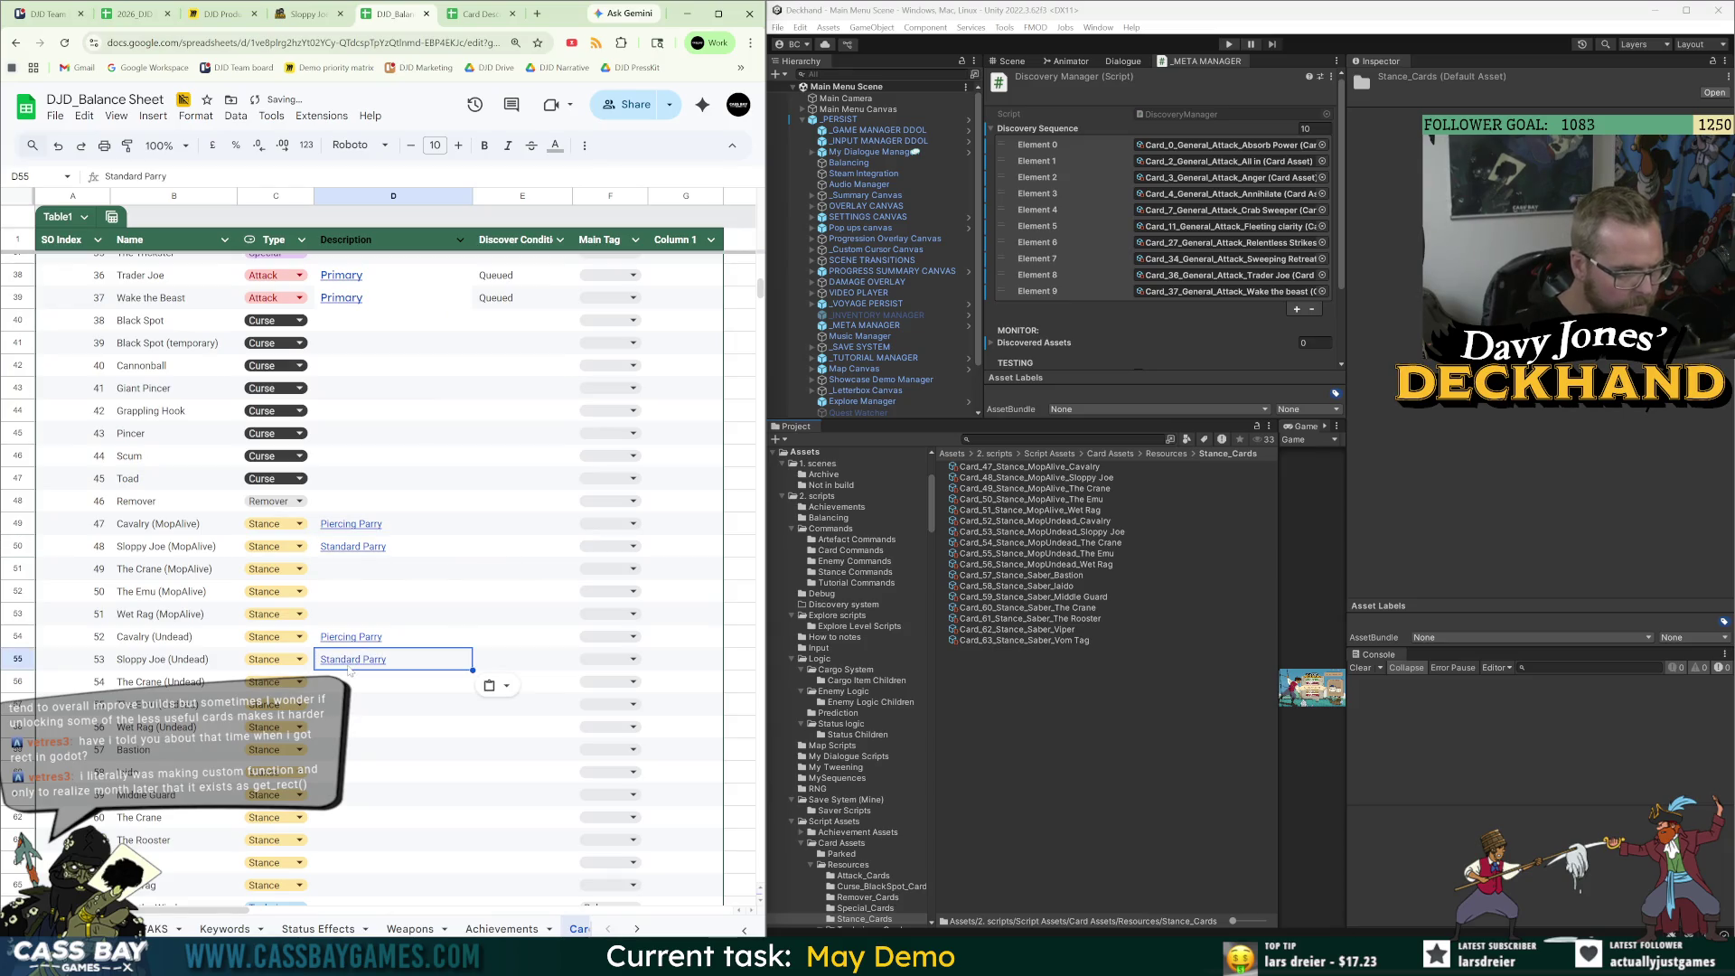
# Copy The Crane's effect text from the wiki into description cells D51 and D56.
pyautogui.hotkey('ctrl', 'shift', 'Tab')
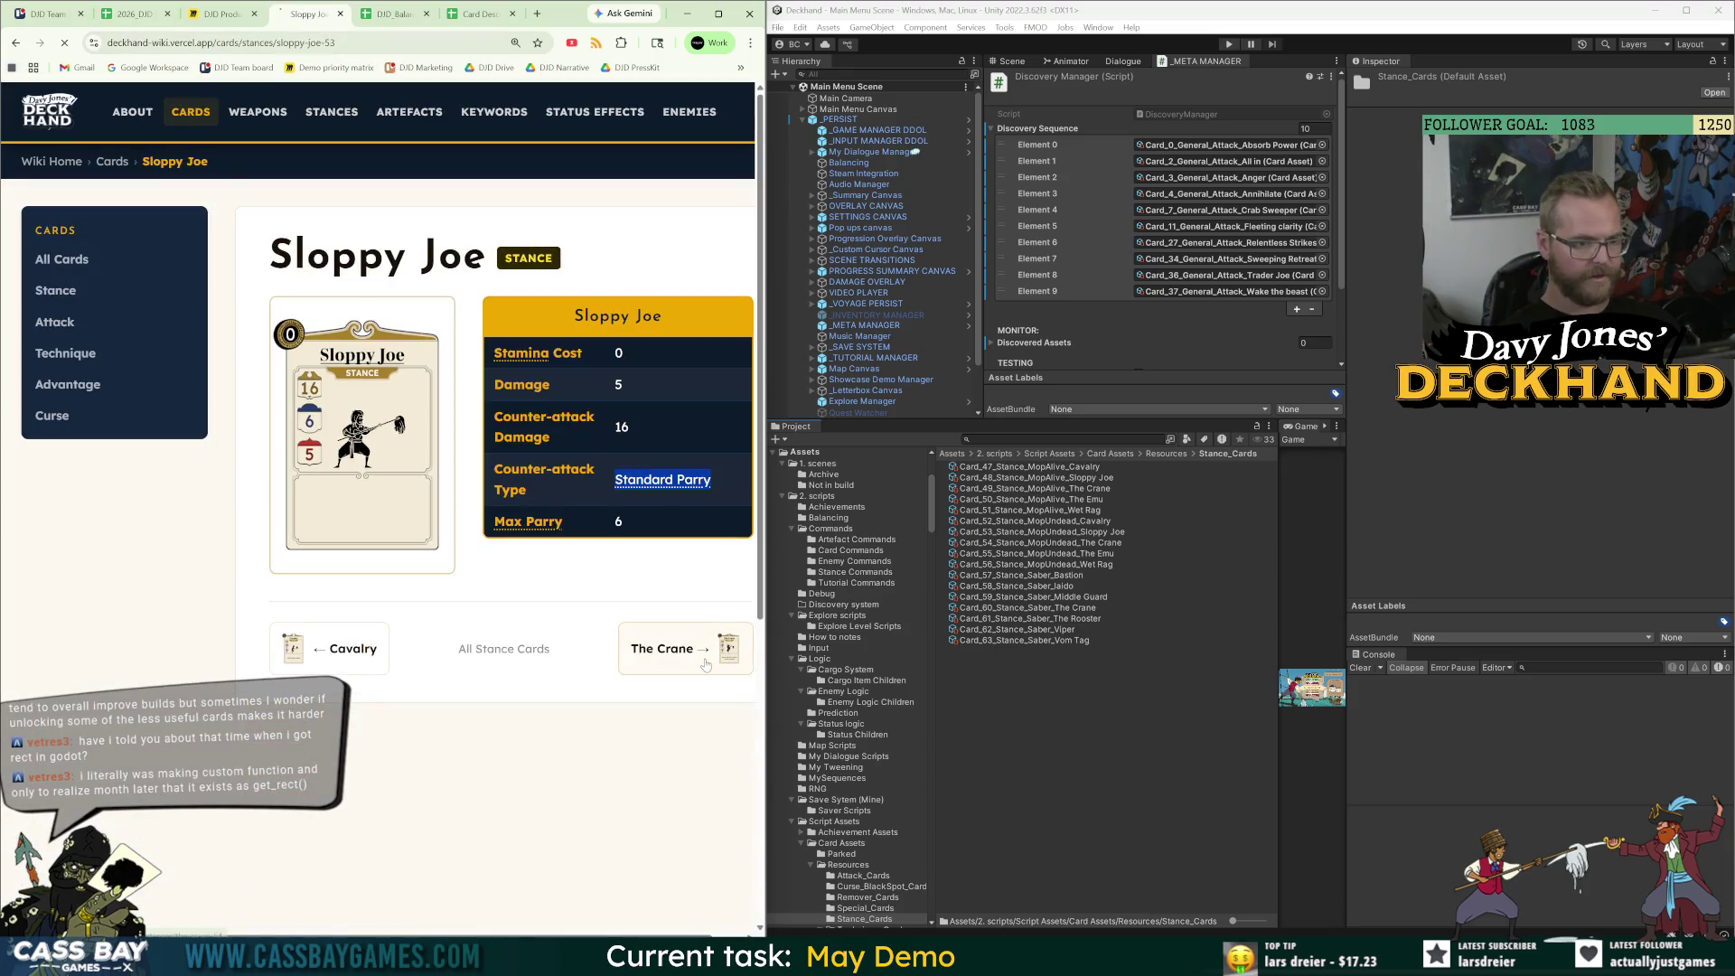
pyautogui.click(673, 658)
pyautogui.moveTo(737, 583); pyautogui.dragTo(614, 548)
pyautogui.hotkey('ctrl', 'c')
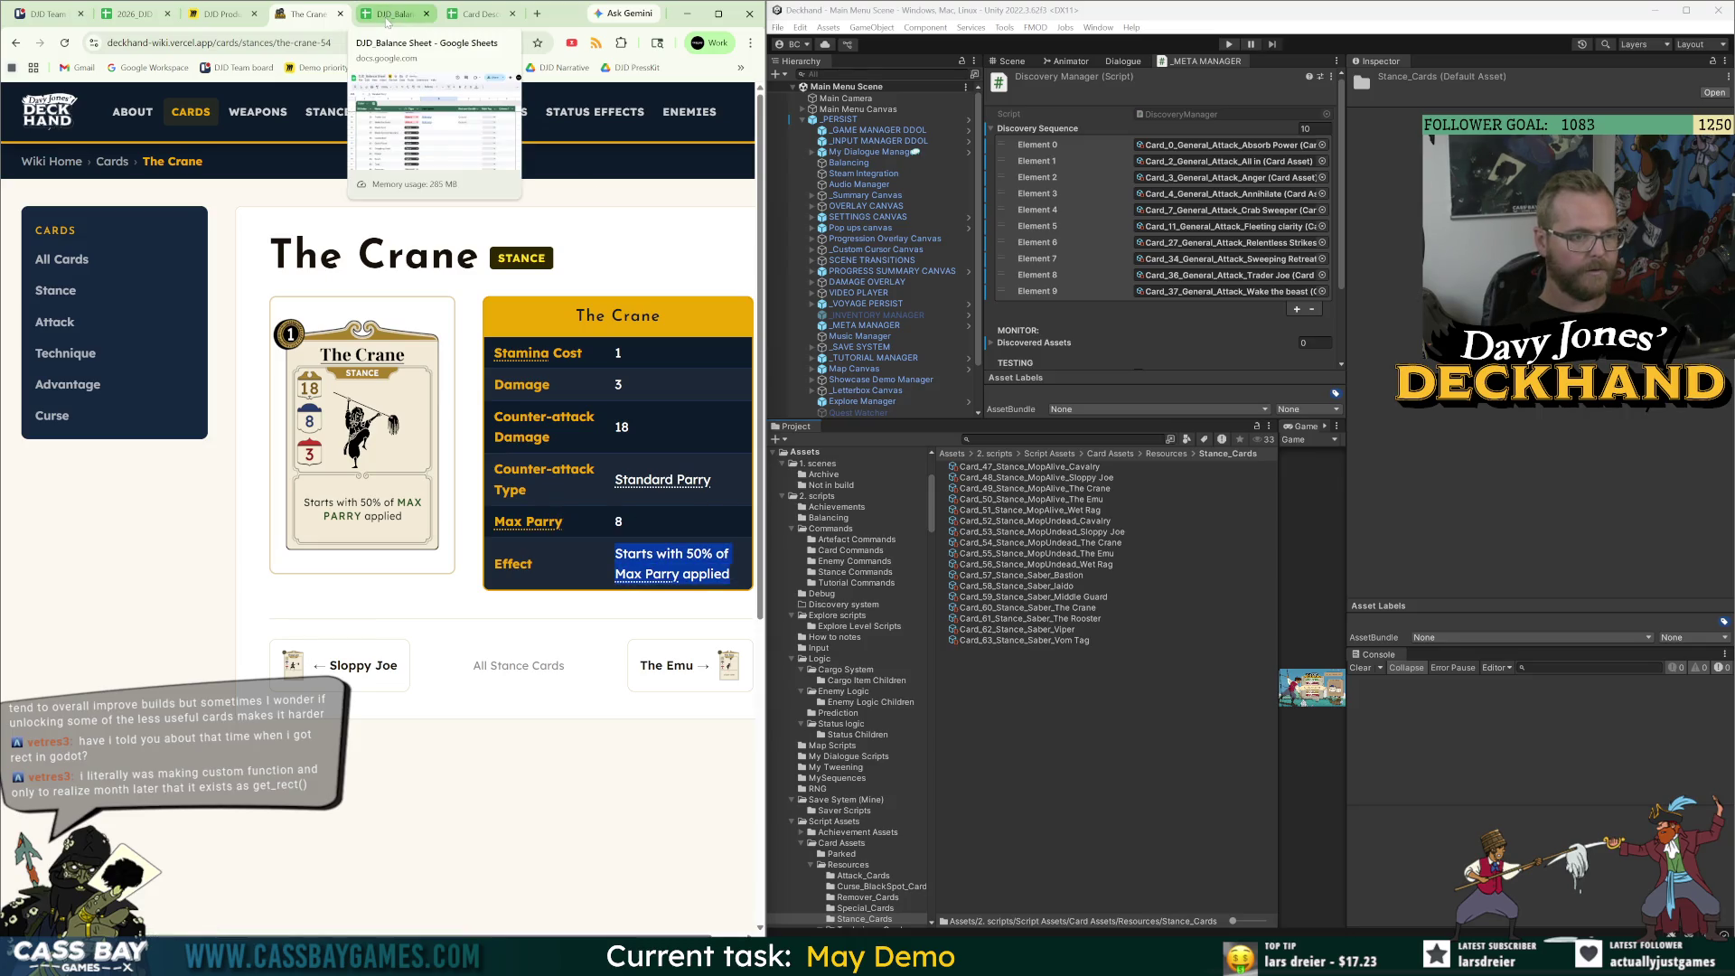
pyautogui.click(387, 14)
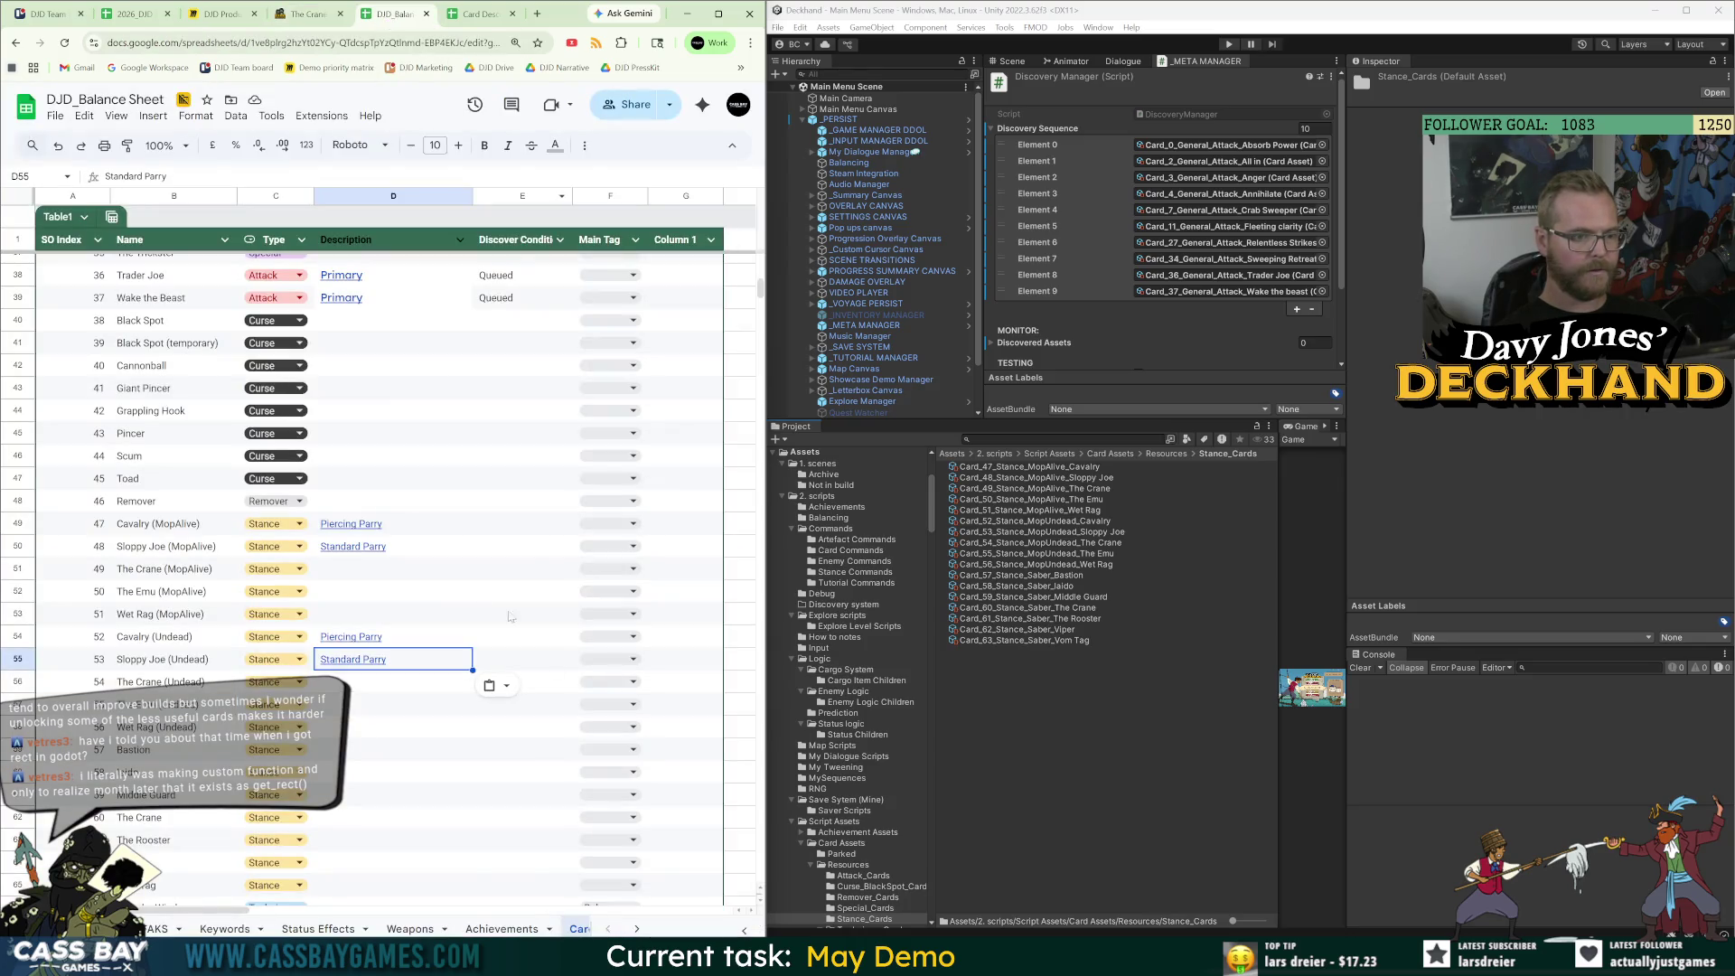
pyautogui.click(341, 567)
pyautogui.hotkey('ctrl', 'v')
pyautogui.click(380, 687)
pyautogui.hotkey('ctrl', 'v')
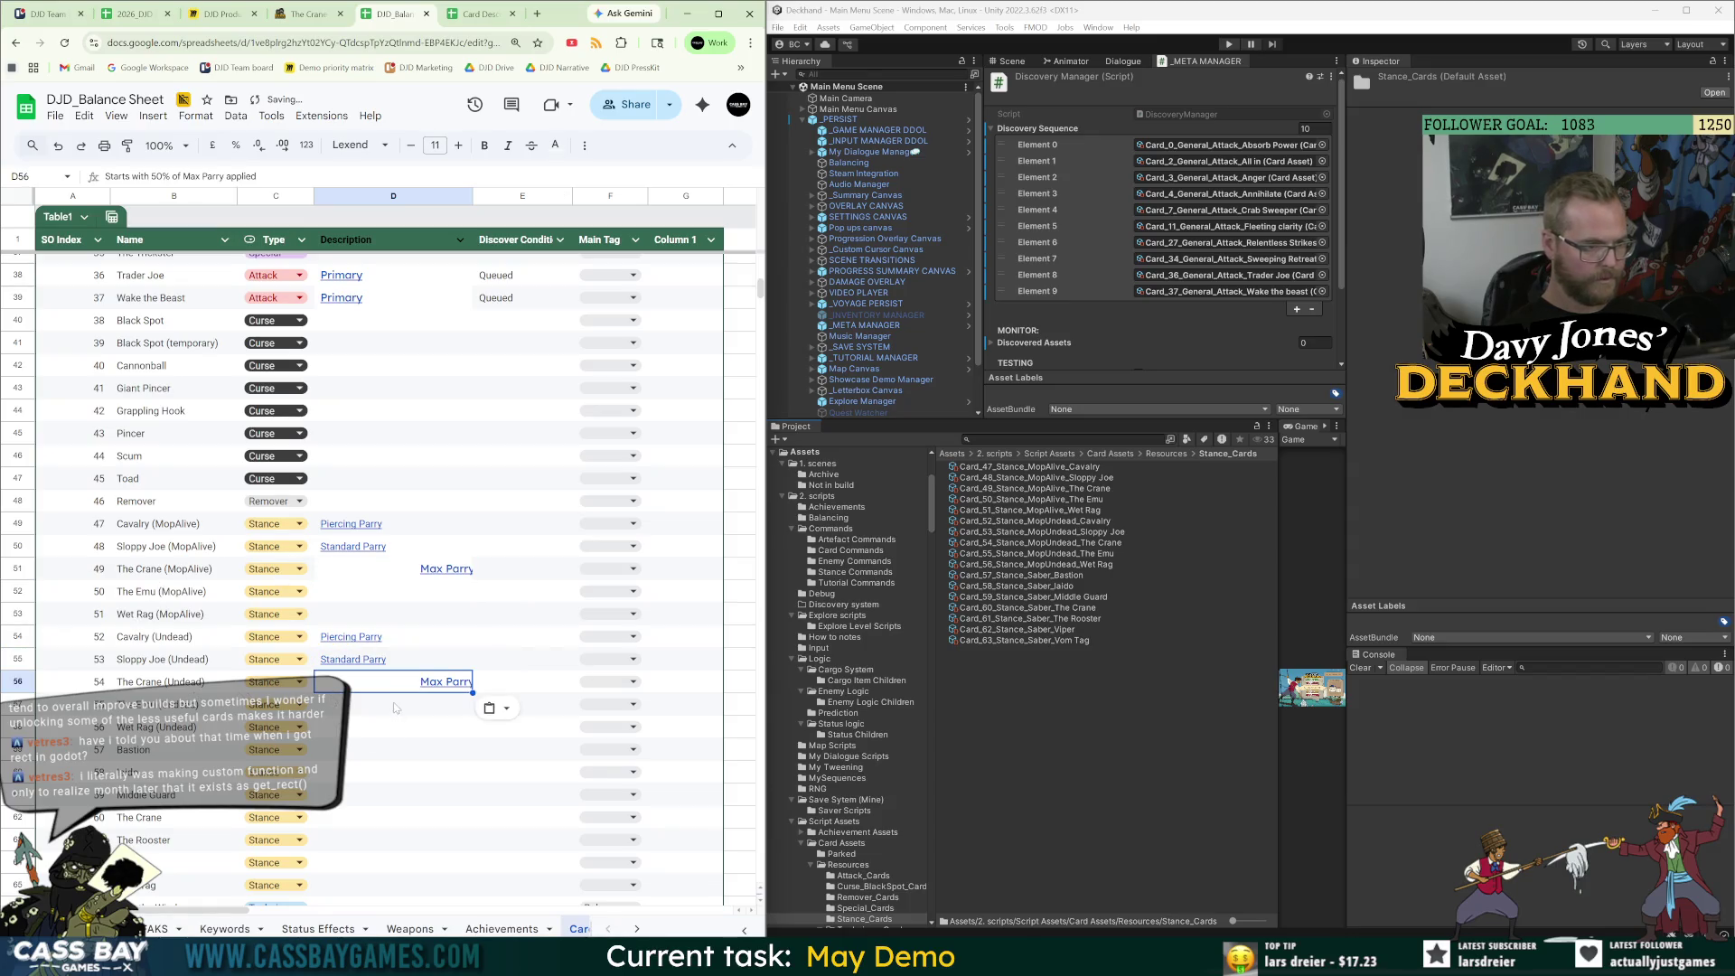
# Open The Emu's wiki page and select its Steady Parry counter-attack type.
pyautogui.click(307, 14)
pyautogui.click(694, 684)
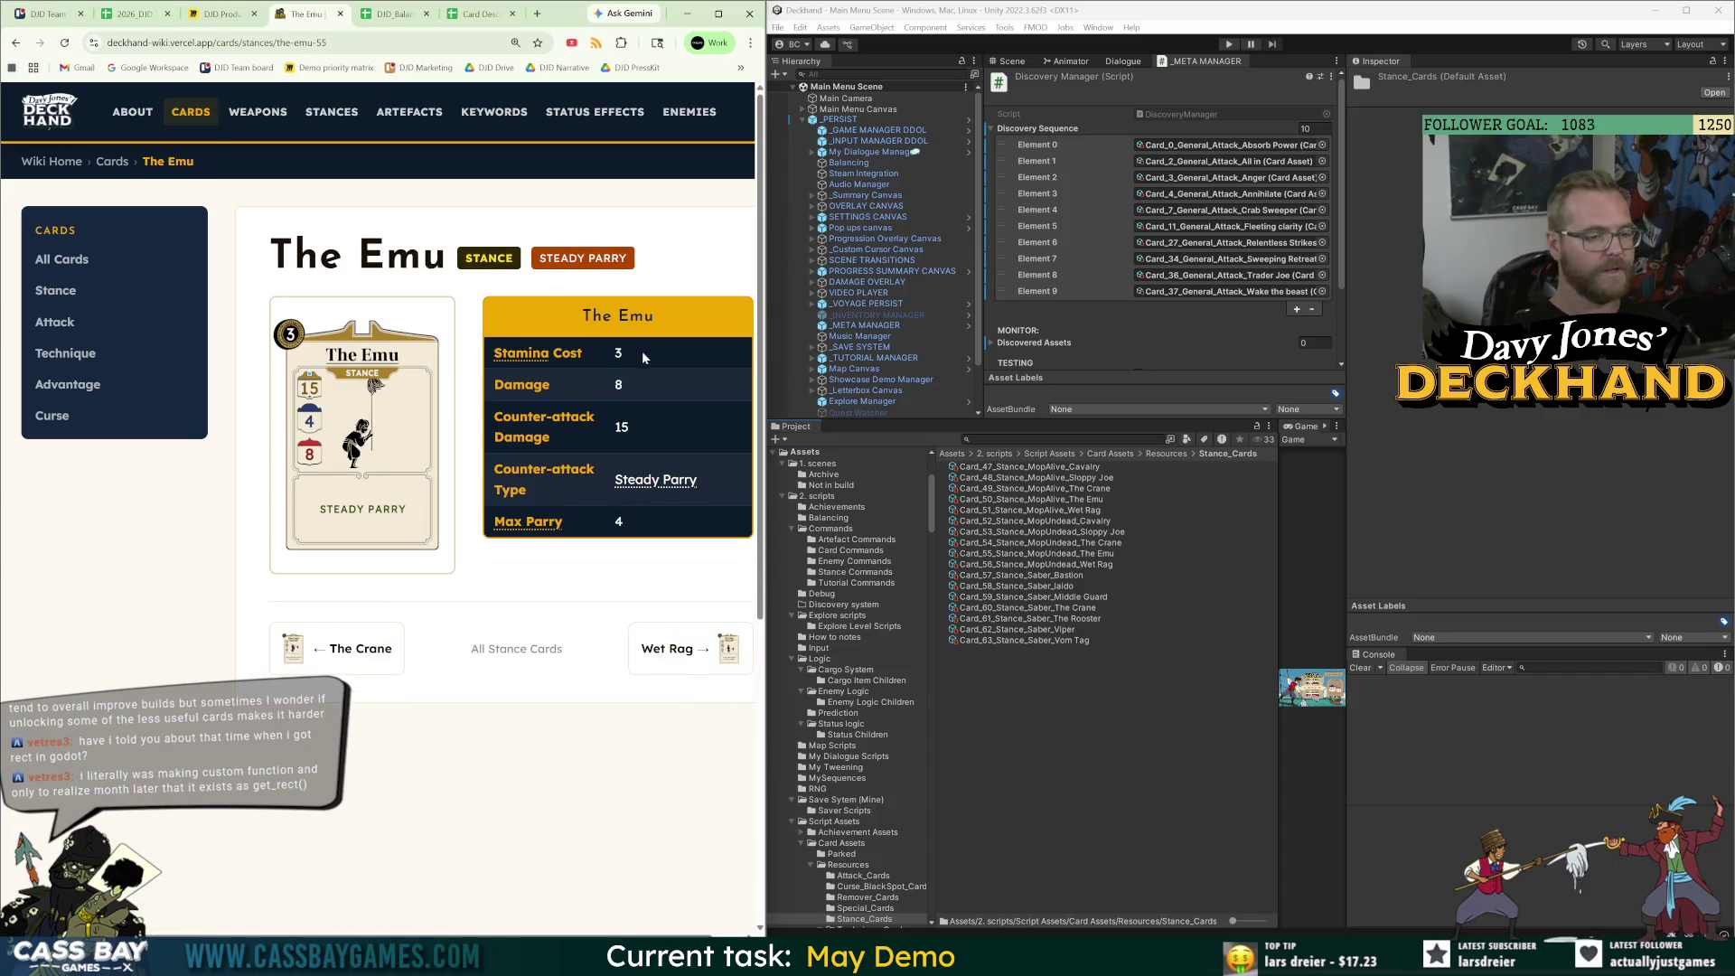
pyautogui.moveTo(698, 488); pyautogui.dragTo(619, 492)
pyautogui.hotkey('ctrl', 'c')
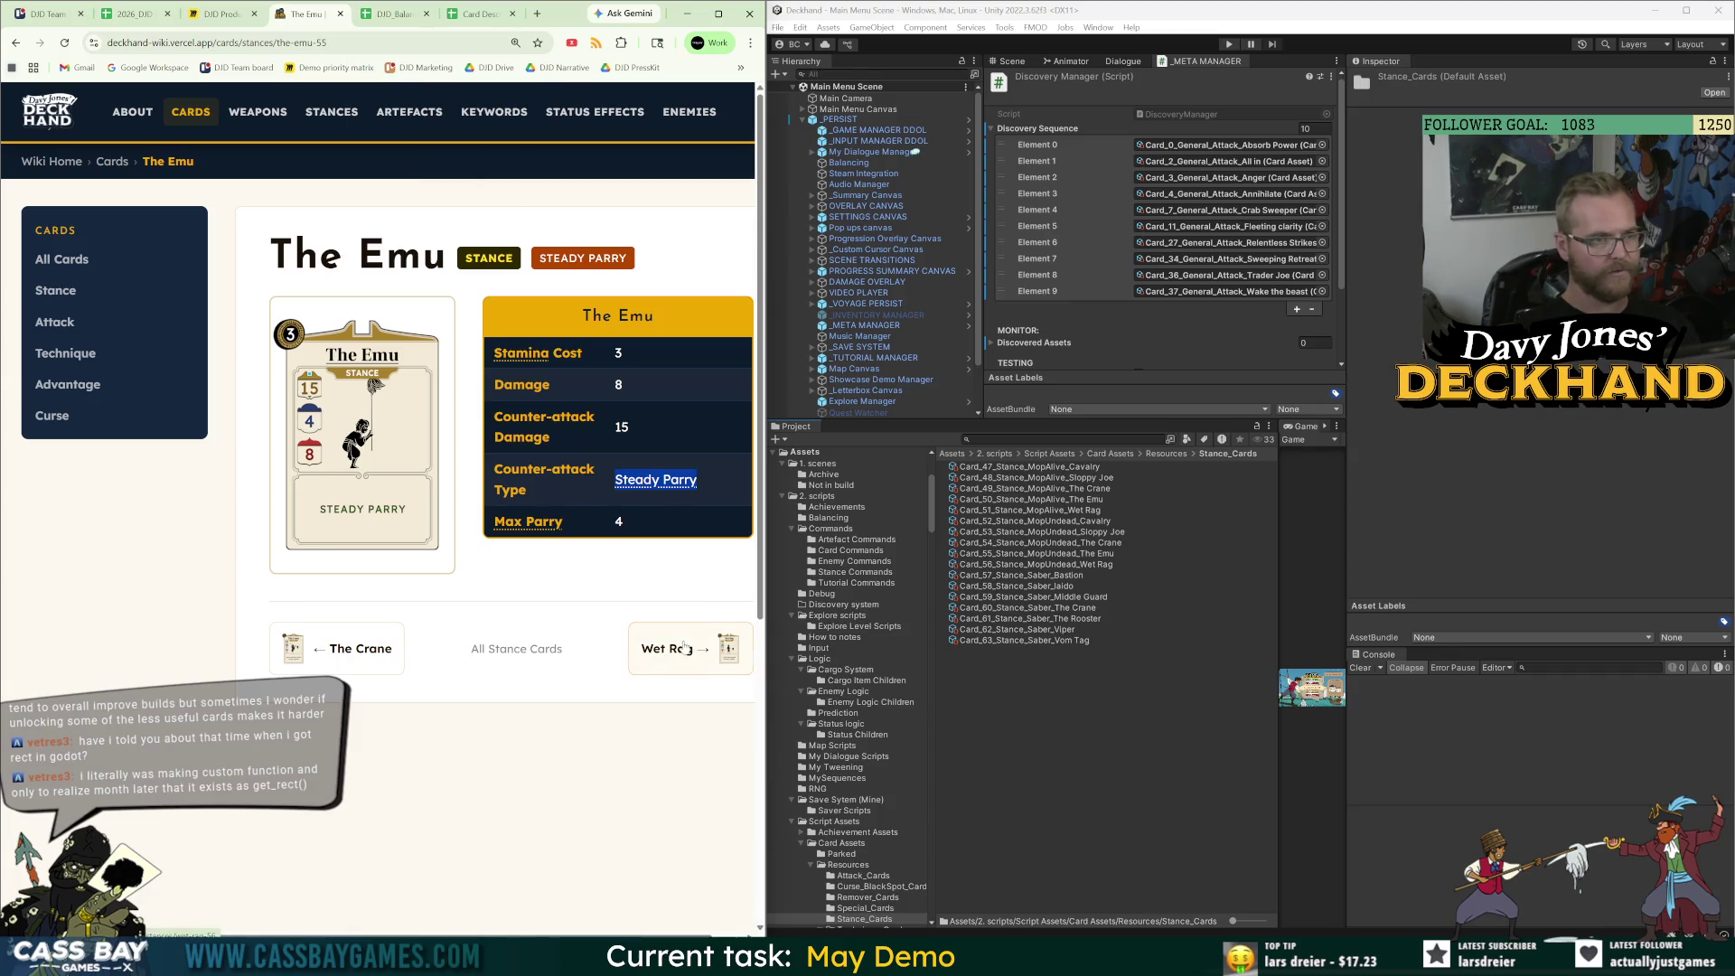
# Paste Steady Parry into The Emu's description cells D57 and D52.
pyautogui.hotkey('ctrl', 'Tab')
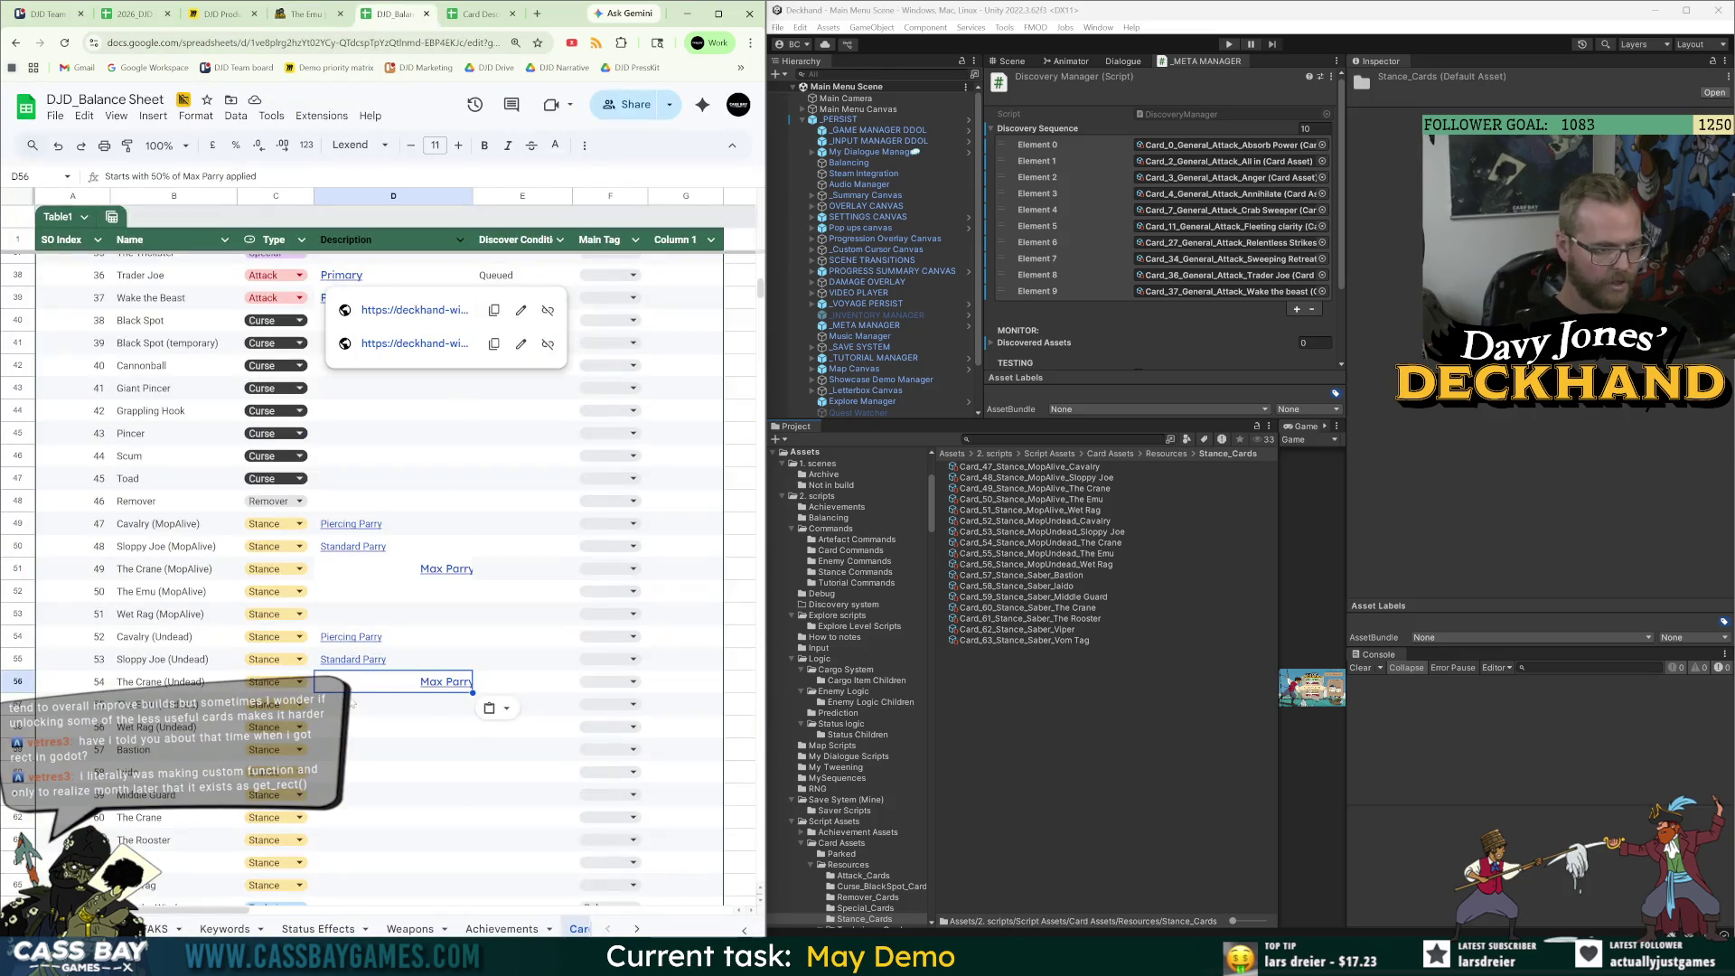
pyautogui.press('Down')
pyautogui.hotkey('ctrl', 'v')
pyautogui.press('Up')
pyautogui.press('Up')
pyautogui.press('Up')
pyautogui.hotkey('ctrl', 'v')
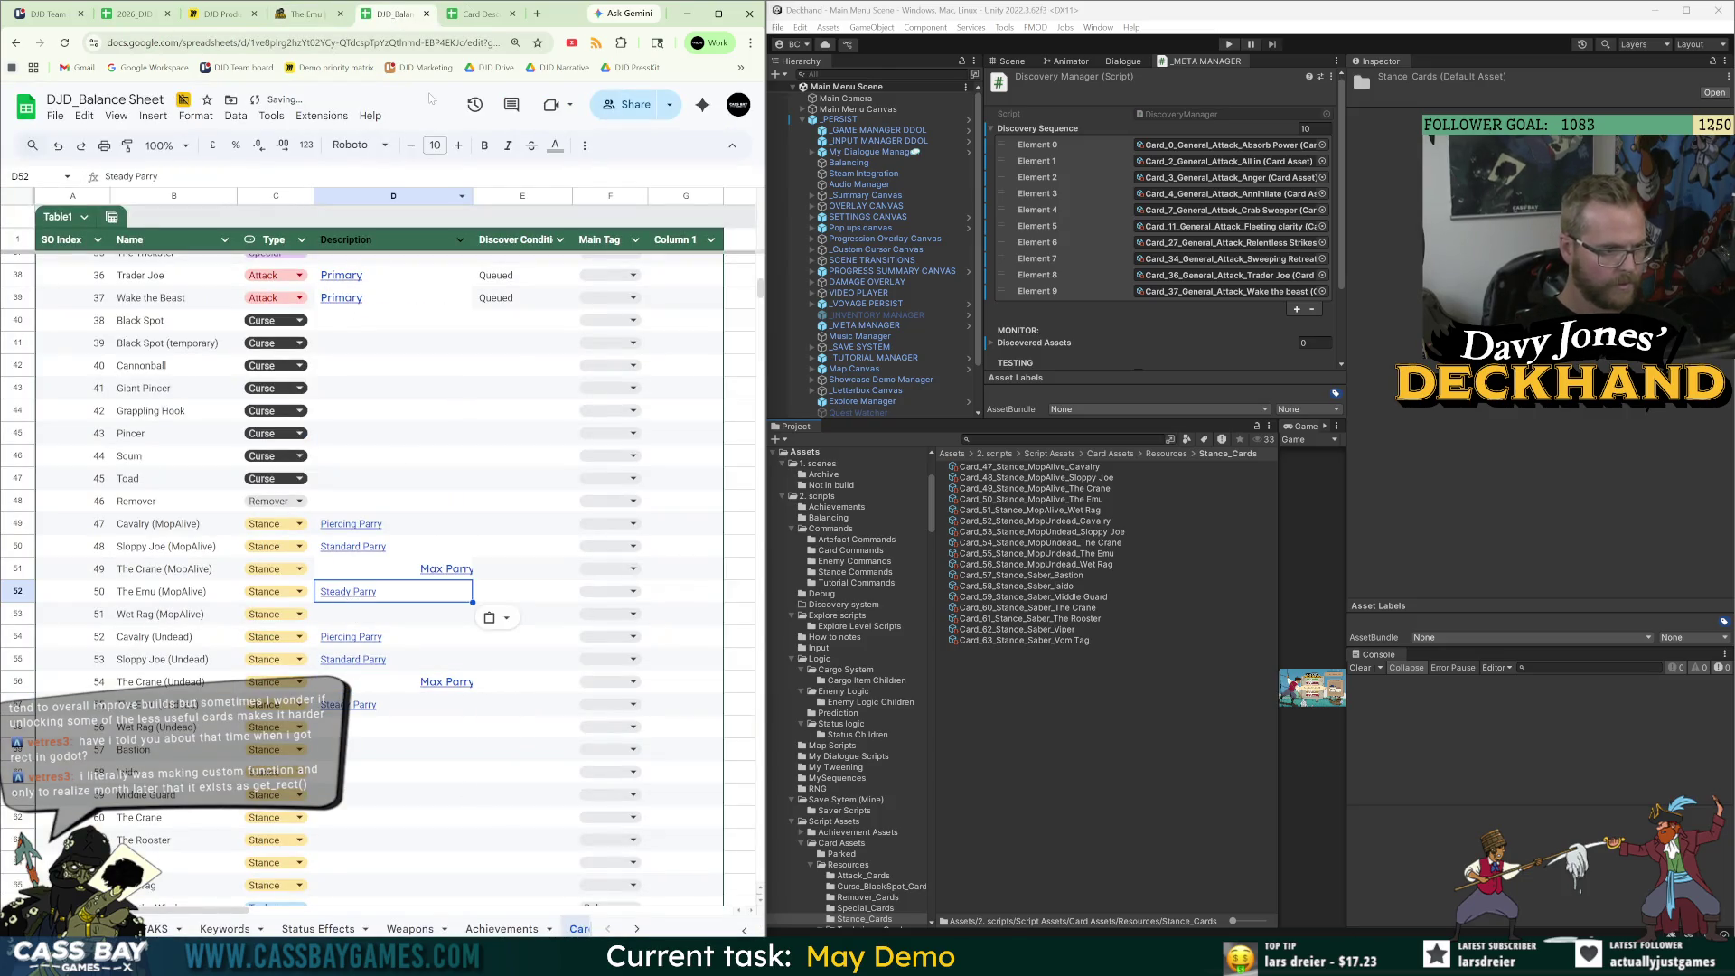
# Go to the Wet Rag wiki page and paste Steady Parry into D53 and D58.
pyautogui.hotkey('ctrl', 'Tab')
pyautogui.hotkey('ctrl', 'shift', 'Tab')
pyautogui.hotkey('ctrl', 'shift', 'Tab')
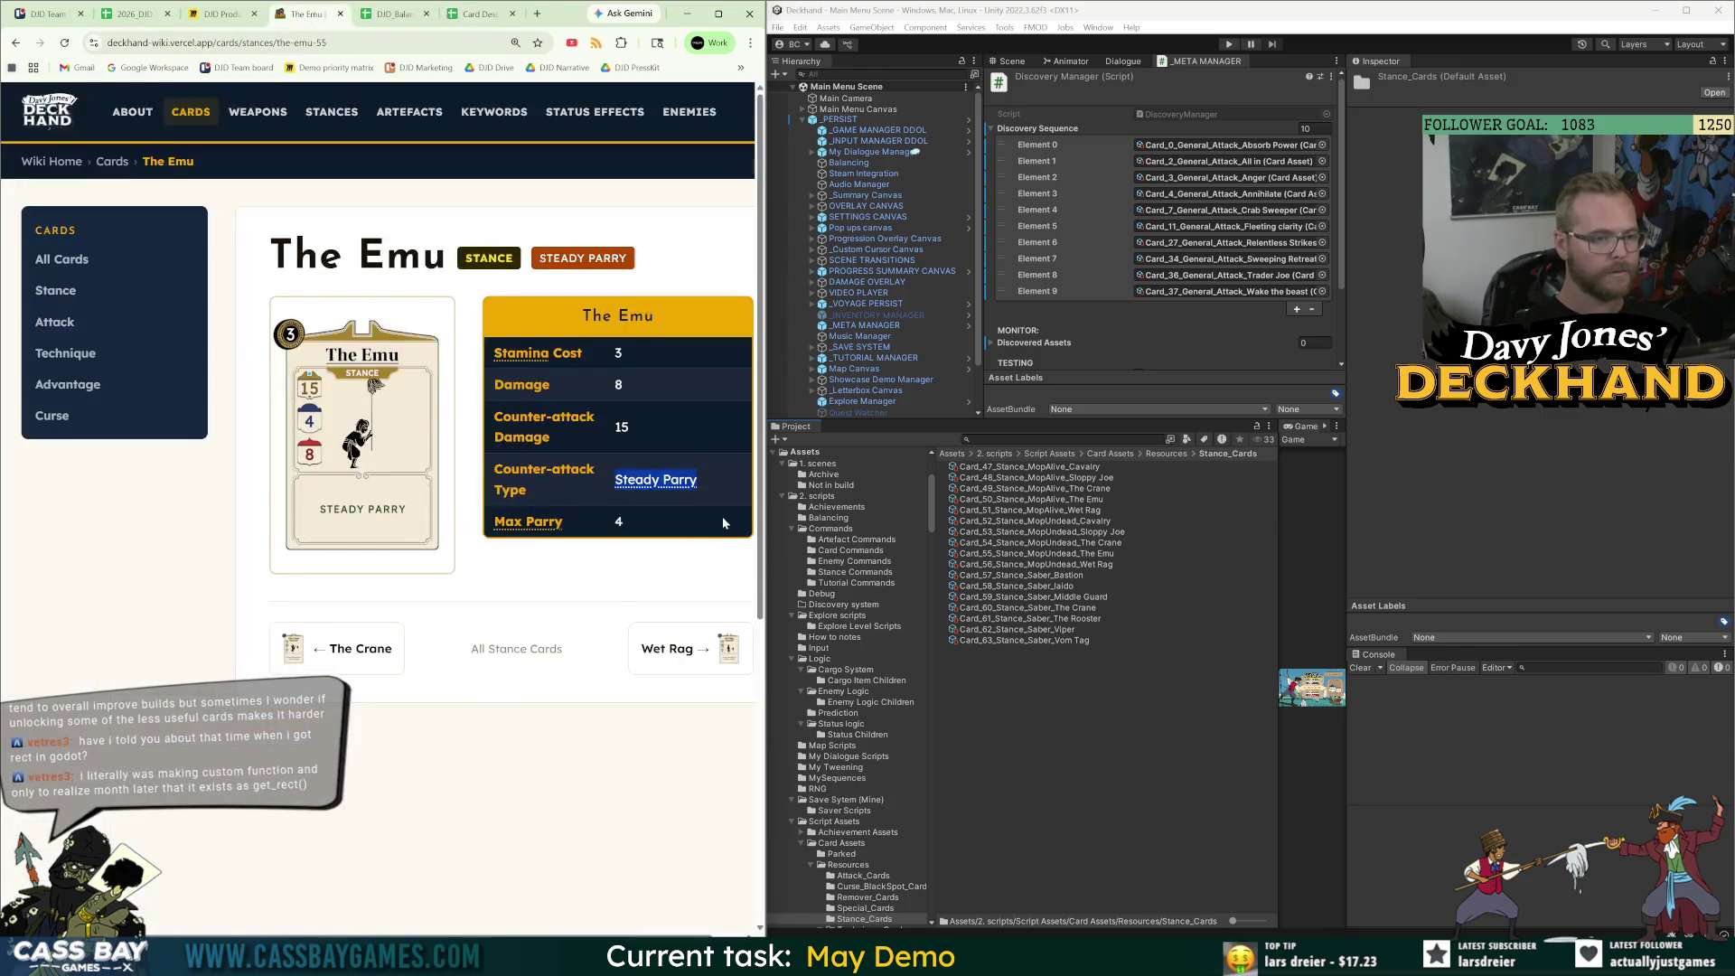
pyautogui.click(706, 638)
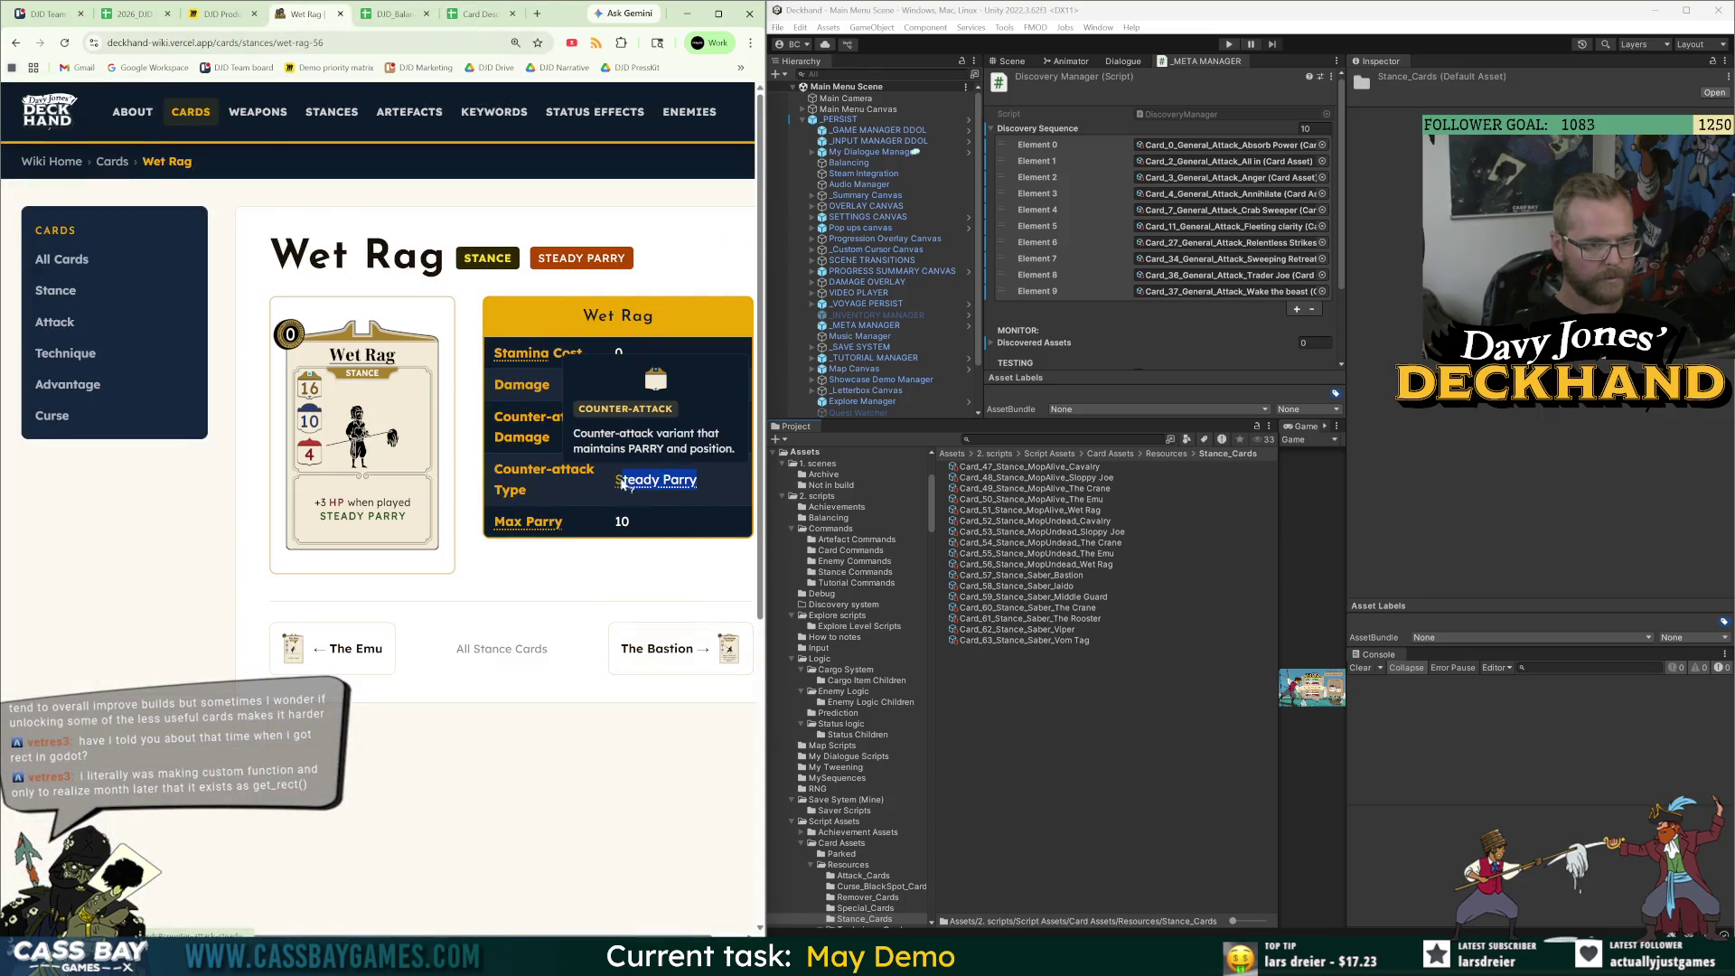
pyautogui.click(395, 14)
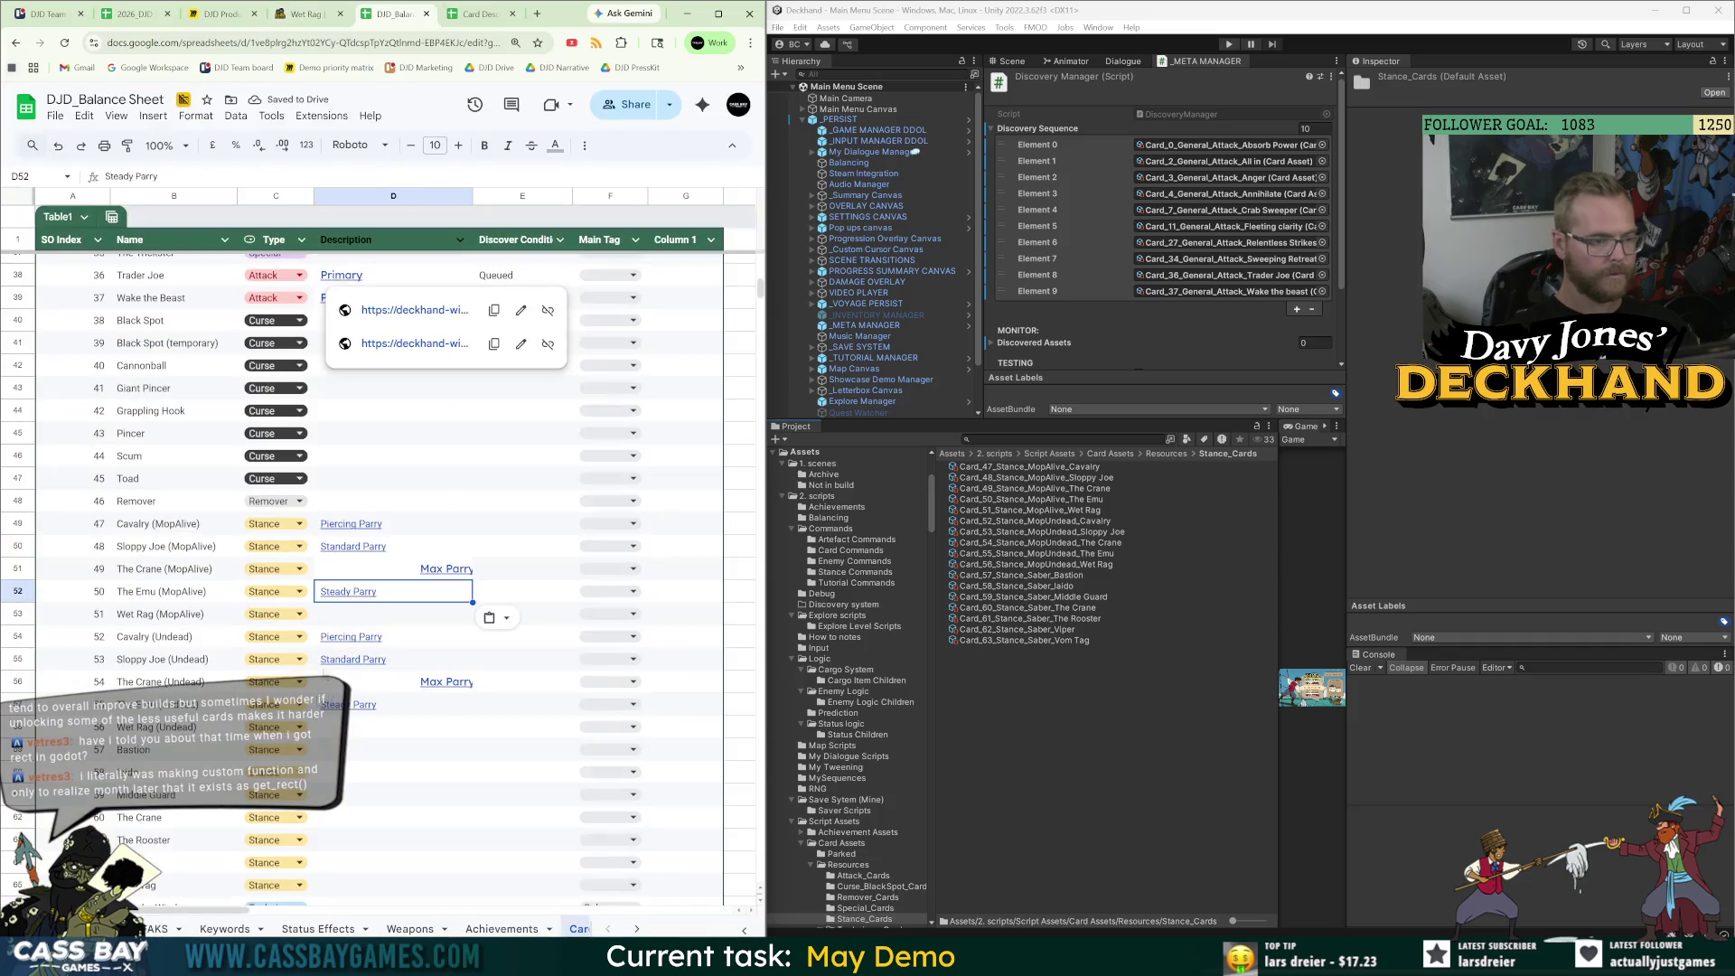
pyautogui.click(368, 623)
pyautogui.hotkey('ctrl', 'v')
pyautogui.click(361, 728)
pyautogui.hotkey('ctrl', 'v')
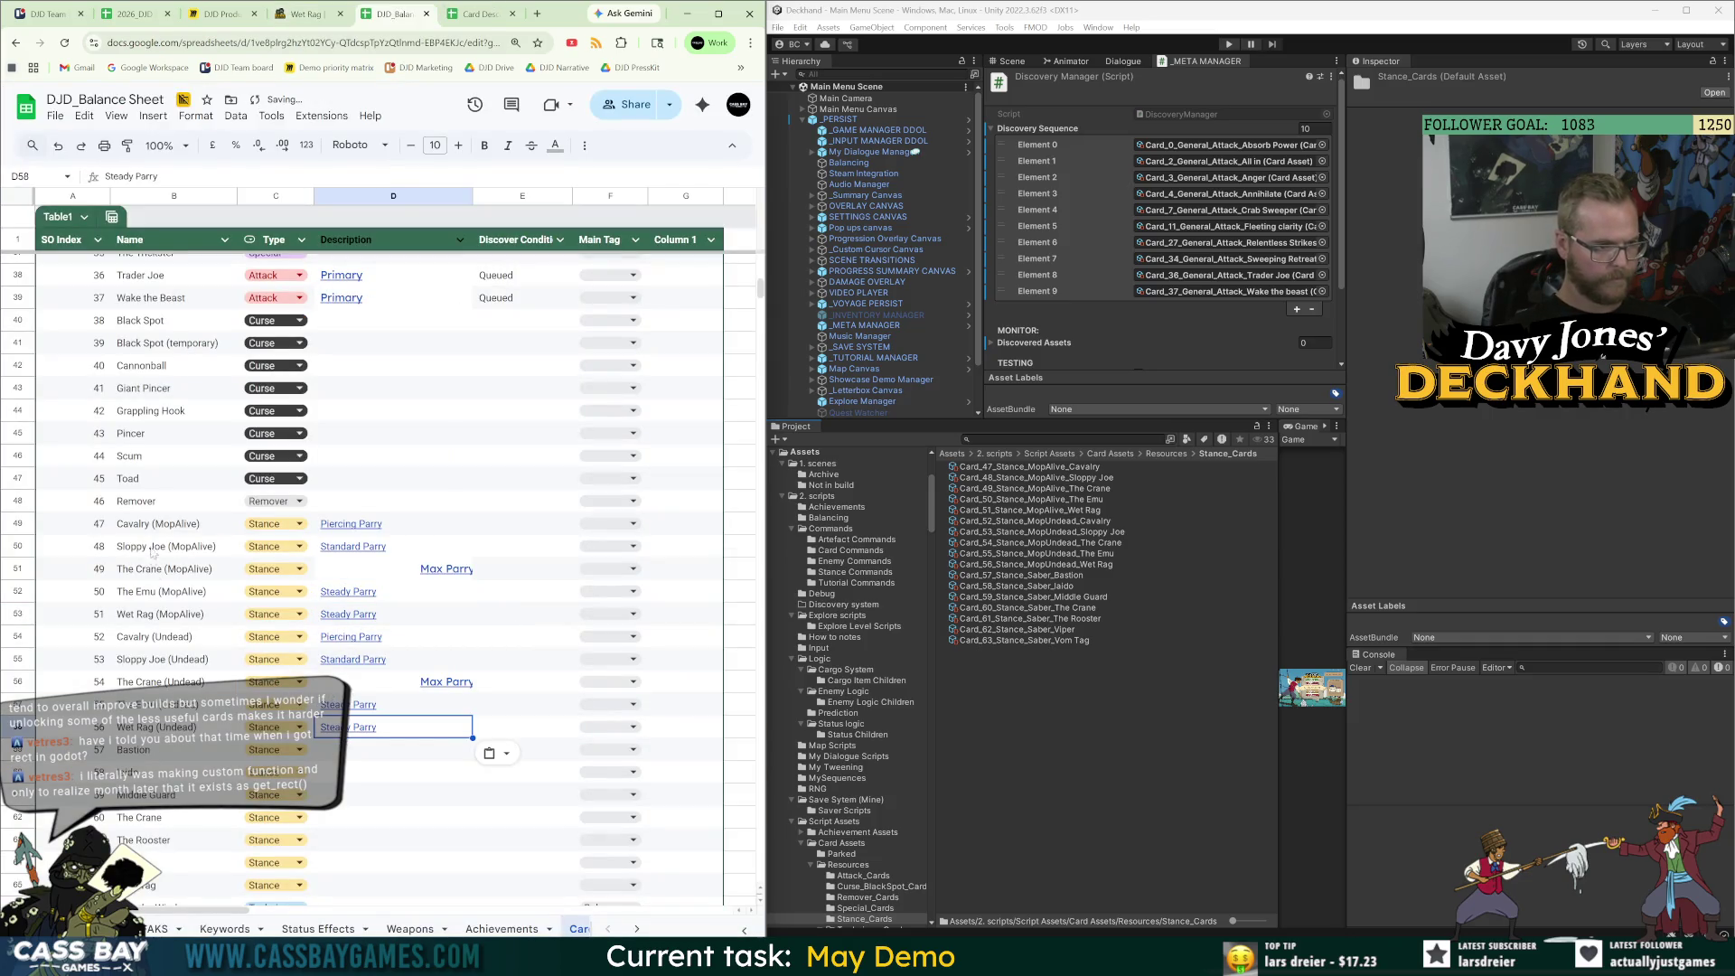
# Compare The Crane's MopAlive and Undead description texts.
pyautogui.click(157, 571)
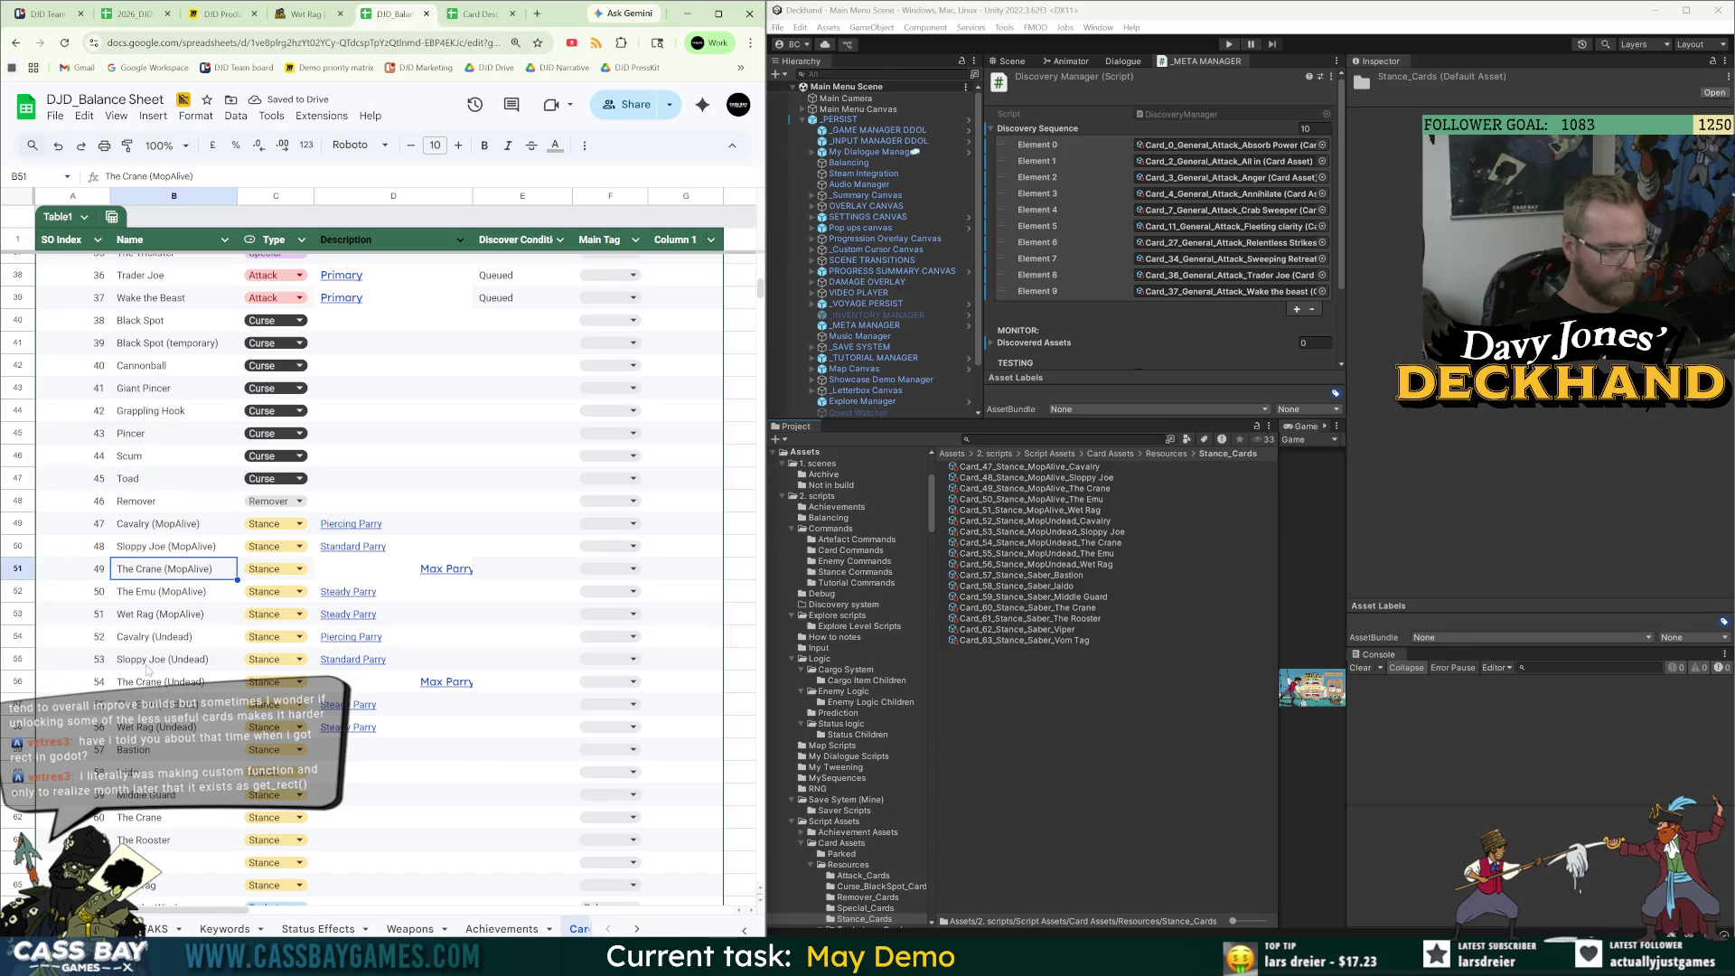
pyautogui.click(461, 685)
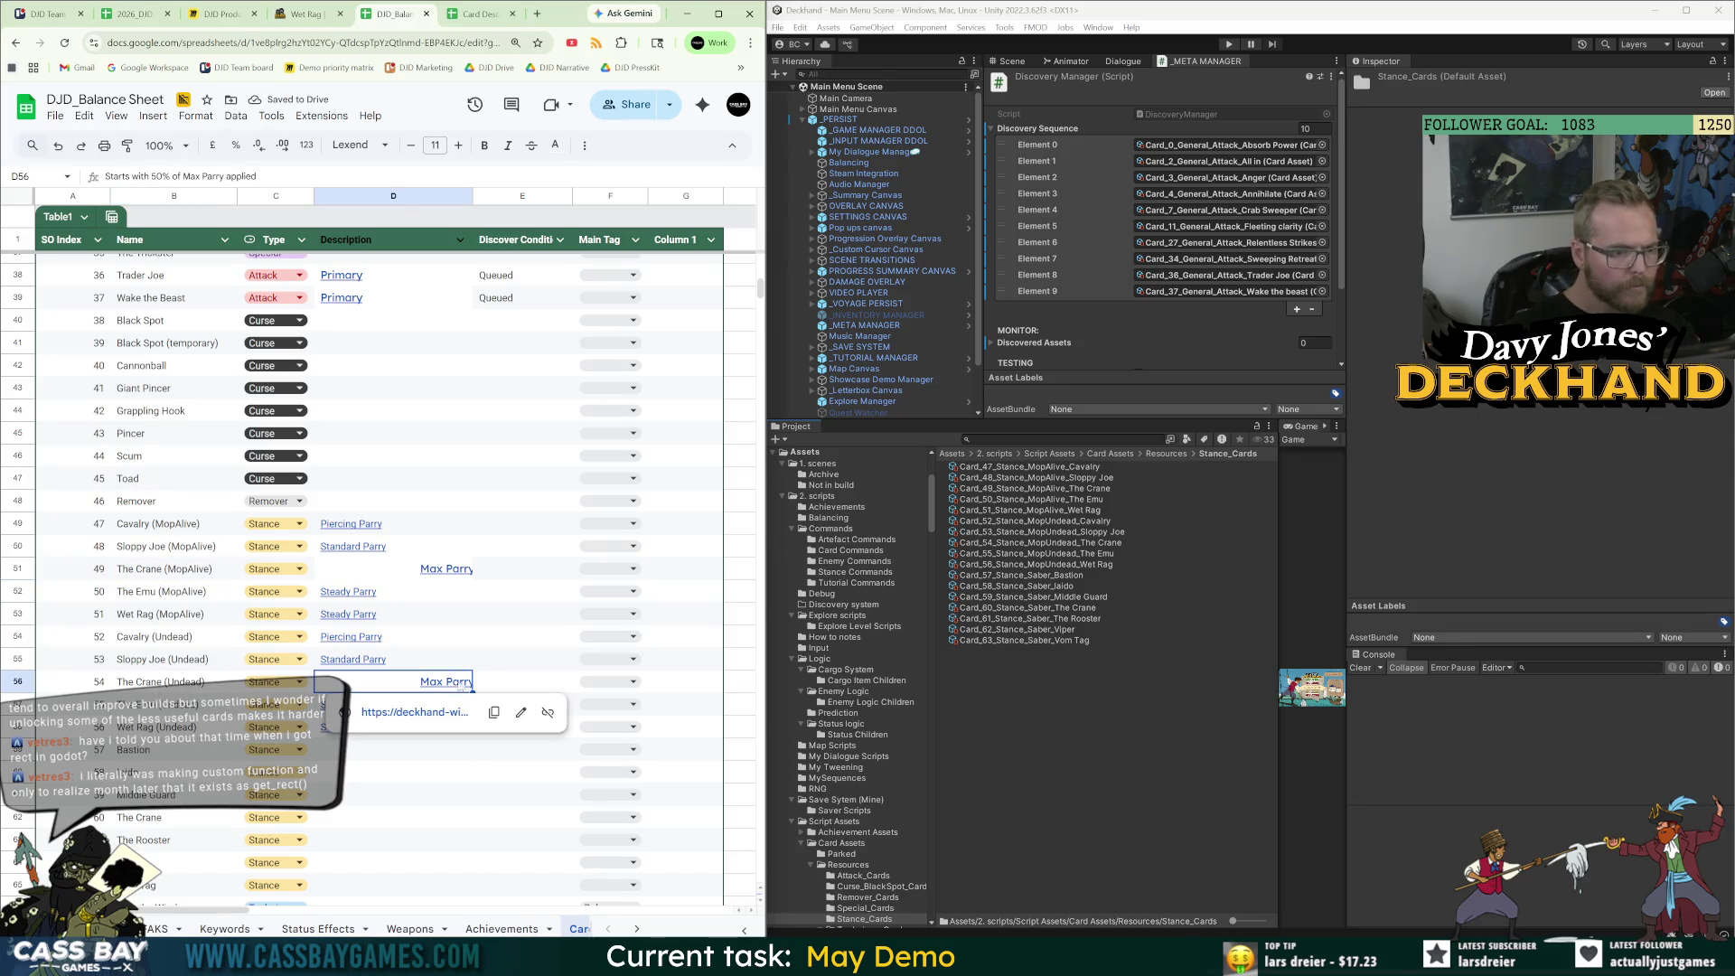
pyautogui.press('Up')
pyautogui.press('Up')
pyautogui.press('Up')
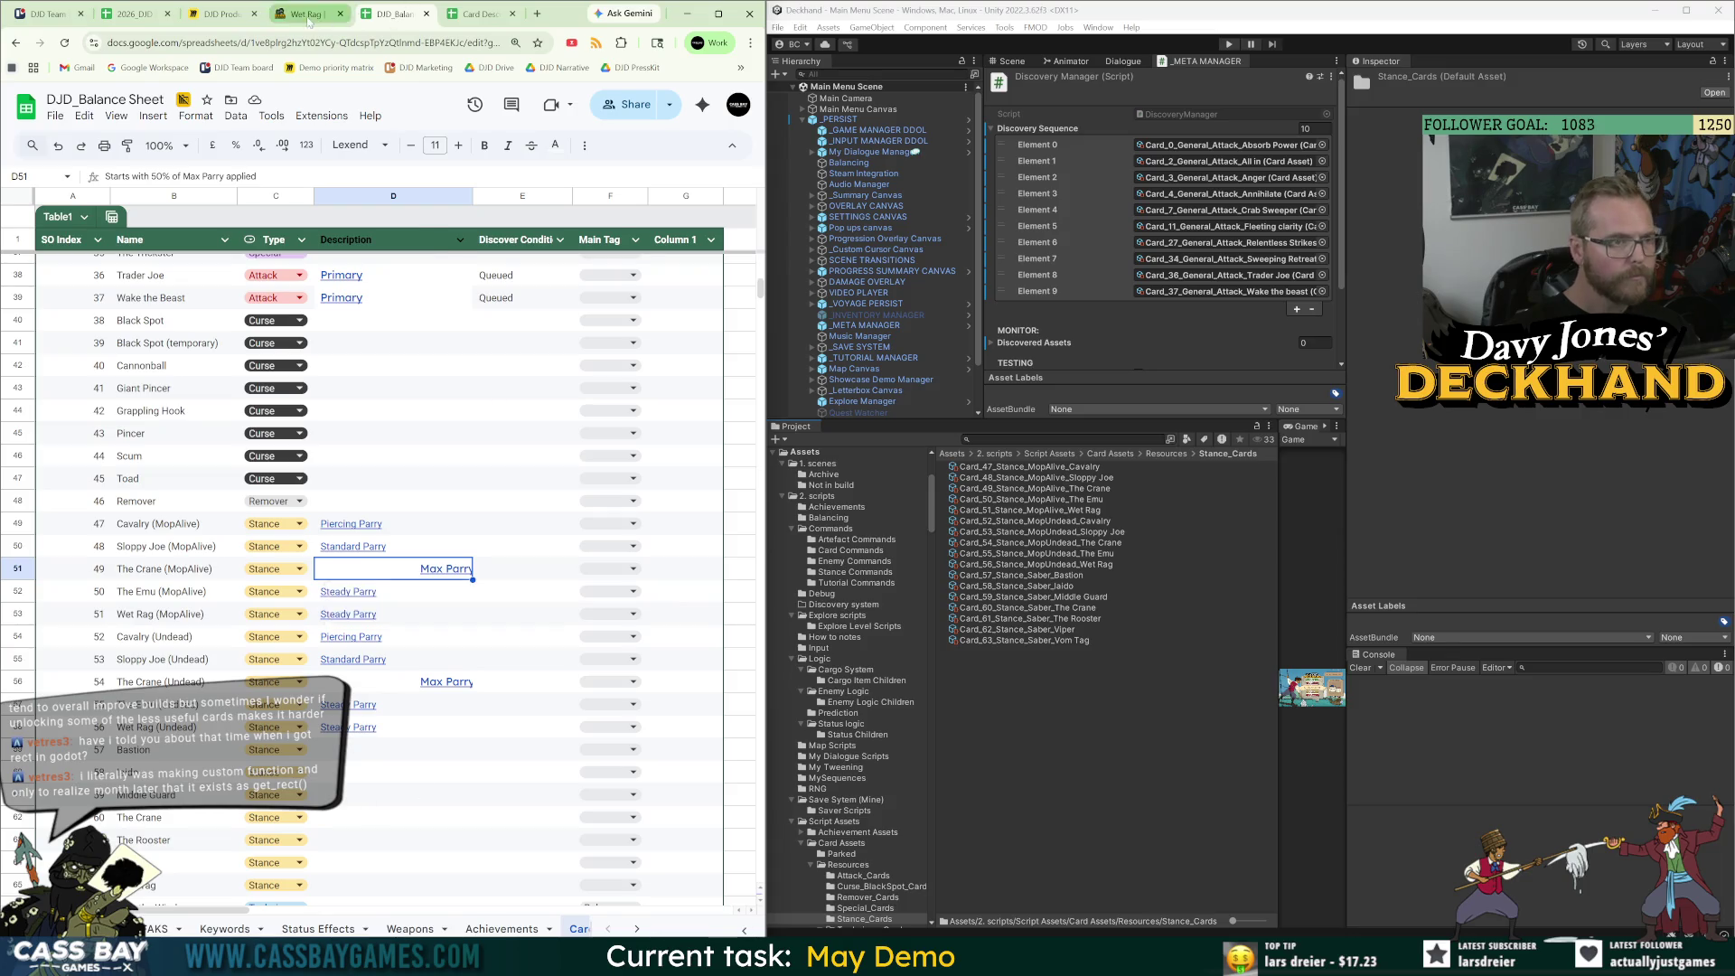
# Open The Bastion's wiki page, then the list of all stance cards.
pyautogui.click(303, 14)
pyautogui.click(689, 665)
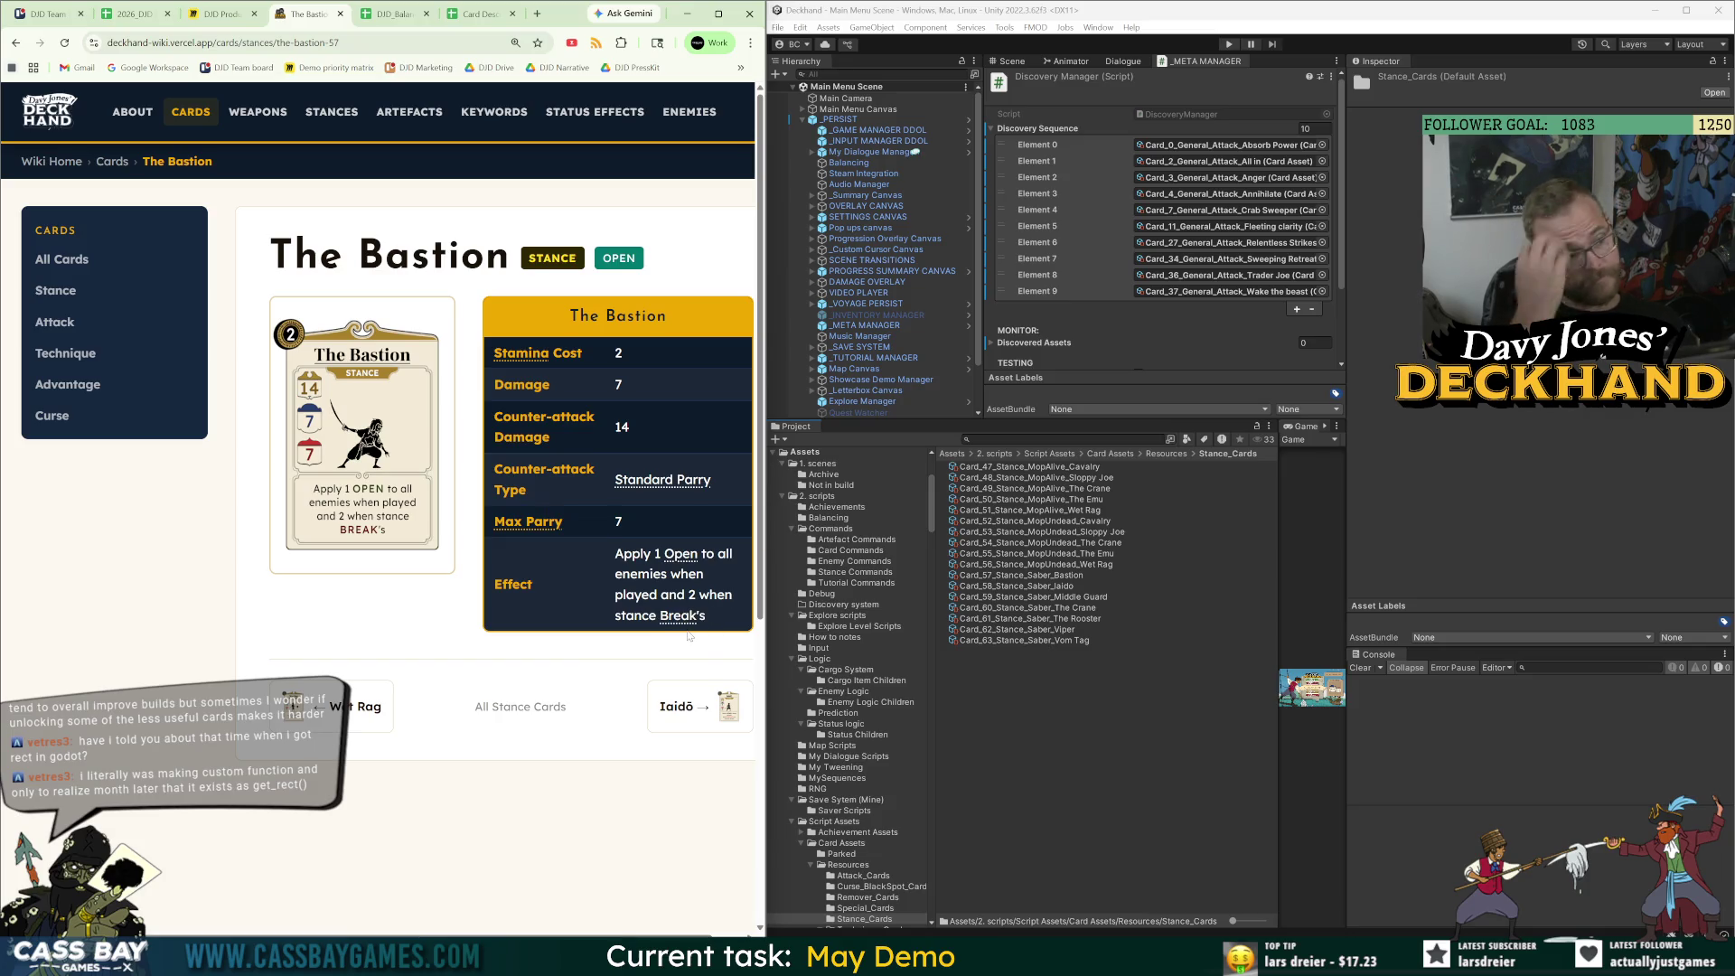
pyautogui.click(129, 294)
# Scroll the wiki stance list to the Saber cards, then return to the sheet's Iaido row.
pyautogui.scroll(-6, 524, 780)
pyautogui.scroll(-1, 524, 780)
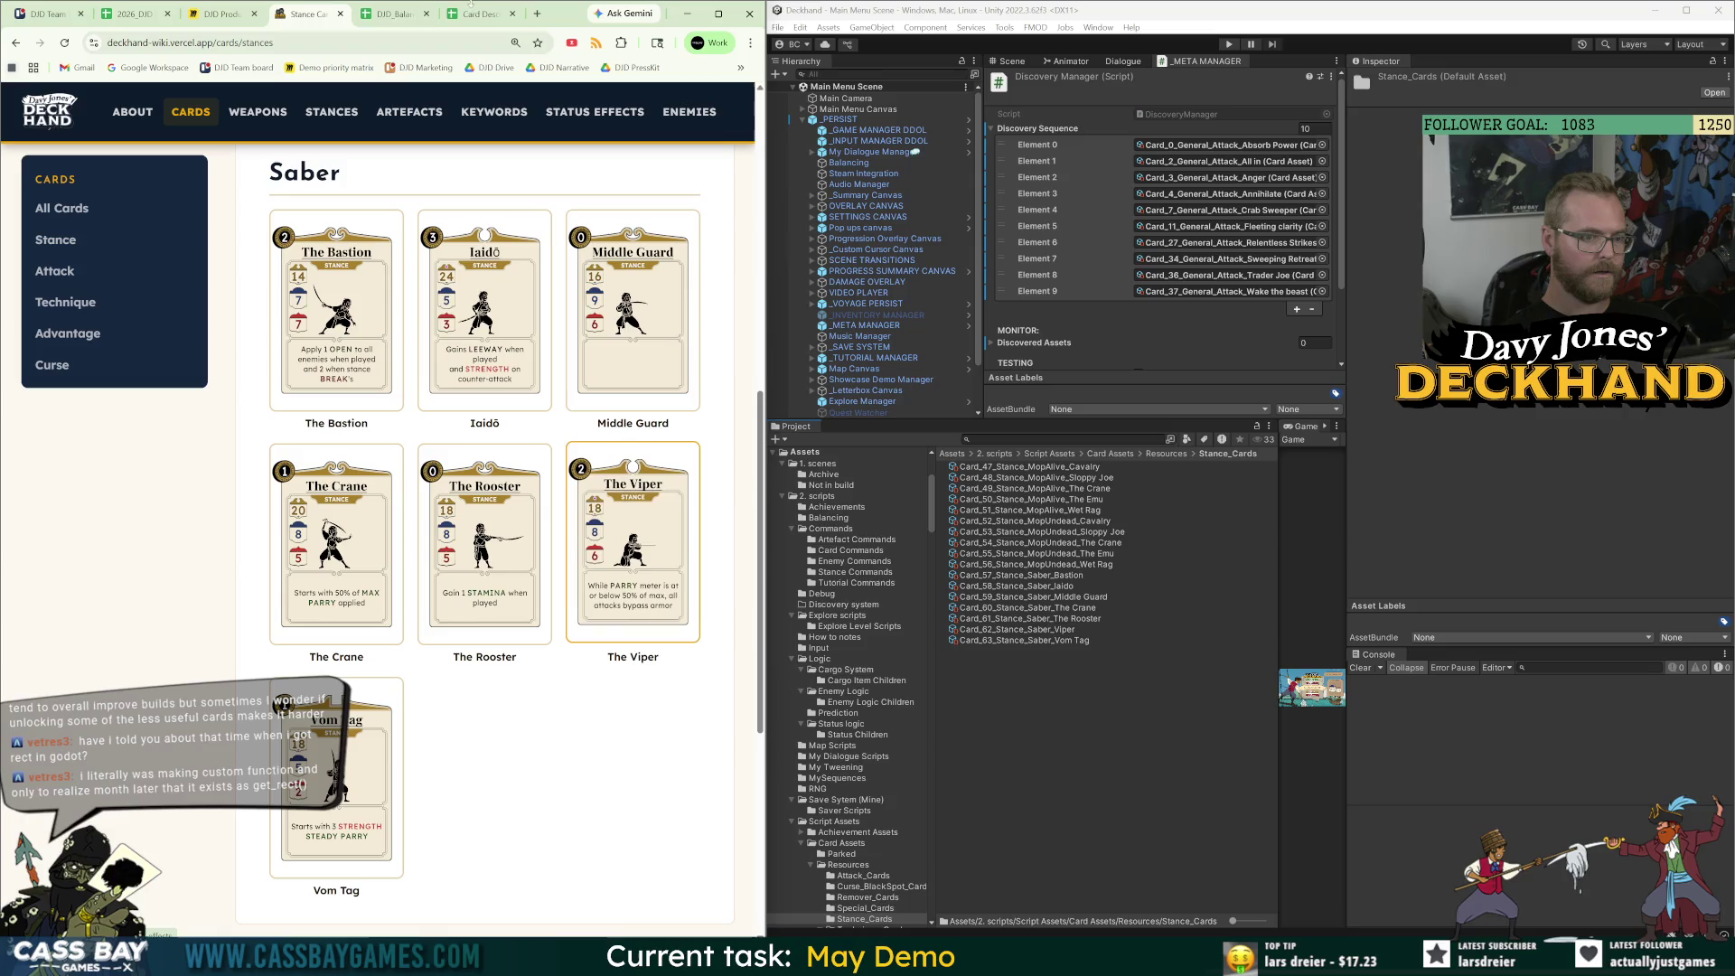
pyautogui.click(375, 22)
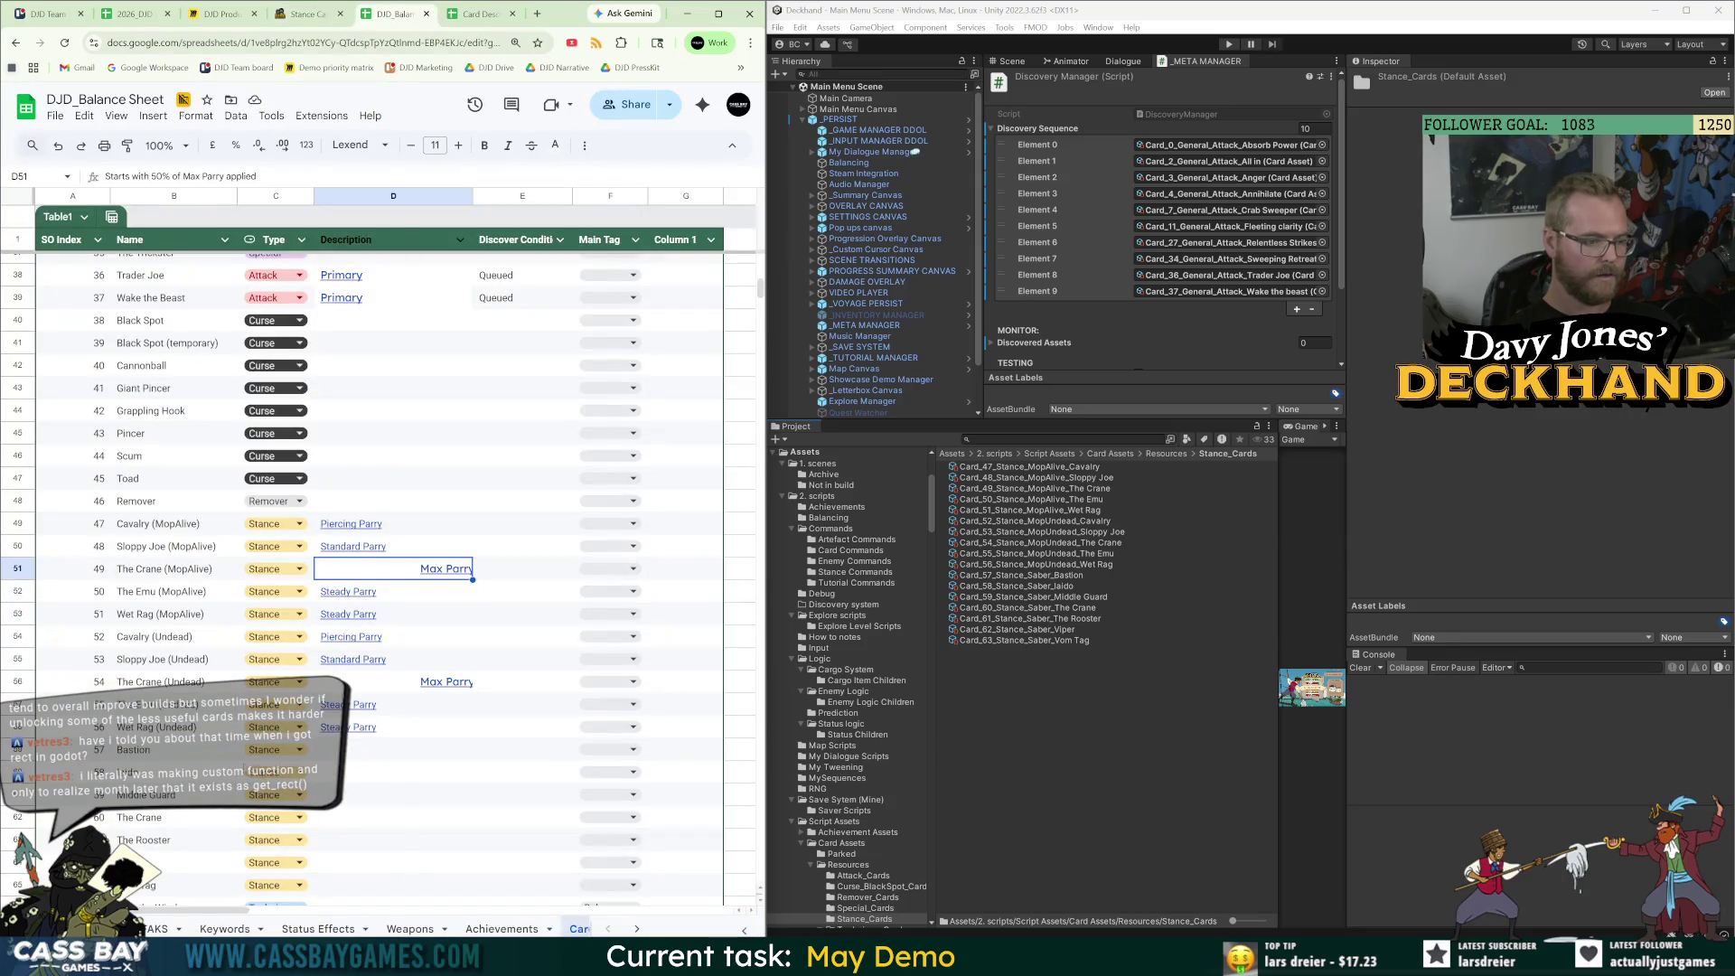
pyautogui.click(440, 772)
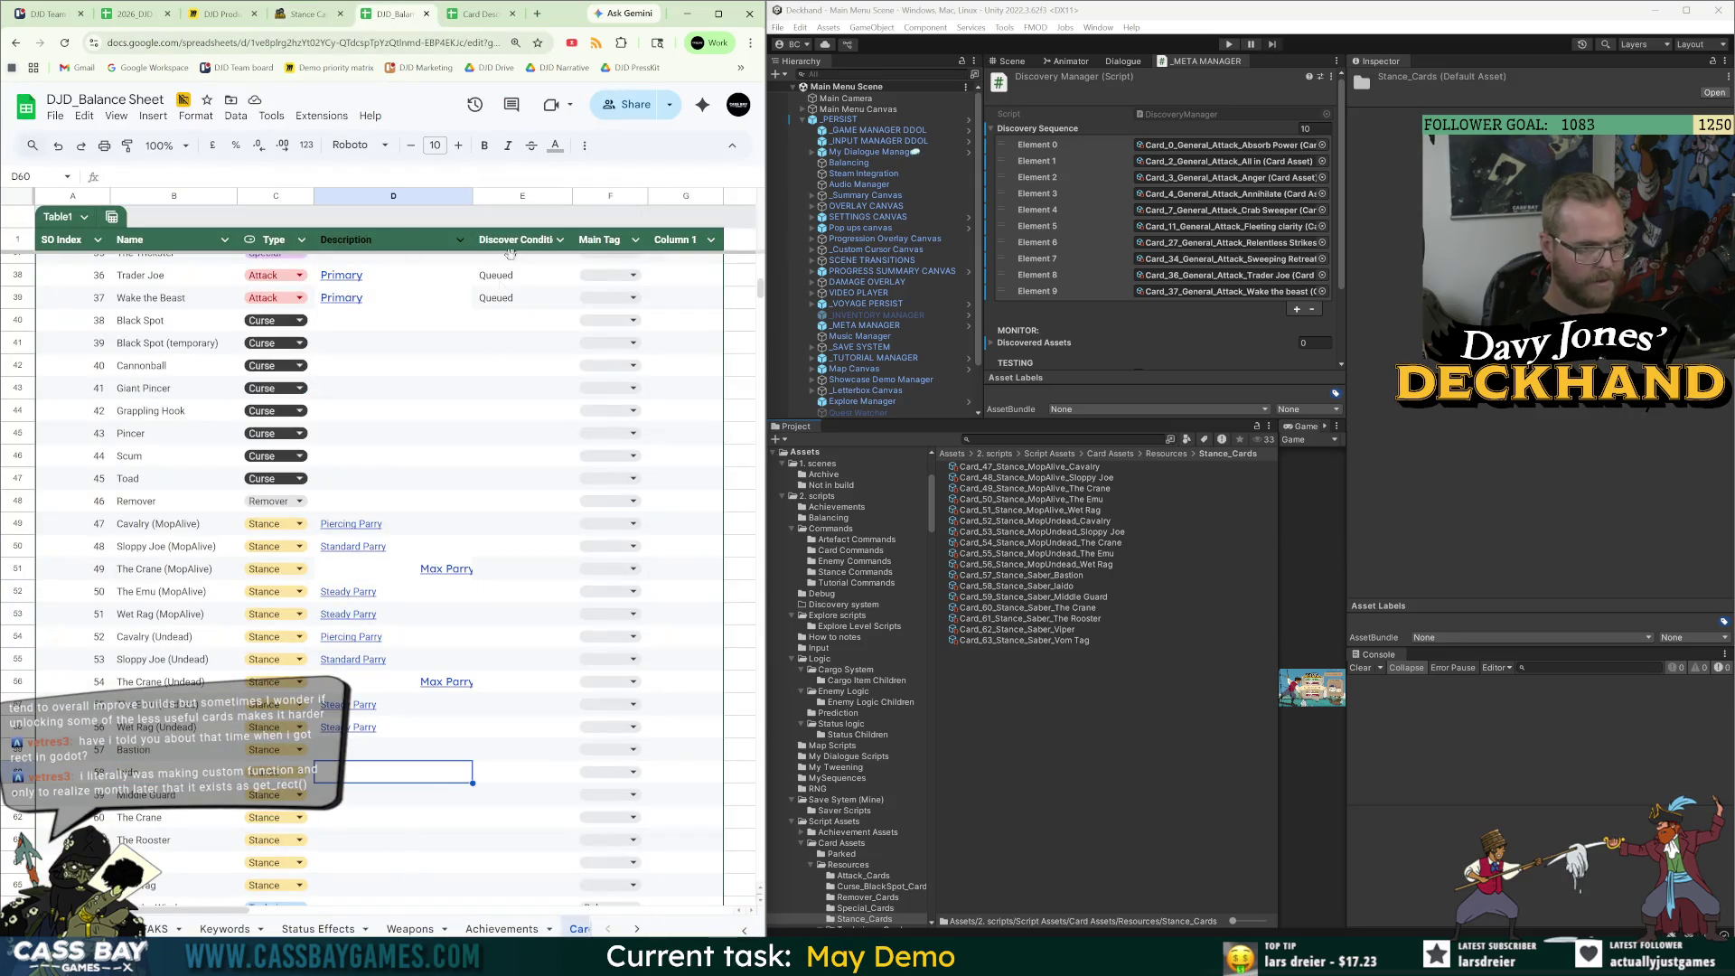
# Copy Queued from E39 into Iaido's E60 and Viper's E64.
pyautogui.click(497, 297)
pyautogui.hotkey('ctrl', 'c')
pyautogui.click(433, 775)
pyautogui.hotkey('shift', 'space')
pyautogui.click(497, 773)
pyautogui.hotkey('ctrl', 'v')
pyautogui.click(511, 863)
pyautogui.hotkey('ctrl', 'v')
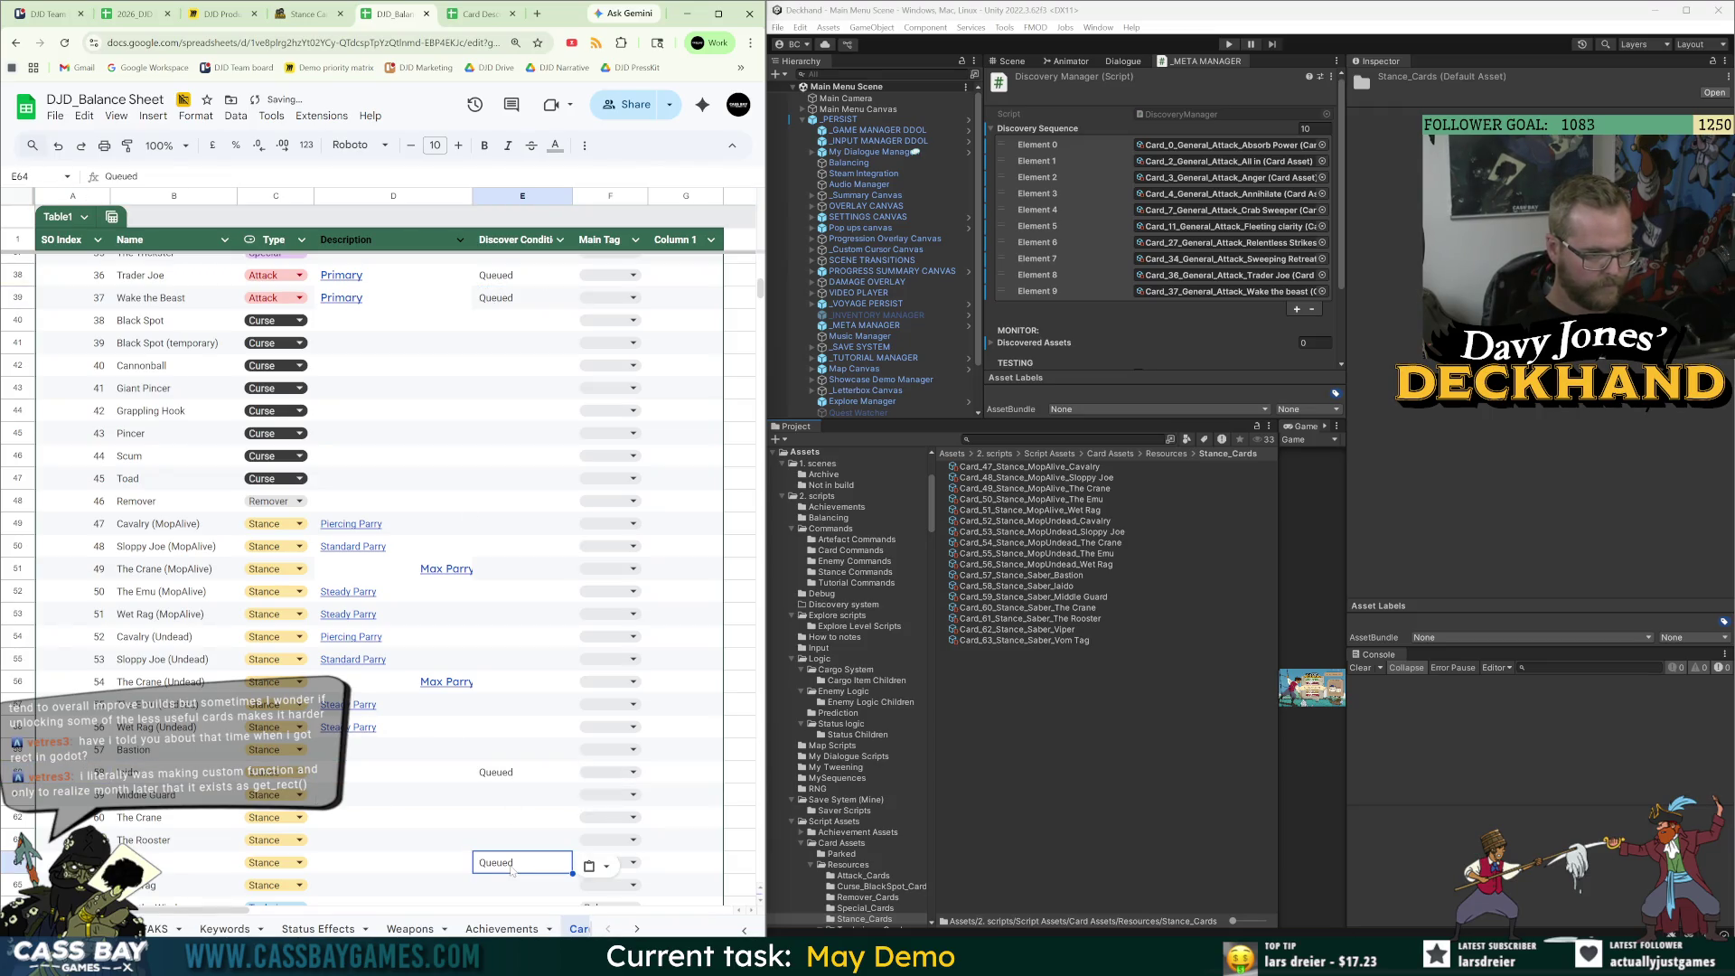
# Drag the Iaido and Viper card assets onto Unity's Discovery Sequence and review the list.
pyautogui.click(1074, 629)
pyautogui.keyDown('ctrl'); pyautogui.click(1073, 585); pyautogui.keyUp('ctrl')
pyautogui.moveTo(1073, 586)
pyautogui.mouseDown()
pyautogui.moveTo(1085, 452)
pyautogui.moveTo(1052, 129)
pyautogui.mouseUp()
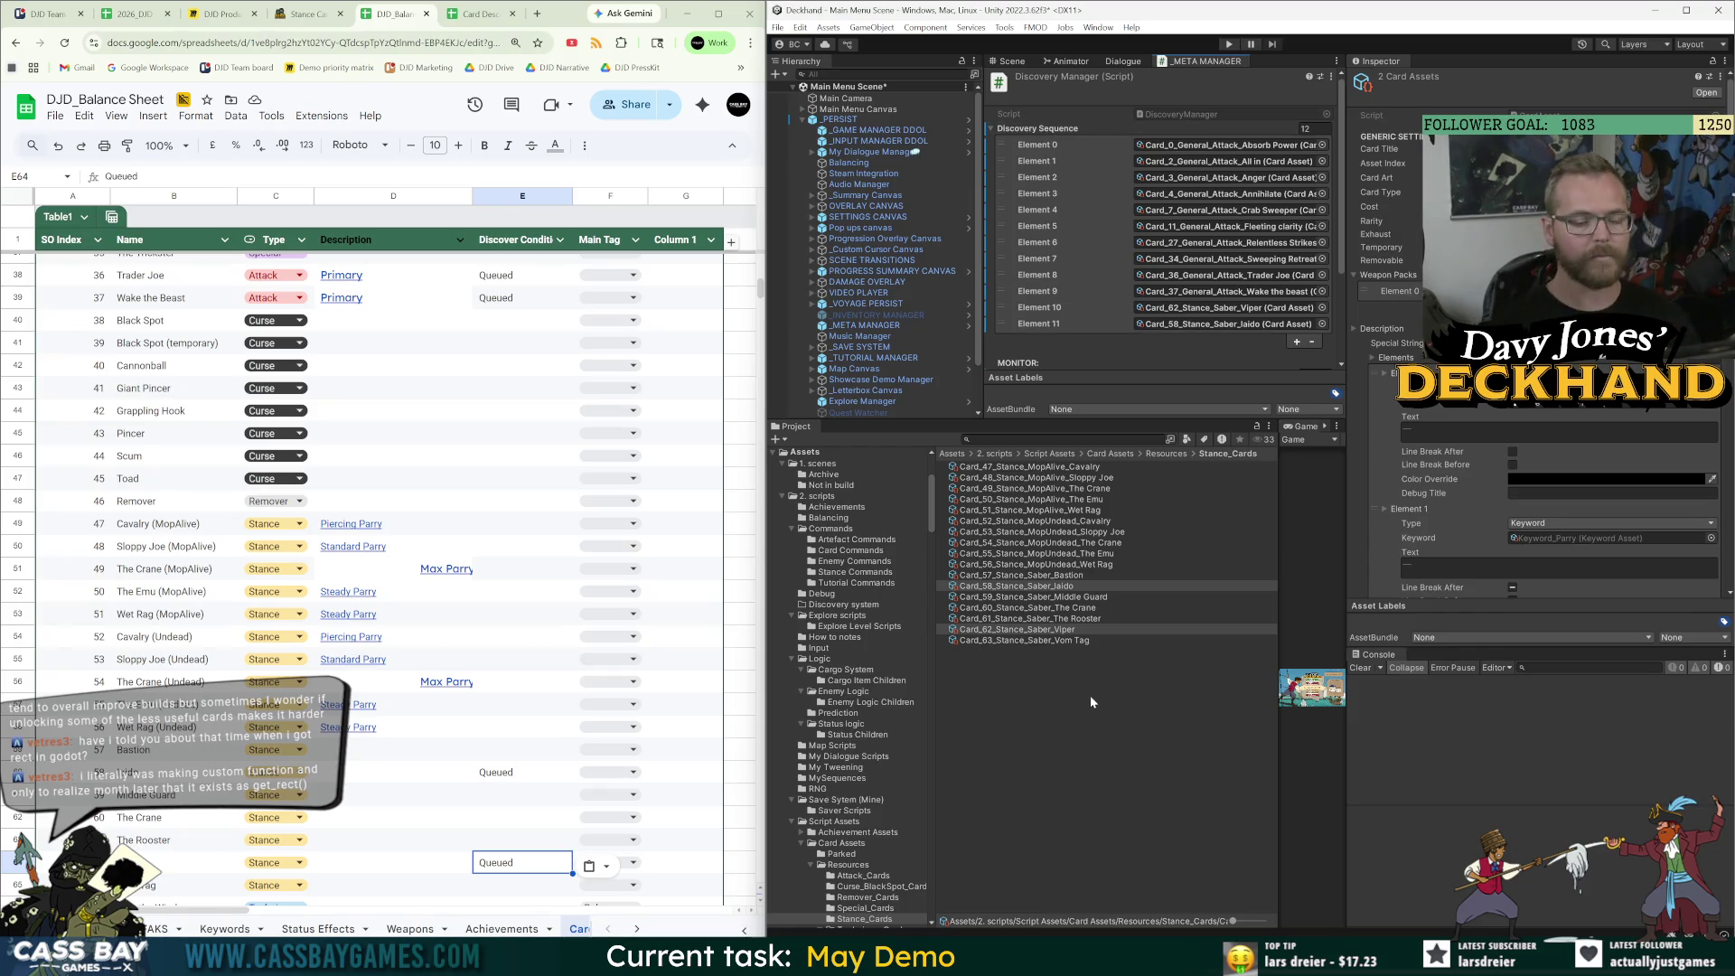
pyautogui.click(1063, 701)
pyautogui.scroll(-3, 380, 578)
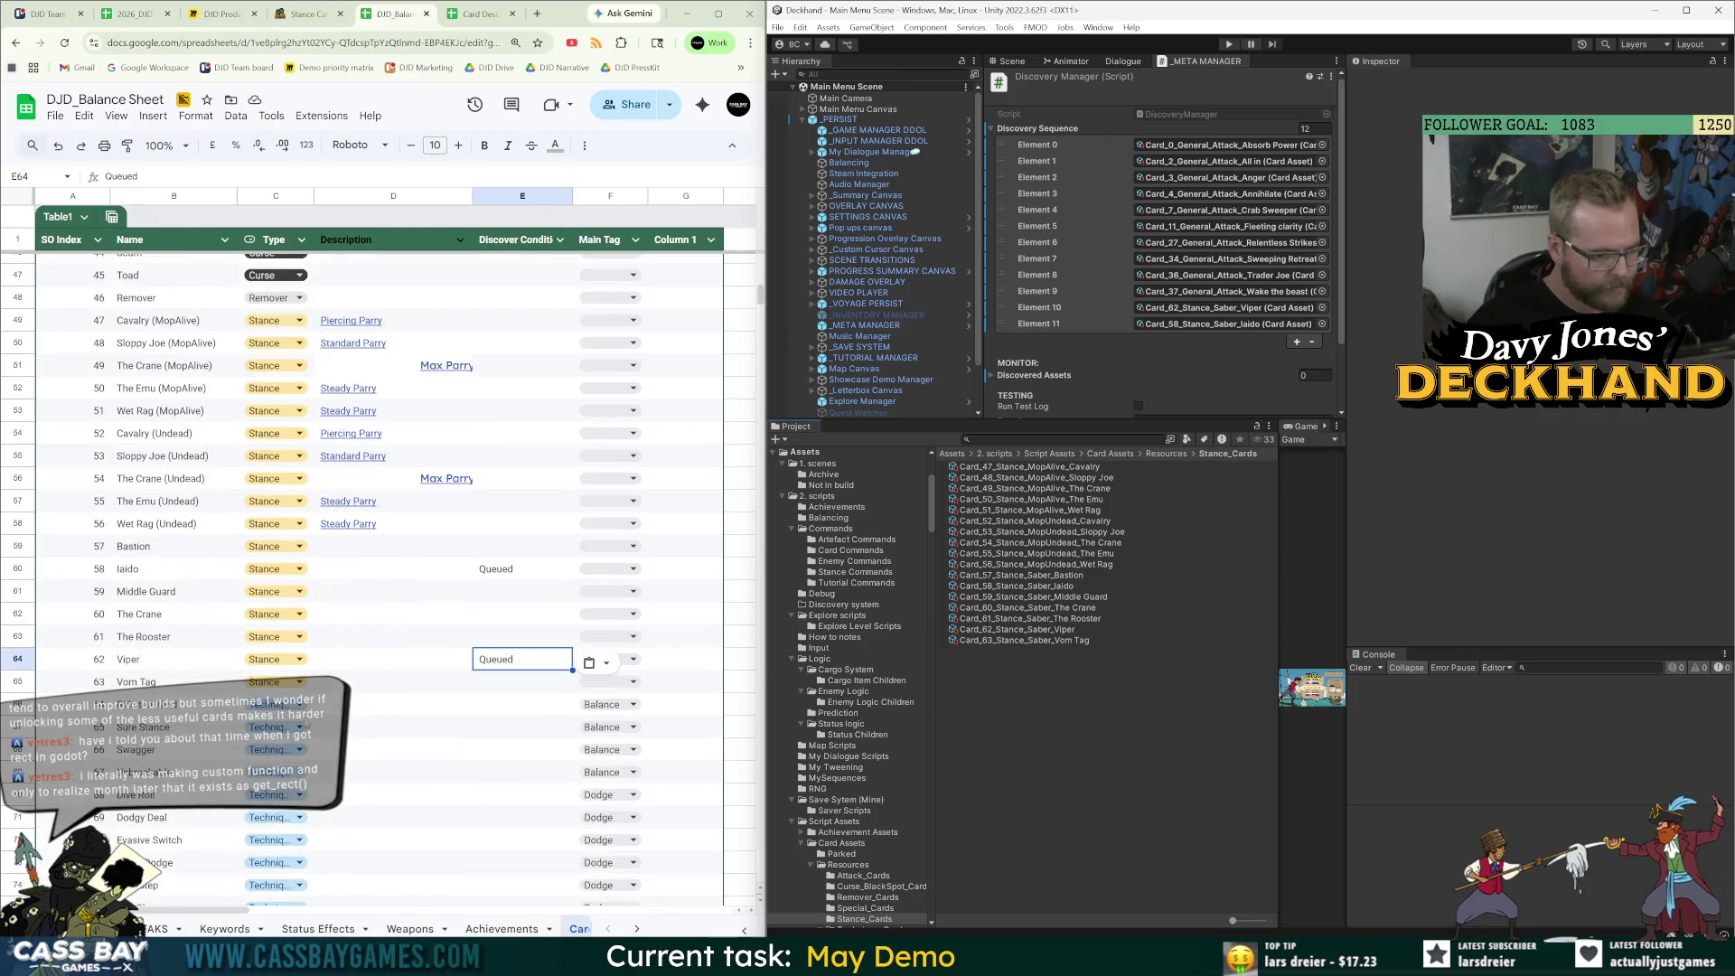
pyautogui.click(174, 704)
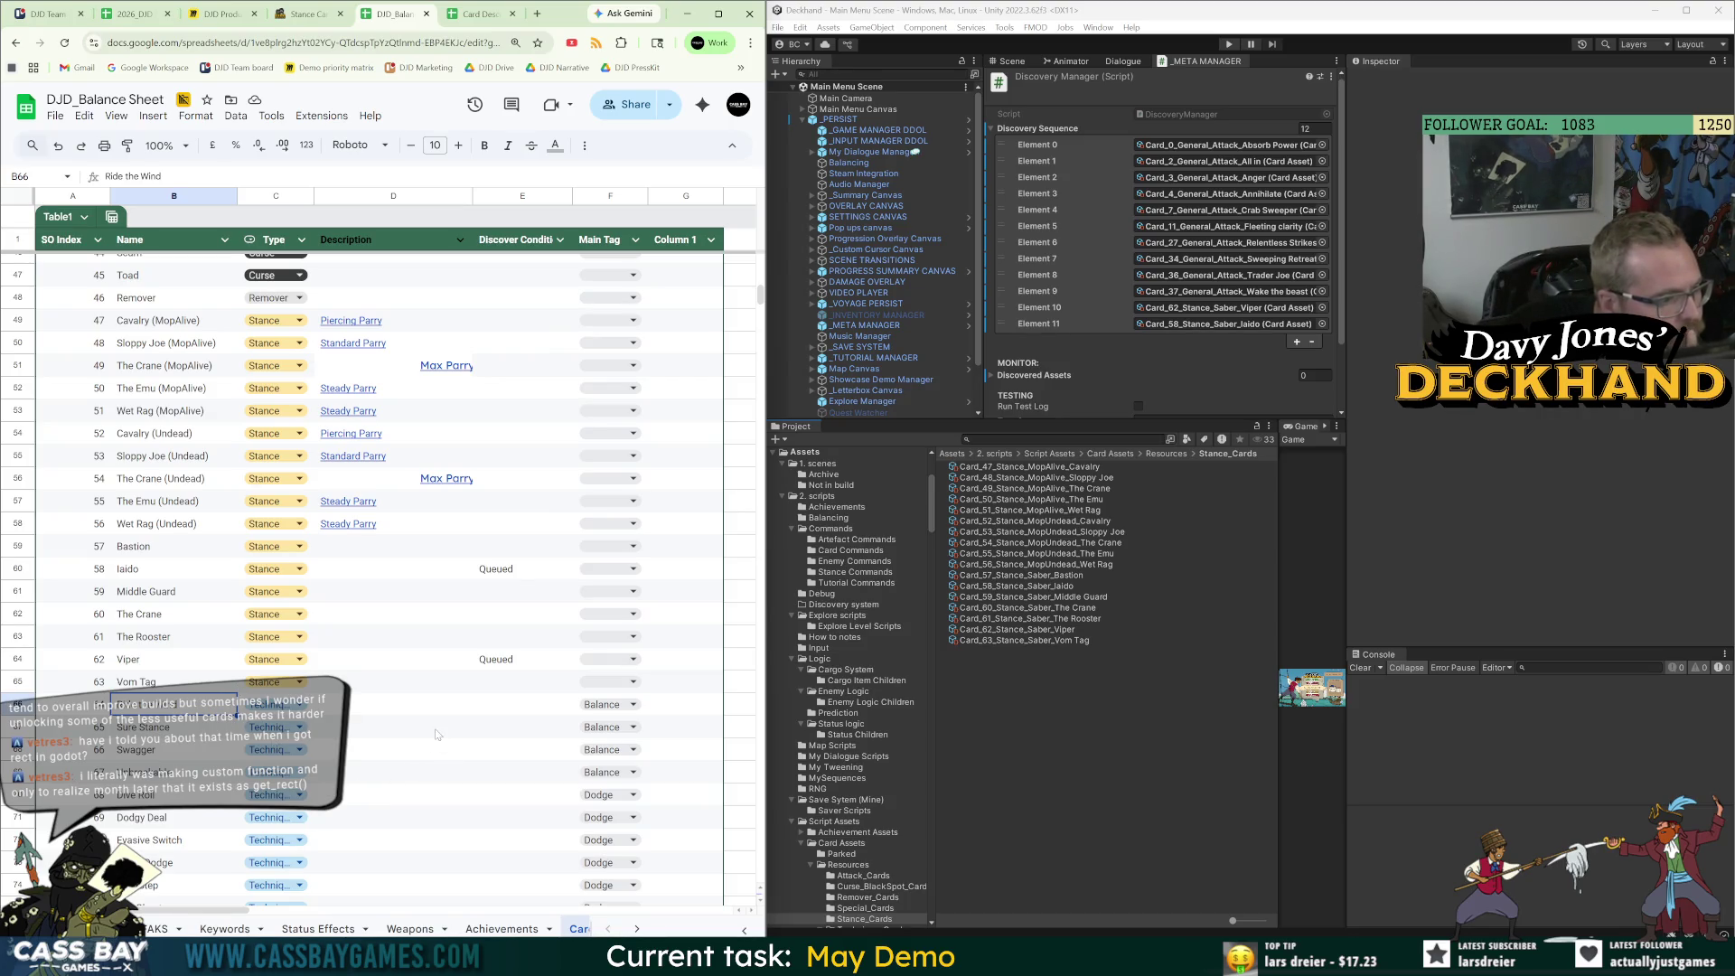
pyautogui.moveTo(1139, 958)
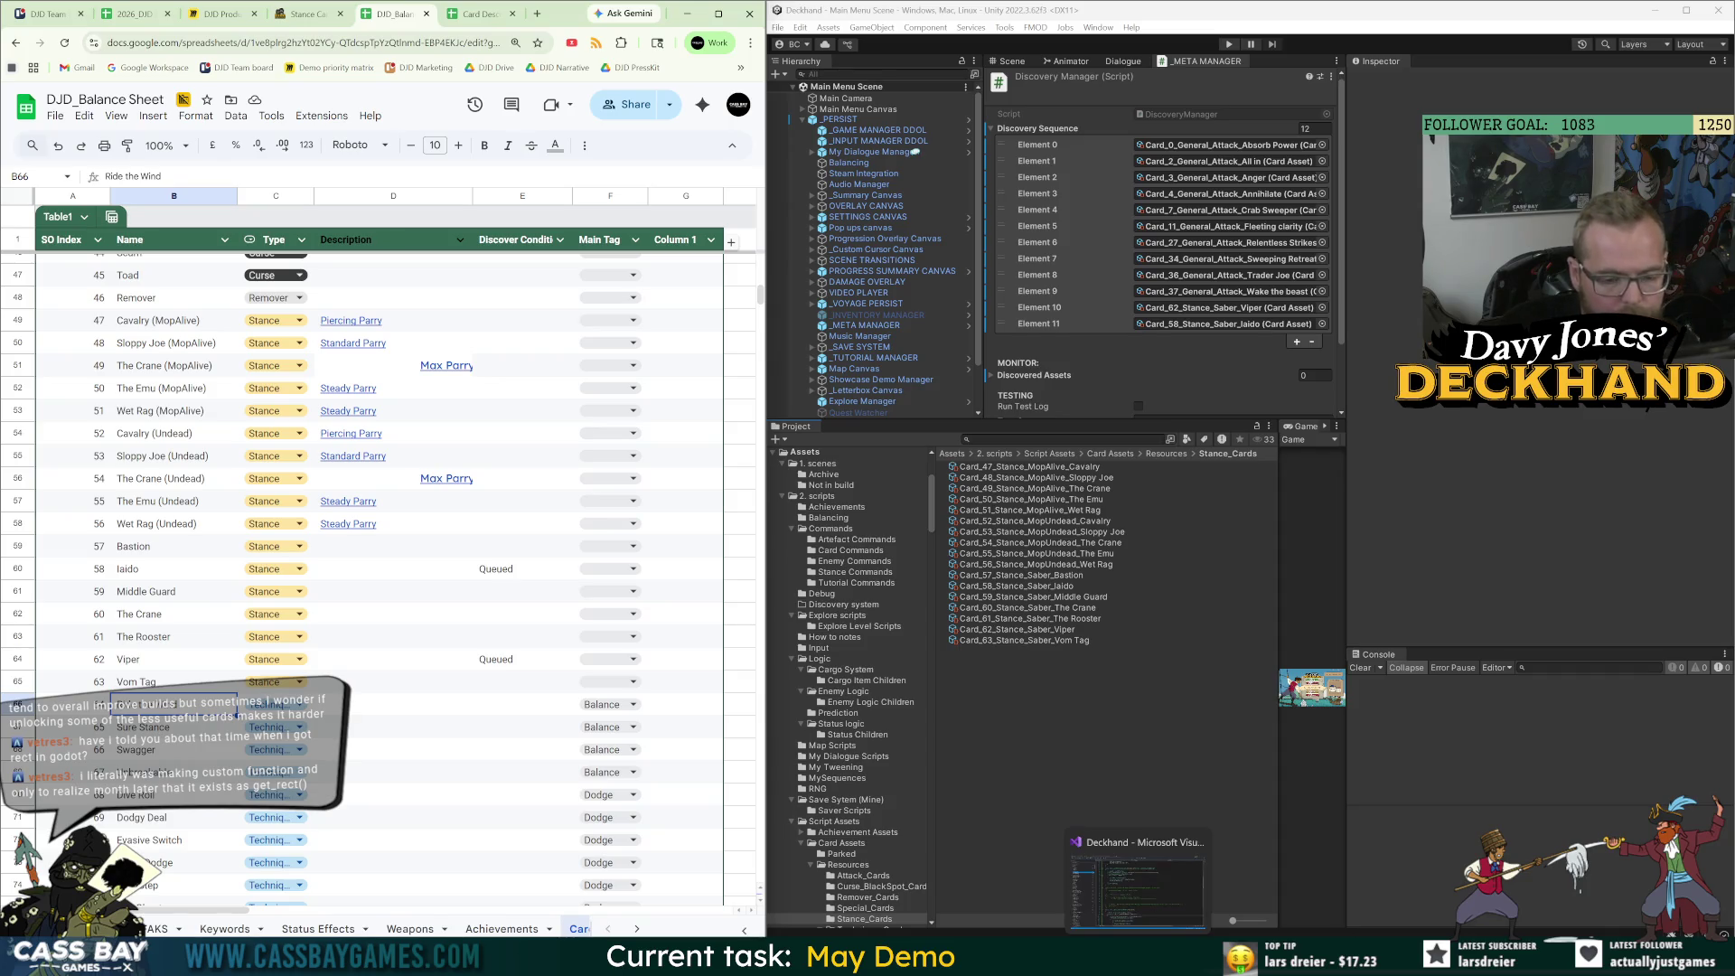
pyautogui.click(1137, 890)
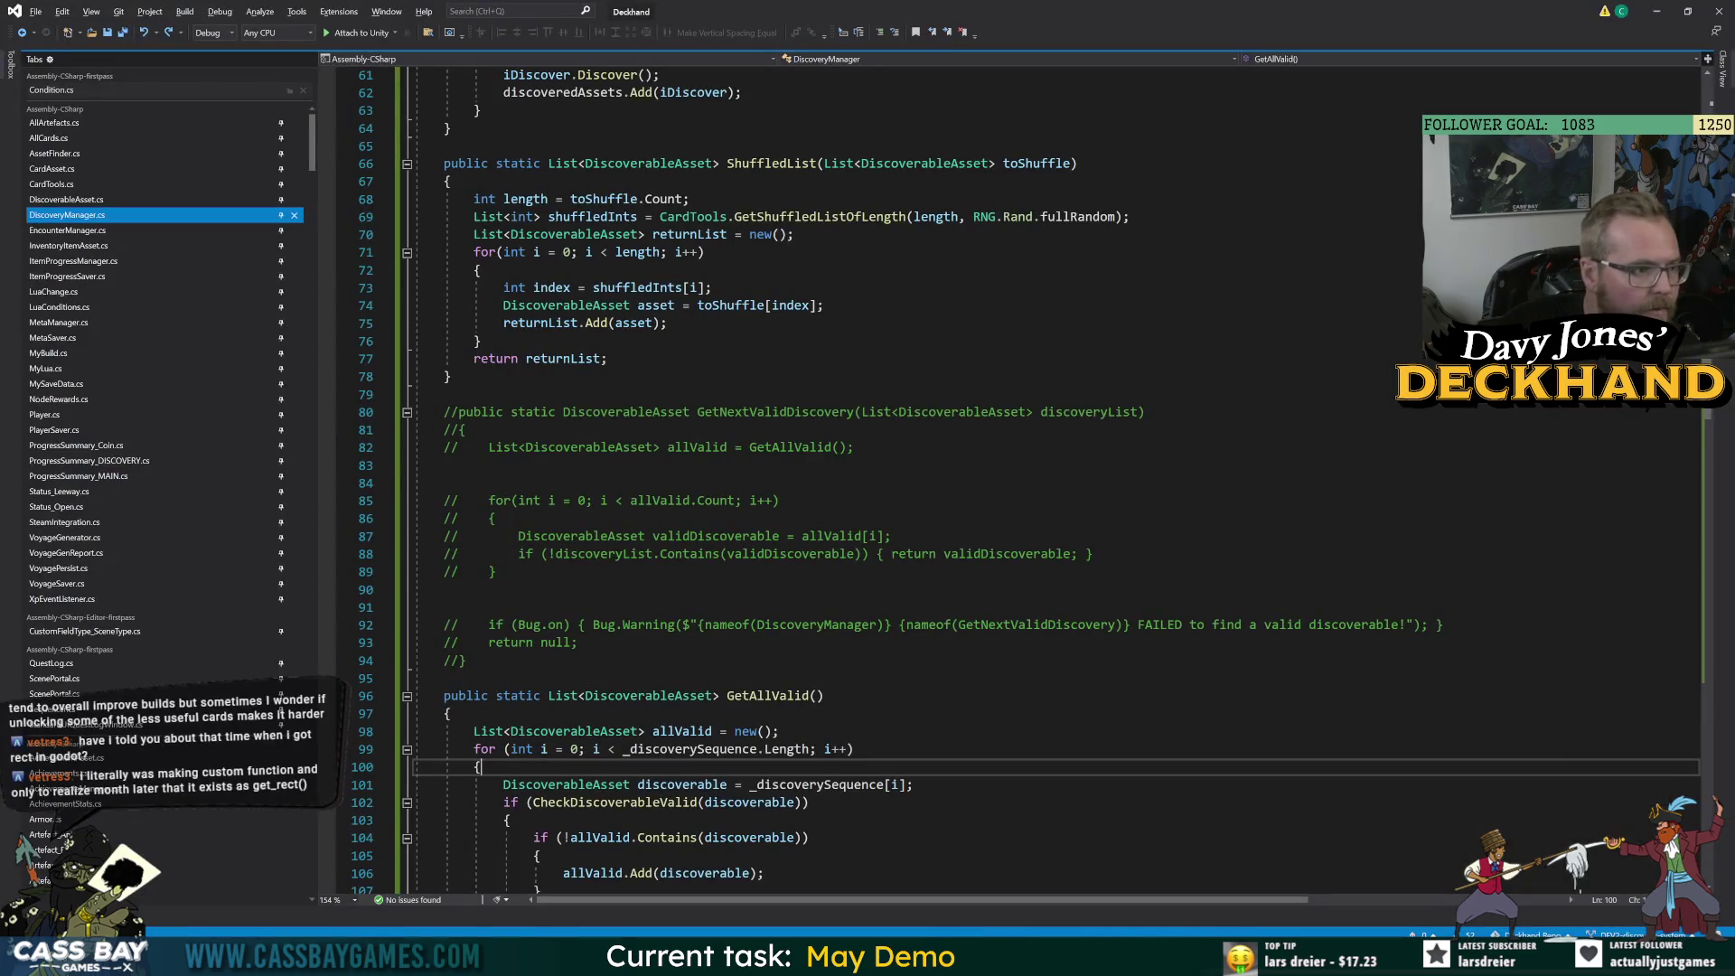
# Inspect the GetAllValid method and where ShuffledList is used in DiscoveryManager.cs.
pyautogui.click(810, 695)
pyautogui.scroll(-5, 811, 695)
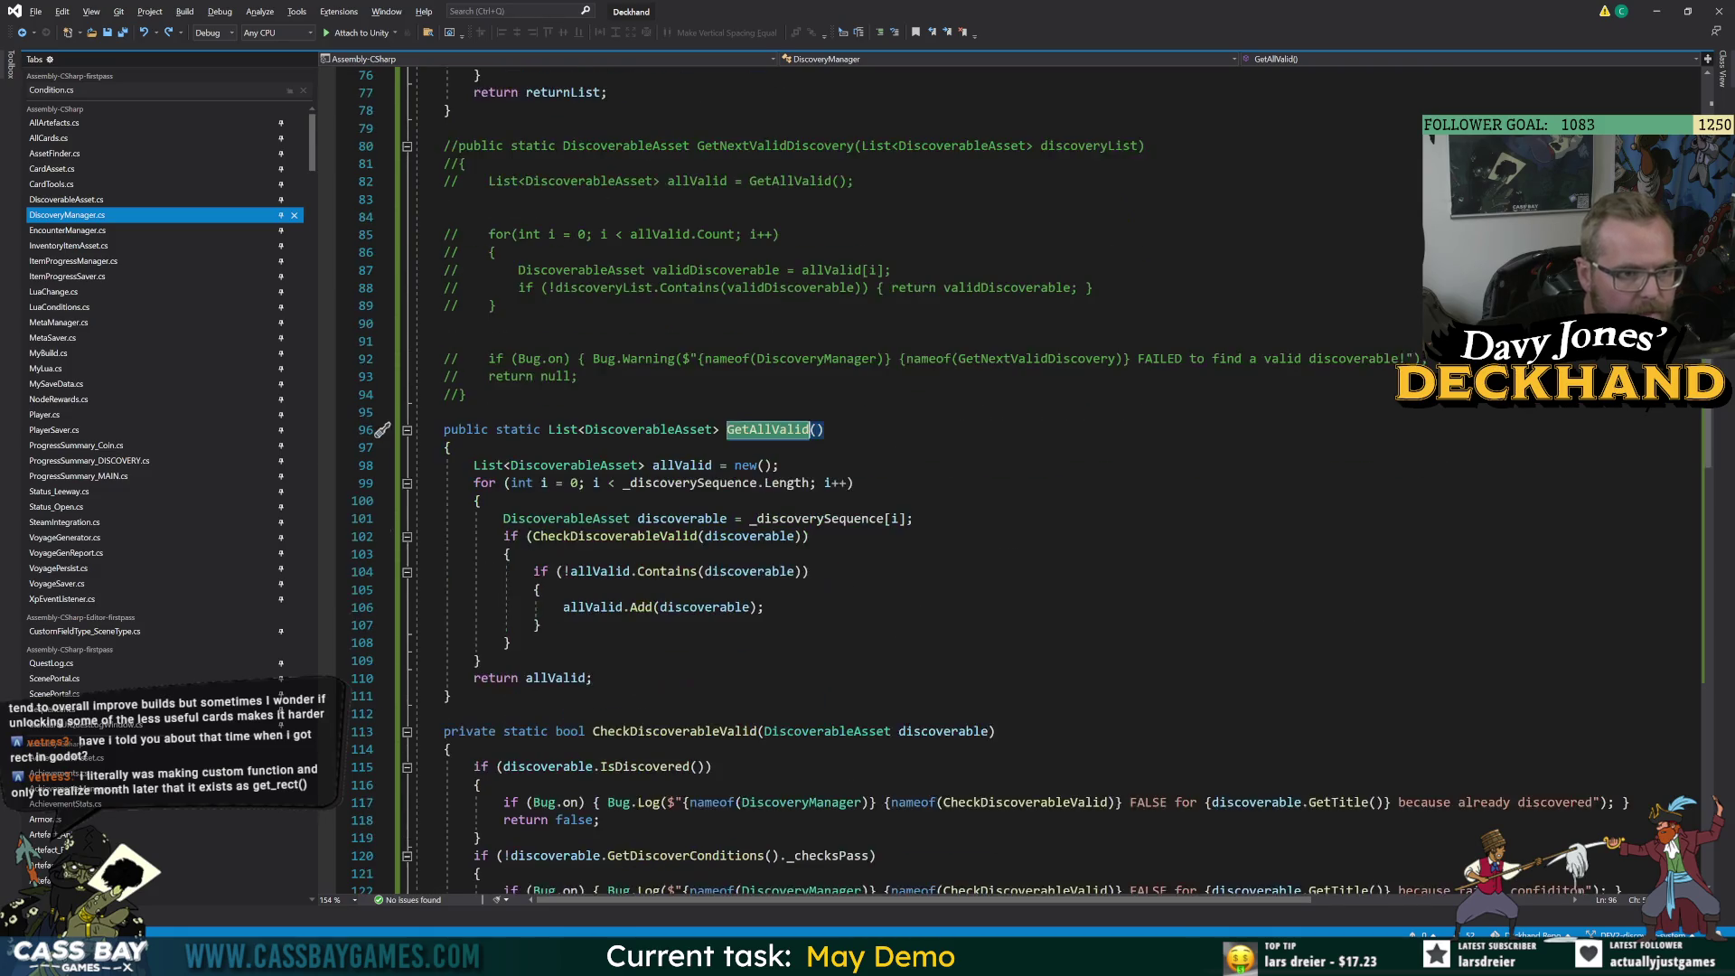
pyautogui.scroll(8, 814, 451)
pyautogui.click(813, 163)
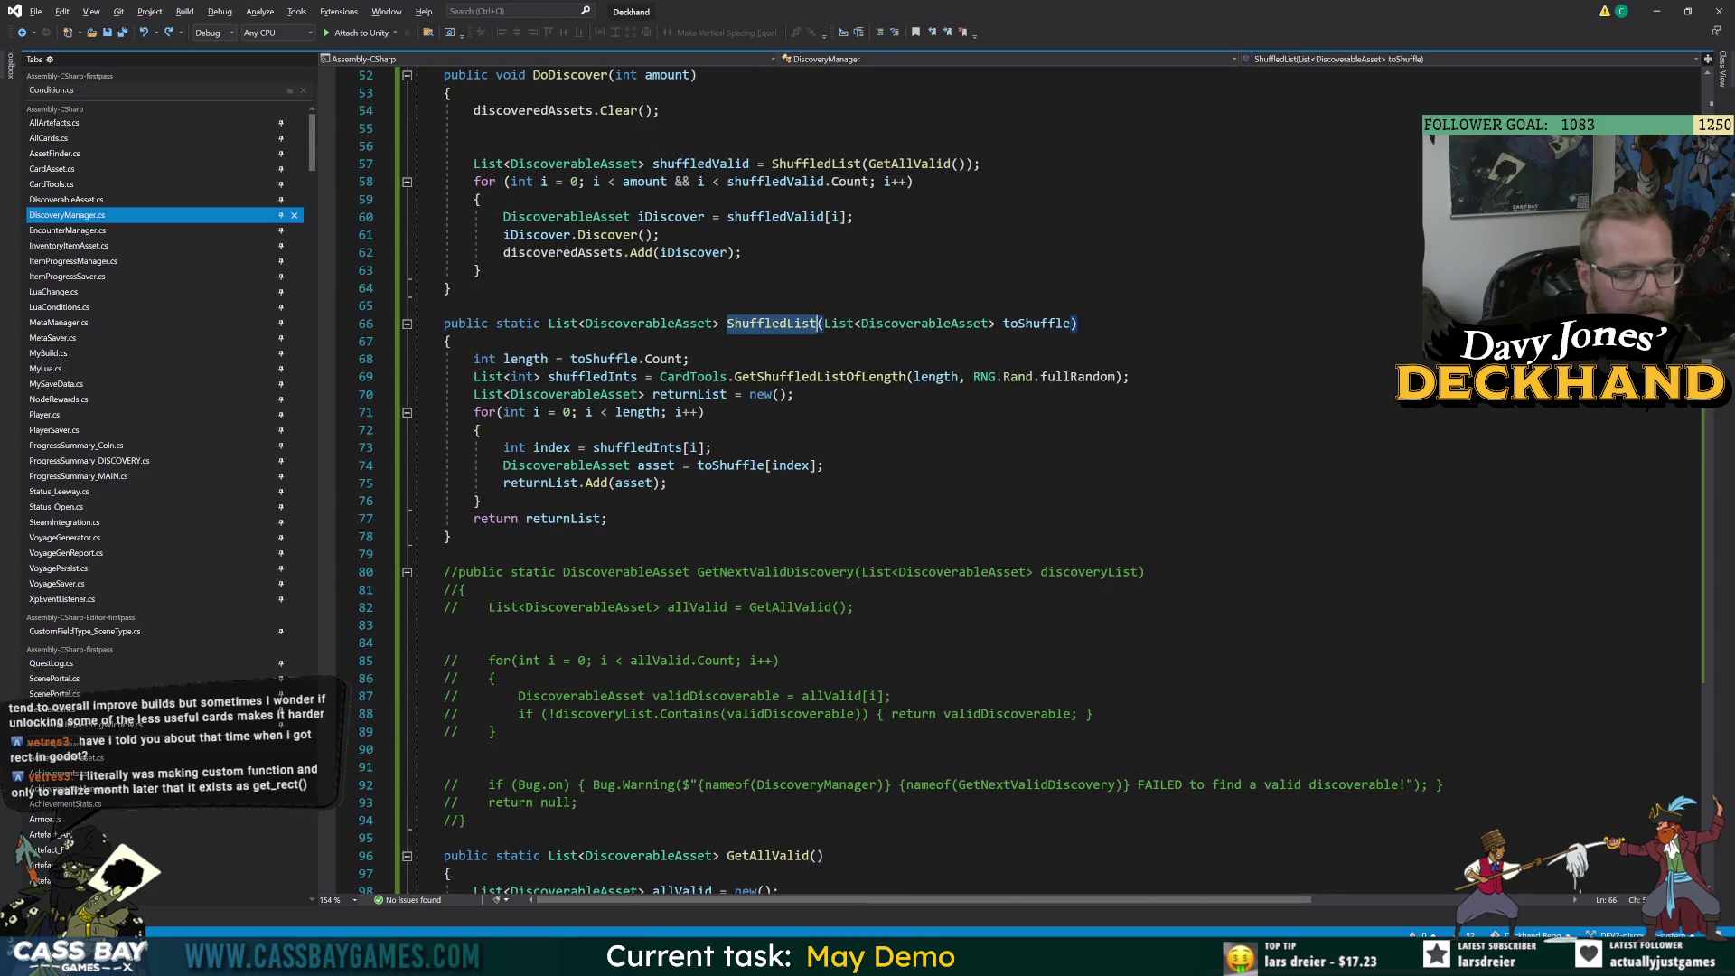
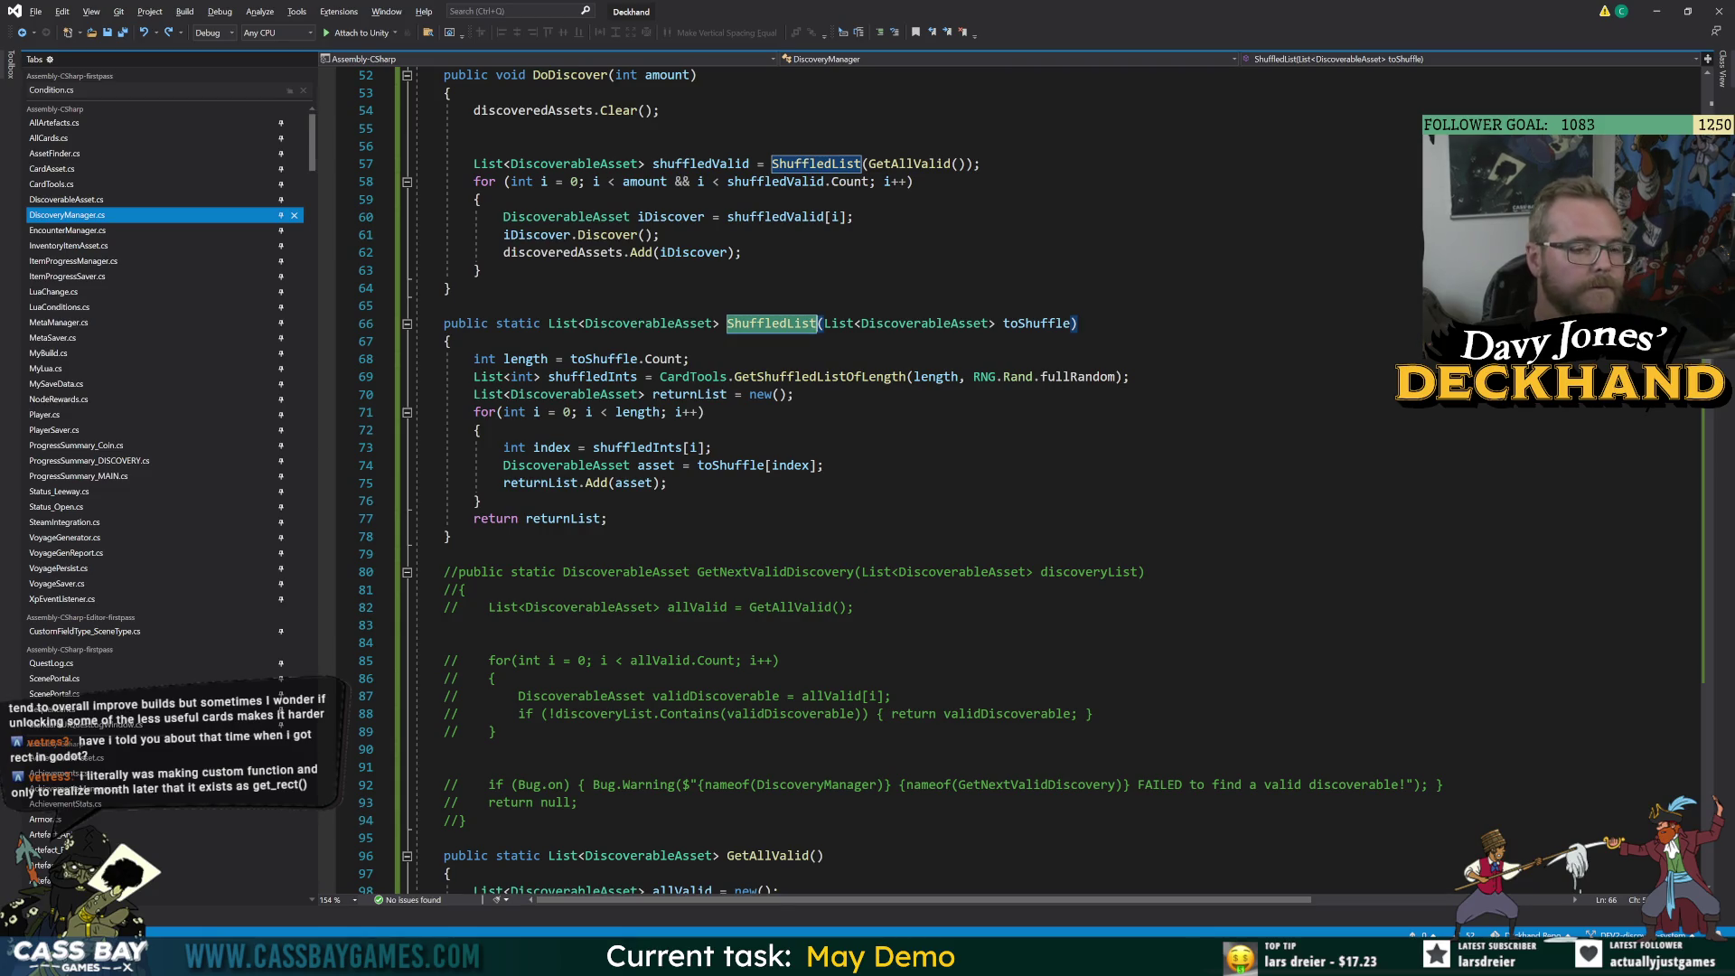
# Below the shuffledValid line, add '// INTERCEPT WITH A SHORTLIST…' comment on prioritising met-condition items, then save.
pyautogui.click(474, 128)
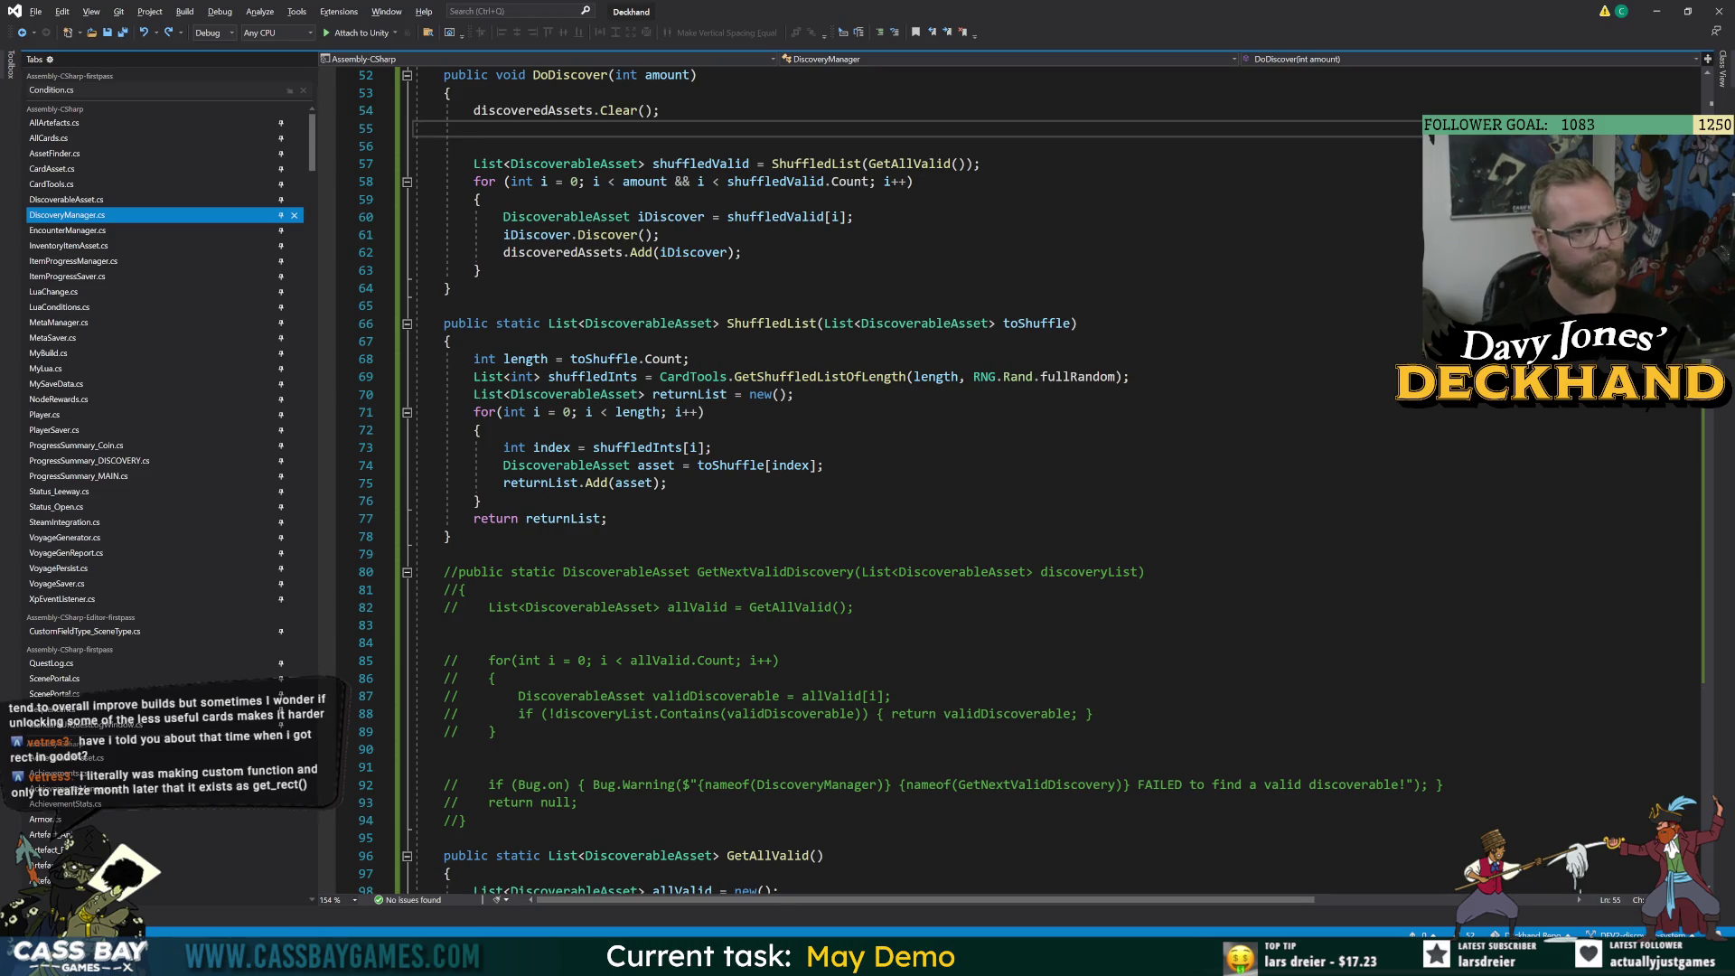
pyautogui.hotkey('alt', 'Tab')
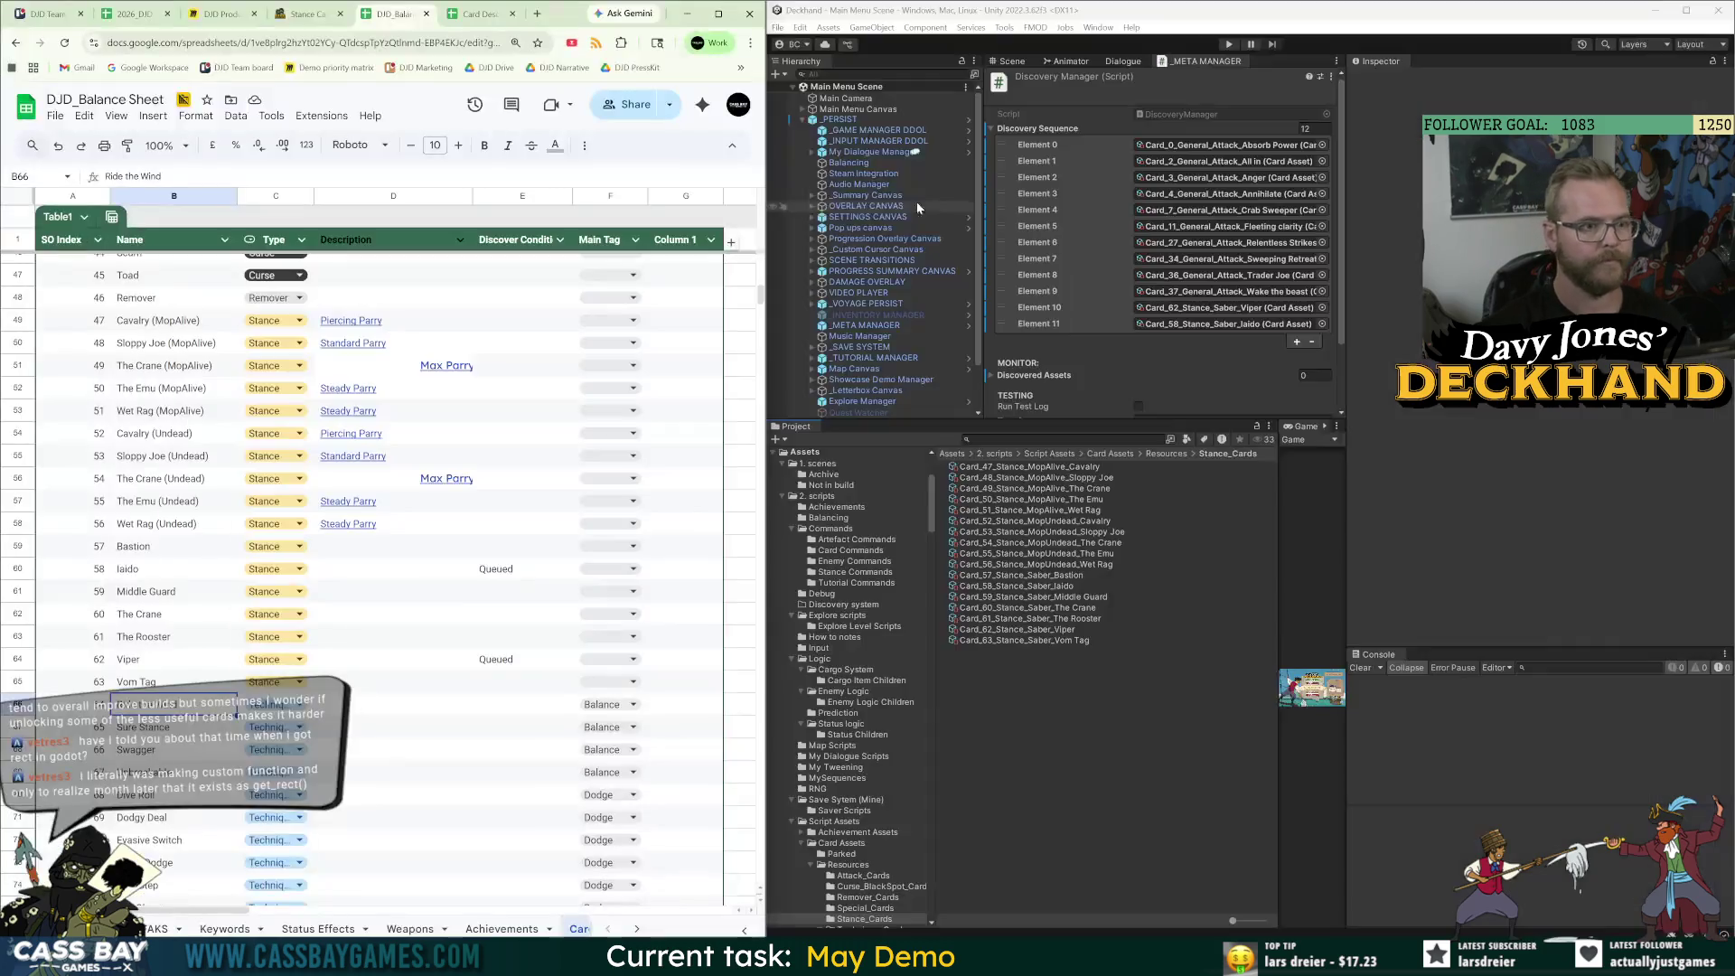
pyautogui.hotkey('alt', 'Tab')
pyautogui.press('Down')
pyautogui.press('Down')
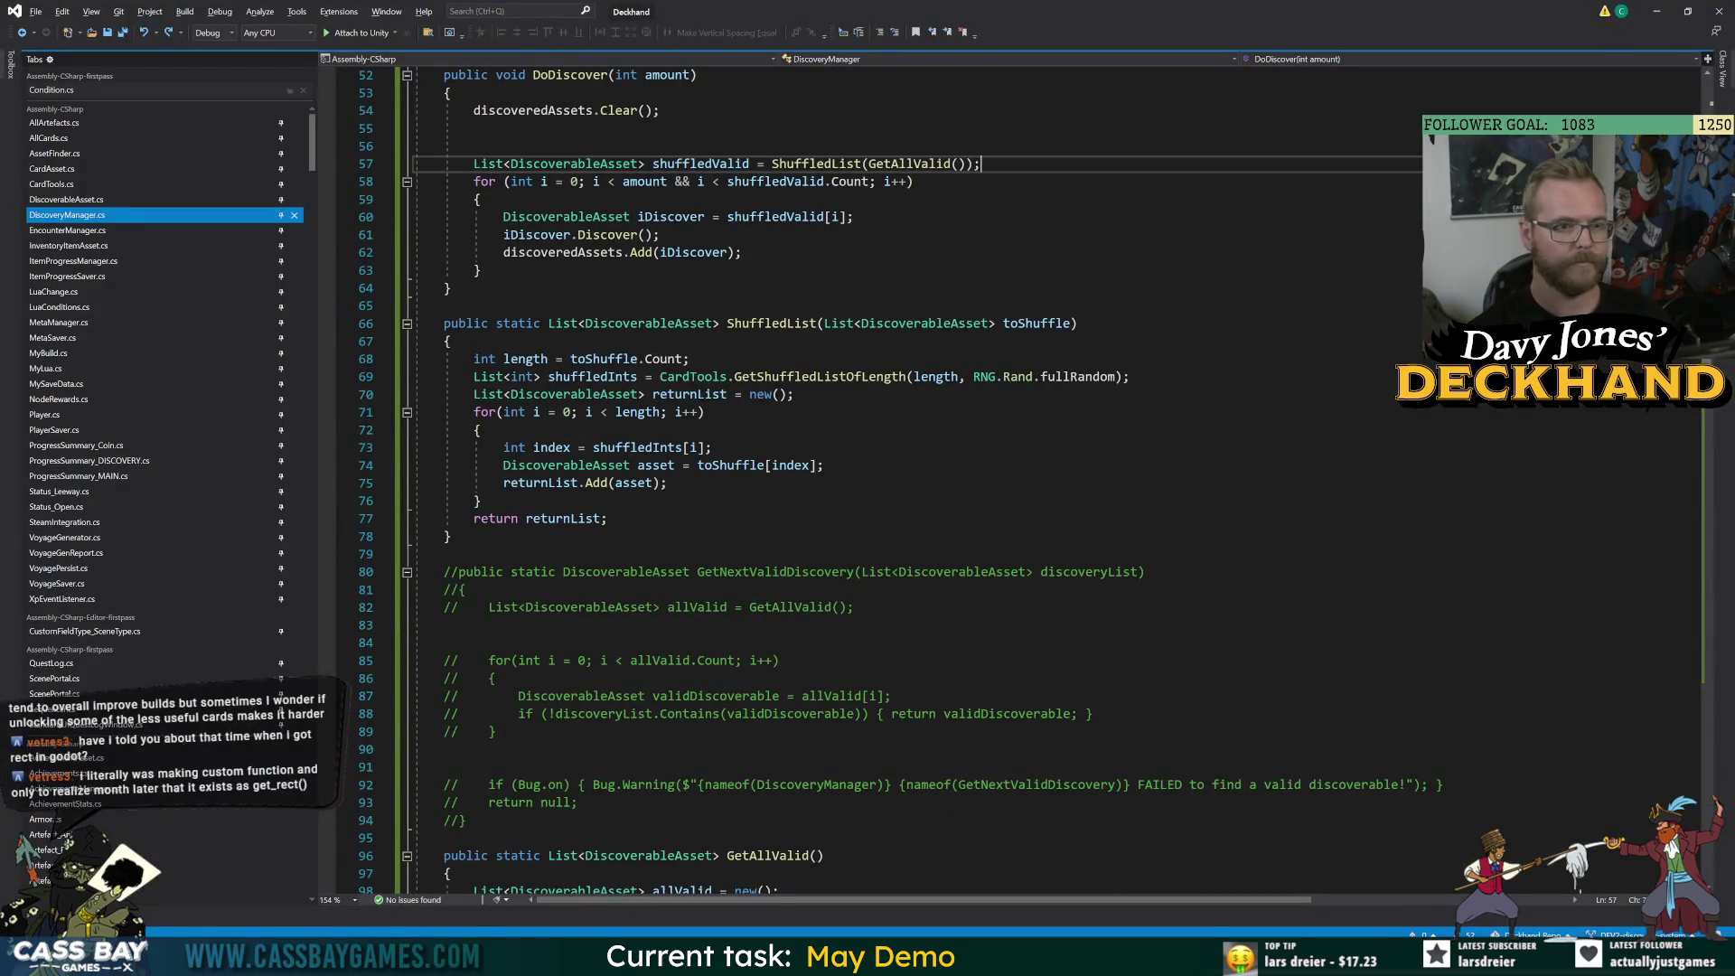
pyautogui.press('Return')
pyautogui.press('Return')
pyautogui.press('Return')
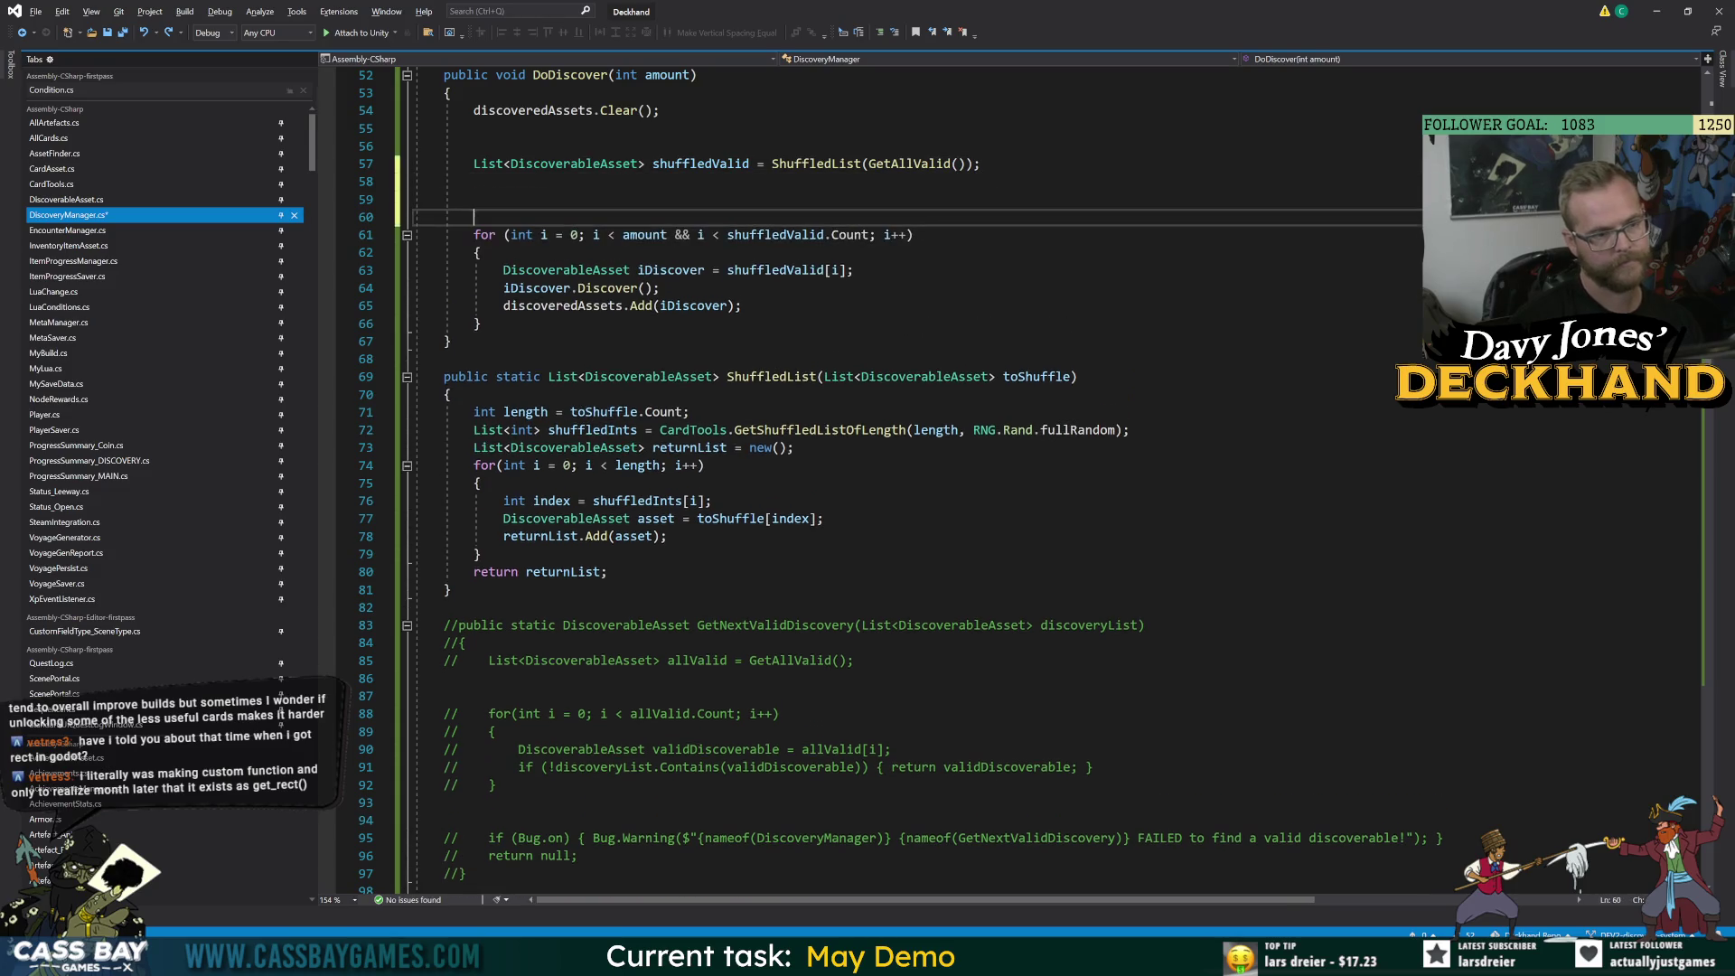
pyautogui.press('Up')
pyautogui.press('Up')
pyautogui.write('//')
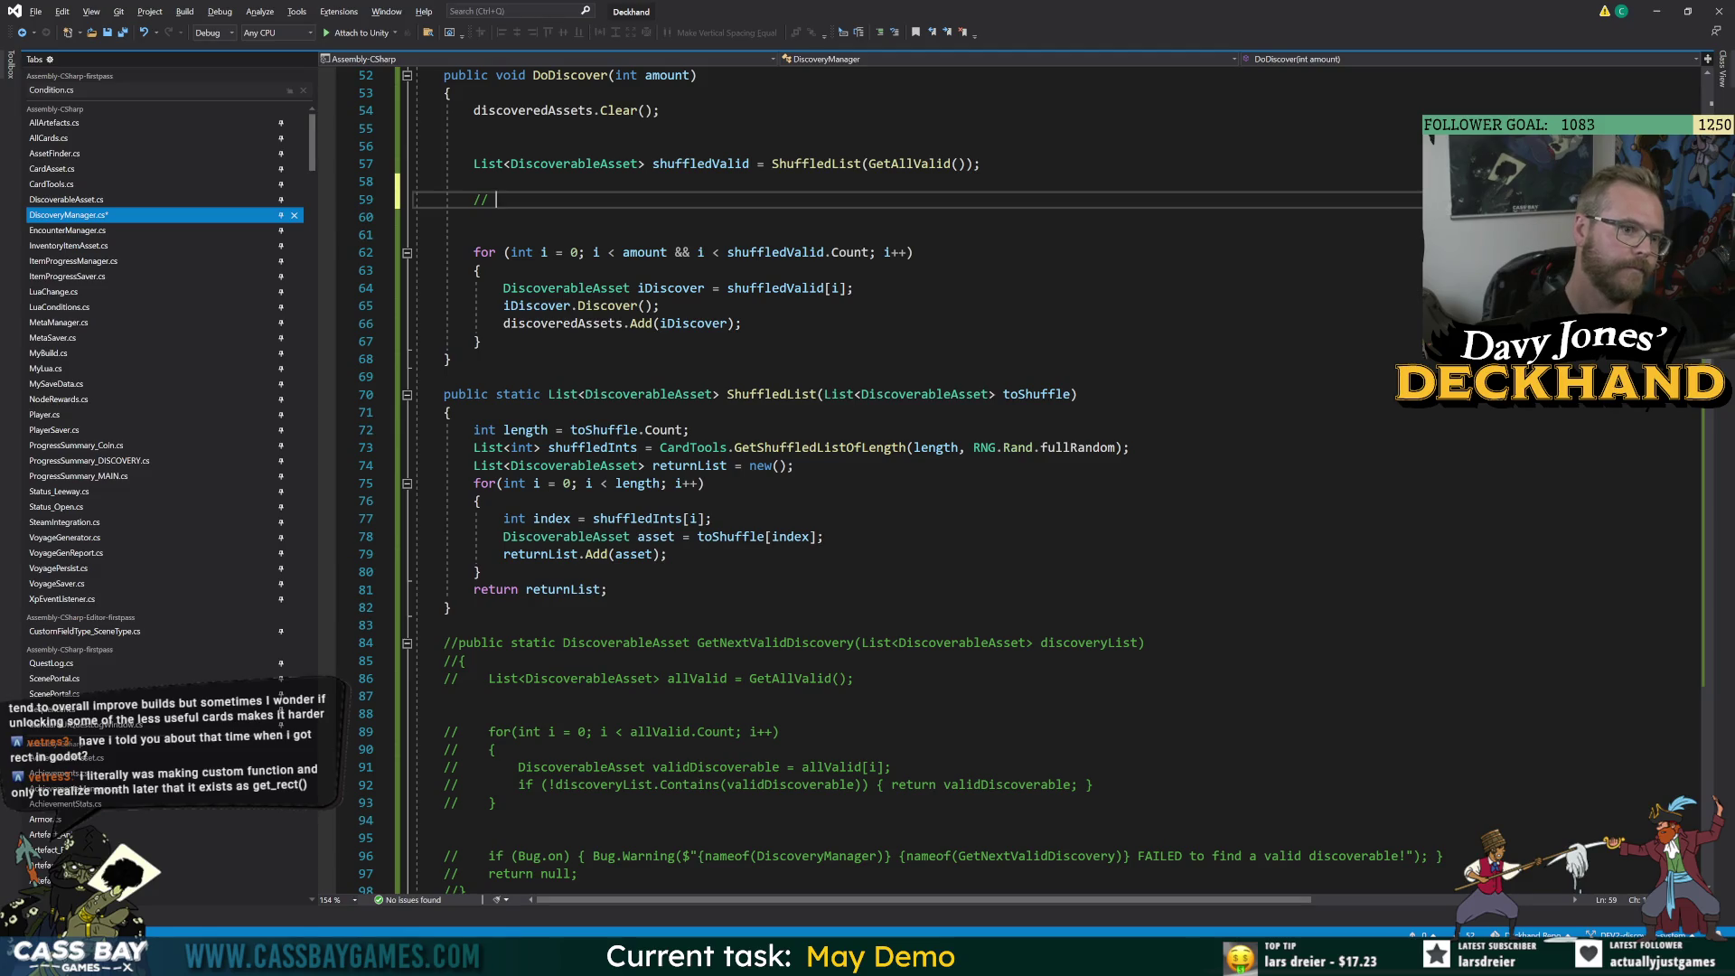
pyautogui.write(' INTER')
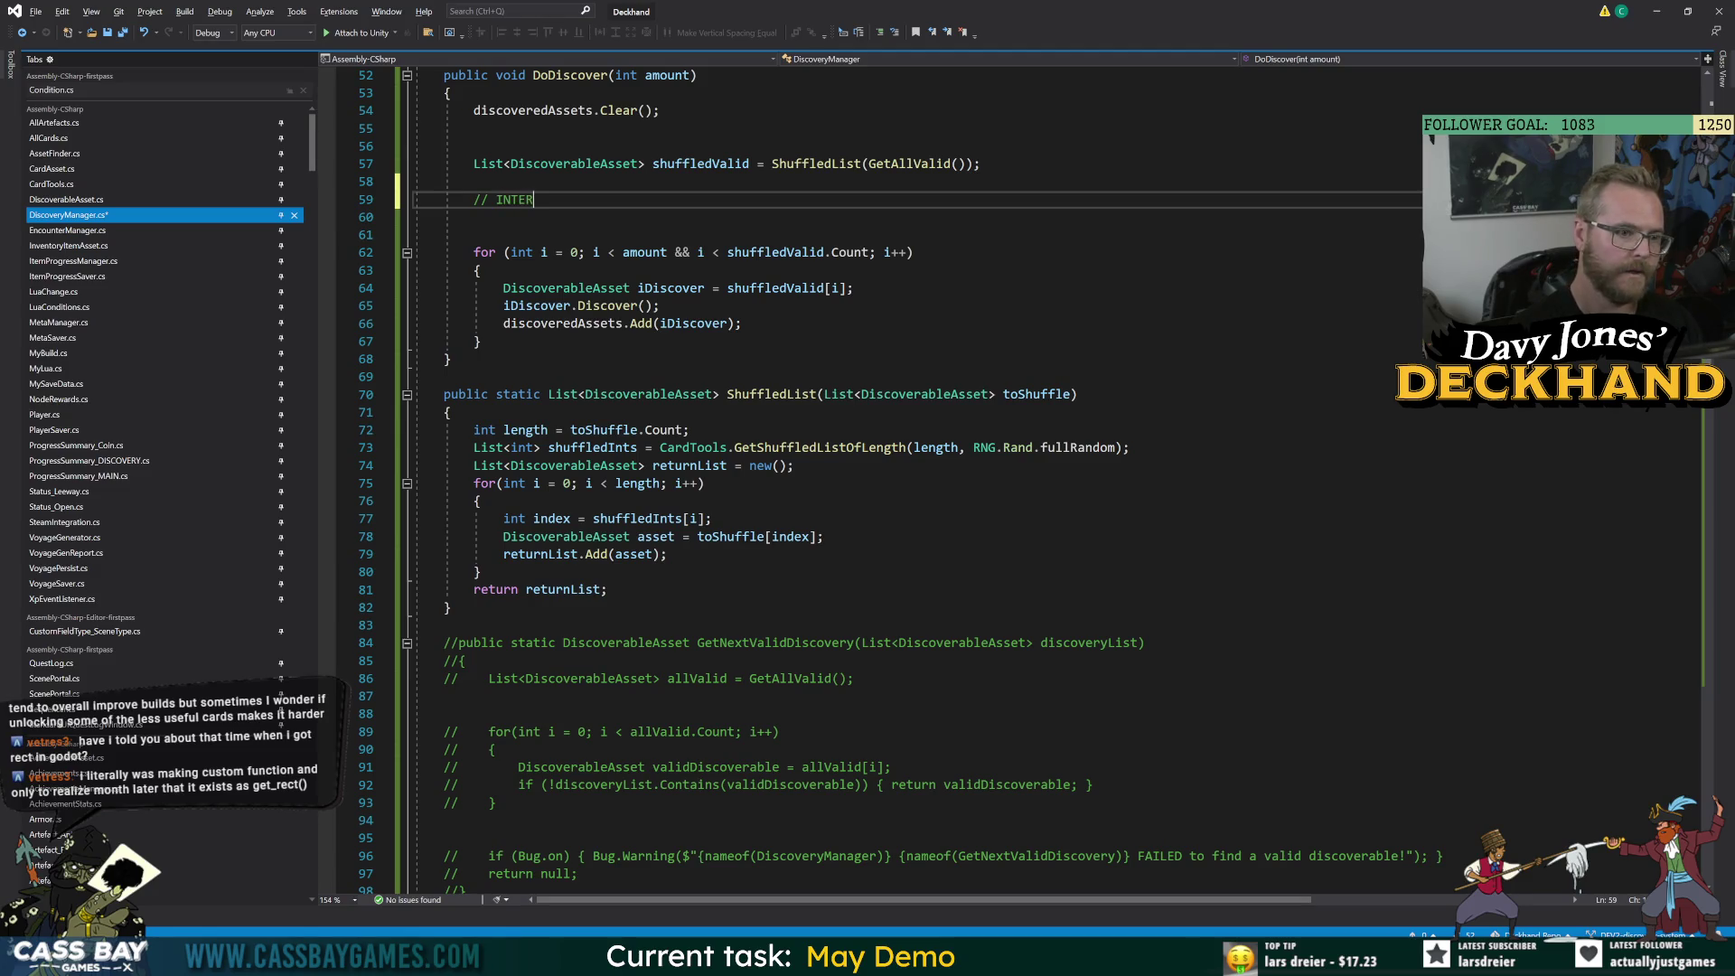
pyautogui.write('CEPT WITH A SHORTLIIST of ')
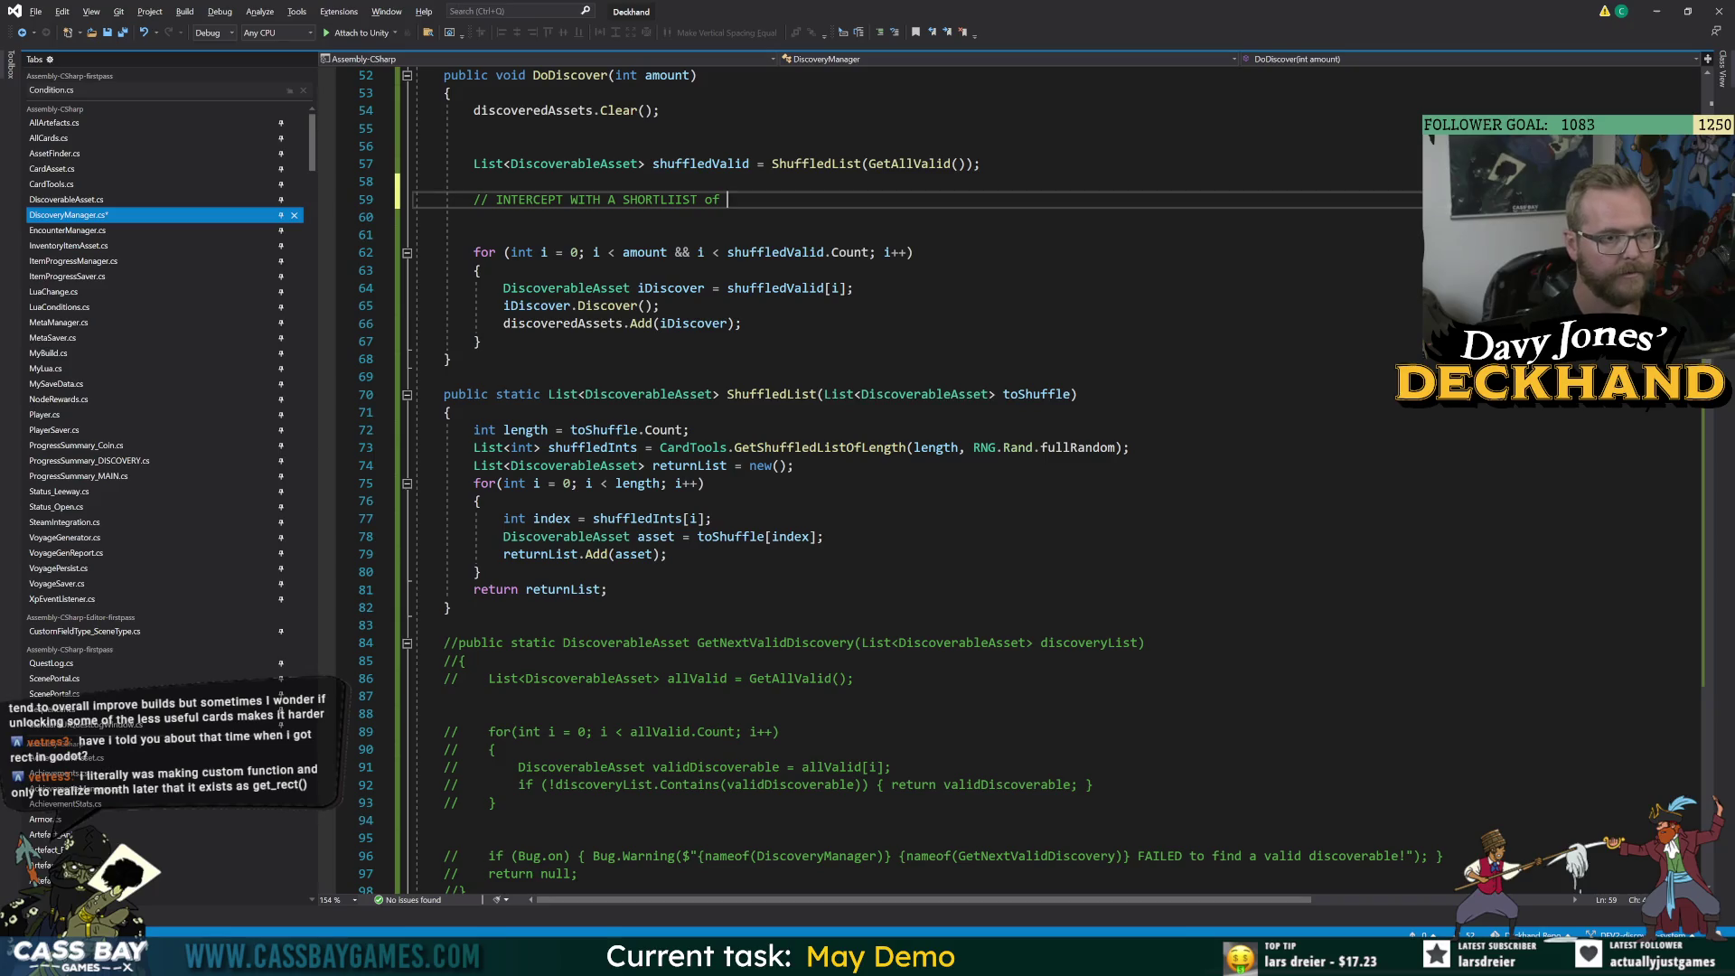
pyautogui.write('items that ')
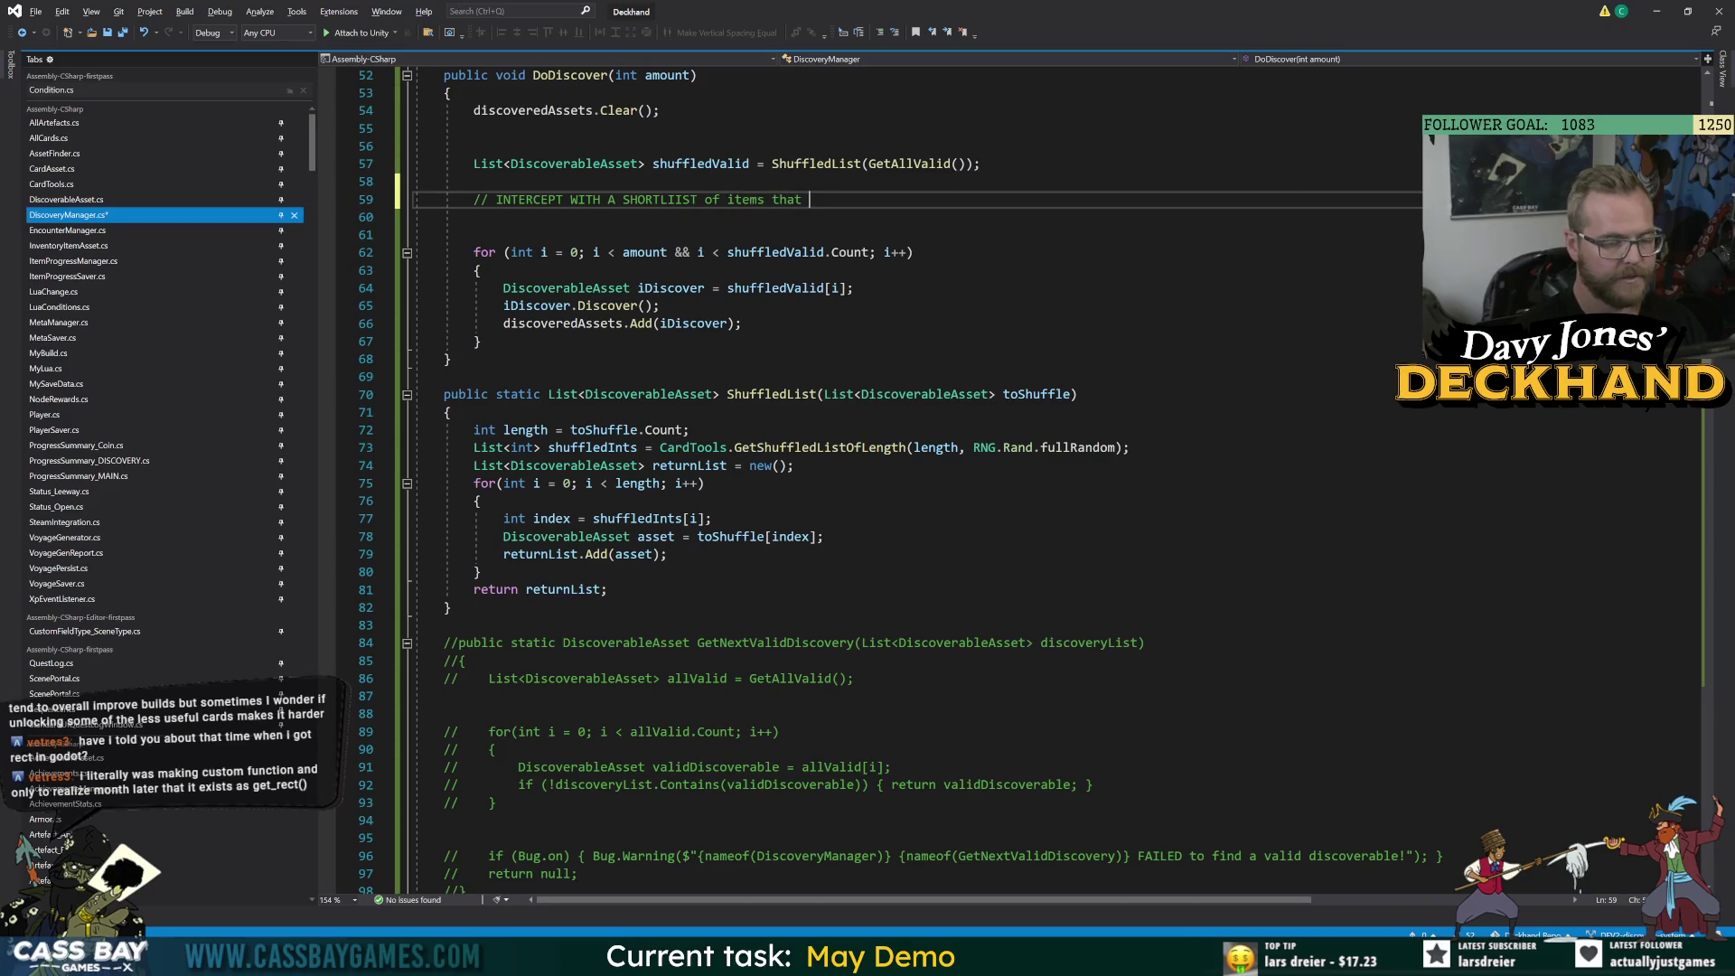
pyautogui.write('DO')
pyautogui.press('BackSpace')
pyautogui.press('BackSpace')
pyautogui.write('do have conditions, but thyy')
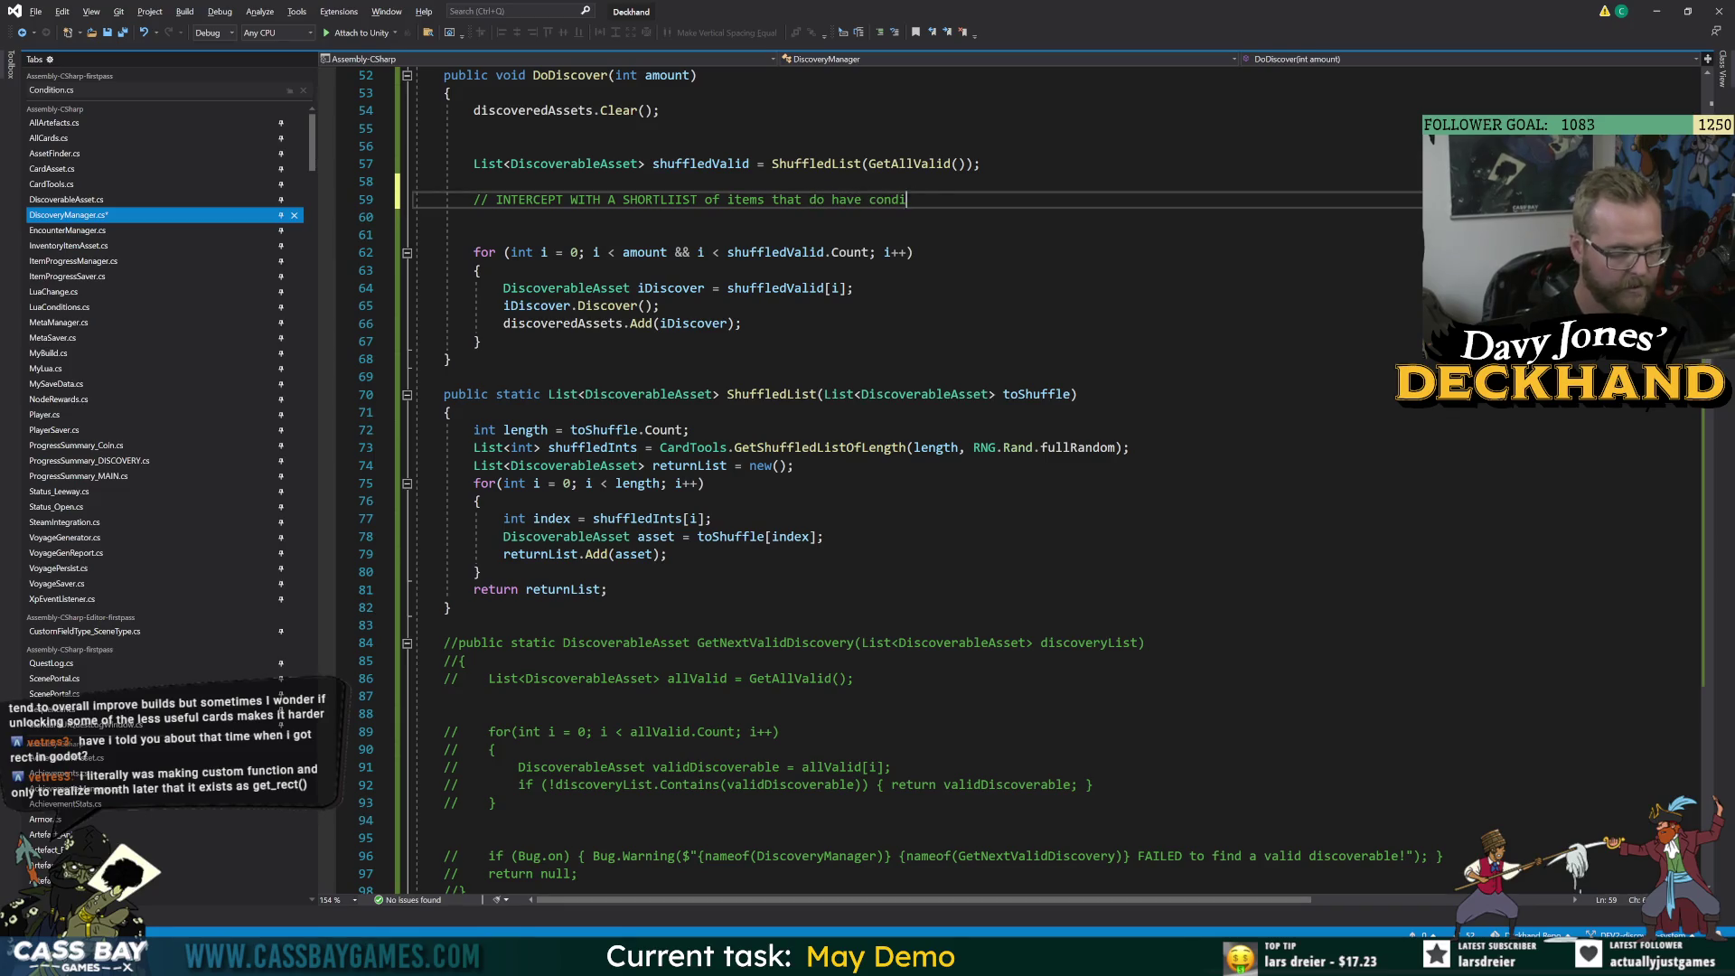
pyautogui.press('BackSpace')
pyautogui.press('BackSpace')
pyautogui.write('ey have been met')
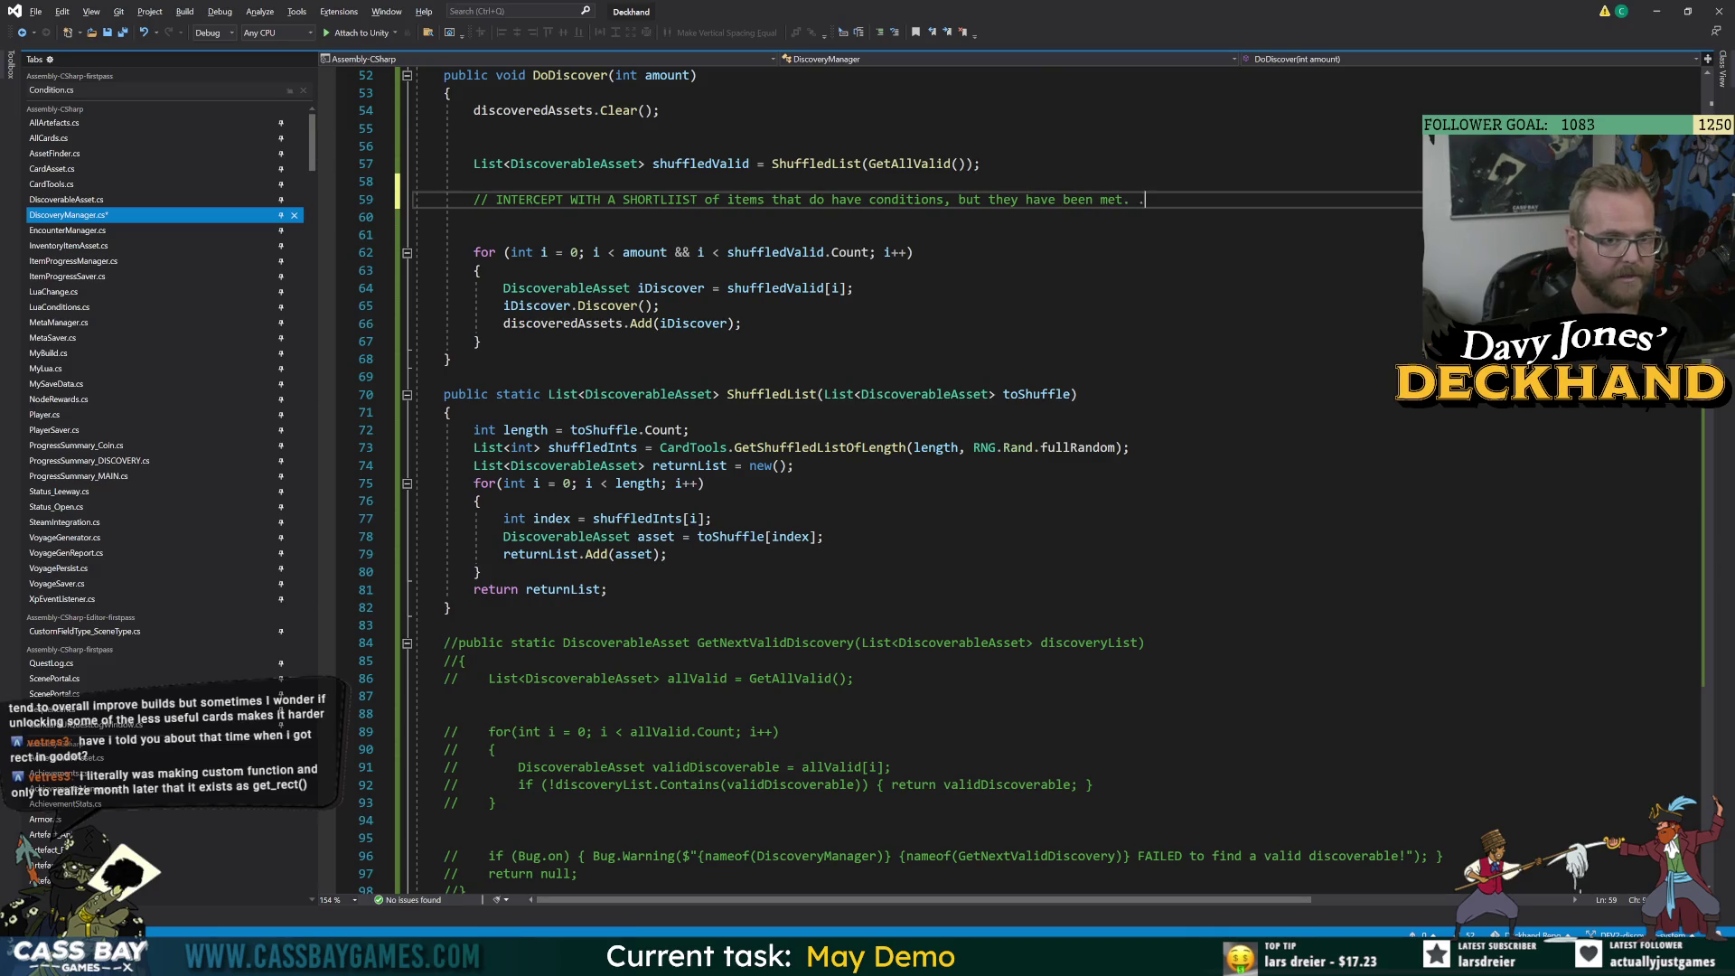
pyautogui.write('... these shold')
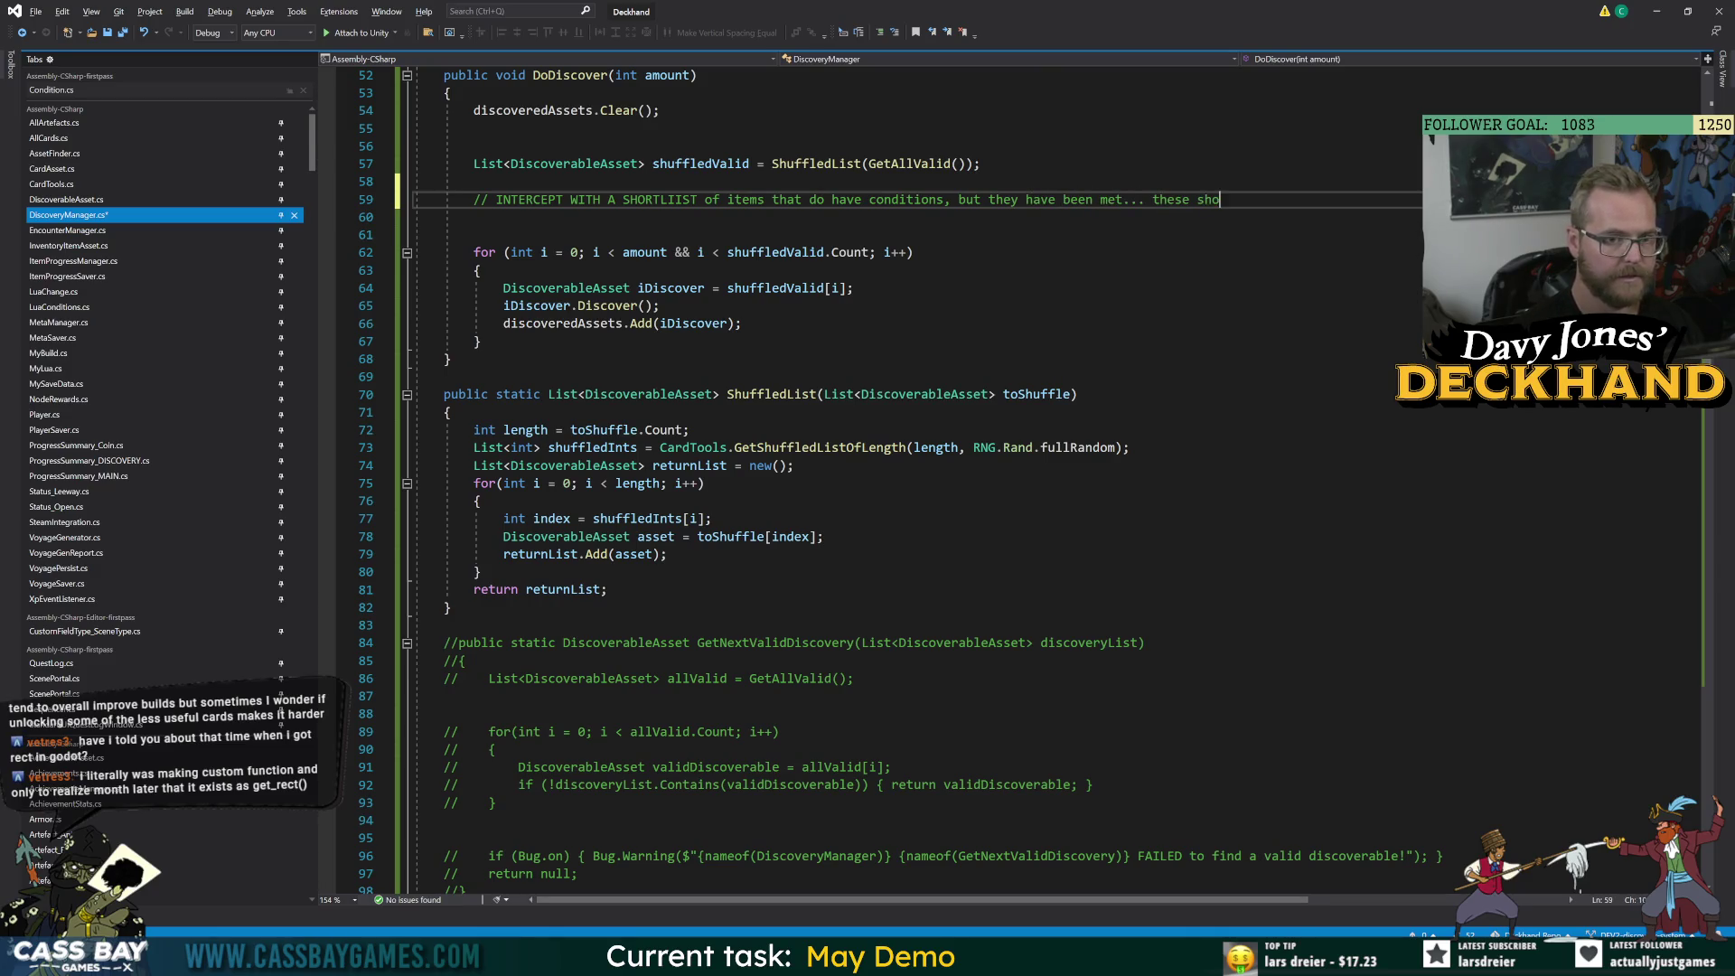
pyautogui.press('BackSpace')
pyautogui.press('BackSpace')
pyautogui.press('BackSpace')
pyautogui.write('uld take priority')
pyautogui.hotkey('ctrl', 's')
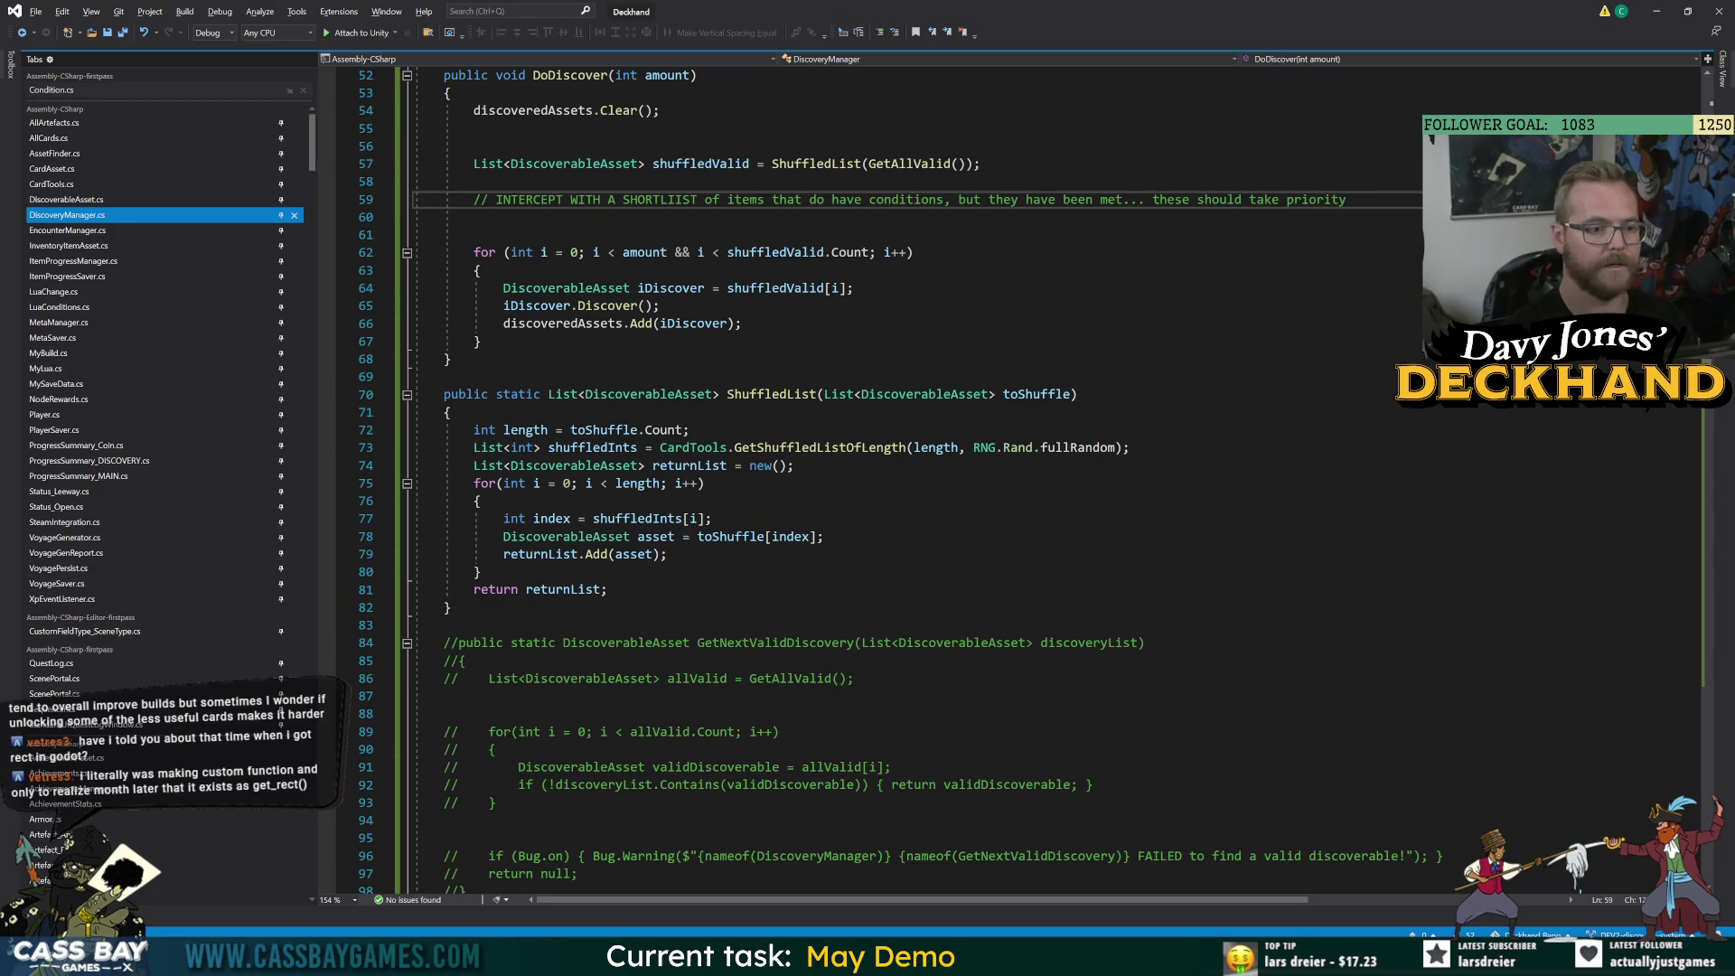
# Scroll through DoDiscover and put the caret on the GetAllValid call.
pyautogui.scroll(5, 885, 479)
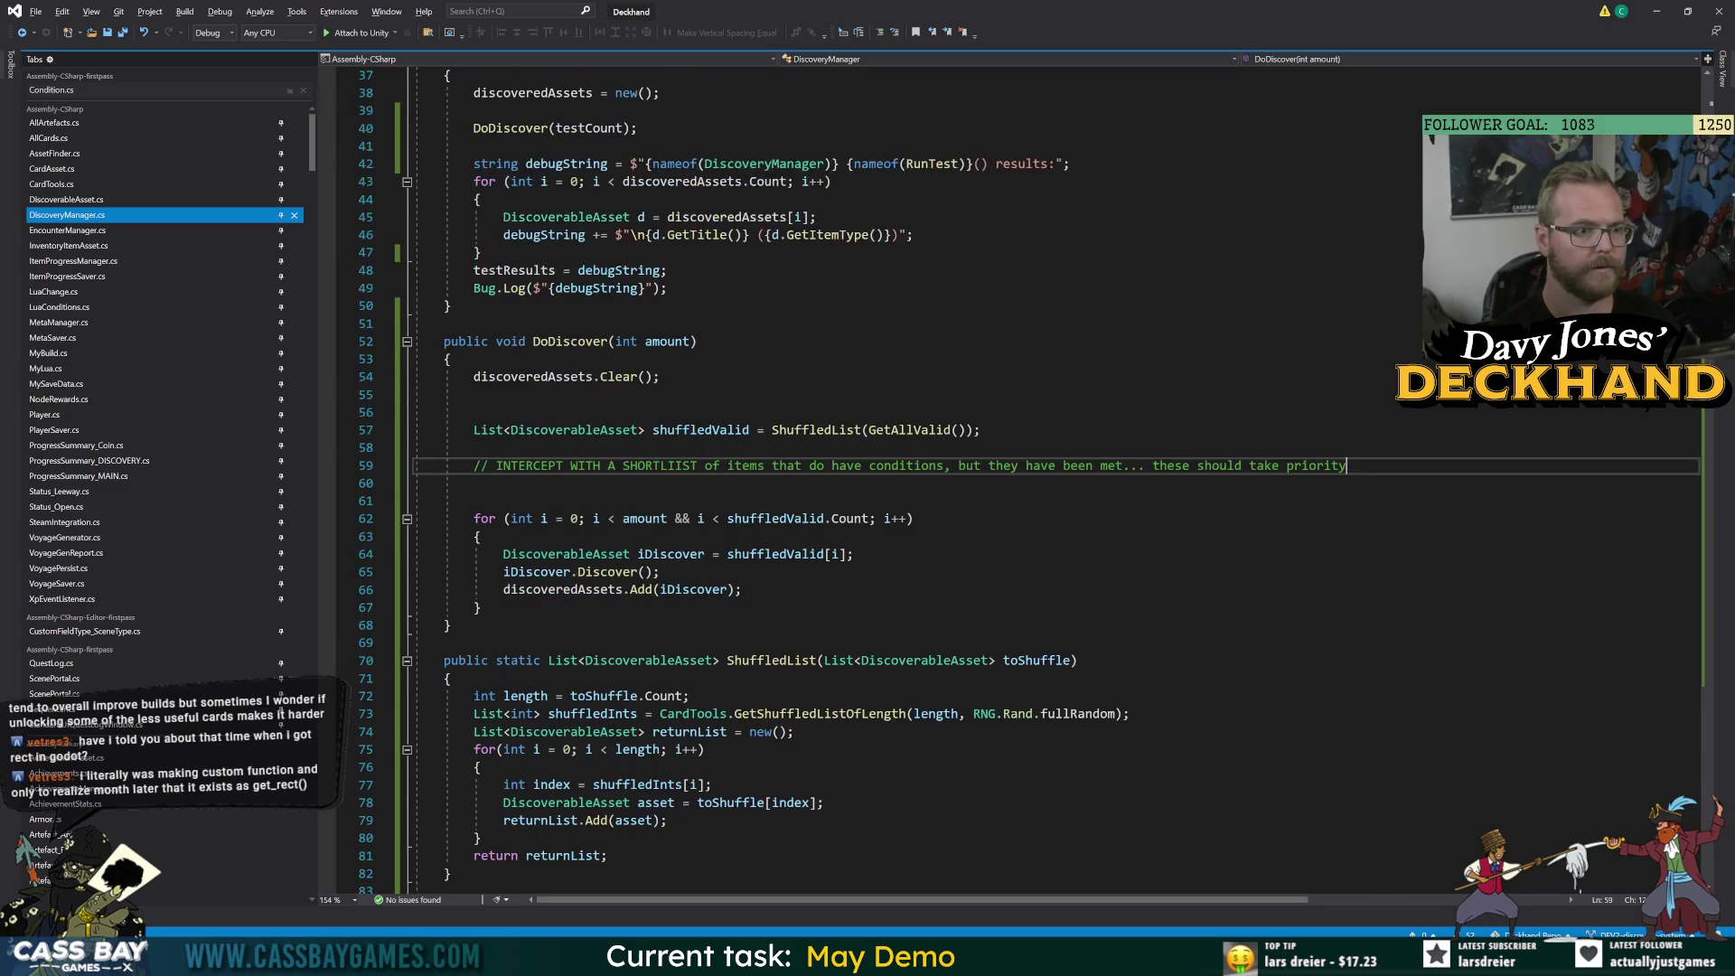
pyautogui.scroll(5, 885, 479)
pyautogui.scroll(-9, 886, 479)
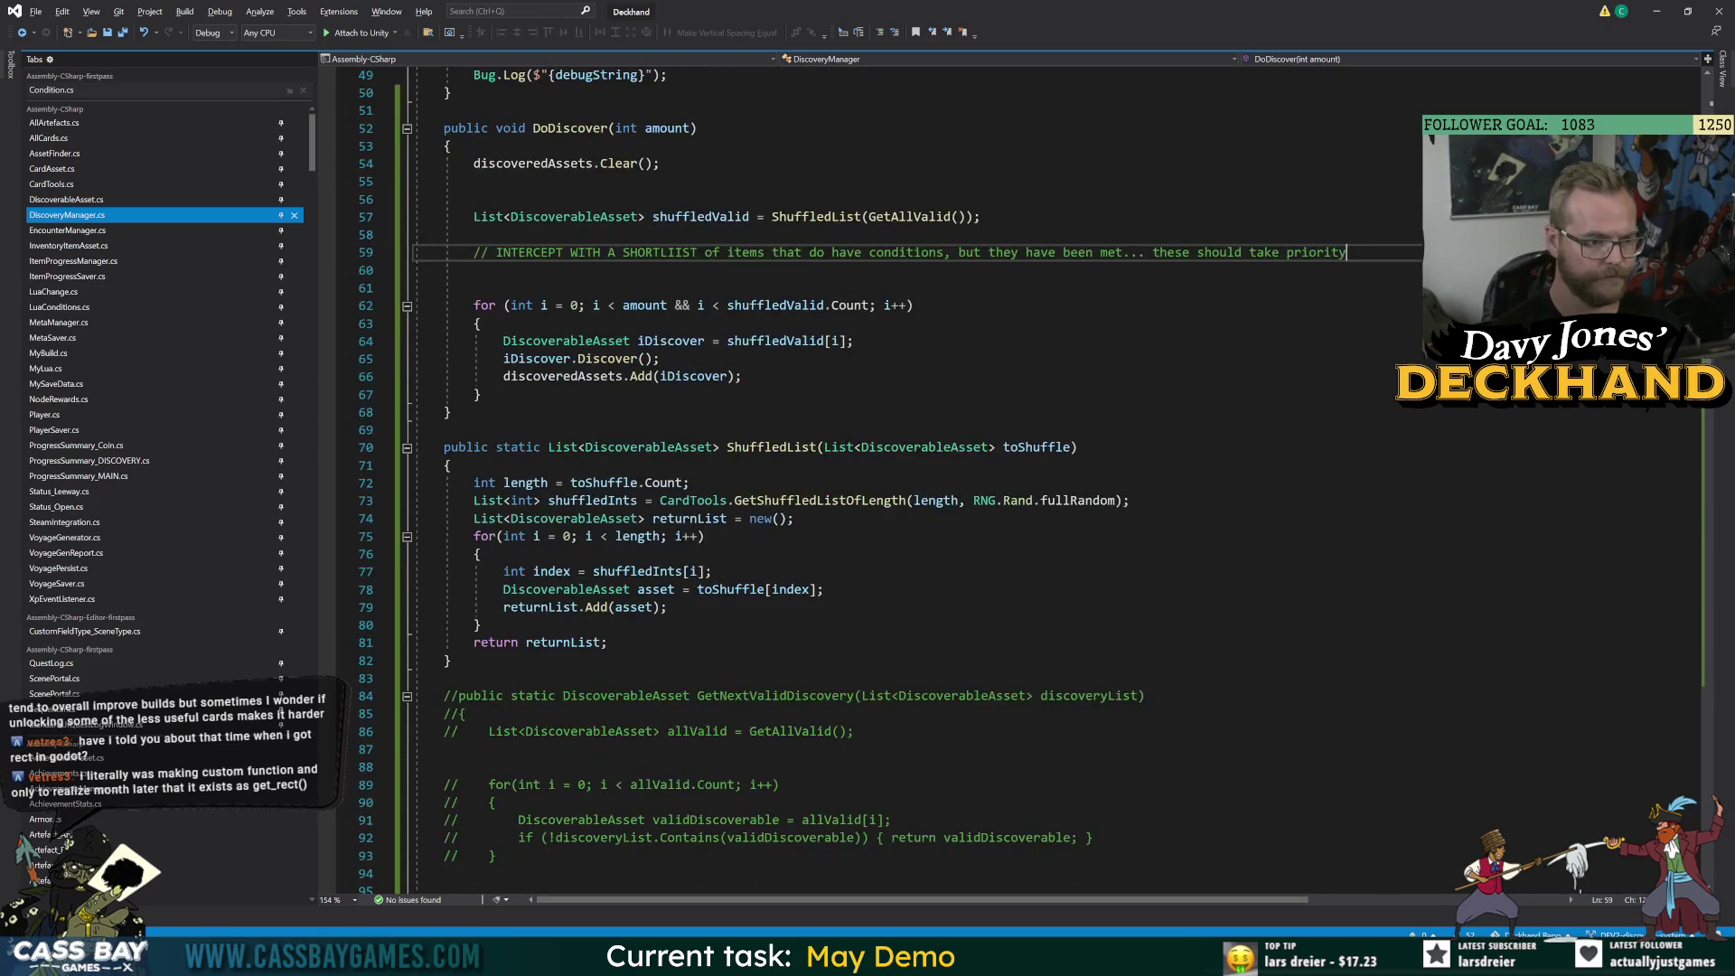
pyautogui.click(701, 217)
pyautogui.click(816, 217)
# Jump to GetAllValid's definition and add a WeaponAsset.Weapon weapon parameter to its signature.
pyautogui.click(925, 207)
pyautogui.press('F12')
pyautogui.click(948, 528)
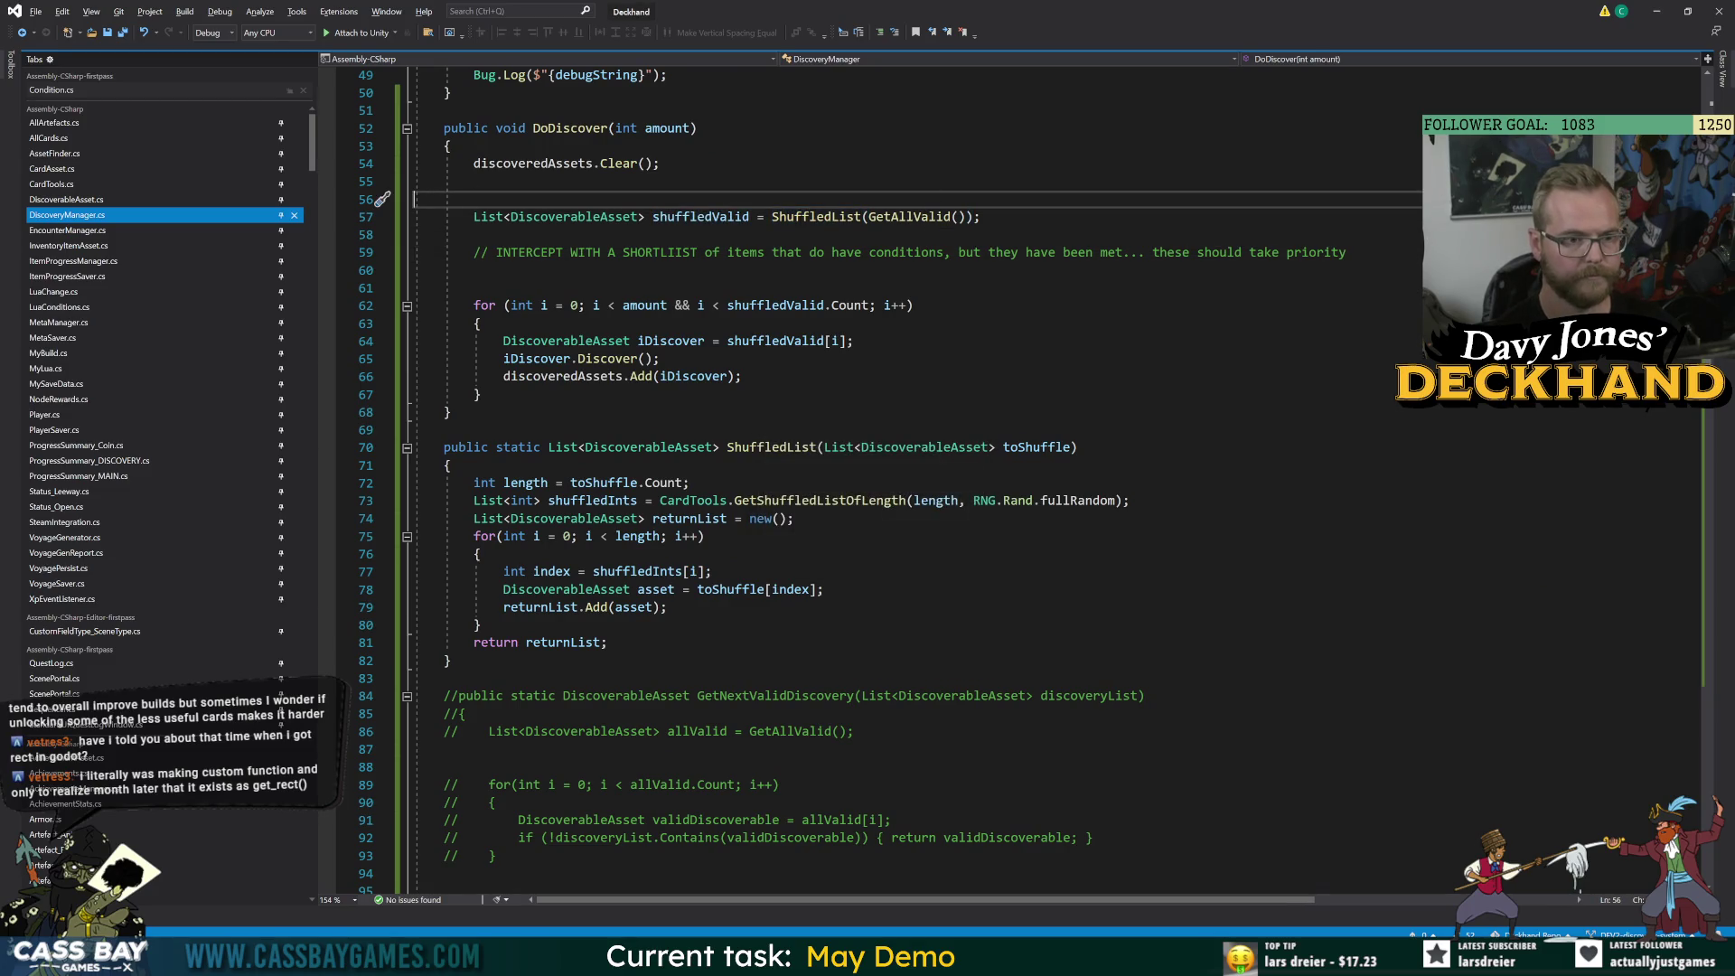
pyautogui.doubleClick(913, 217)
pyautogui.press('F12')
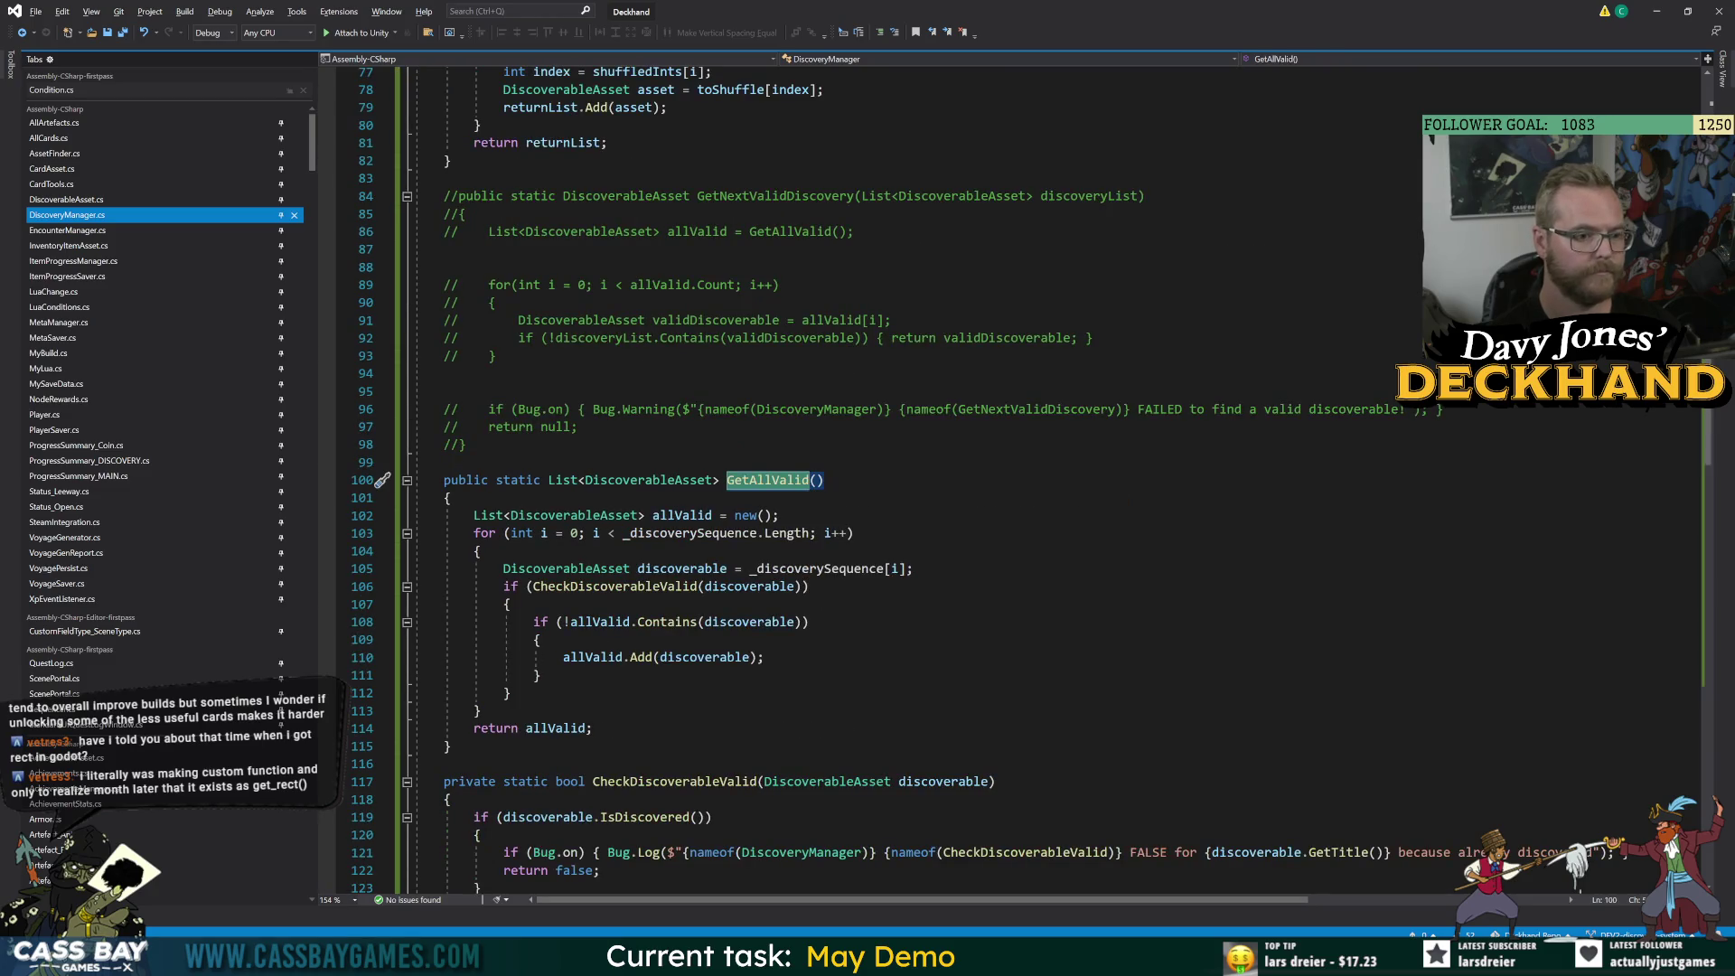
pyautogui.click(816, 480)
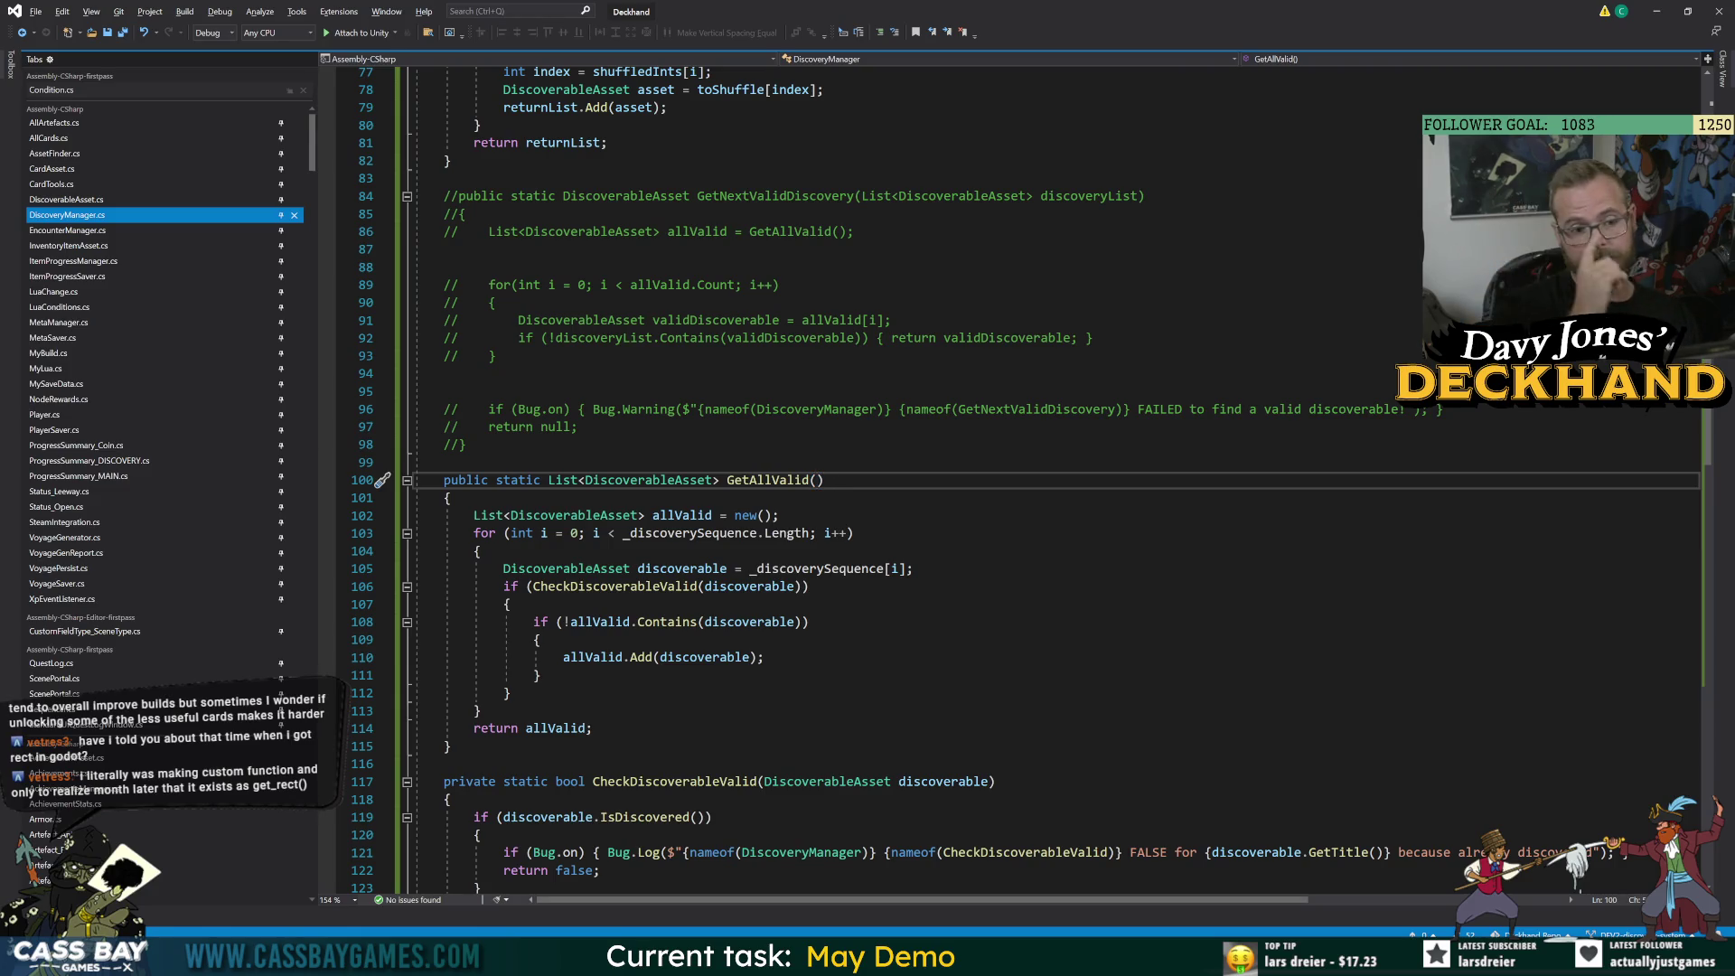
pyautogui.write('WeaponAsset.we')
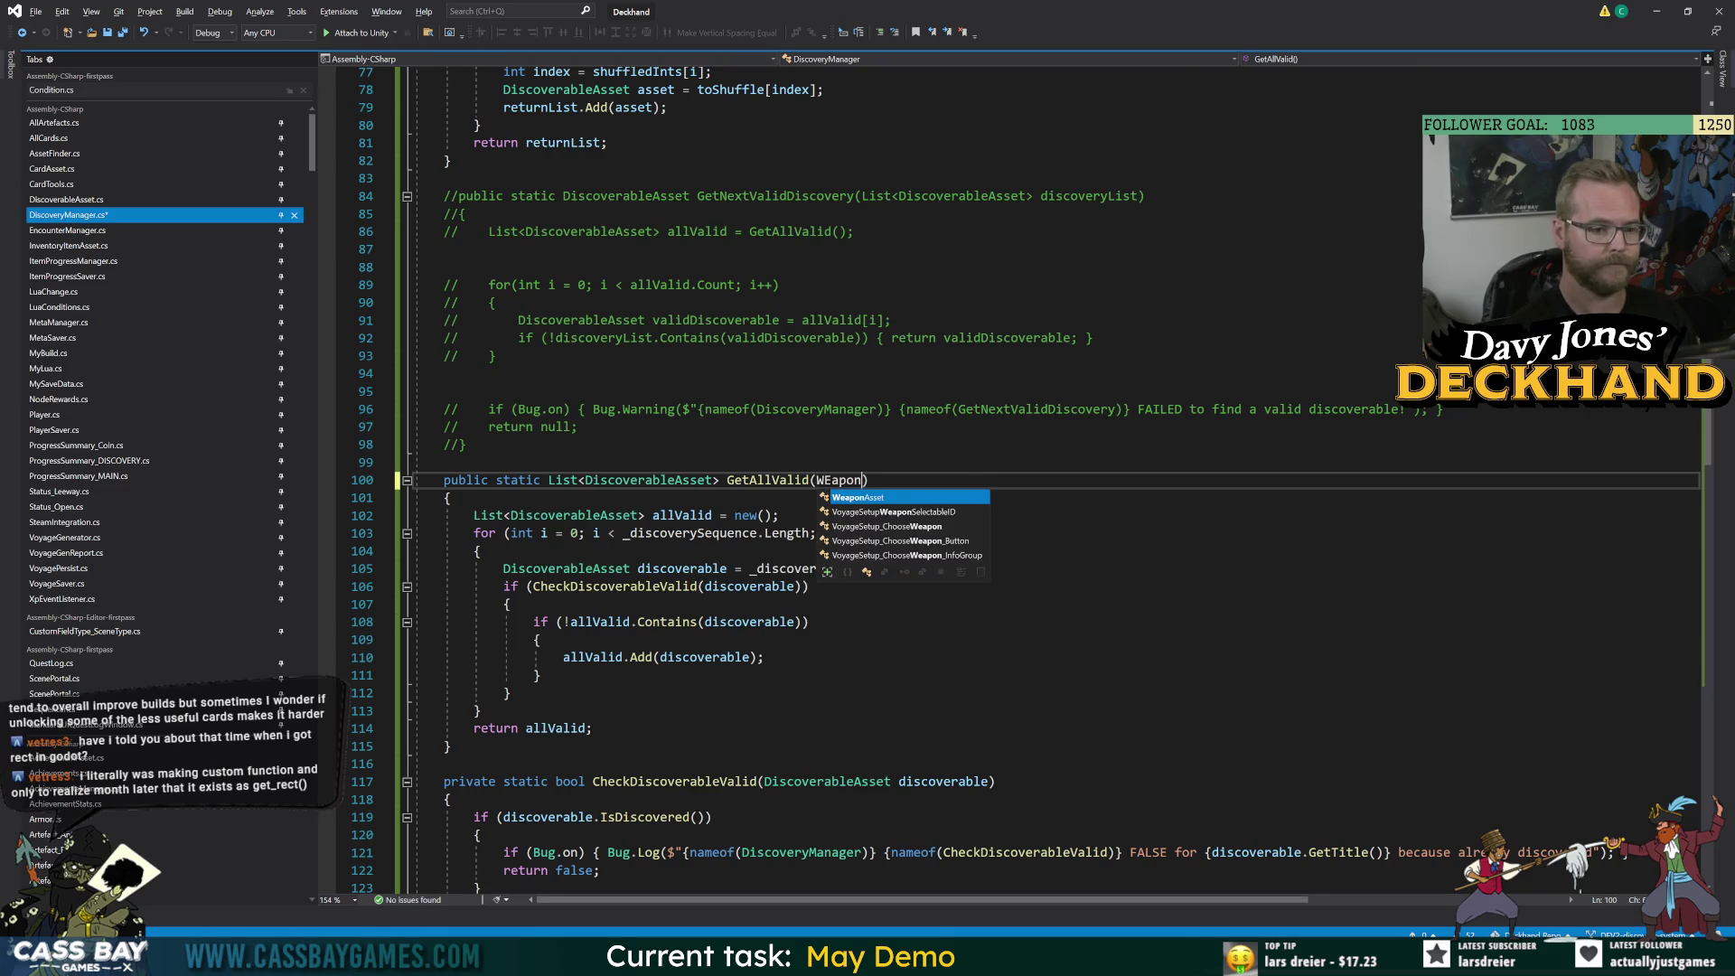
pyautogui.write(' weapon')
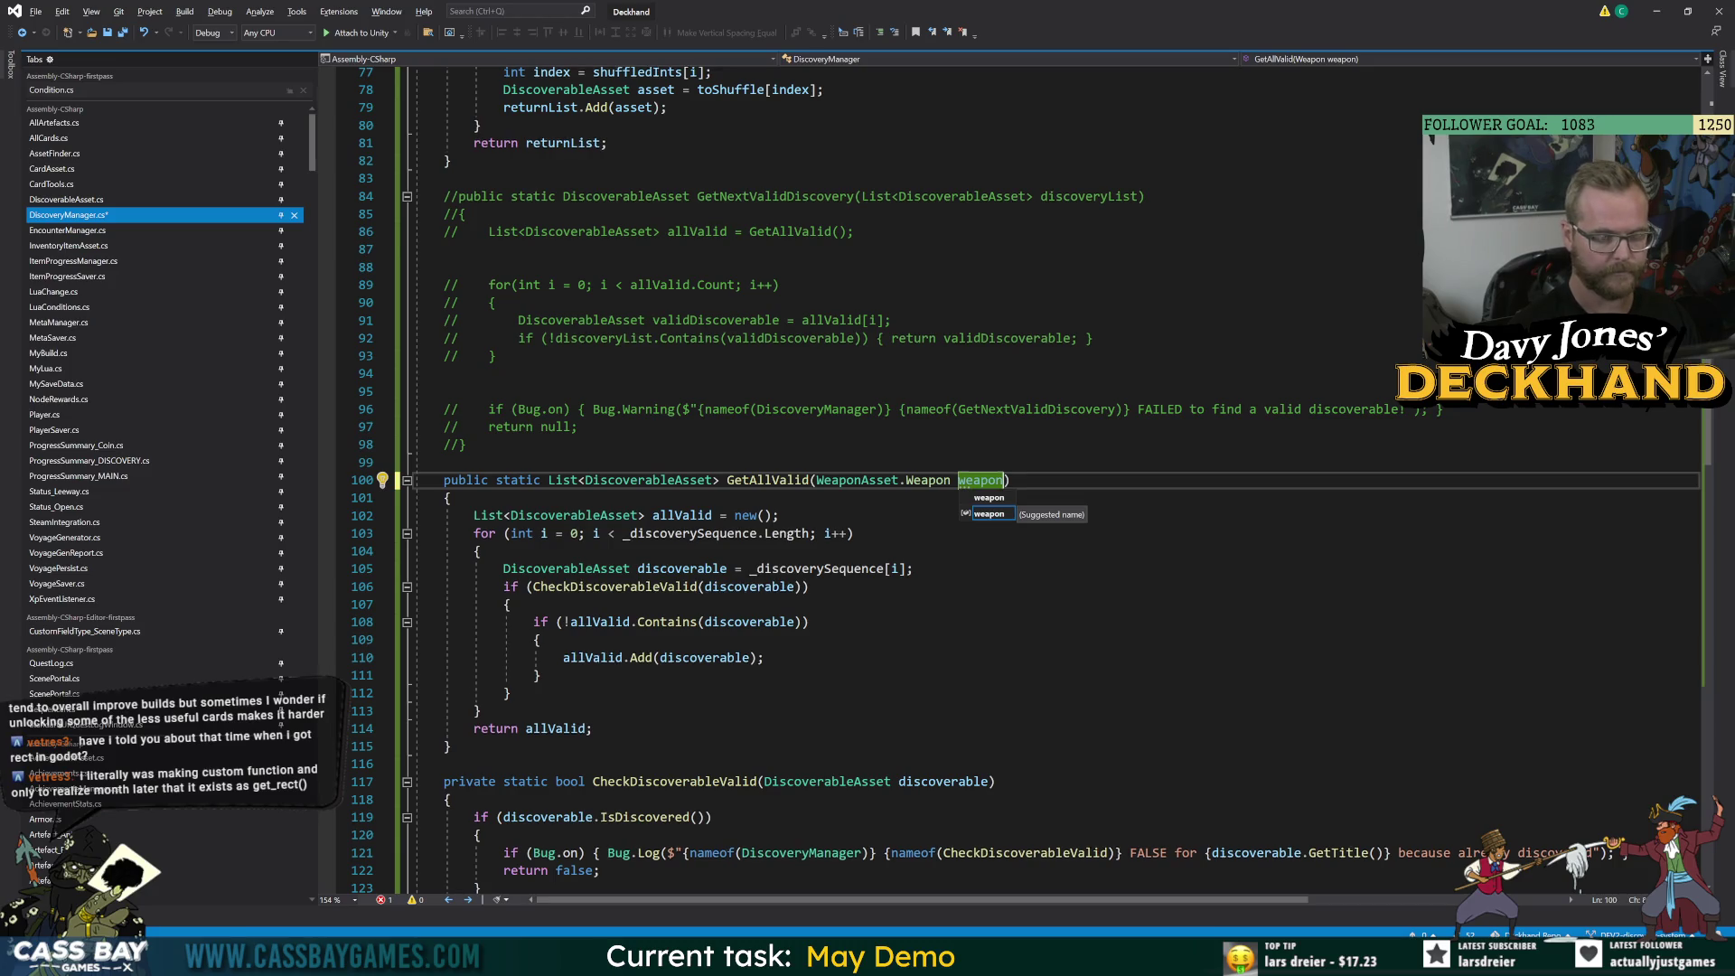
pyautogui.write(' = non')
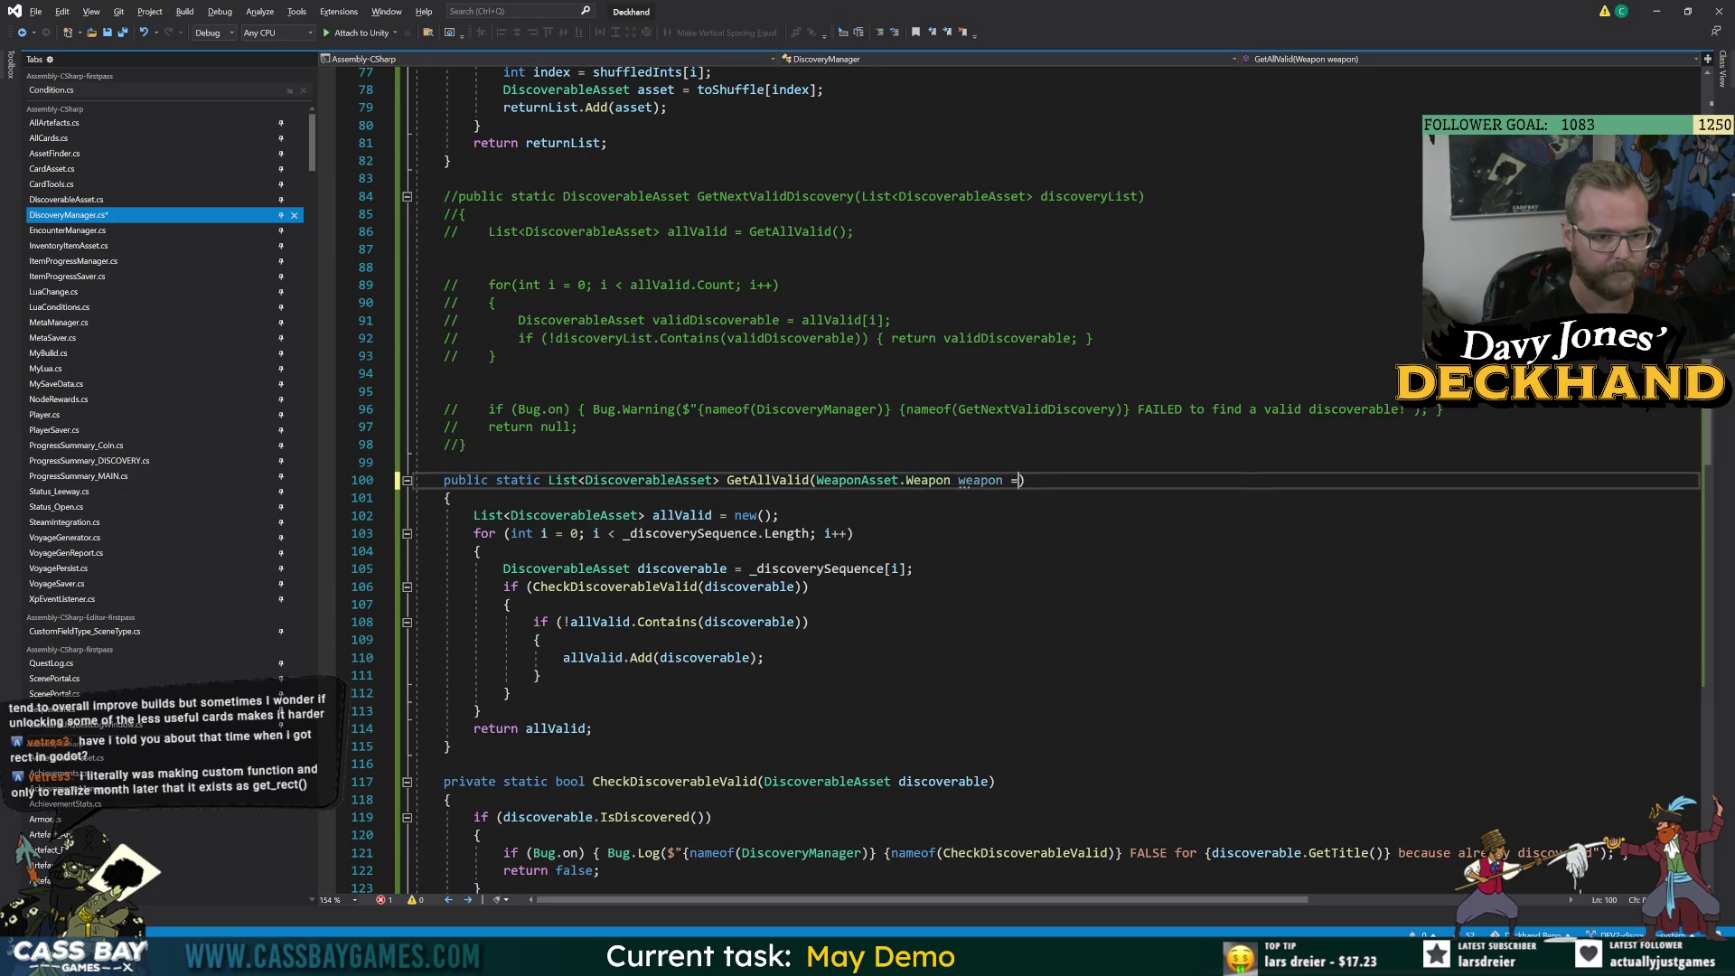
pyautogui.press('BackSpace')
pyautogui.press('BackSpace')
pyautogui.press('BackSpace')
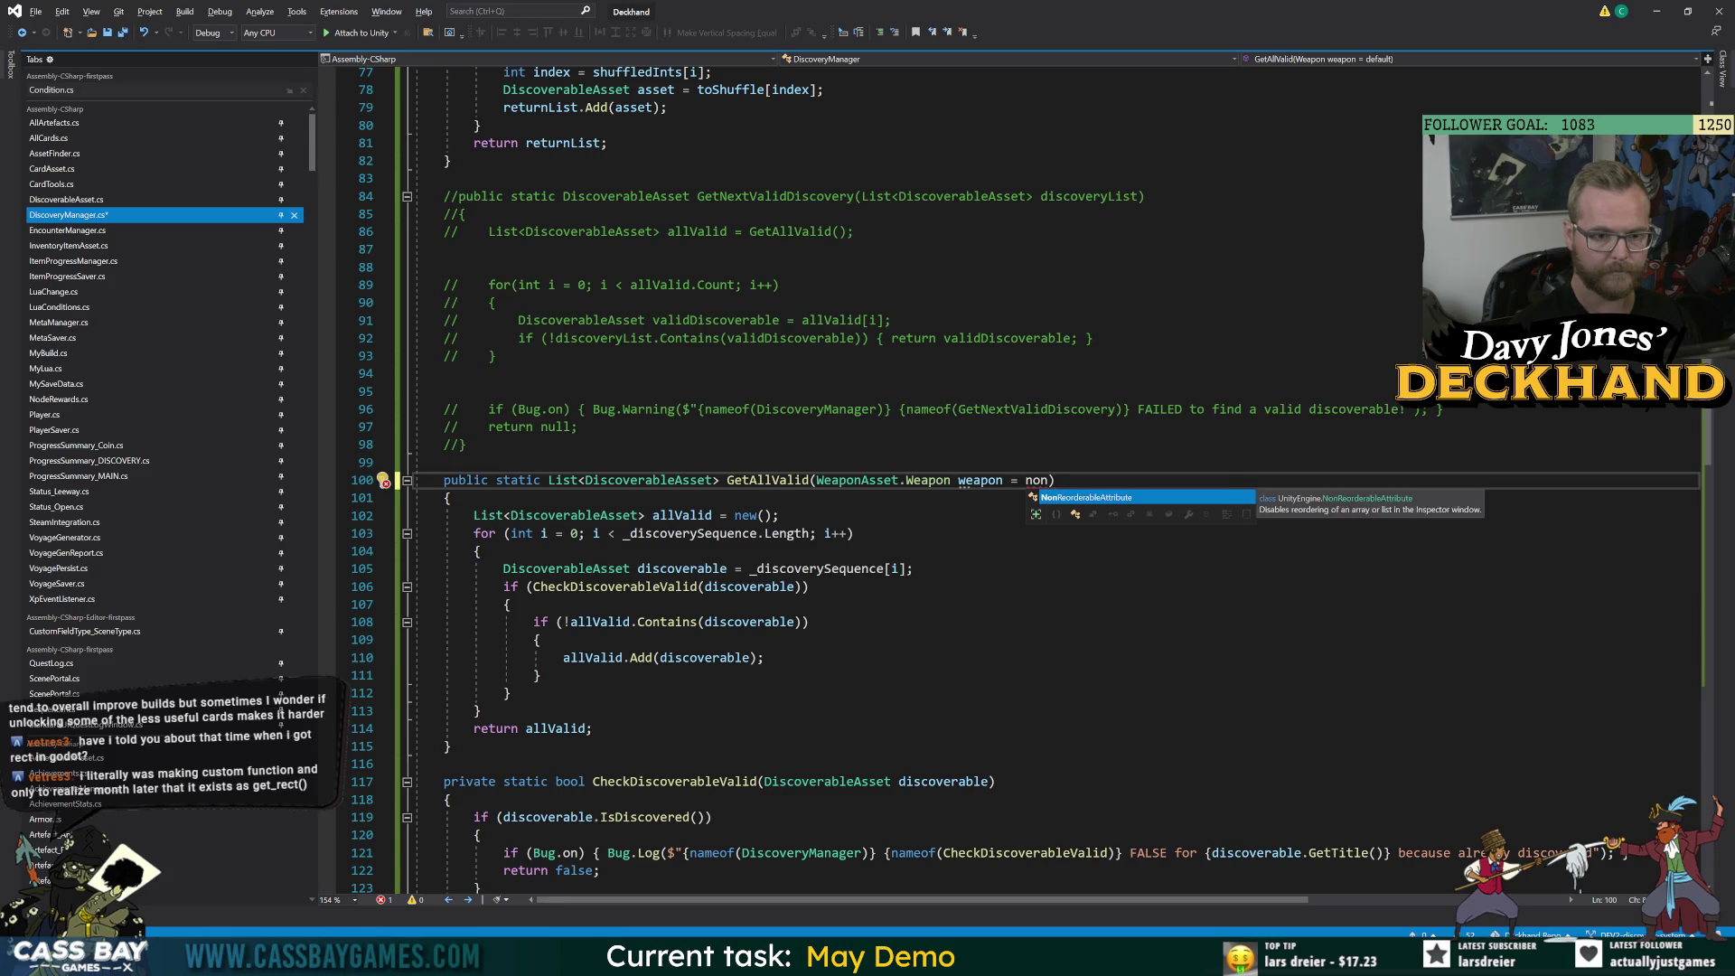
pyautogui.click(765, 657)
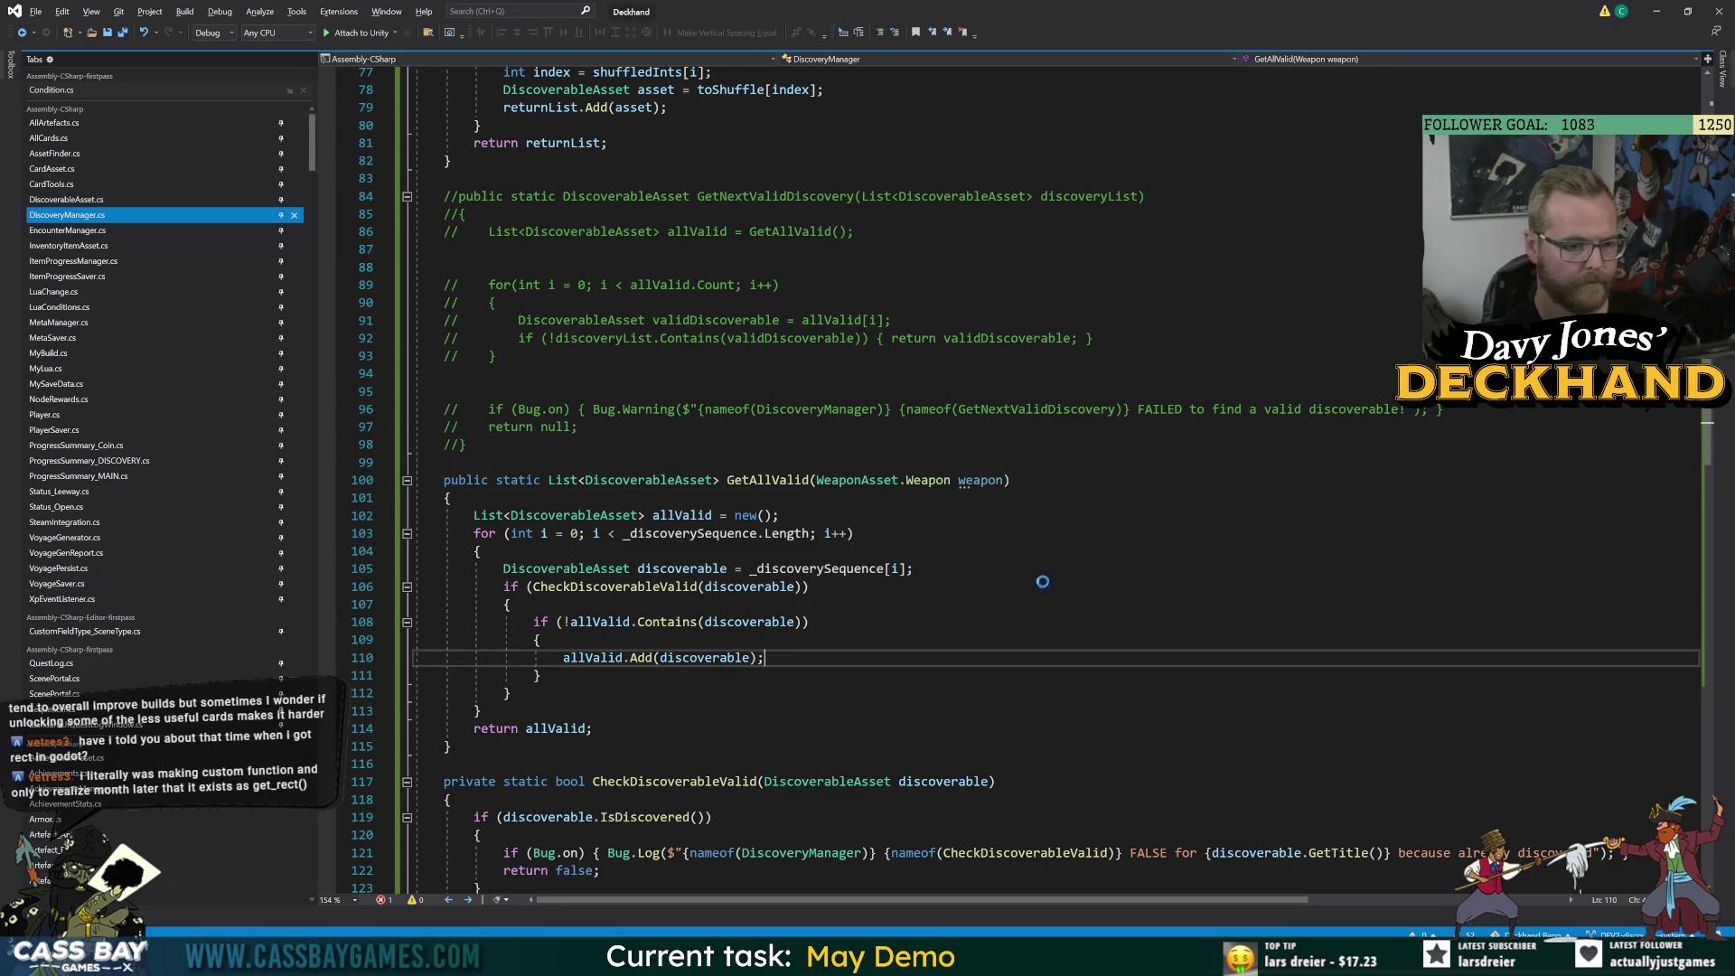
# Scroll to the class's testing fields and start a new line after testCount.
pyautogui.scroll(12, 765, 657)
pyautogui.scroll(3, 560, 271)
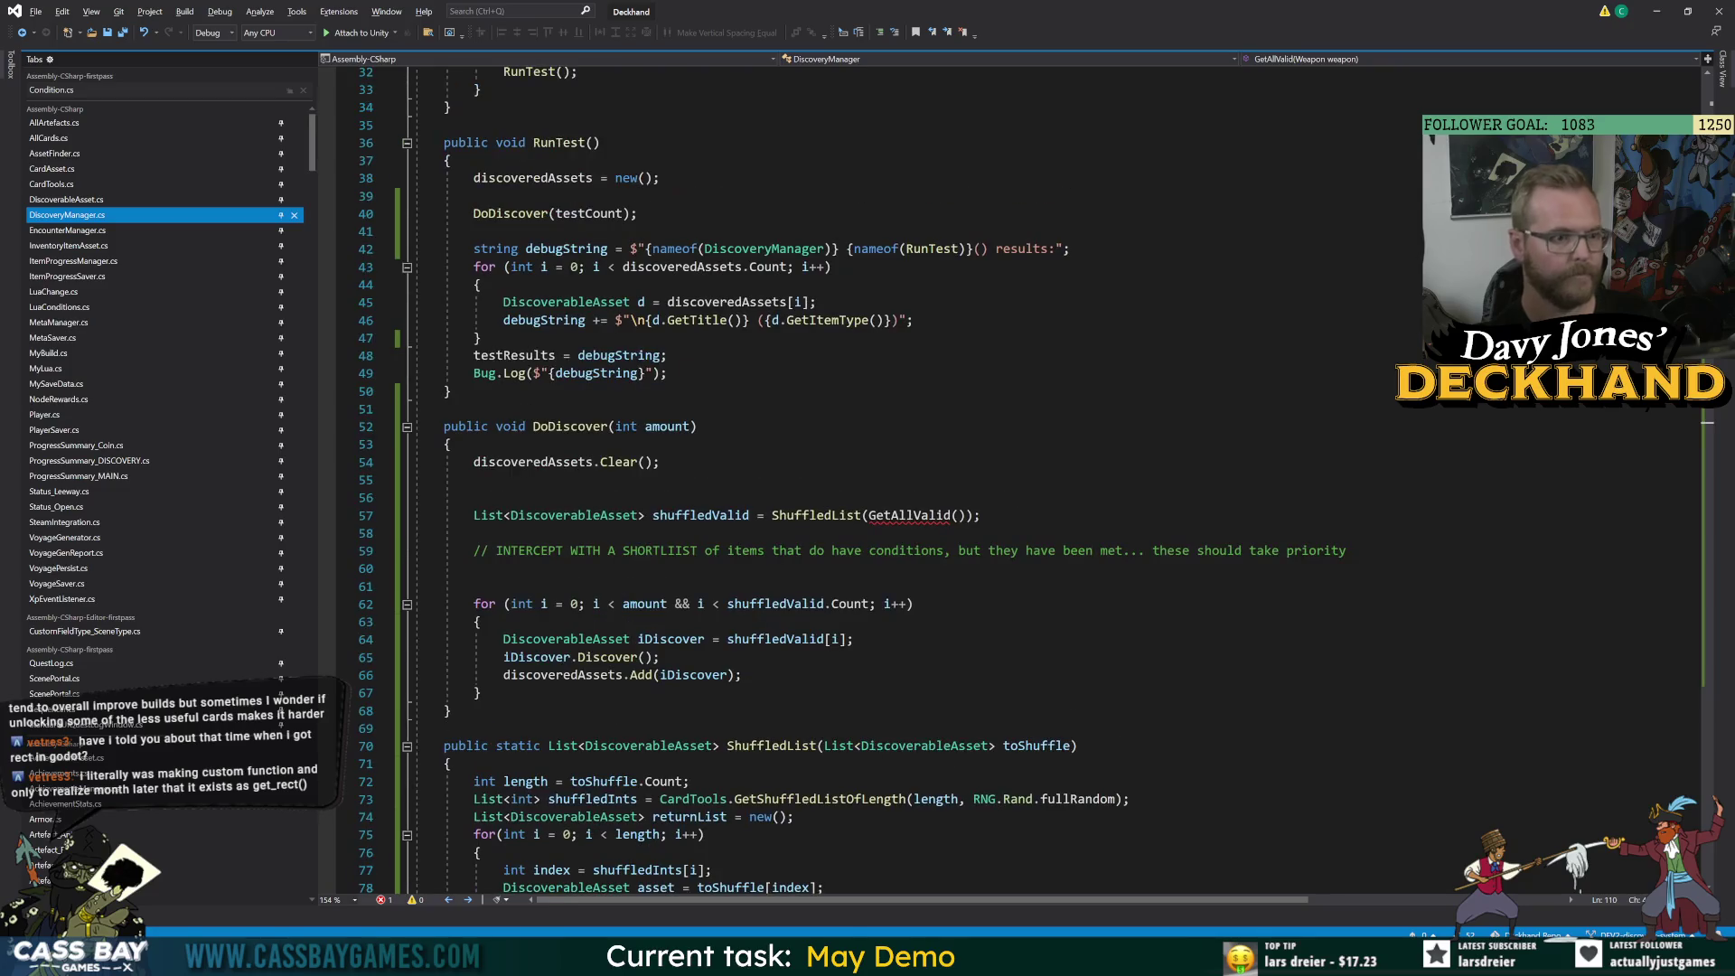
pyautogui.doubleClick(558, 143)
pyautogui.scroll(7, 559, 150)
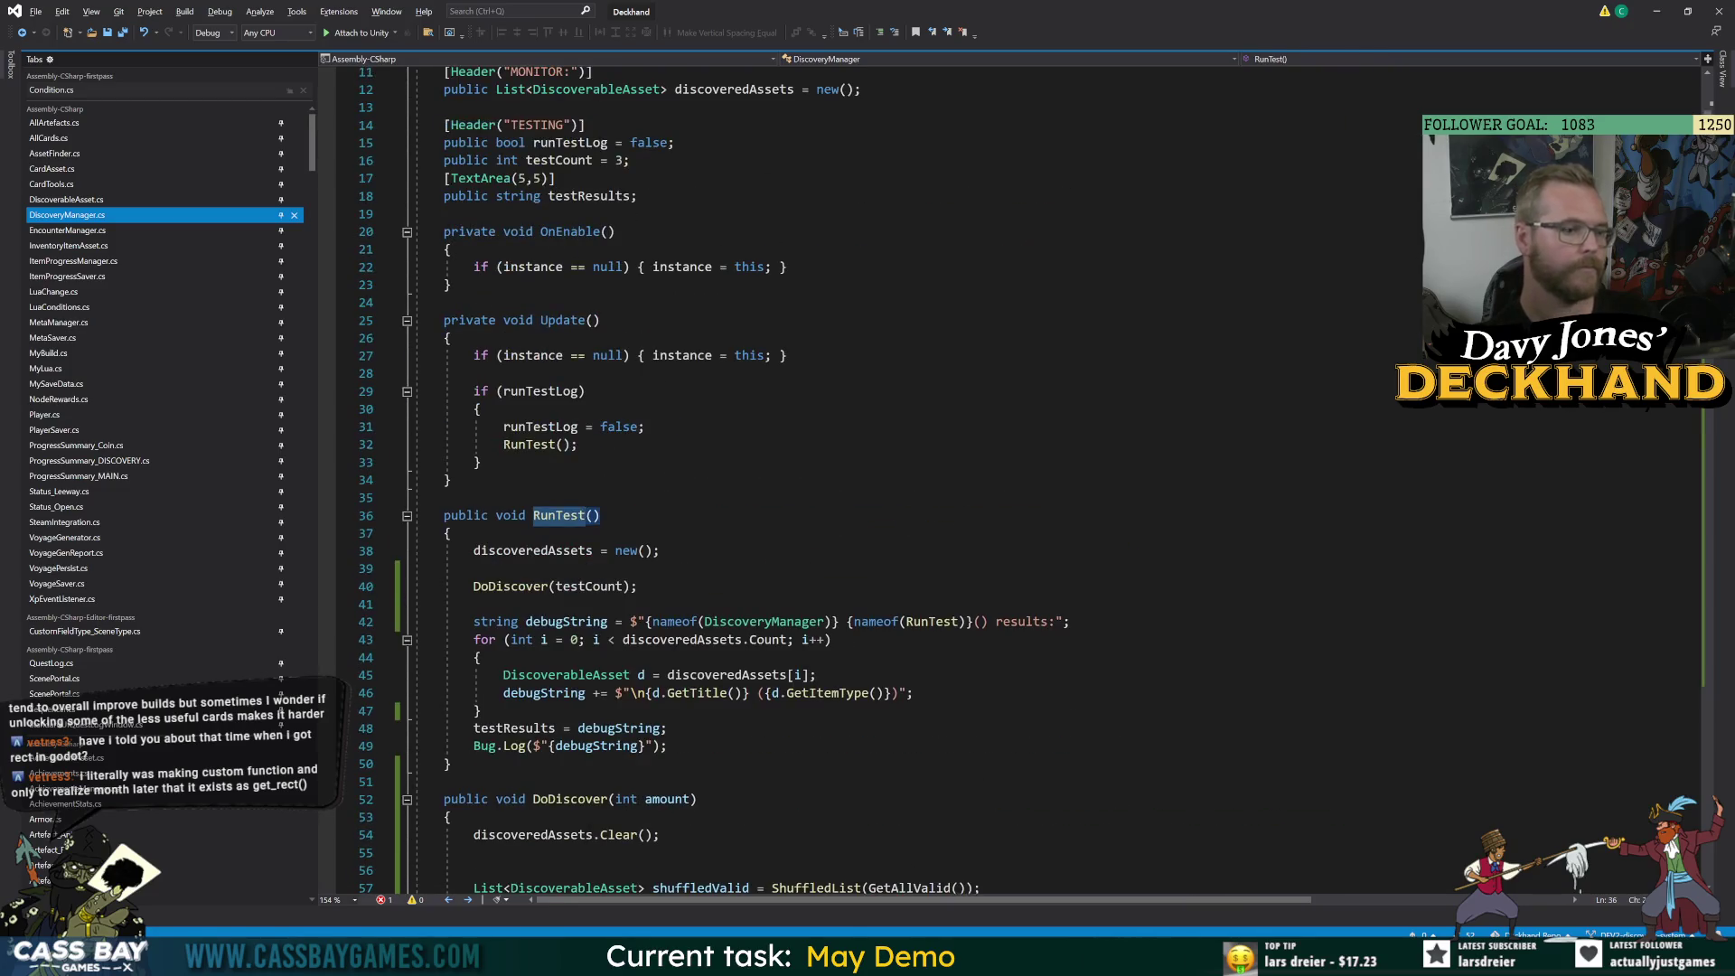
pyautogui.scroll(3, 559, 151)
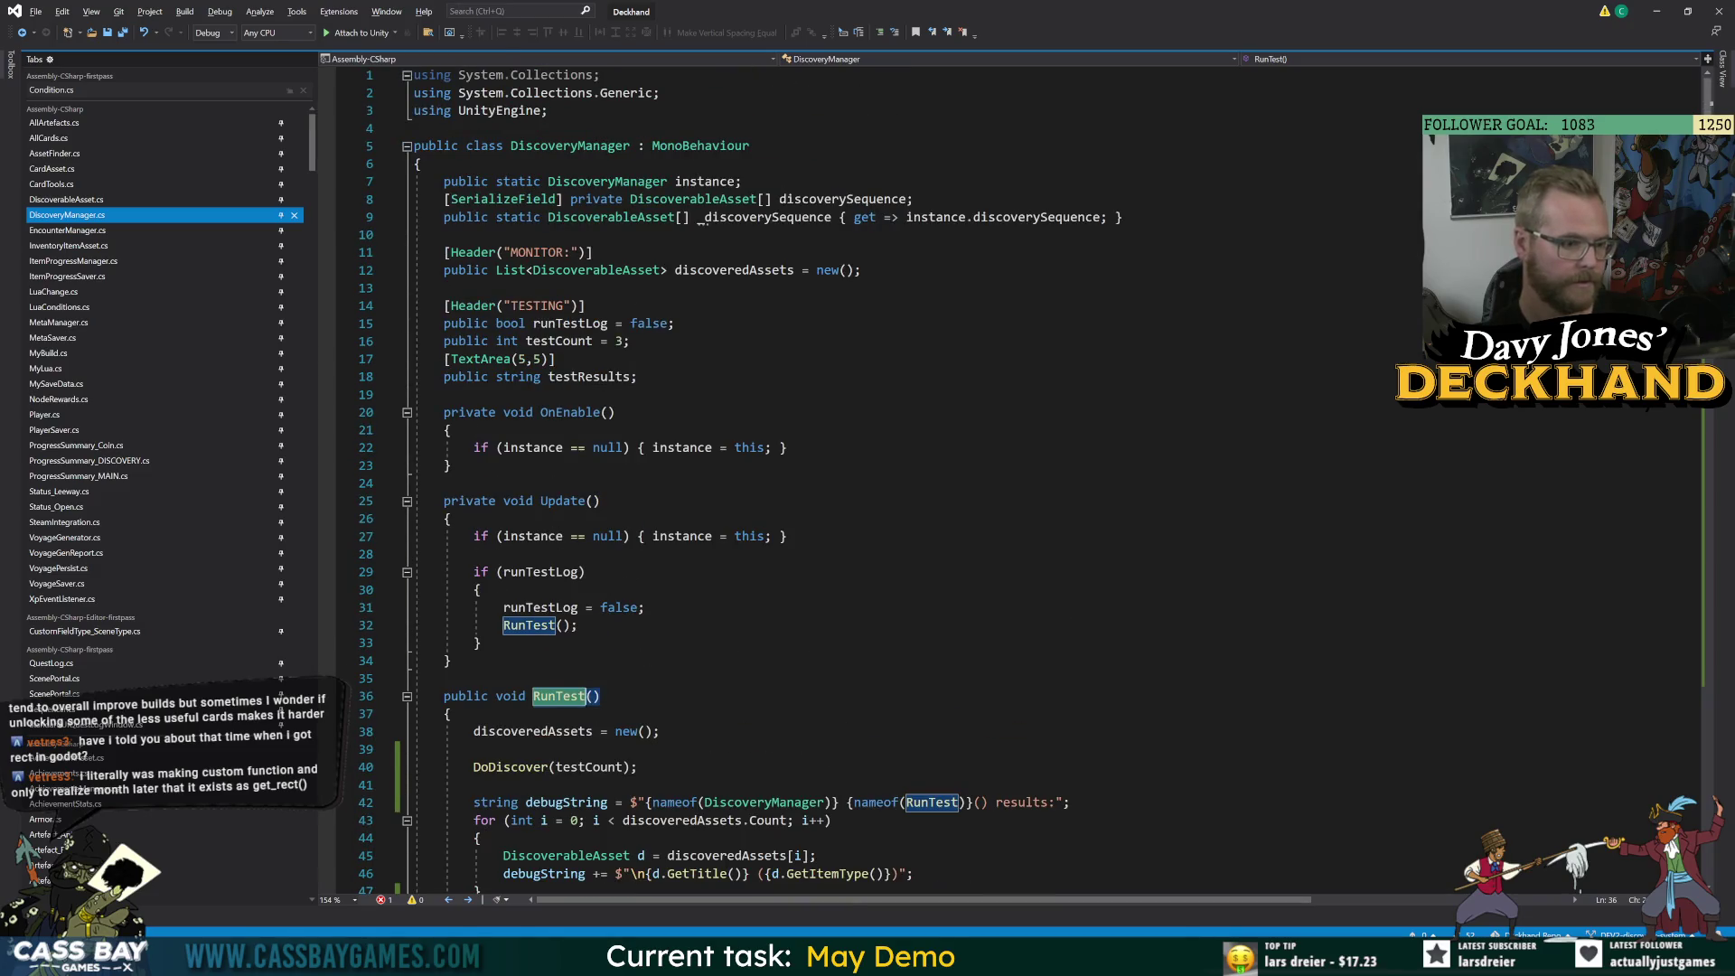
pyautogui.click(586, 306)
pyautogui.click(630, 341)
pyautogui.press('Return')
# Declare a public testWeapon field, add a weapon parameter to DoDiscover, and pass testWeapon from RunTest.
pyautogui.write('public We')
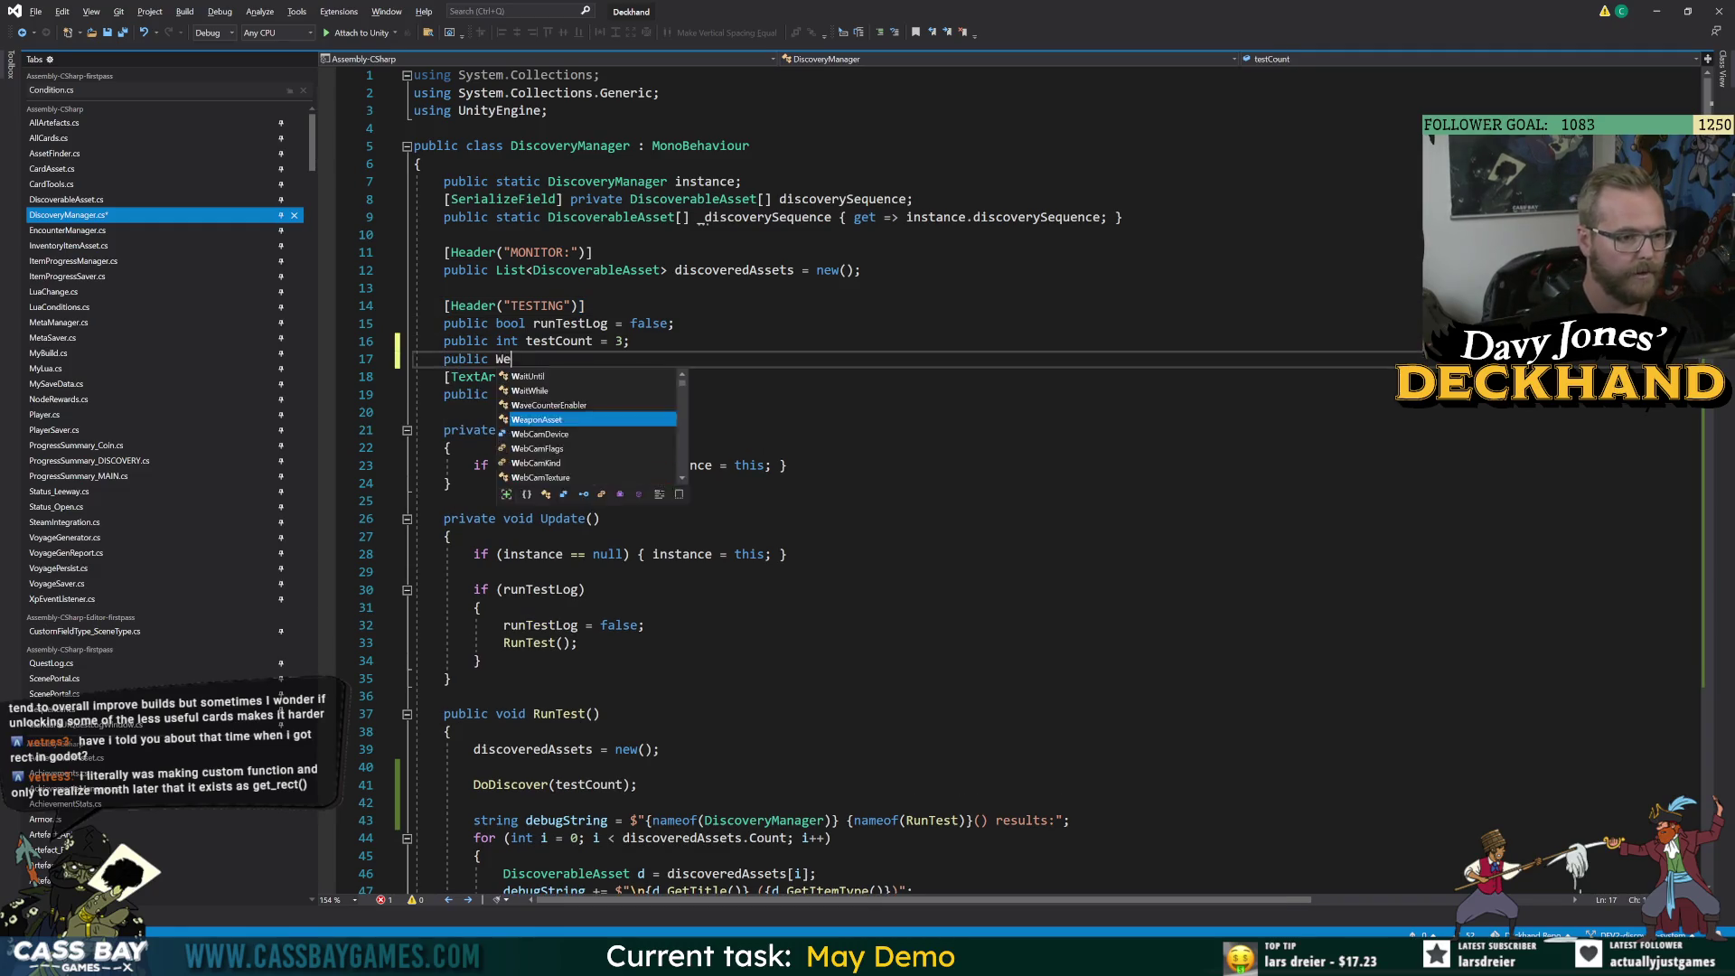
pyautogui.write('aponAsset.wa')
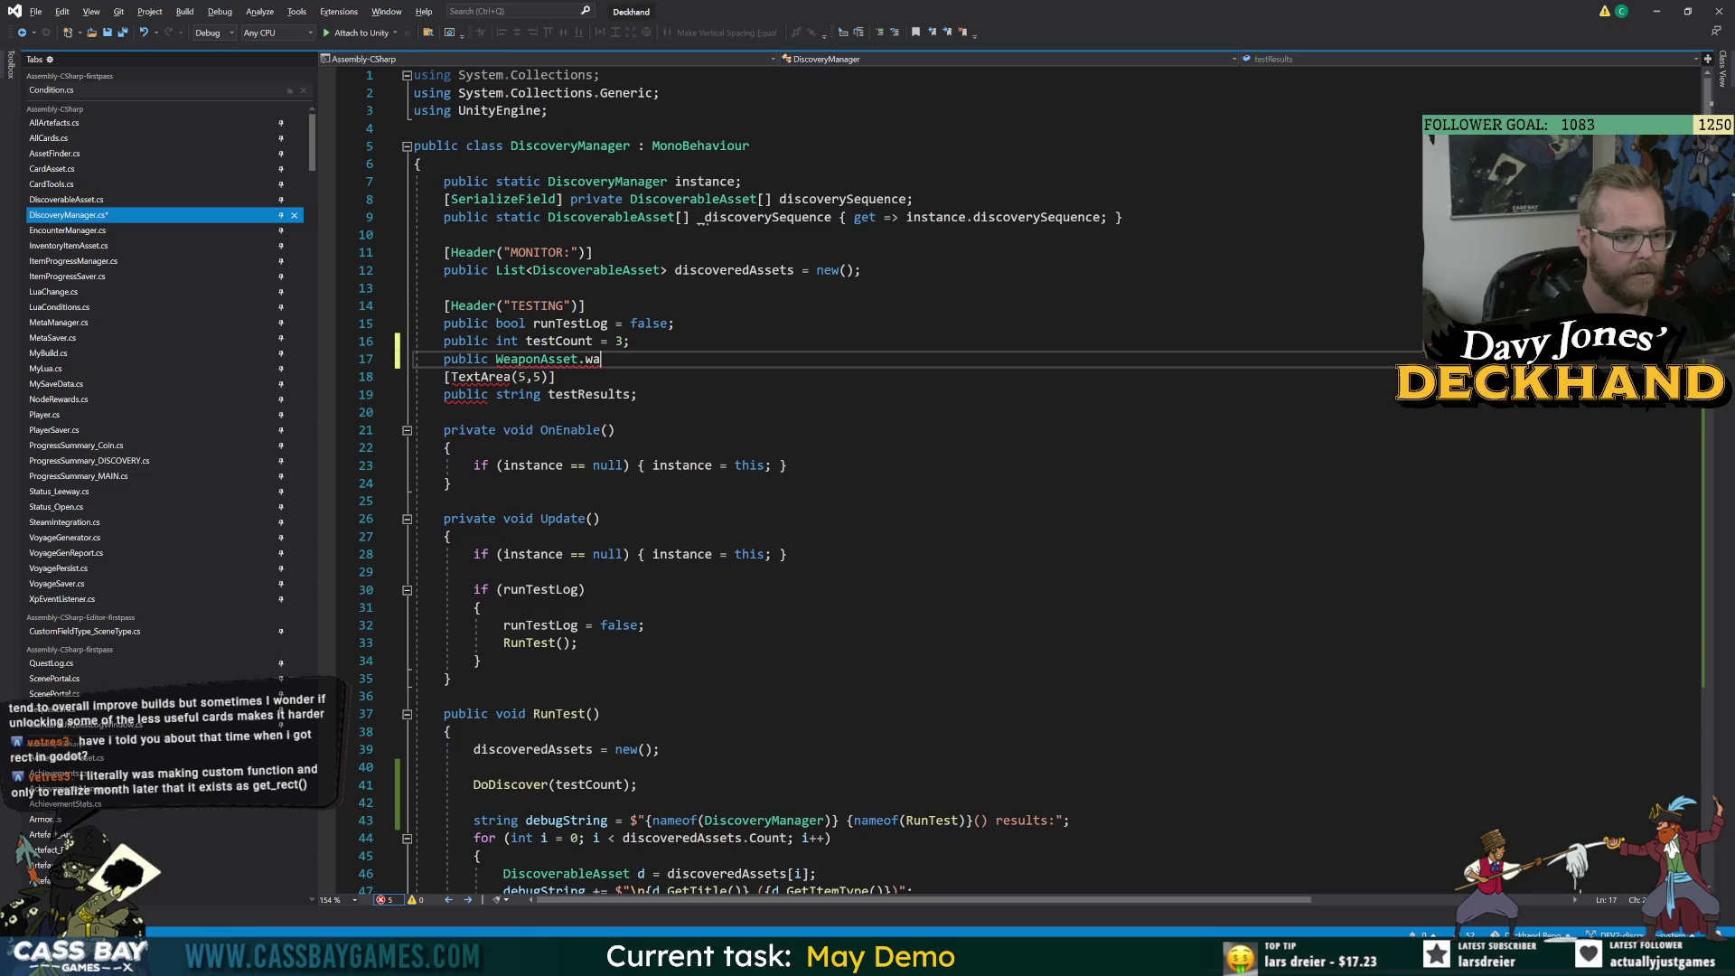
pyautogui.write('eapon testE')
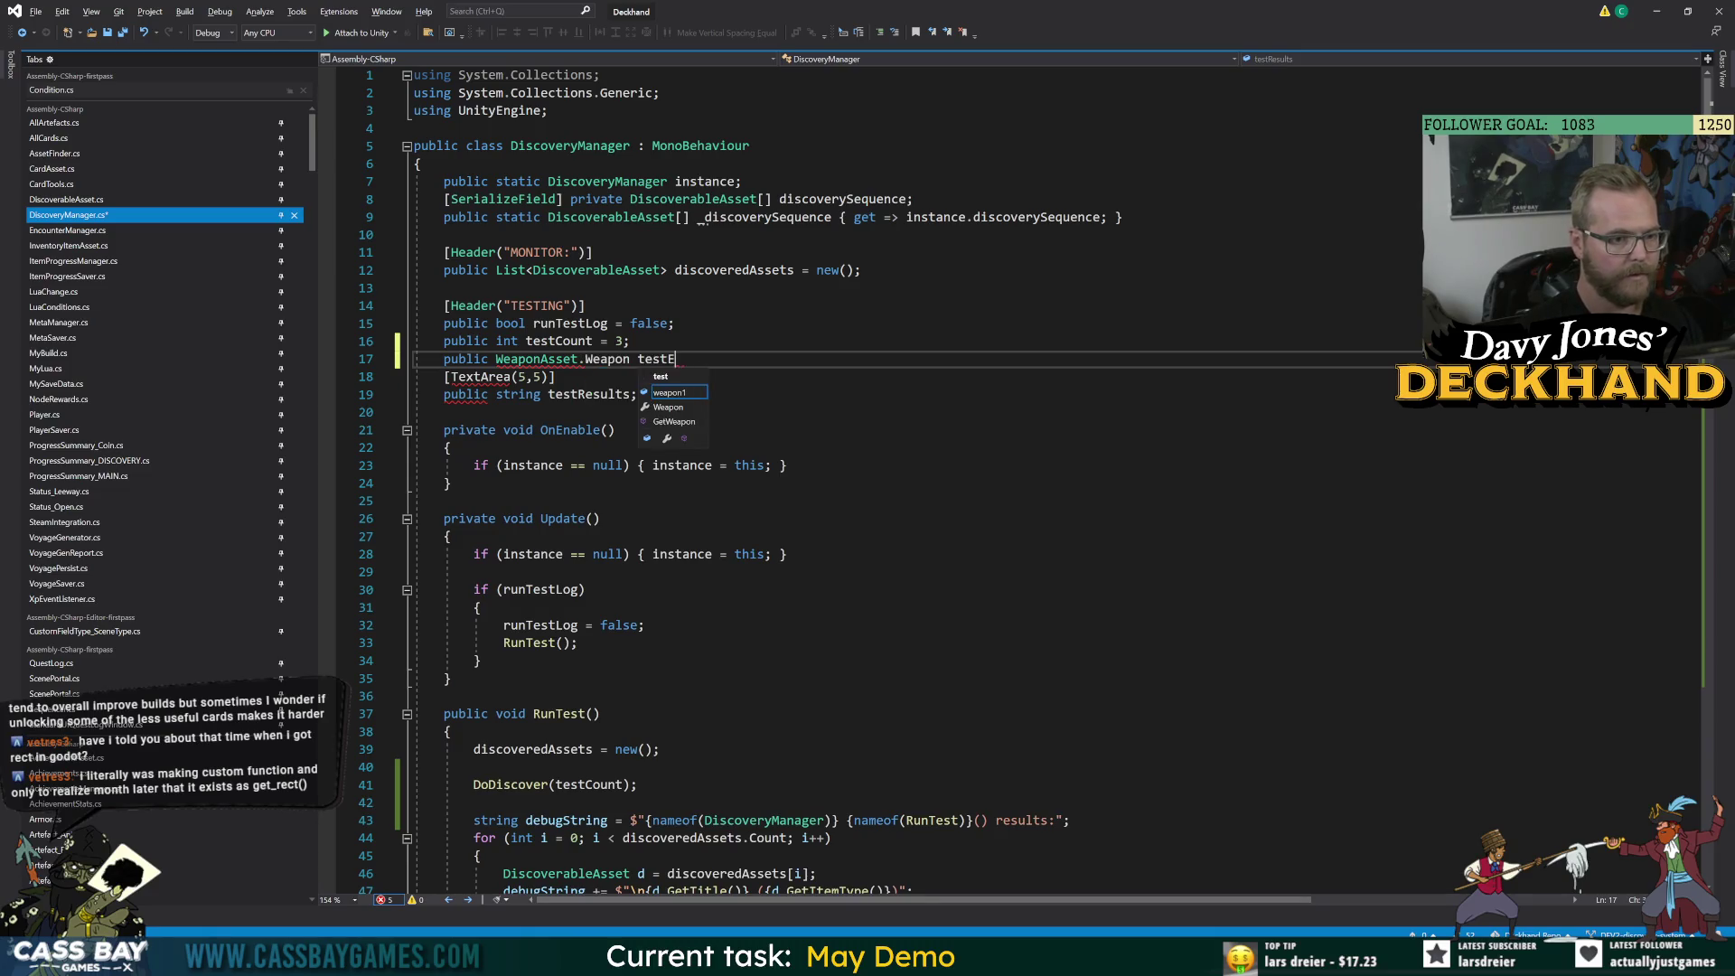
pyautogui.write('Weapo')
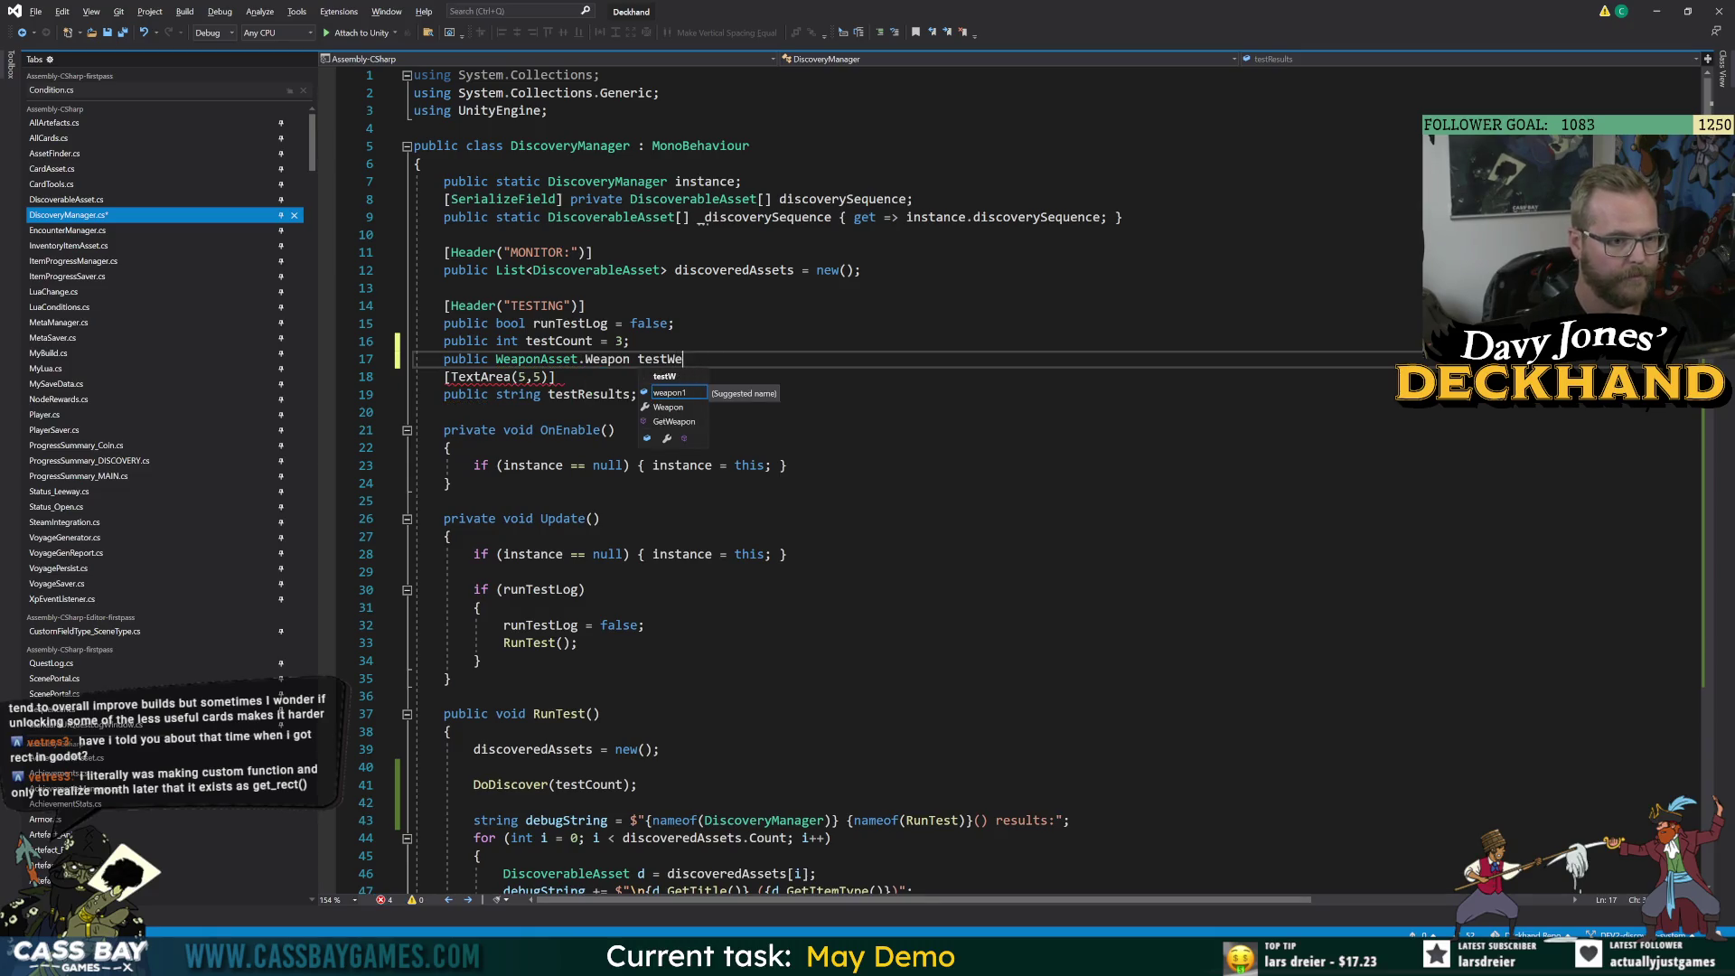
pyautogui.write('n;')
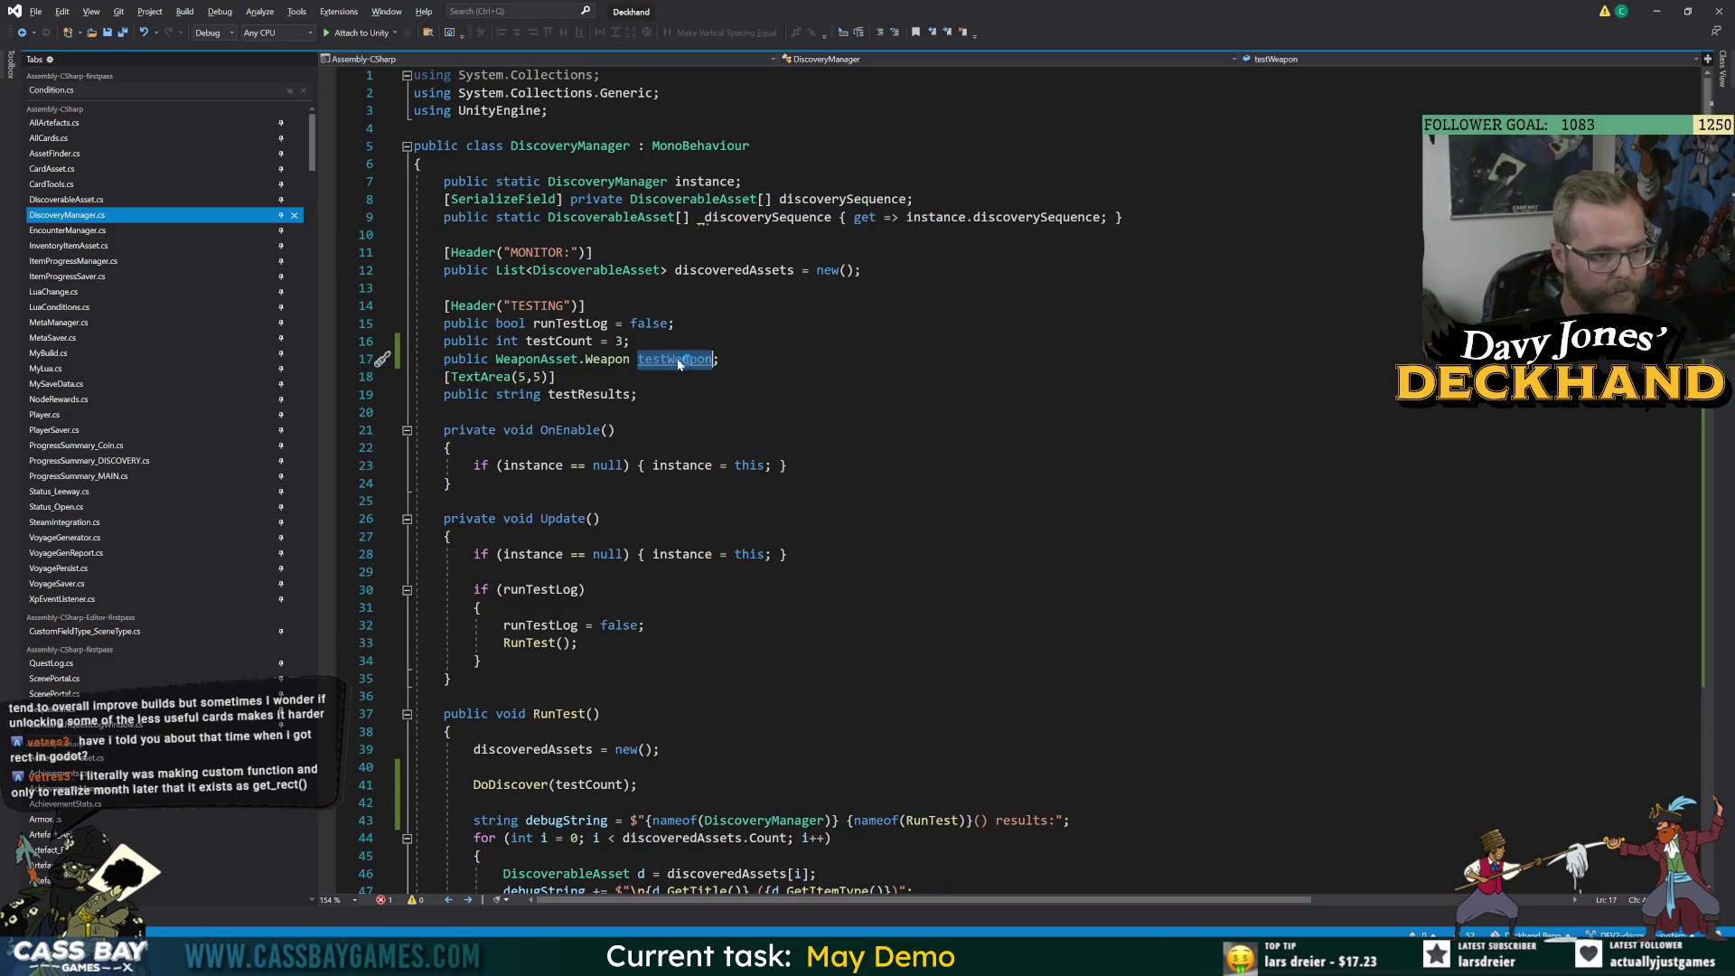
pyautogui.scroll(-7, 904, 479)
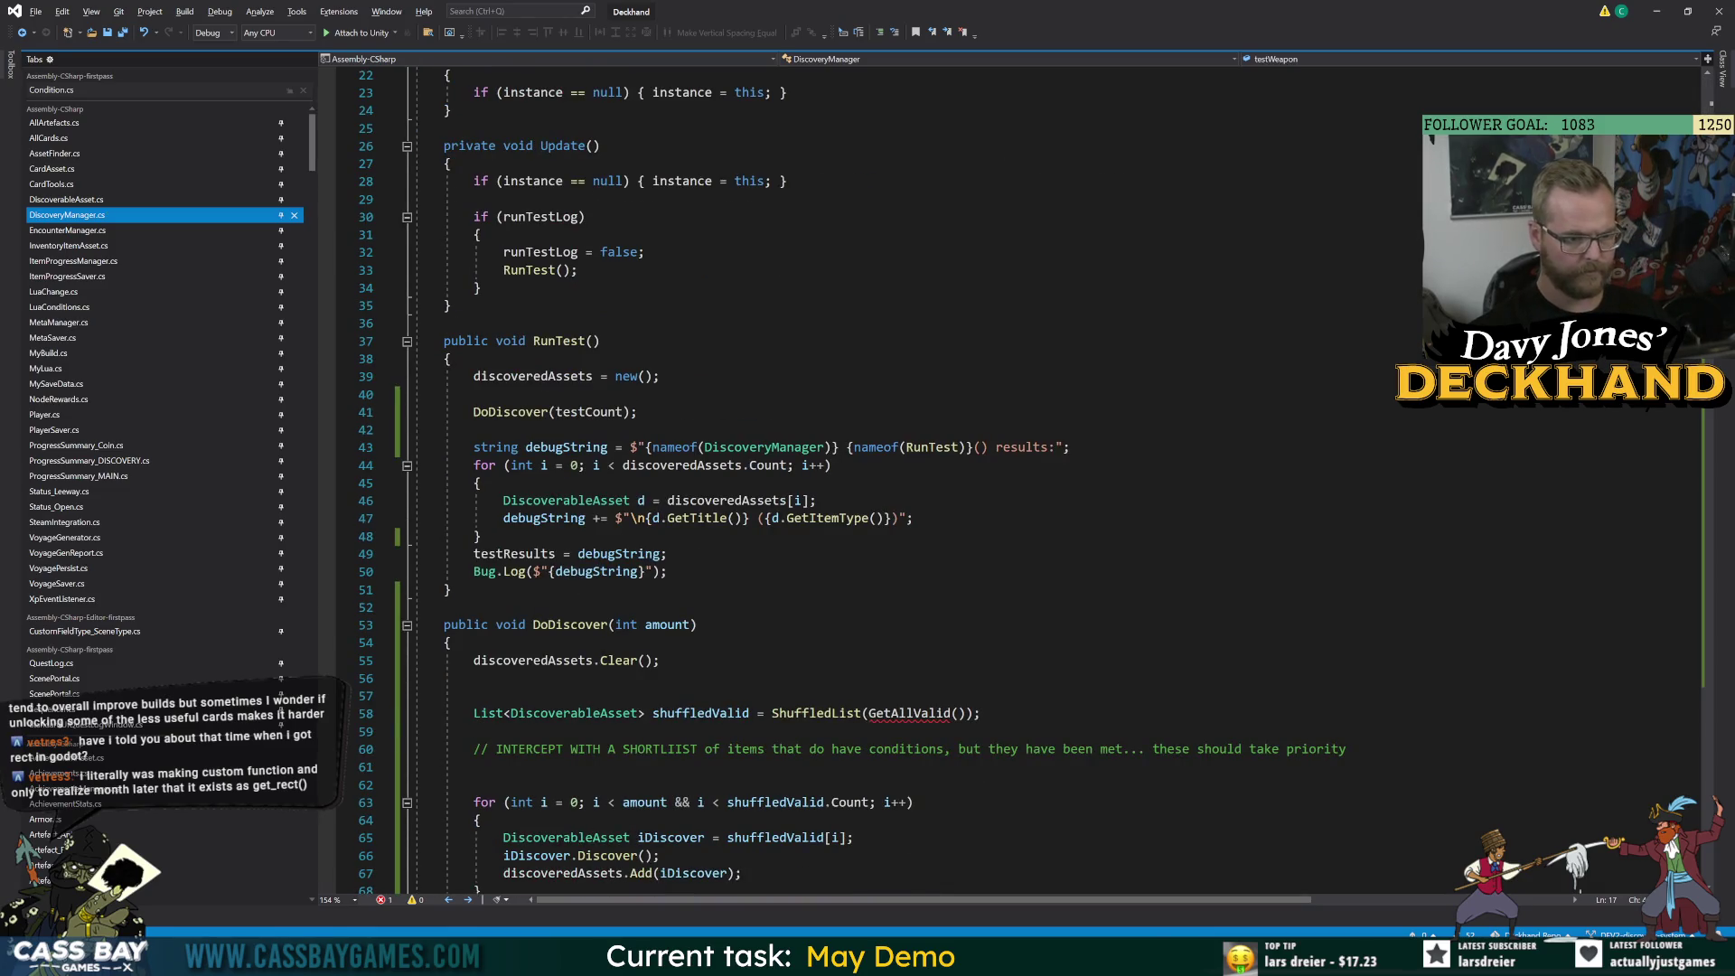
pyautogui.click(512, 414)
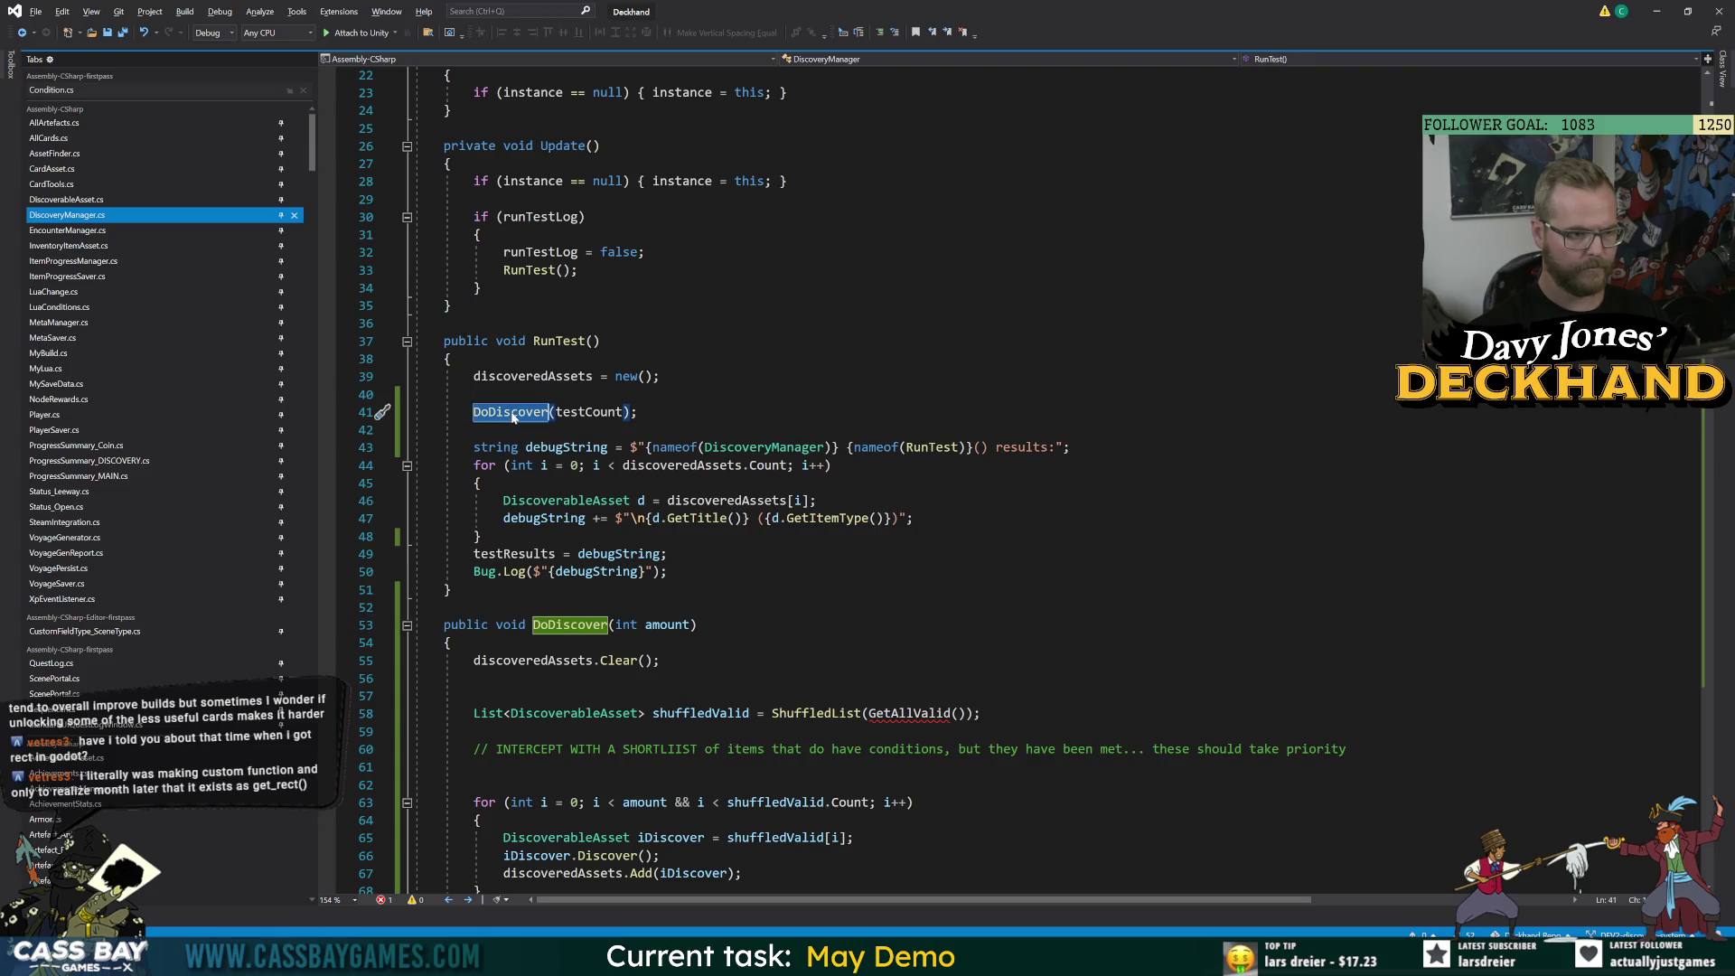
pyautogui.click(693, 625)
pyautogui.write(', WEapon')
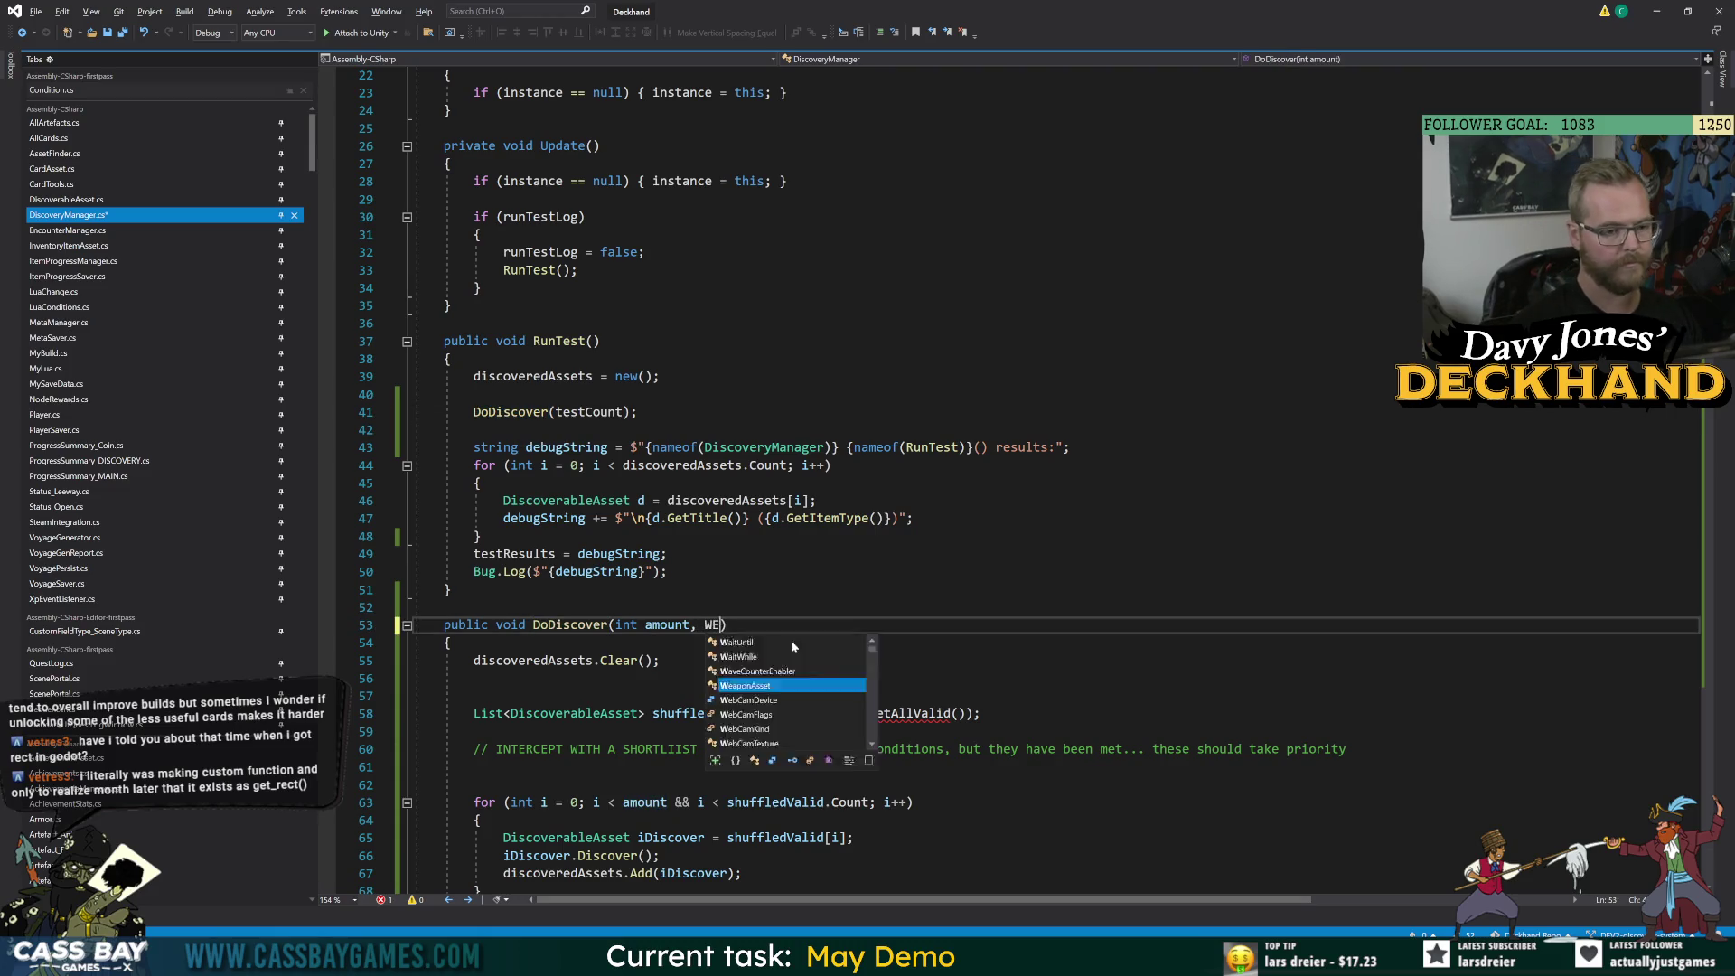
pyautogui.write('.Weapon weapon')
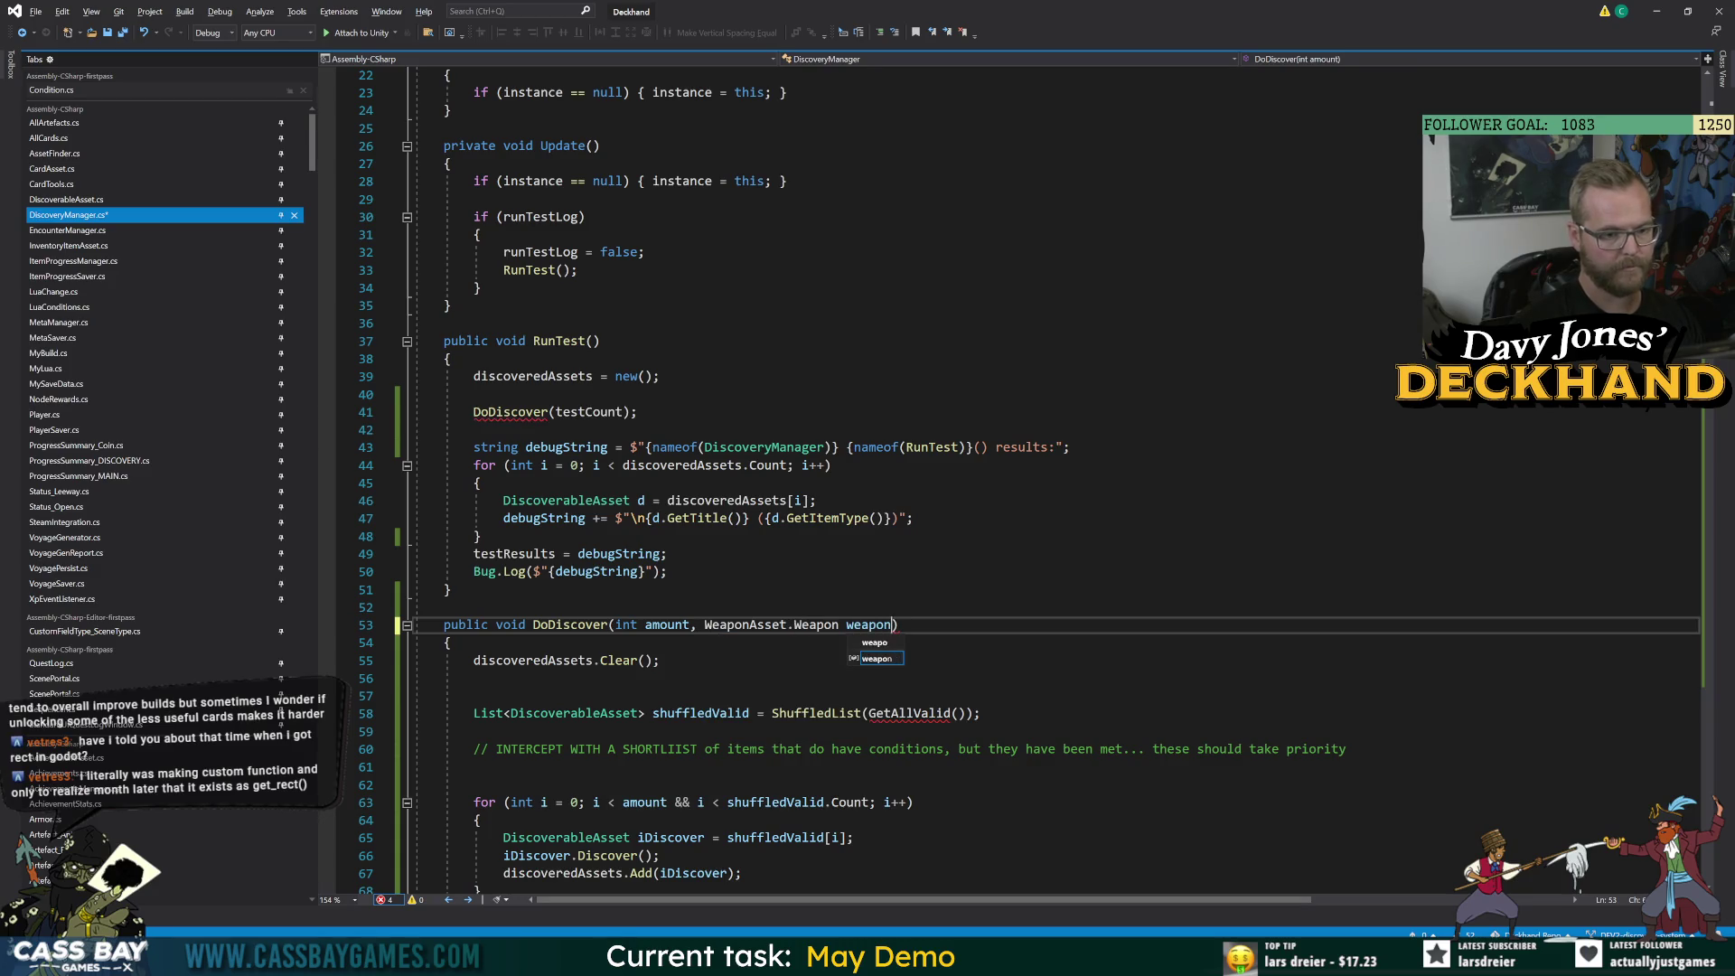
pyautogui.press('Escape')
pyautogui.click(625, 412)
pyautogui.write(', testWeapon')
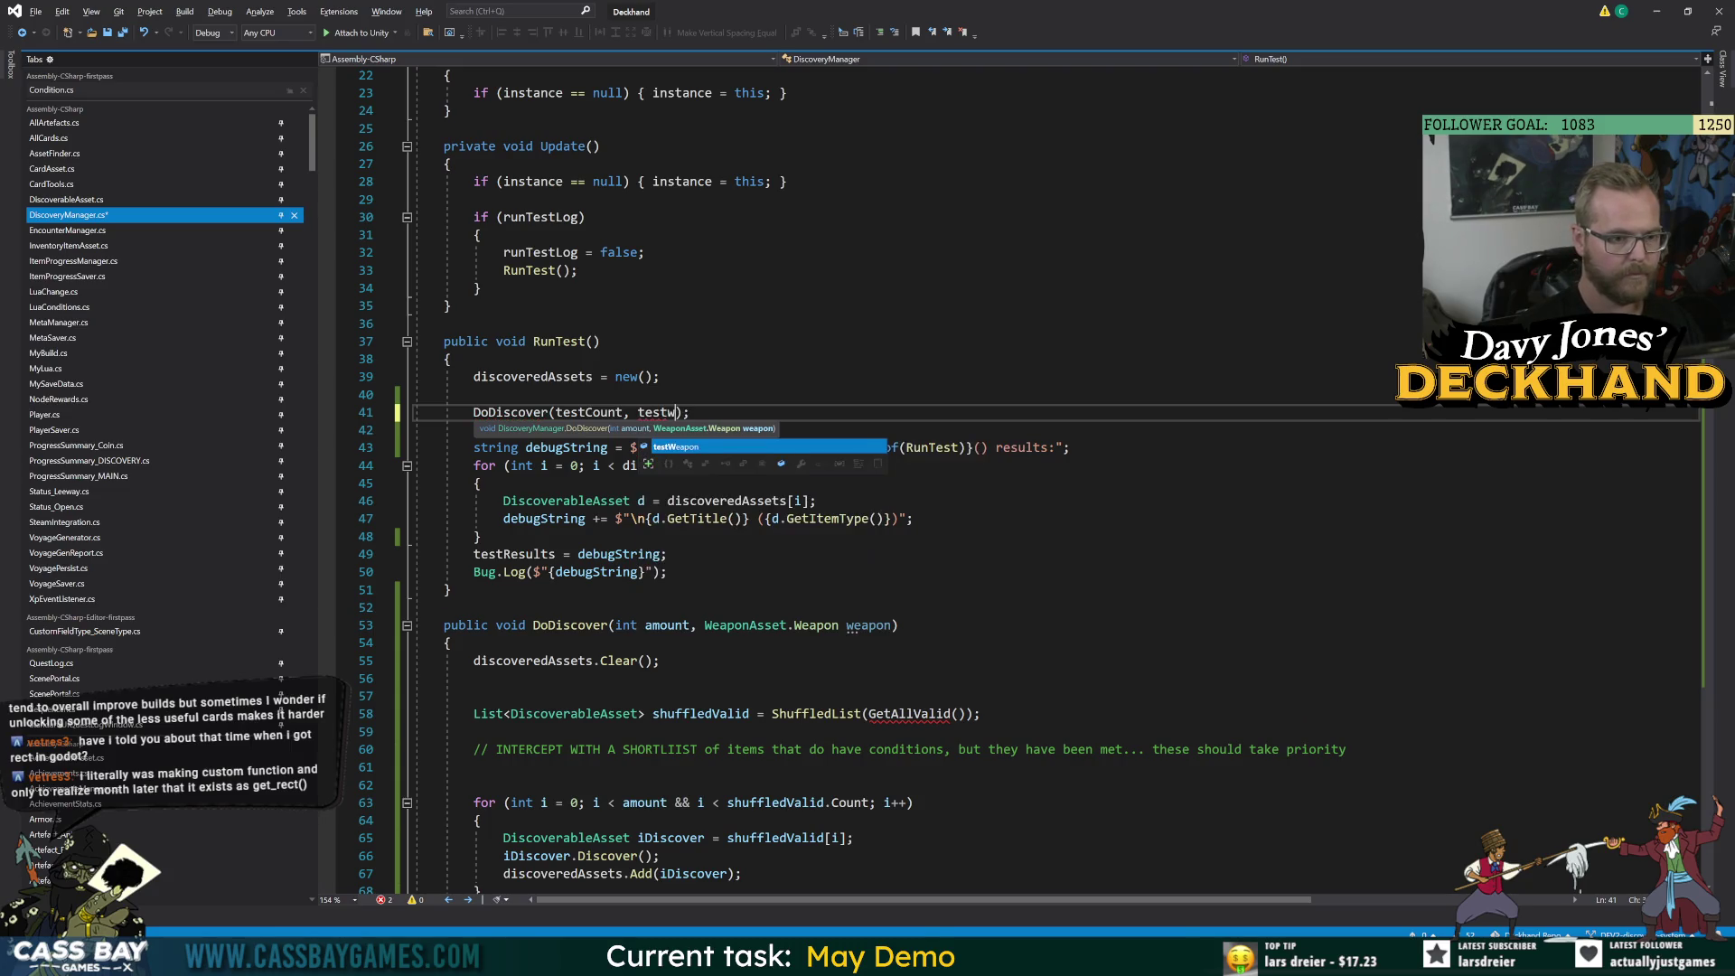
pyautogui.hotkey('ctrl', 's')
# Pass weapon into DoDiscover's GetAllValid call and save DiscoveryManager.cs.
pyautogui.click(382, 323)
pyautogui.click(382, 714)
pyautogui.doubleClick(868, 625)
pyautogui.hotkey('ctrl', 'c')
pyautogui.click(956, 714)
pyautogui.hotkey('ctrl', 'v')
pyautogui.click(899, 625)
pyautogui.hotkey('ctrl', 's')
# Go to GetAllValid's definition and select the CheckDiscoverableValid call in its loop.
pyautogui.click(908, 714)
pyautogui.press('F12')
pyautogui.click(479, 712)
pyautogui.click(765, 657)
pyautogui.doubleClick(614, 586)
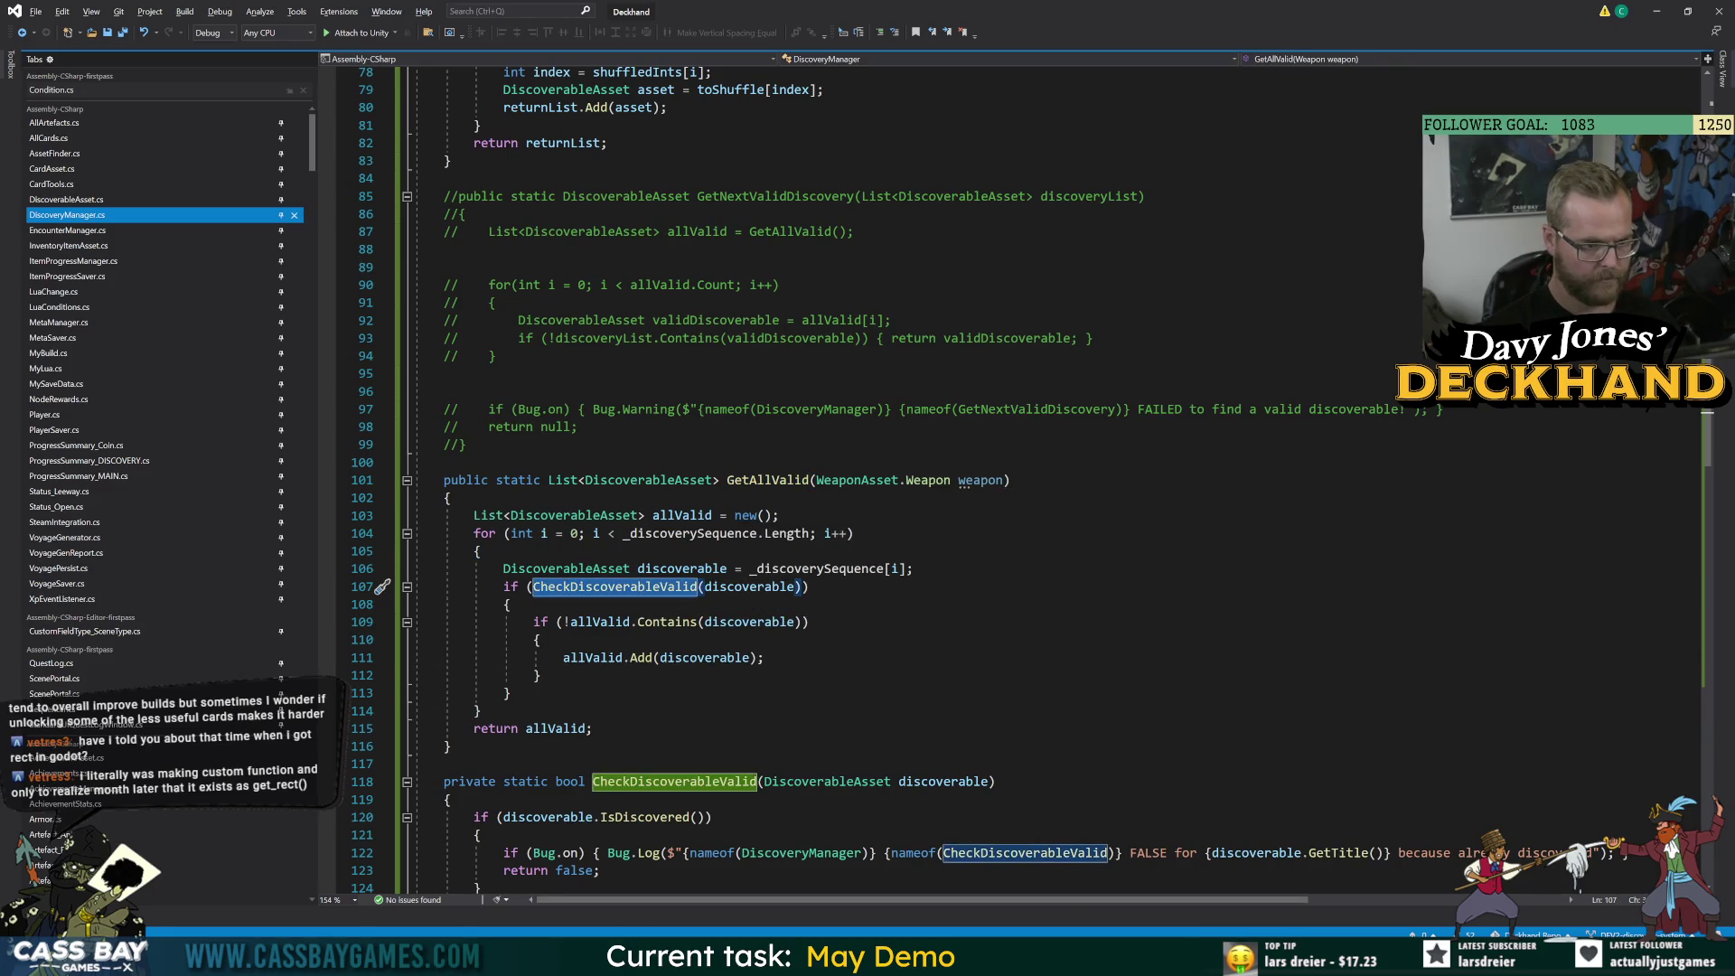
# Add a WeaponAsset.Weapon weapon parameter to CheckDiscoverableValid, checking the Weapon enum definition.
pyautogui.press('F12')
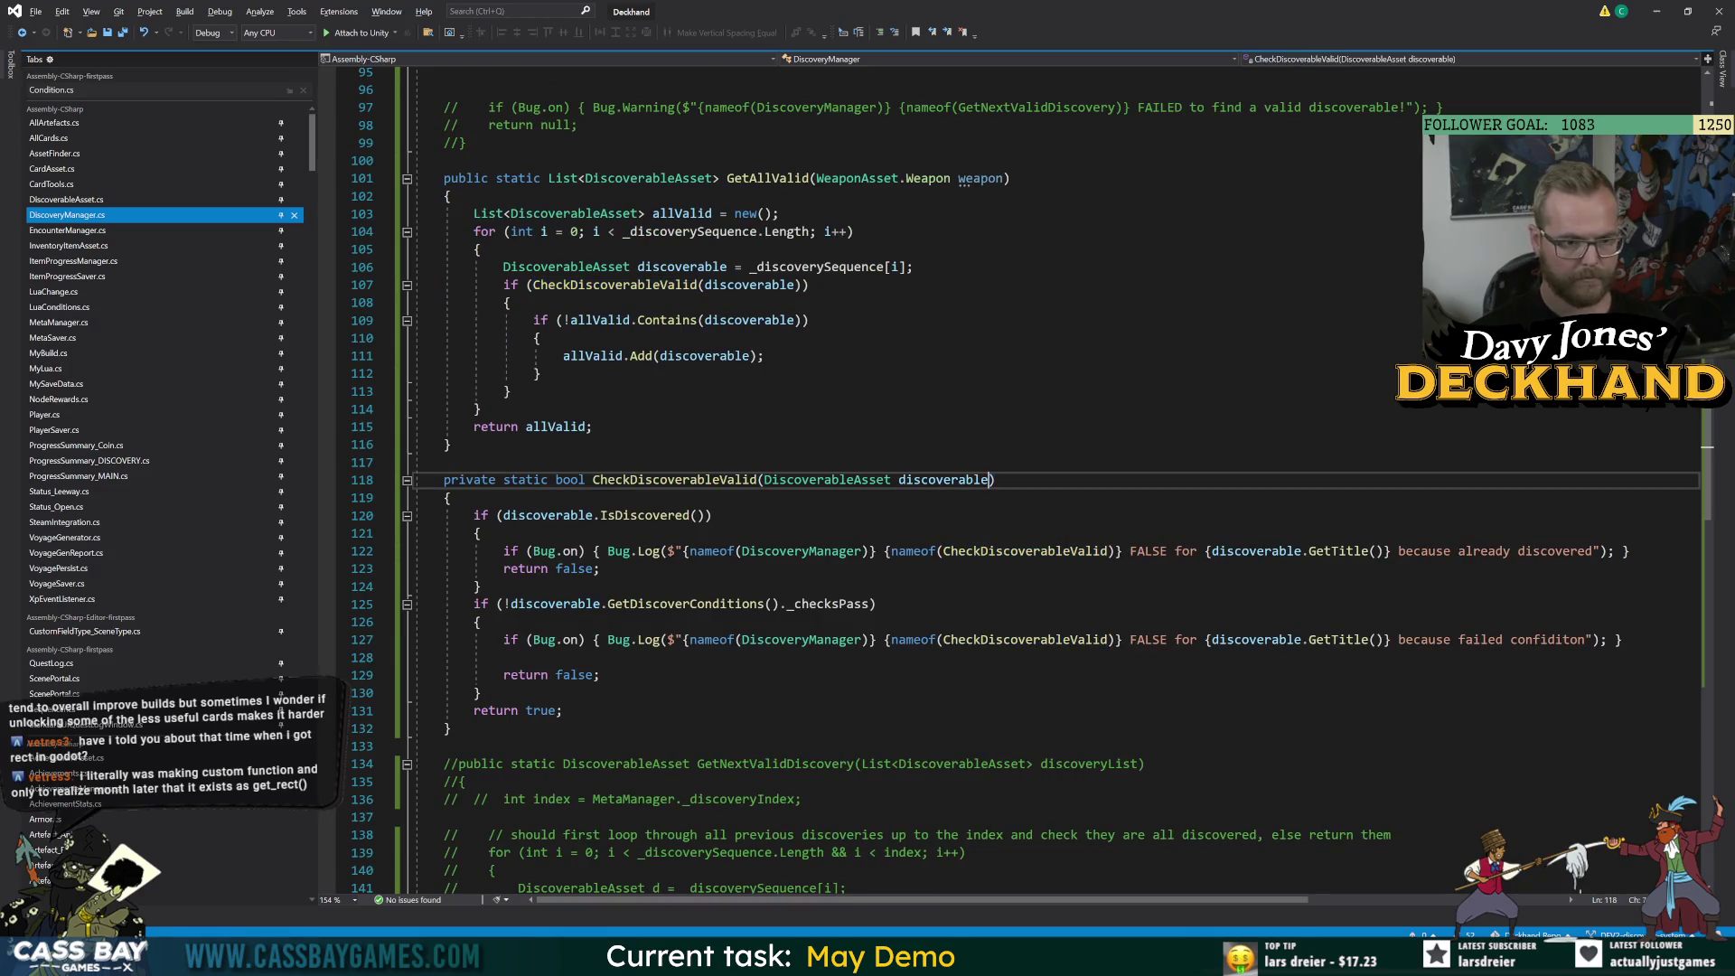
pyautogui.click(989, 480)
pyautogui.write(', WeaponAsset.Weapon we')
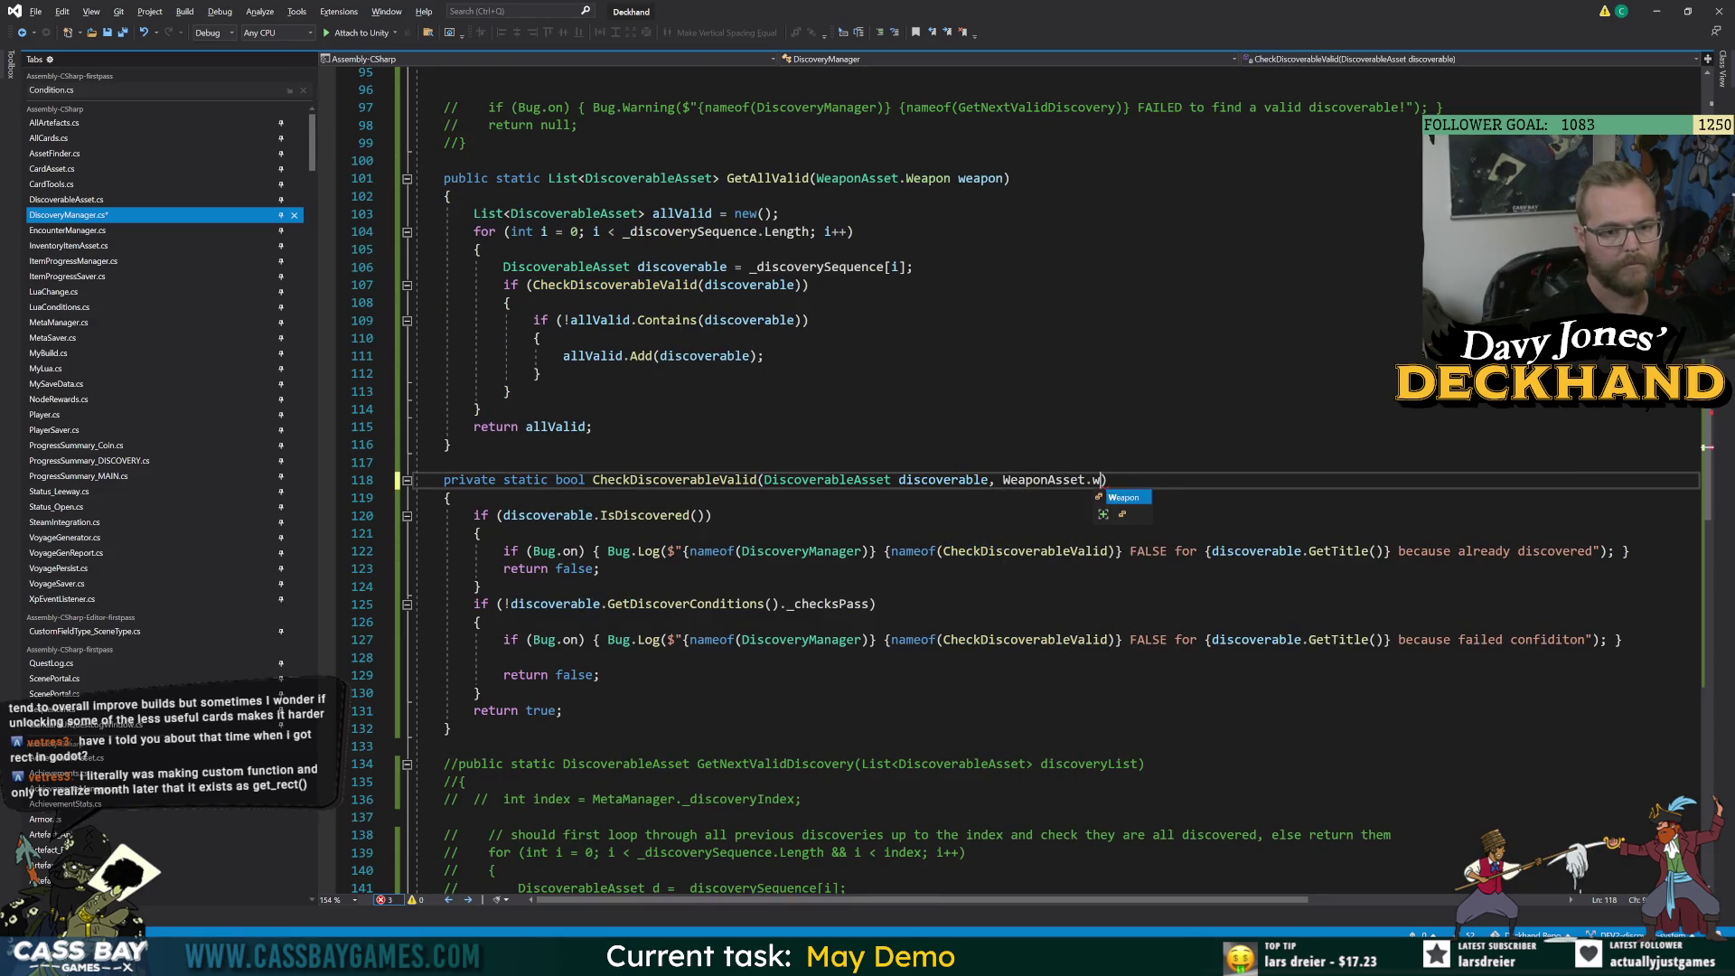
pyautogui.write('apon')
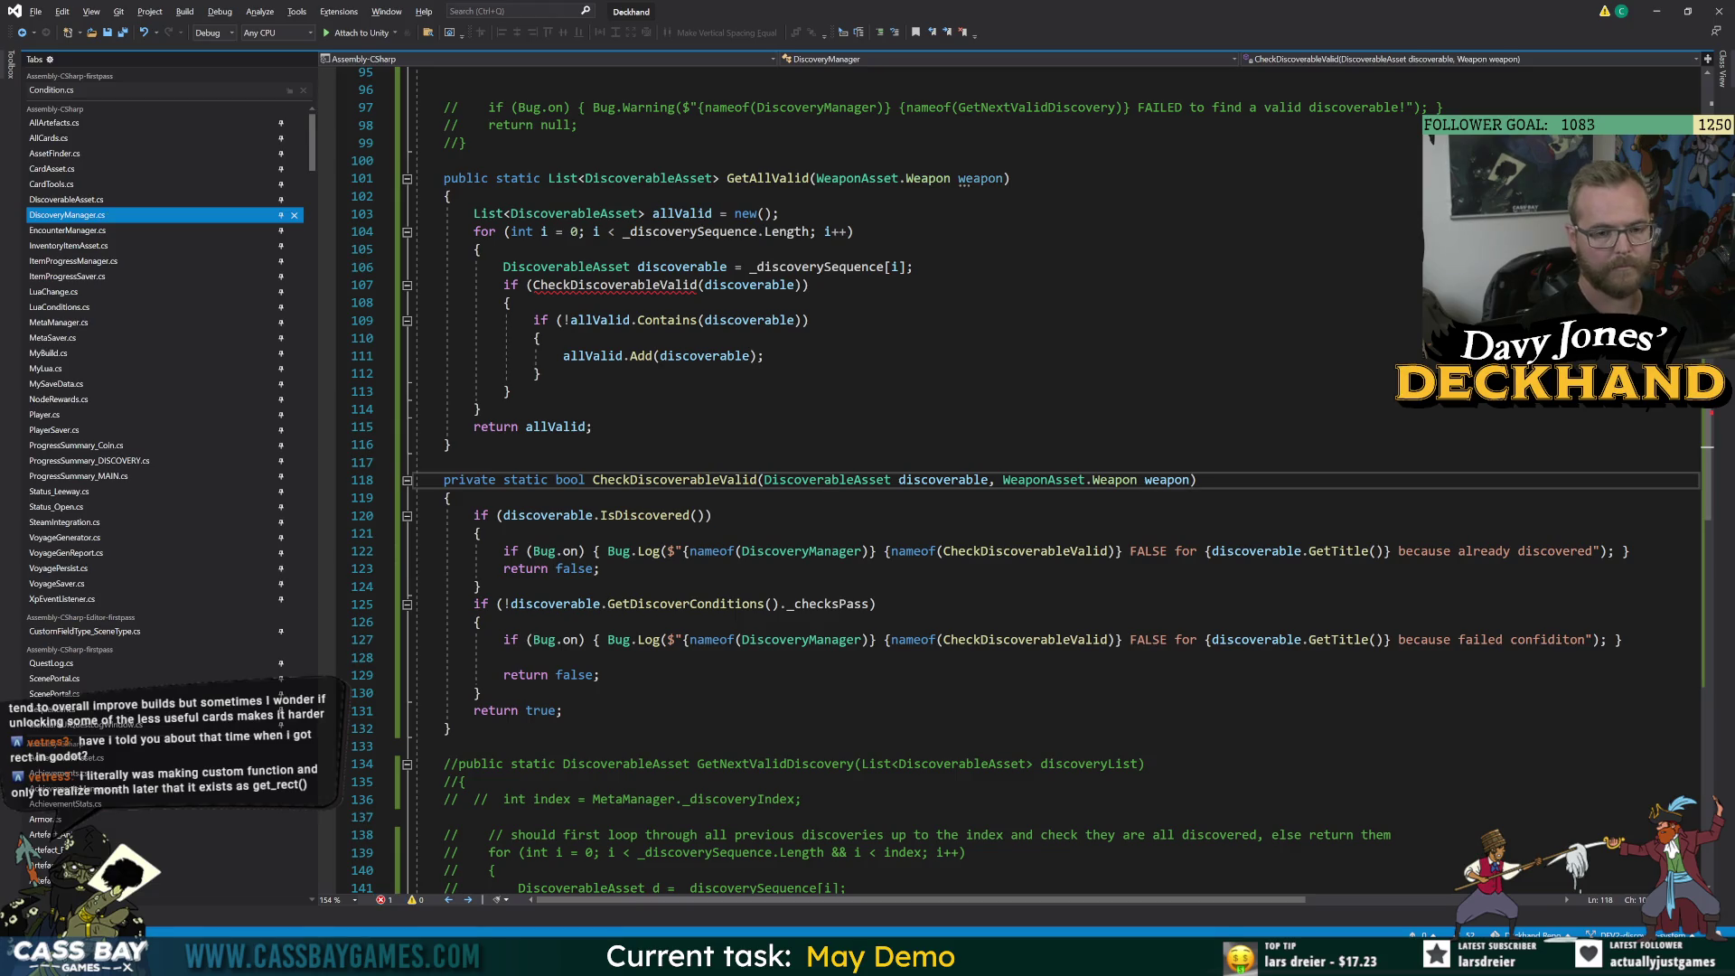
pyautogui.click(1142, 354)
pyautogui.doubleClick(1117, 481)
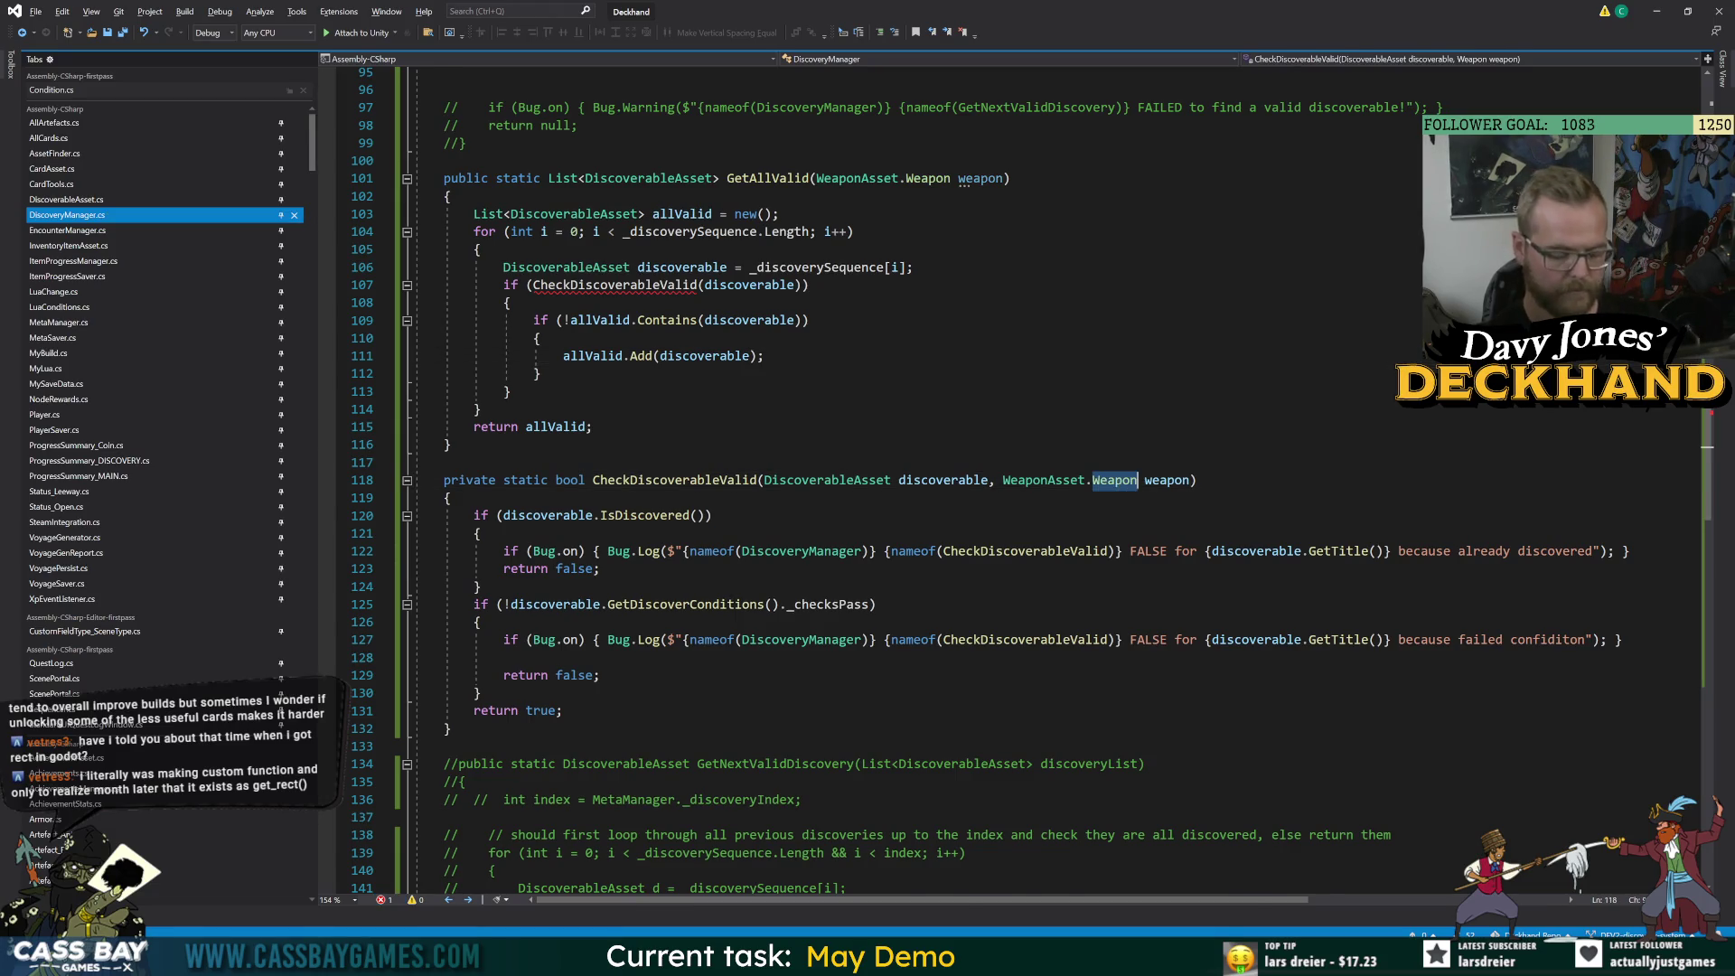
pyautogui.press('F12')
pyautogui.click(21, 32)
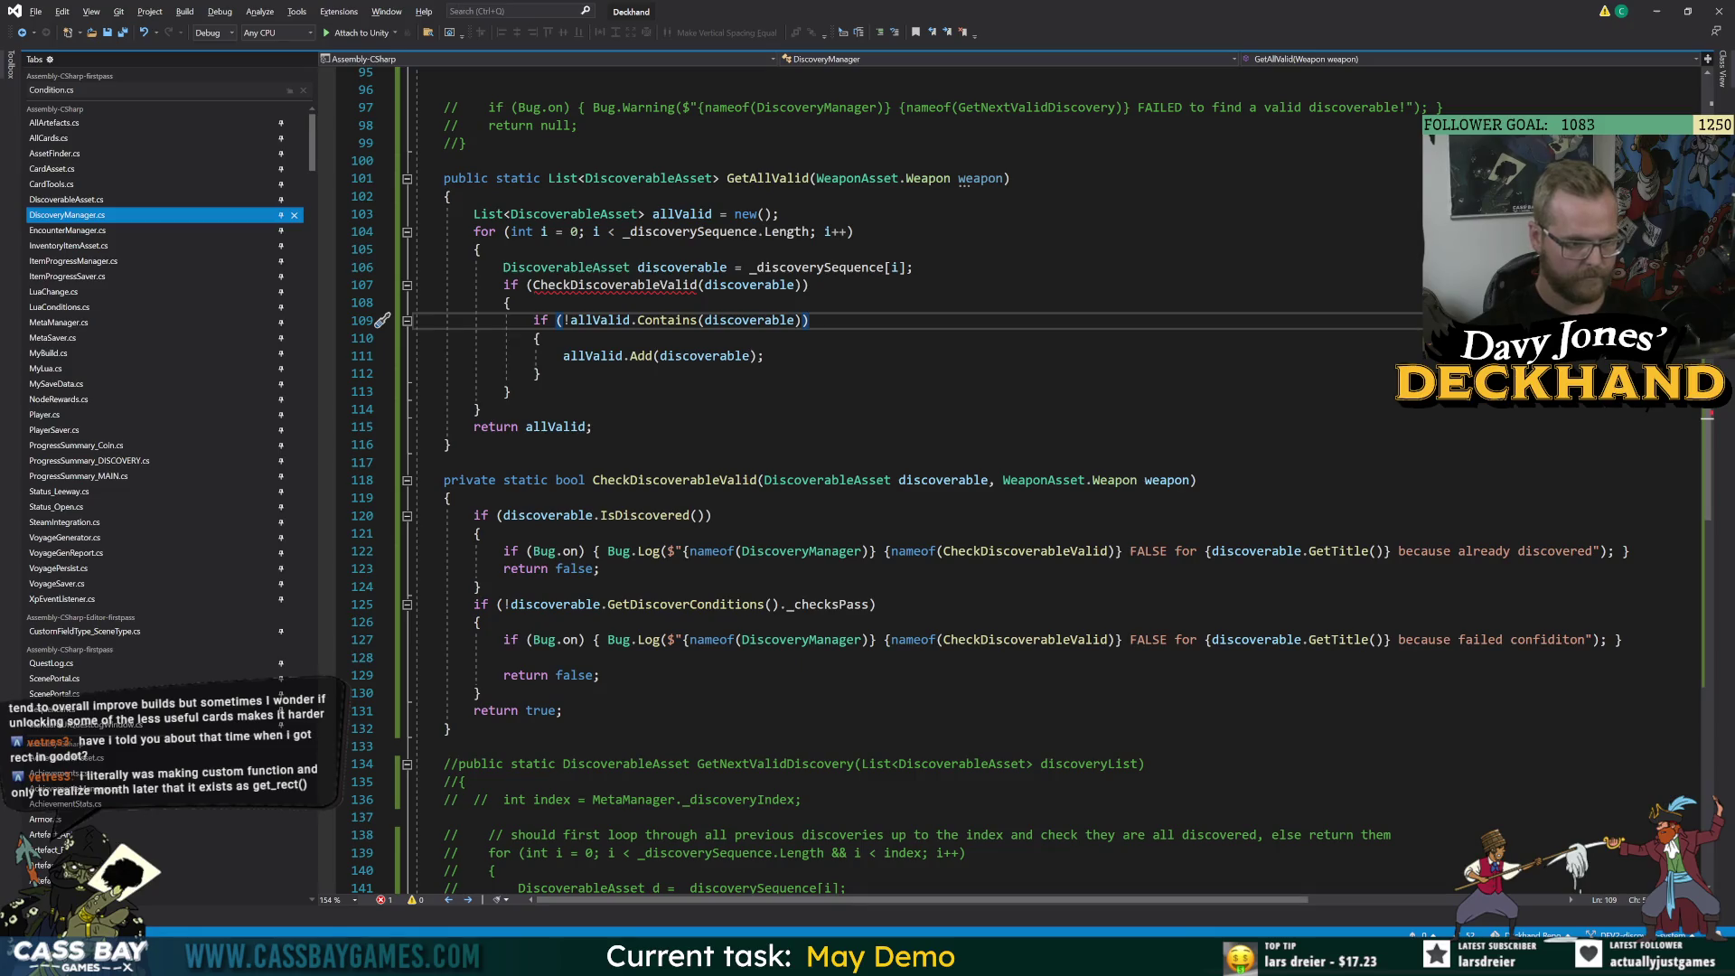
# Insert an 'if (discoverable is CardAsset) {' block at the top of CheckDiscoverableValid.
pyautogui.click(691, 515)
pyautogui.click(449, 497)
pyautogui.press('Return')
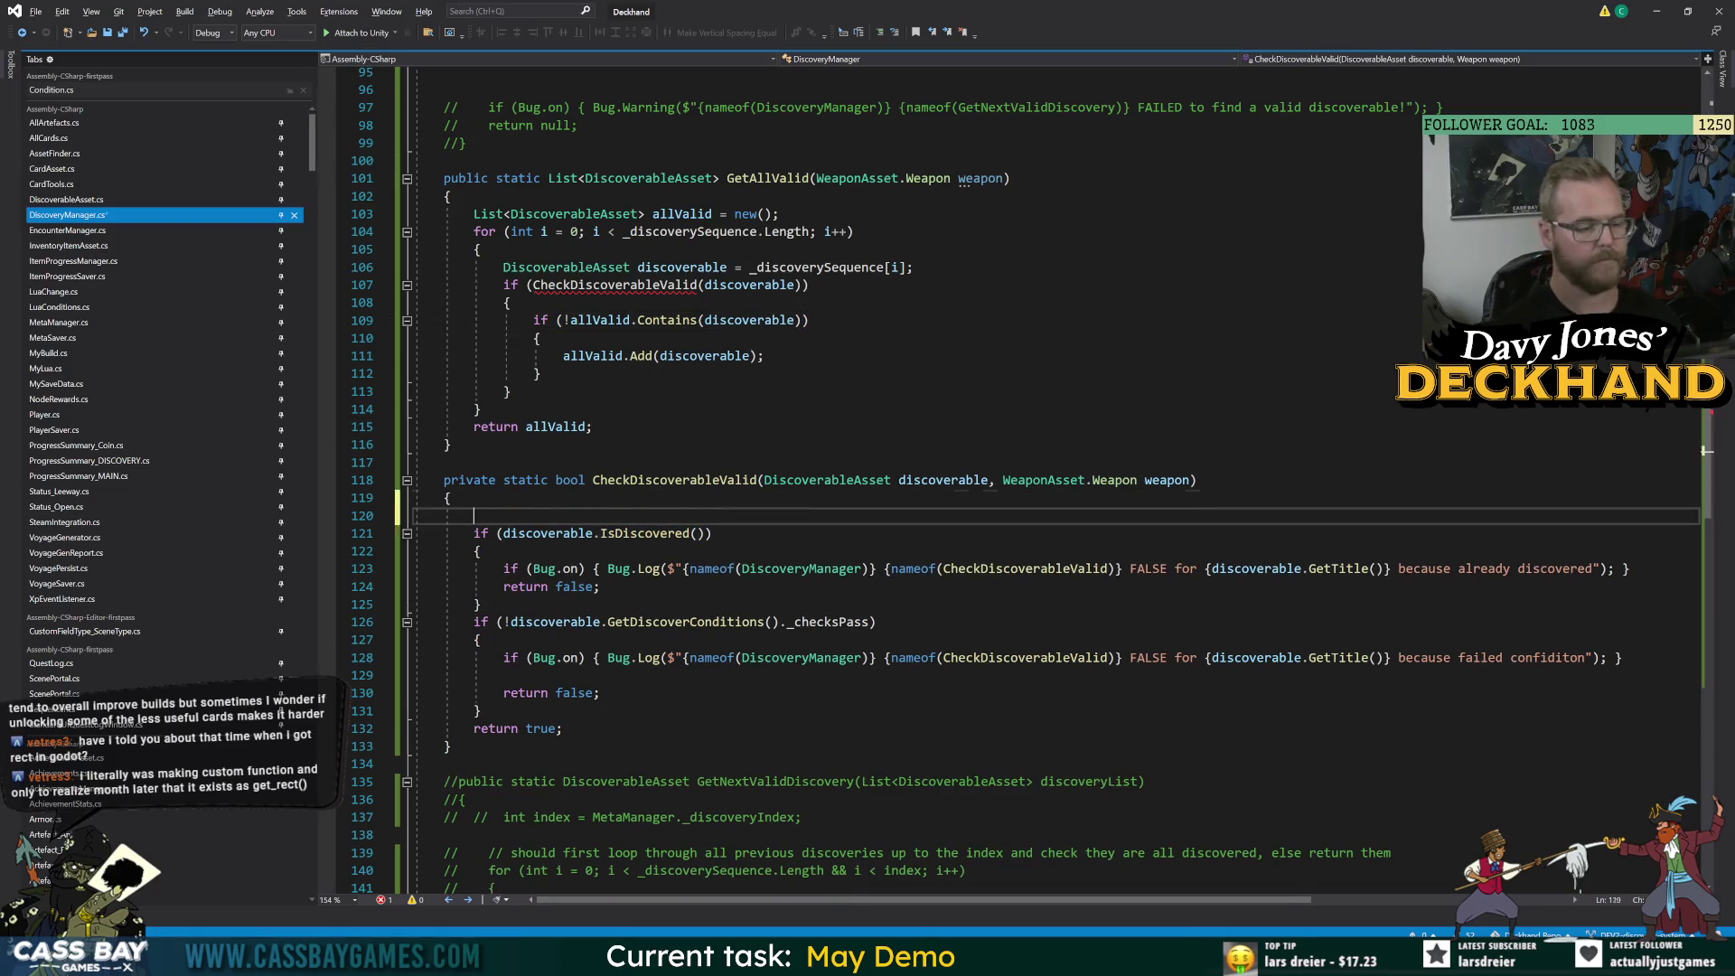
pyautogui.write('if (di')
pyautogui.write('scoverable.wea')
pyautogui.press('BackSpace')
pyautogui.press('BackSpace')
pyautogui.press('BackSpace')
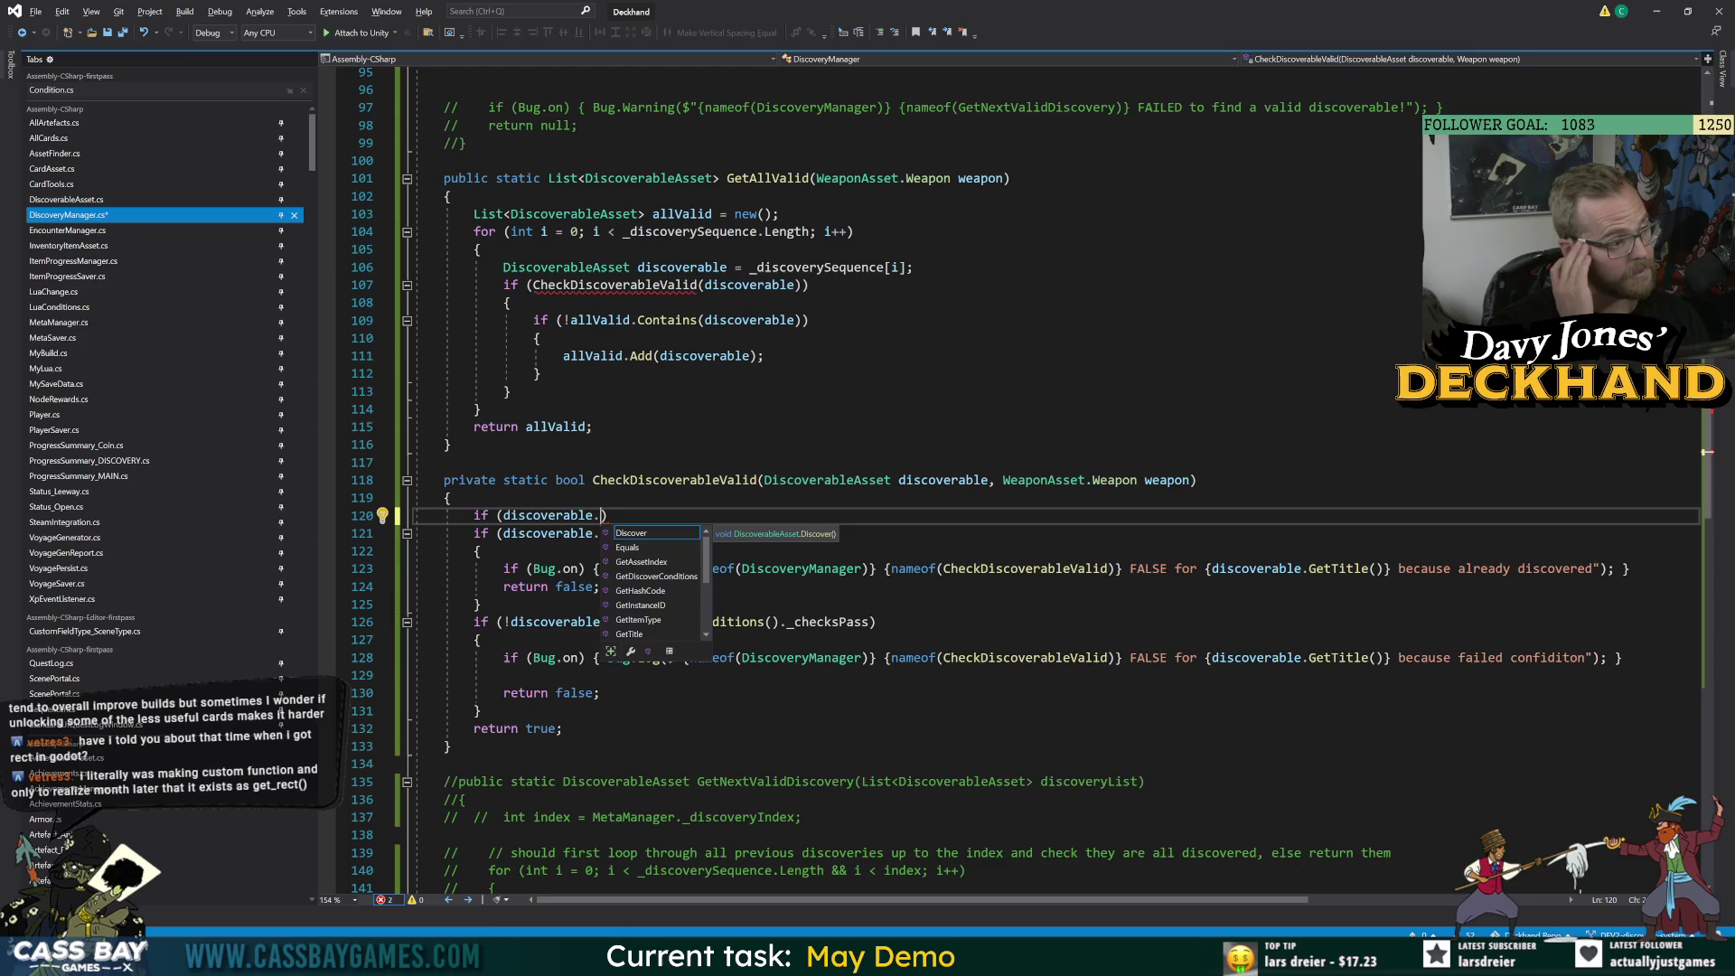
pyautogui.press('BackSpace')
pyautogui.write('is Carda')
pyautogui.write('sset')
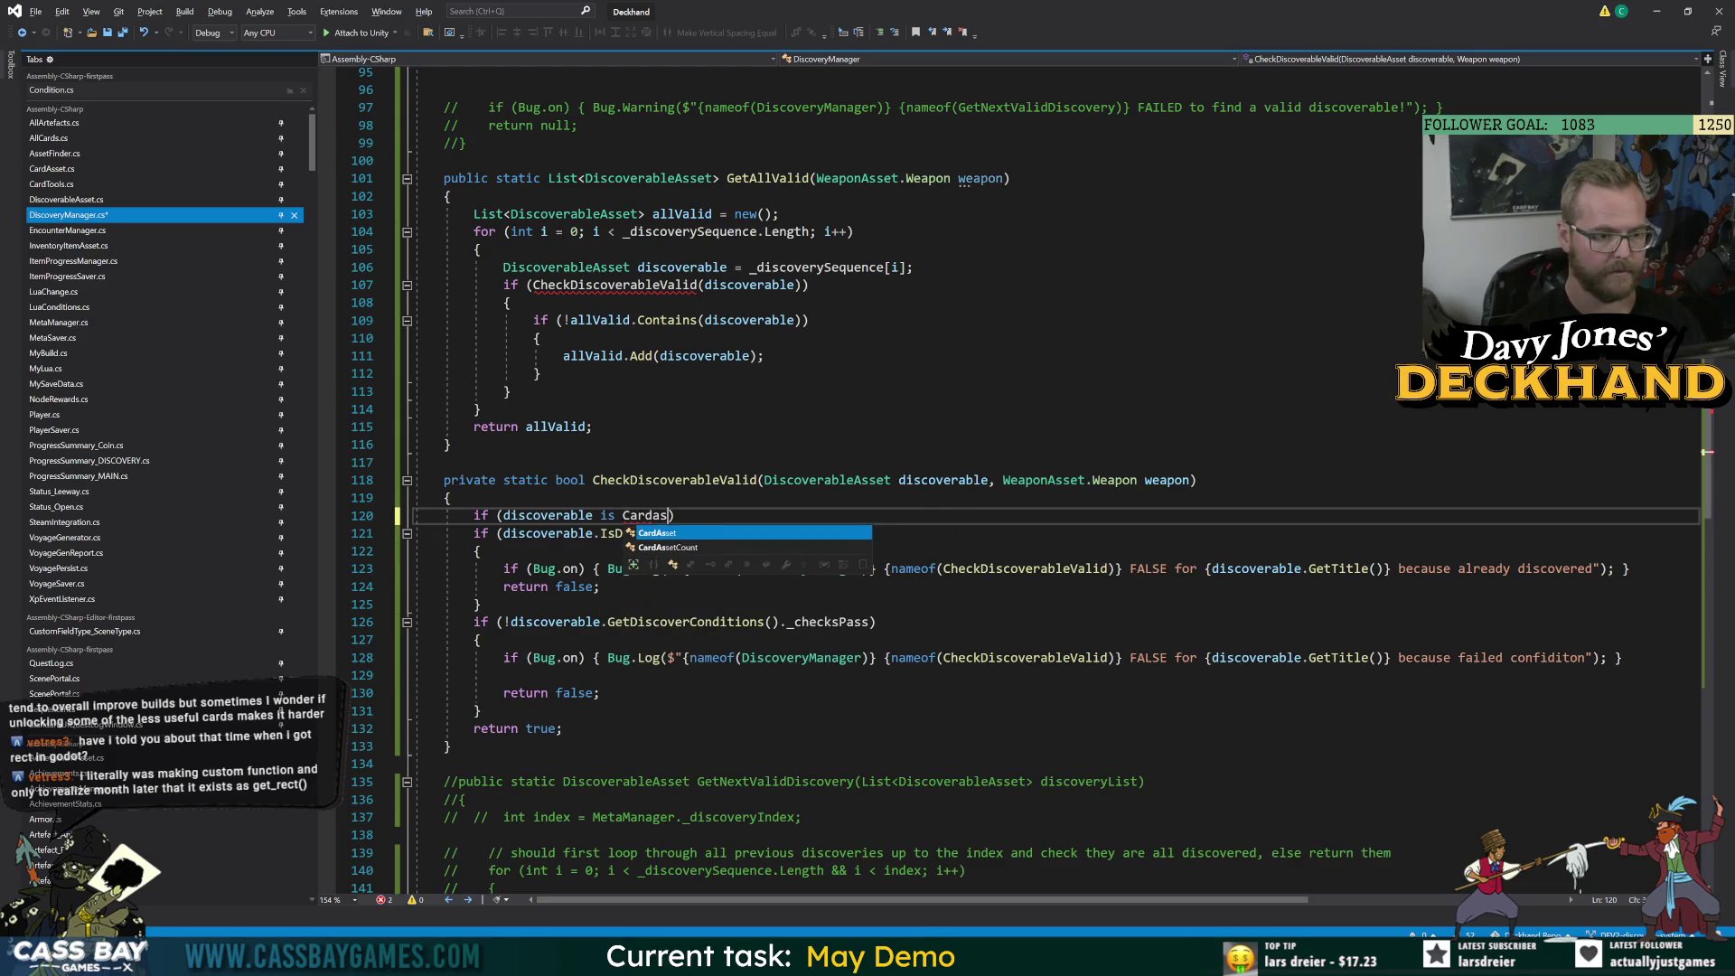
pyautogui.press('Tab')
pyautogui.press('Right')
pyautogui.press('Return')
pyautogui.write('{')
pyautogui.press('Return')
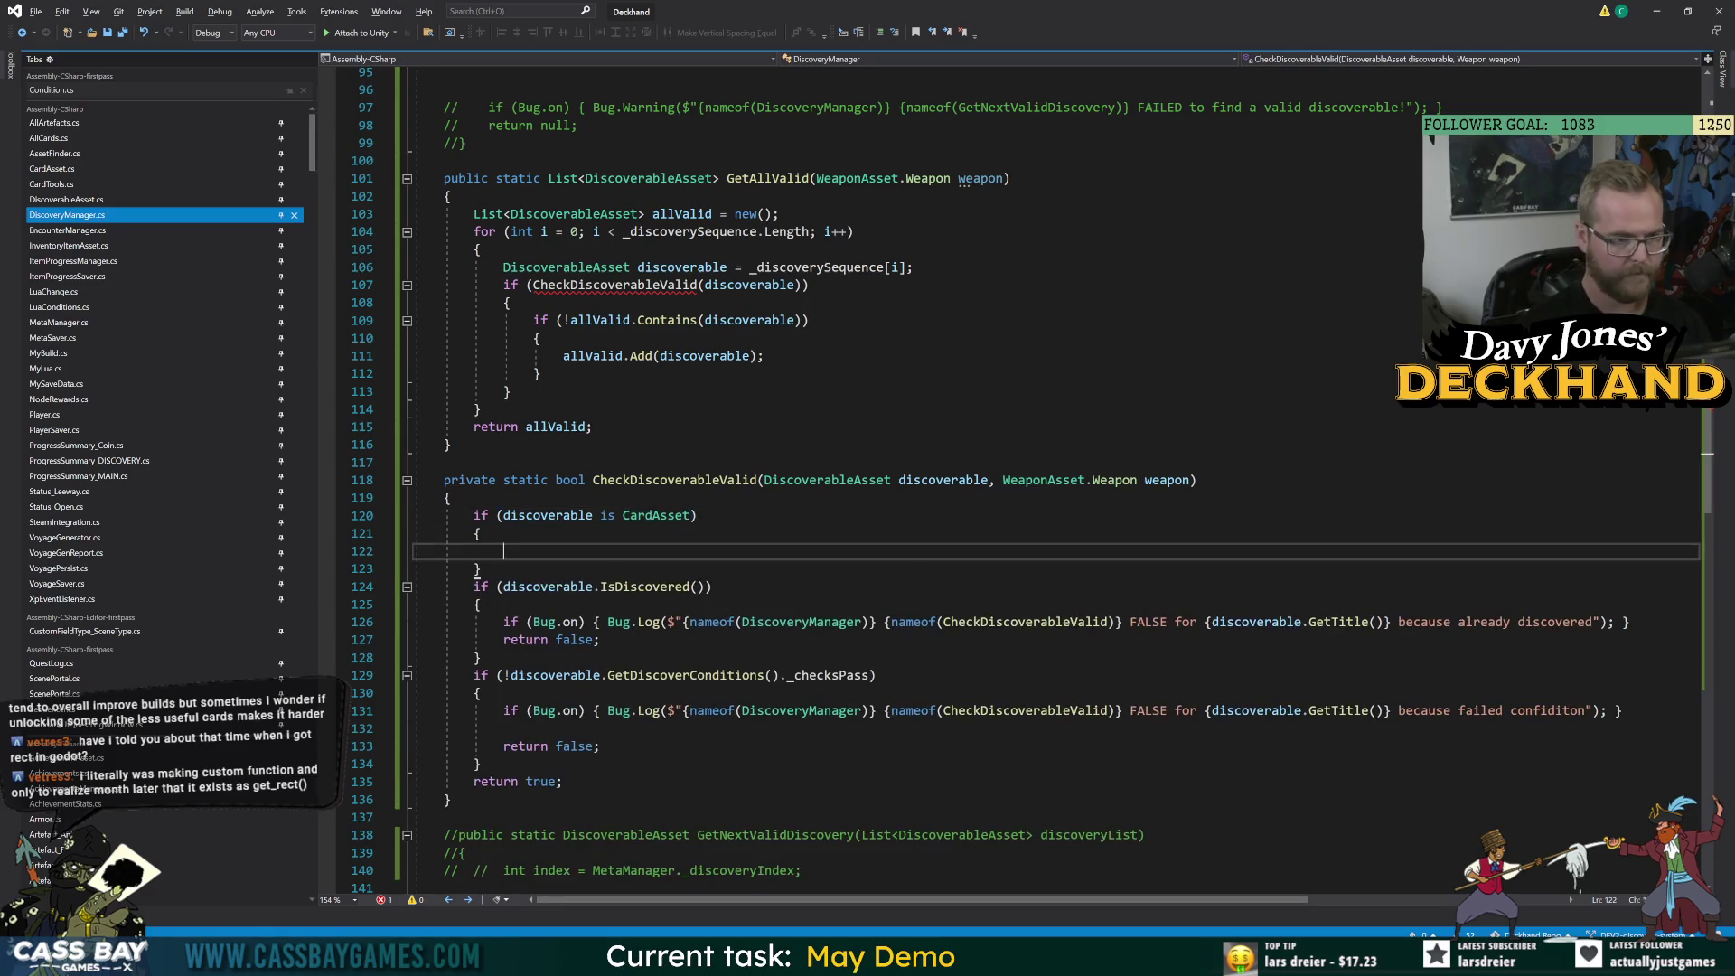
# Inside the block, cast to 'CardAsset card' and begin 'if (card.weaponPacks.Contains(weapon))'.
pyautogui.write('if')
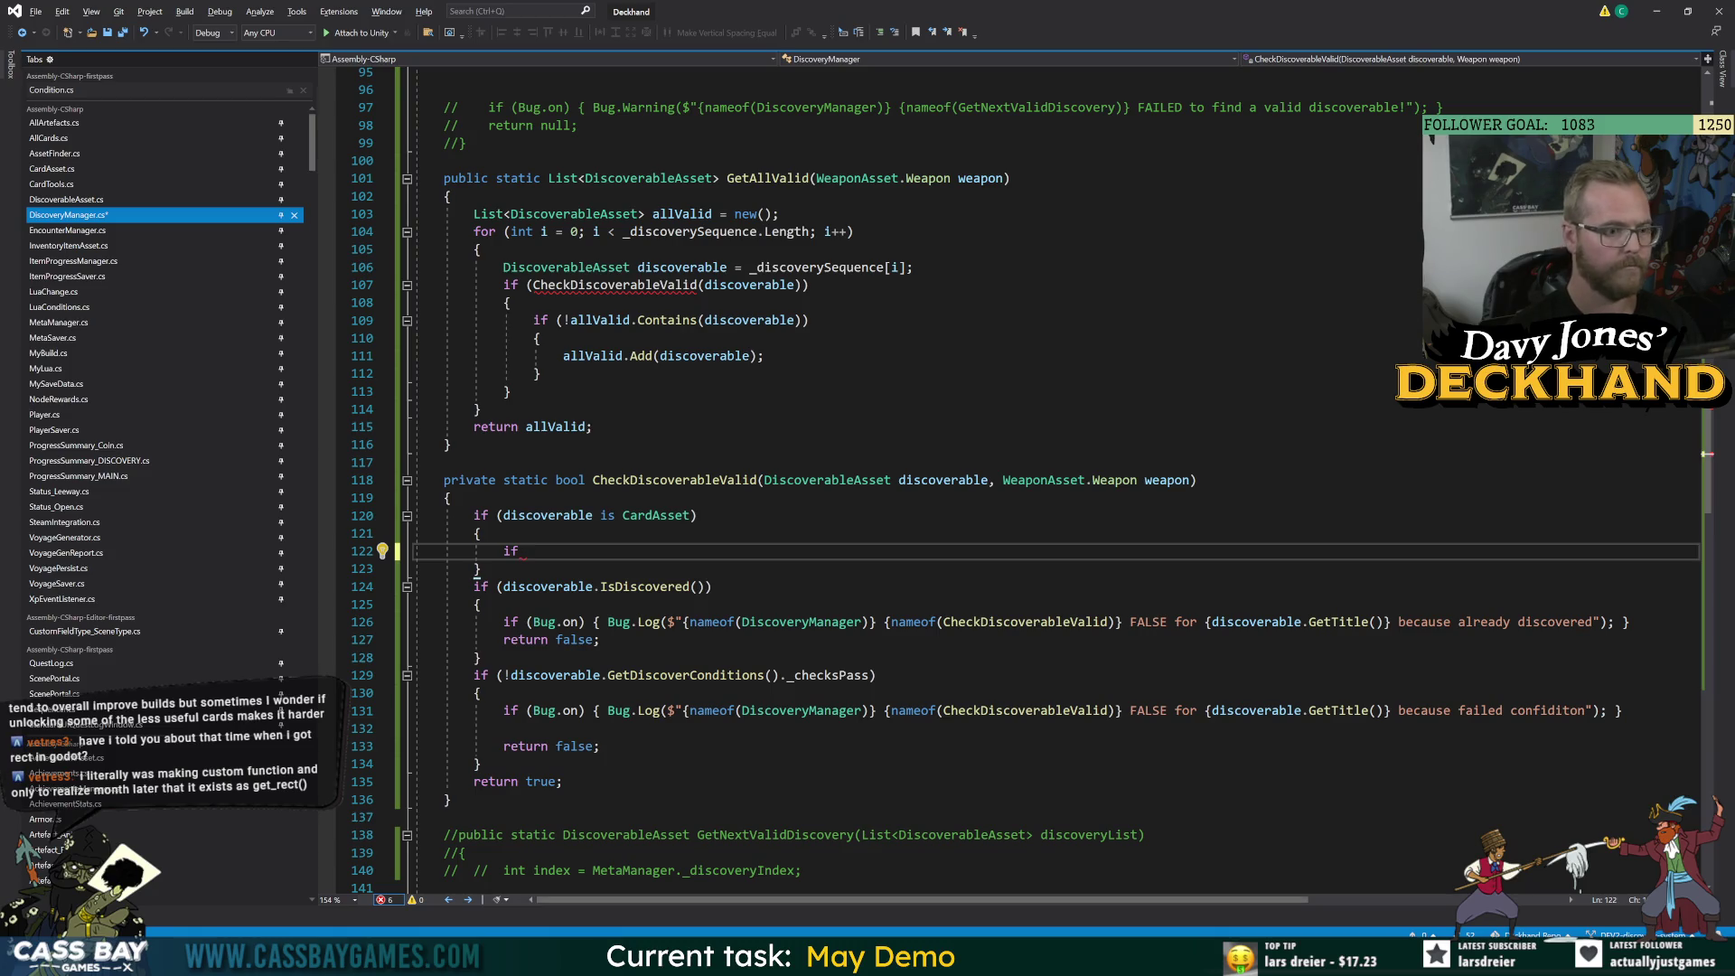
pyautogui.press('BackSpace')
pyautogui.press('BackSpace')
pyautogui.press('BackSpace')
pyautogui.write('Car')
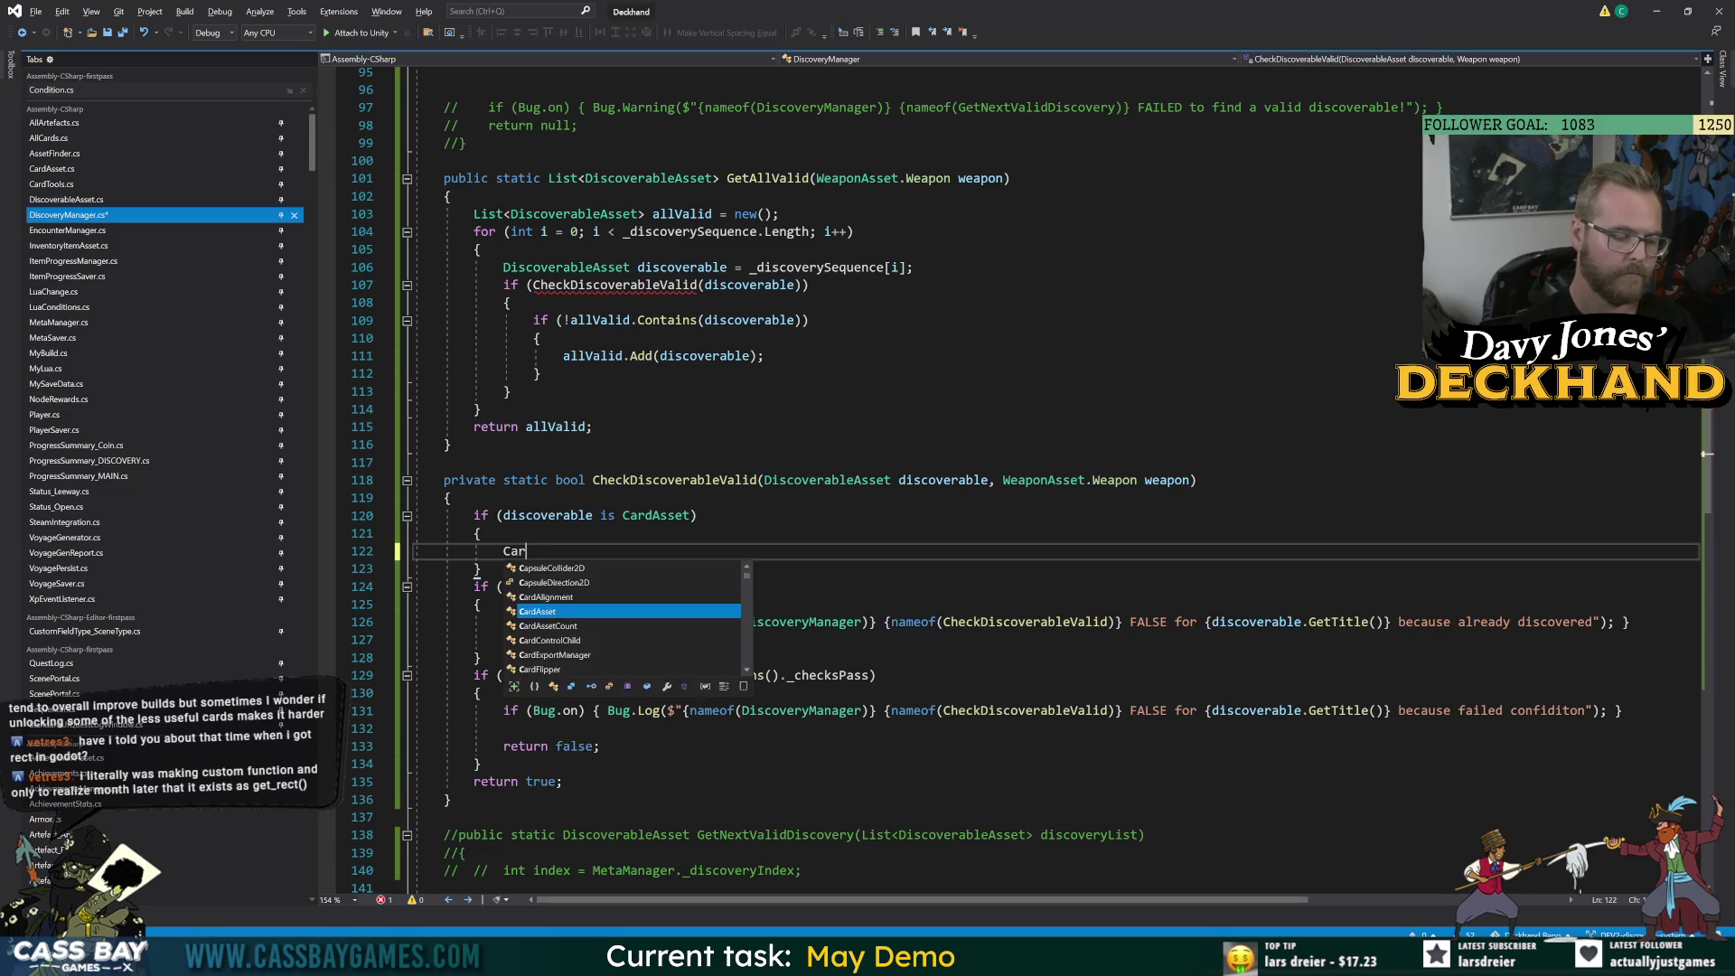
pyautogui.write('dAS card')
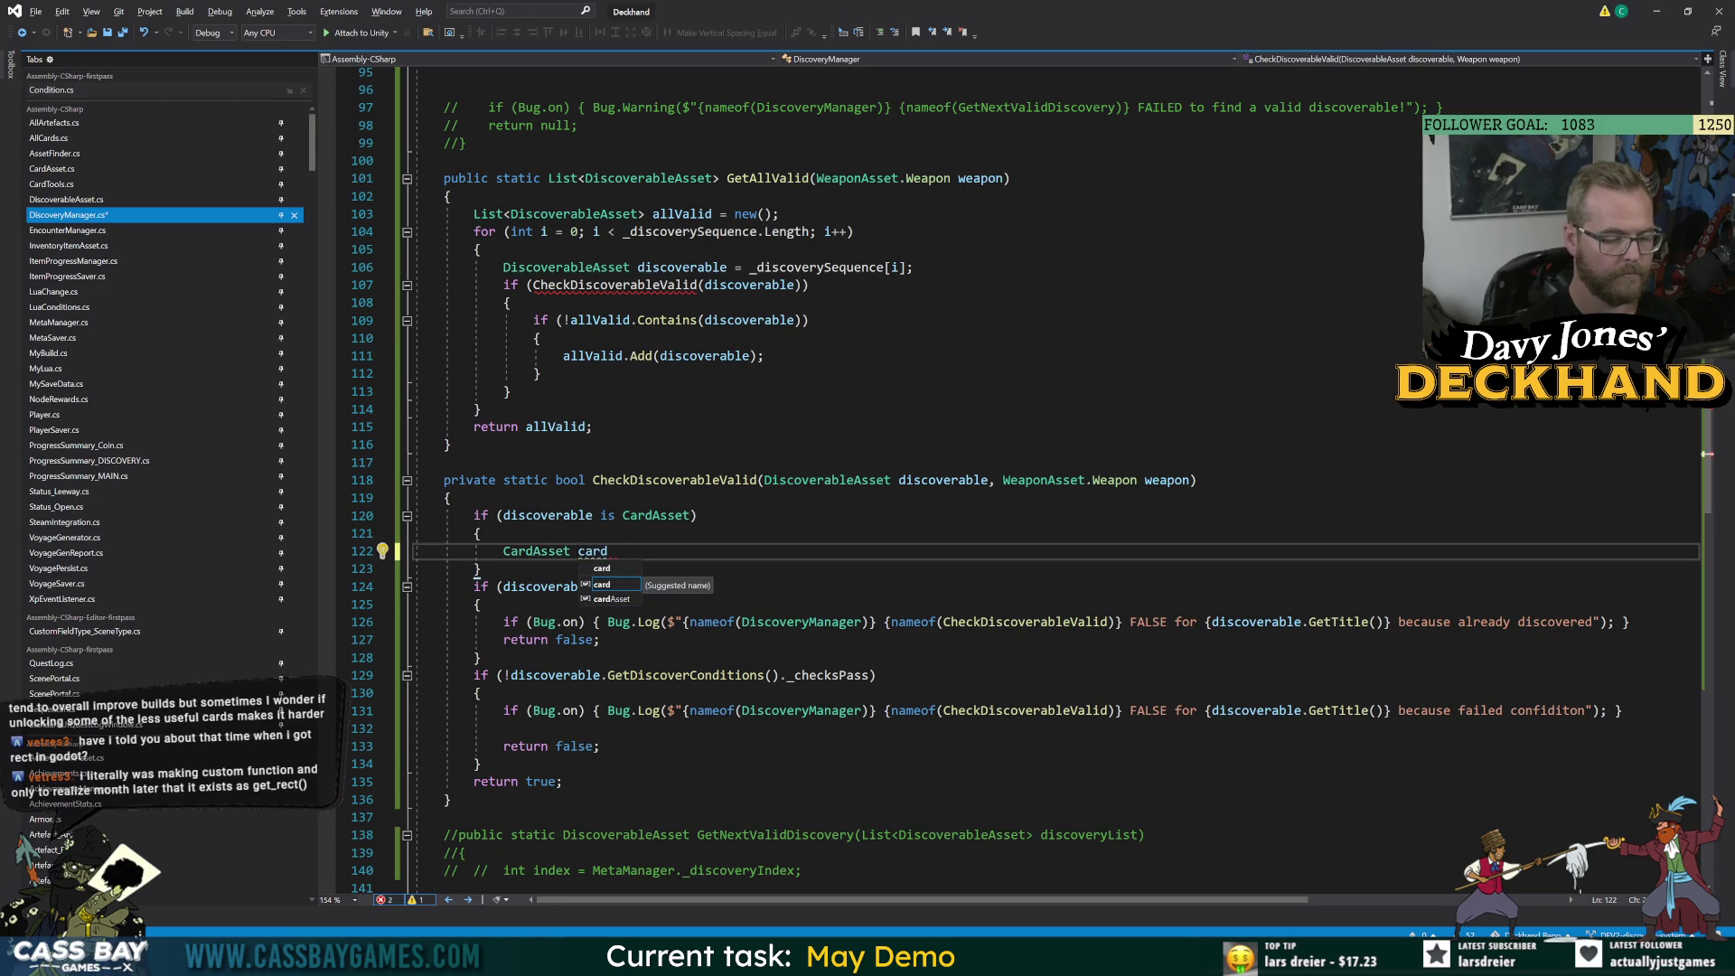
pyautogui.write(' = discoverable ')
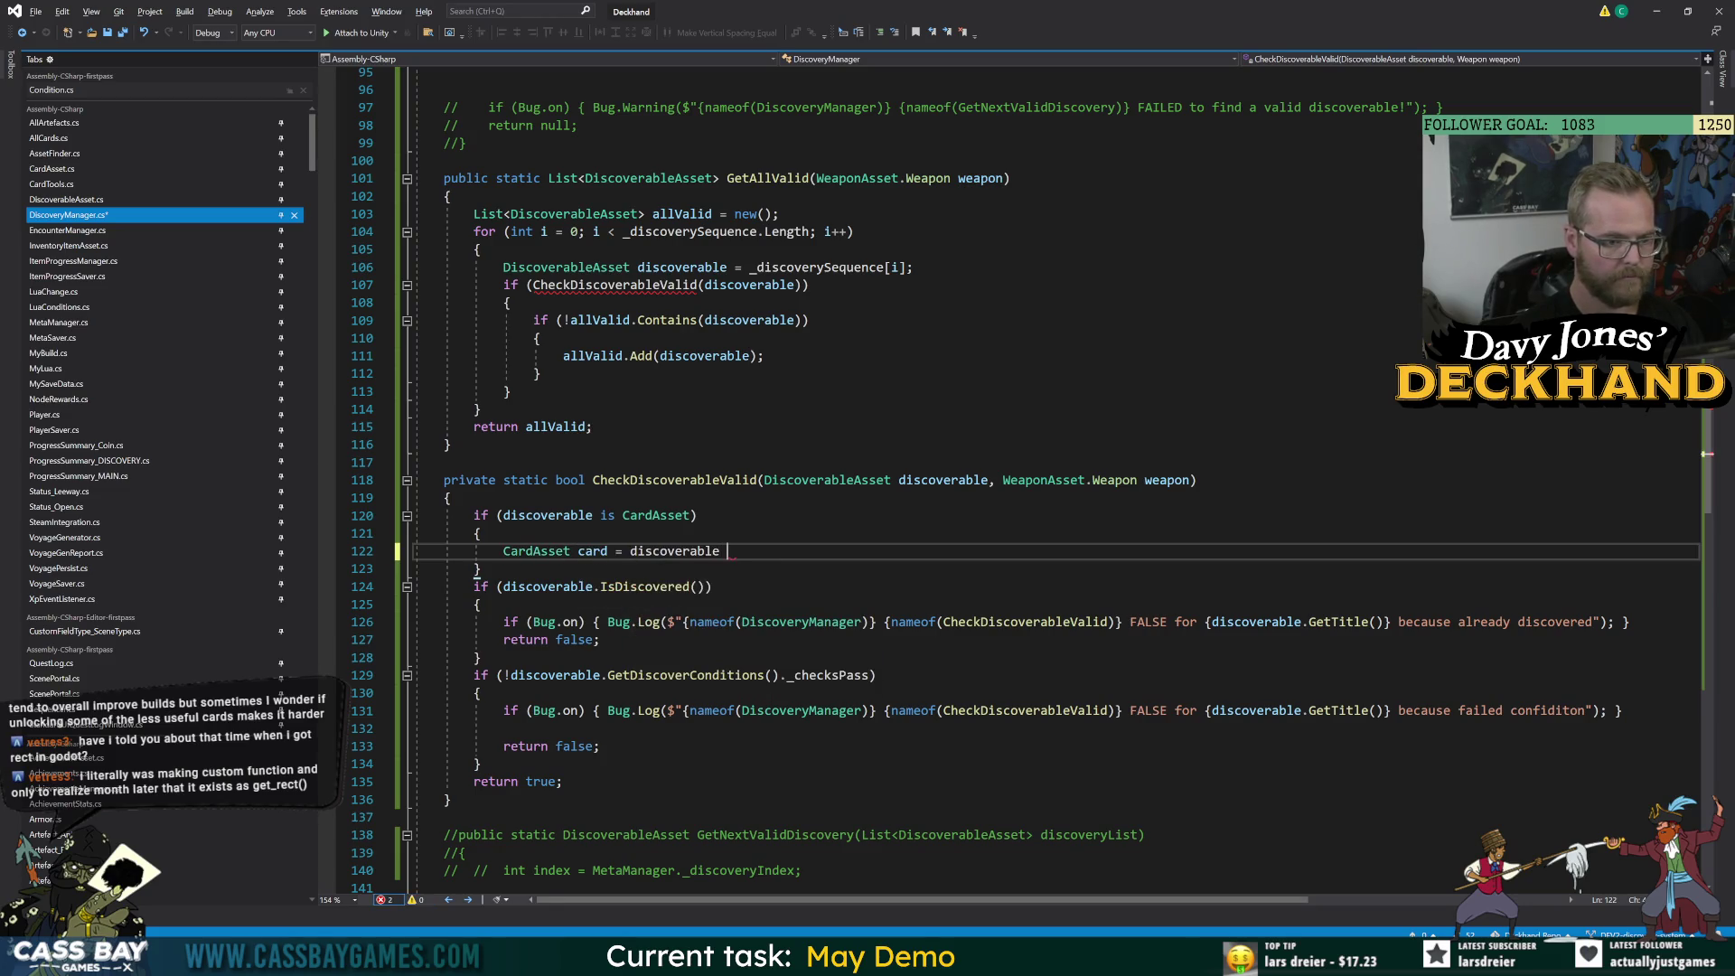
pyautogui.write('as car')
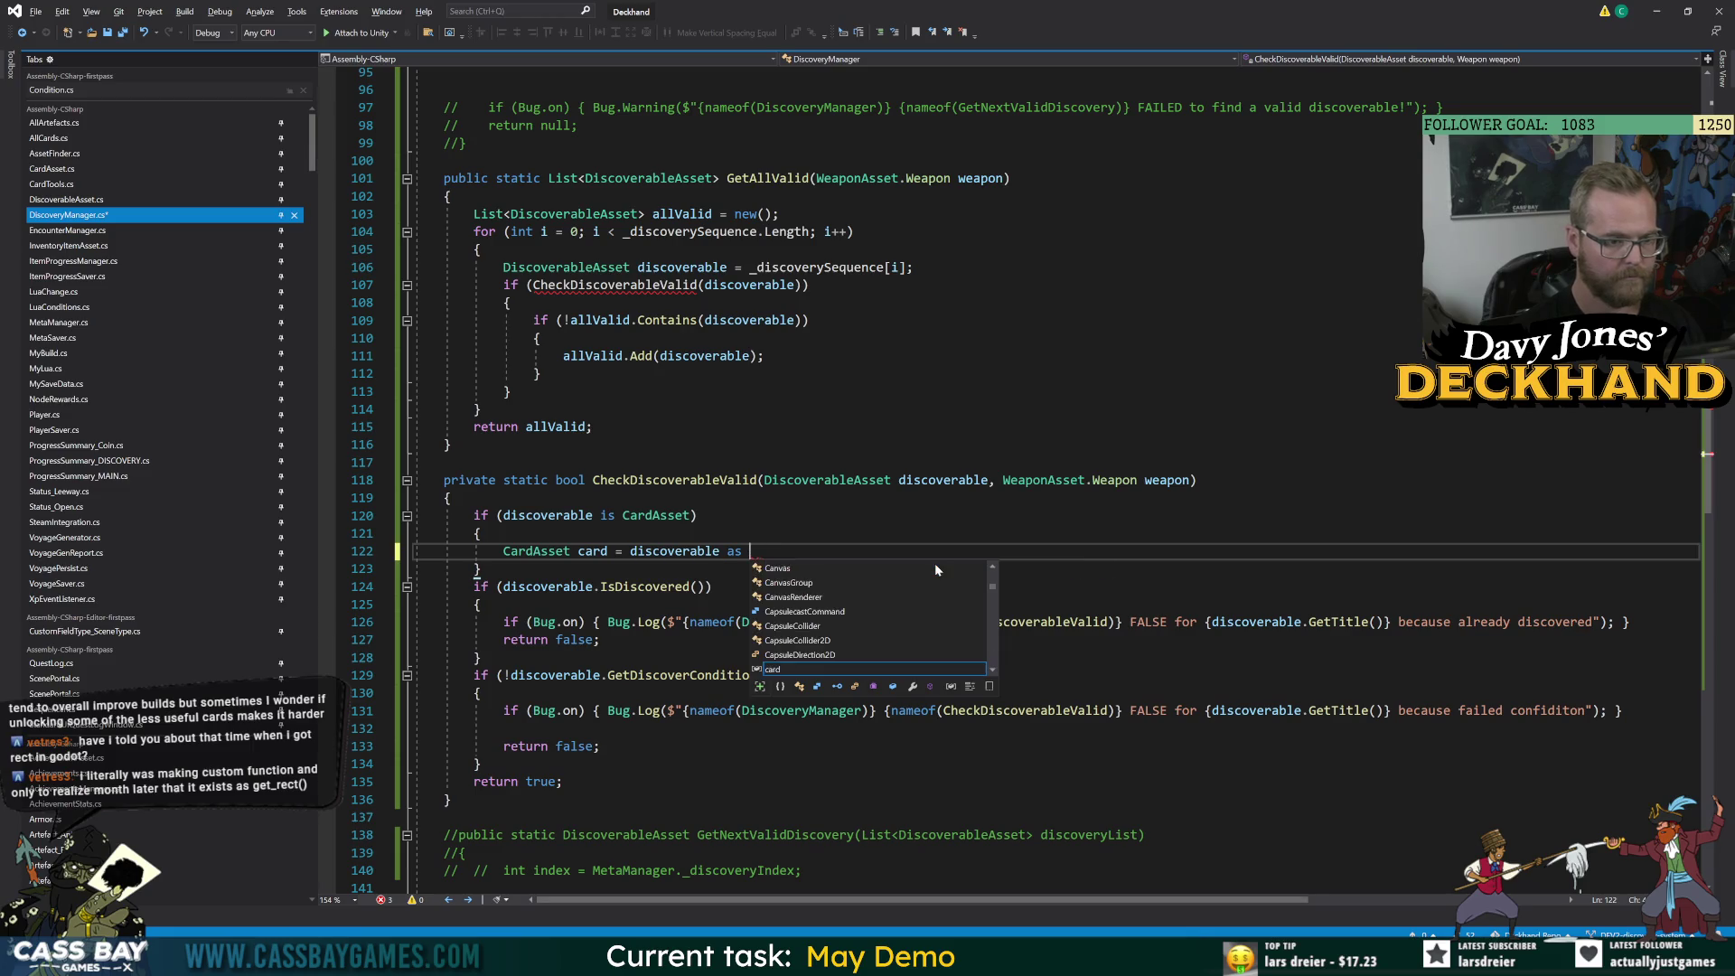
pyautogui.press('Tab')
pyautogui.write(';')
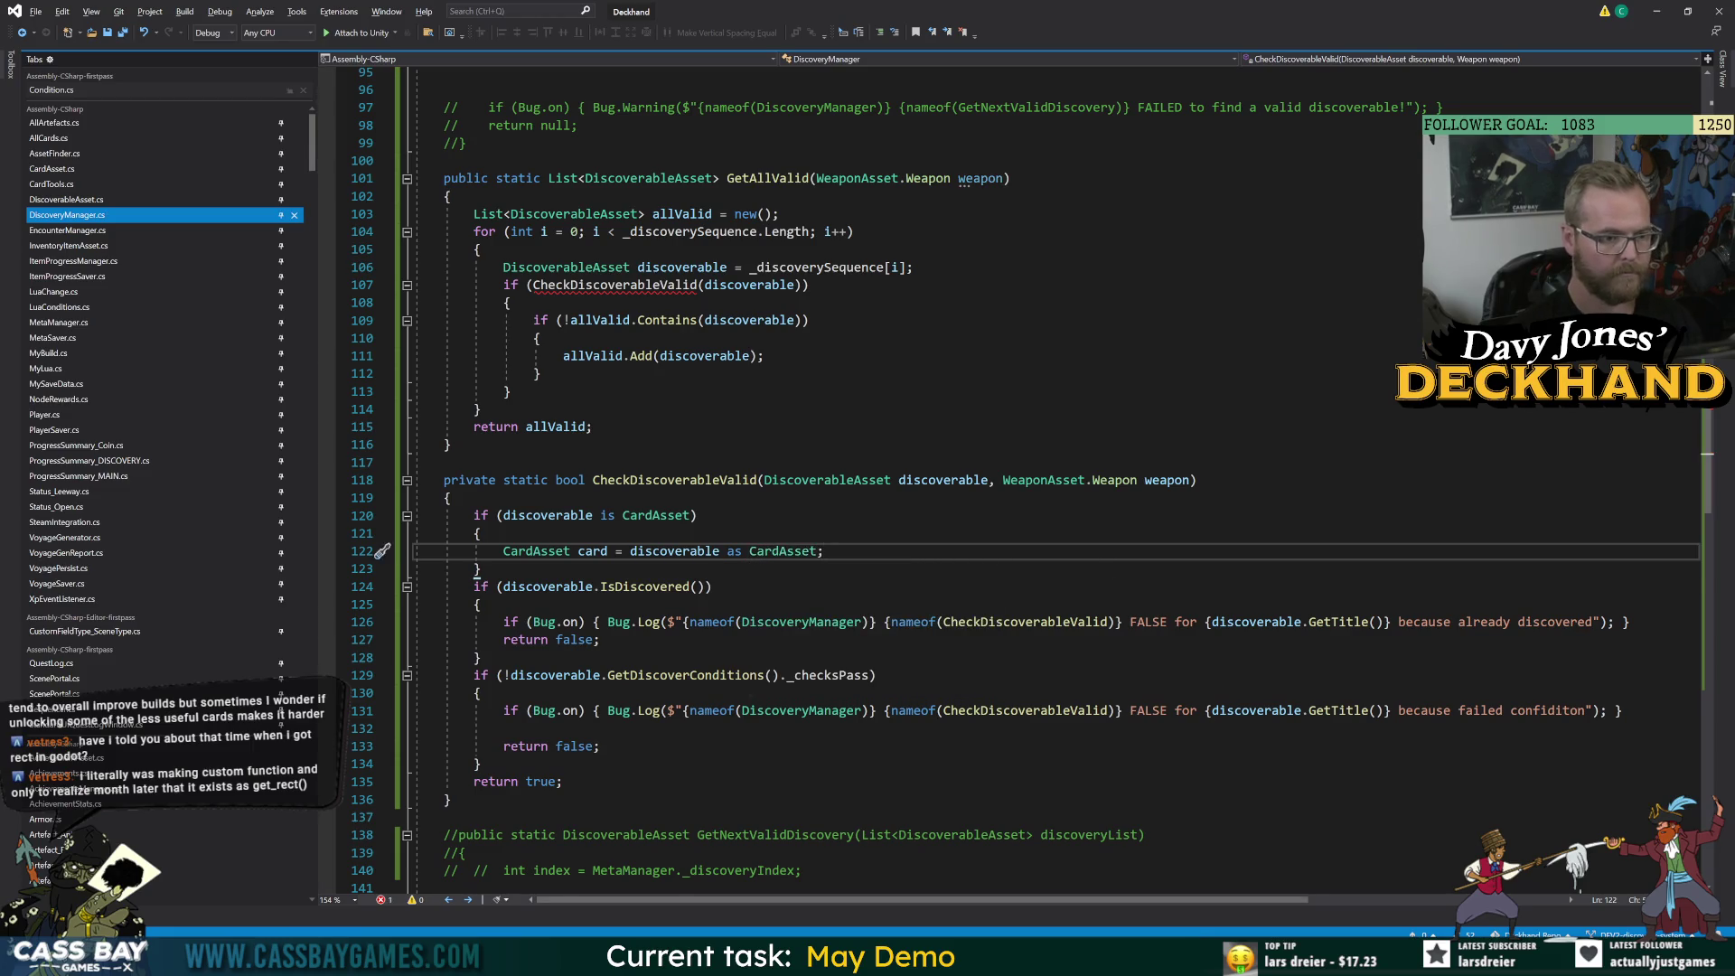
pyautogui.press('Return')
pyautogui.write('if (card.weaponPacks')
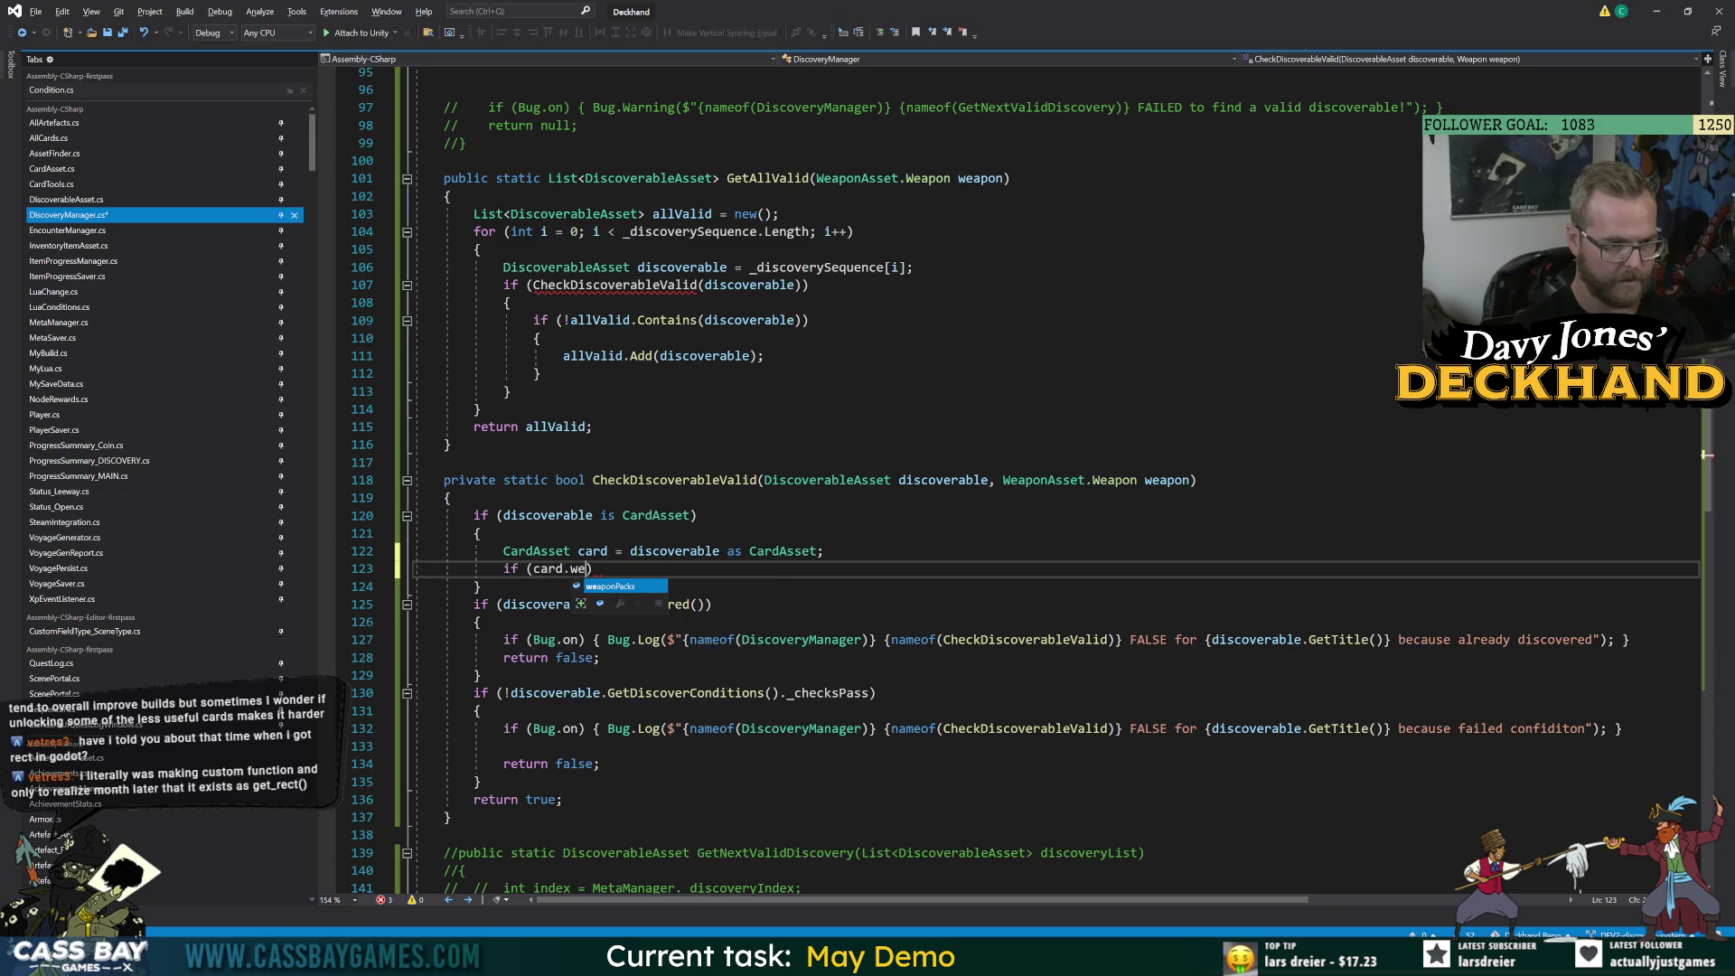
pyautogui.write('.')
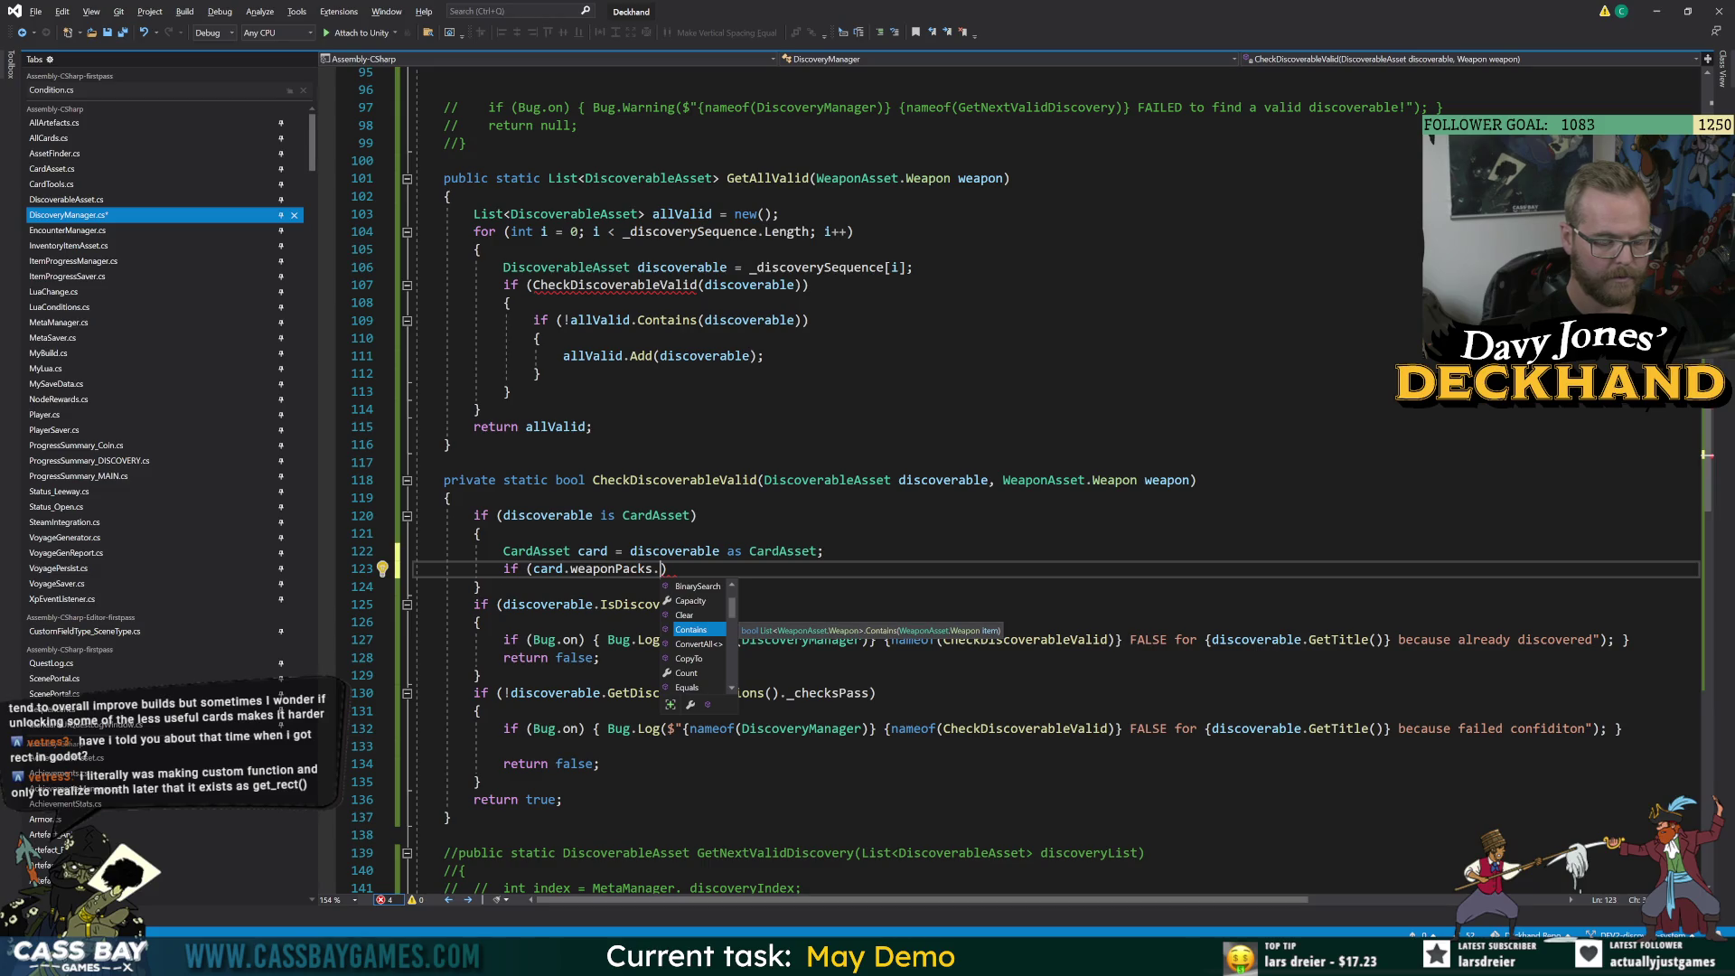
pyautogui.write('Contains(weapon')
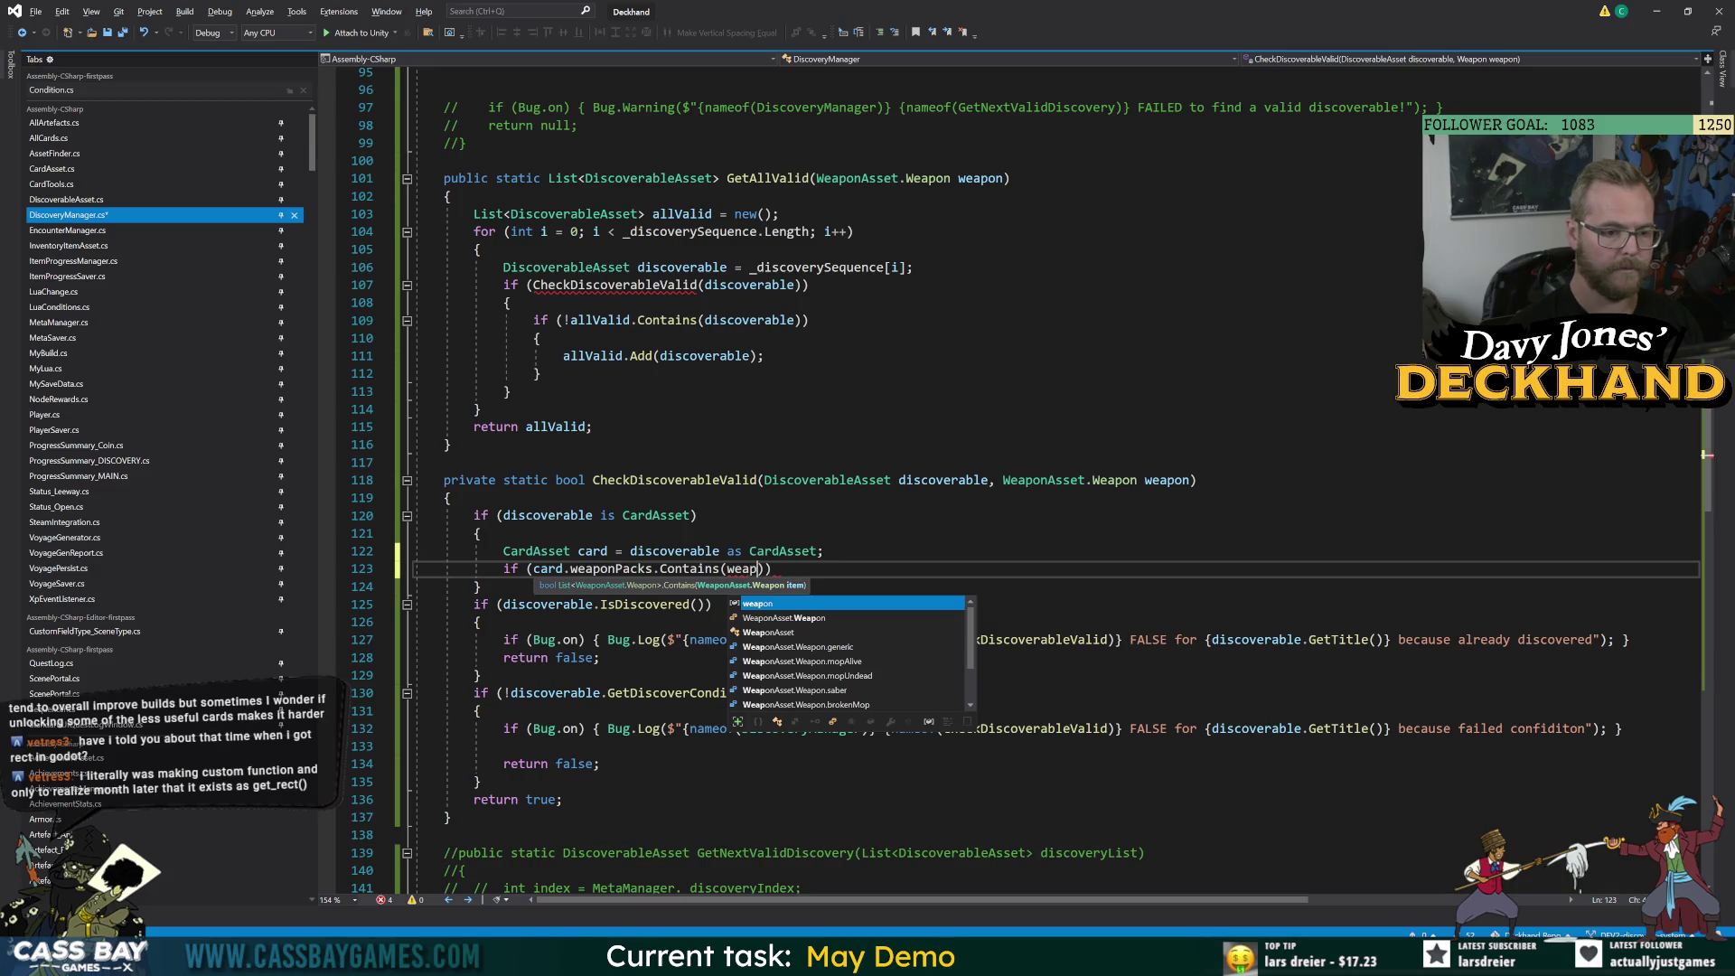
pyautogui.press('Tab')
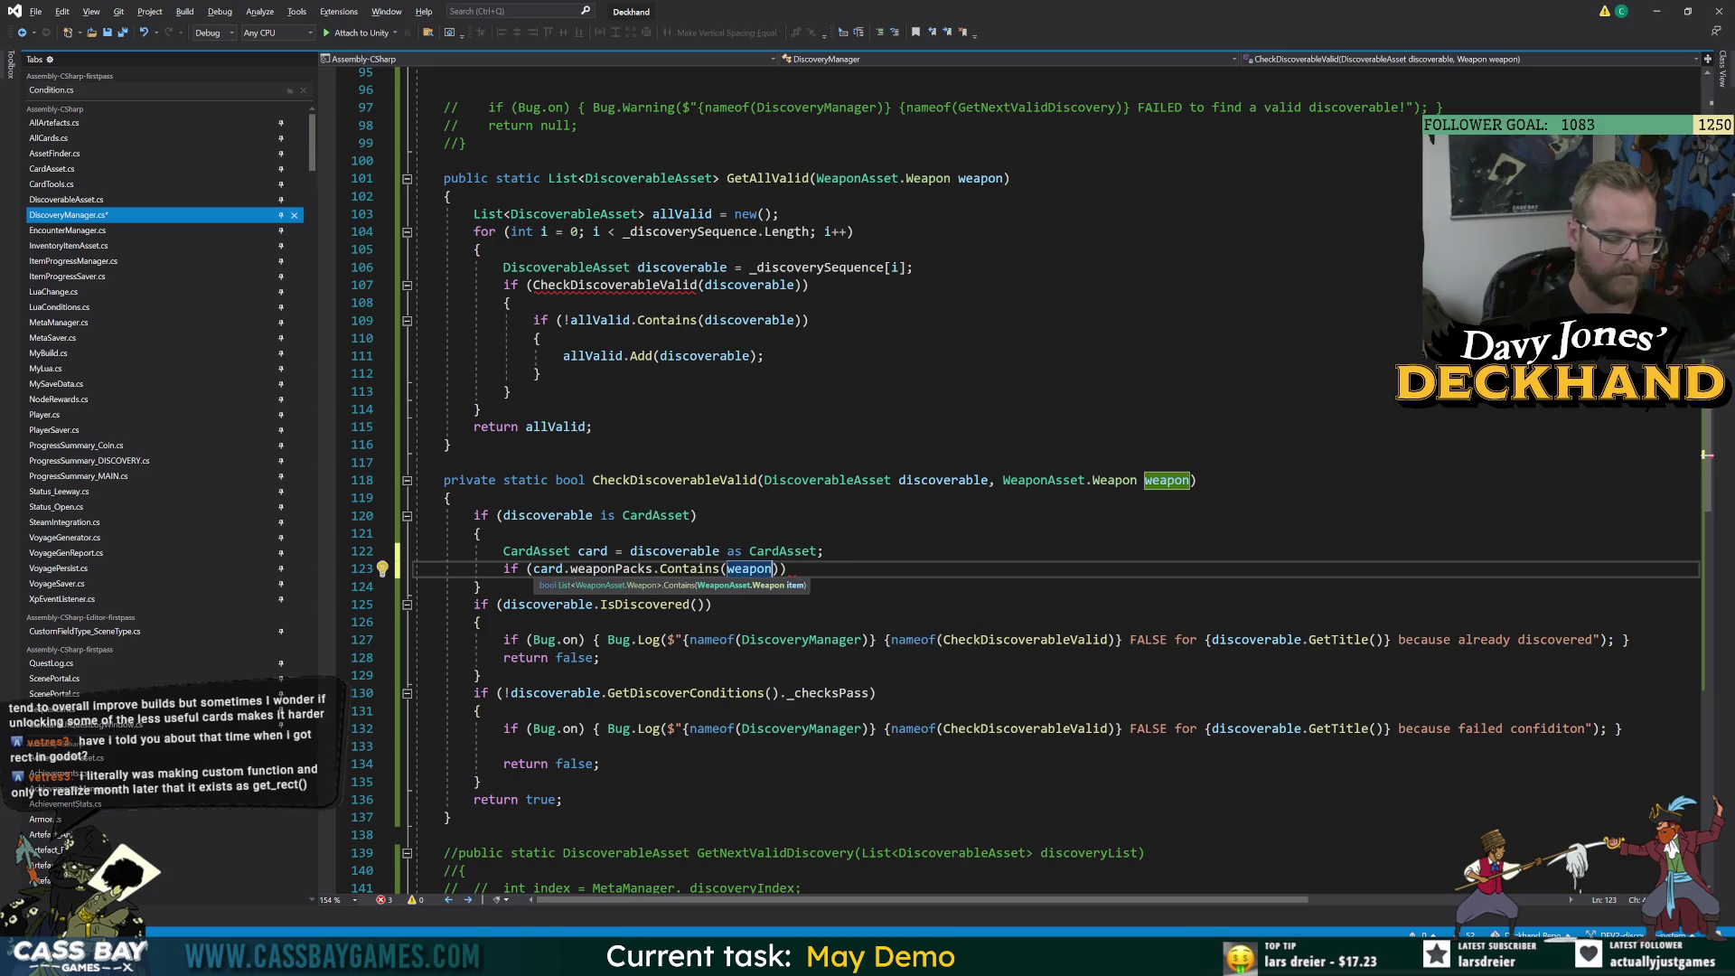
pyautogui.press('Down')
pyautogui.press('Down')
pyautogui.doubleClick(546, 569)
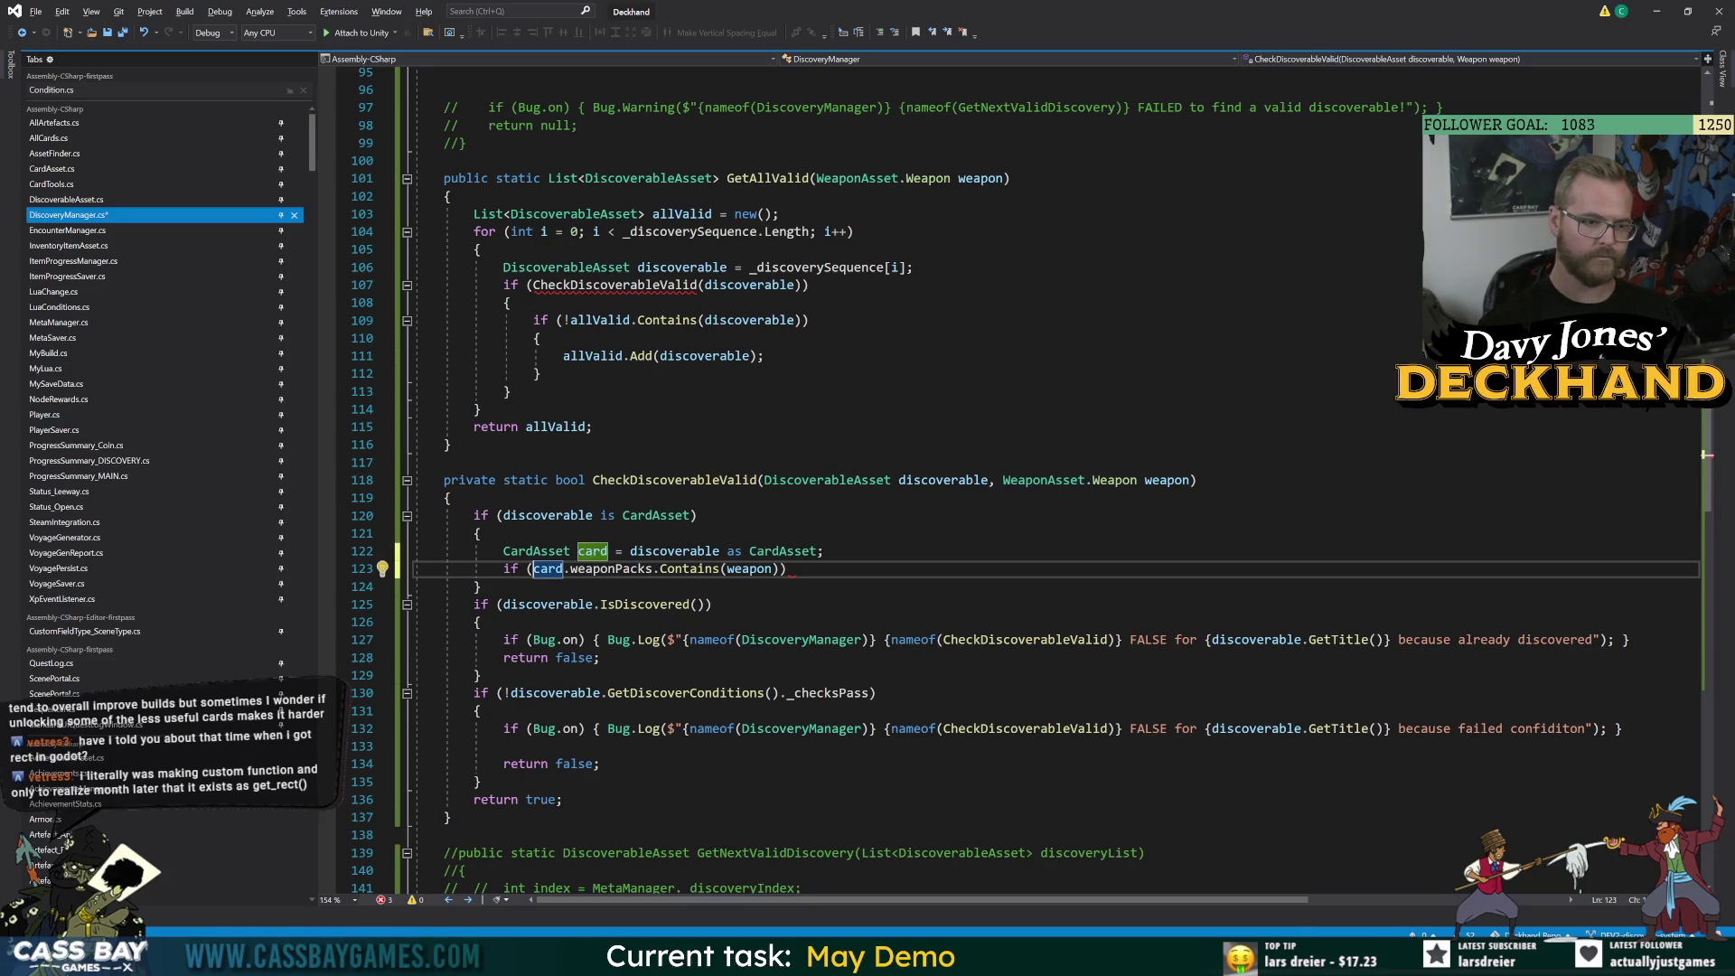
# Open the CardAsset class definition and scroll through its weaponPacks and discoverConditions settings.
pyautogui.click(536, 551)
pyautogui.press('F12')
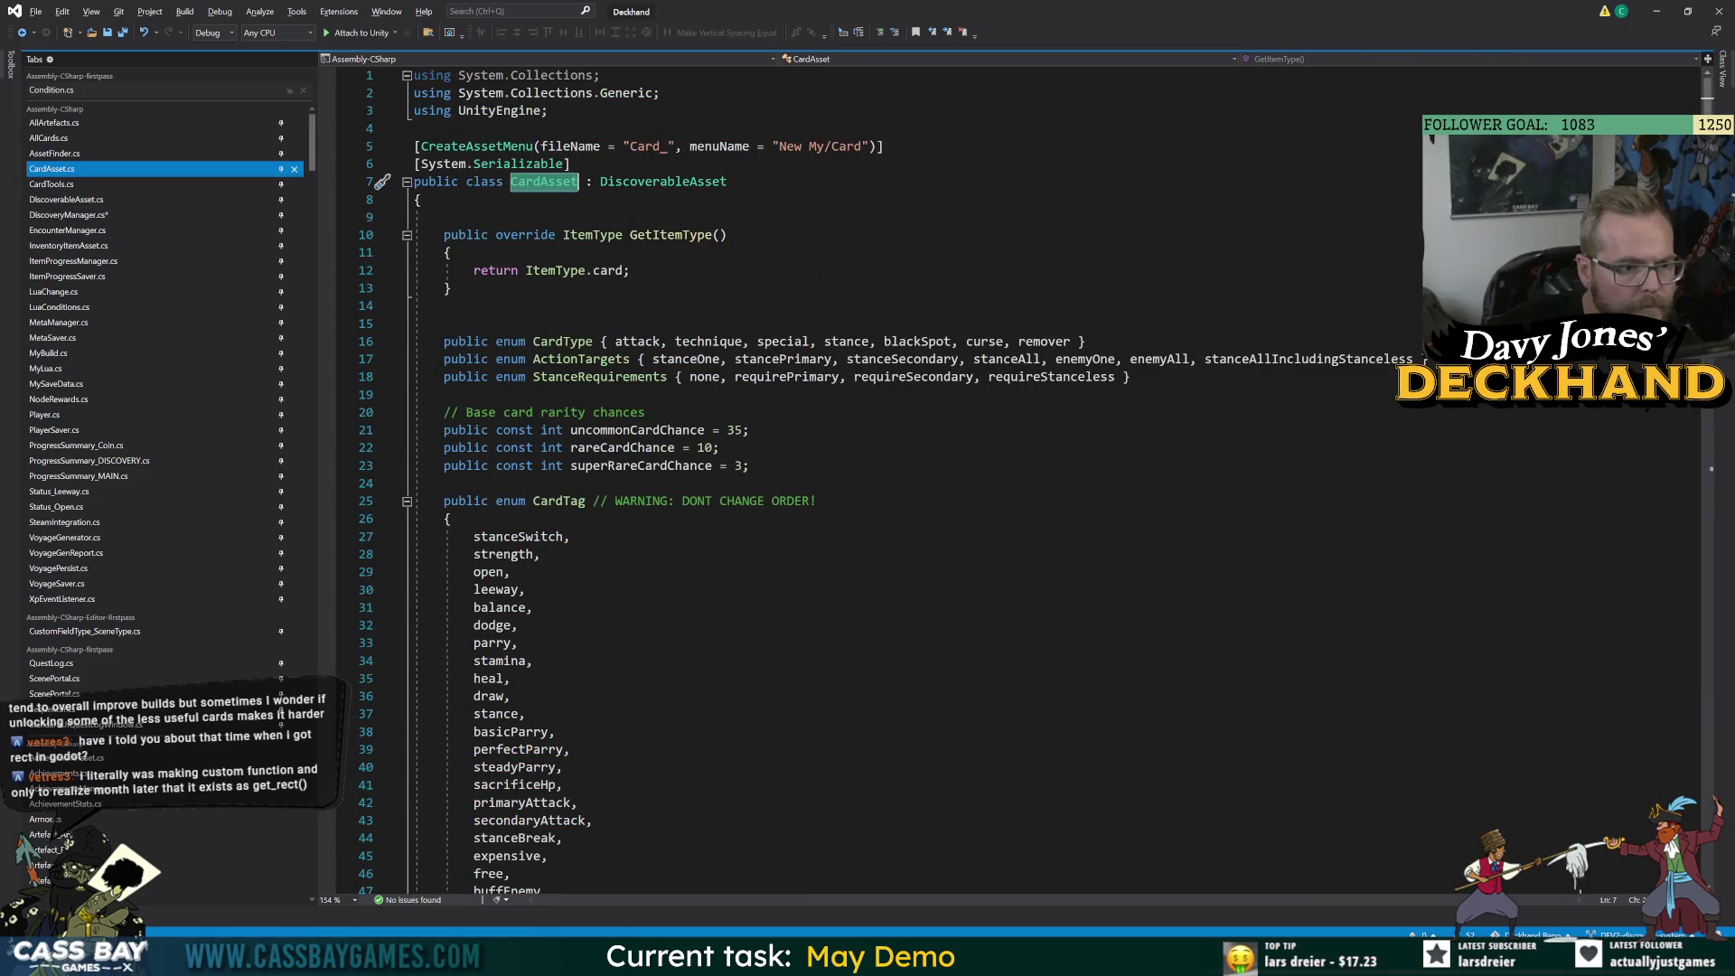
pyautogui.scroll(-20, 904, 479)
pyautogui.scroll(5, 904, 479)
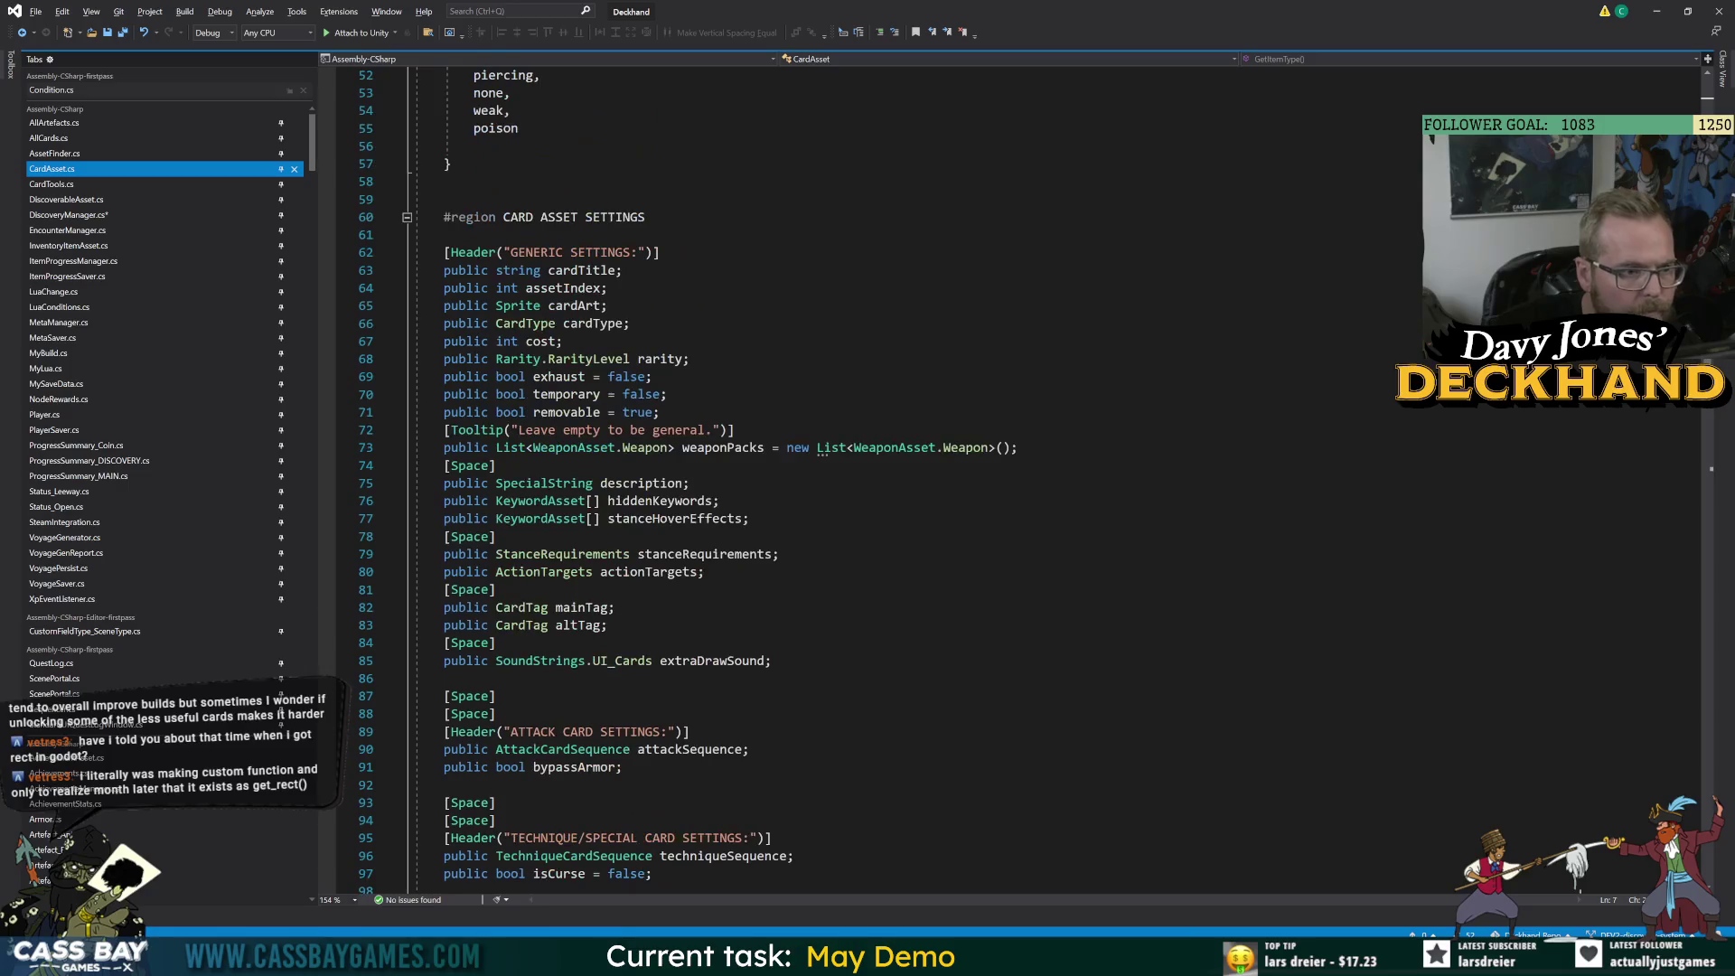
pyautogui.scroll(-5, 904, 479)
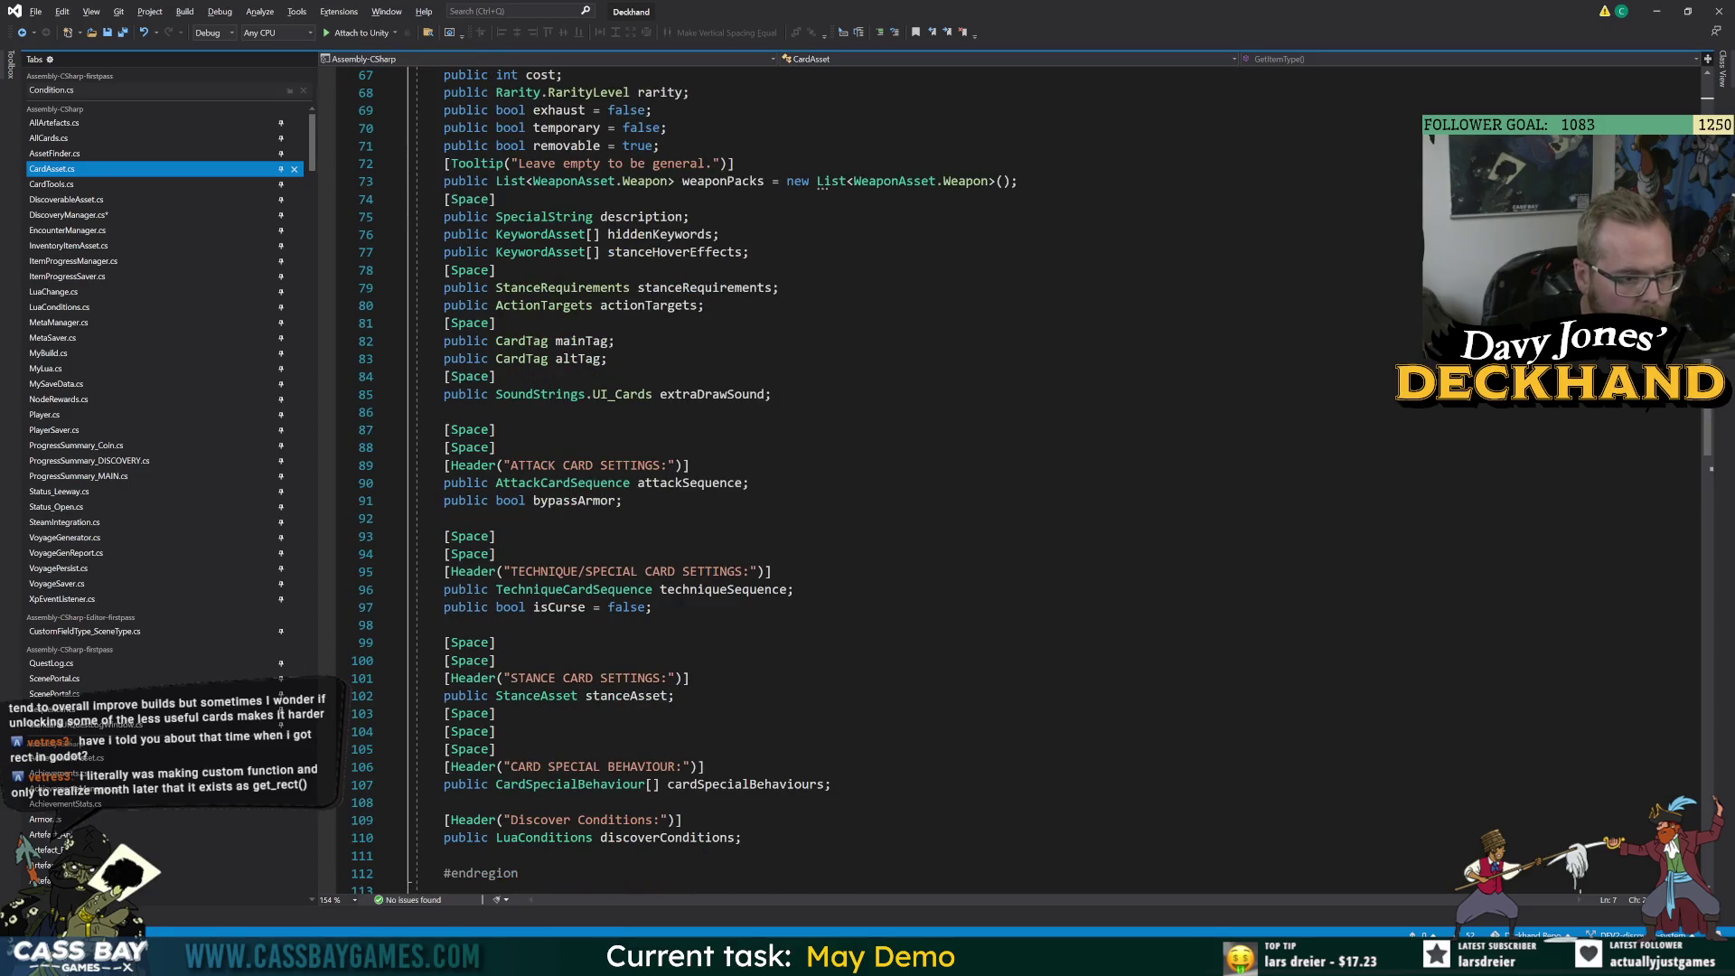
pyautogui.scroll(-5, 904, 479)
pyautogui.scroll(6, 904, 479)
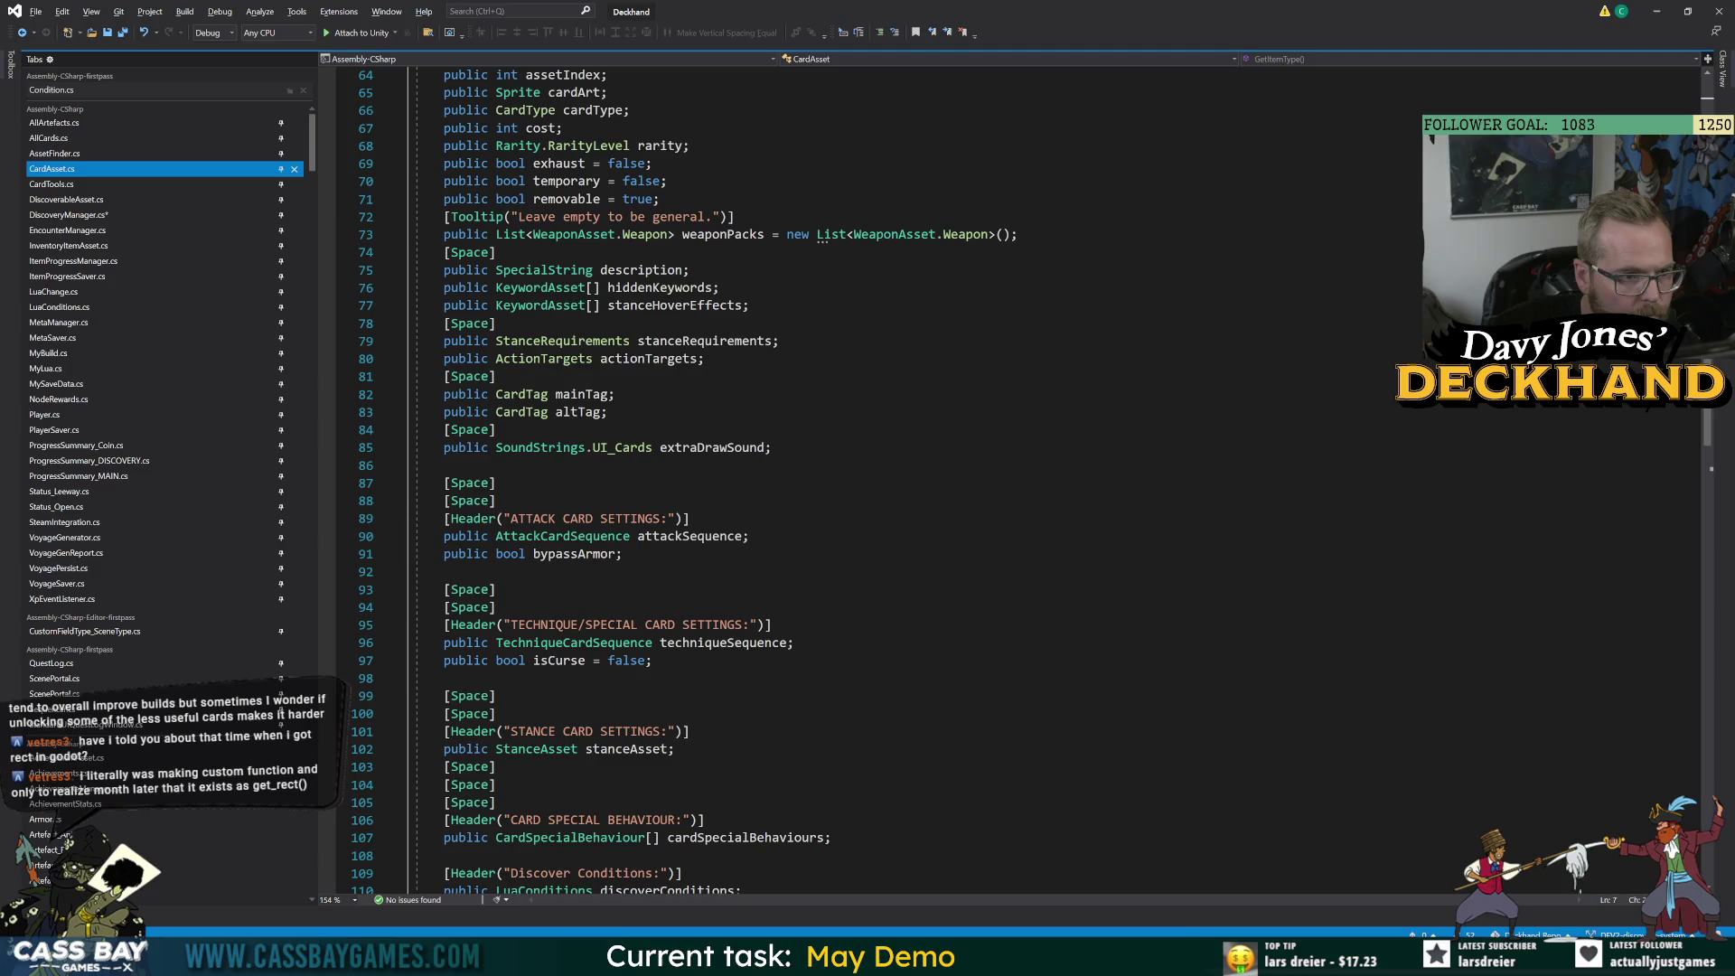
pyautogui.hotkey('alt', 'Tab')
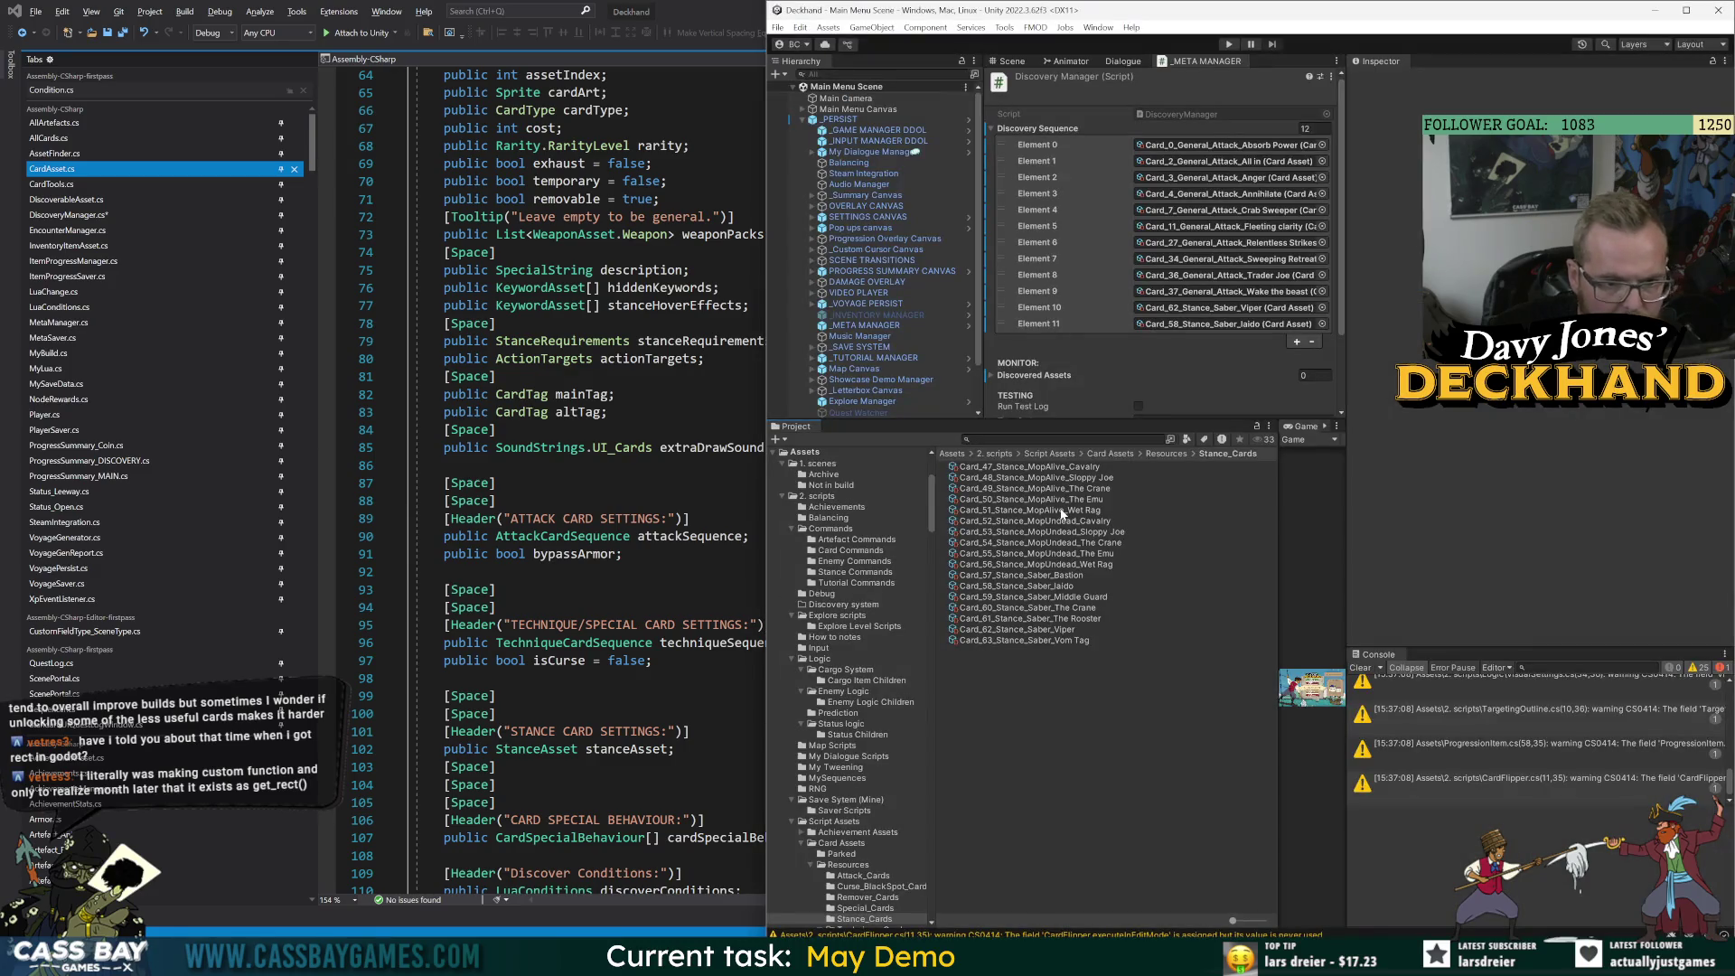
# Inspect the Wet Rag, Sloppy Joe and The Rooster stance cards and their Weapon Packs.
pyautogui.click(1053, 510)
pyautogui.click(1374, 294)
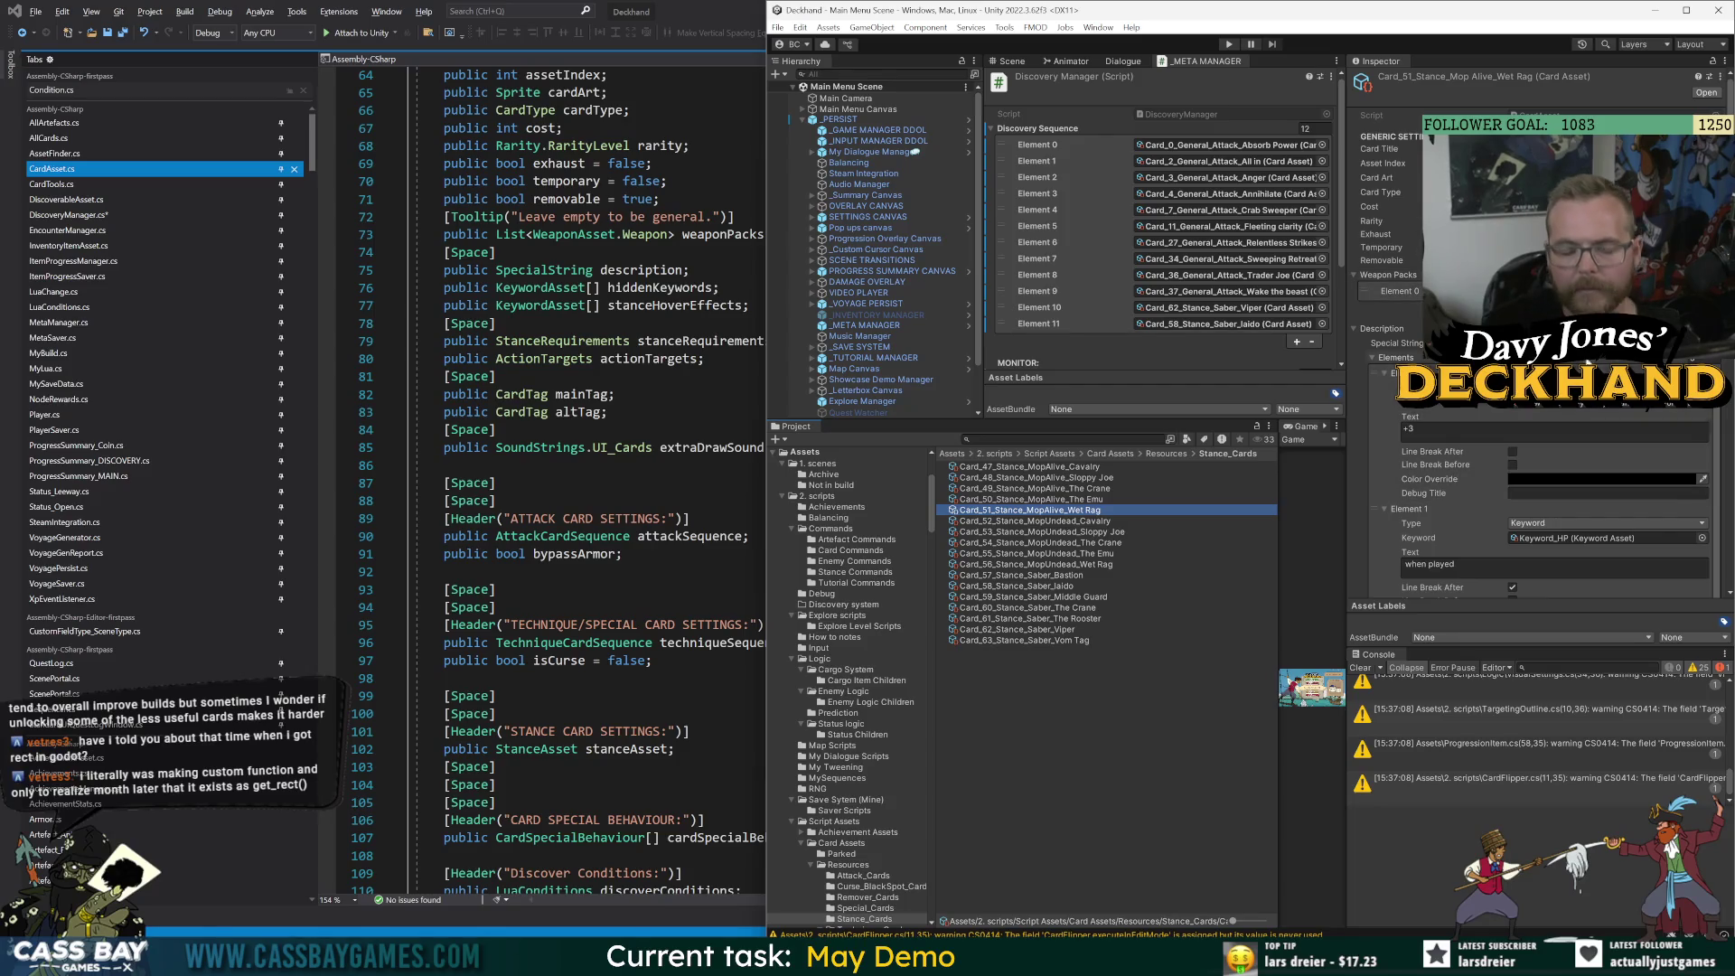
pyautogui.click(1085, 533)
pyautogui.click(1087, 565)
pyautogui.click(1092, 620)
pyautogui.click(1070, 478)
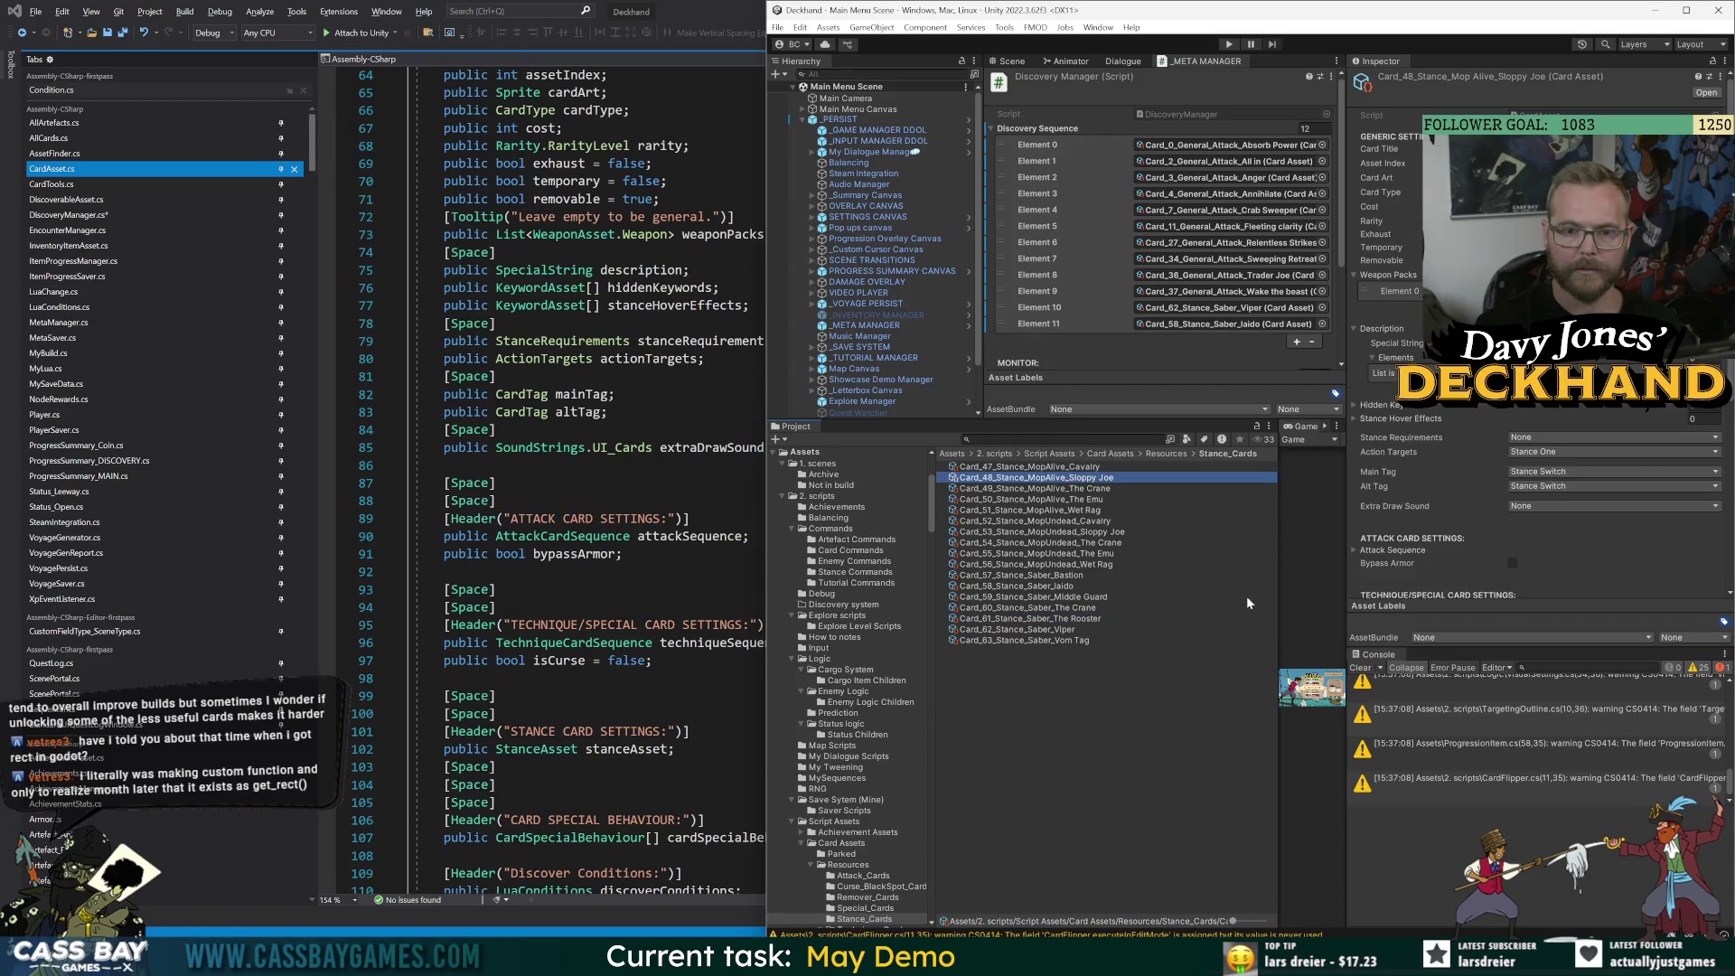
# Browse the Attack_Cards folder: Face Slaps, Sweeping Retreat, Bleeding Flurry, Shadow Slash and Wake the beast.
pyautogui.click(1168, 454)
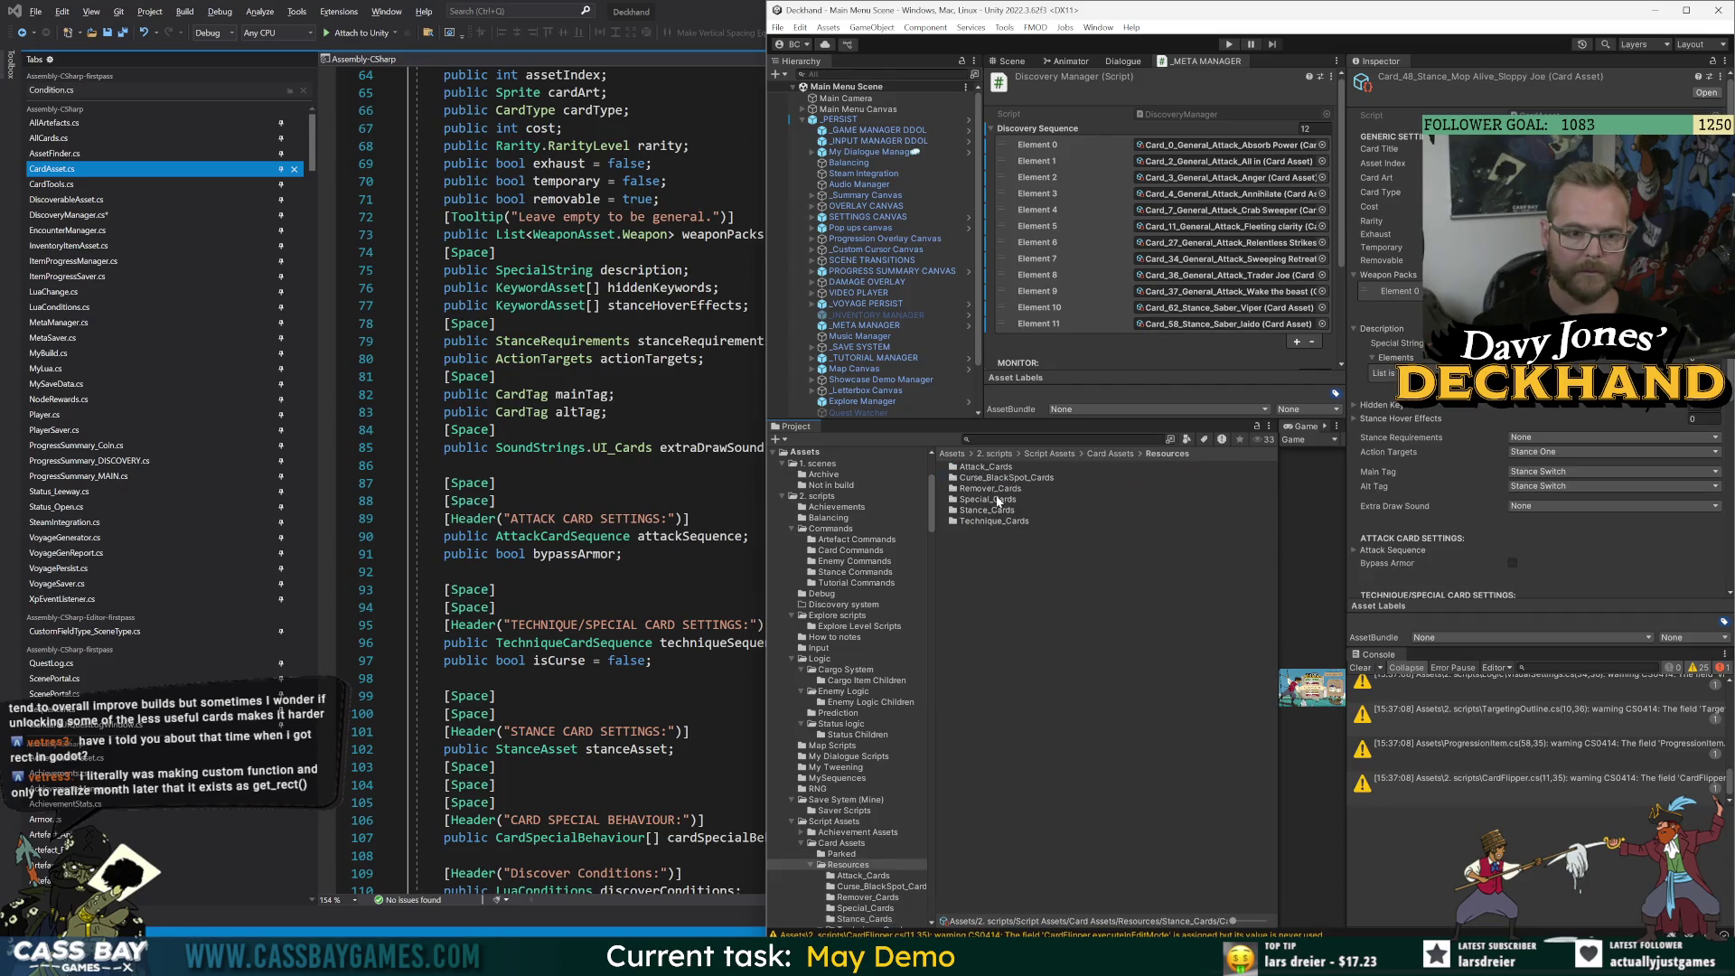
pyautogui.doubleClick(985, 466)
pyautogui.click(1021, 488)
pyautogui.click(1077, 564)
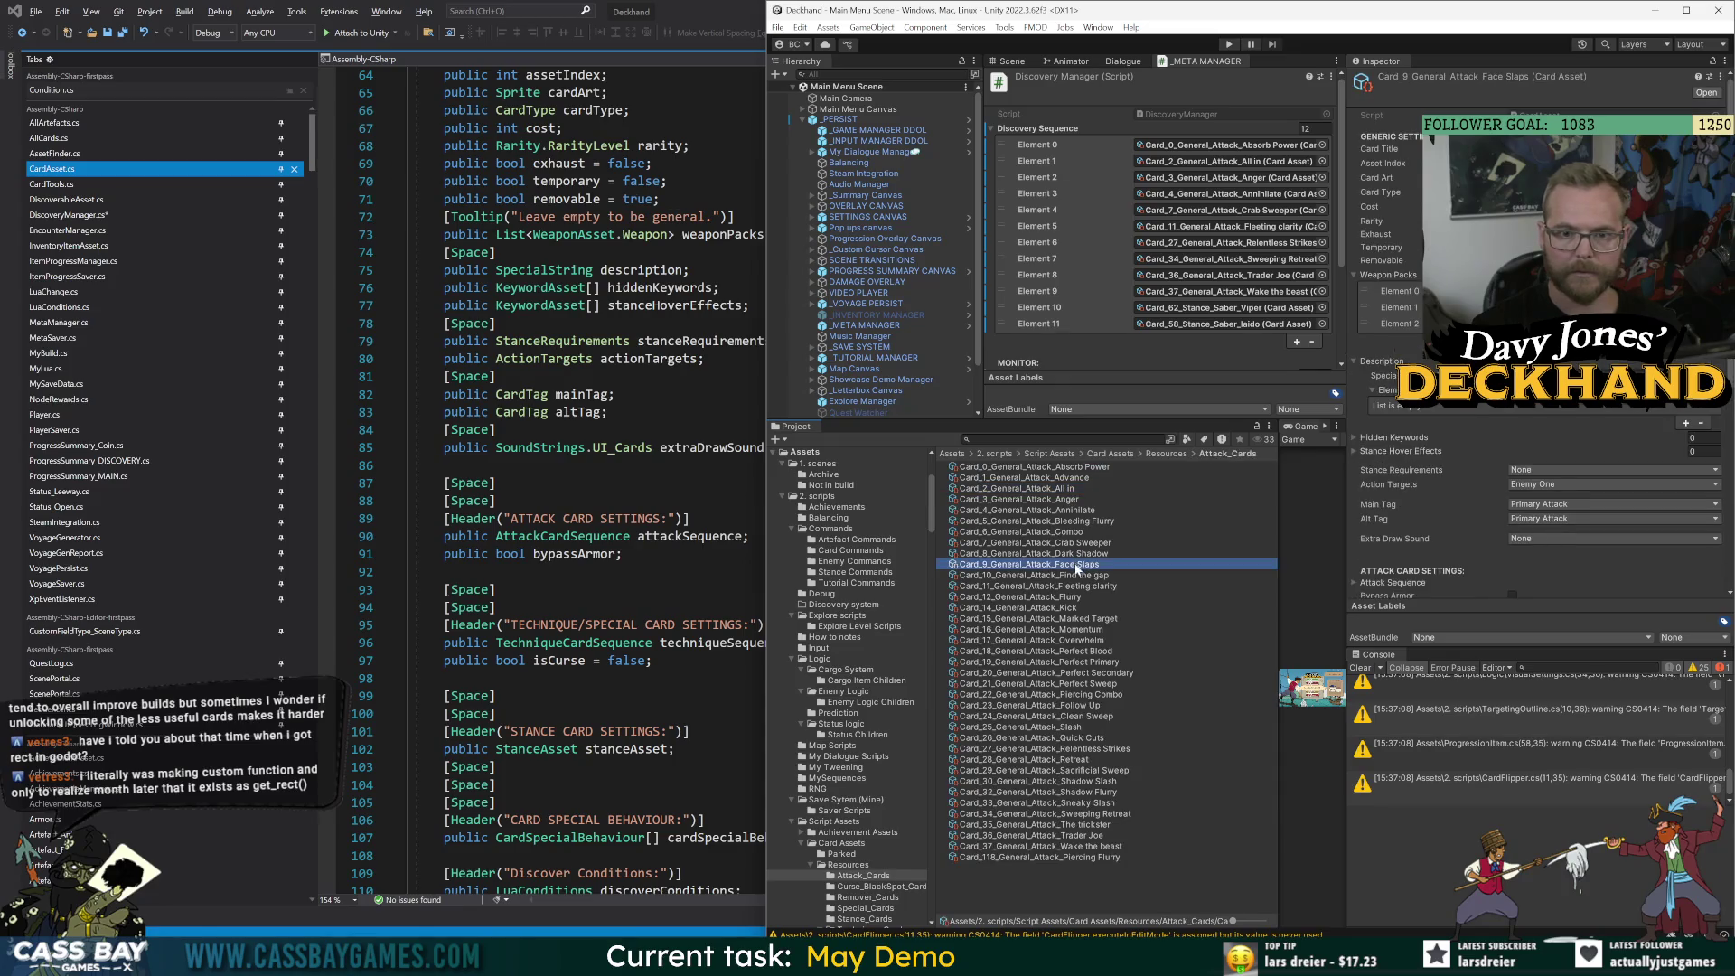
pyautogui.click(1076, 650)
pyautogui.click(1076, 740)
pyautogui.click(1100, 814)
pyautogui.click(1087, 596)
pyautogui.click(1070, 522)
pyautogui.click(1039, 478)
pyautogui.click(1067, 630)
pyautogui.click(1076, 705)
pyautogui.click(1089, 782)
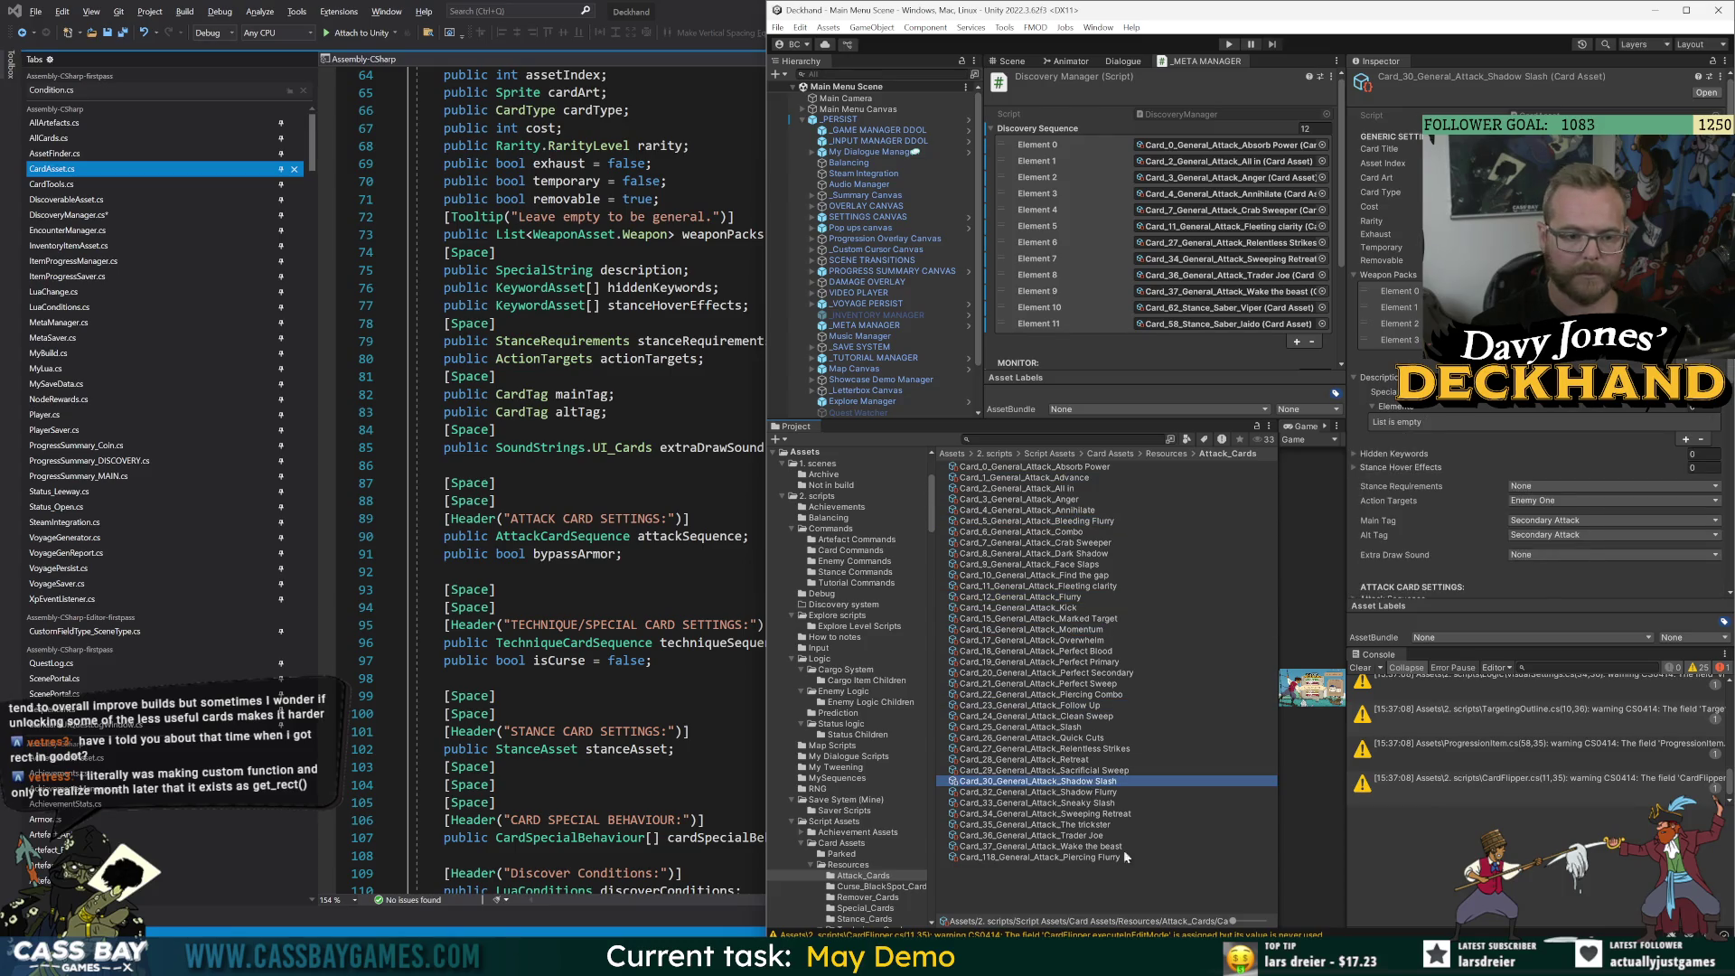
pyautogui.click(1124, 848)
pyautogui.click(1098, 782)
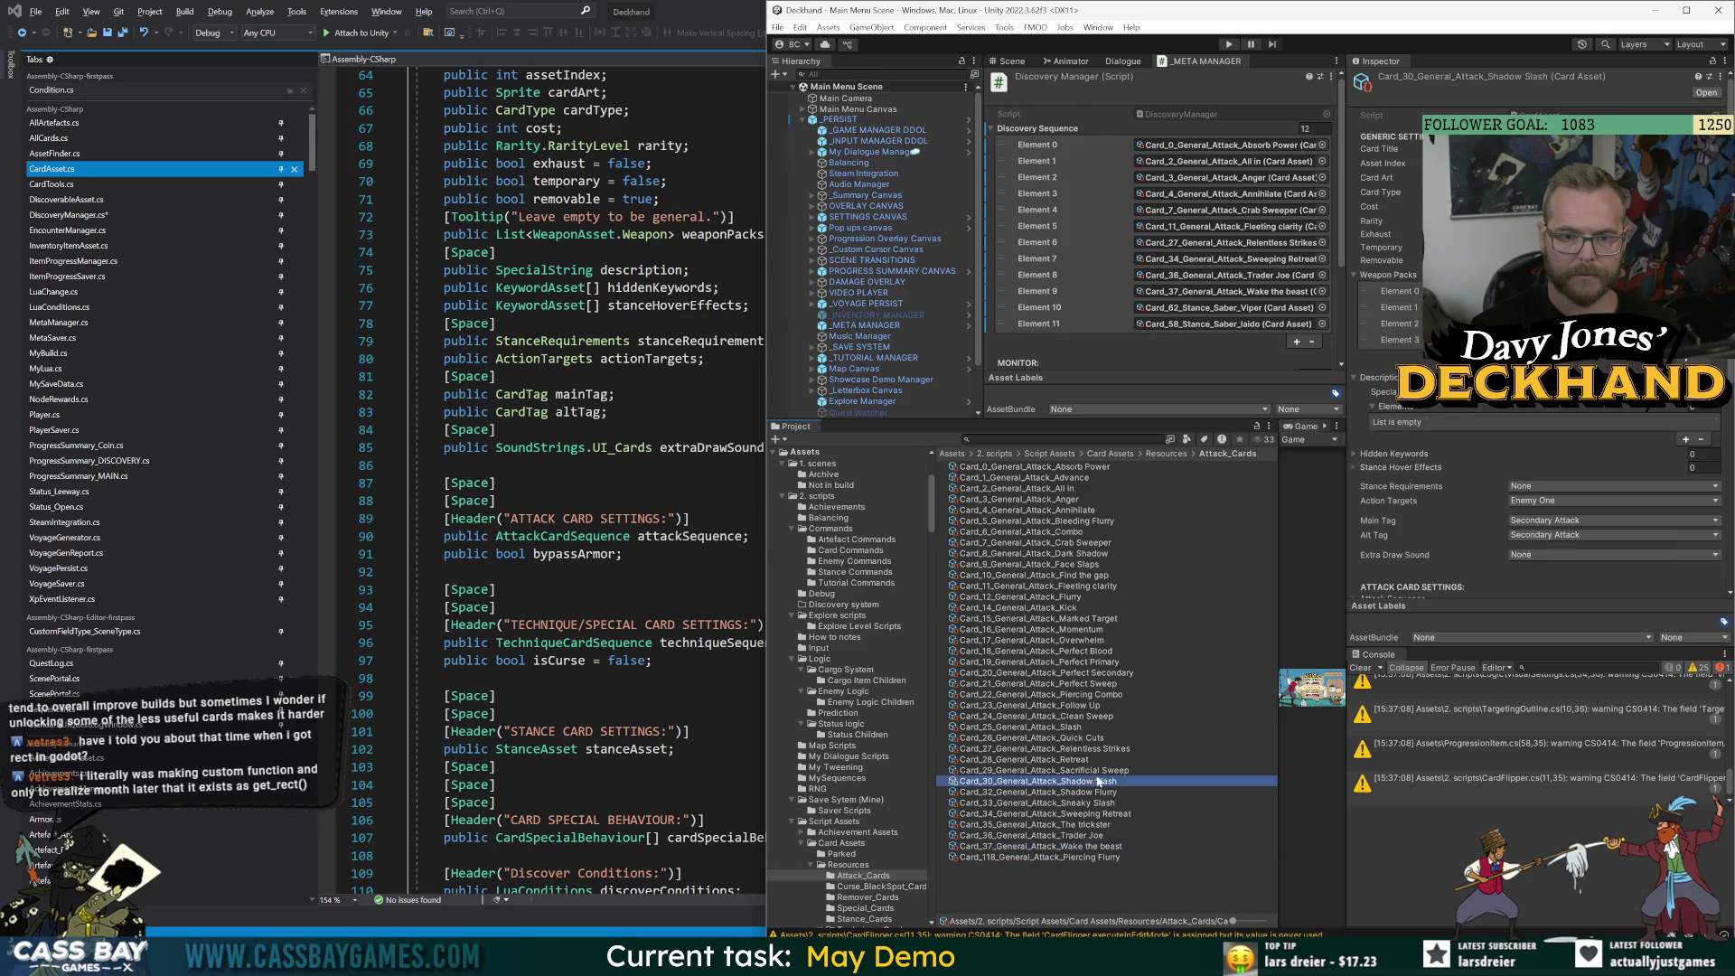
# Open Technique_Cards/Parry and inspect the Quick Guard parry card.
pyautogui.click(1166, 455)
pyautogui.doubleClick(994, 520)
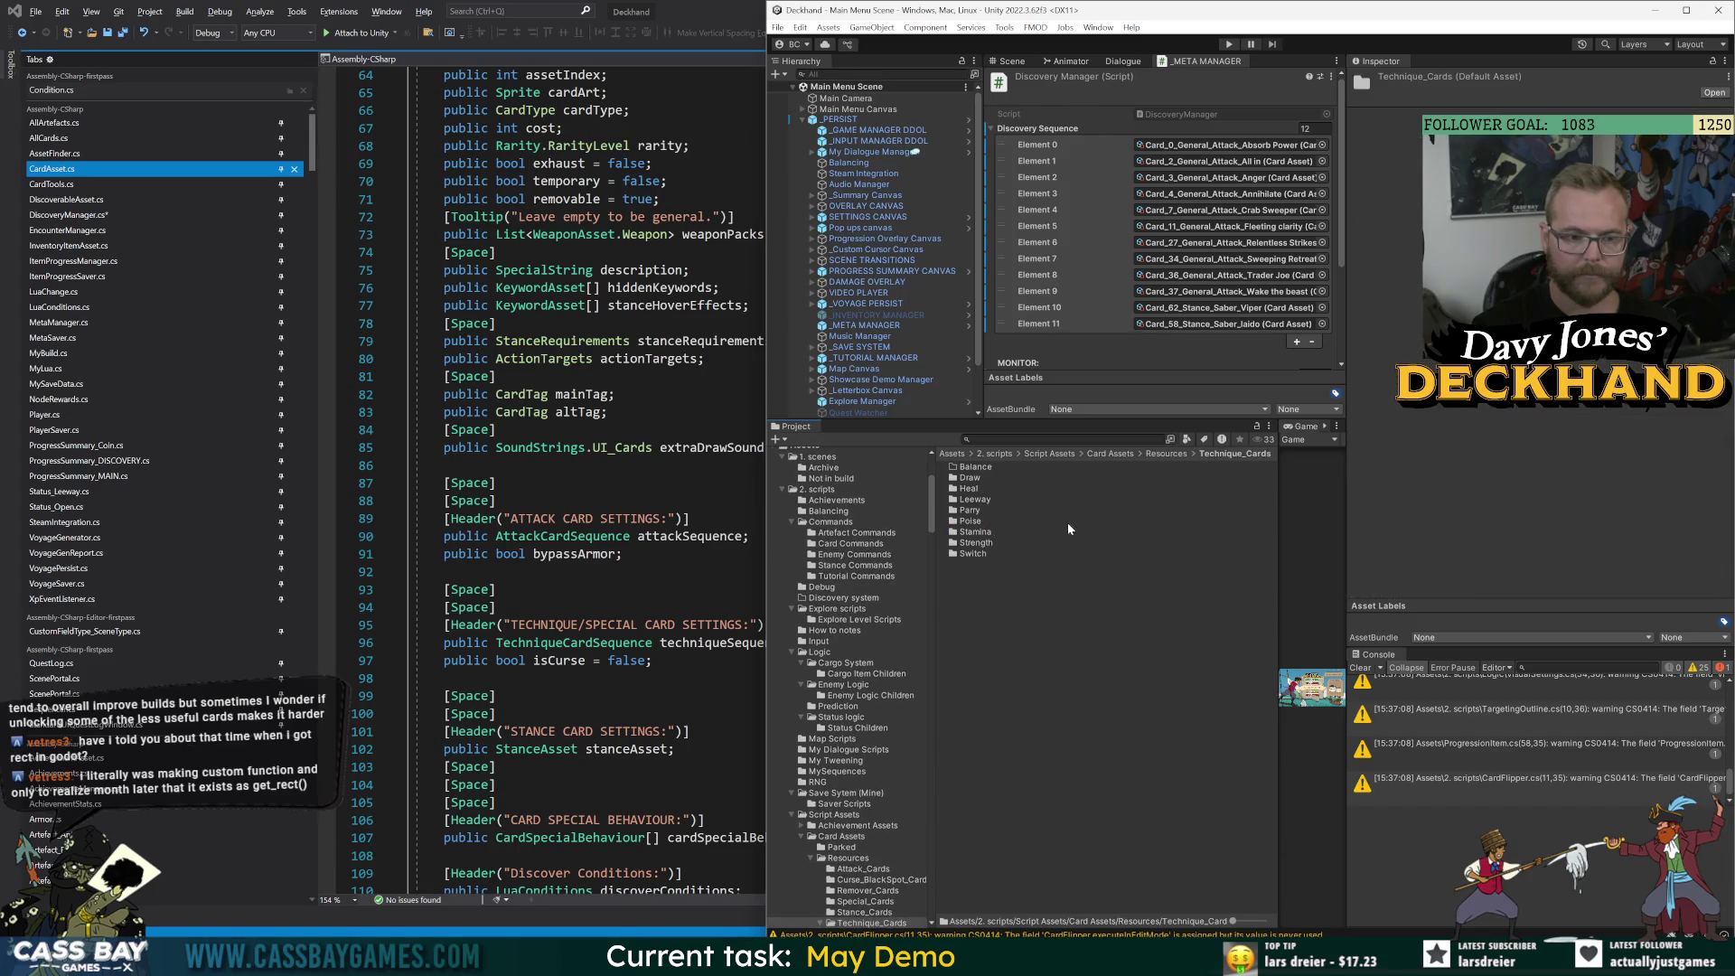
pyautogui.doubleClick(972, 512)
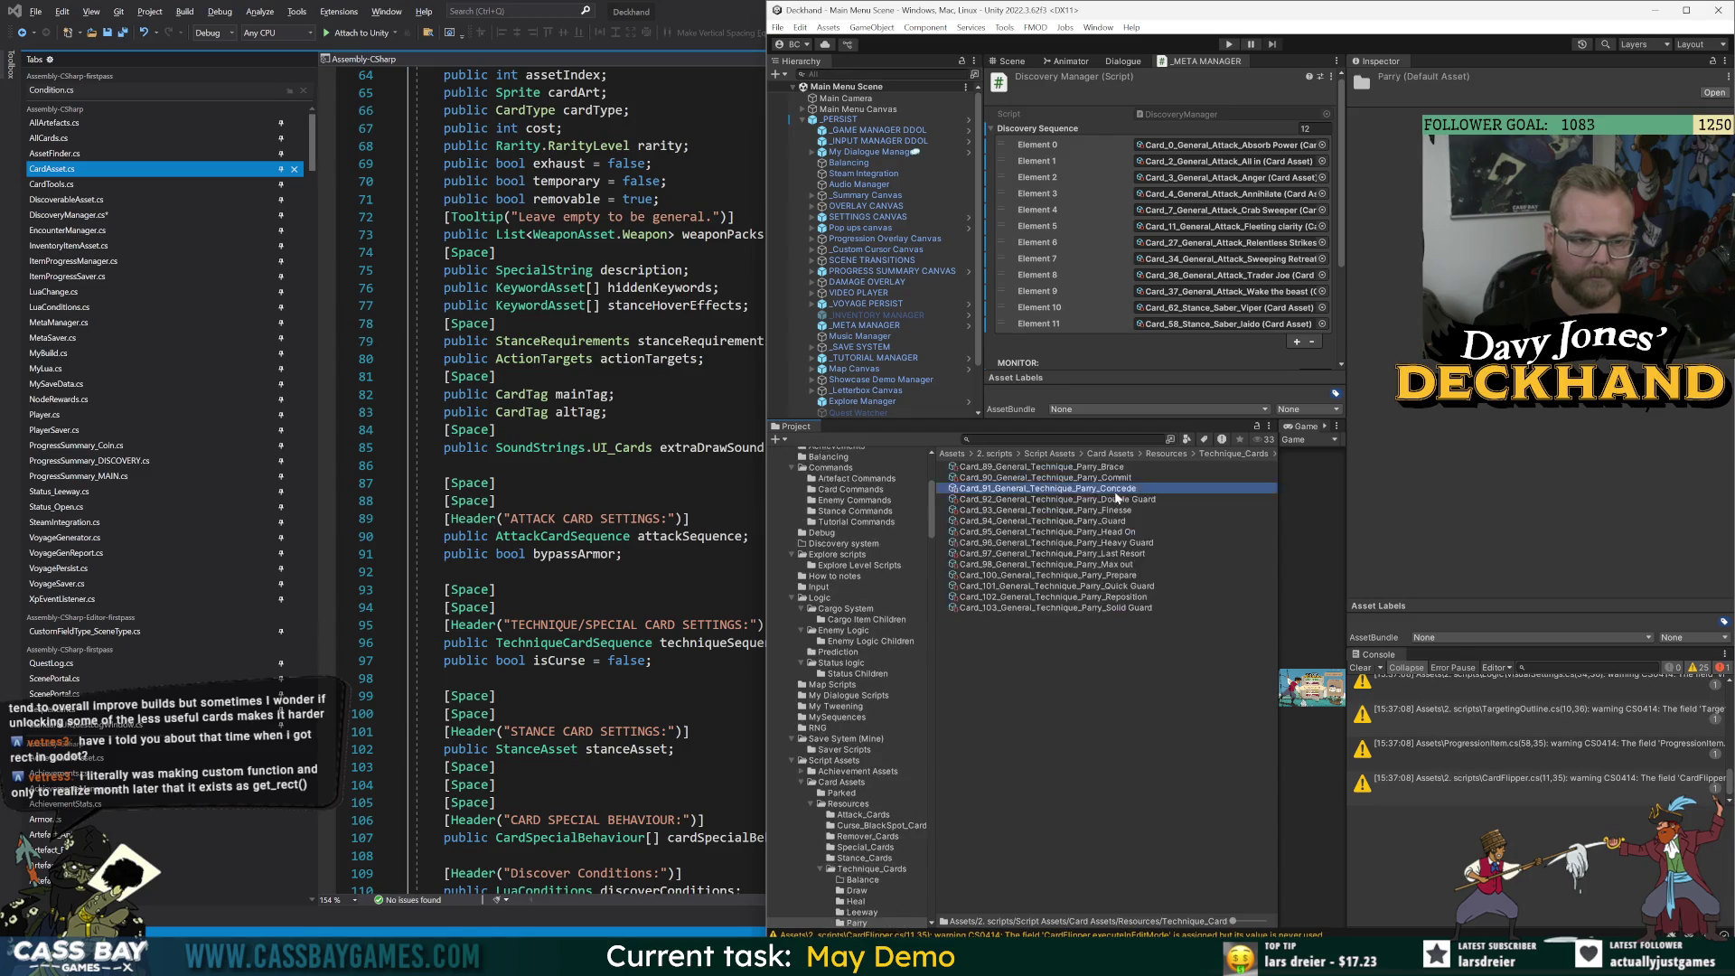
pyautogui.click(1117, 522)
pyautogui.click(1114, 586)
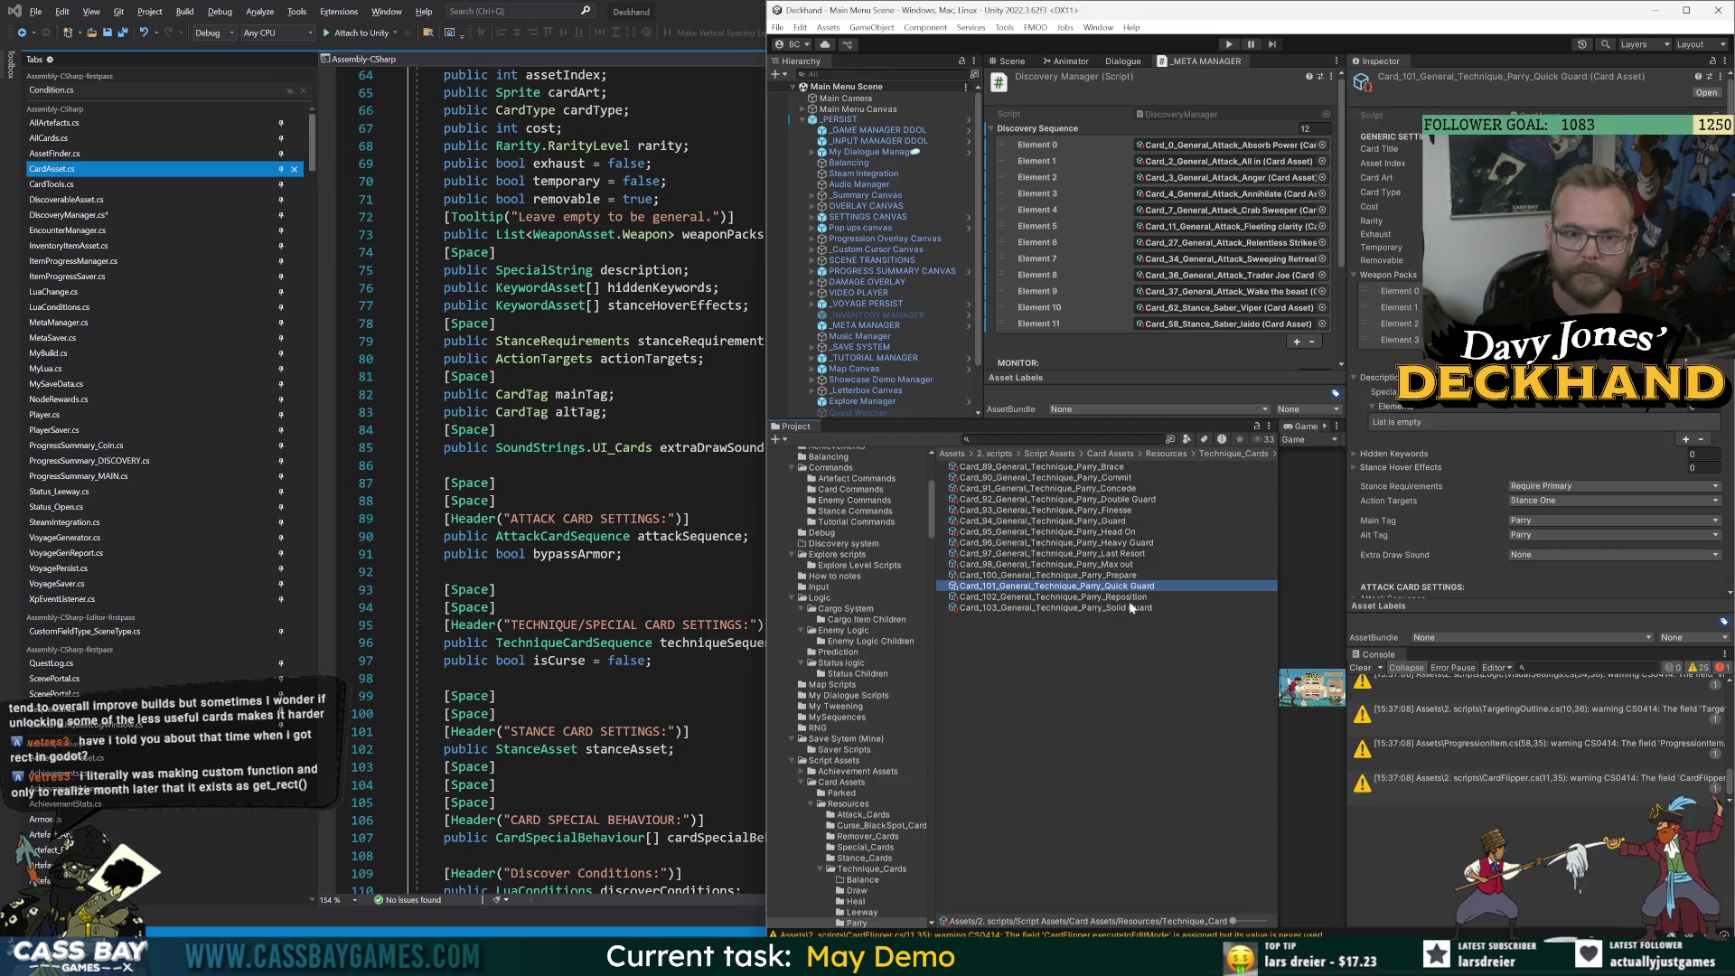
pyautogui.hotkey('alt', 'Tab')
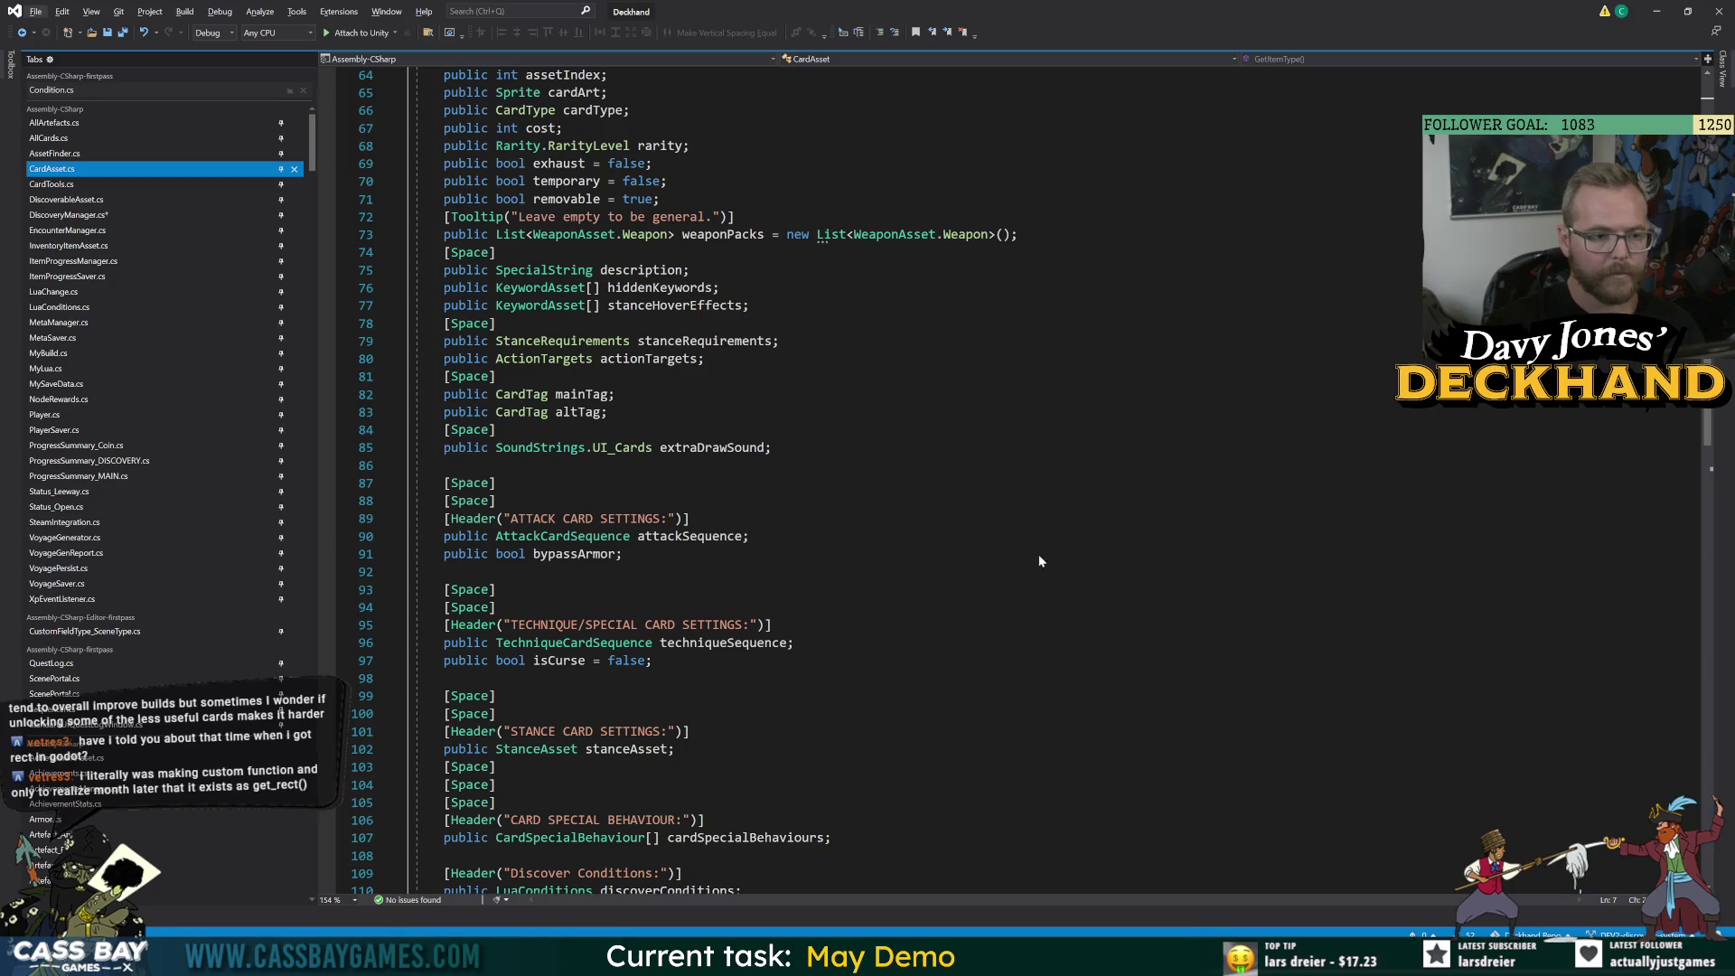
# Scroll through CardAsset.cs fields, then navigate backward to the DiscoveryManager code.
pyautogui.click(1007, 499)
pyautogui.scroll(-8, 1006, 499)
pyautogui.scroll(-9, 1007, 499)
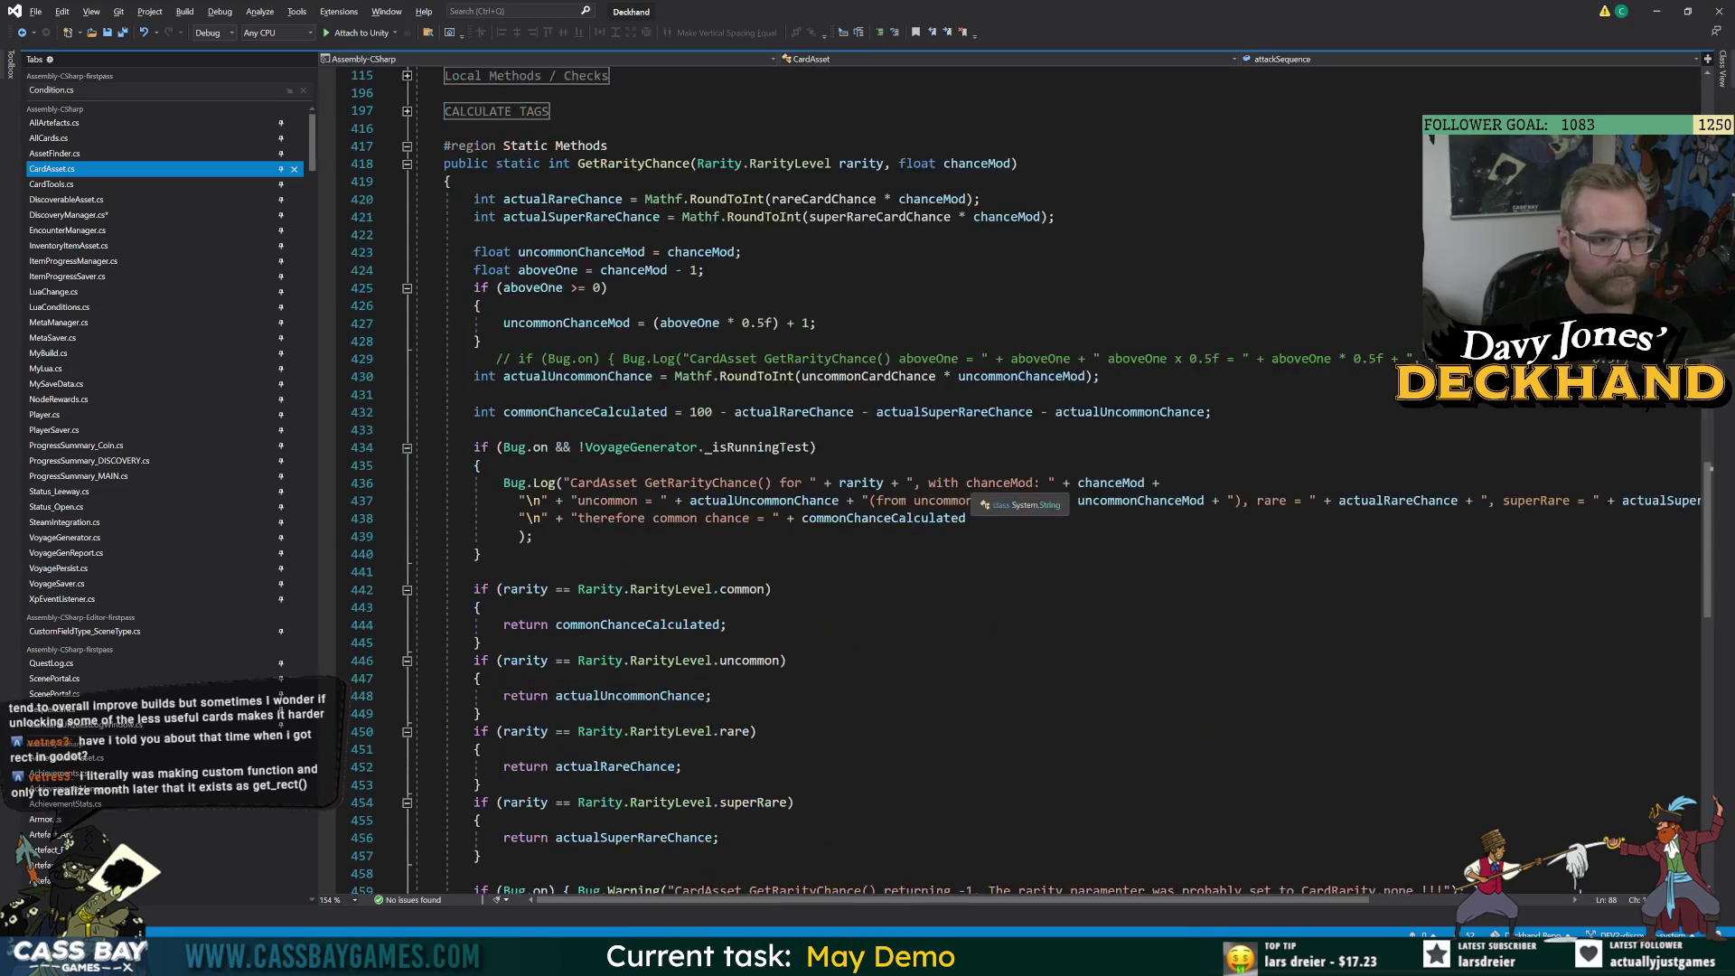
pyautogui.click(480, 305)
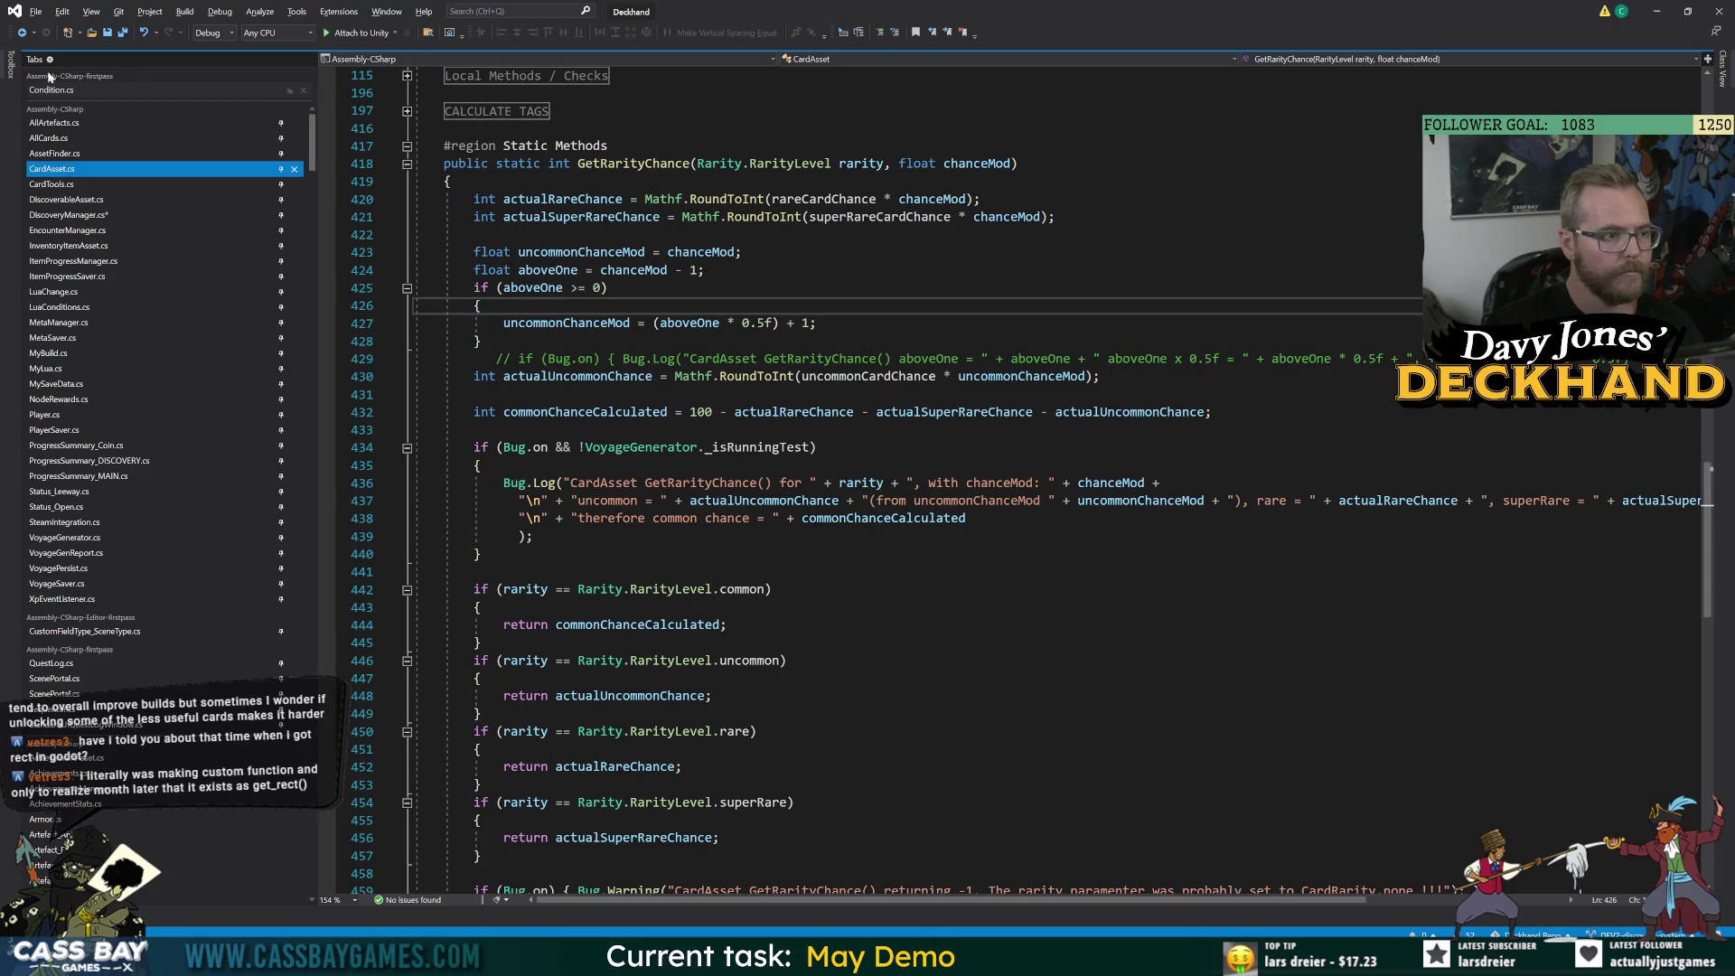
pyautogui.click(21, 34)
pyautogui.click(22, 34)
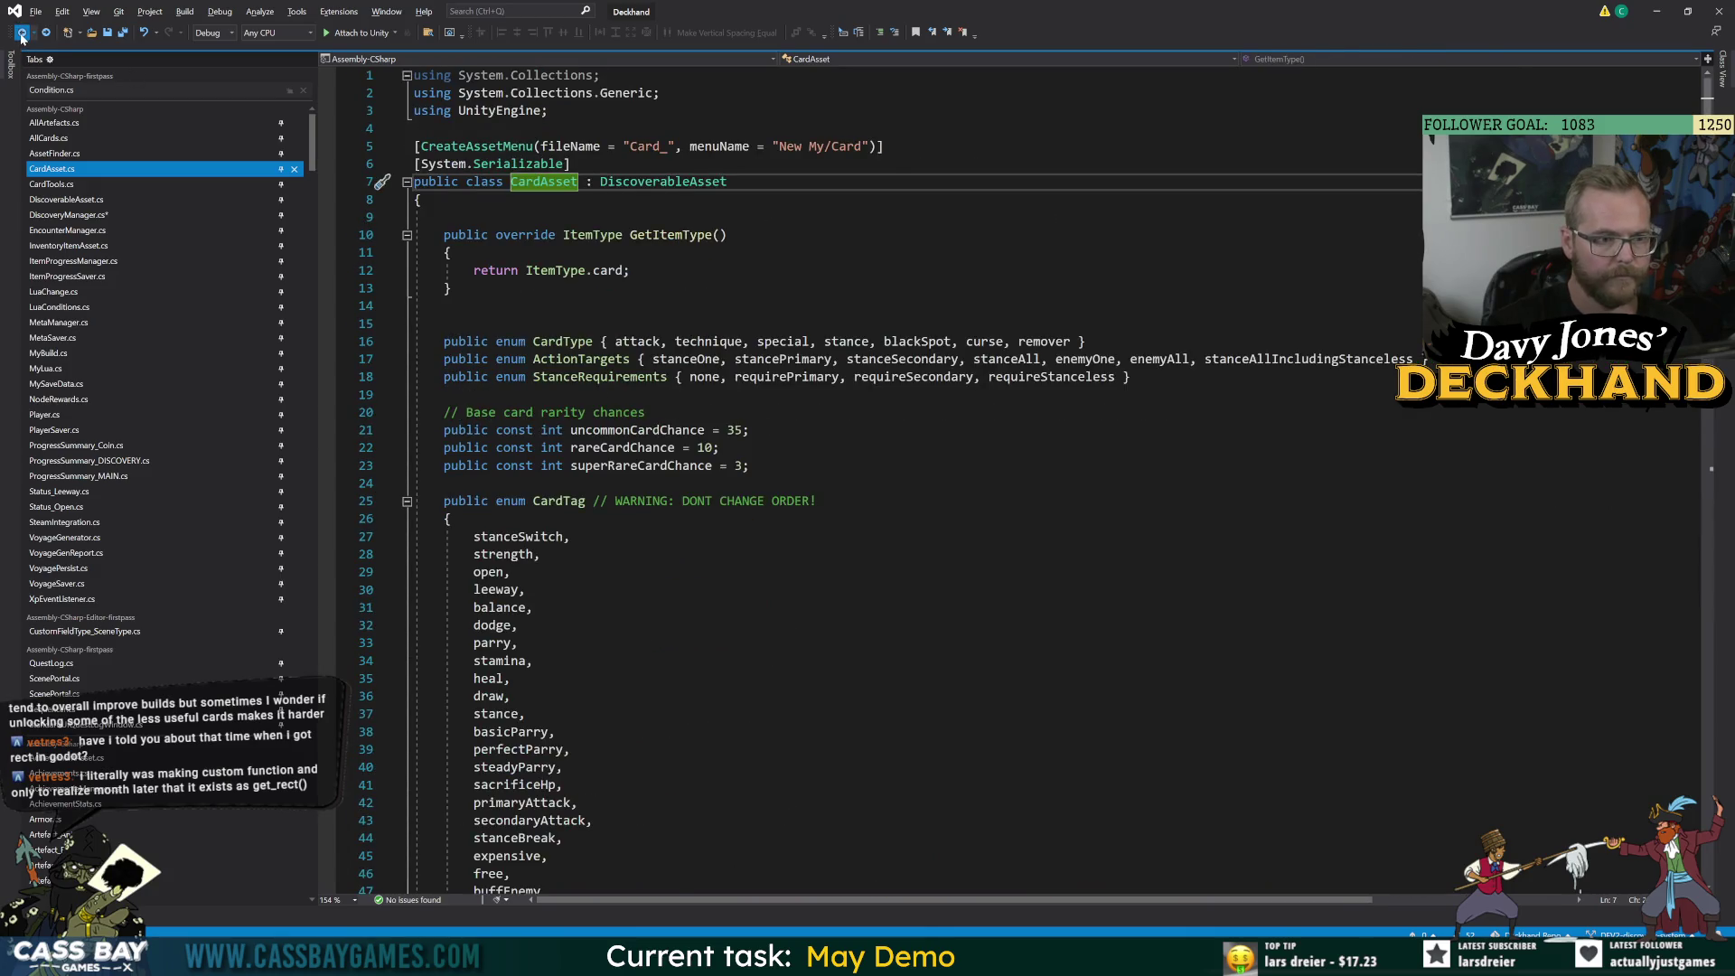
pyautogui.click(21, 34)
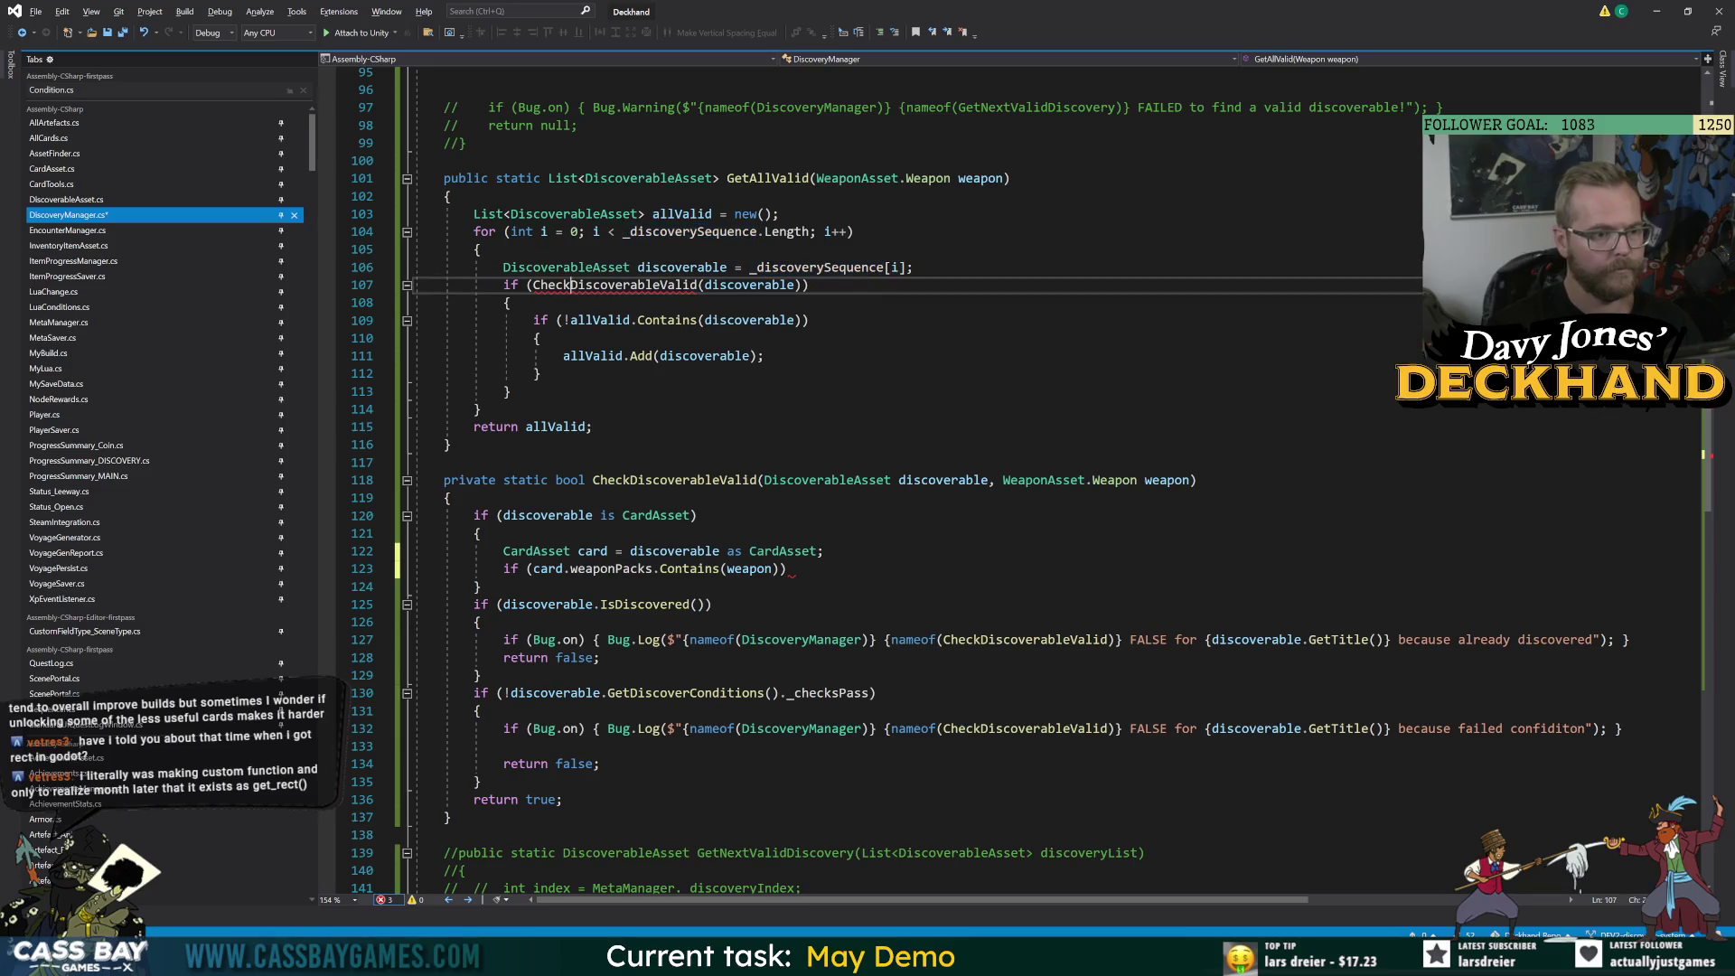
# Restore the !weaponPacks rejection block, pass weapon into the CheckDiscoverableValid call, and save DiscoveryManager.cs.
pyautogui.hotkey('ctrl', 'z')
pyautogui.hotkey('ctrl', 'z')
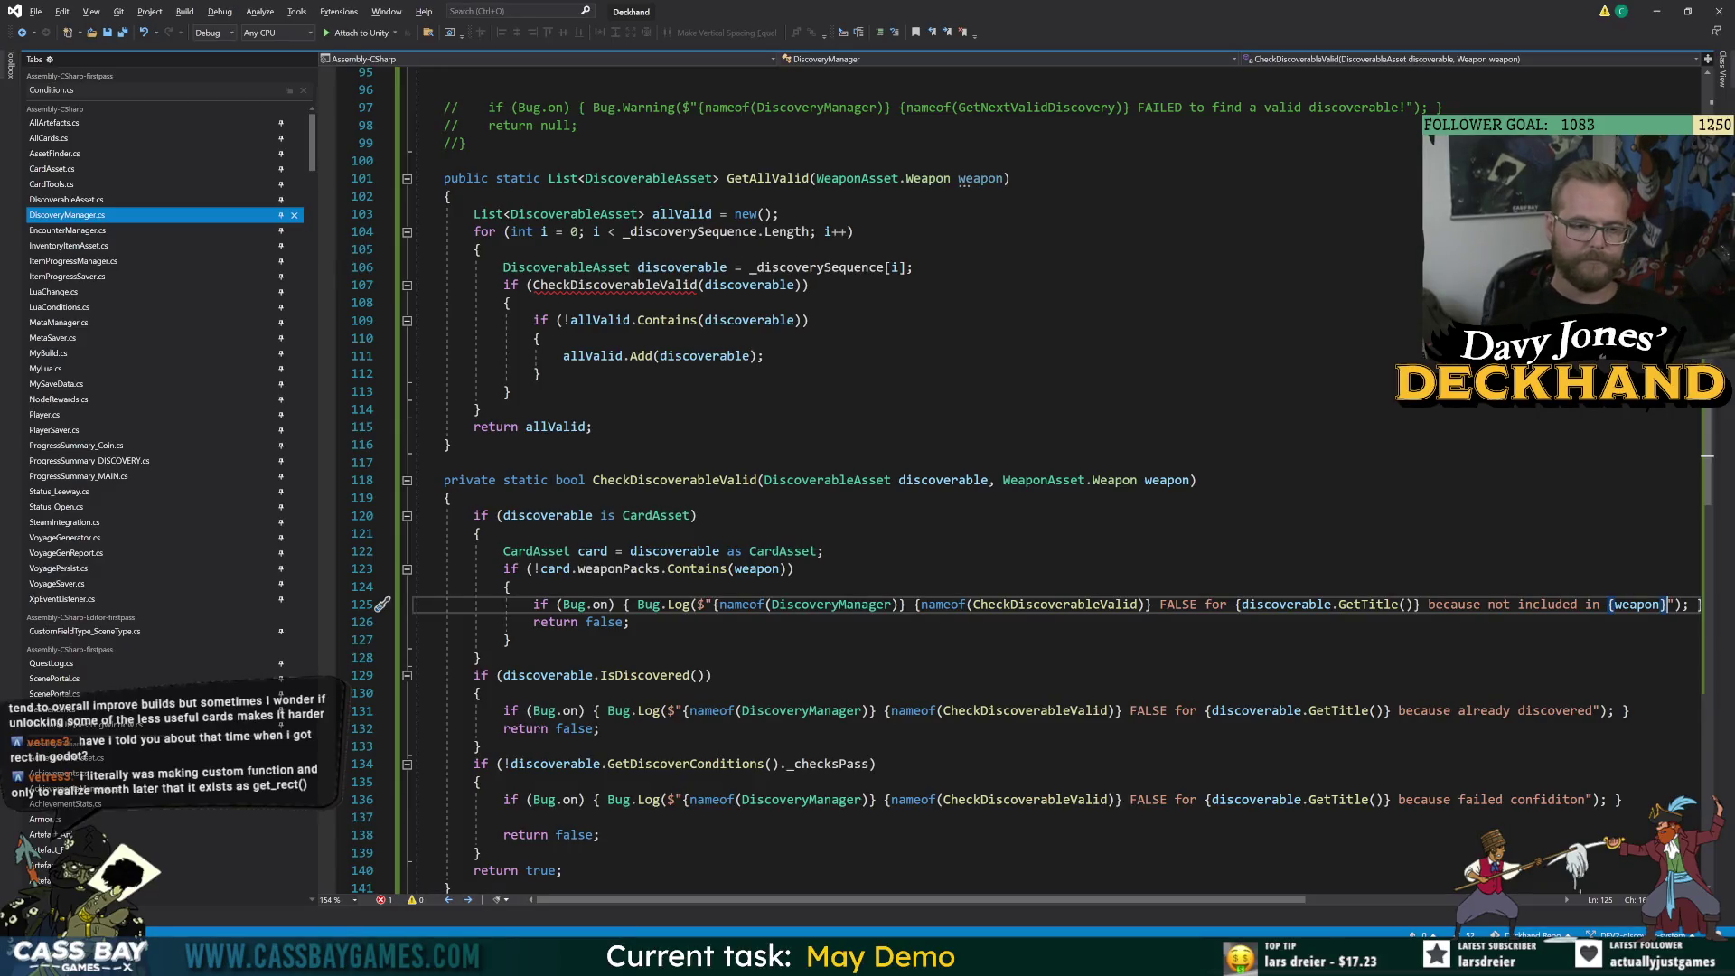
pyautogui.click(450, 444)
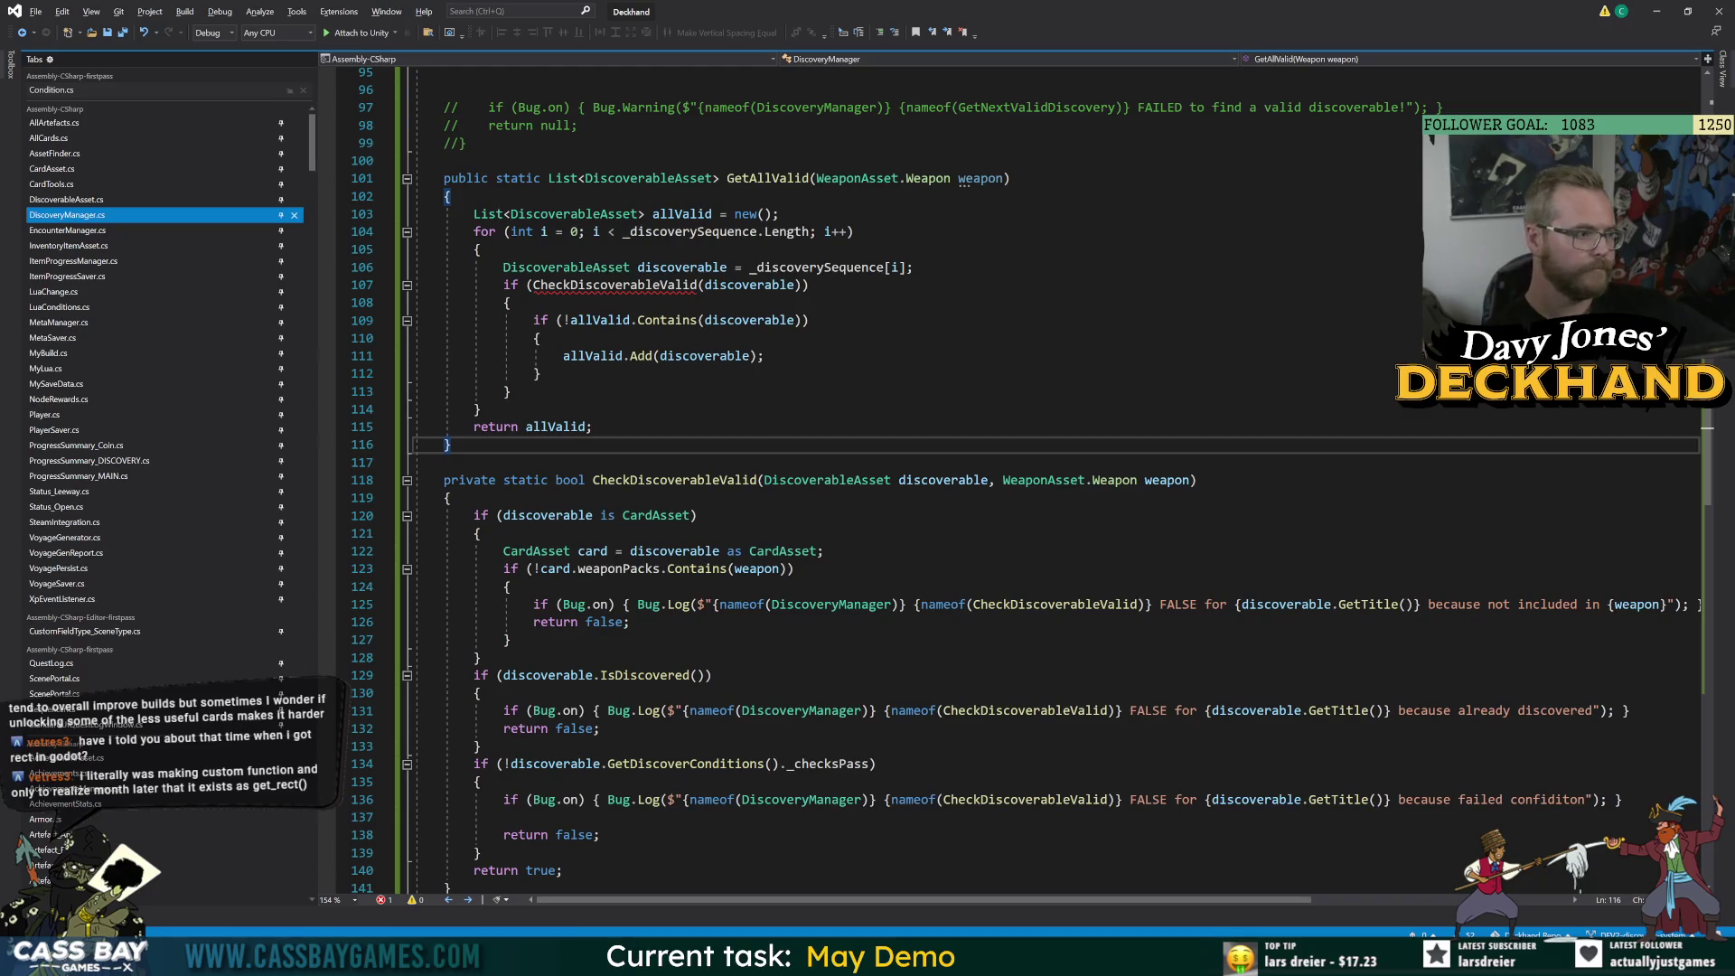
pyautogui.click(809, 284)
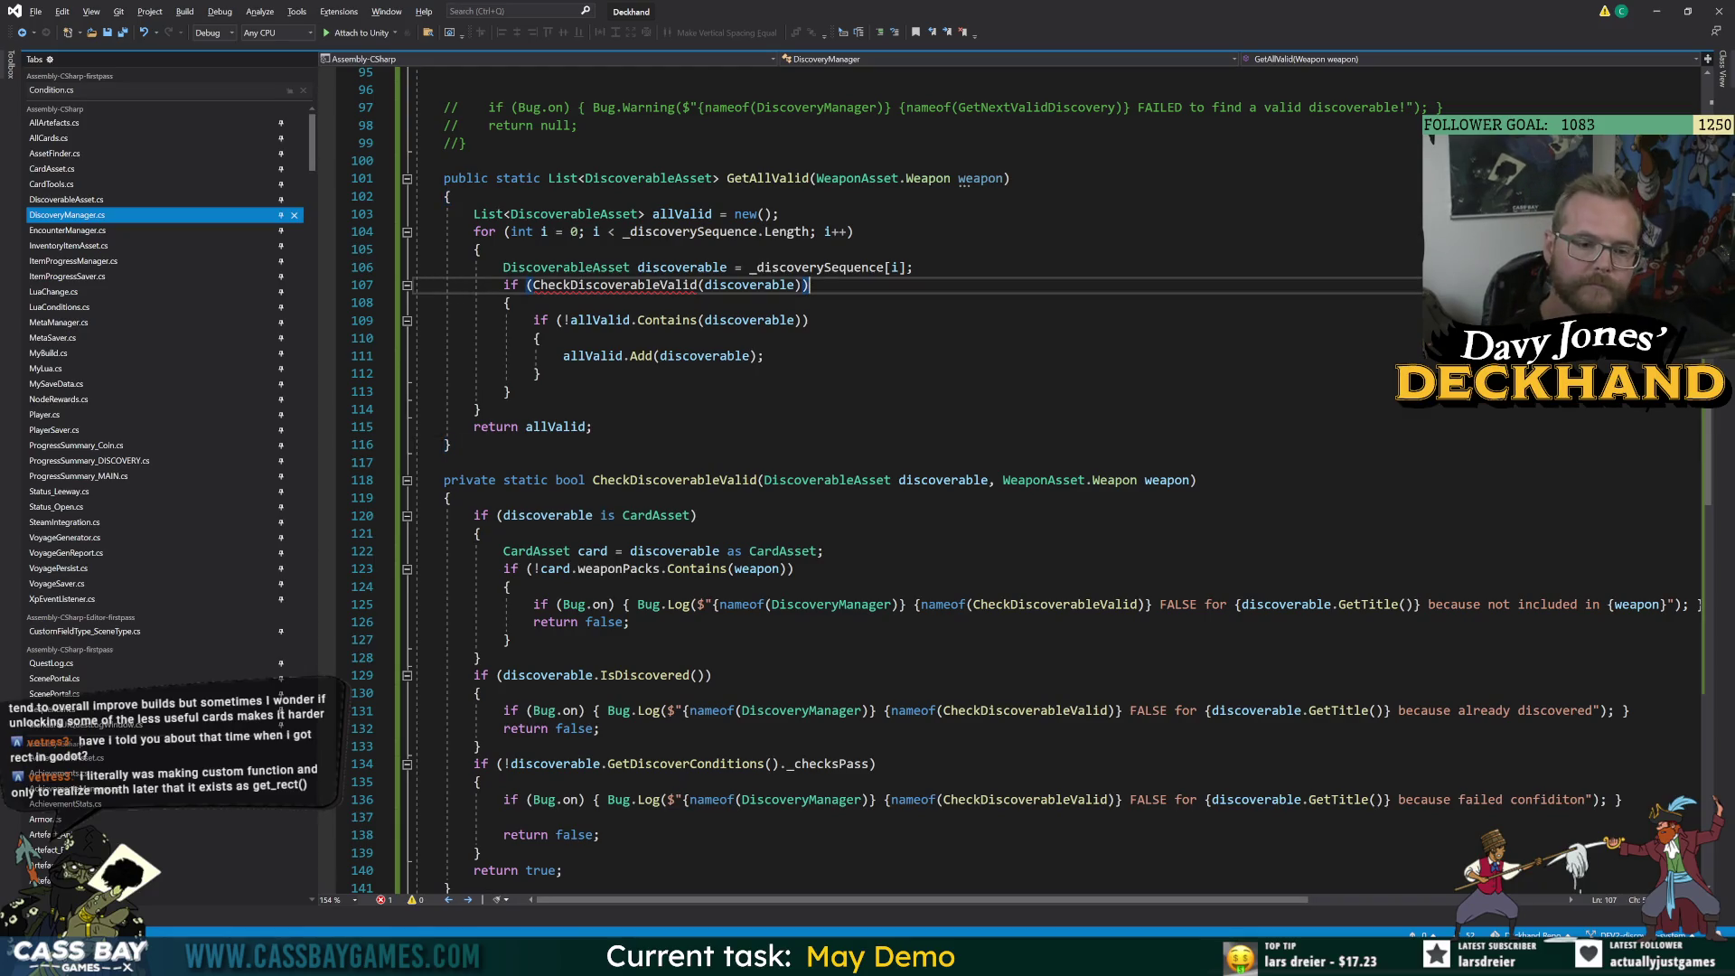
pyautogui.moveTo(1050, 900)
pyautogui.mouseDown()
pyautogui.moveTo(1144, 909)
pyautogui.moveTo(934, 907)
pyautogui.mouseUp()
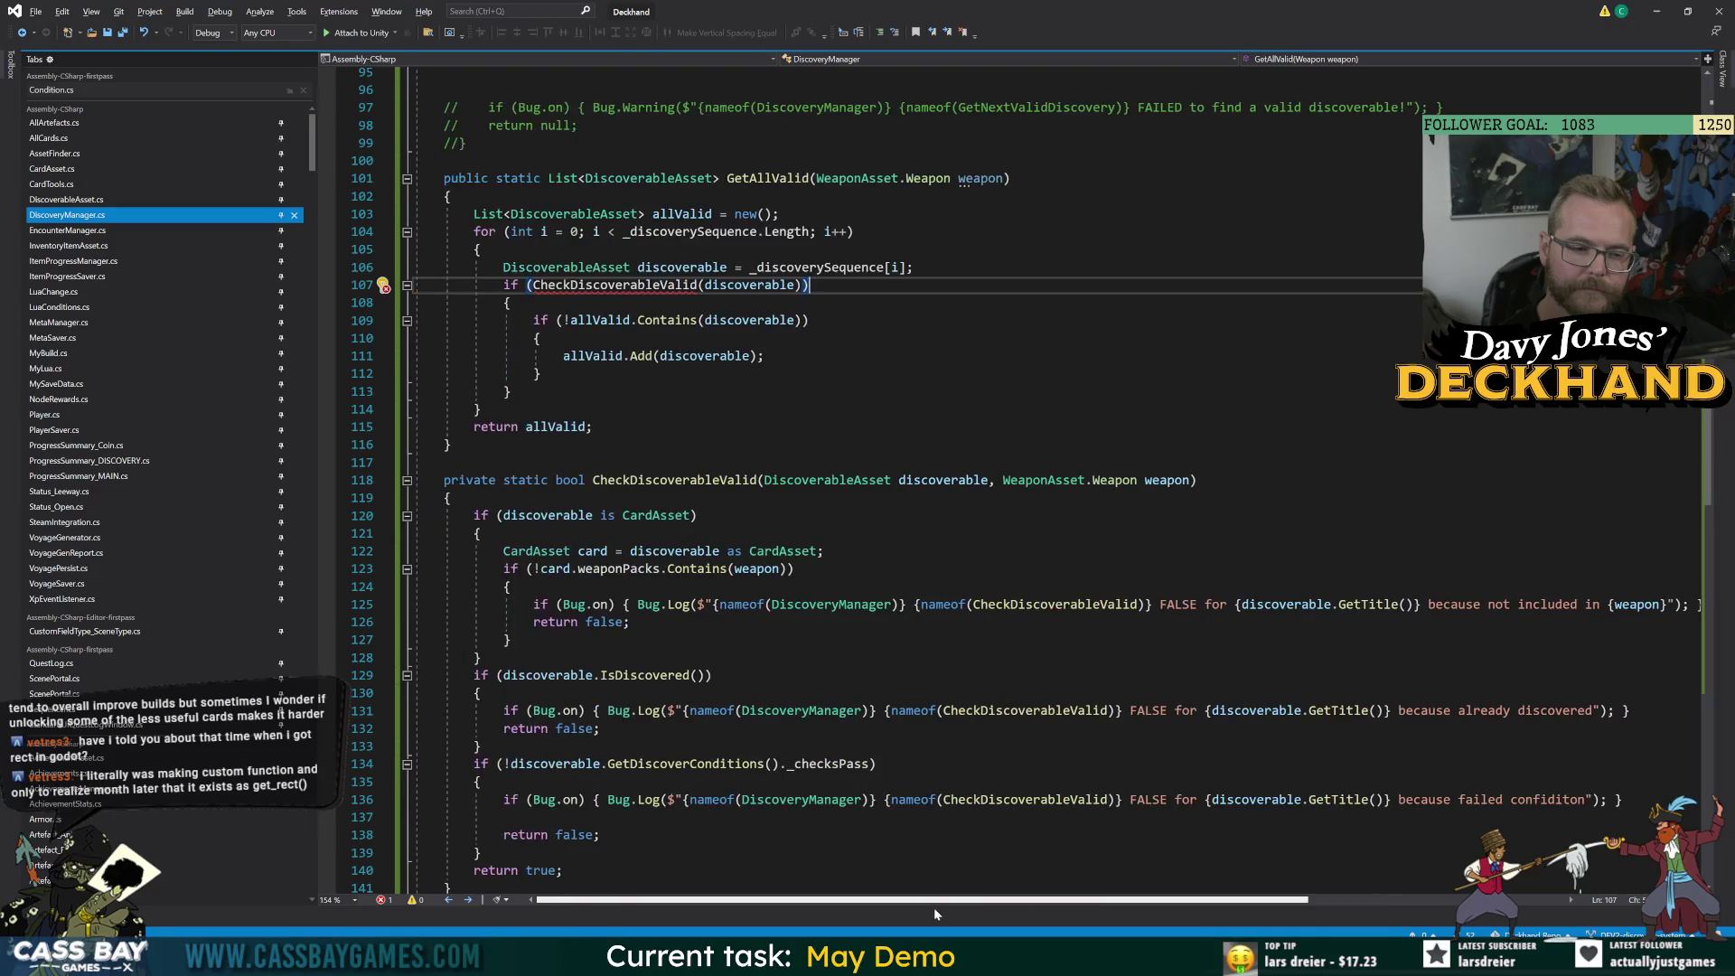
pyautogui.click(764, 355)
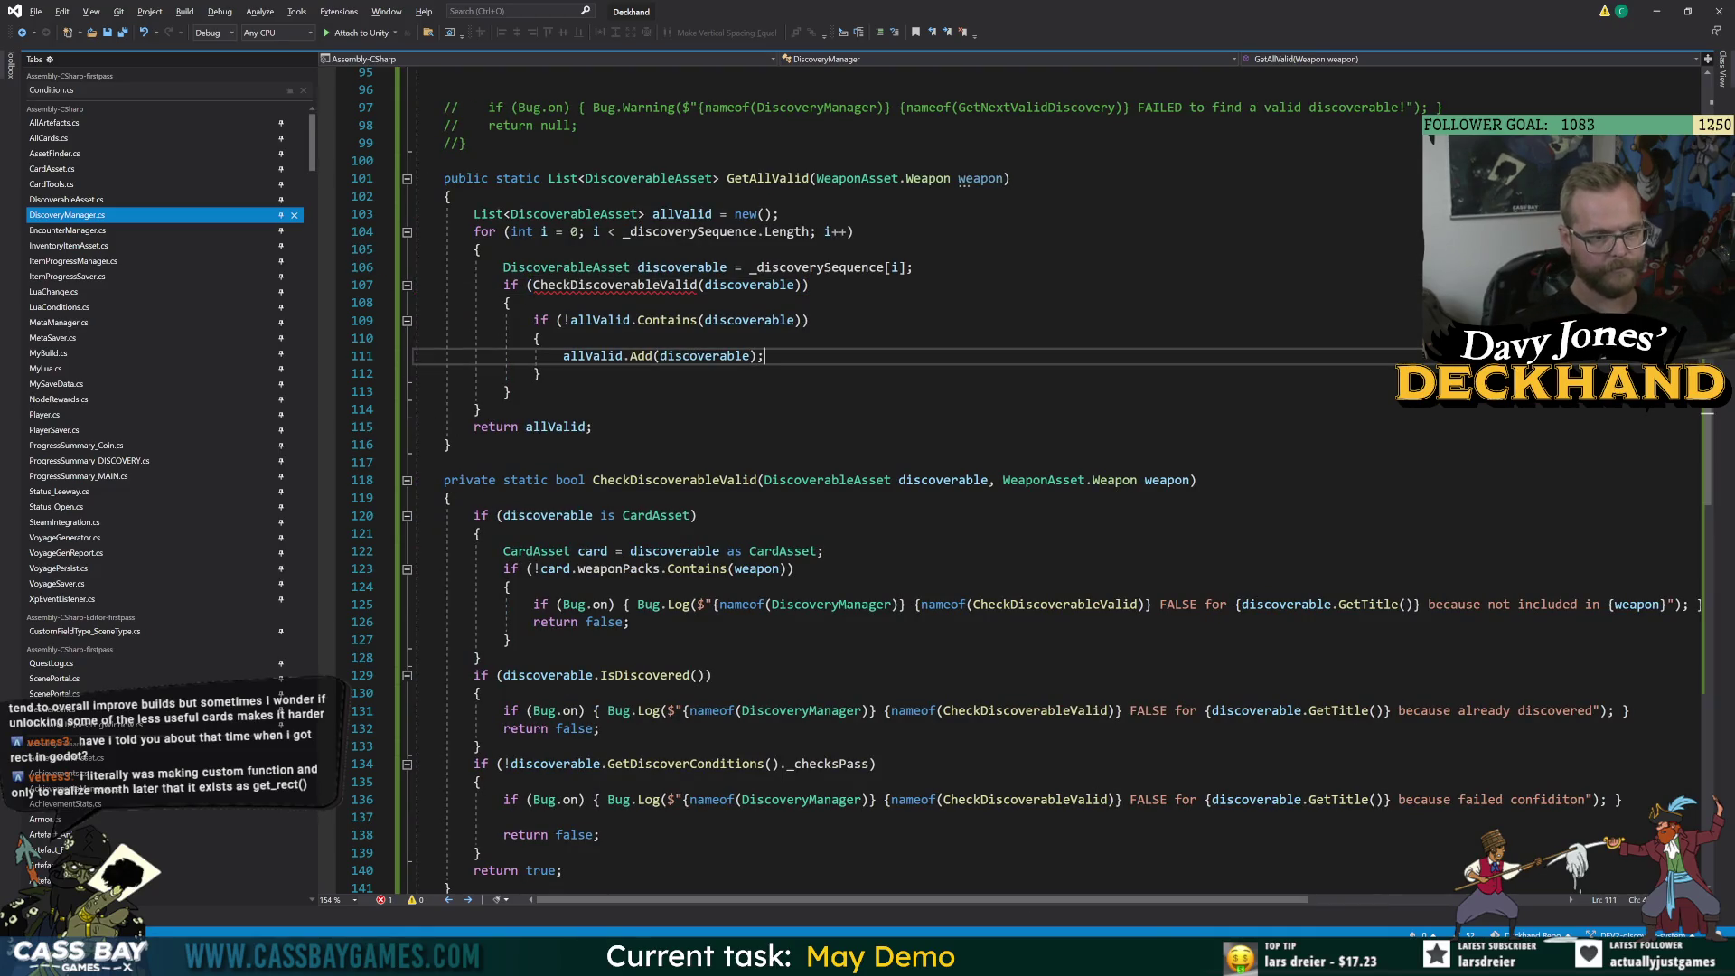
pyautogui.click(667, 483)
pyautogui.click(697, 284)
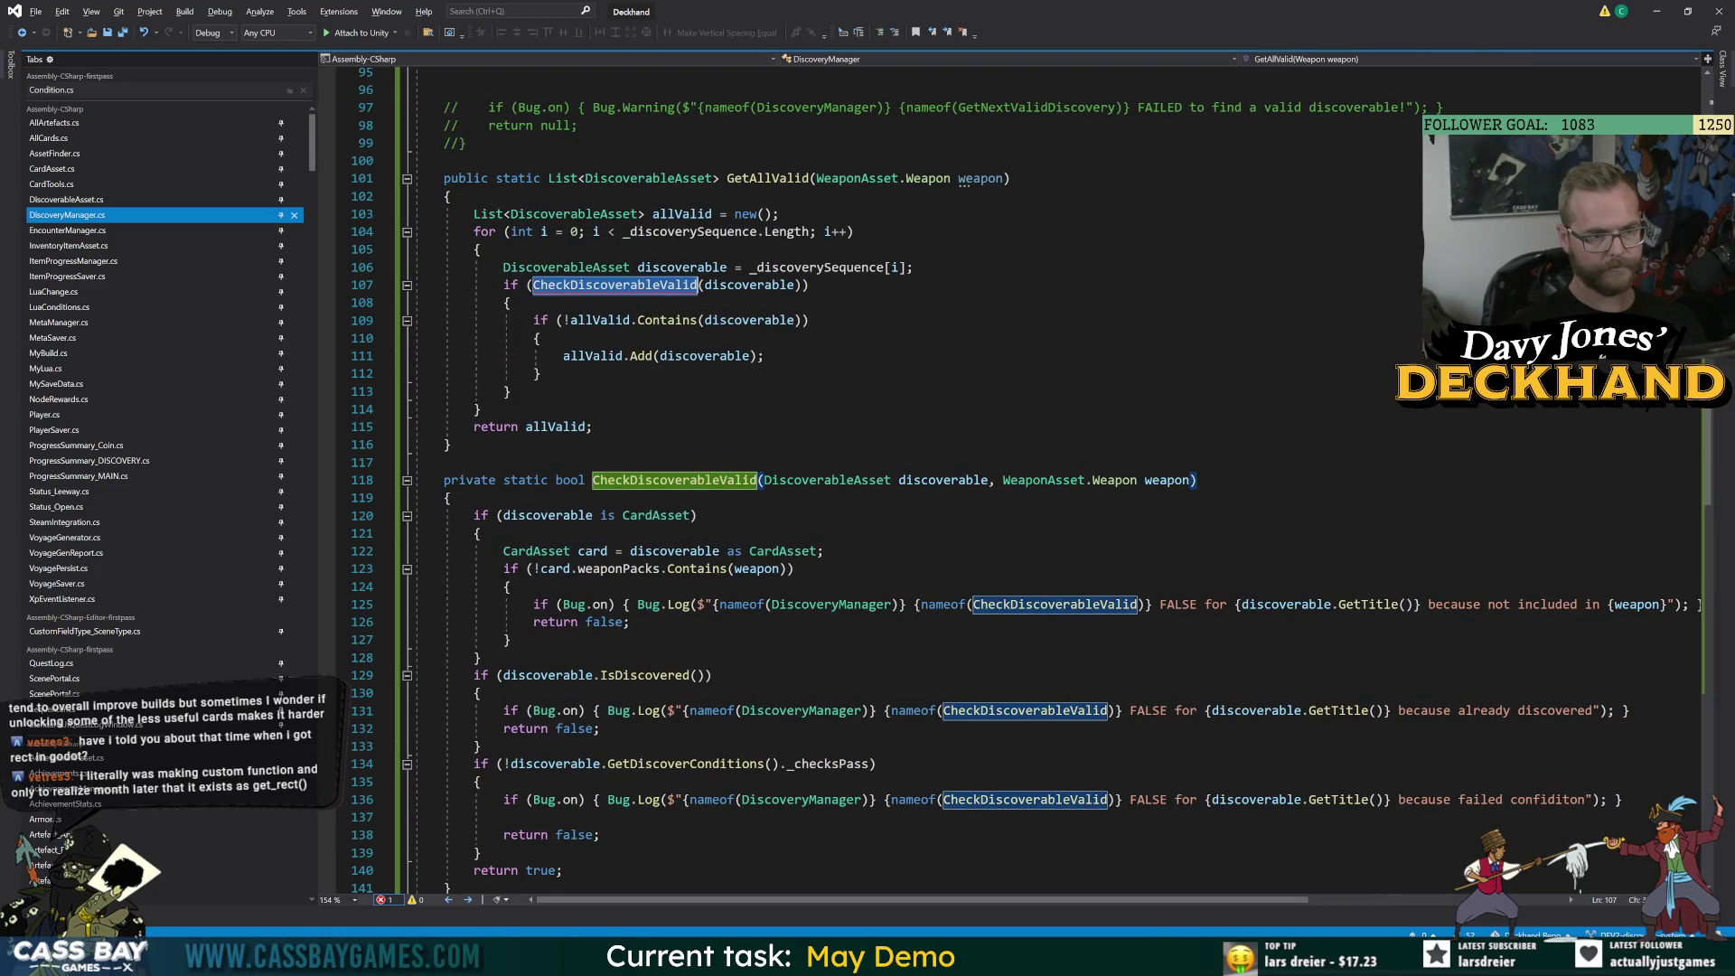
pyautogui.click(539, 373)
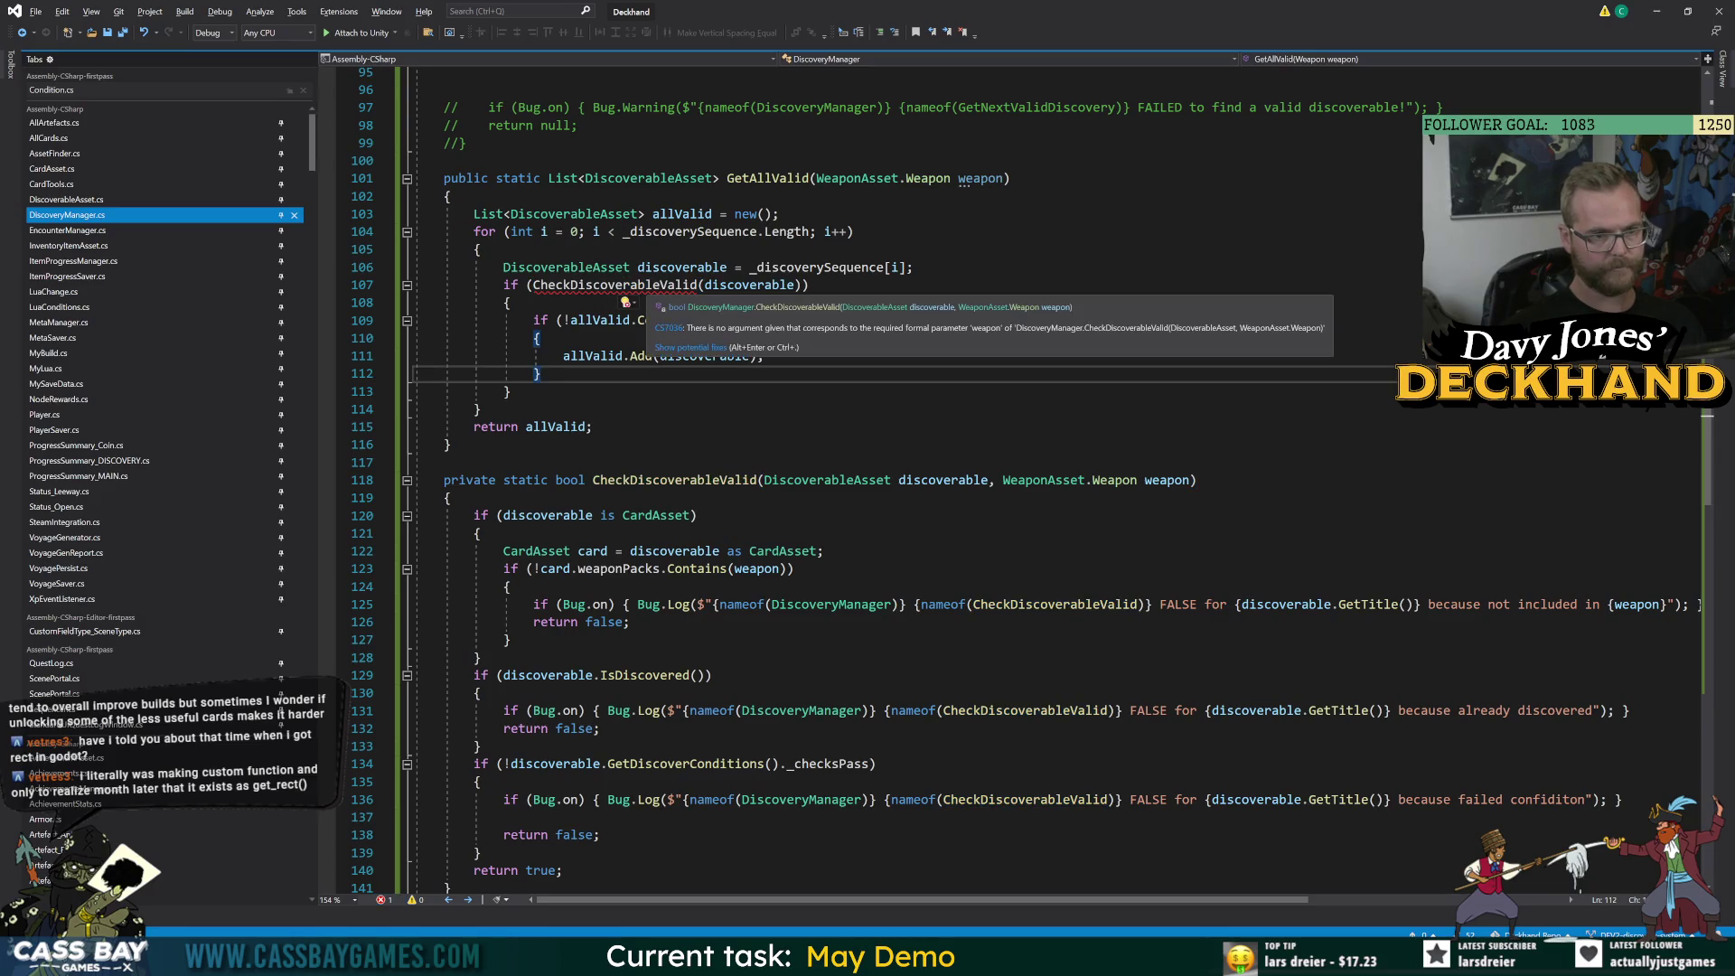
pyautogui.click(807, 285)
pyautogui.write(', wea')
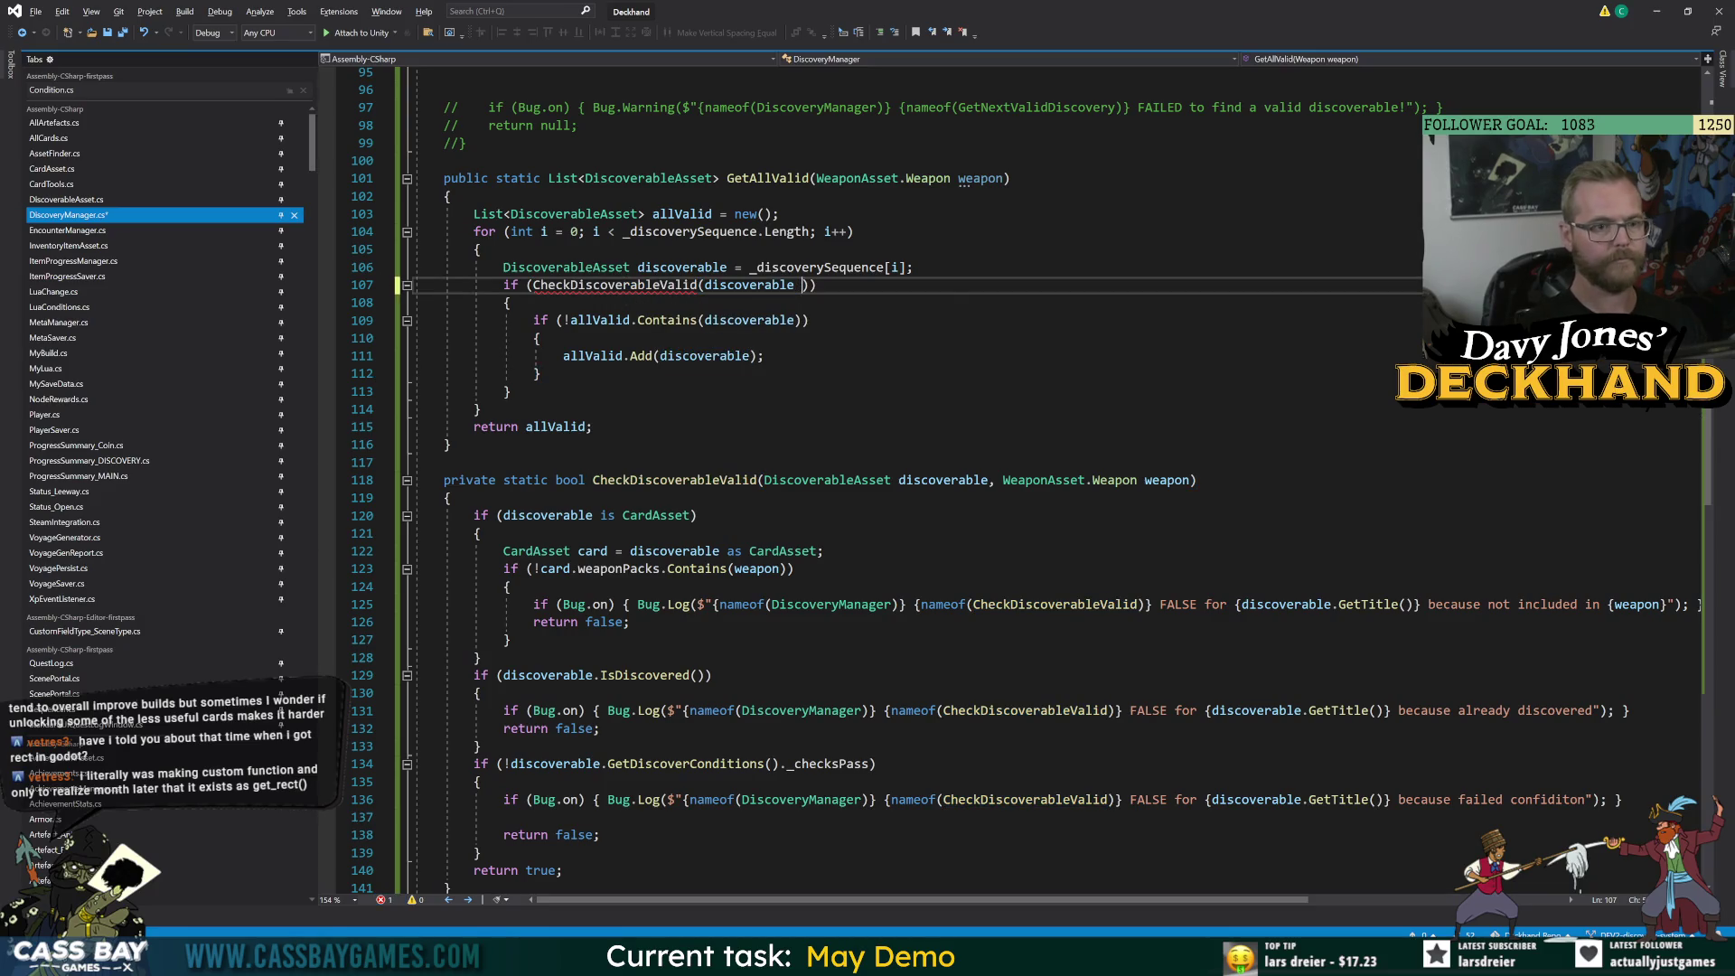
pyautogui.press('Tab')
pyautogui.click(763, 356)
pyautogui.hotkey('ctrl', 's')
# Bring the DJD_Balance Sheet window to the front.
pyautogui.click(1077, 959)
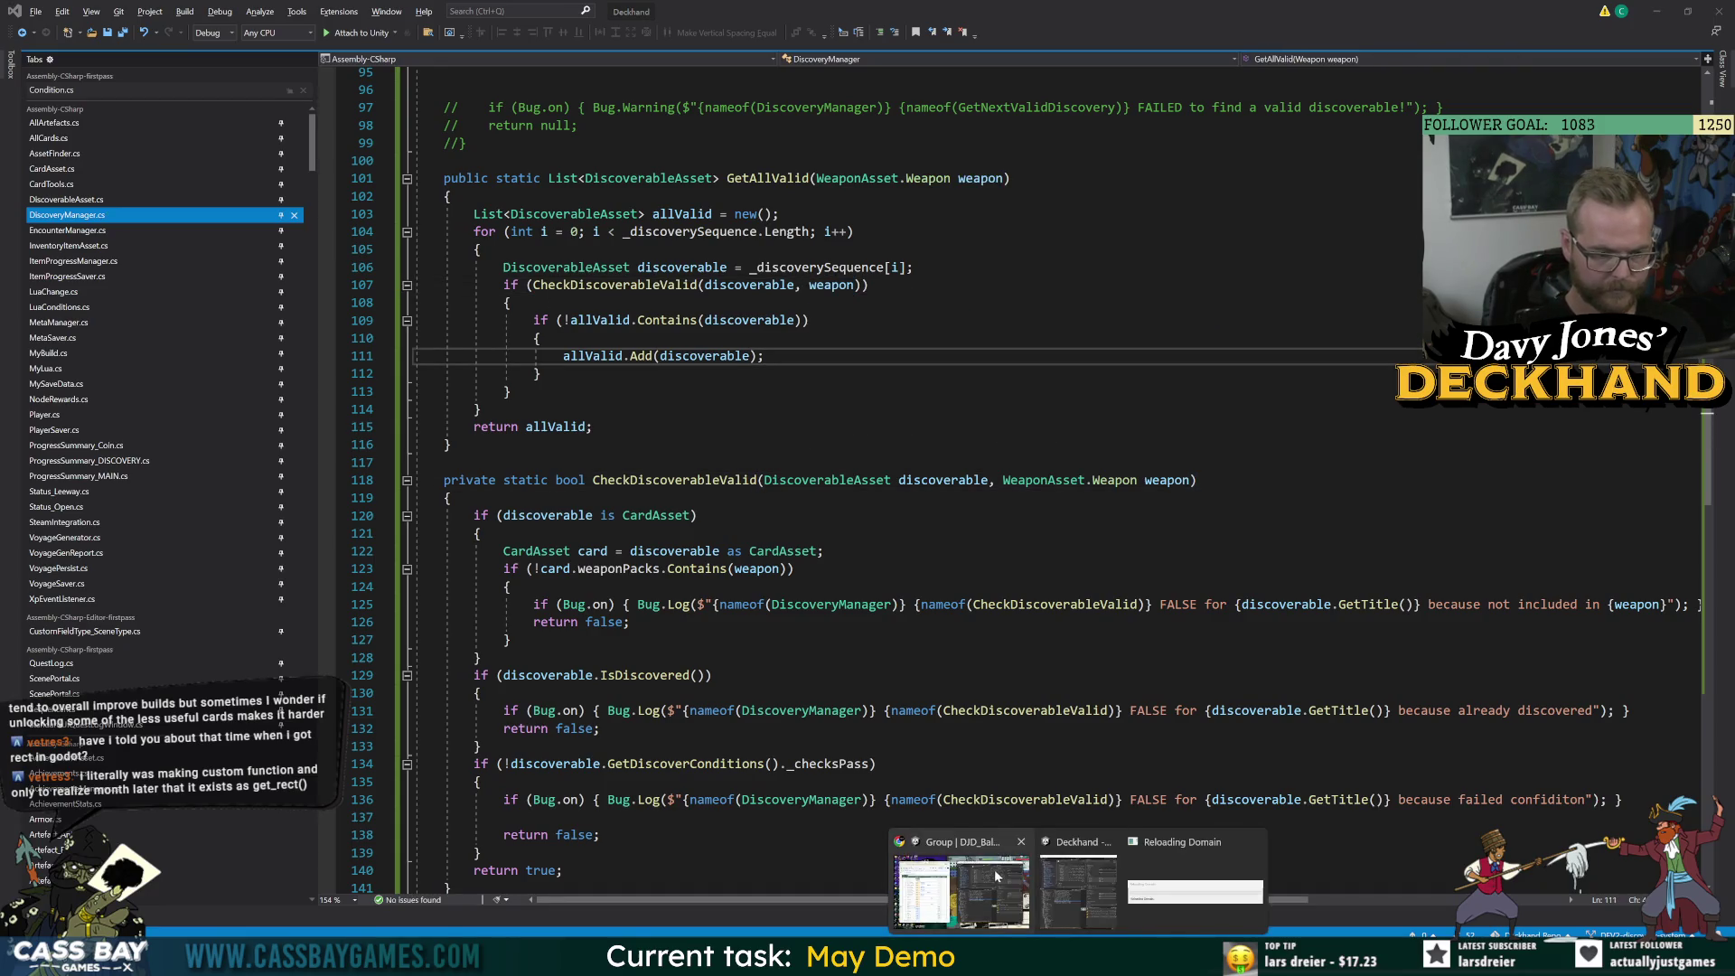
pyautogui.click(994, 886)
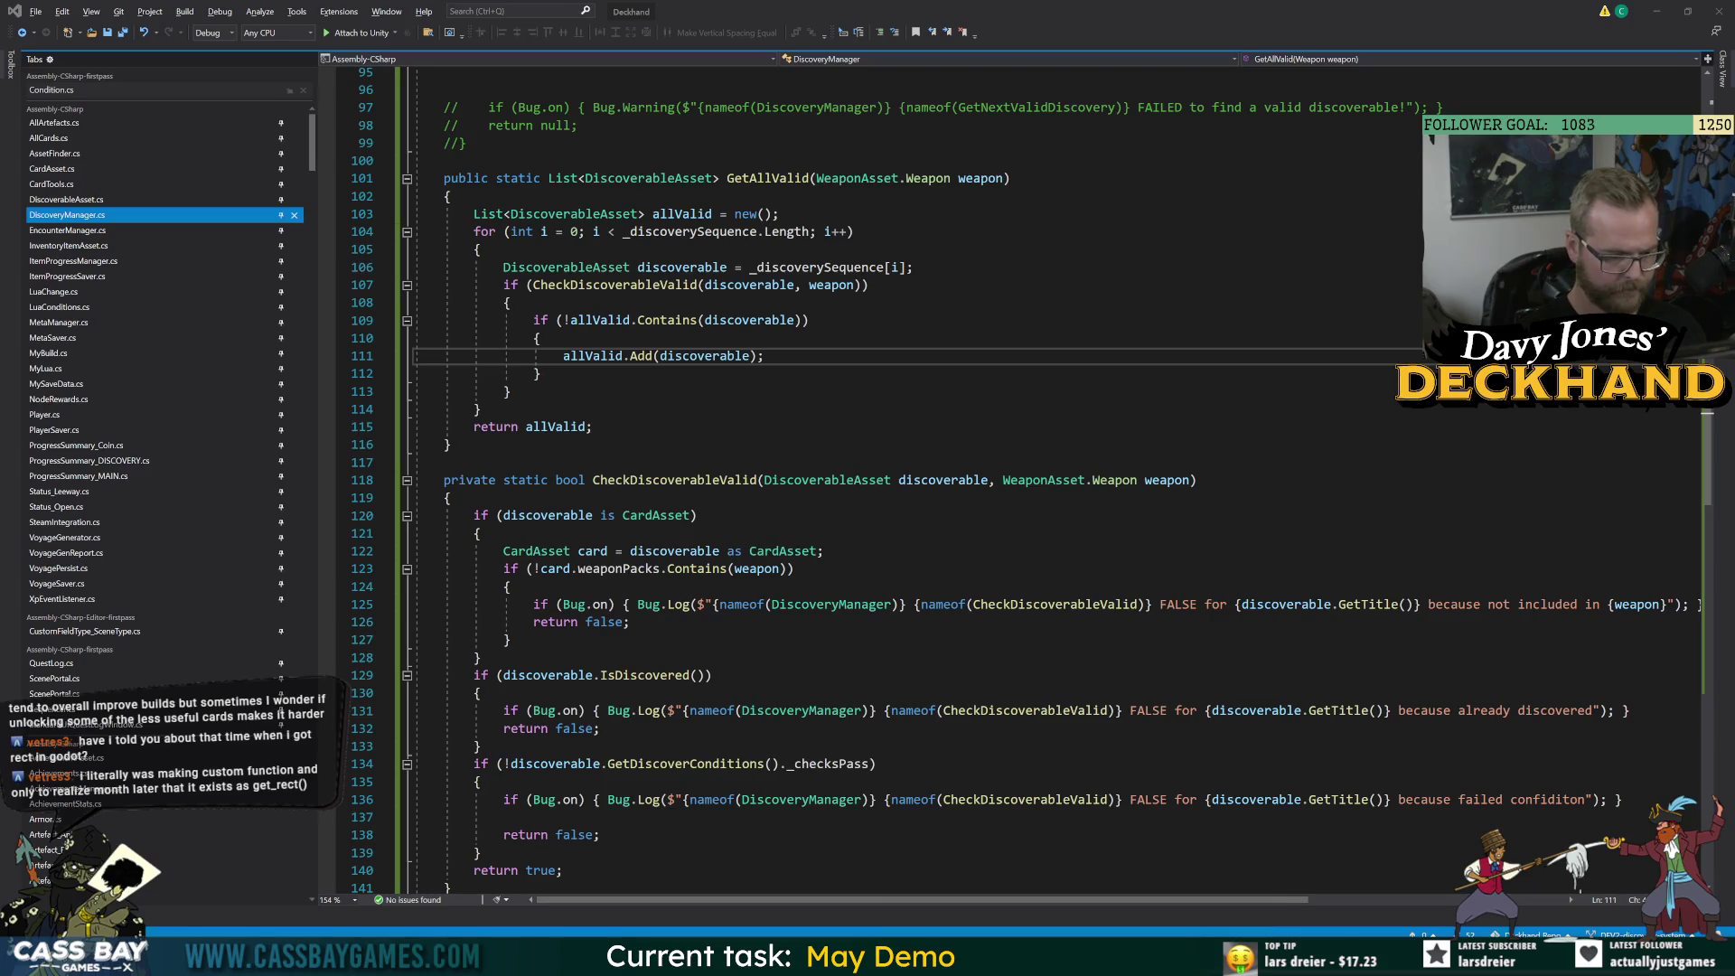
pyautogui.moveTo(1137, 960)
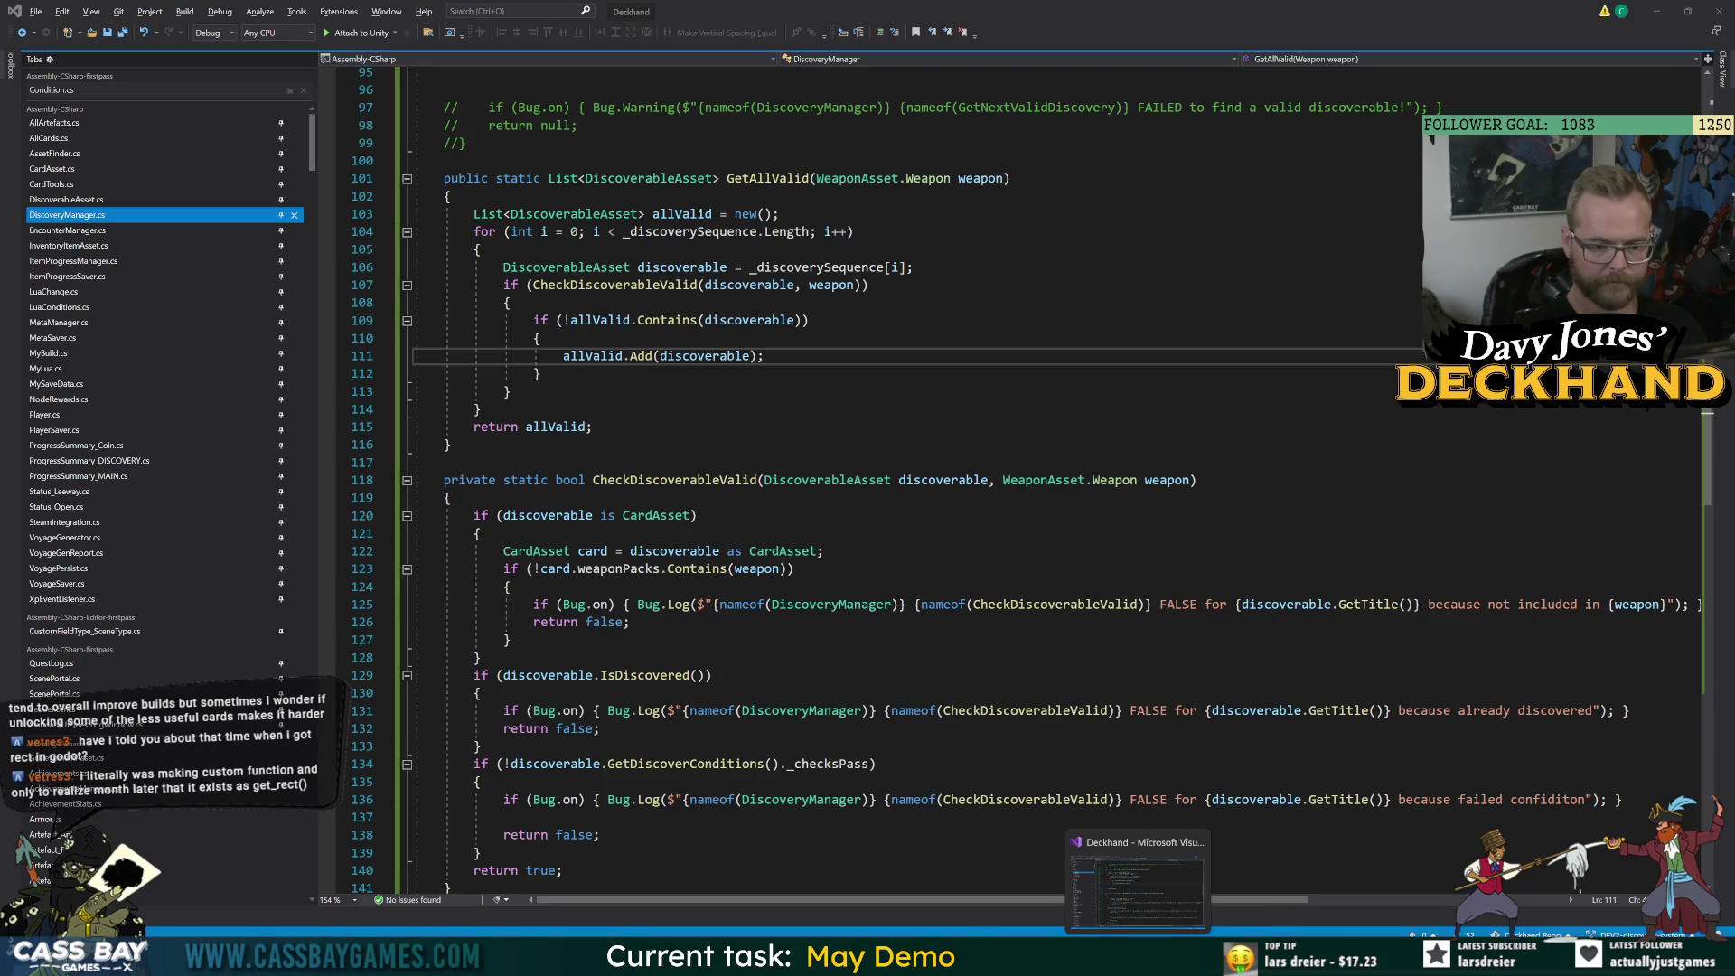
pyautogui.click(849, 881)
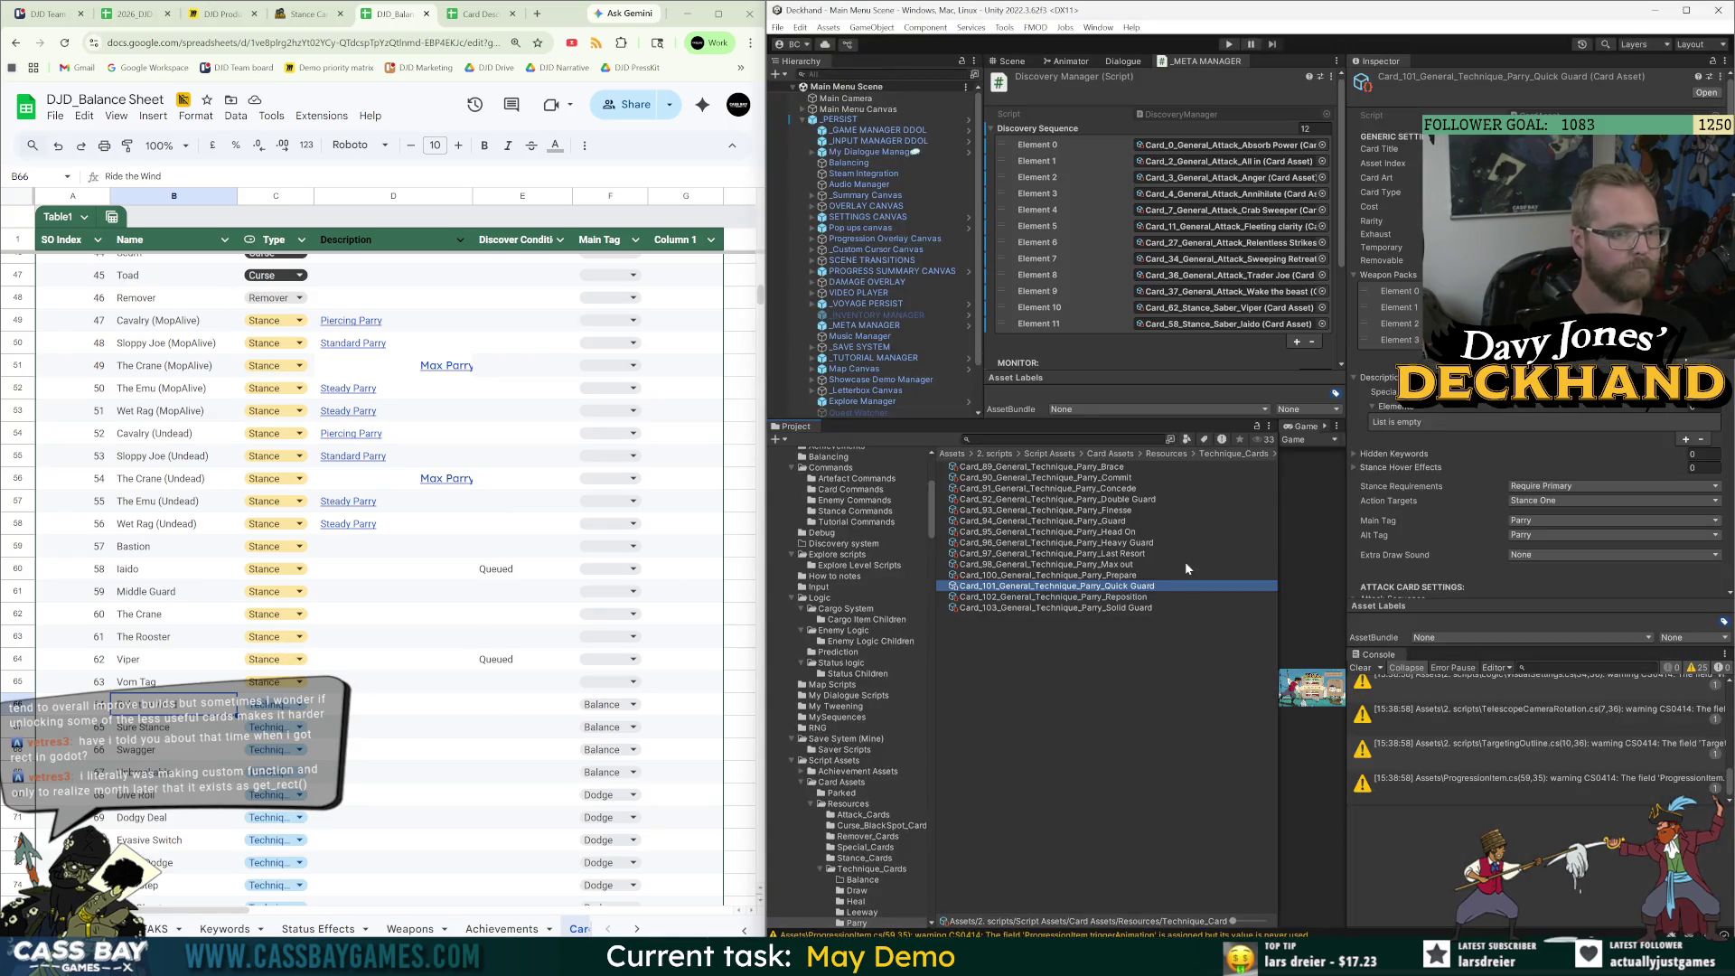
# Show the Discovery Manager settings, widen its panel, and open Card Assets/Resources/Stance_Cards.
pyautogui.click(1106, 627)
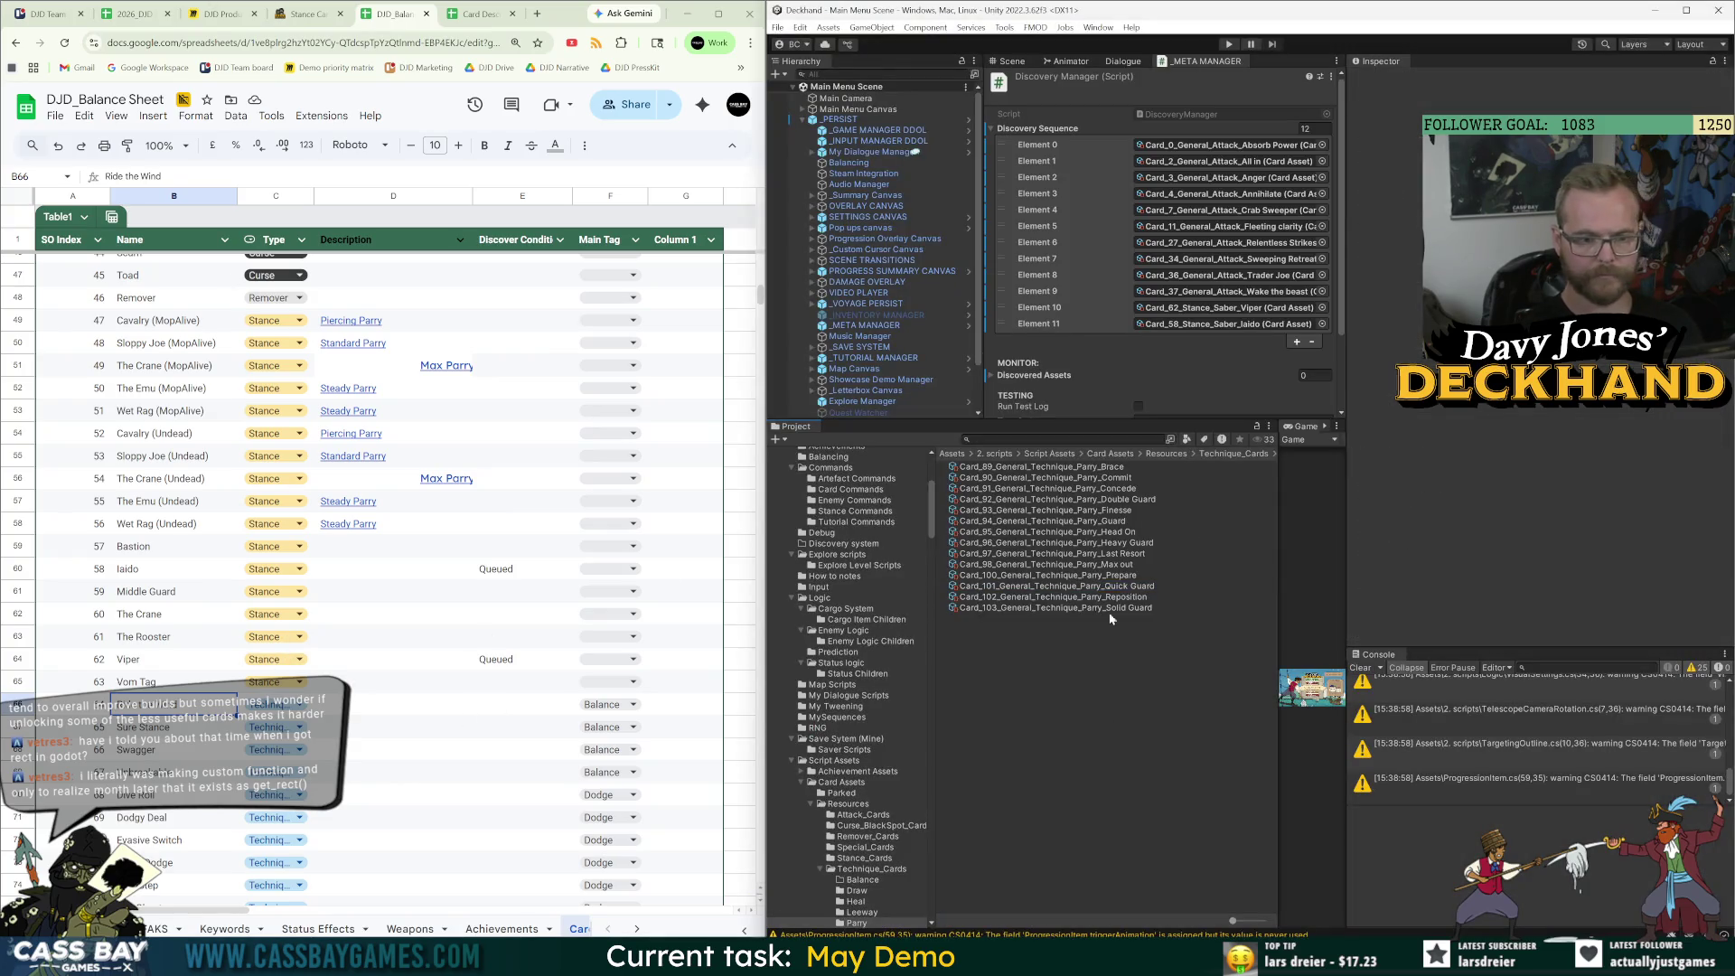
pyautogui.click(1054, 454)
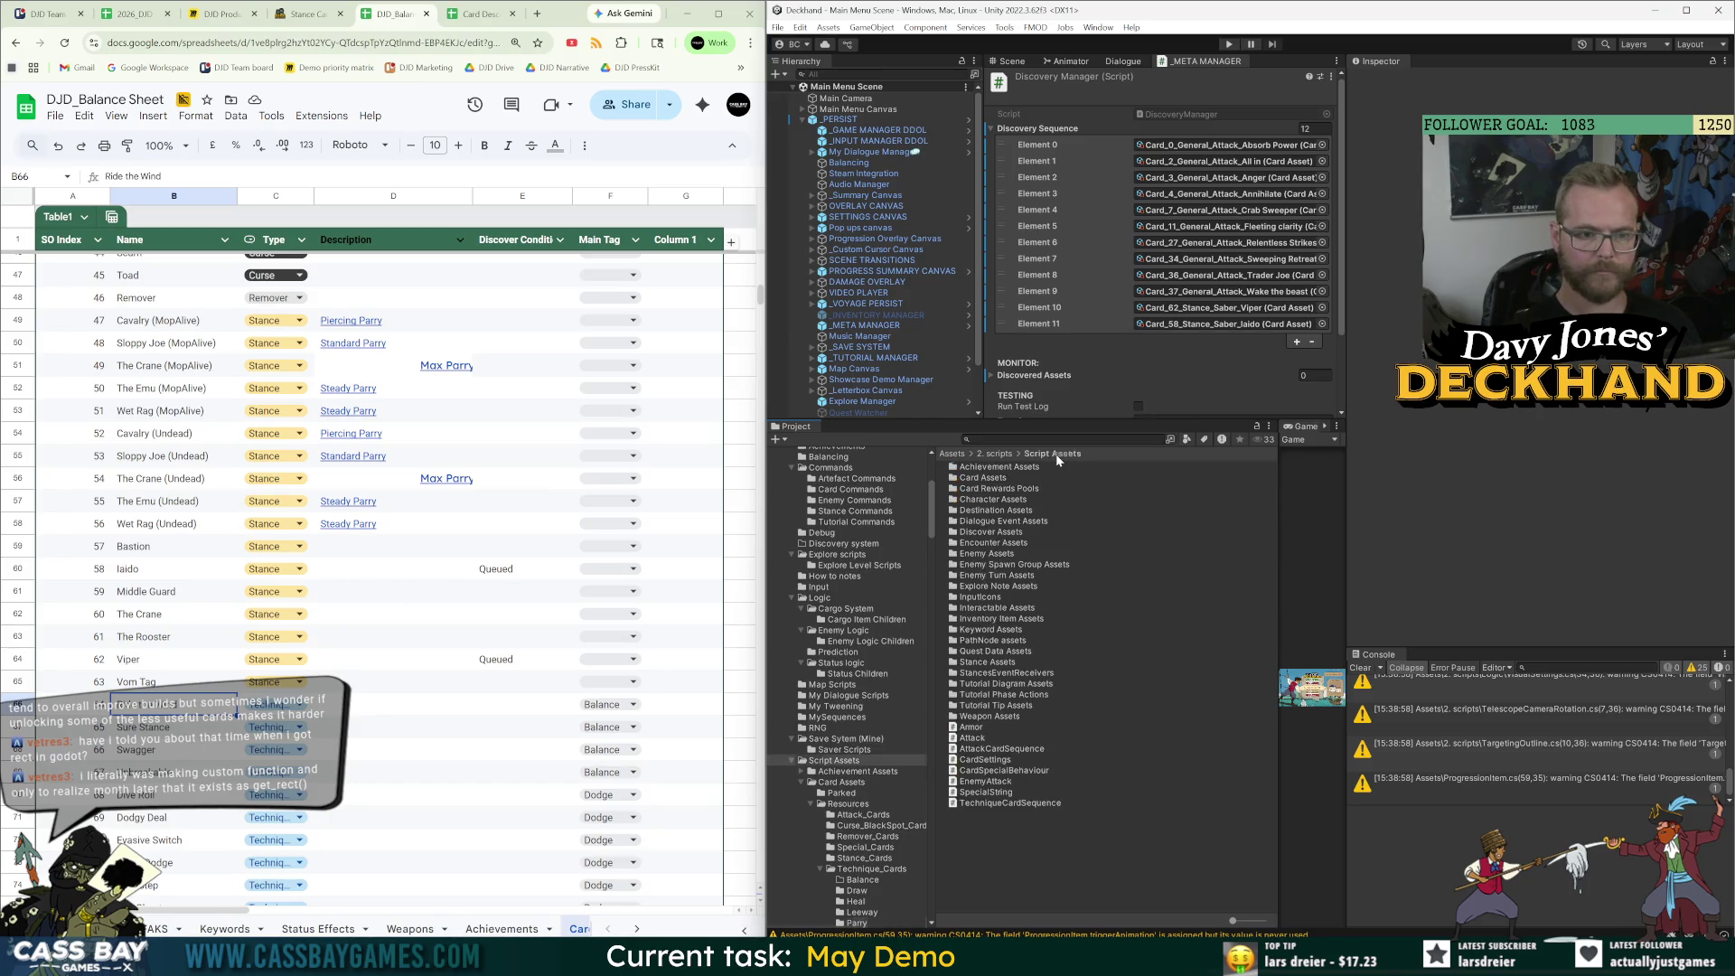
pyautogui.doubleClick(985, 479)
pyautogui.doubleClick(982, 479)
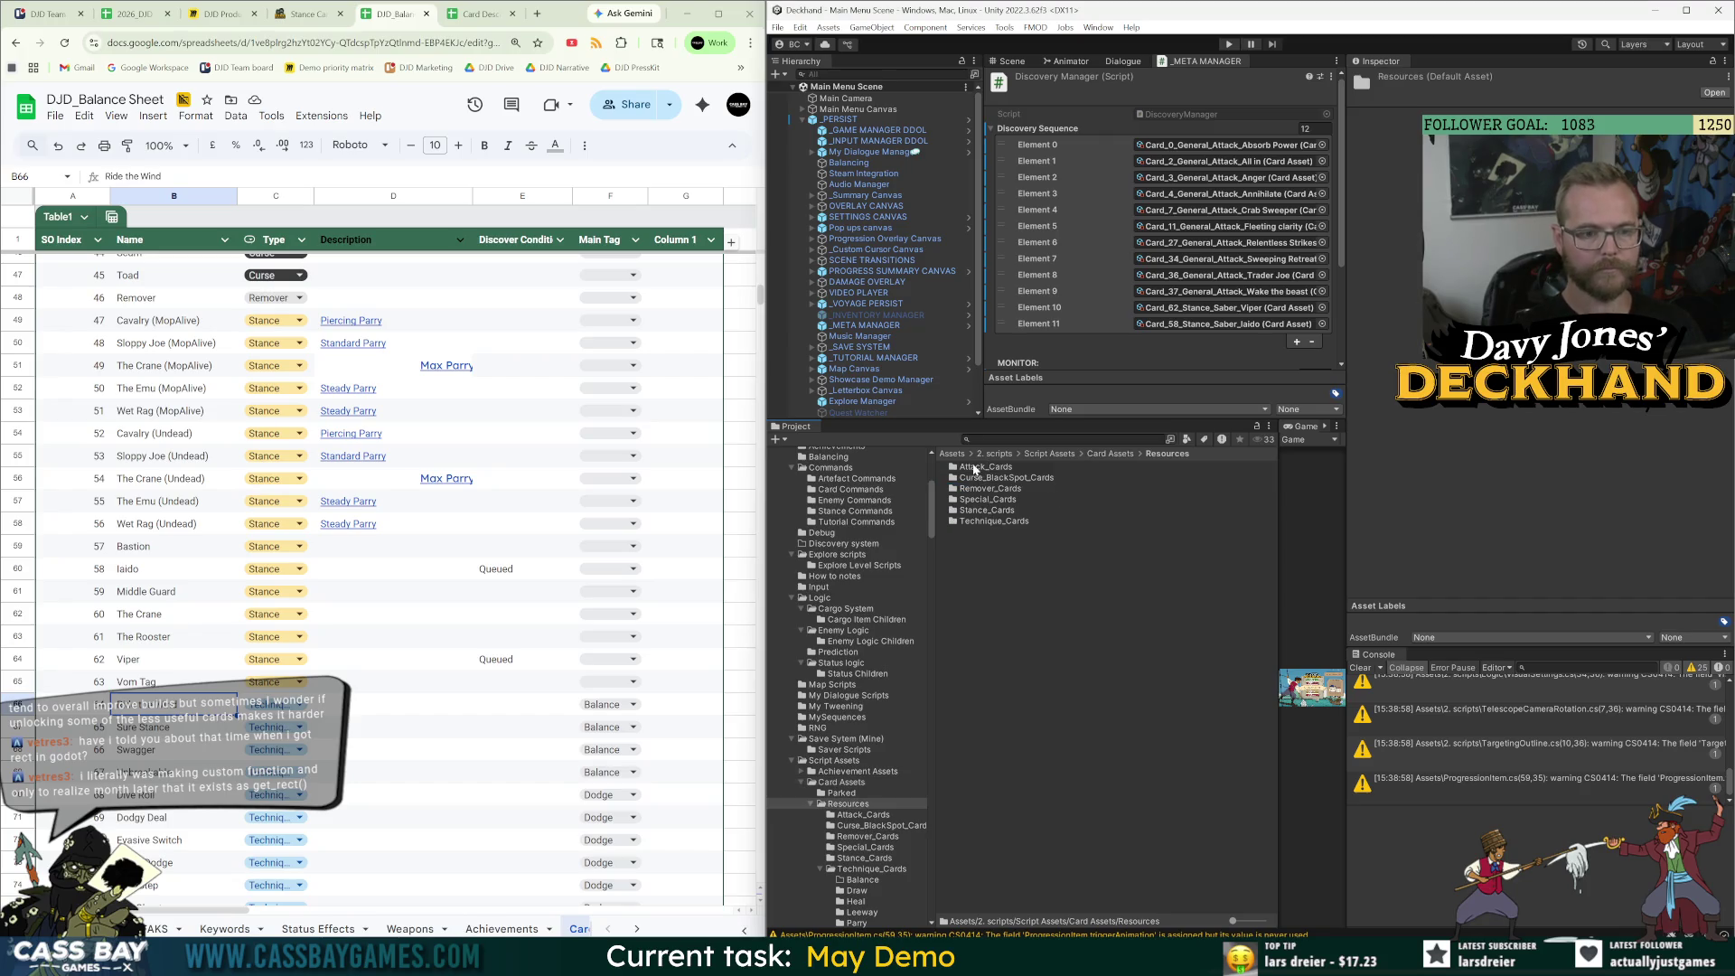
pyautogui.moveTo(1345, 232); pyautogui.dragTo(1493, 233)
pyautogui.moveTo(984, 160)
pyautogui.mouseDown()
pyautogui.moveTo(1037, 160)
pyautogui.moveTo(956, 161)
pyautogui.moveTo(983, 162)
pyautogui.mouseUp()
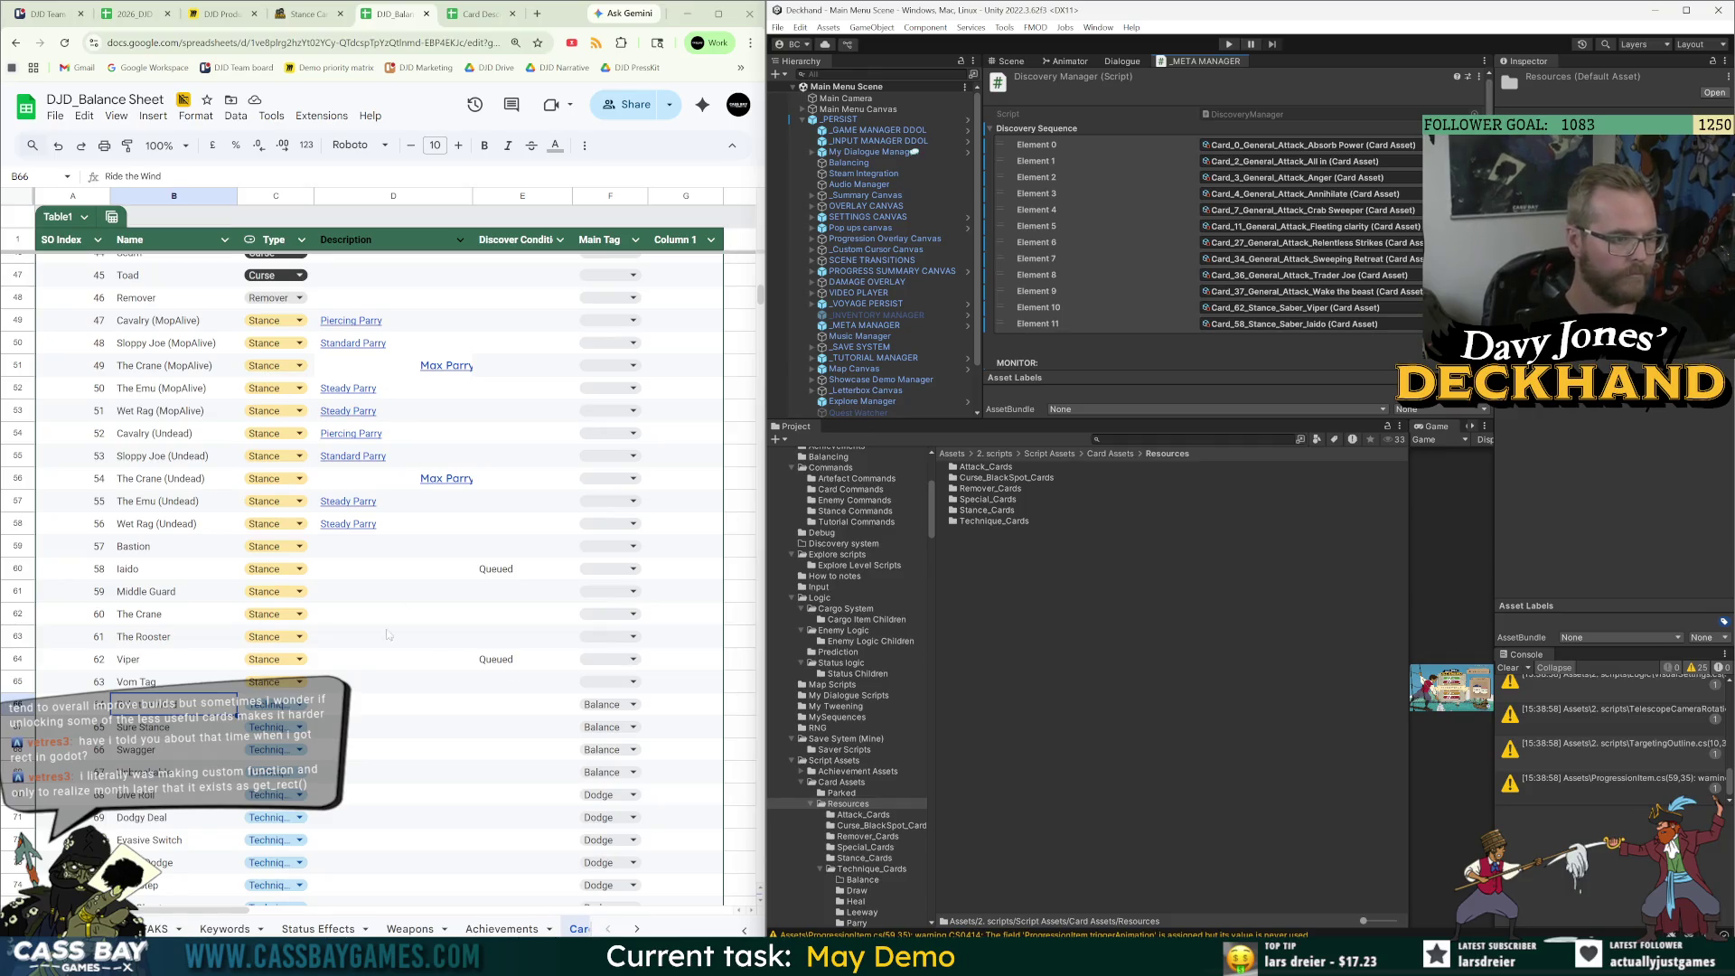
pyautogui.click(515, 664)
pyautogui.doubleClick(988, 511)
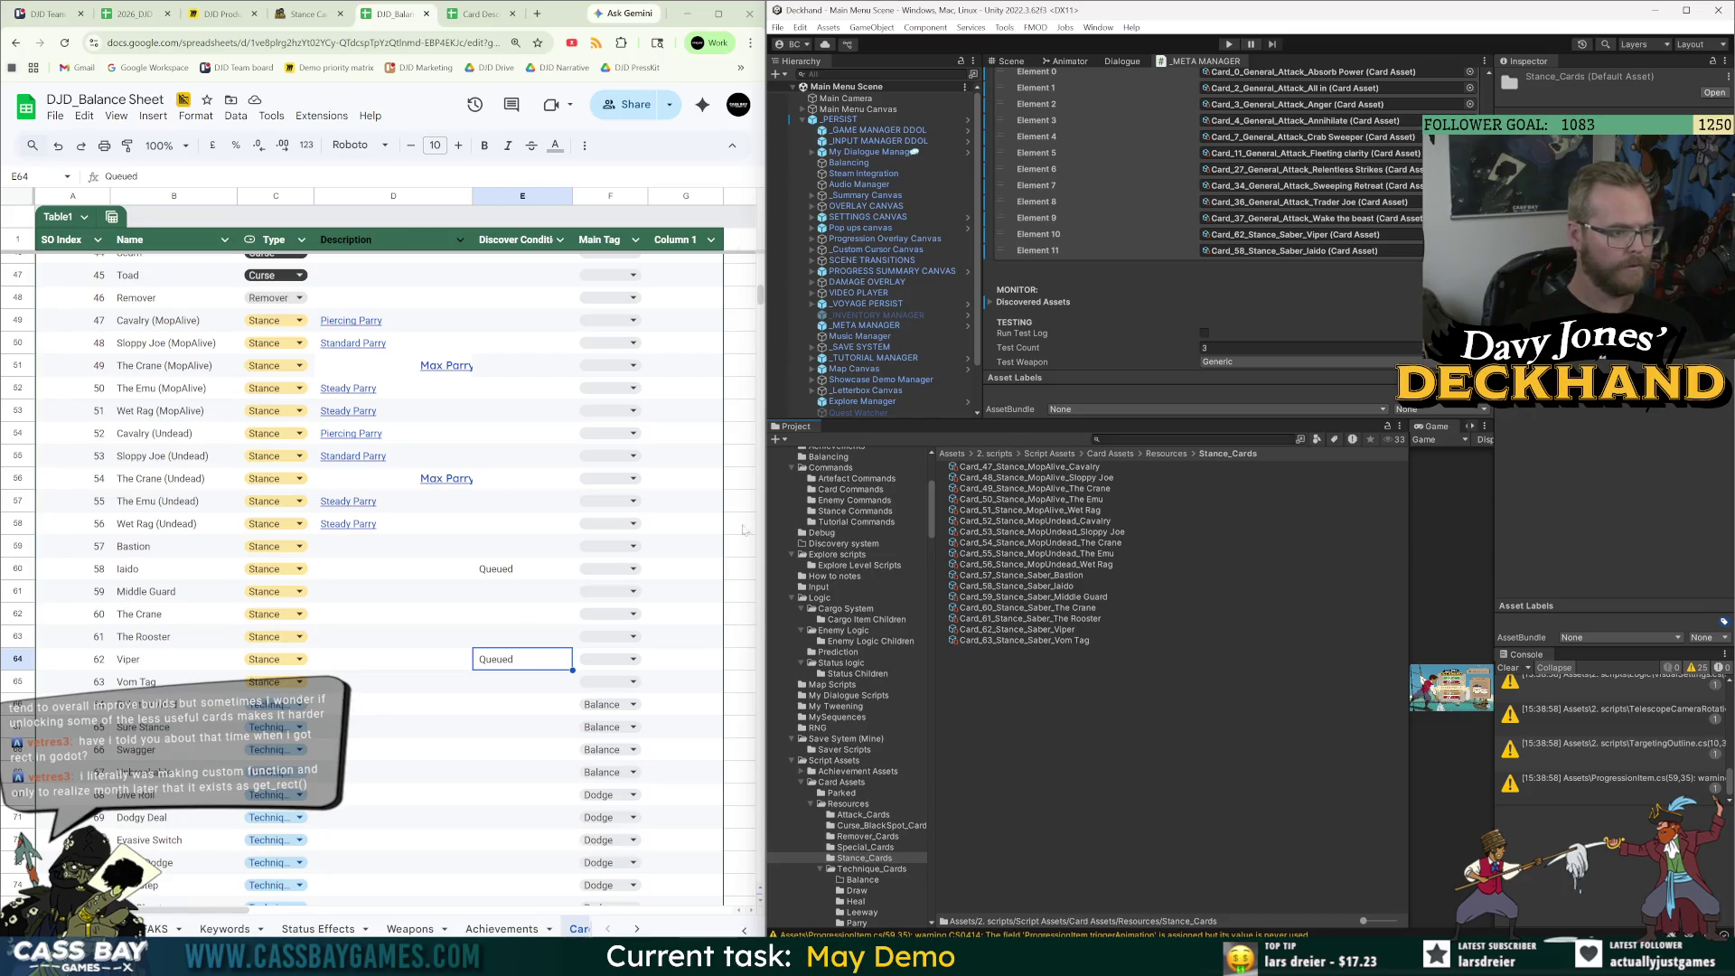
# Open the Technique Cards wiki page and select the Drunken Draw asset in Technique_Cards/Draw.
pyautogui.hotkey('ctrl', 'shift', 'Tab')
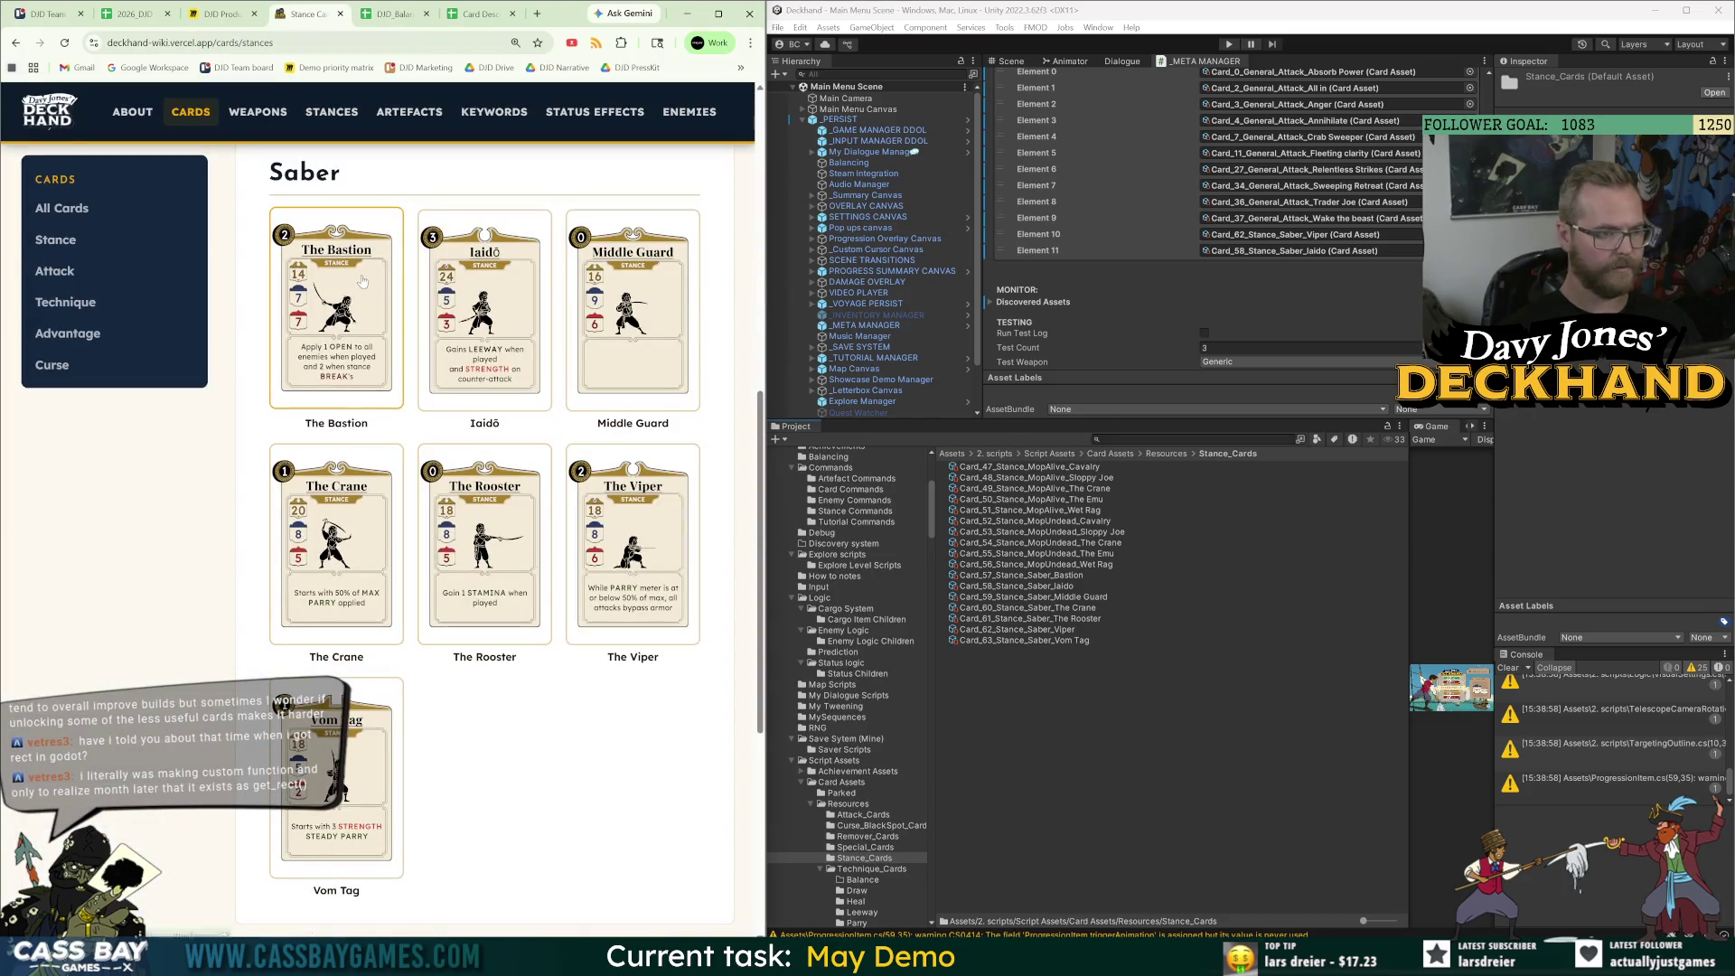
pyautogui.click(65, 301)
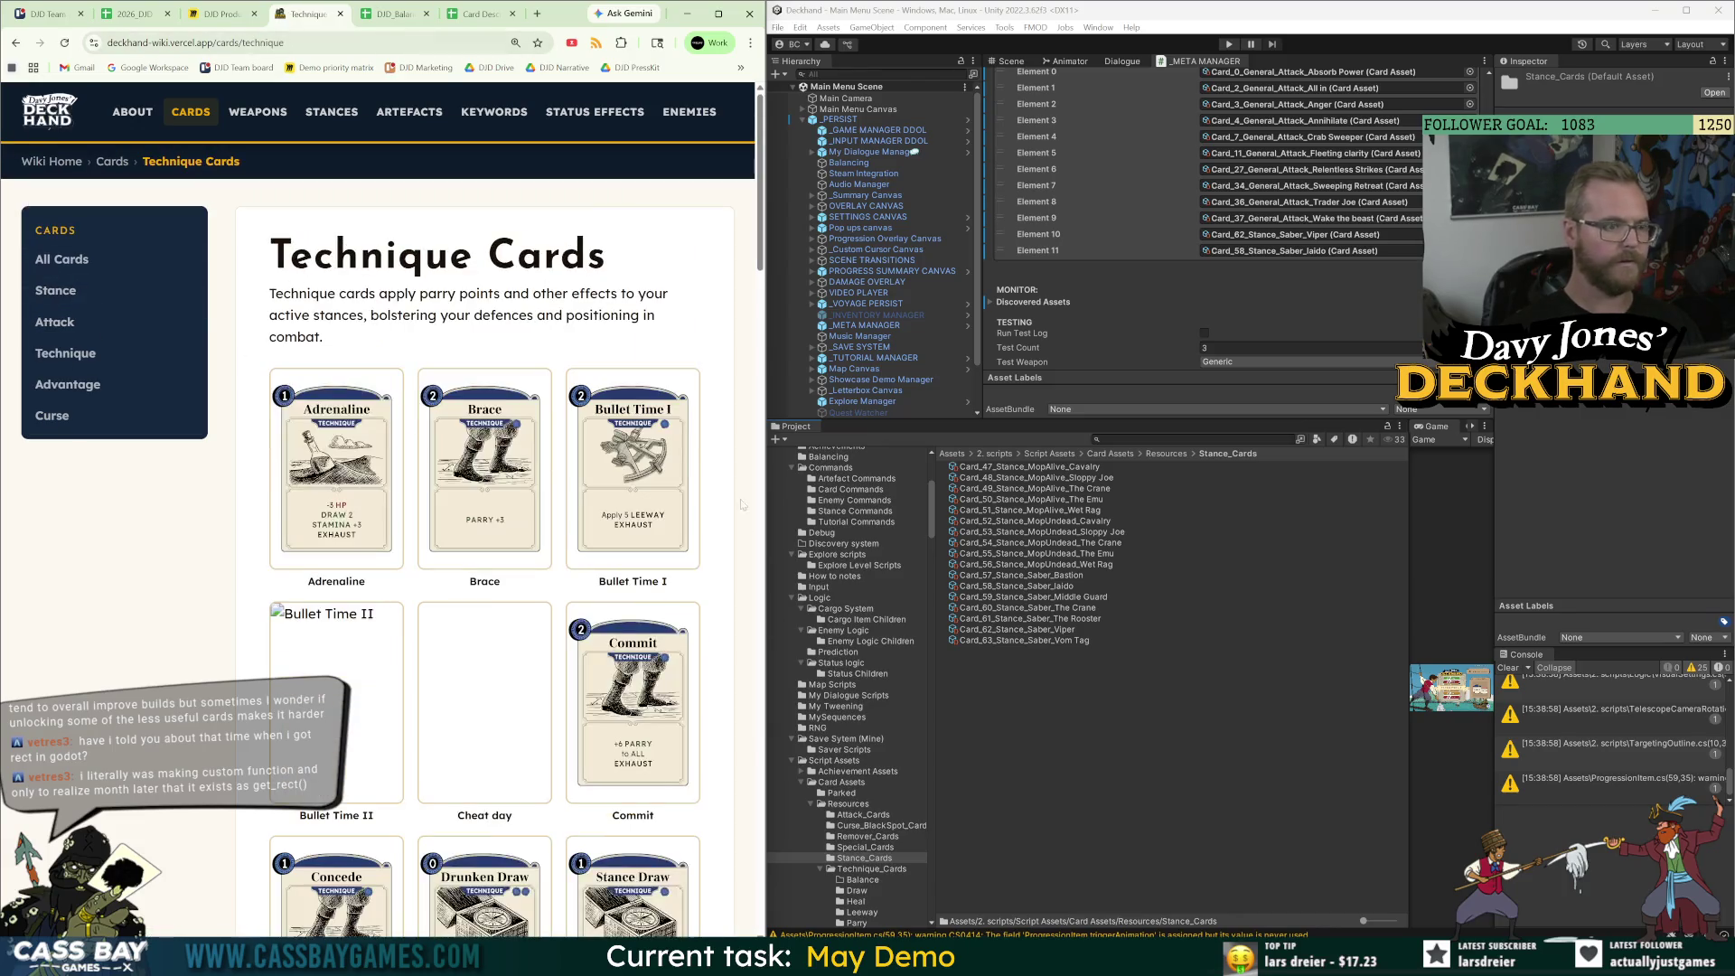
pyautogui.click(1166, 454)
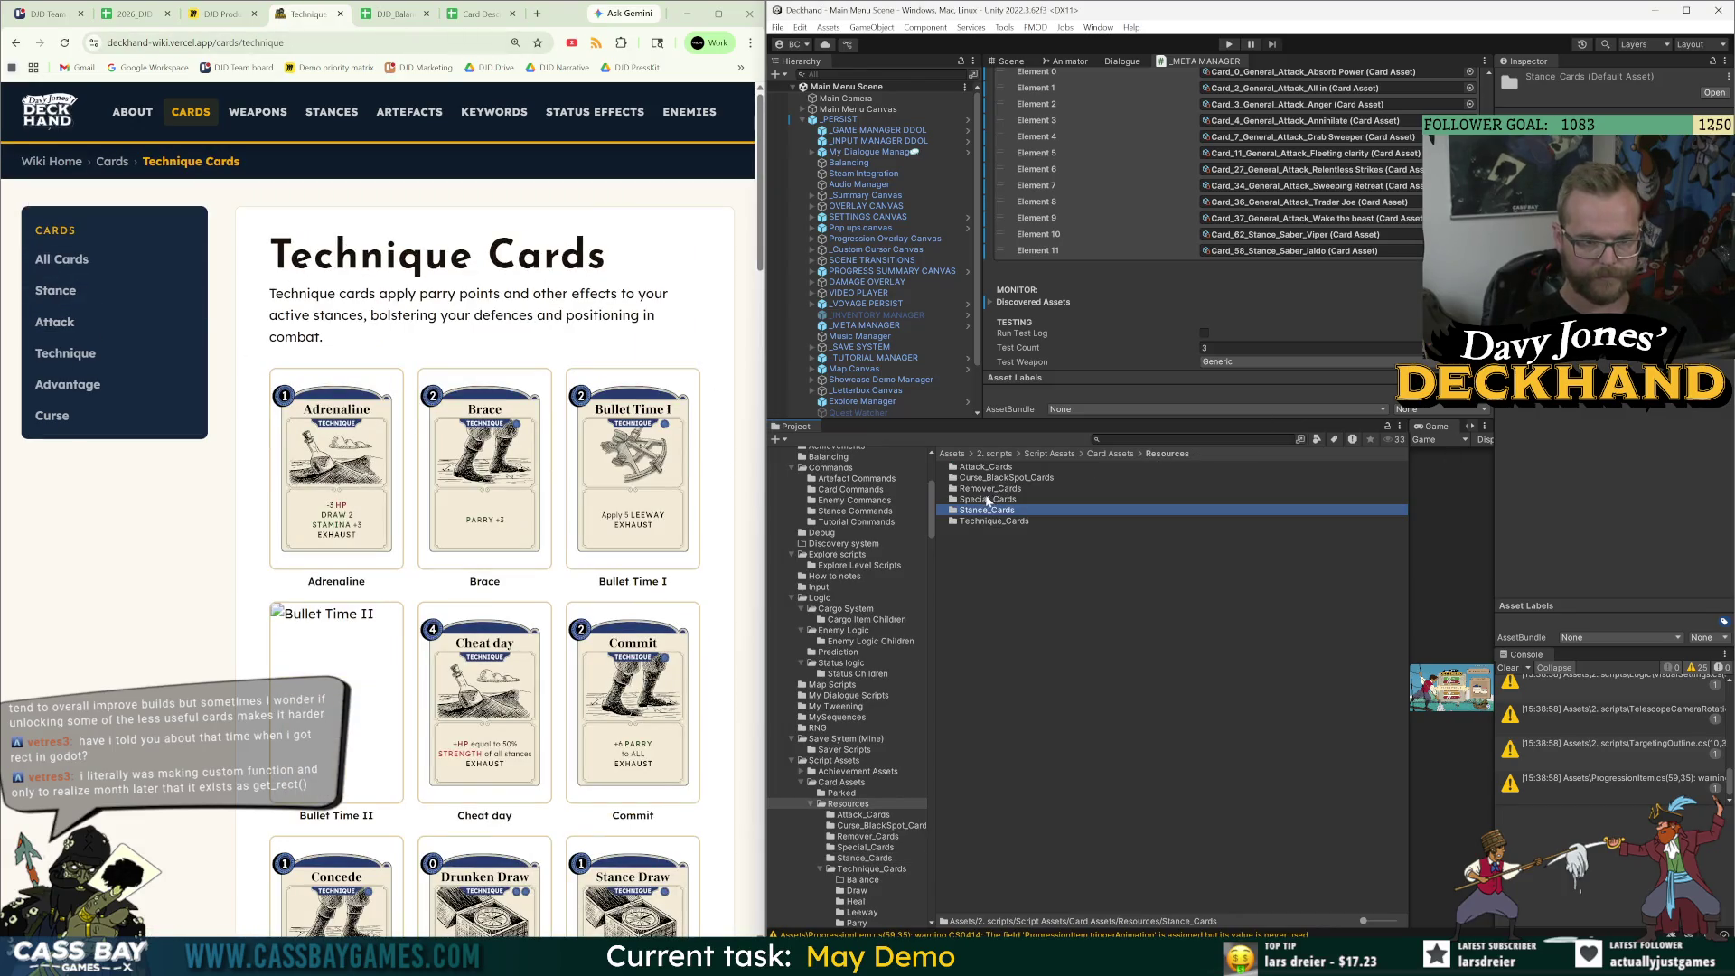
pyautogui.doubleClick(987, 521)
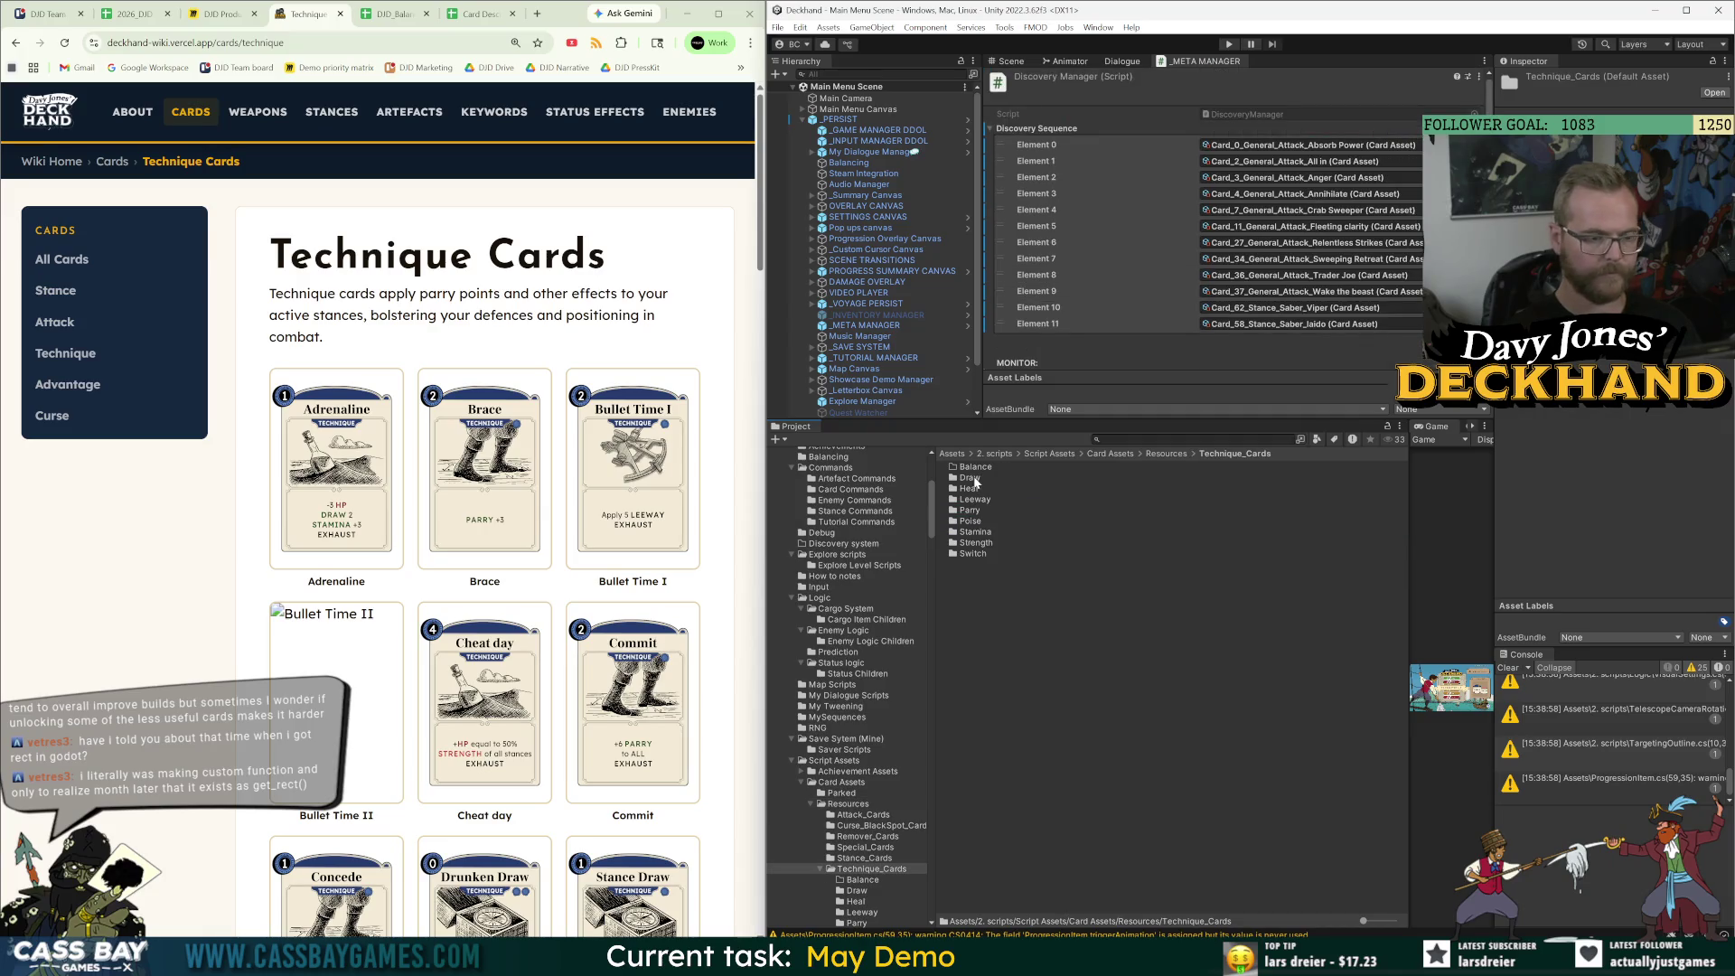
pyautogui.doubleClick(970, 478)
pyautogui.click(1084, 467)
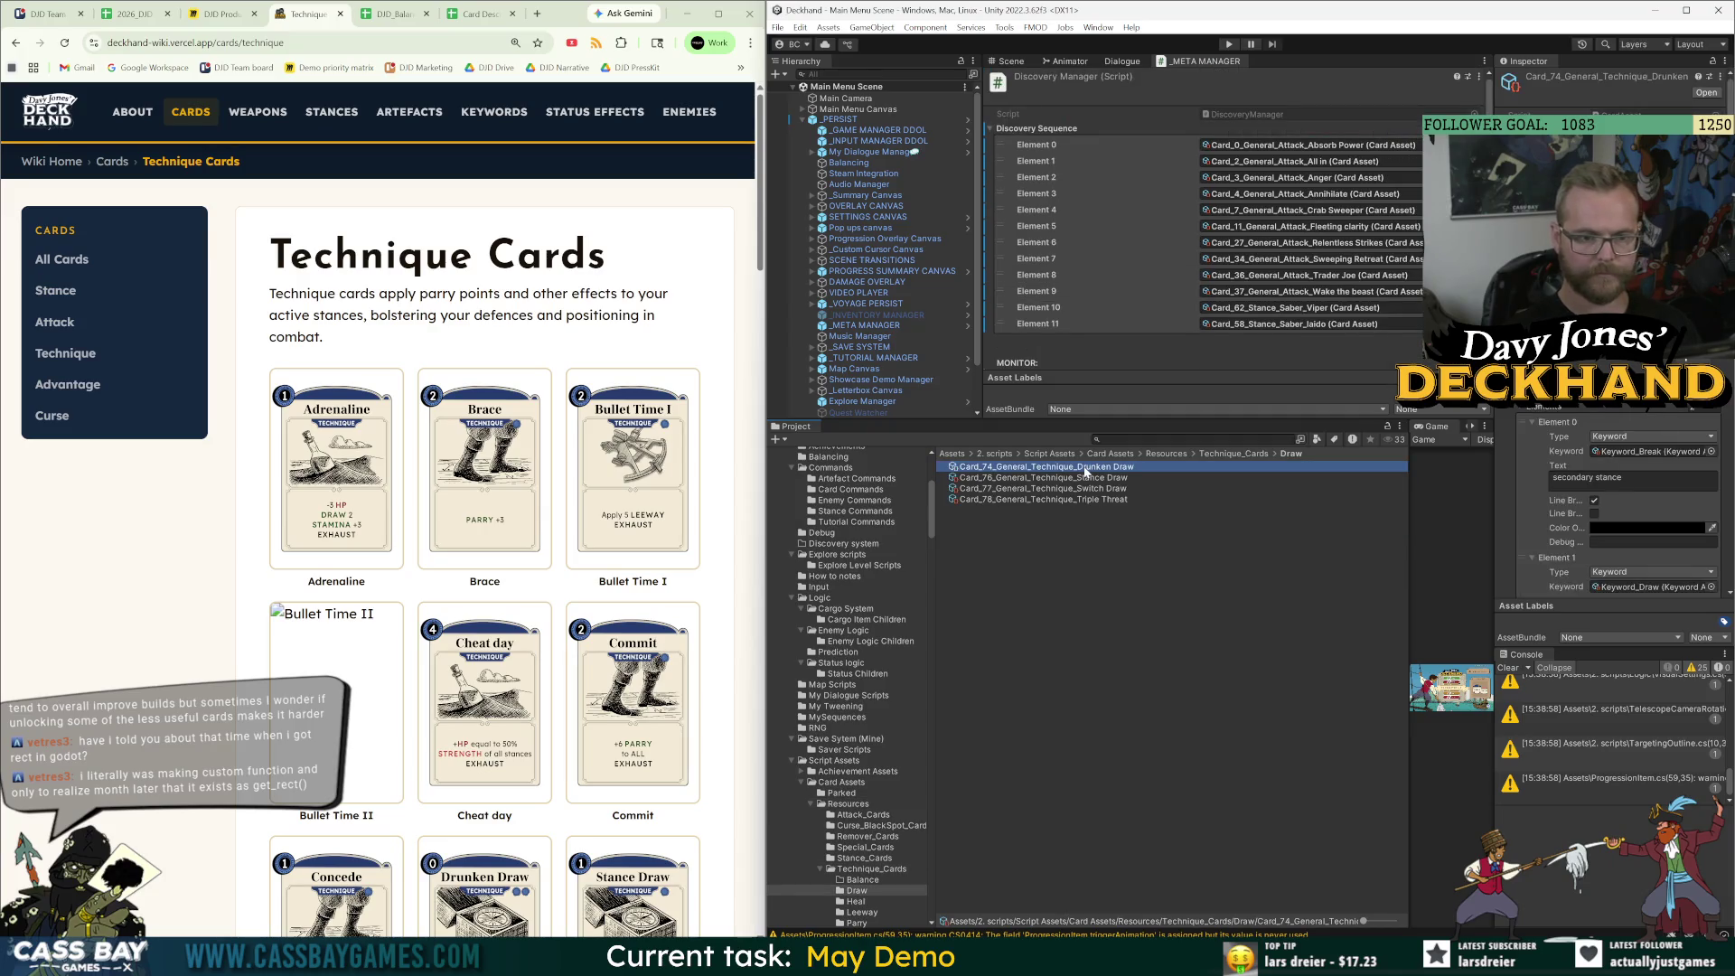
# Open the Adrenaline card's wiki page and select its effect text, checking the balance sheet rows.
pyautogui.click(340, 506)
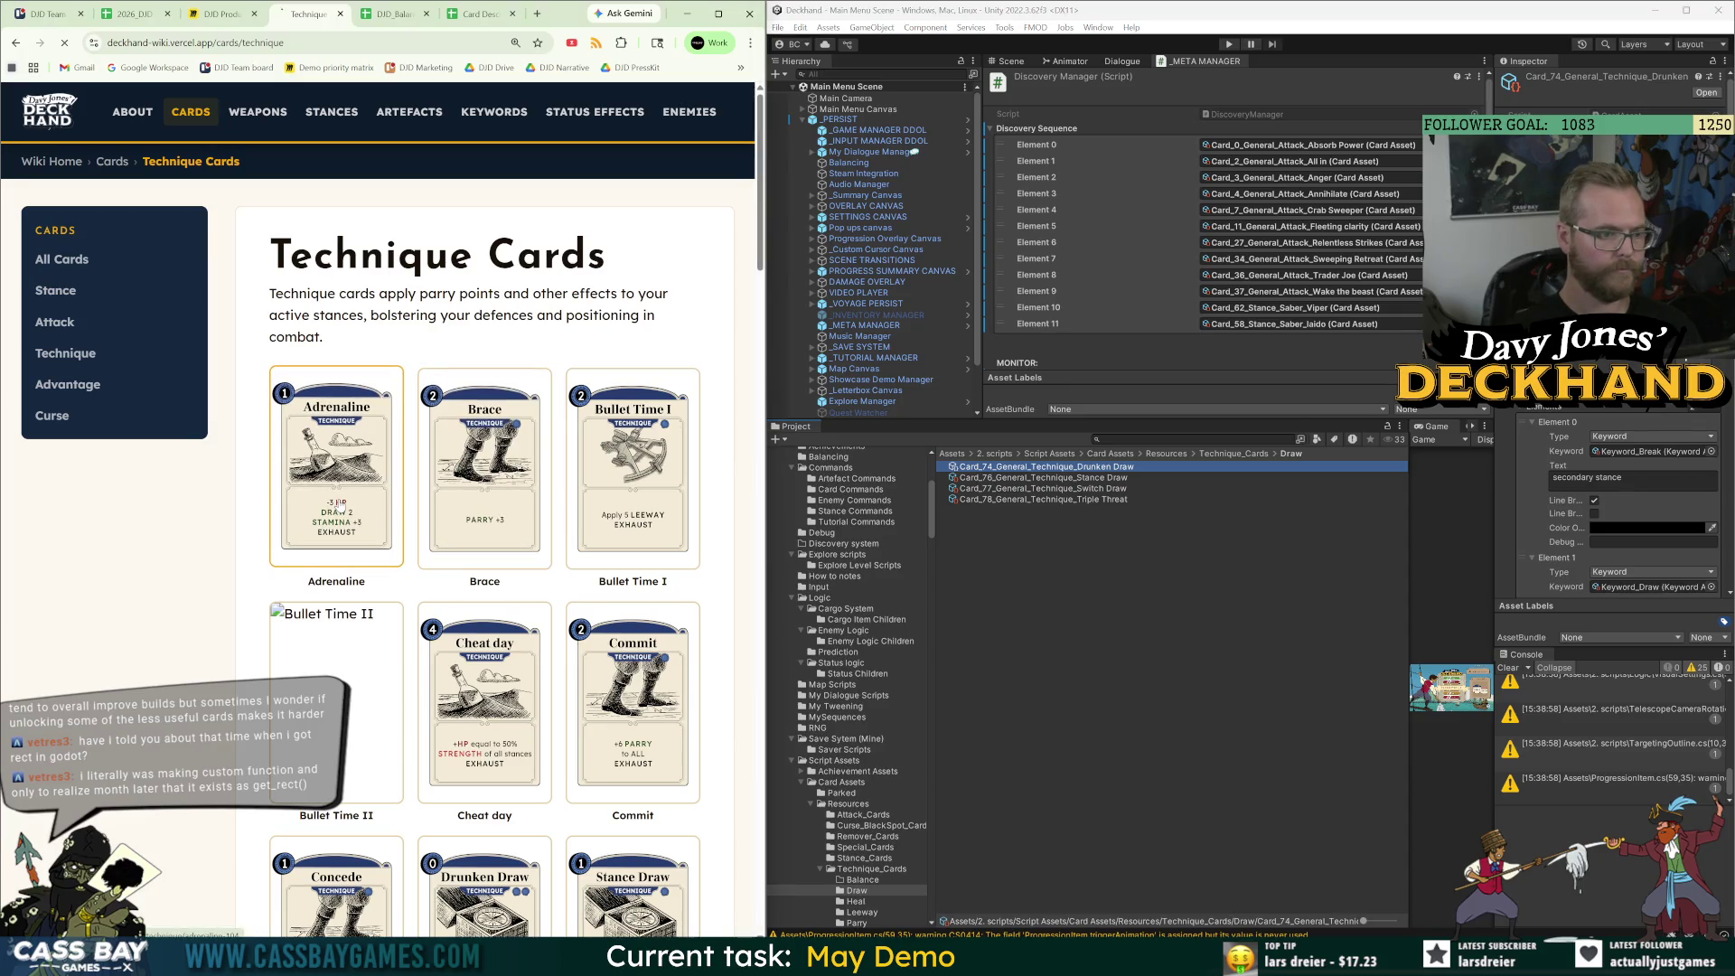
pyautogui.moveTo(688, 712); pyautogui.dragTo(558, 680)
pyautogui.click(395, 14)
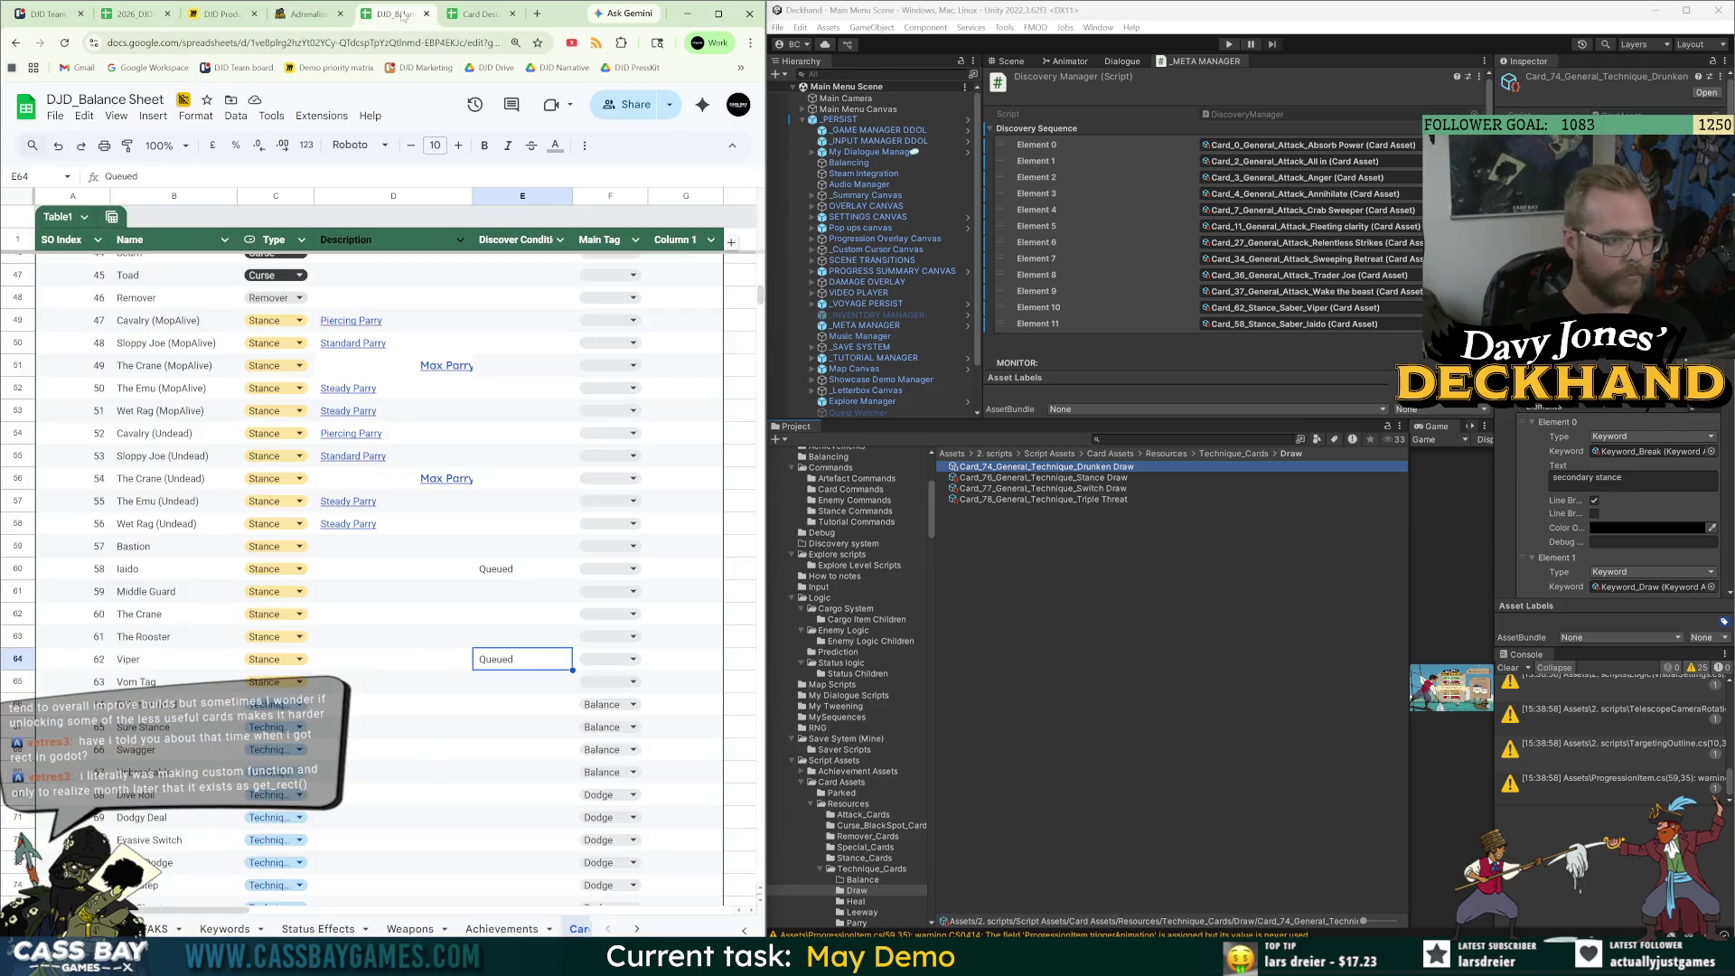
pyautogui.scroll(-3, 185, 680)
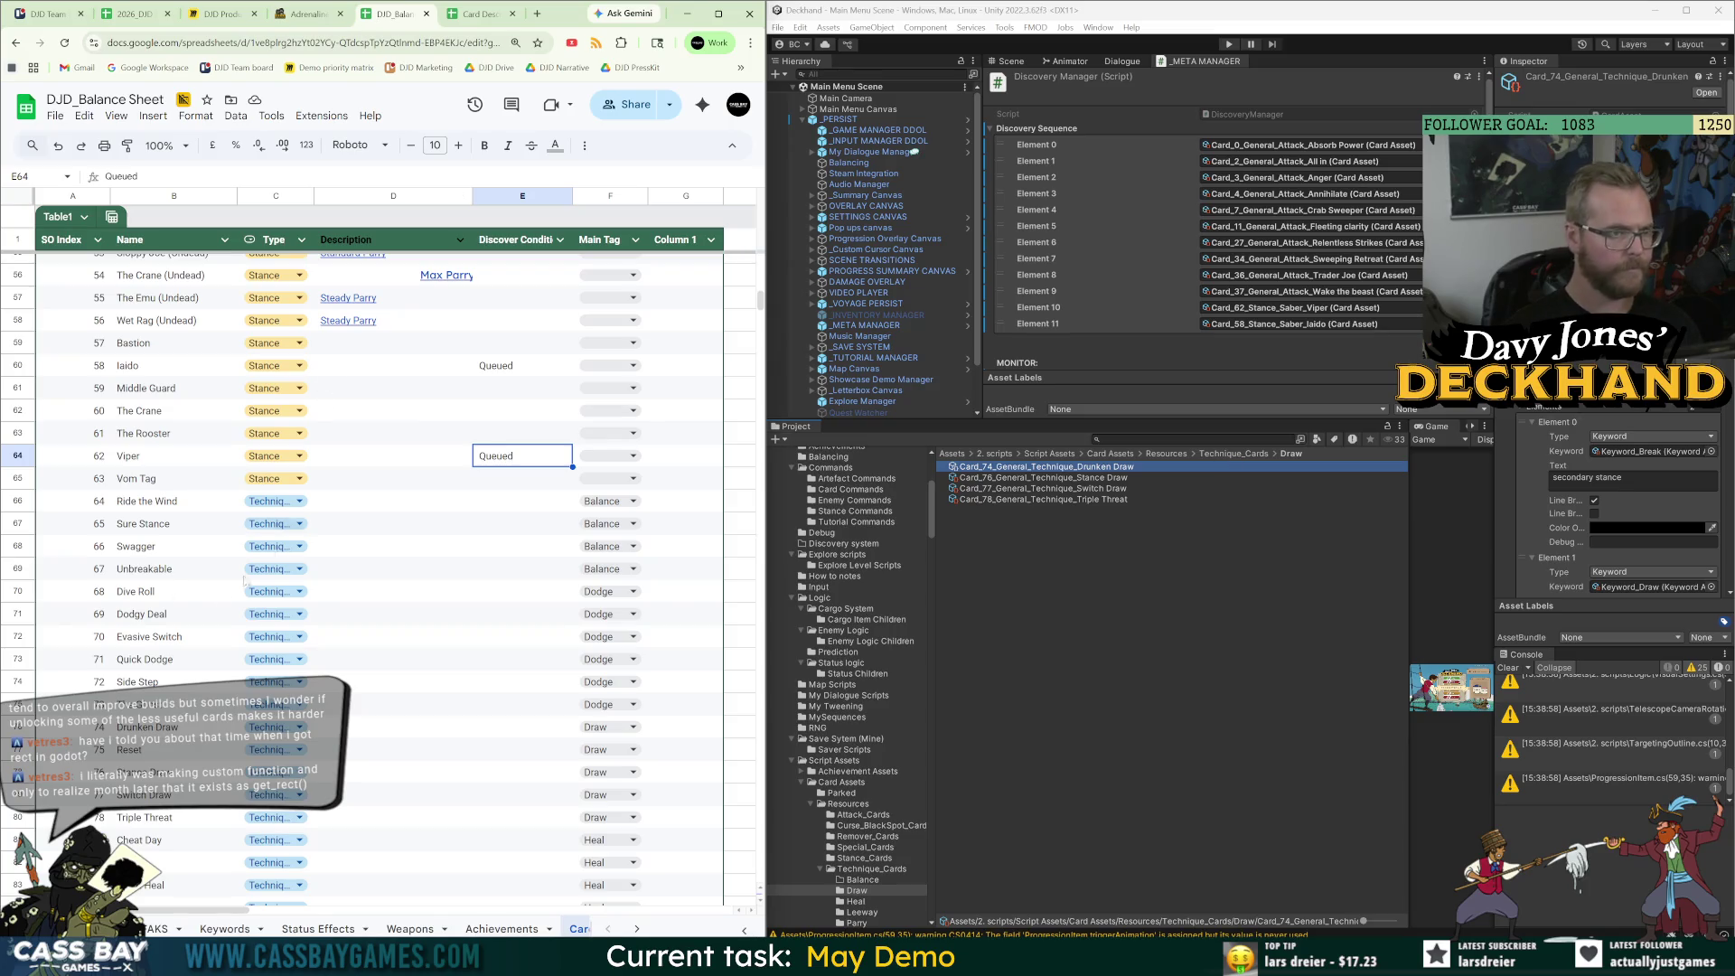
pyautogui.scroll(-3, 199, 611)
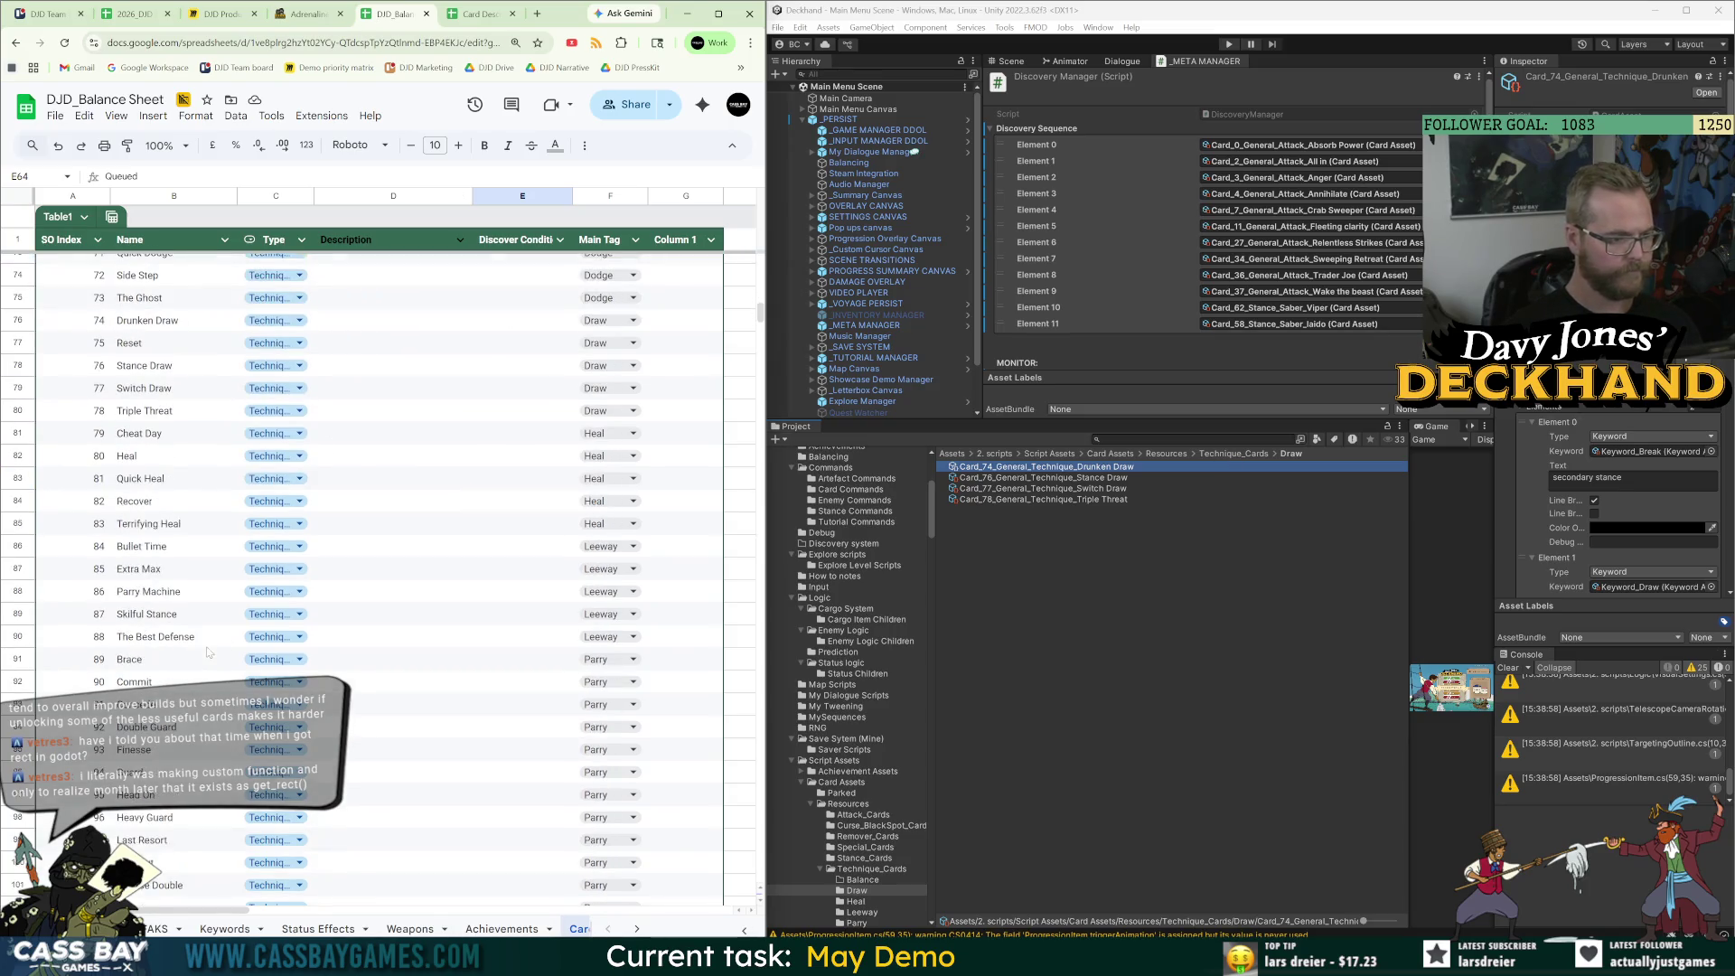
pyautogui.click(307, 14)
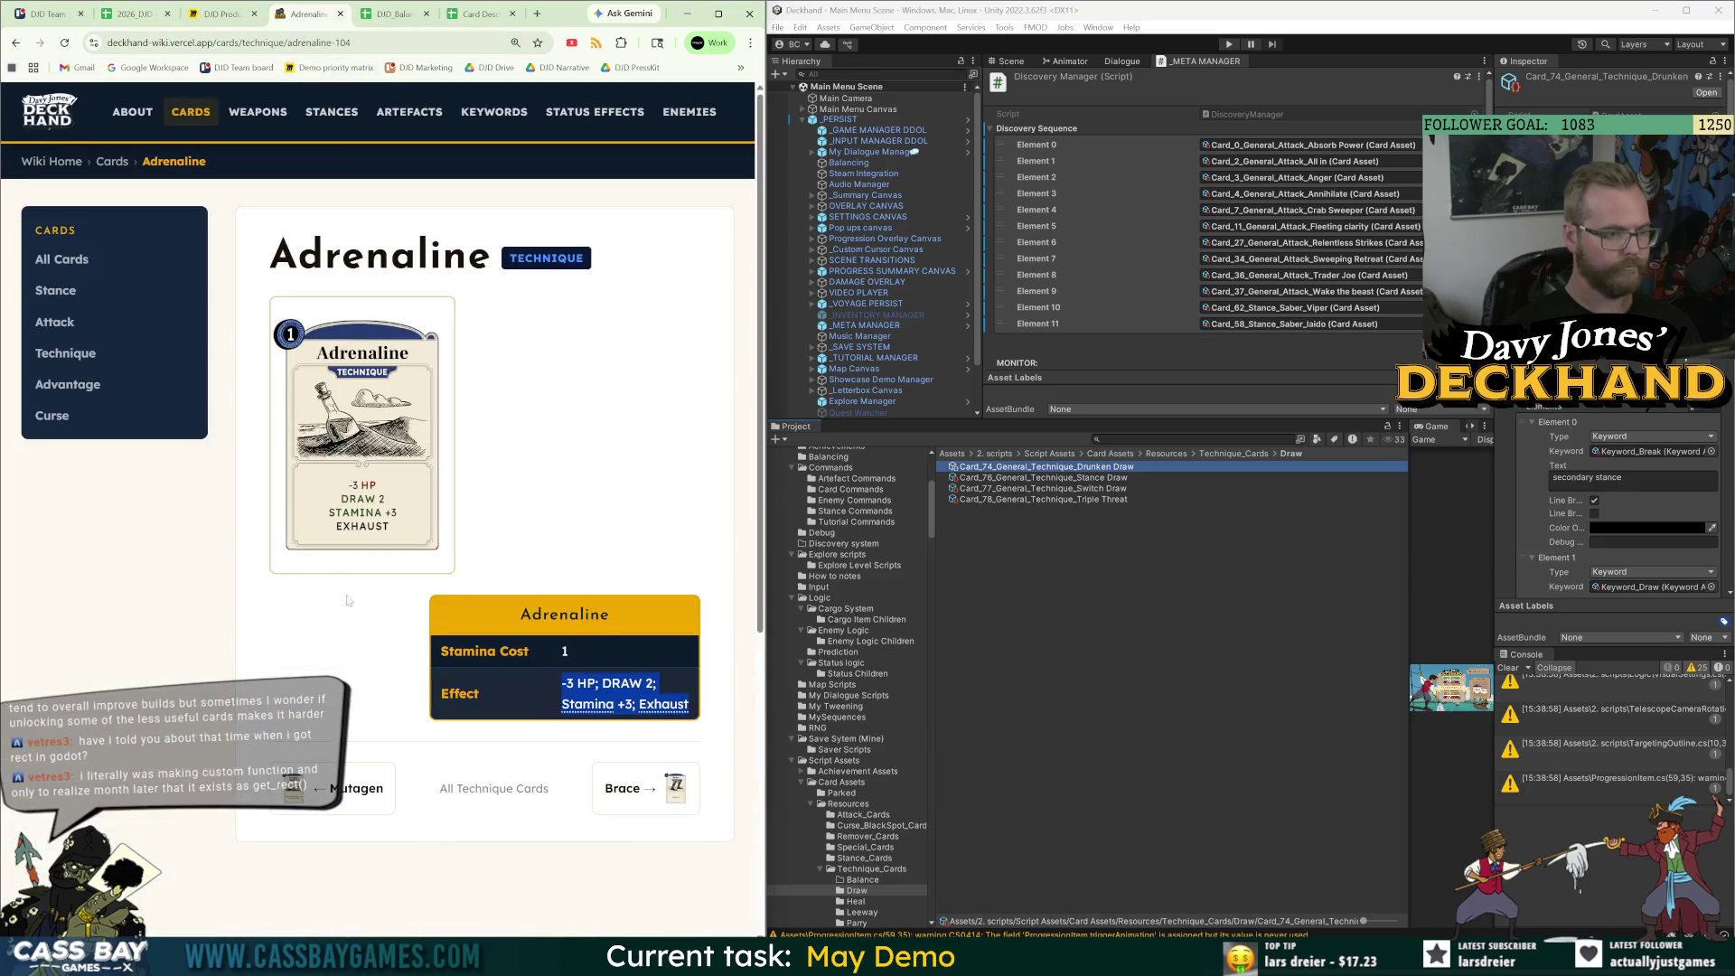
pyautogui.click(72, 262)
pyautogui.scroll(-5, 568, 685)
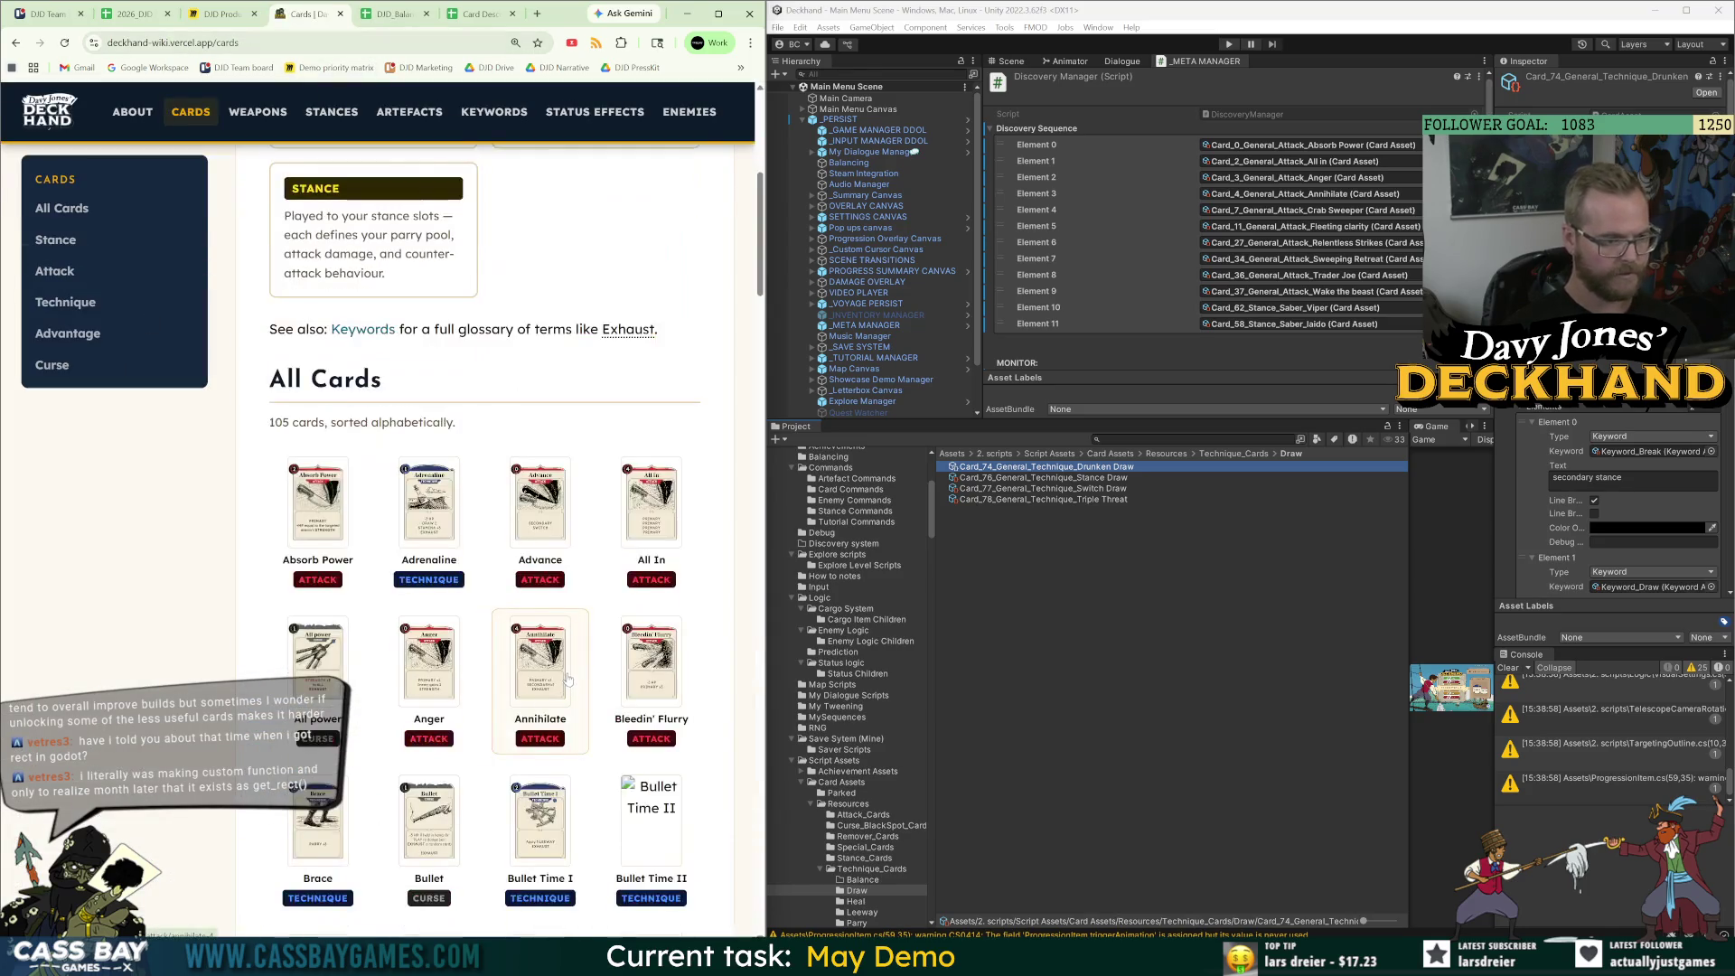
pyautogui.click(419, 542)
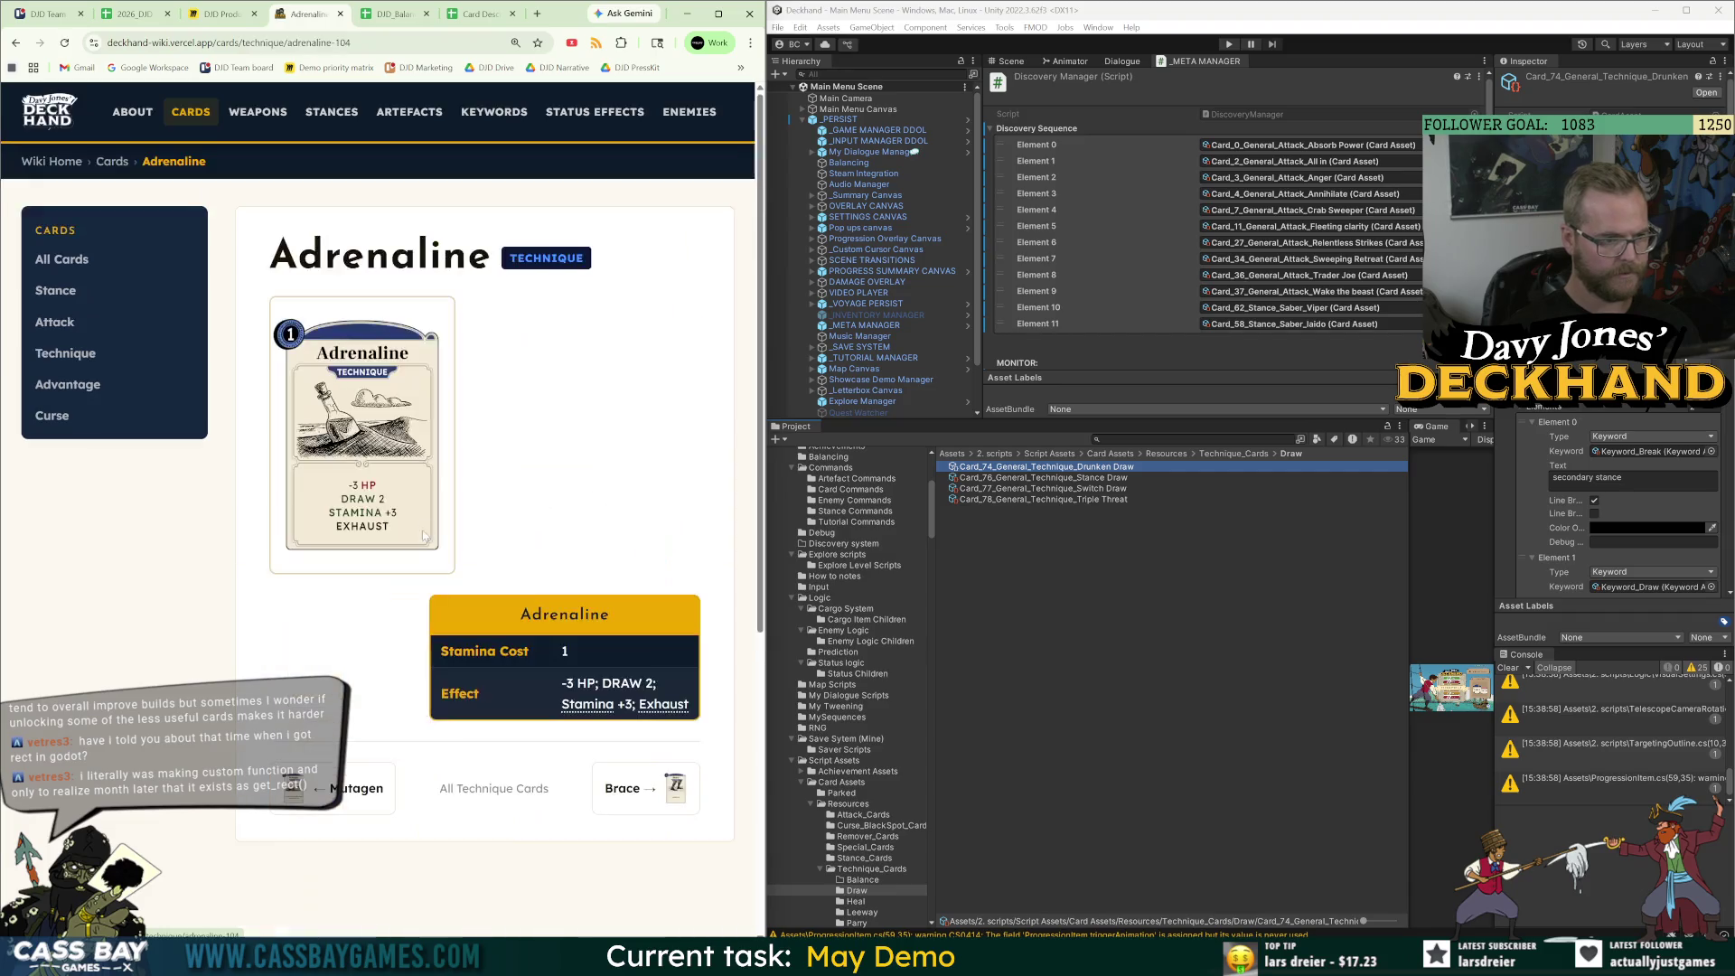
pyautogui.moveTo(691, 708); pyautogui.dragTo(557, 683)
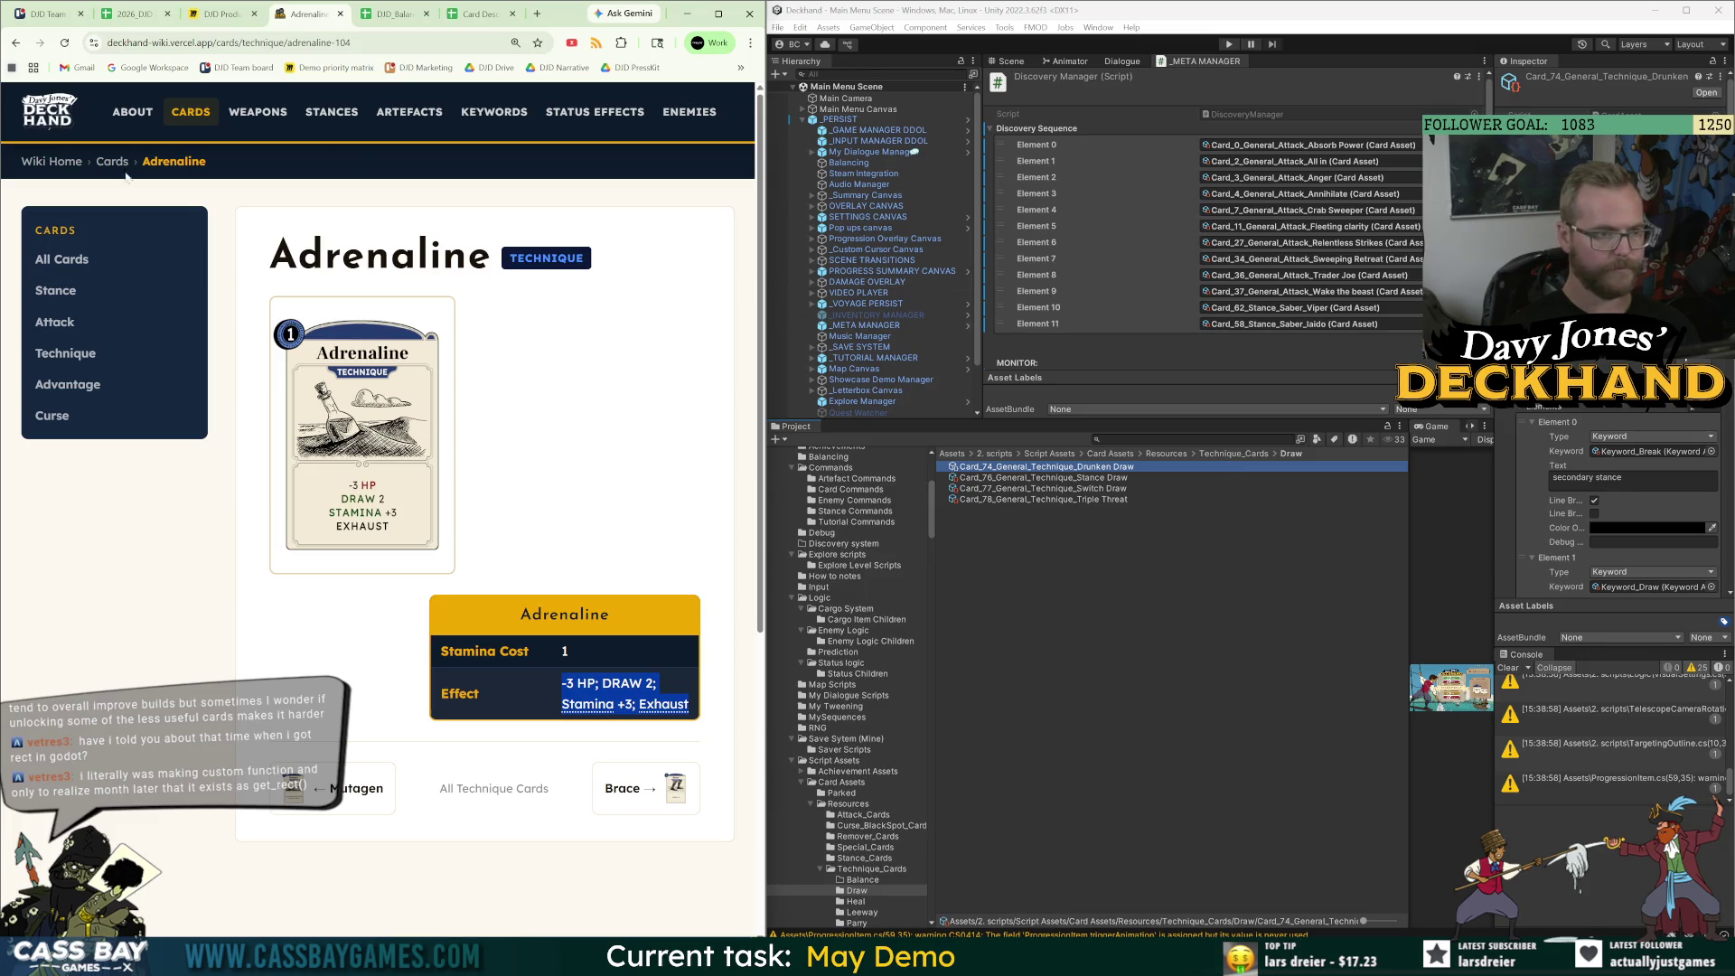
# Open the Drunken Draw card's wiki page from All Cards, then return to the balance sheet.
pyautogui.click(63, 259)
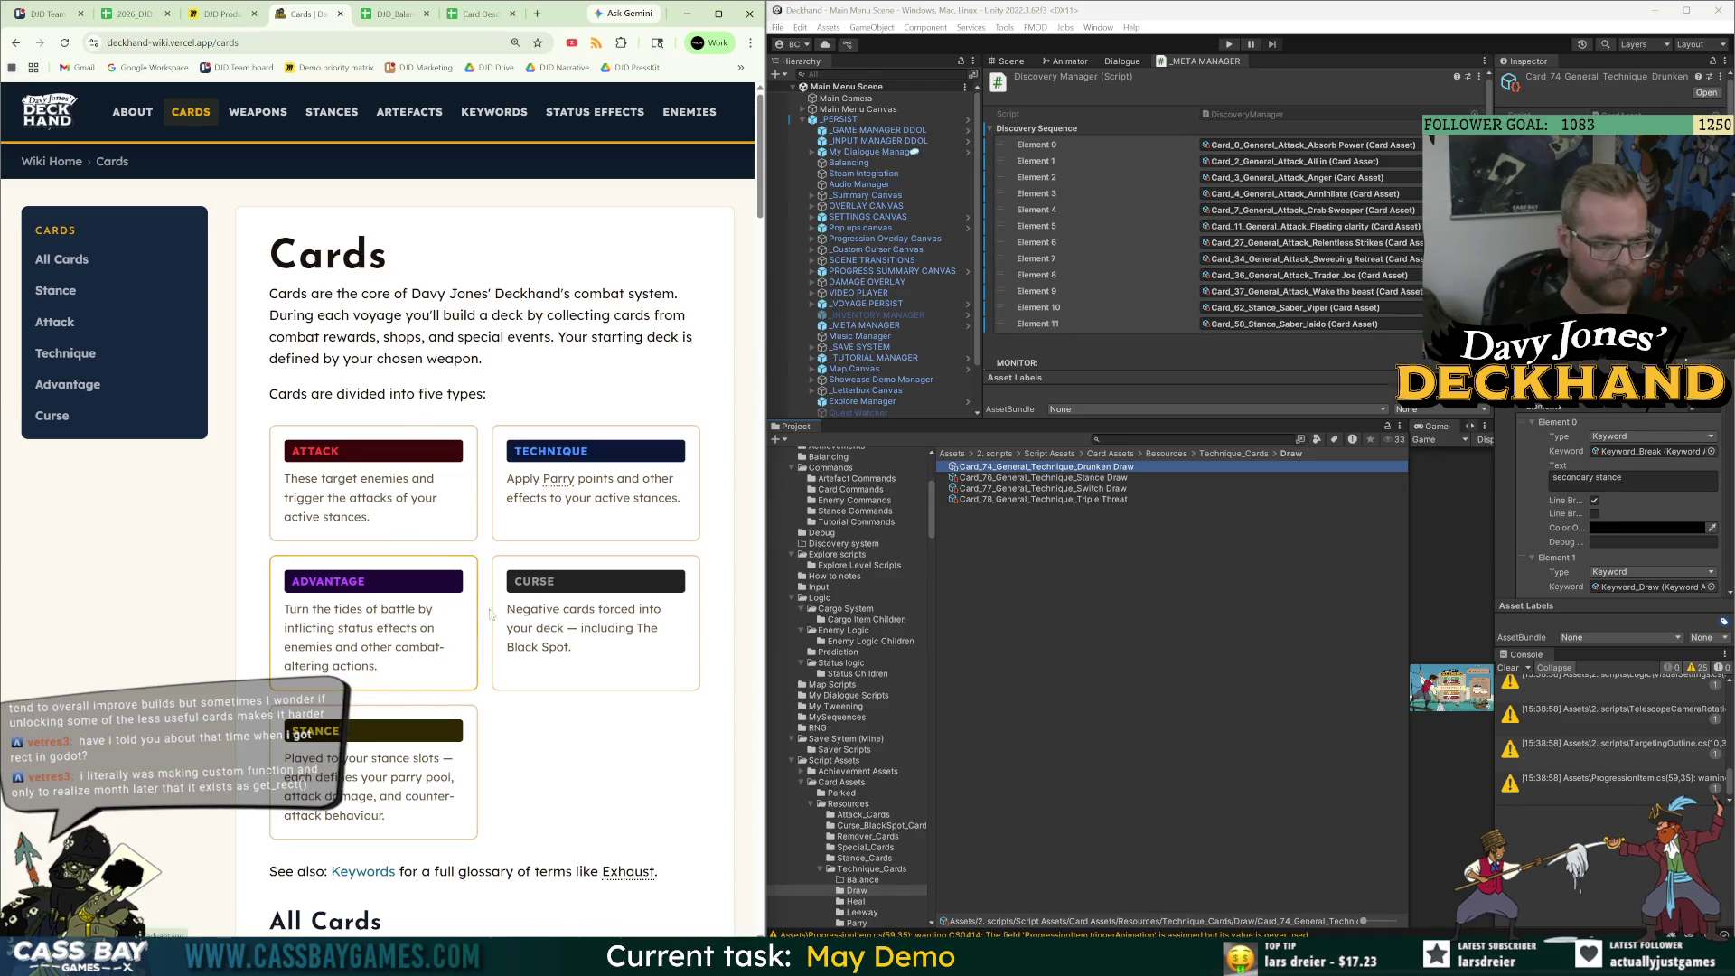
pyautogui.scroll(-12, 493, 673)
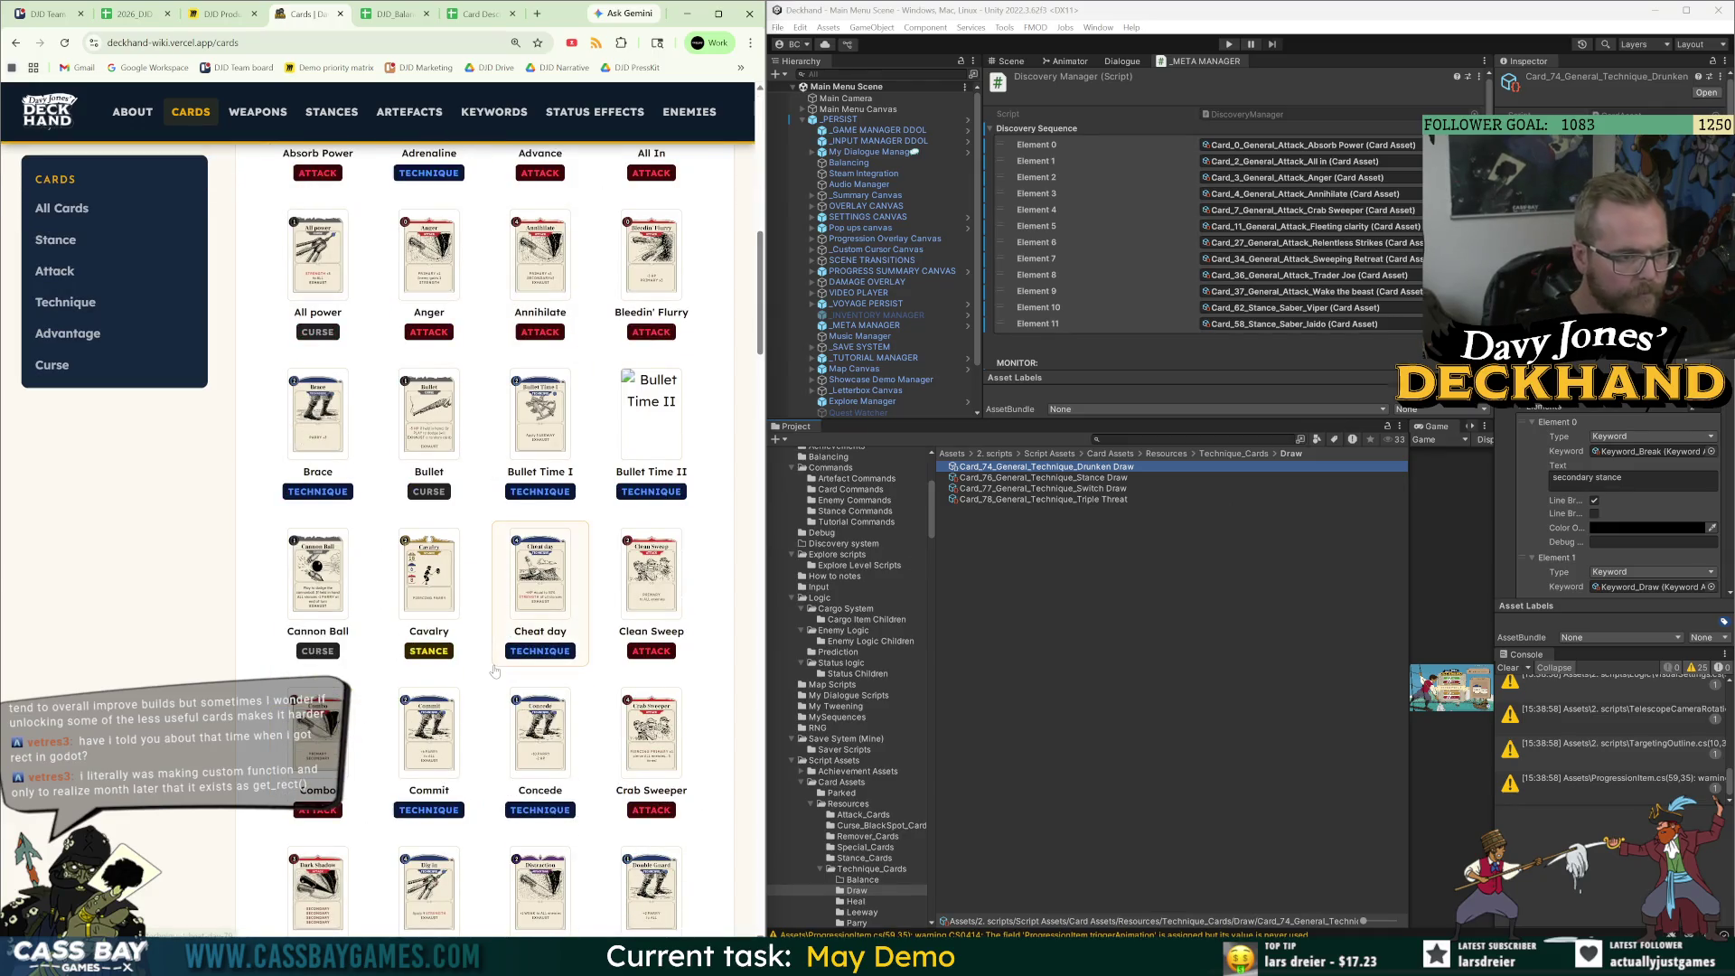
pyautogui.scroll(-4, 496, 667)
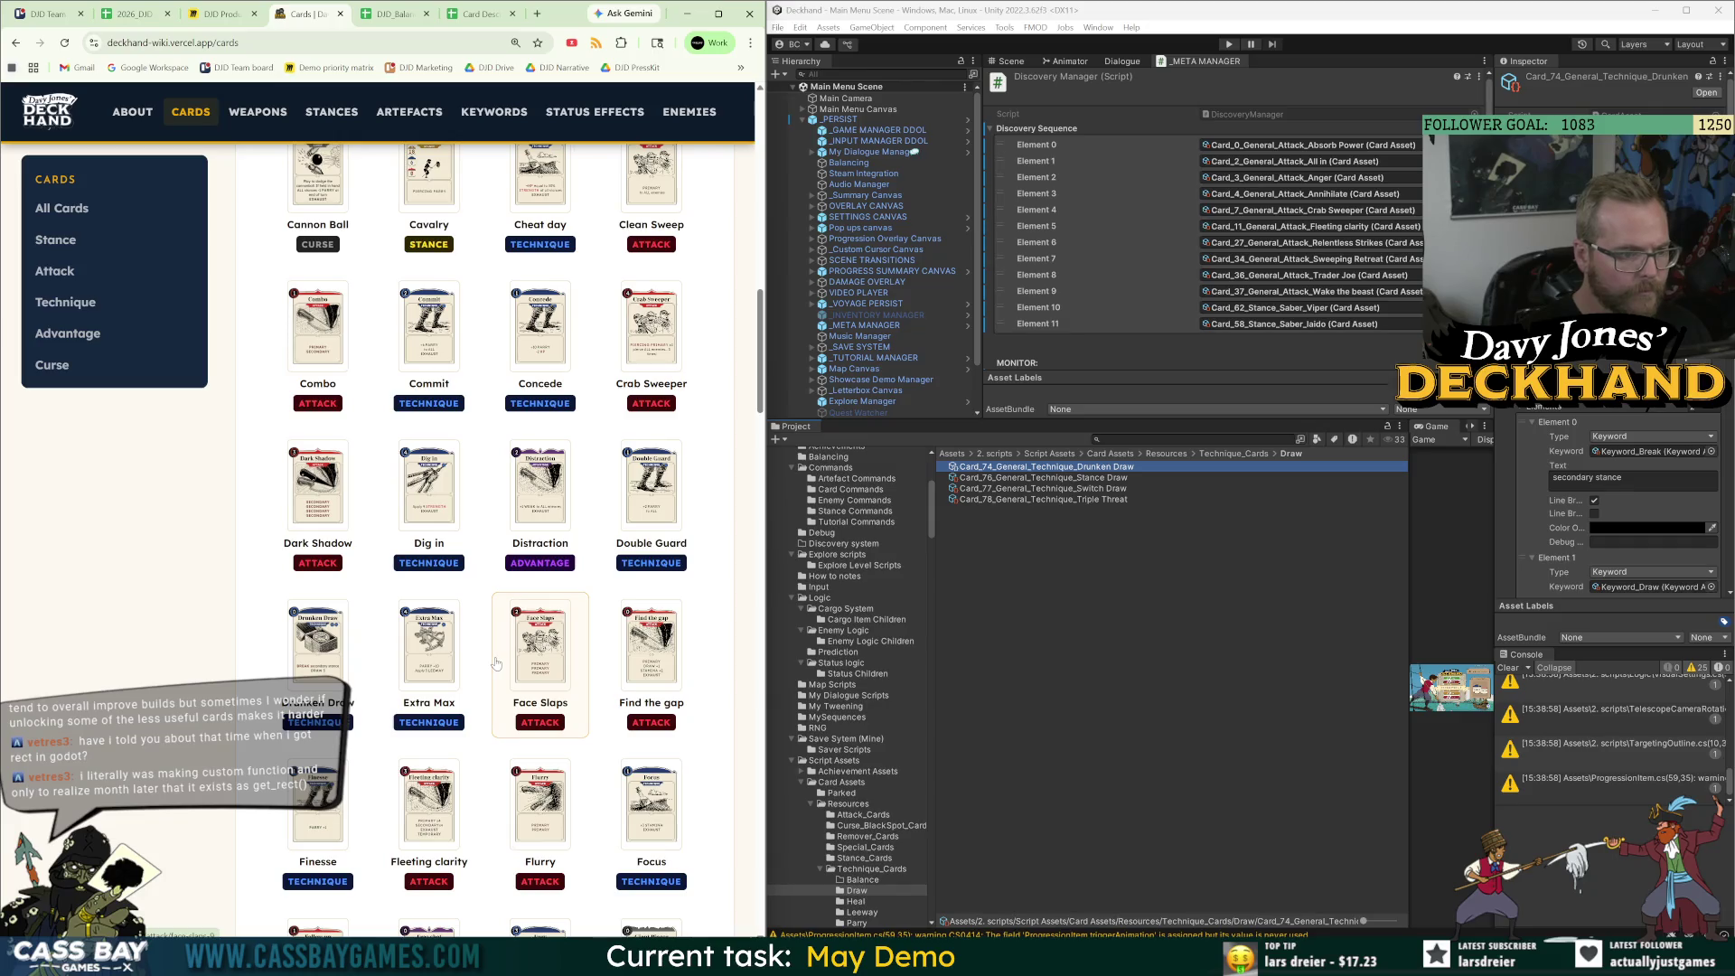
pyautogui.scroll(-1, 496, 664)
pyautogui.click(318, 594)
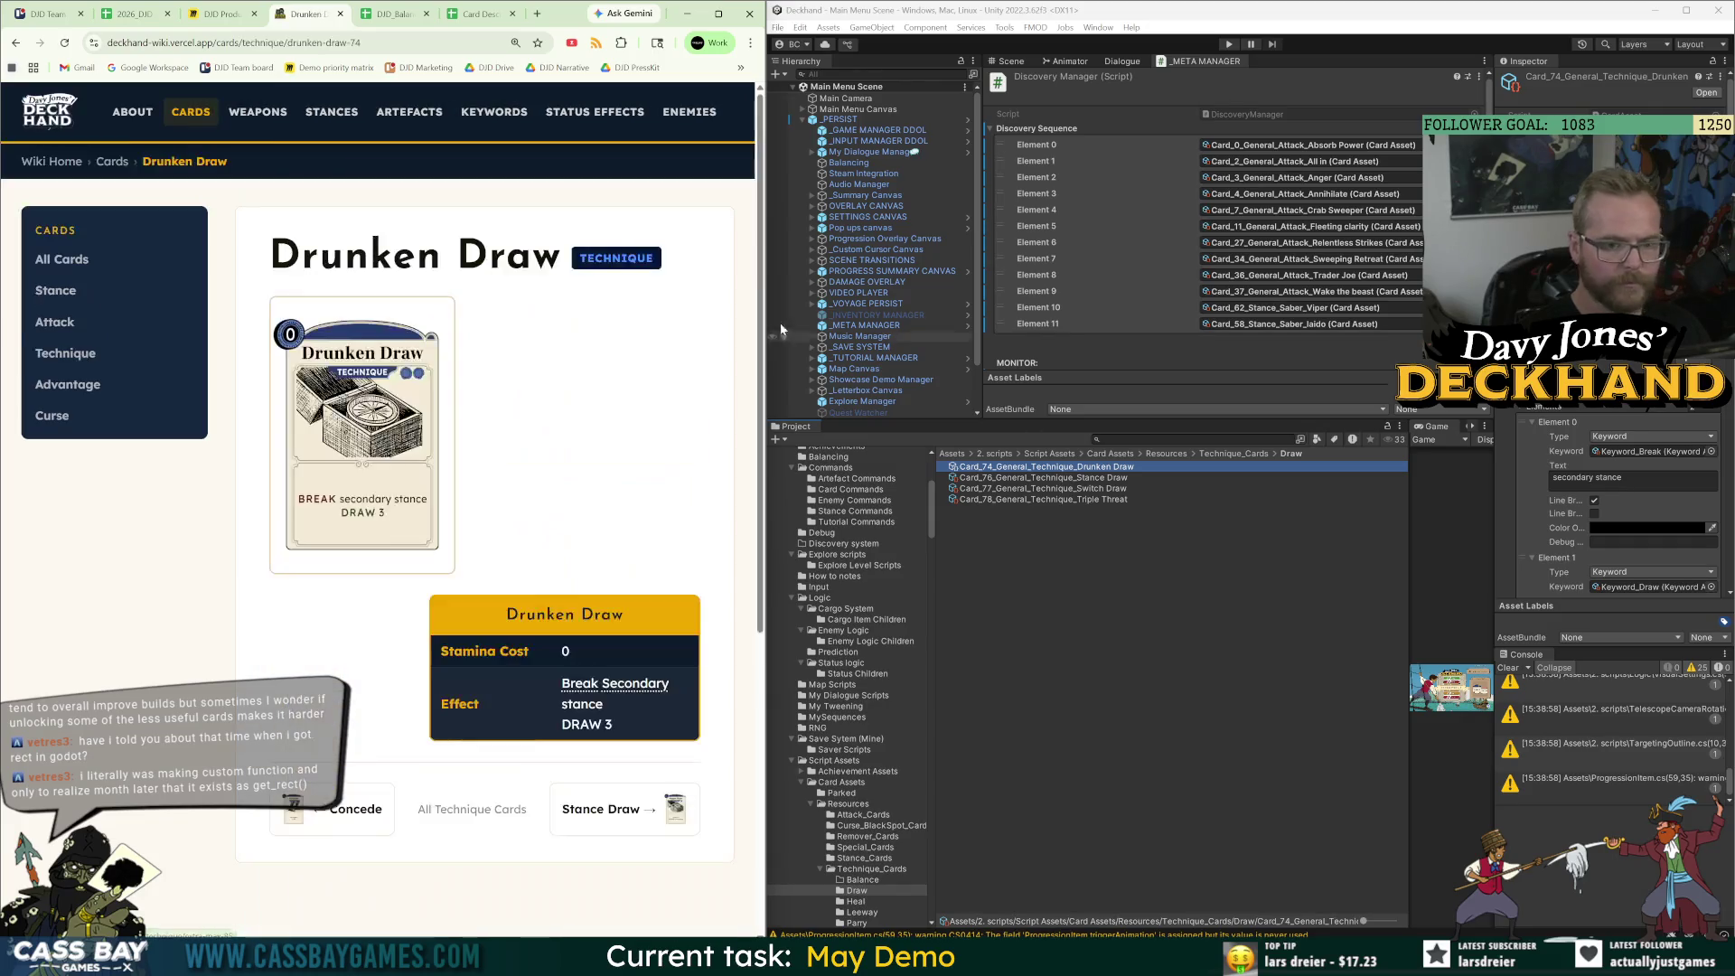
pyautogui.click(393, 20)
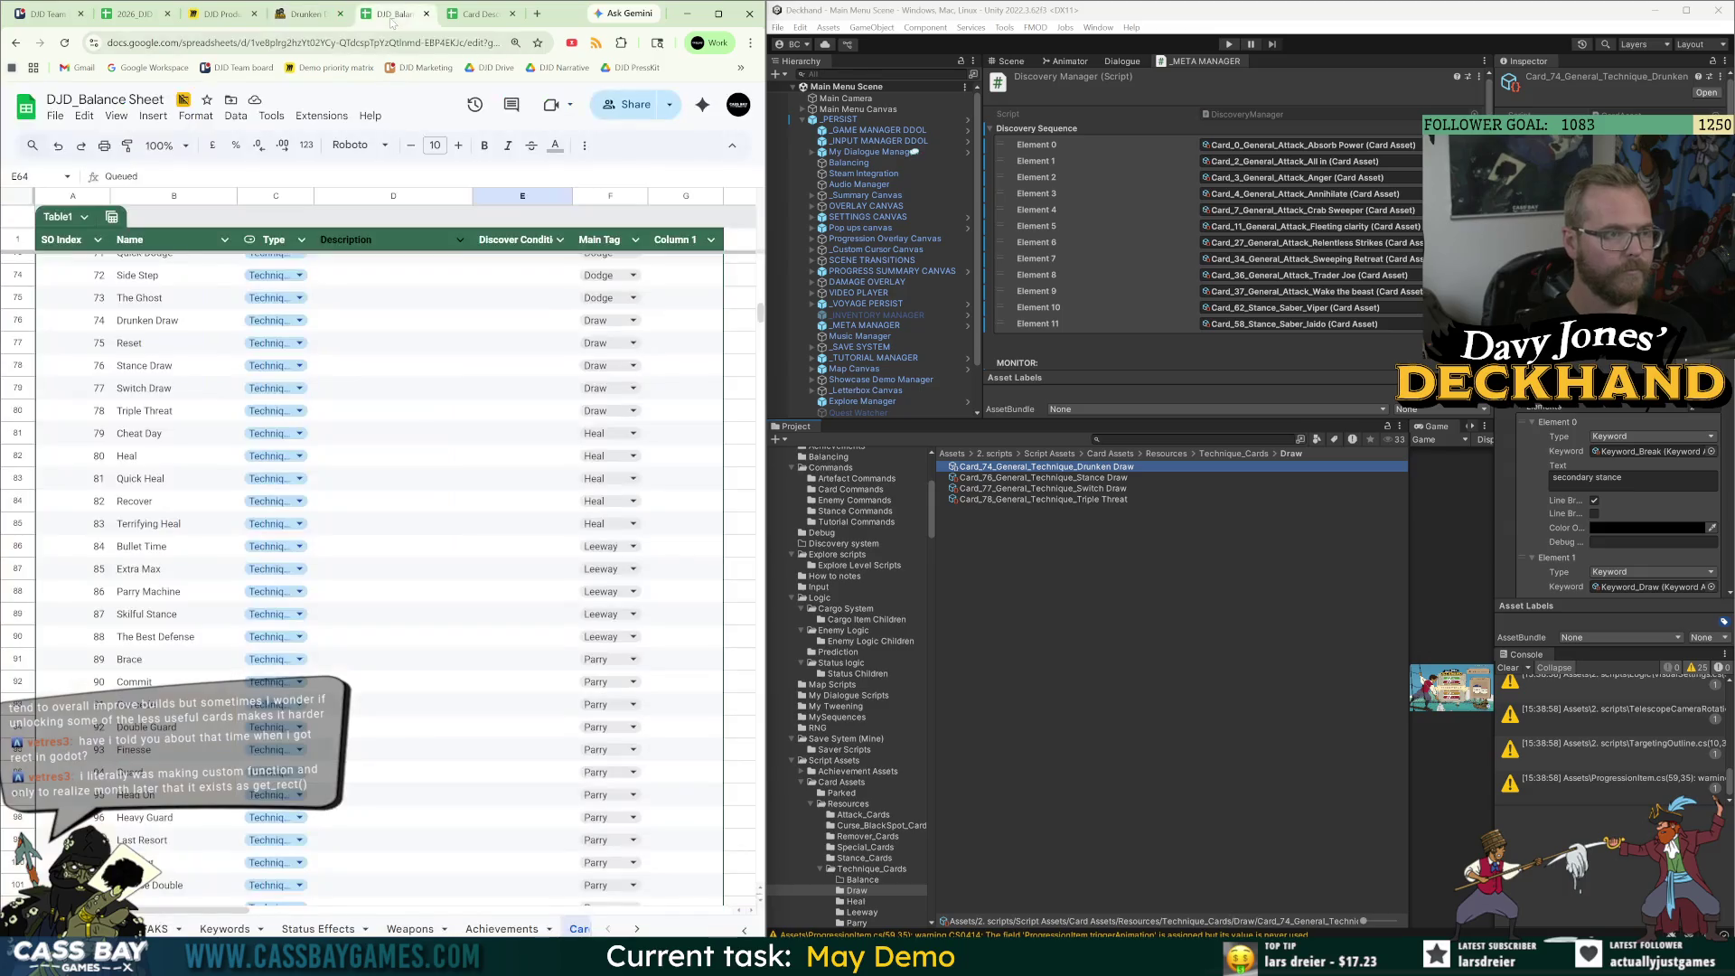
# Paste the Drunken Draw effect 'Break Secondary stance DRAW 3' into description cell D76.
pyautogui.scroll(7, 190, 565)
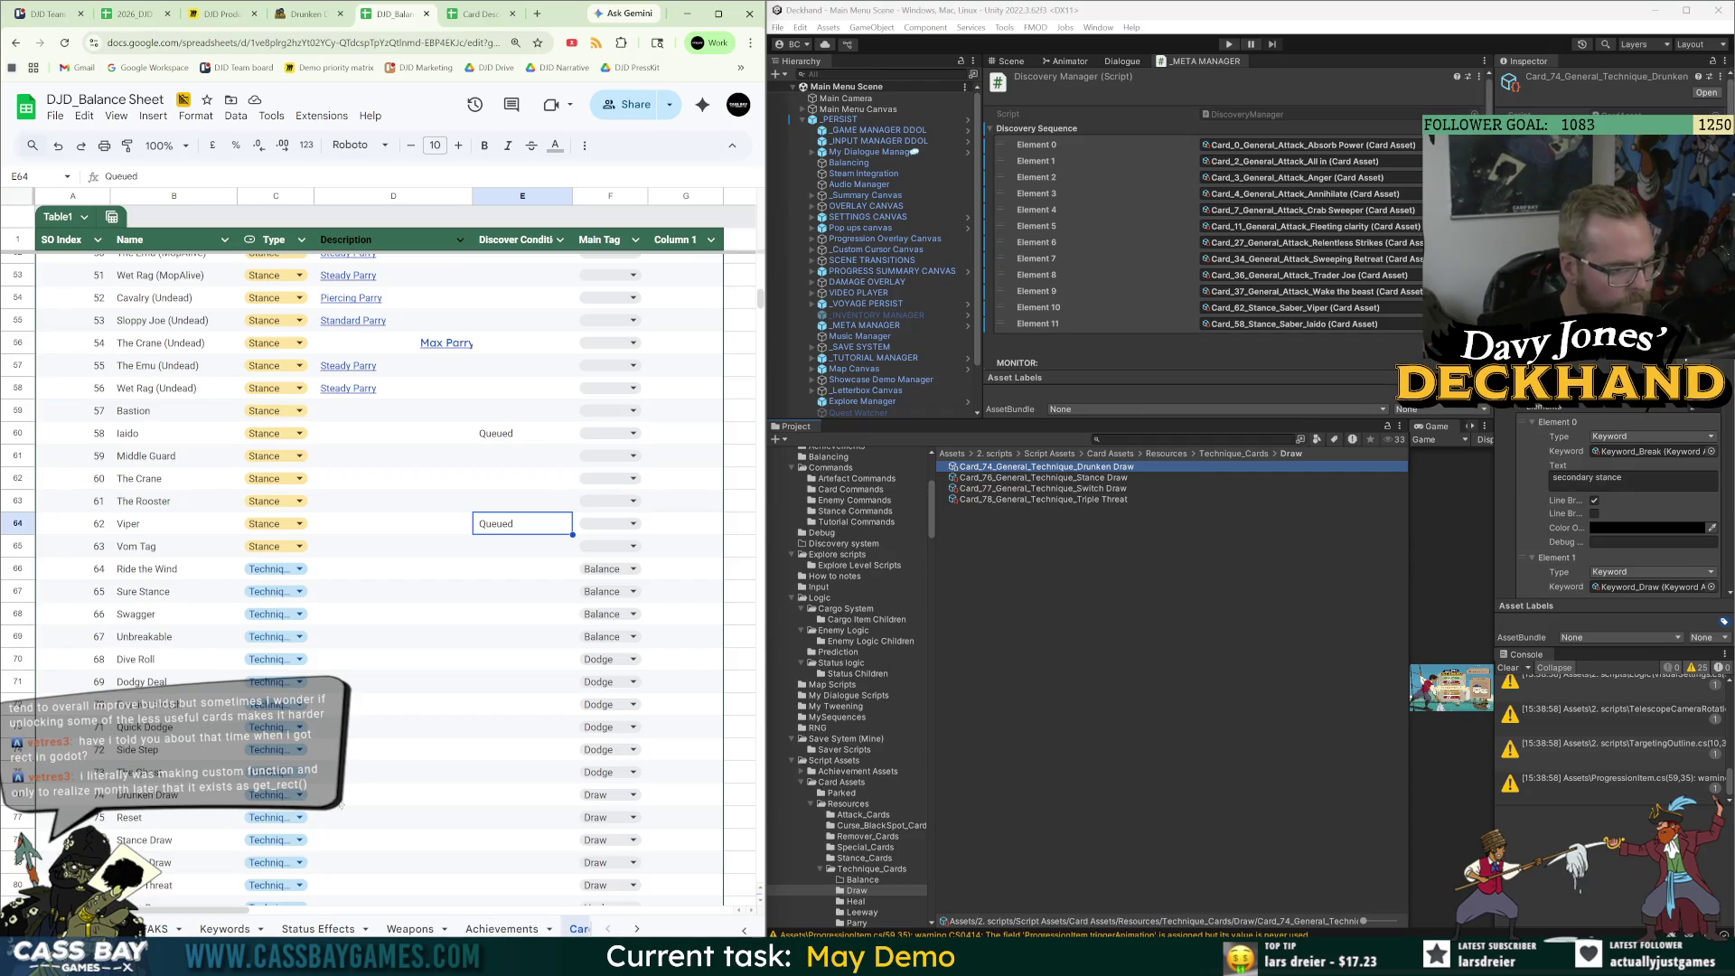
pyautogui.click(394, 795)
pyautogui.write('Break Secondary stance DRAW 3')
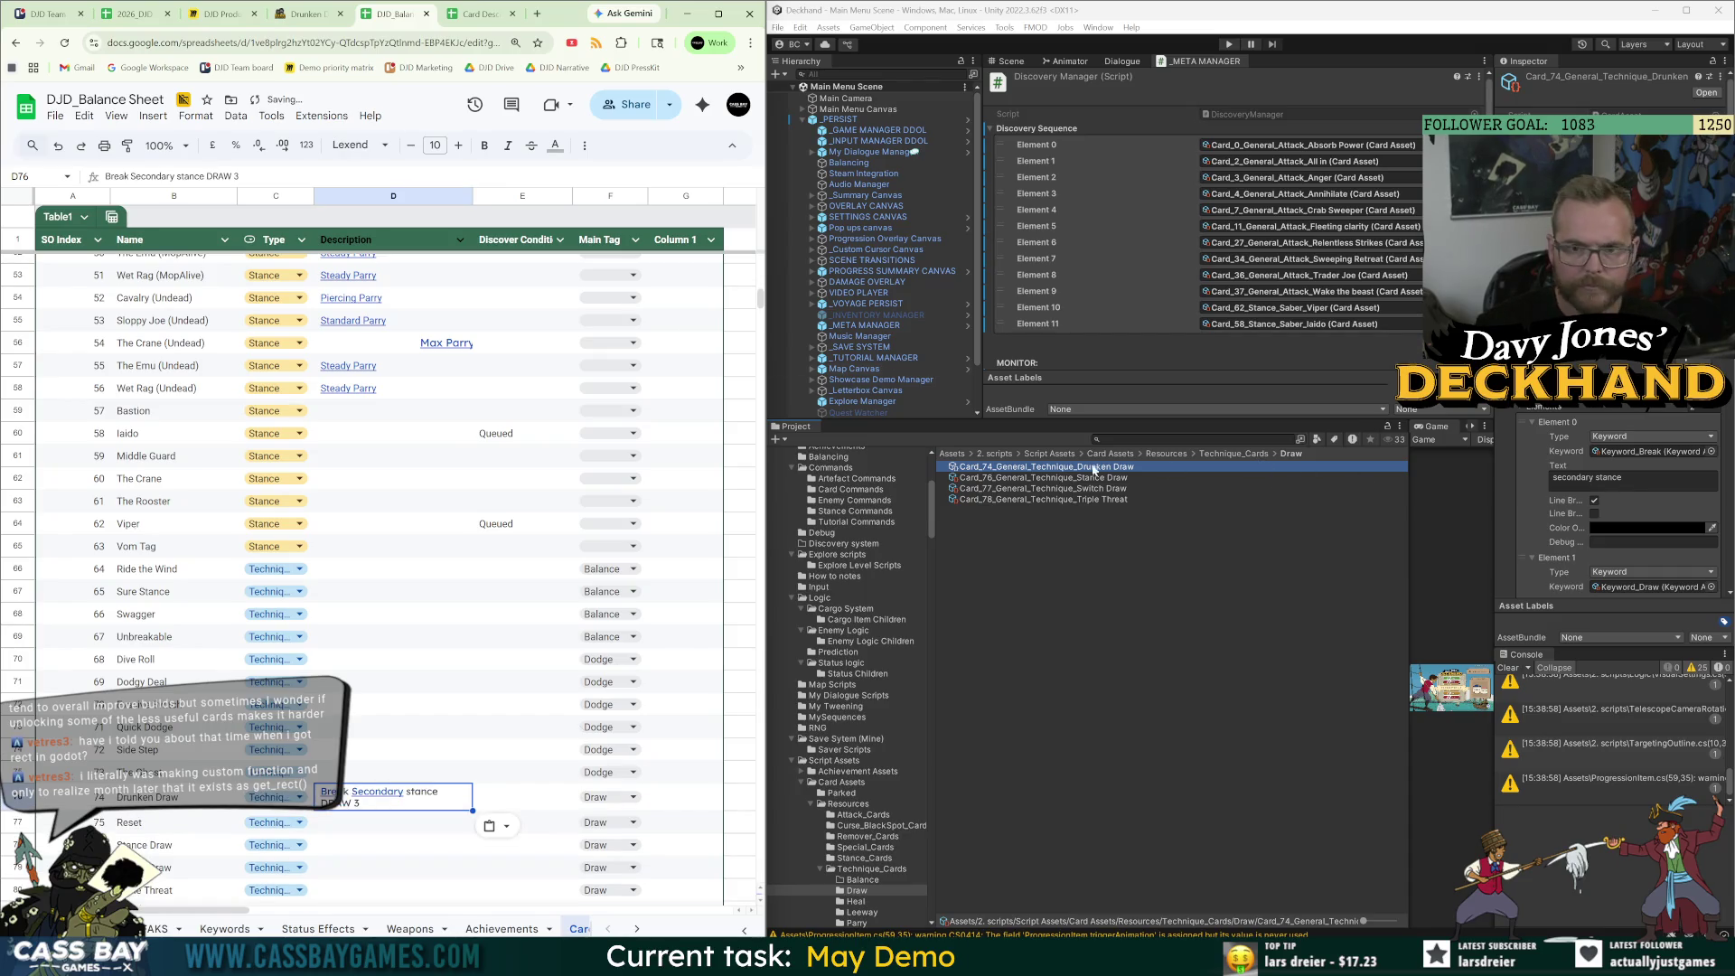
pyautogui.click(318, 16)
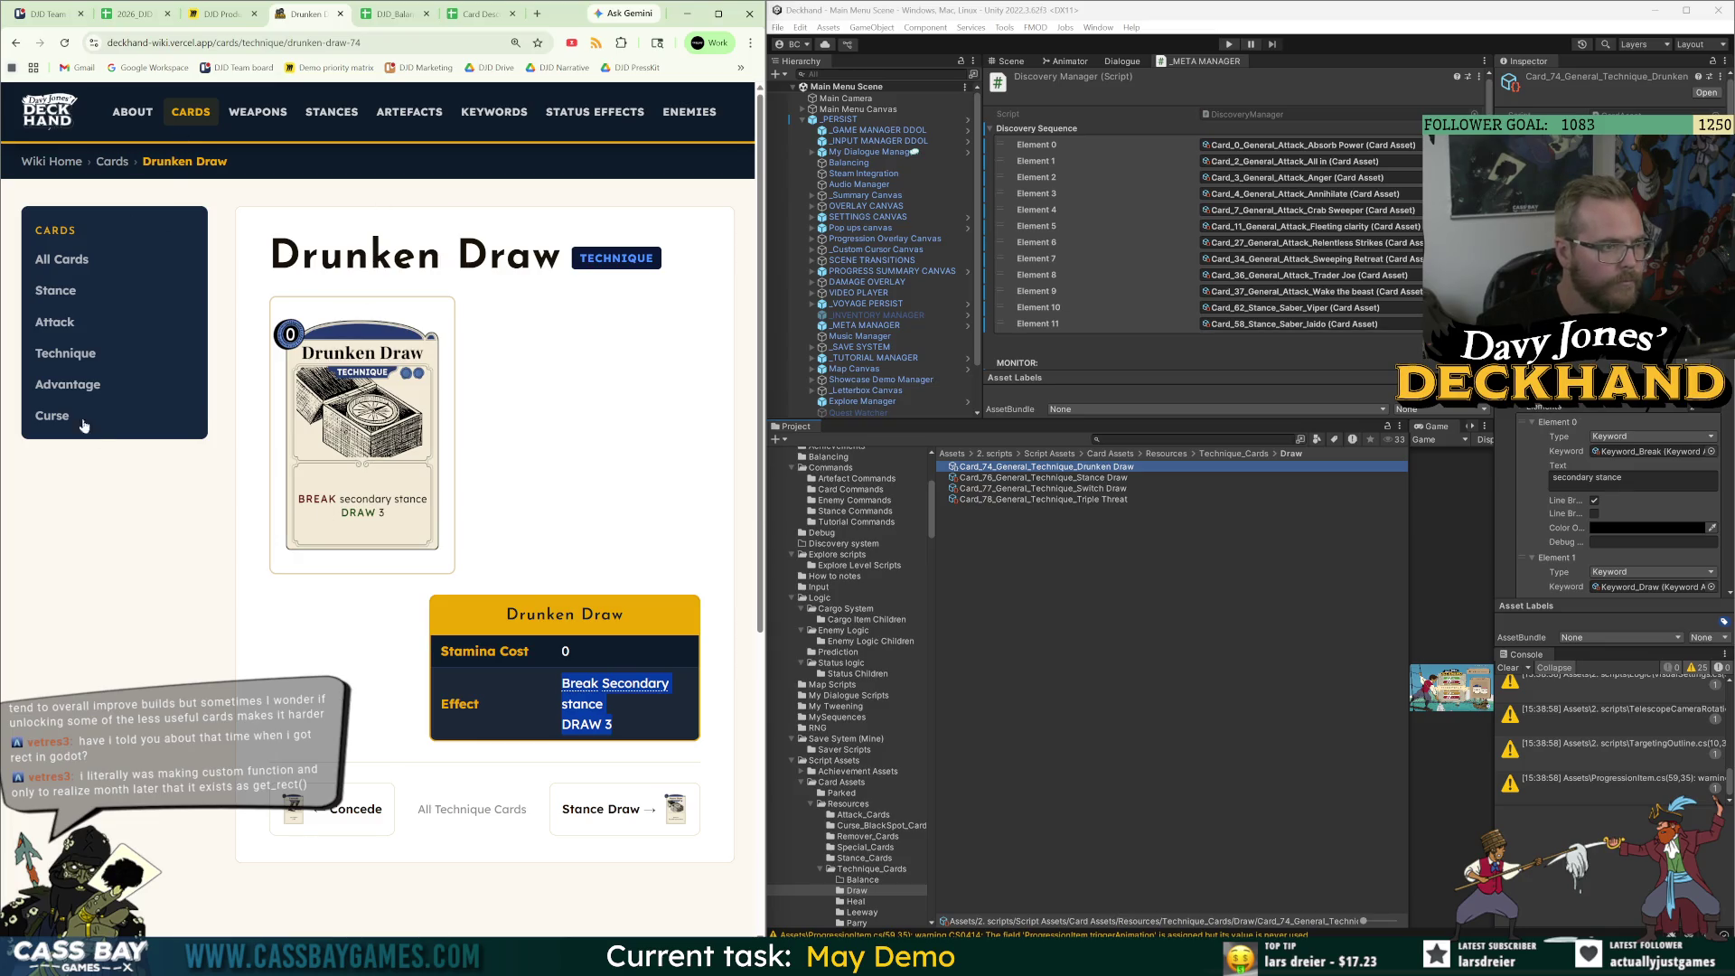
# Find Stance Draw in the Technique card list and select its effect 'DRAW 2 for each active stance'.
pyautogui.click(67, 353)
pyautogui.scroll(-1, 513, 671)
pyautogui.scroll(-5, 513, 670)
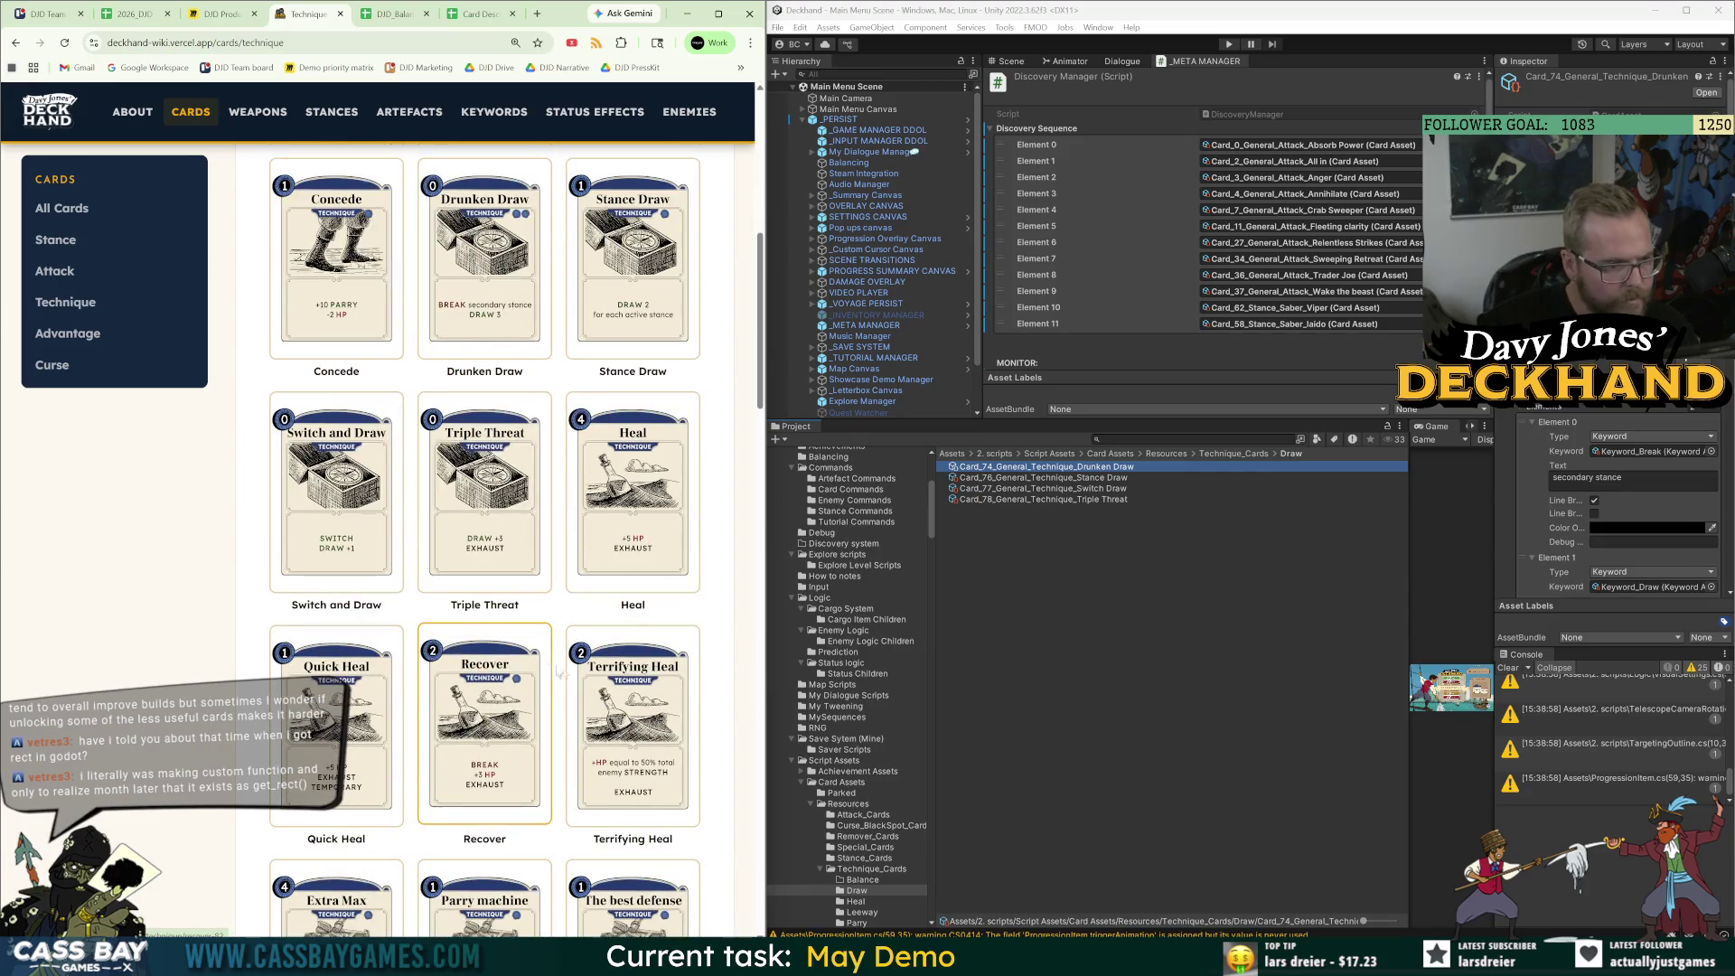
pyautogui.scroll(-3, 549, 670)
pyautogui.scroll(-3, 615, 706)
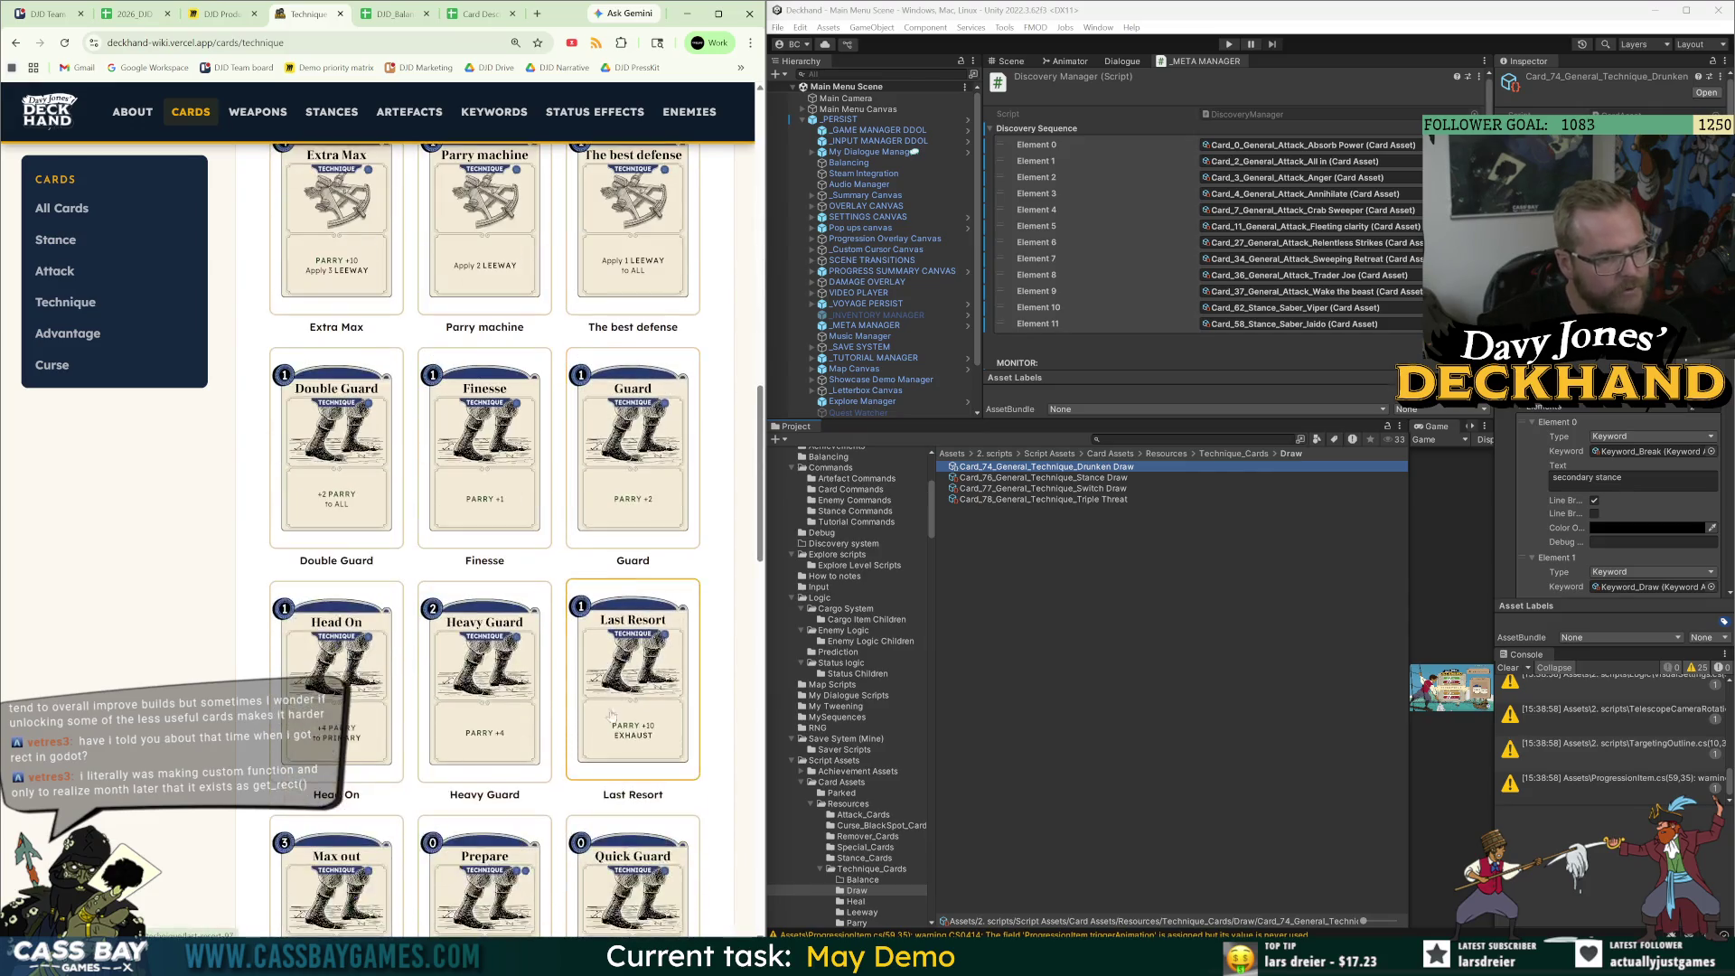
pyautogui.scroll(-4, 638, 740)
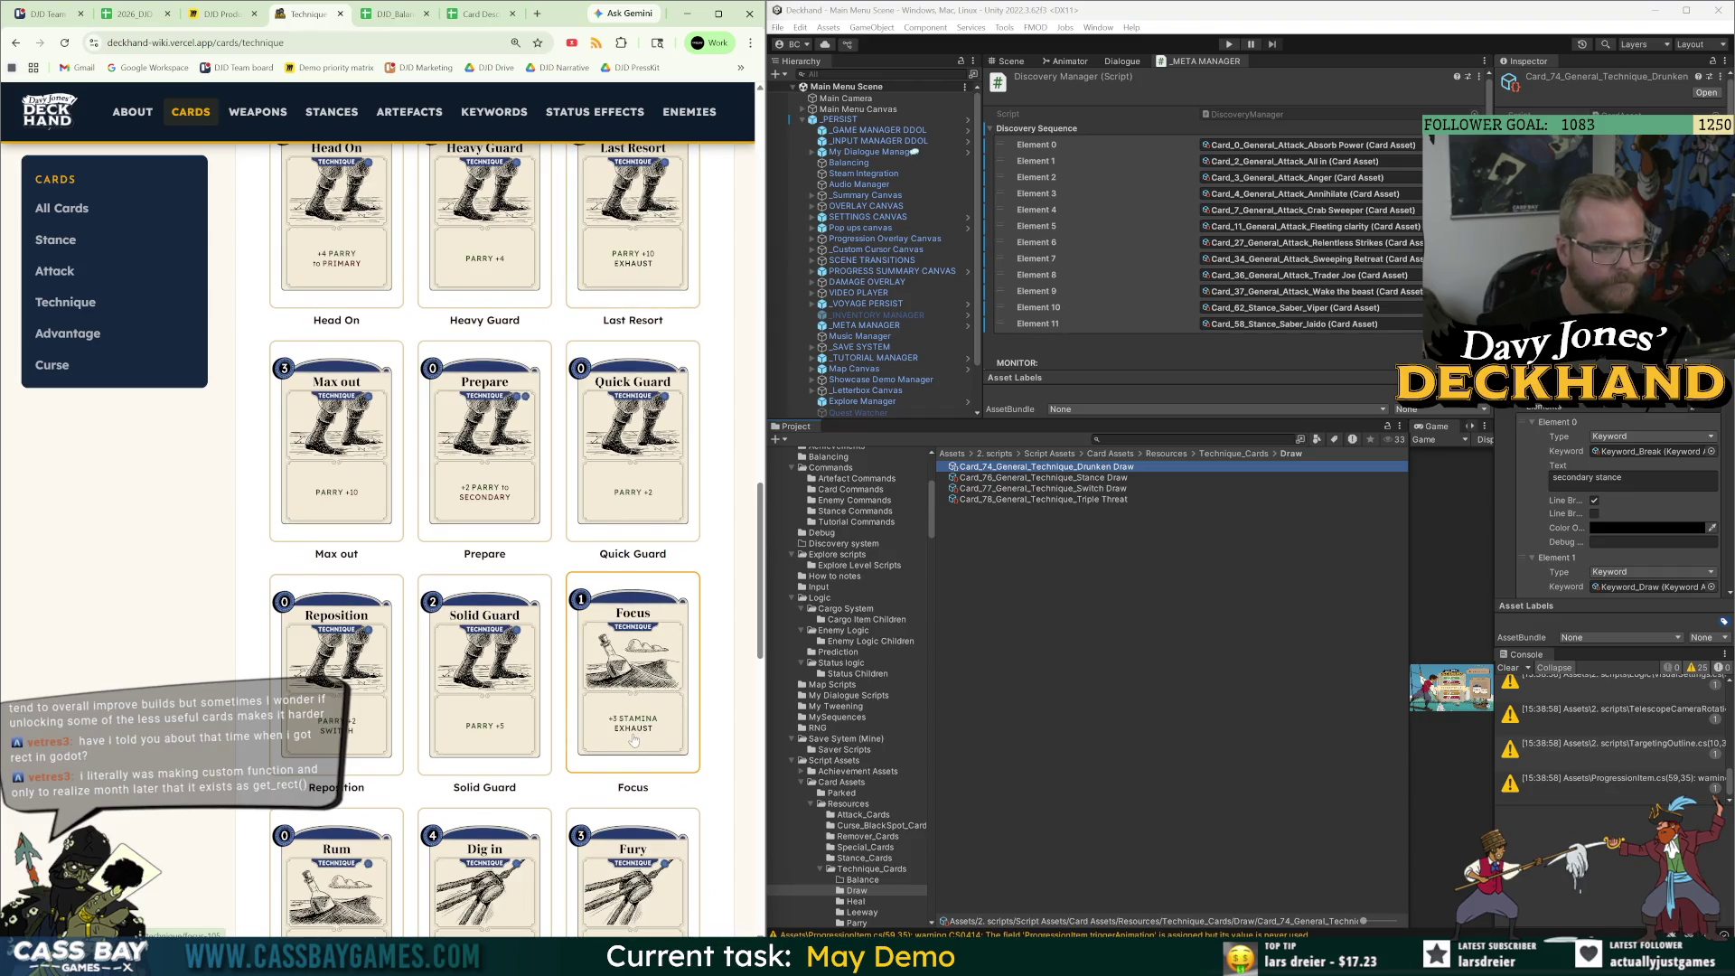
pyautogui.scroll(-3, 633, 734)
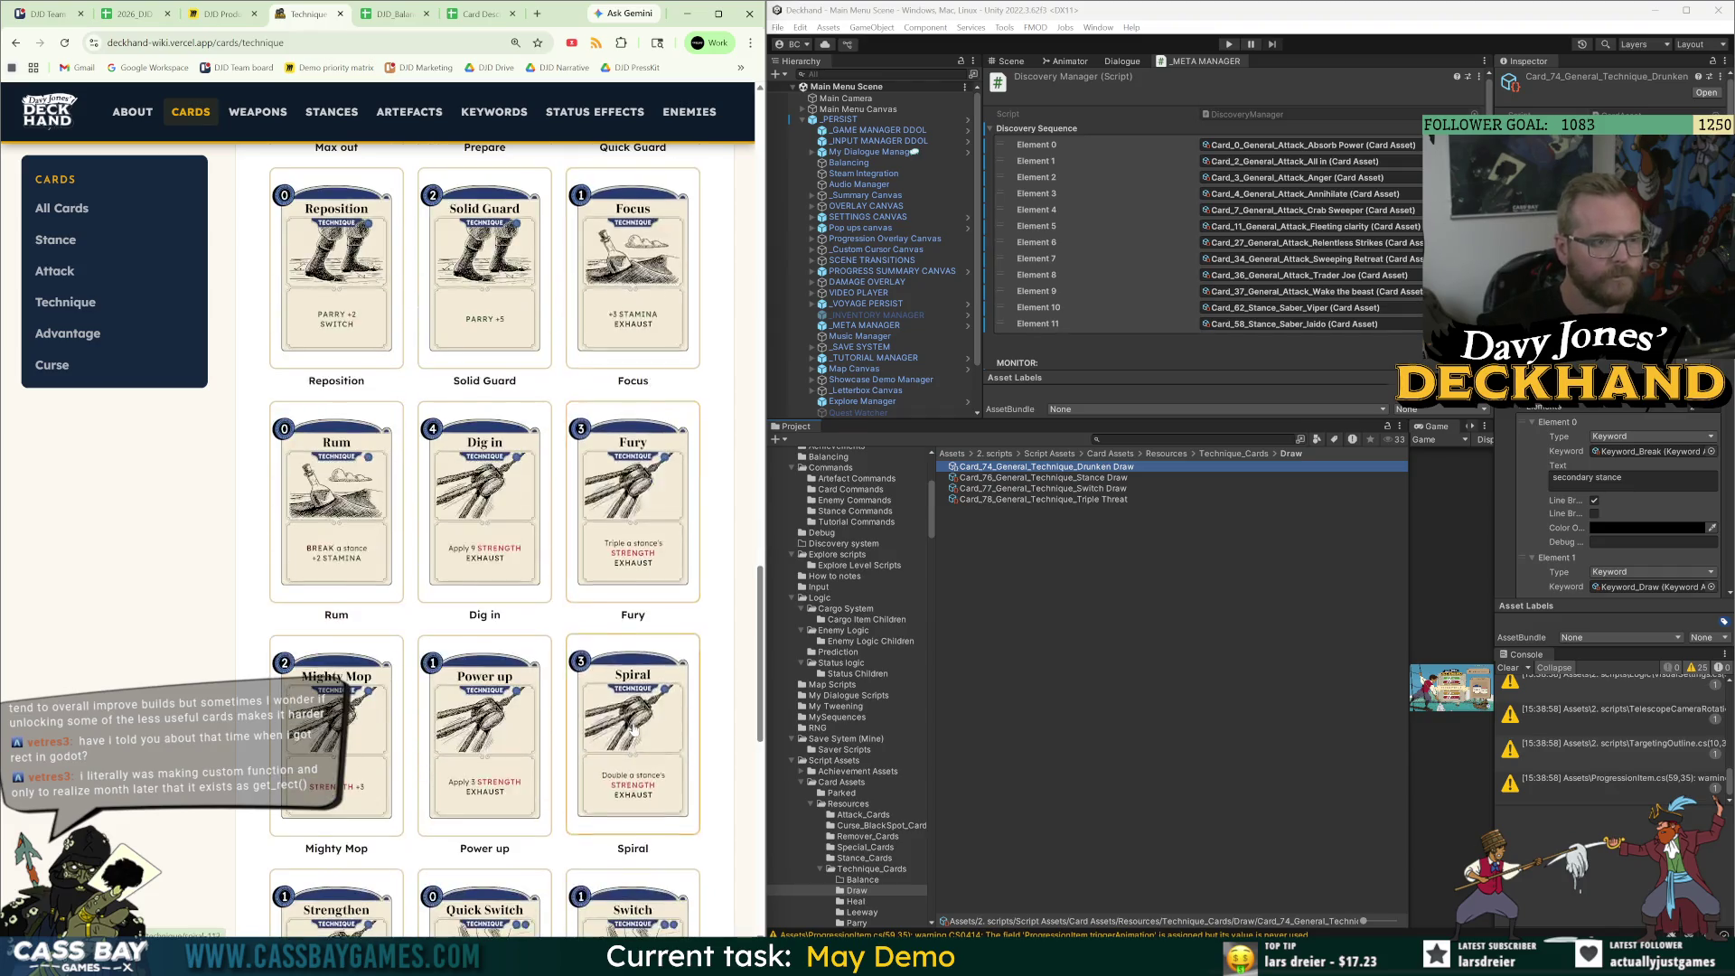
pyautogui.scroll(-3, 635, 728)
pyautogui.scroll(-5, 621, 729)
pyautogui.scroll(20, 615, 725)
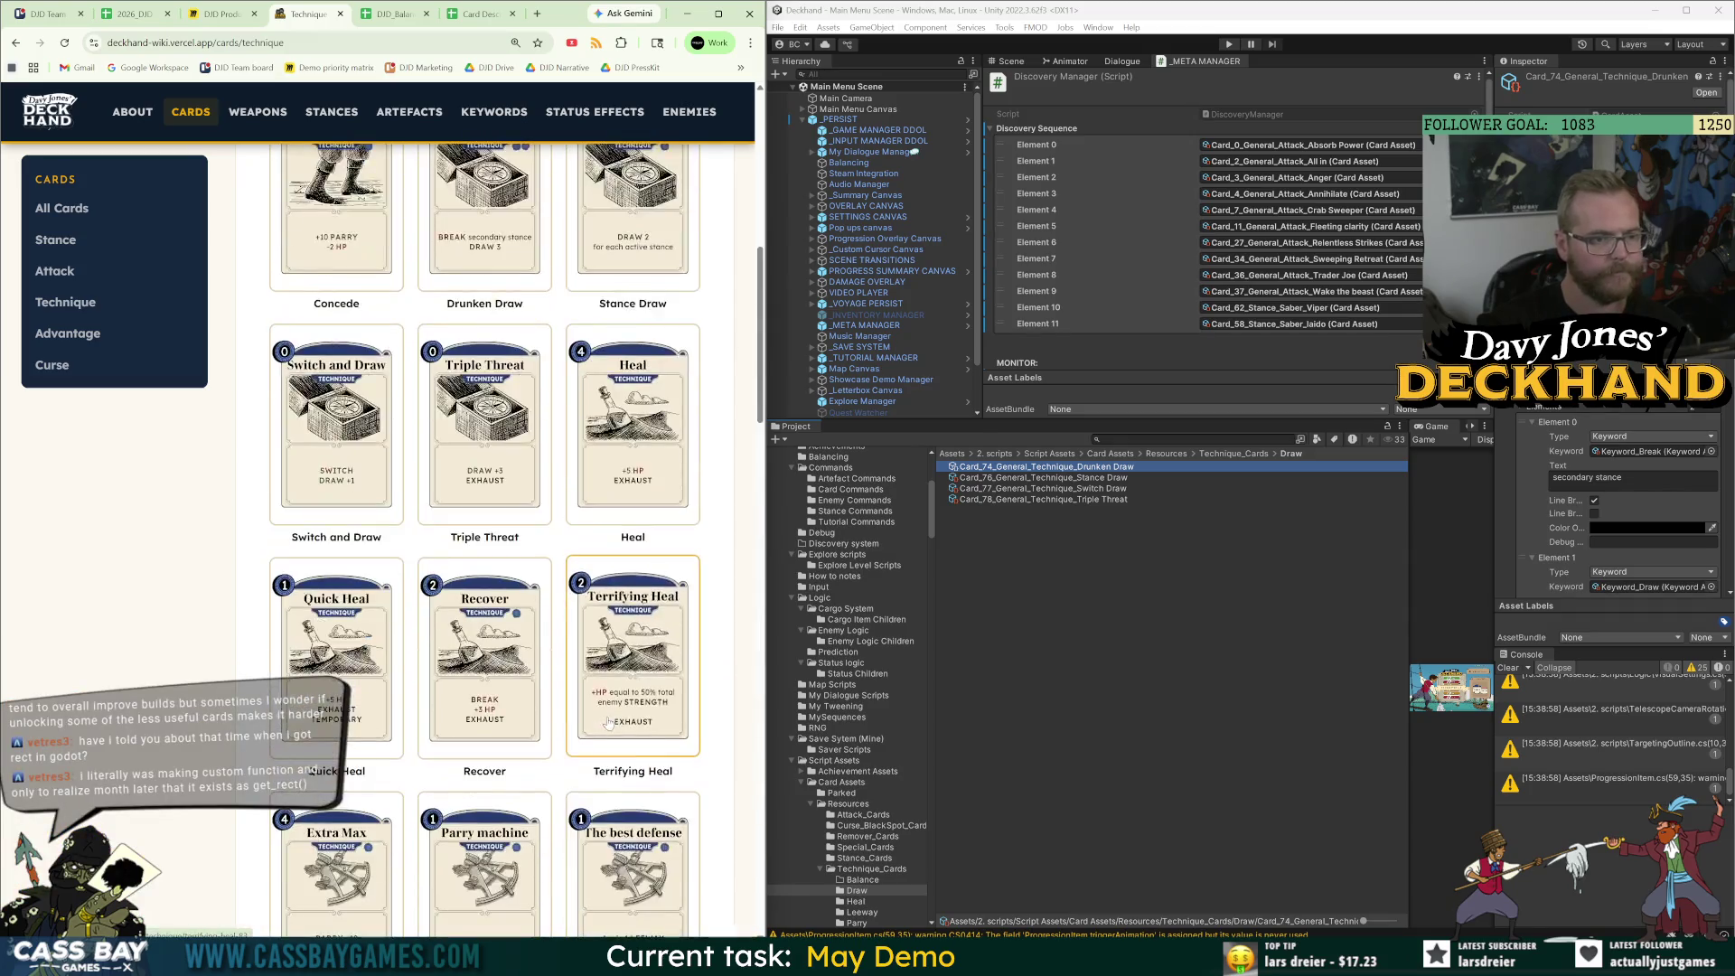
pyautogui.scroll(-10, 610, 728)
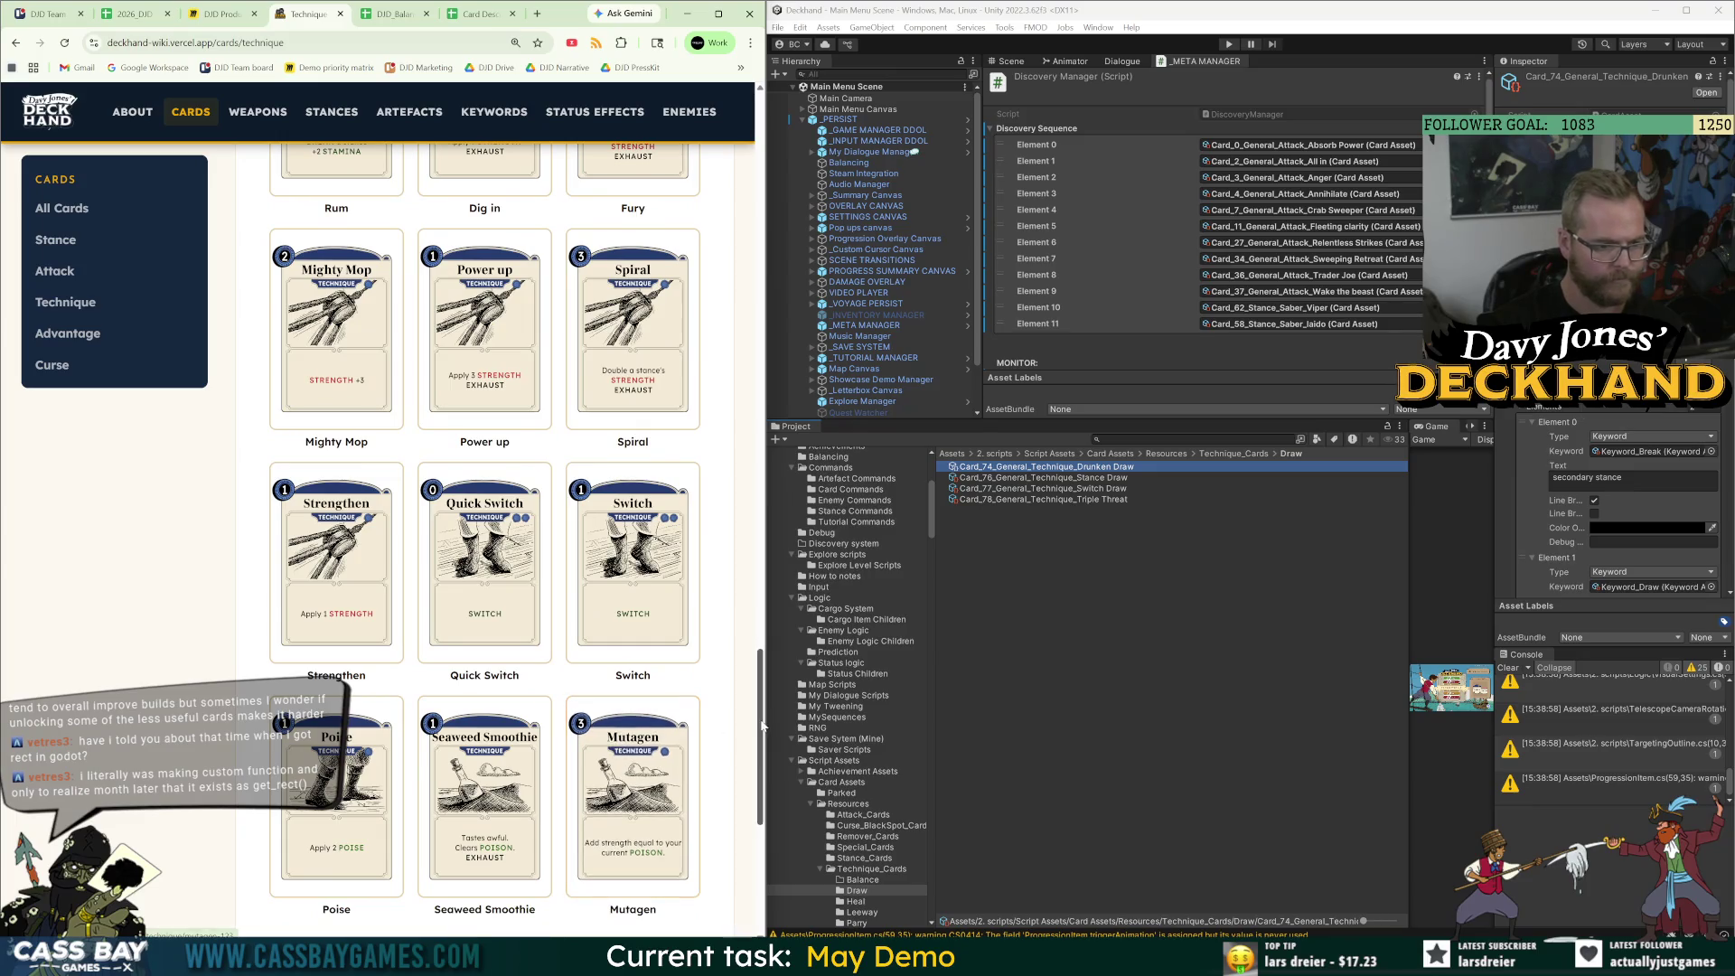
pyautogui.scroll(10, 762, 723)
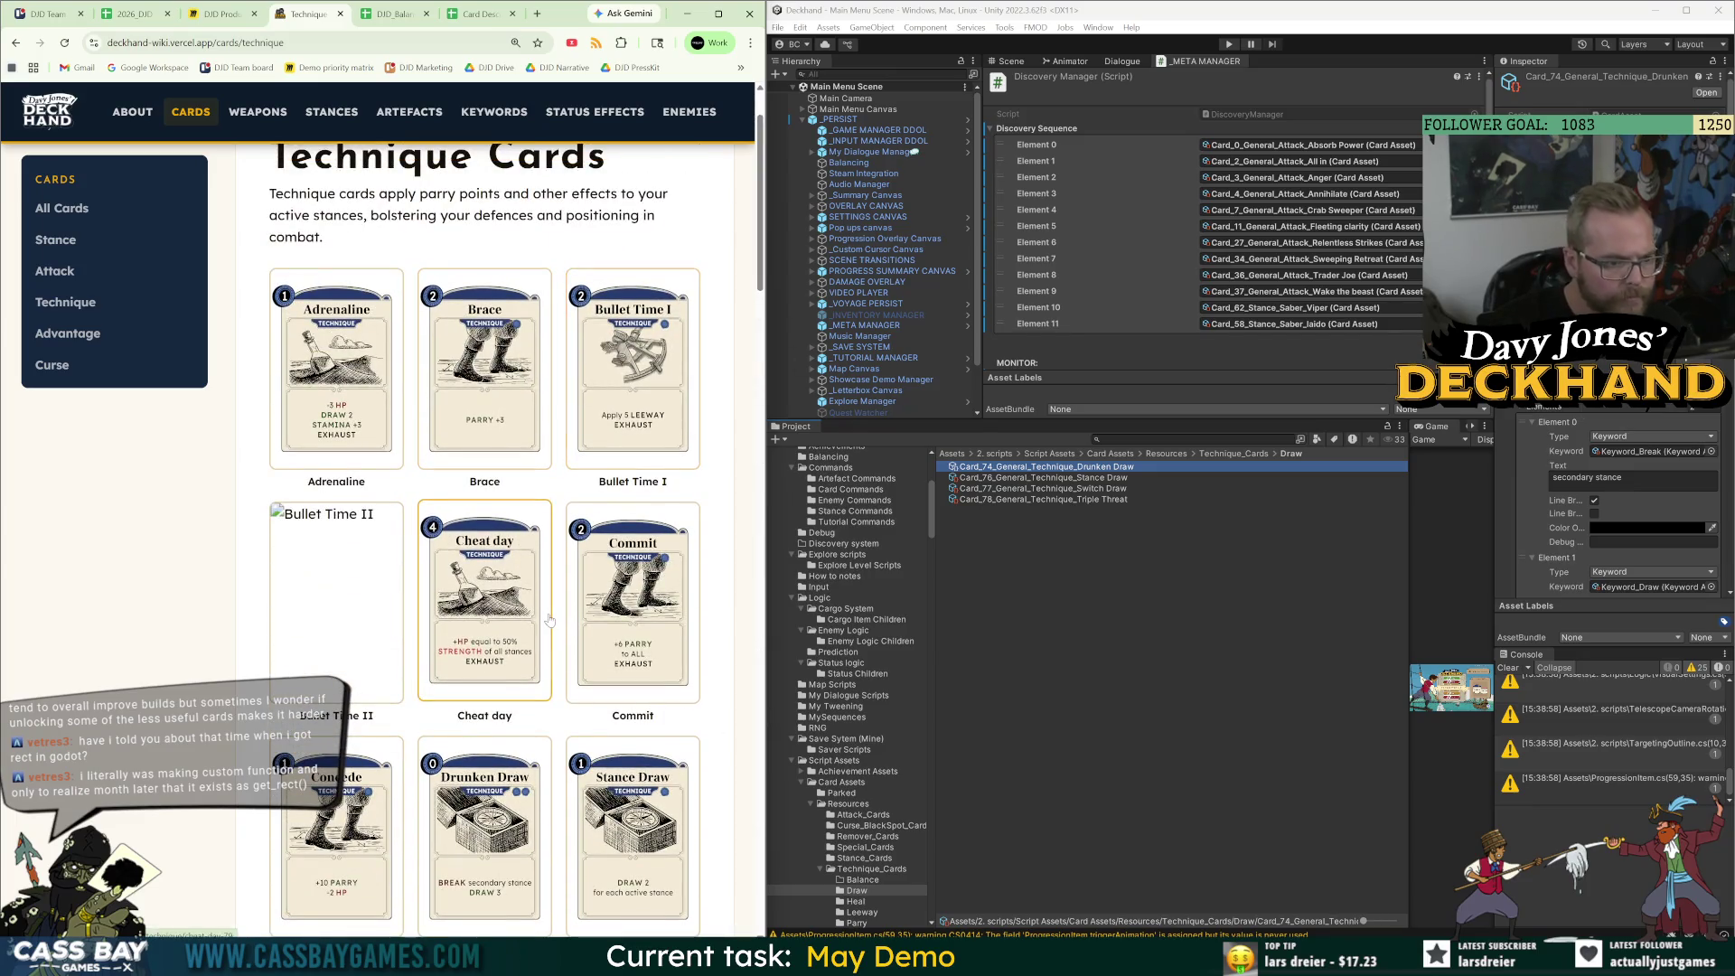
pyautogui.scroll(-3, 550, 620)
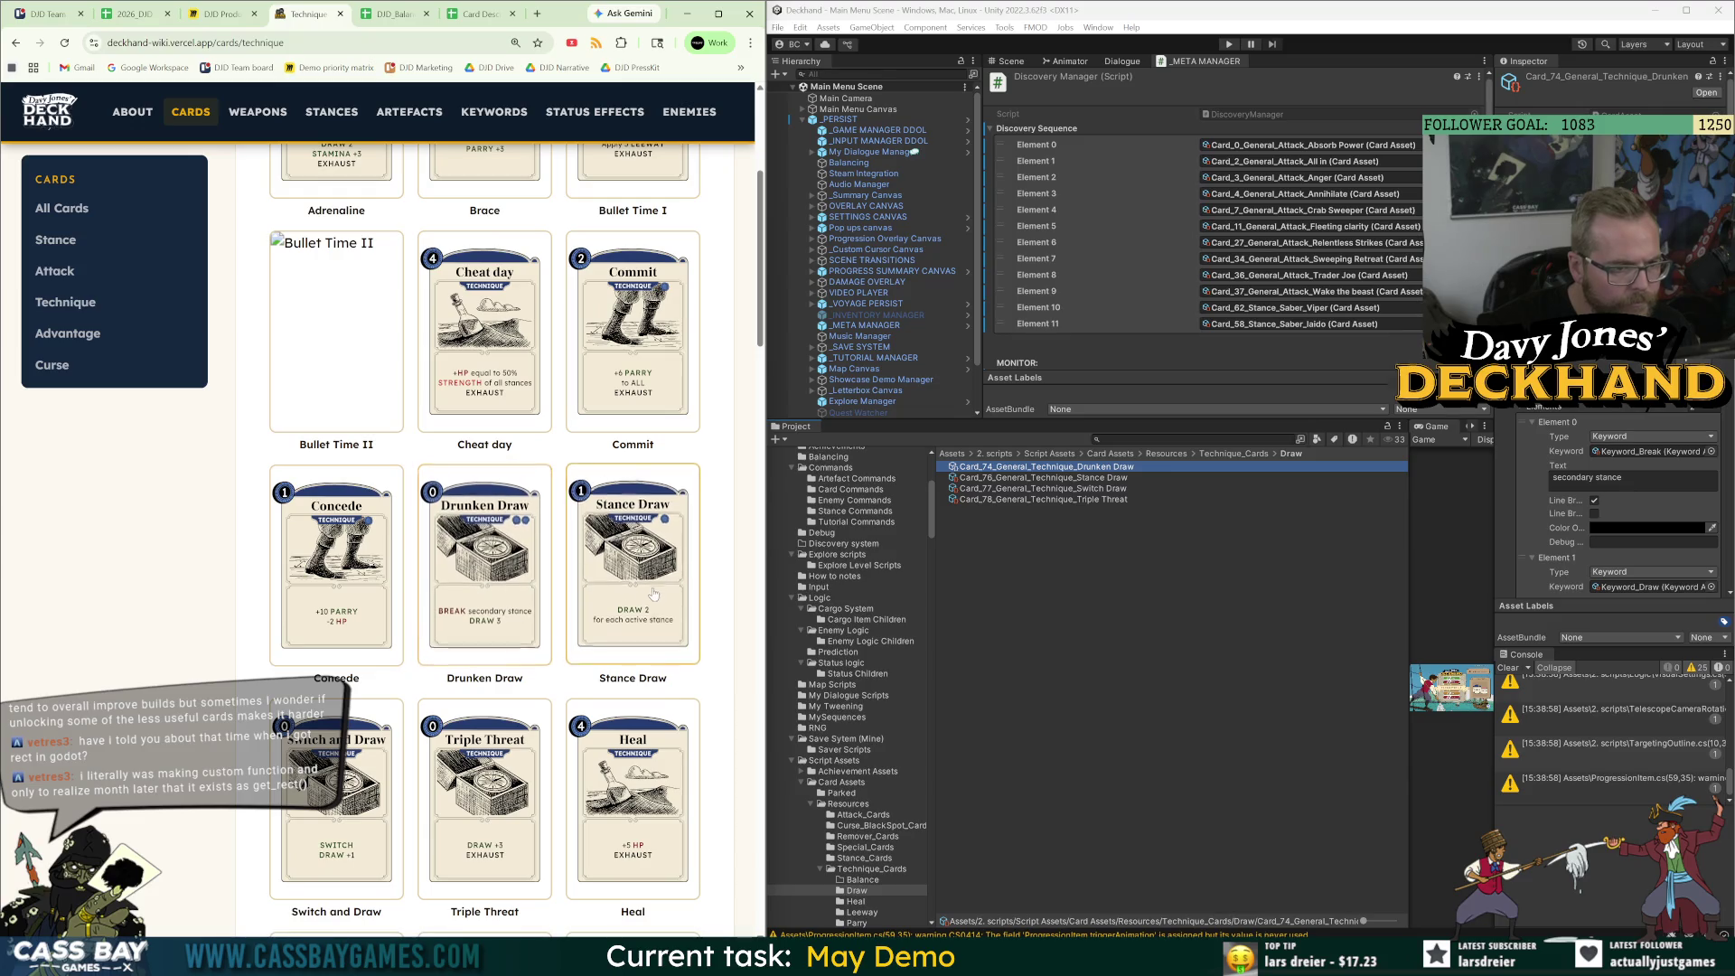
pyautogui.click(638, 624)
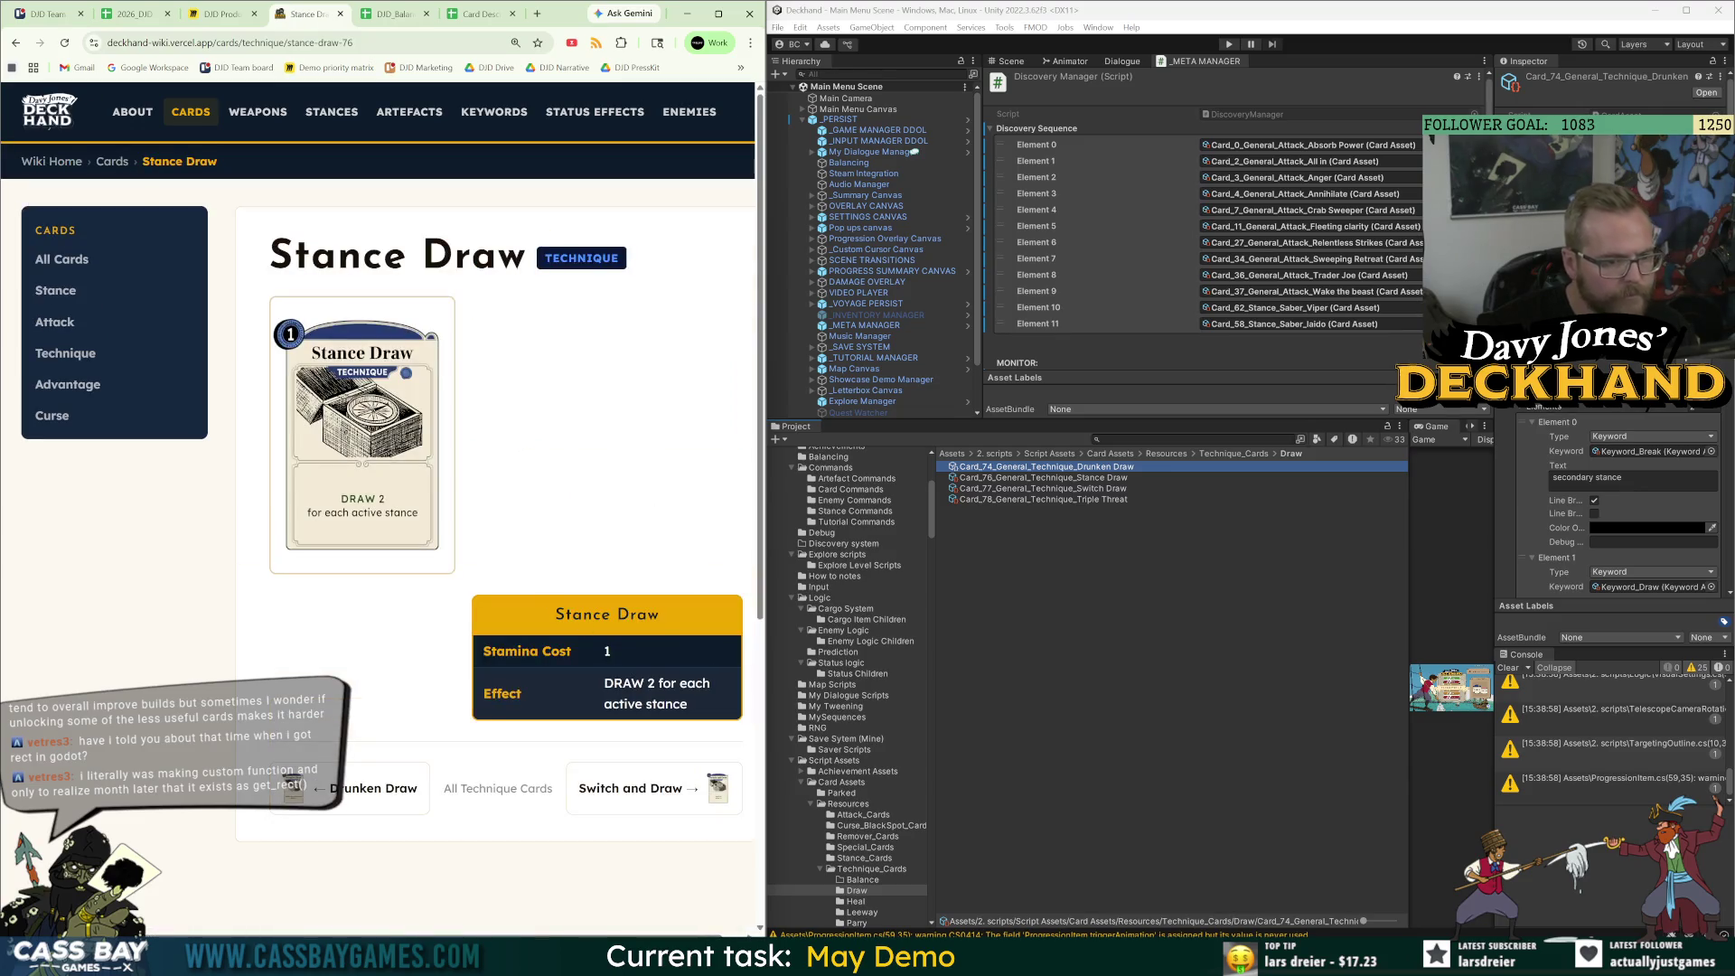
pyautogui.moveTo(695, 714); pyautogui.dragTo(604, 680)
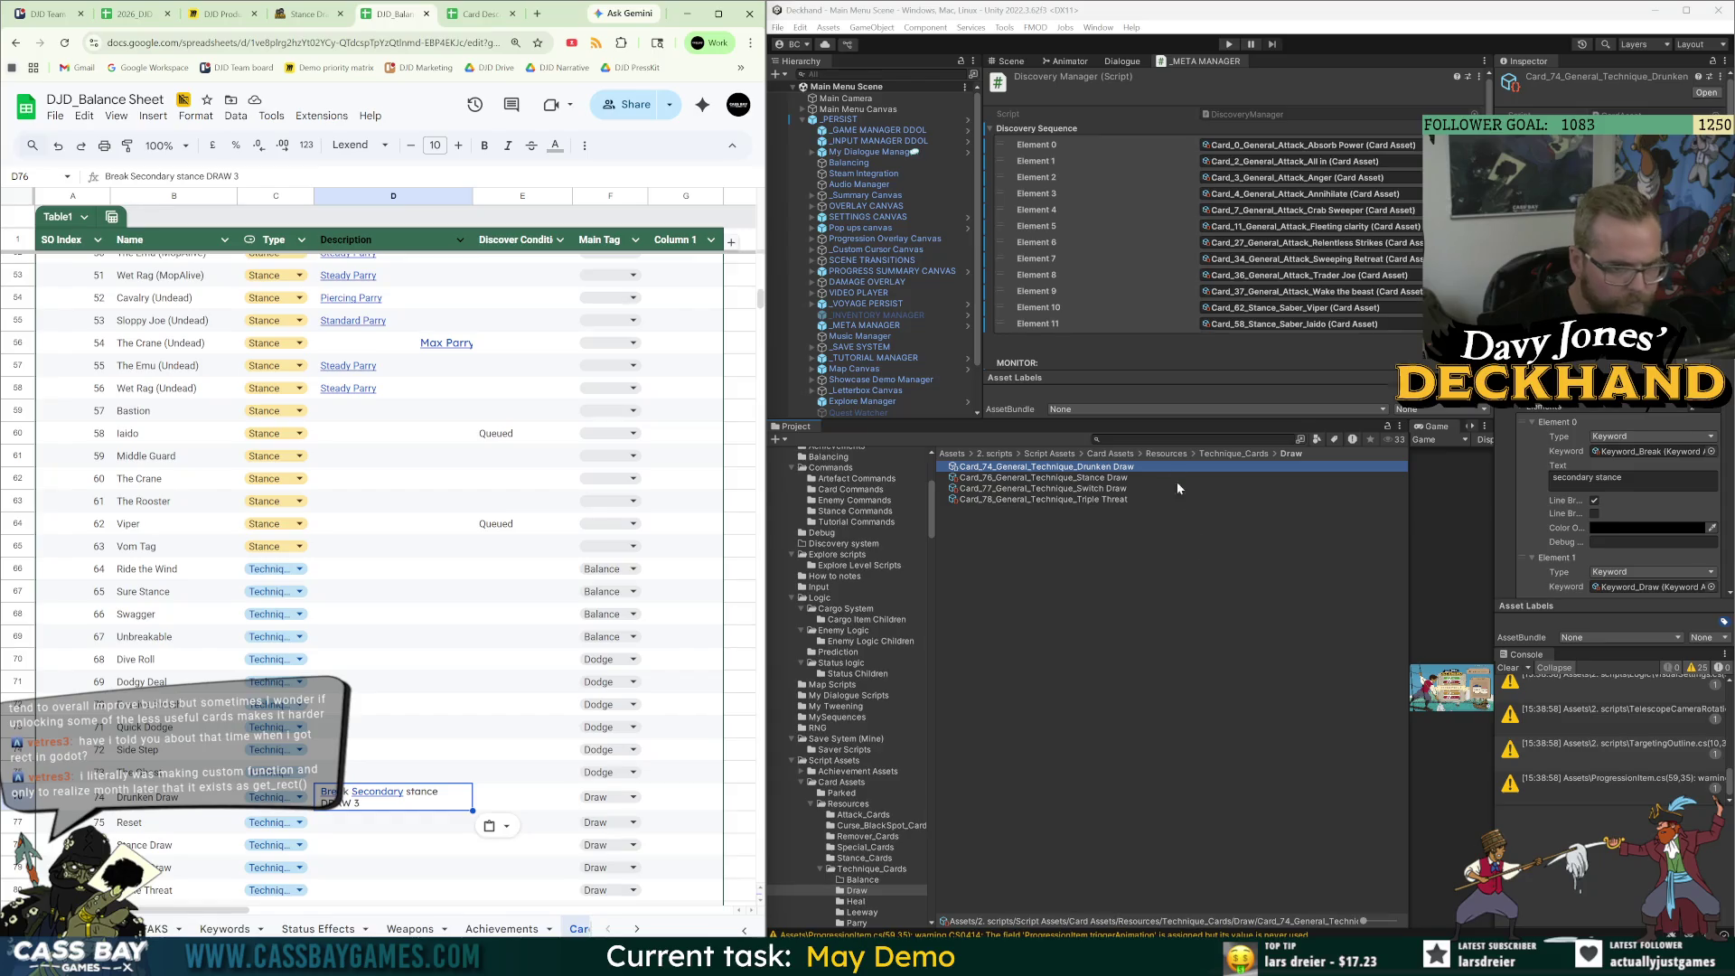
# Select Stance Draw's cell D78 and review text colour options for Description column D.
pyautogui.click(1097, 479)
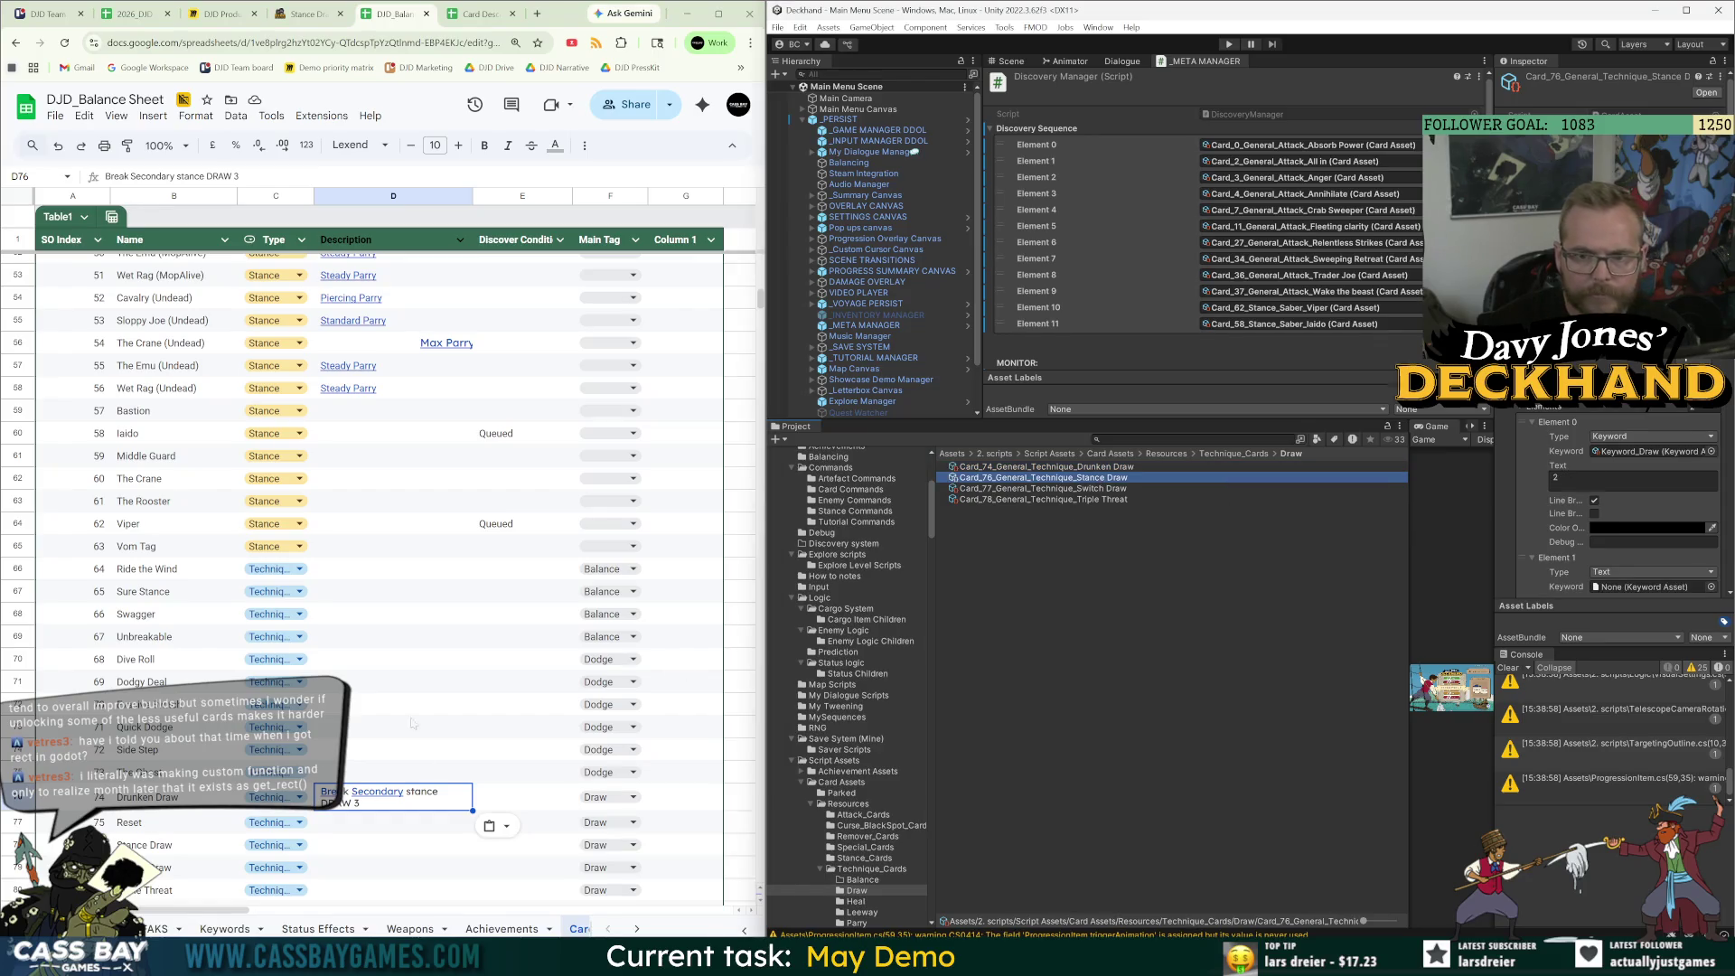
pyautogui.click(387, 852)
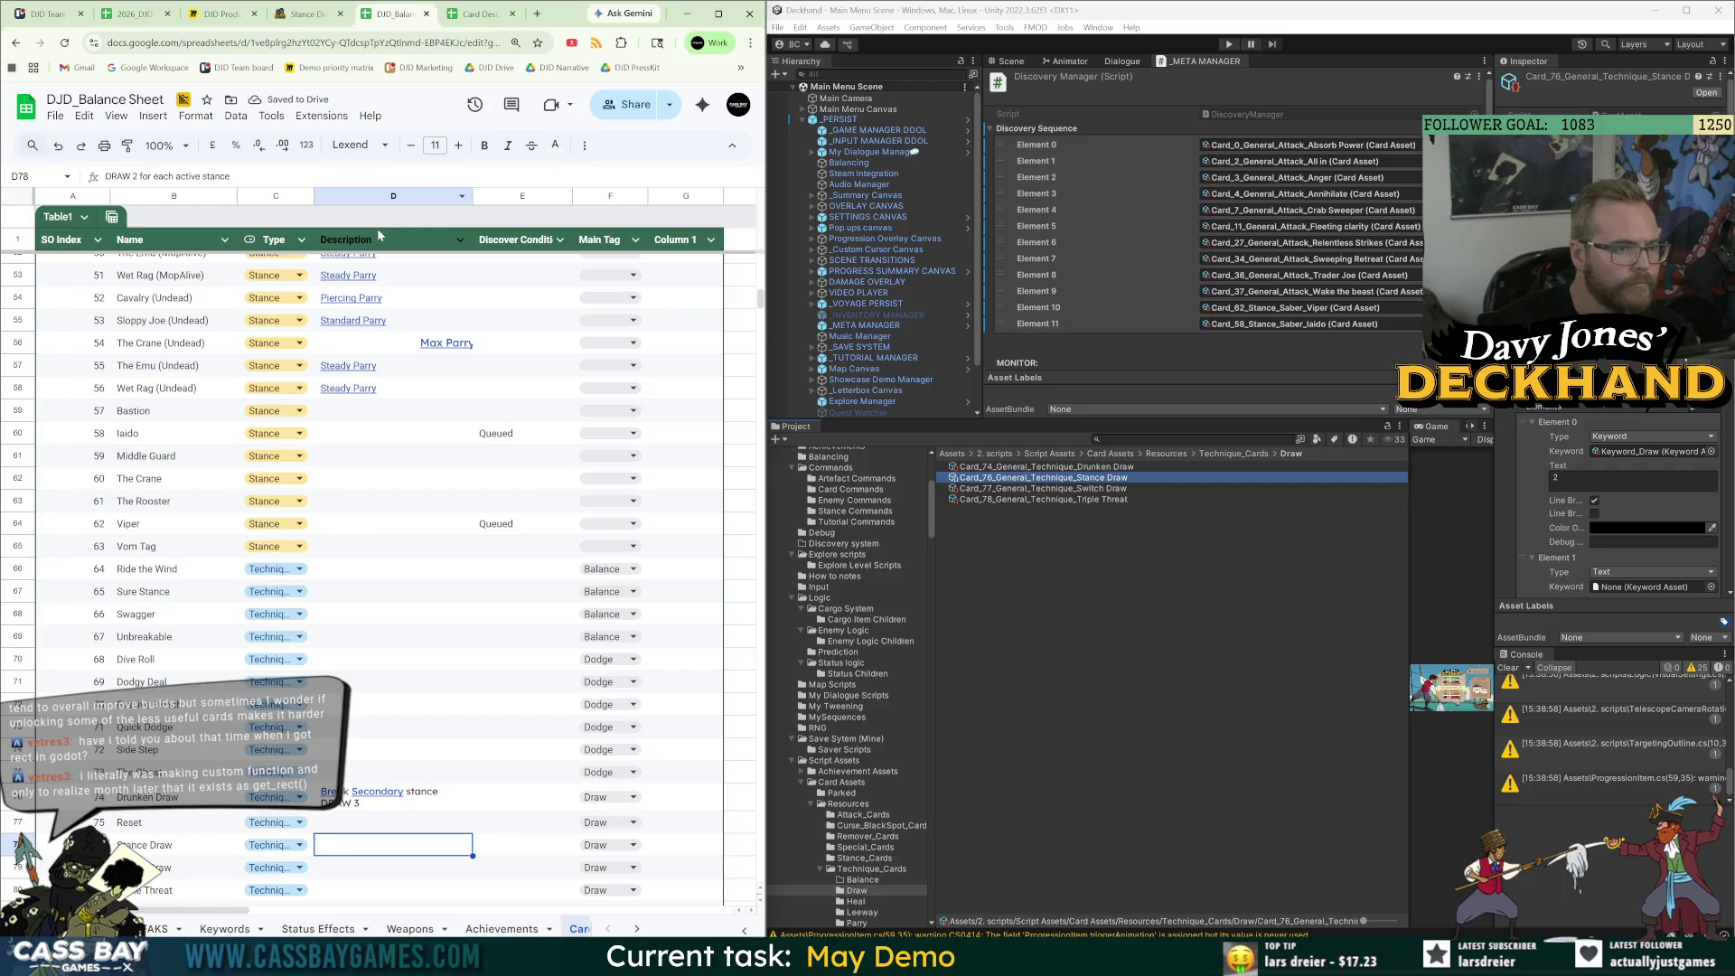
pyautogui.click(379, 196)
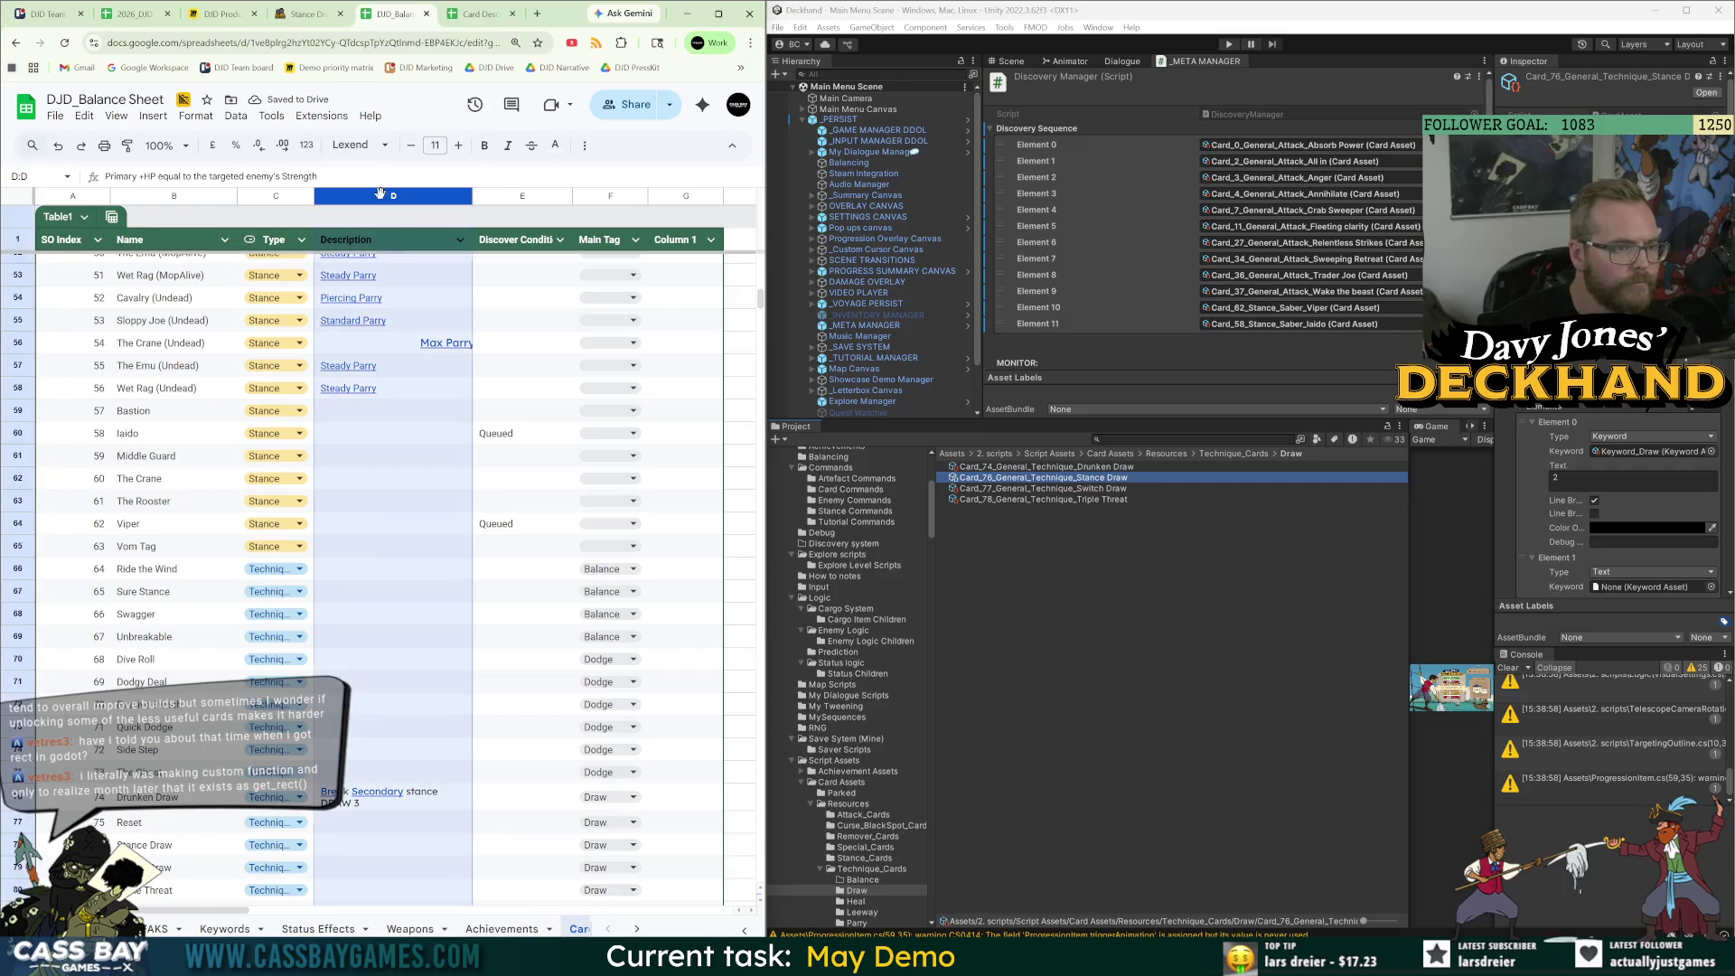
pyautogui.click(583, 144)
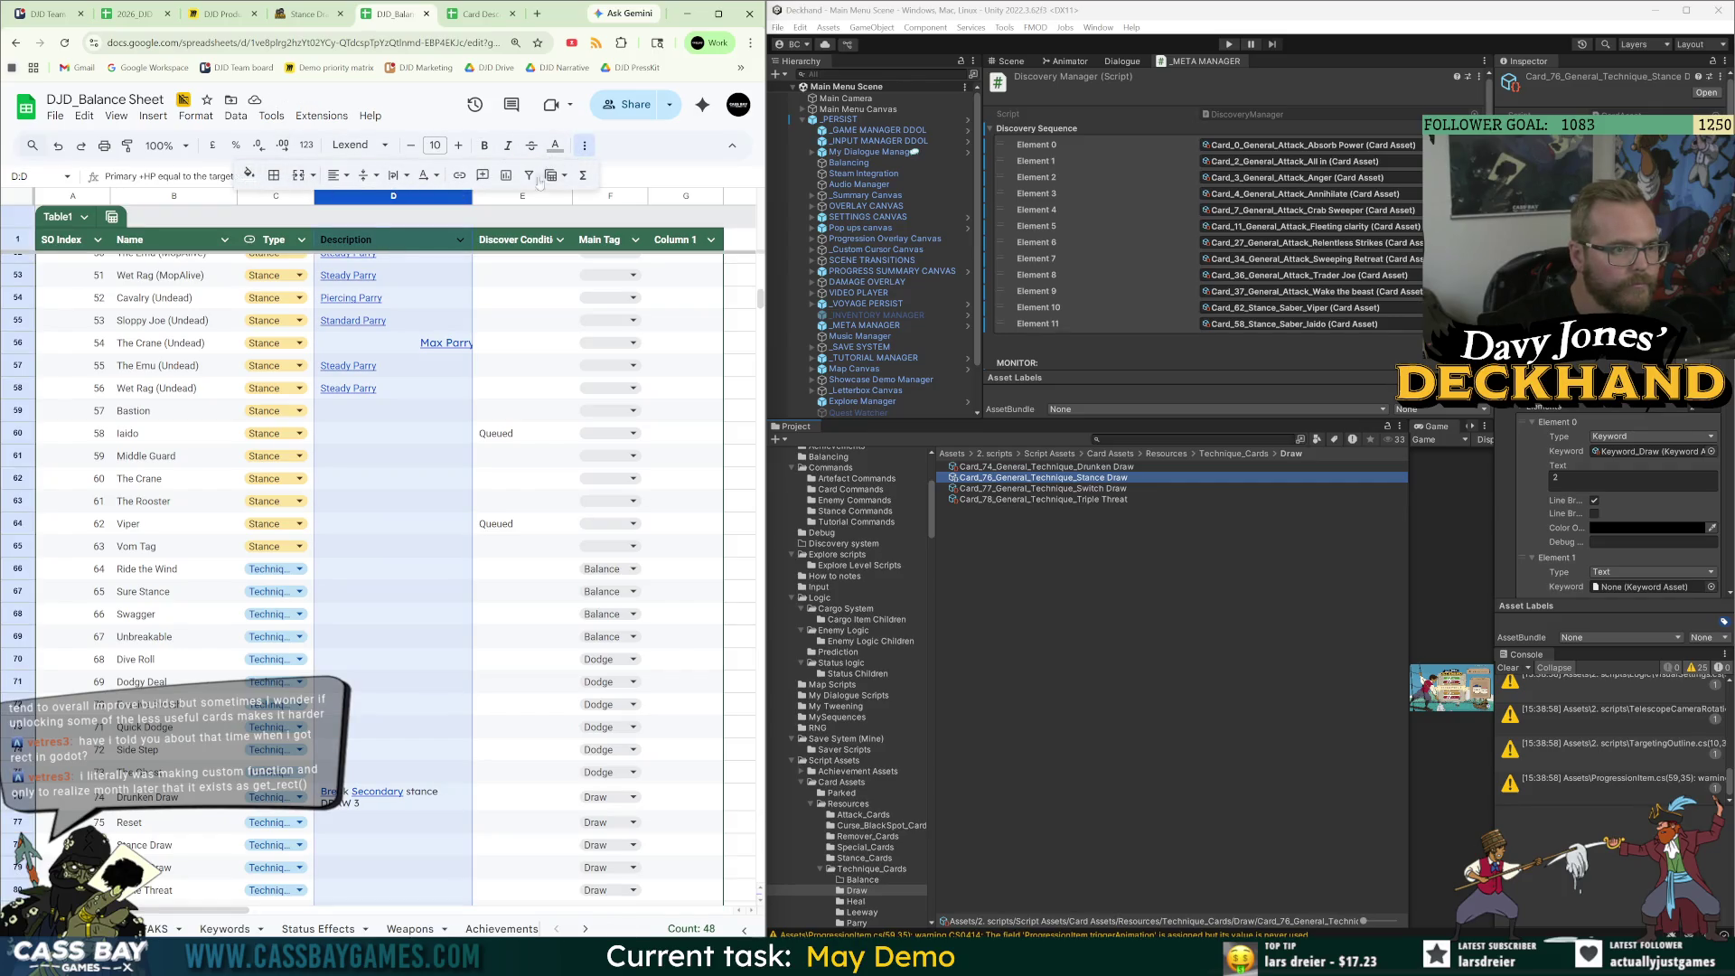
pyautogui.click(556, 146)
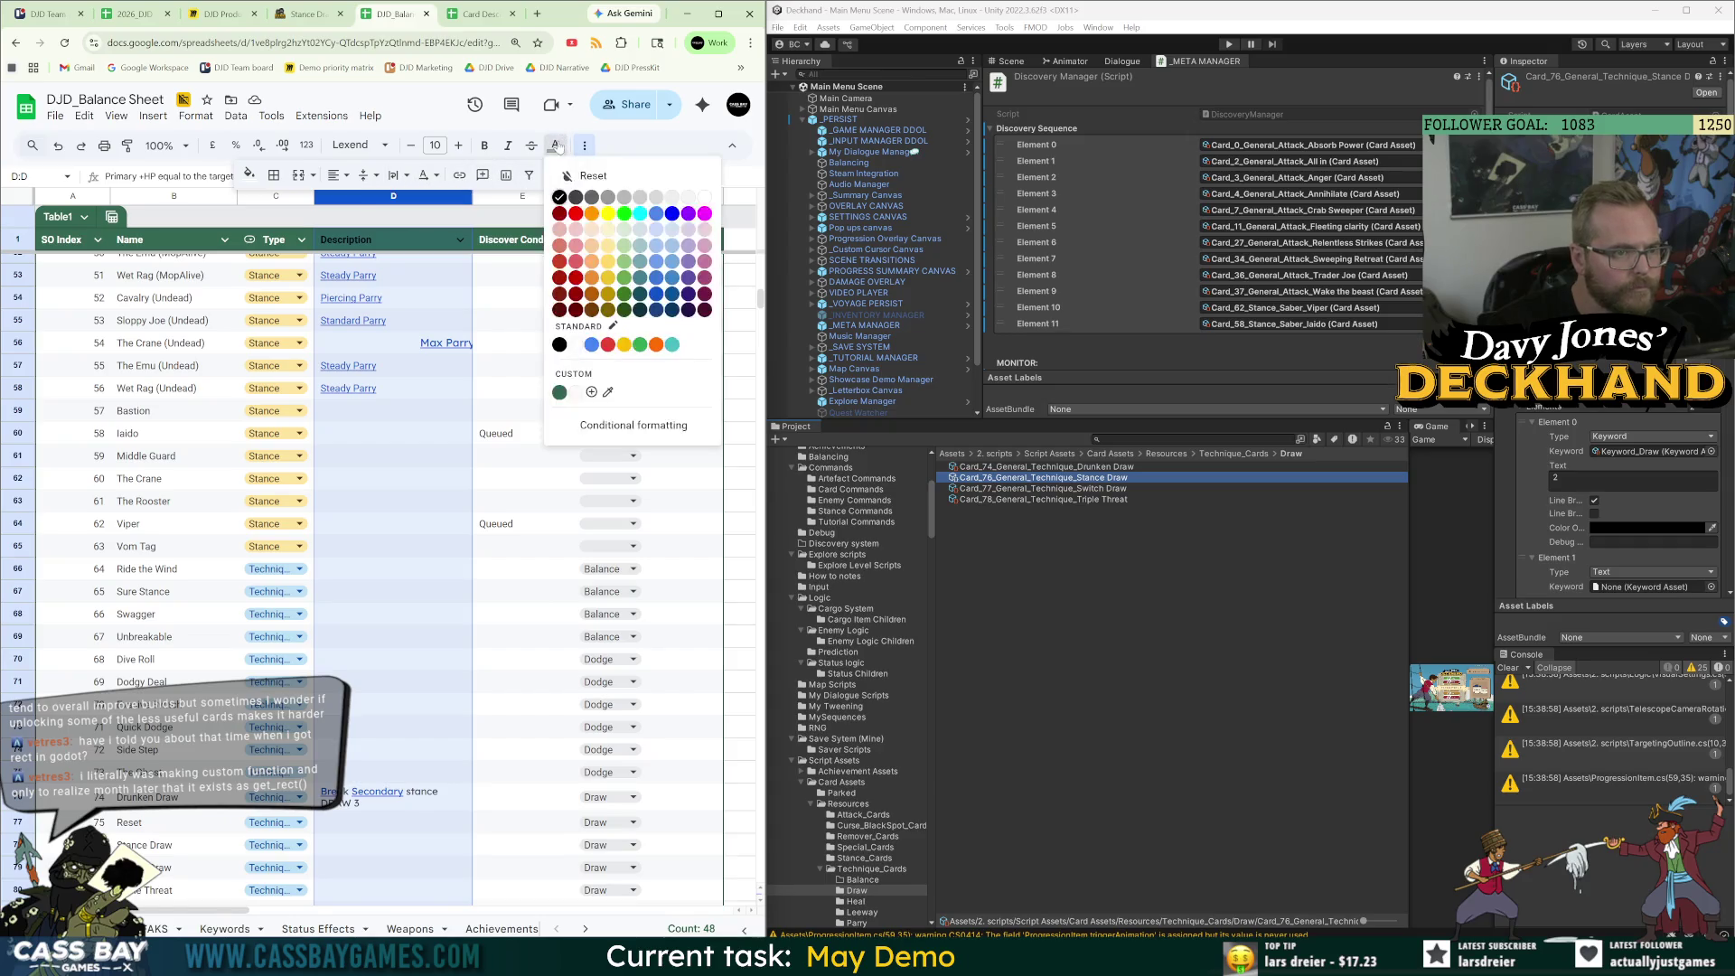
pyautogui.click(561, 197)
pyautogui.click(411, 704)
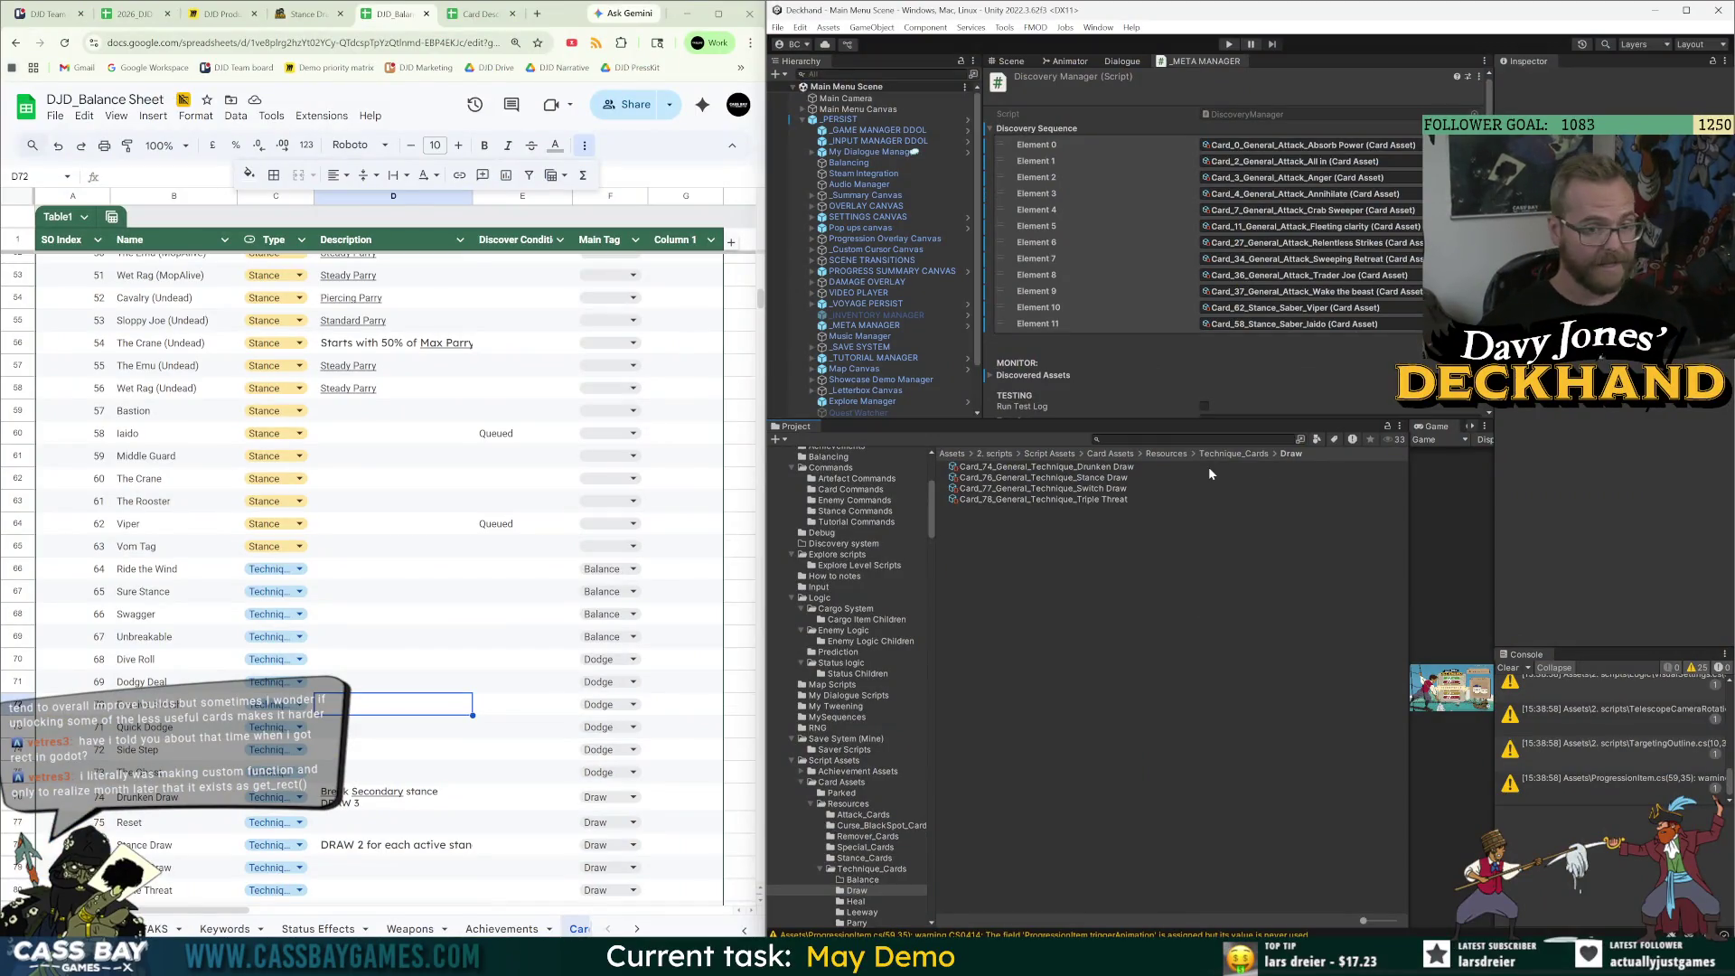
# Compare the Drunken Draw and Switch Draw card assets against their balance sheet rows.
pyautogui.click(1105, 468)
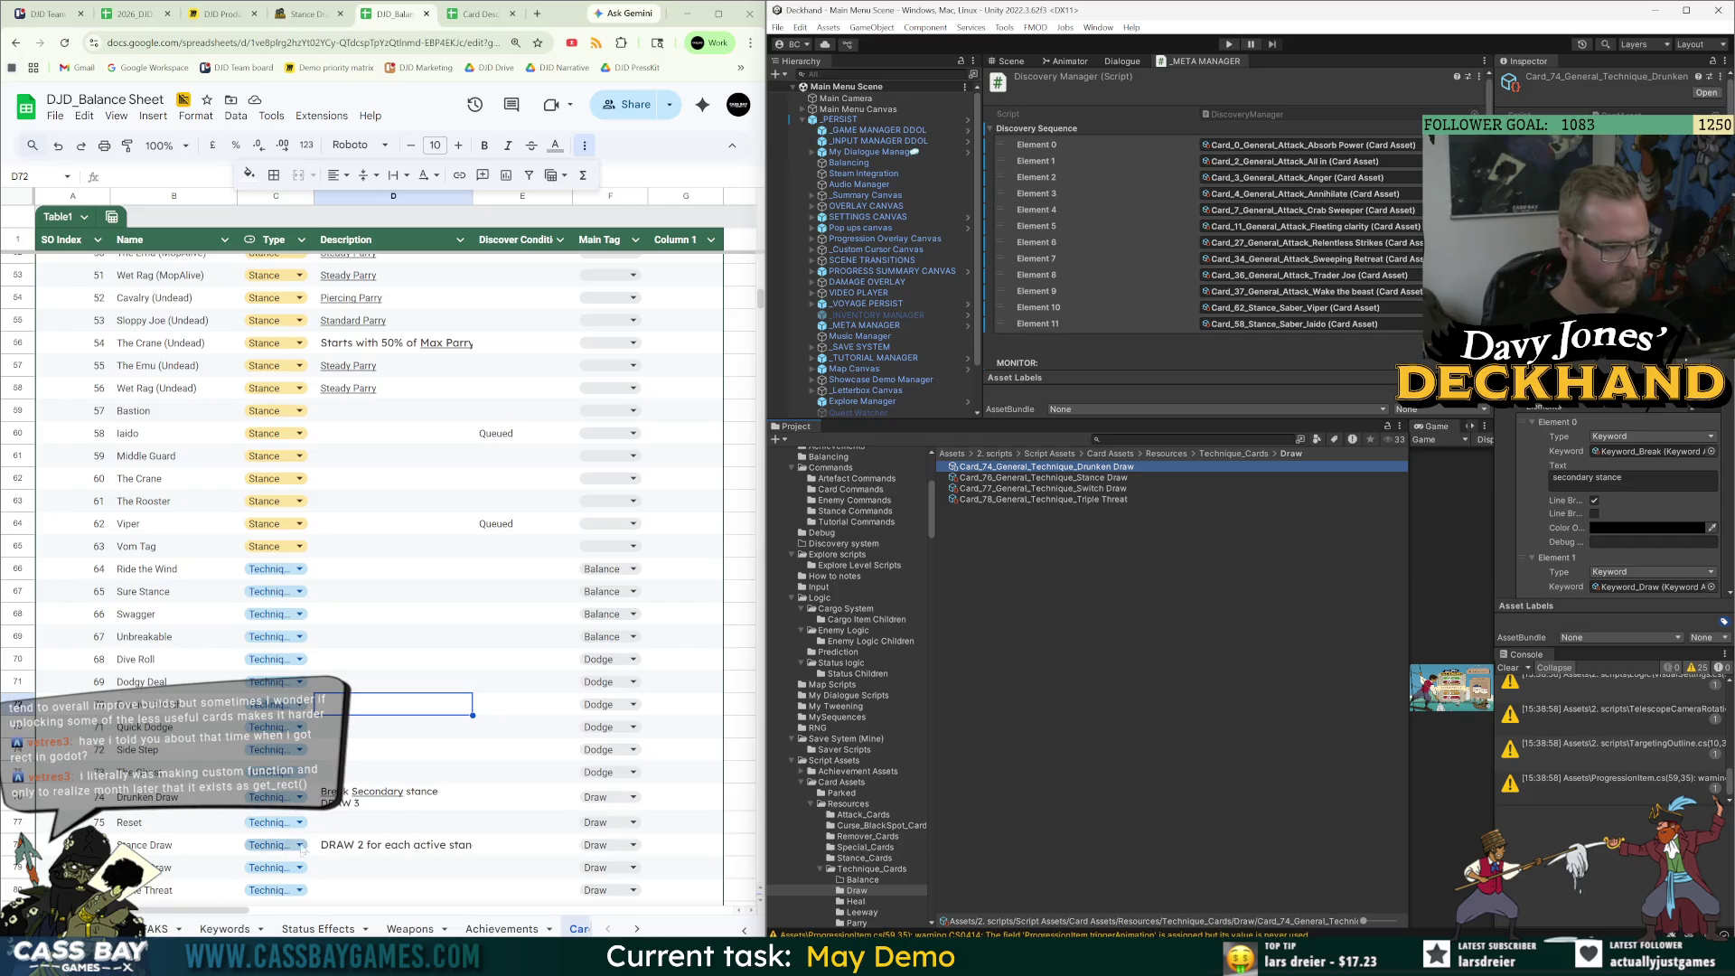
pyautogui.click(173, 797)
pyautogui.click(1102, 489)
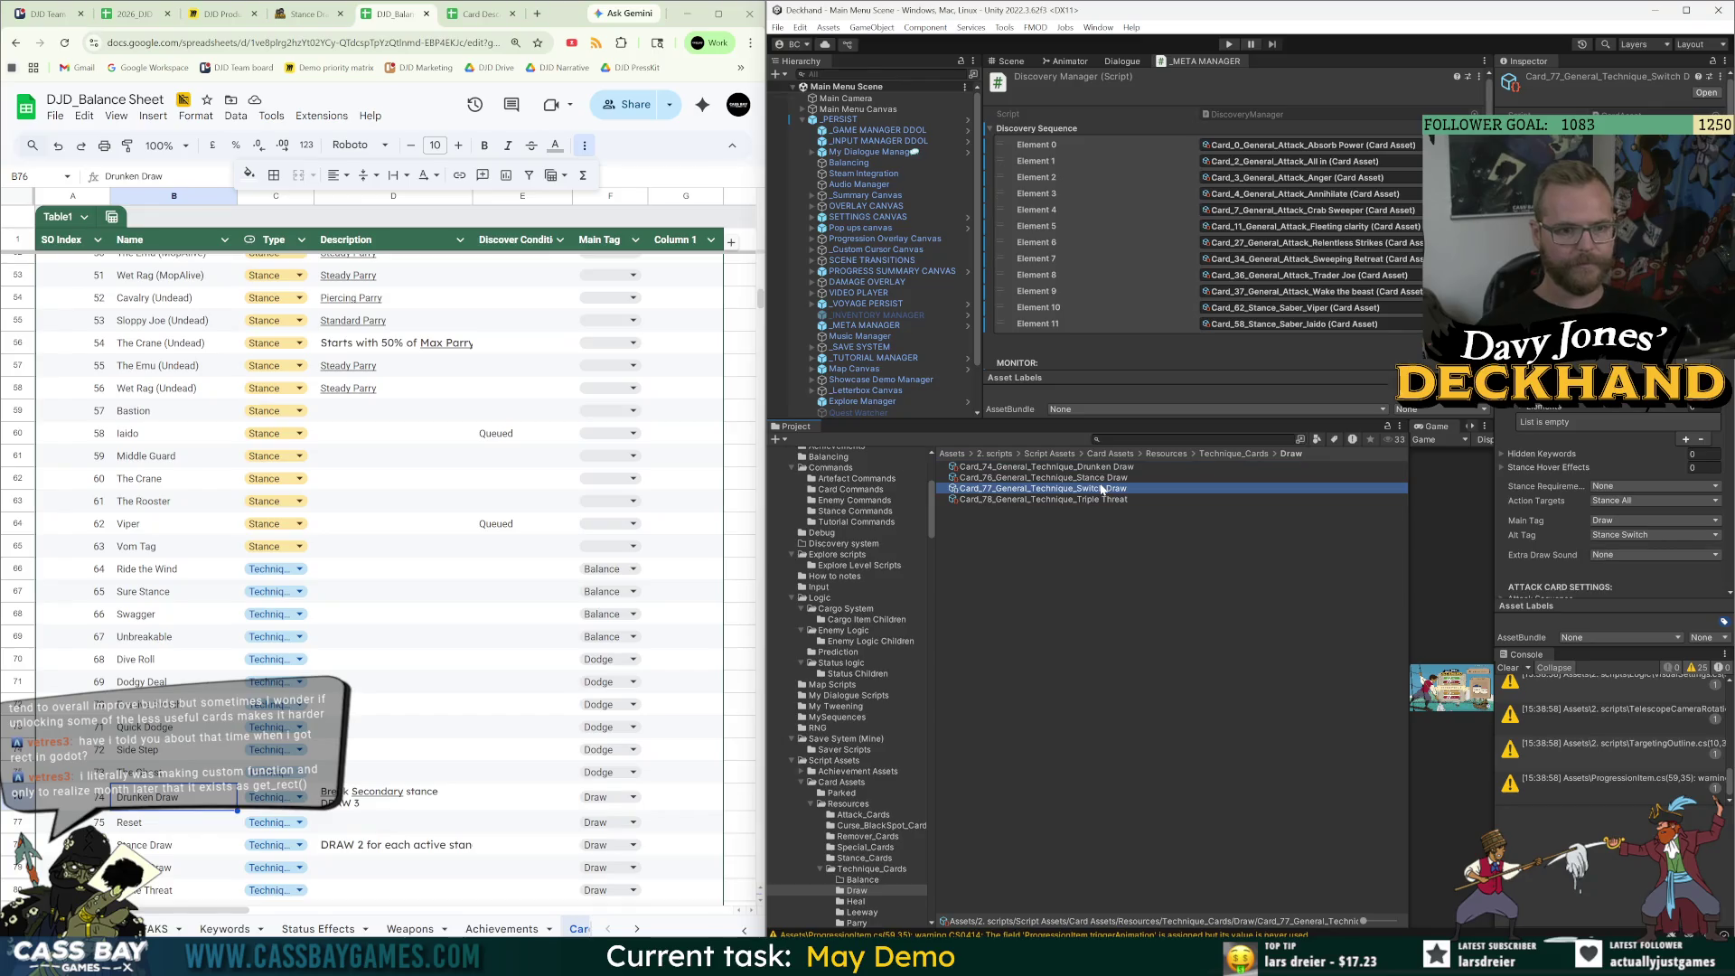
pyautogui.click(306, 14)
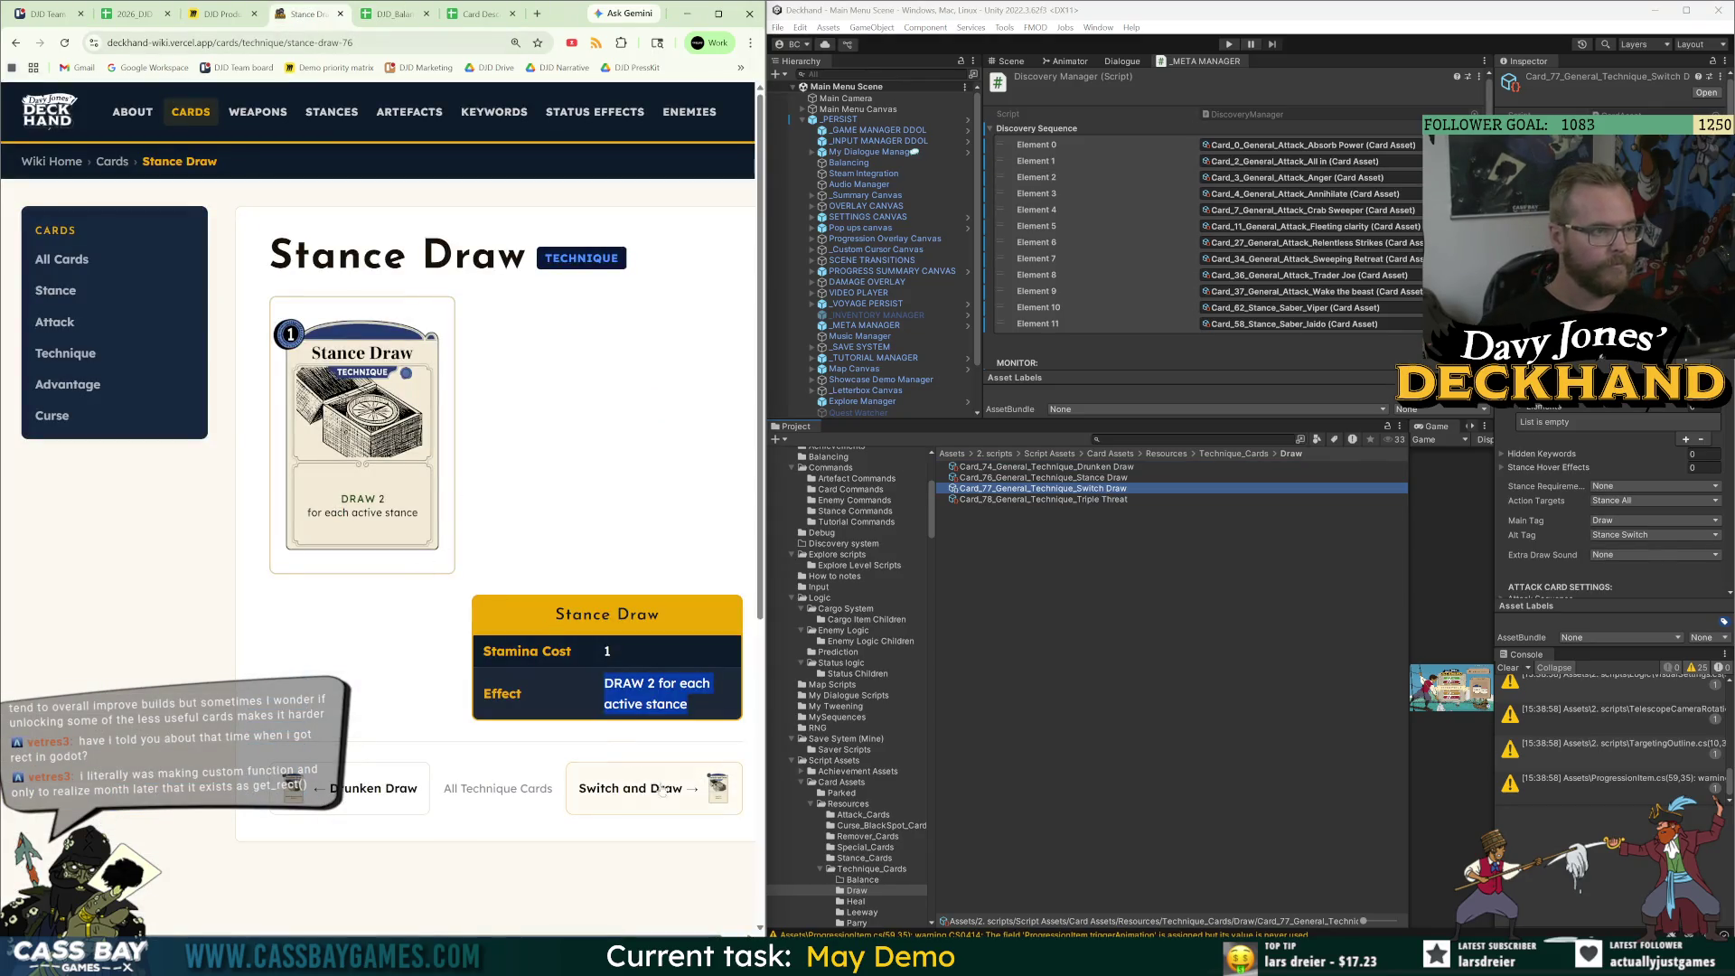
# Paste Switch Draw's effect into D79 and copy 'Queued' from E64 into E79.
pyautogui.click(687, 796)
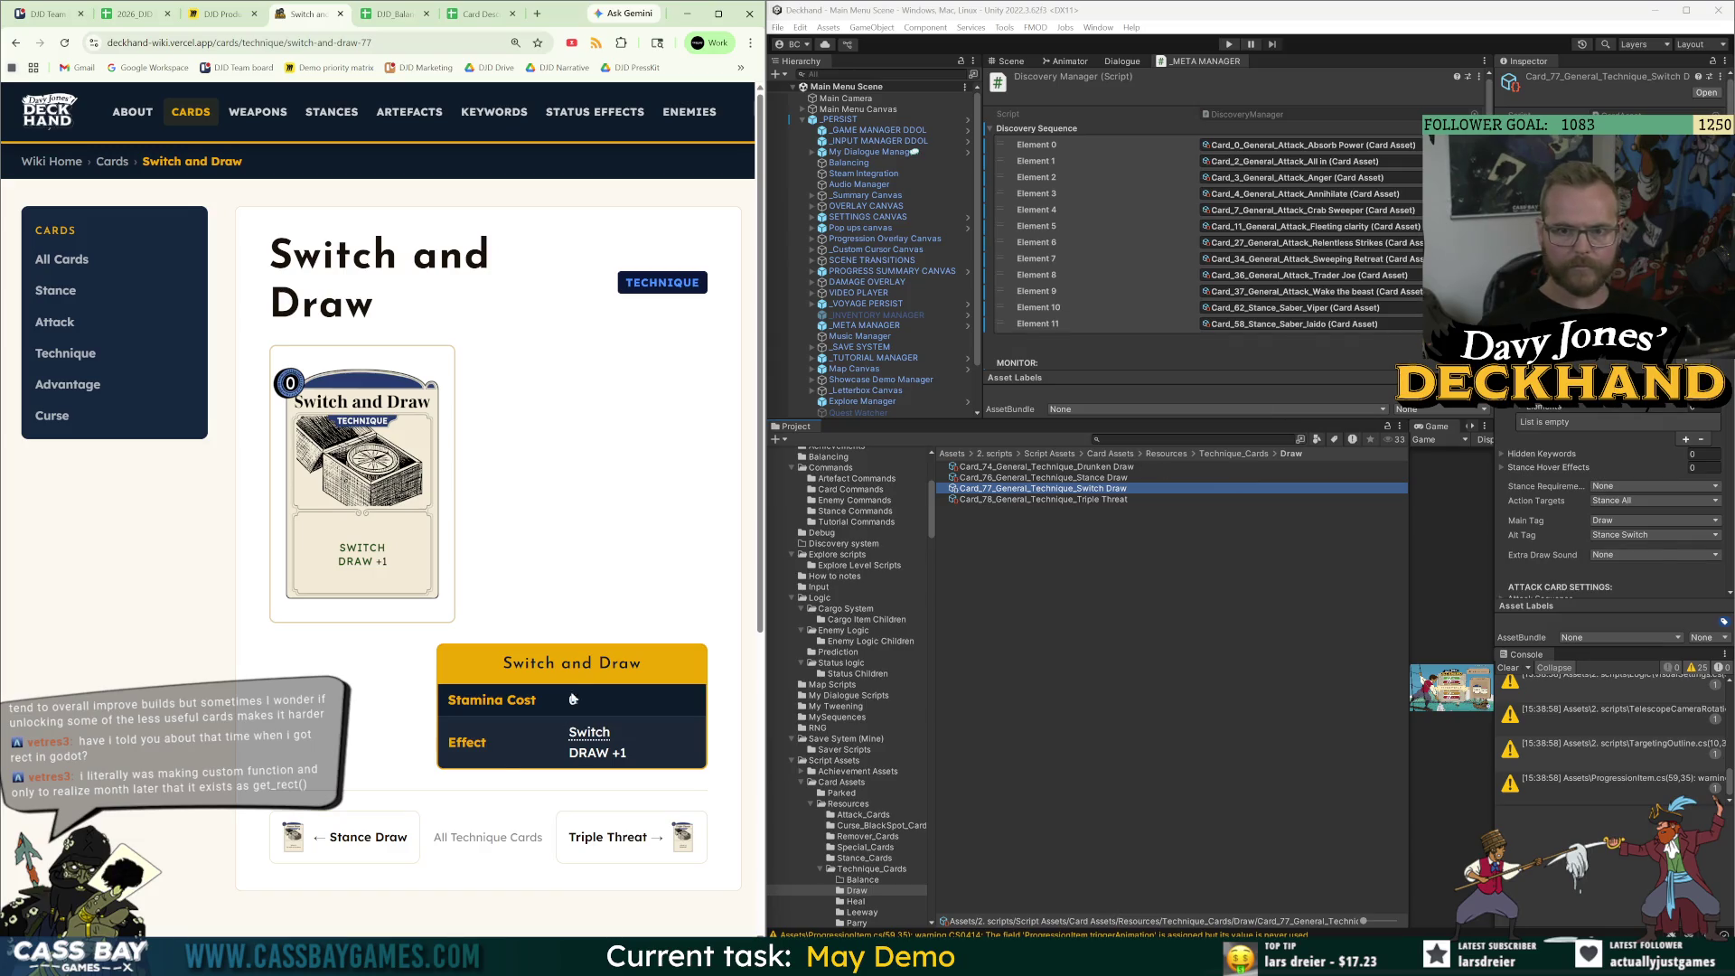
pyautogui.hotkey('ctrl', 'Tab')
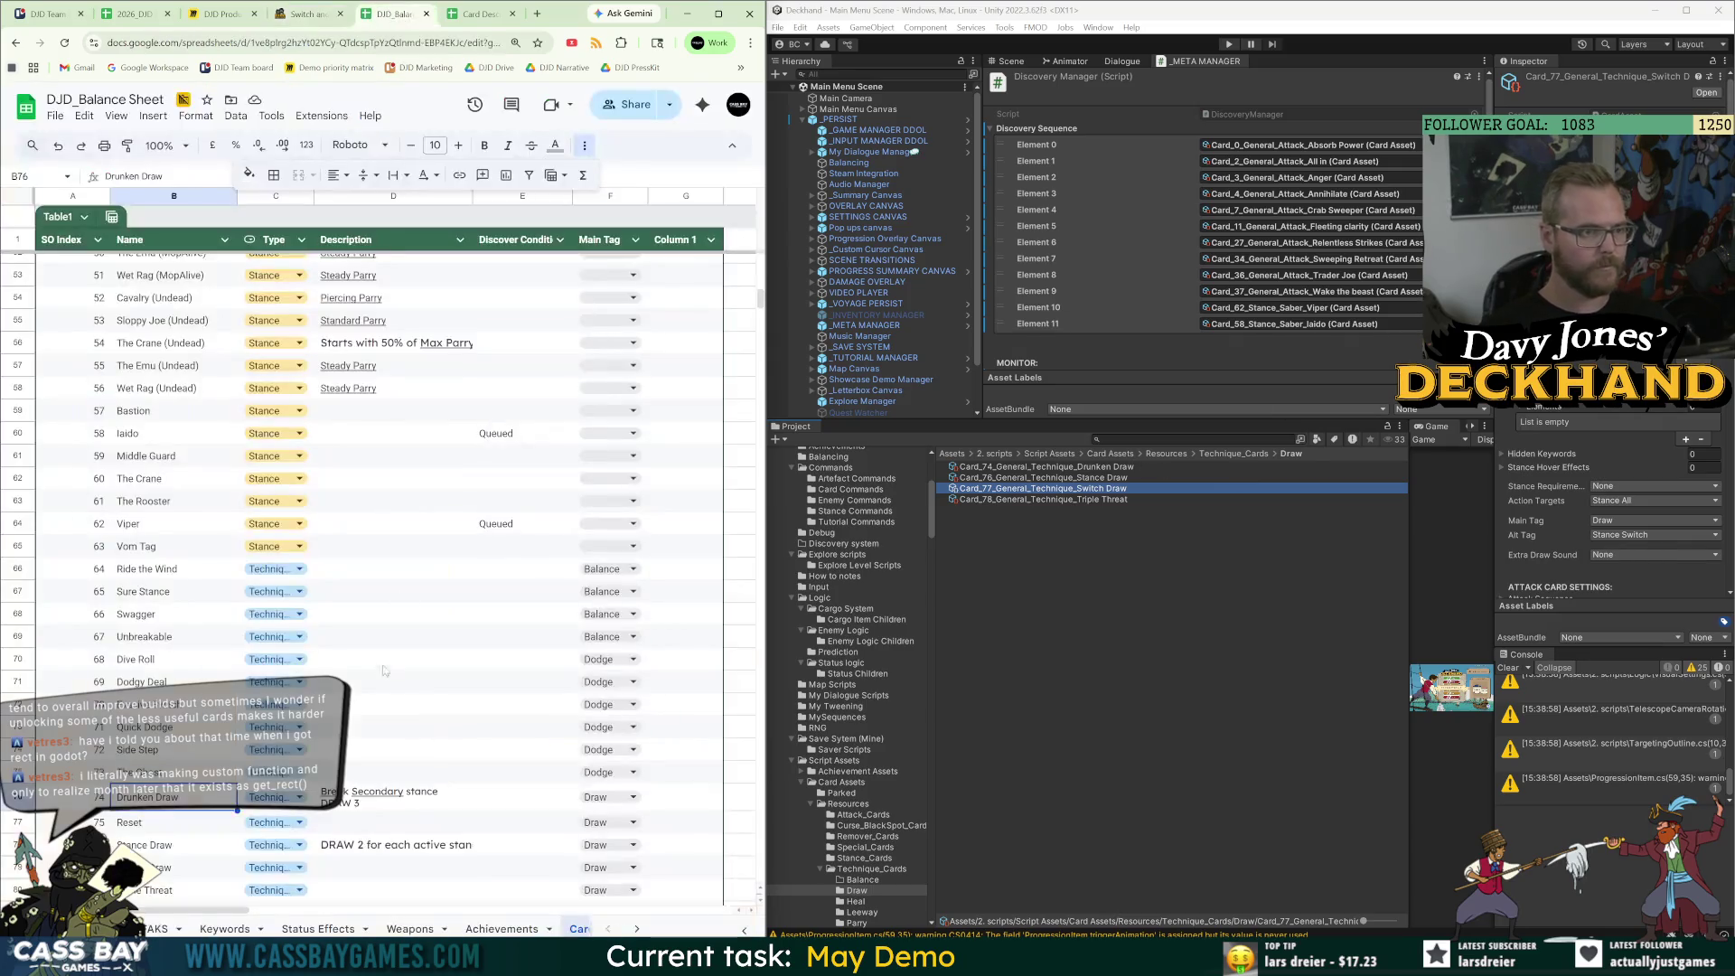
pyautogui.click(363, 873)
pyautogui.write('Switch DRAW +1')
pyautogui.click(306, 25)
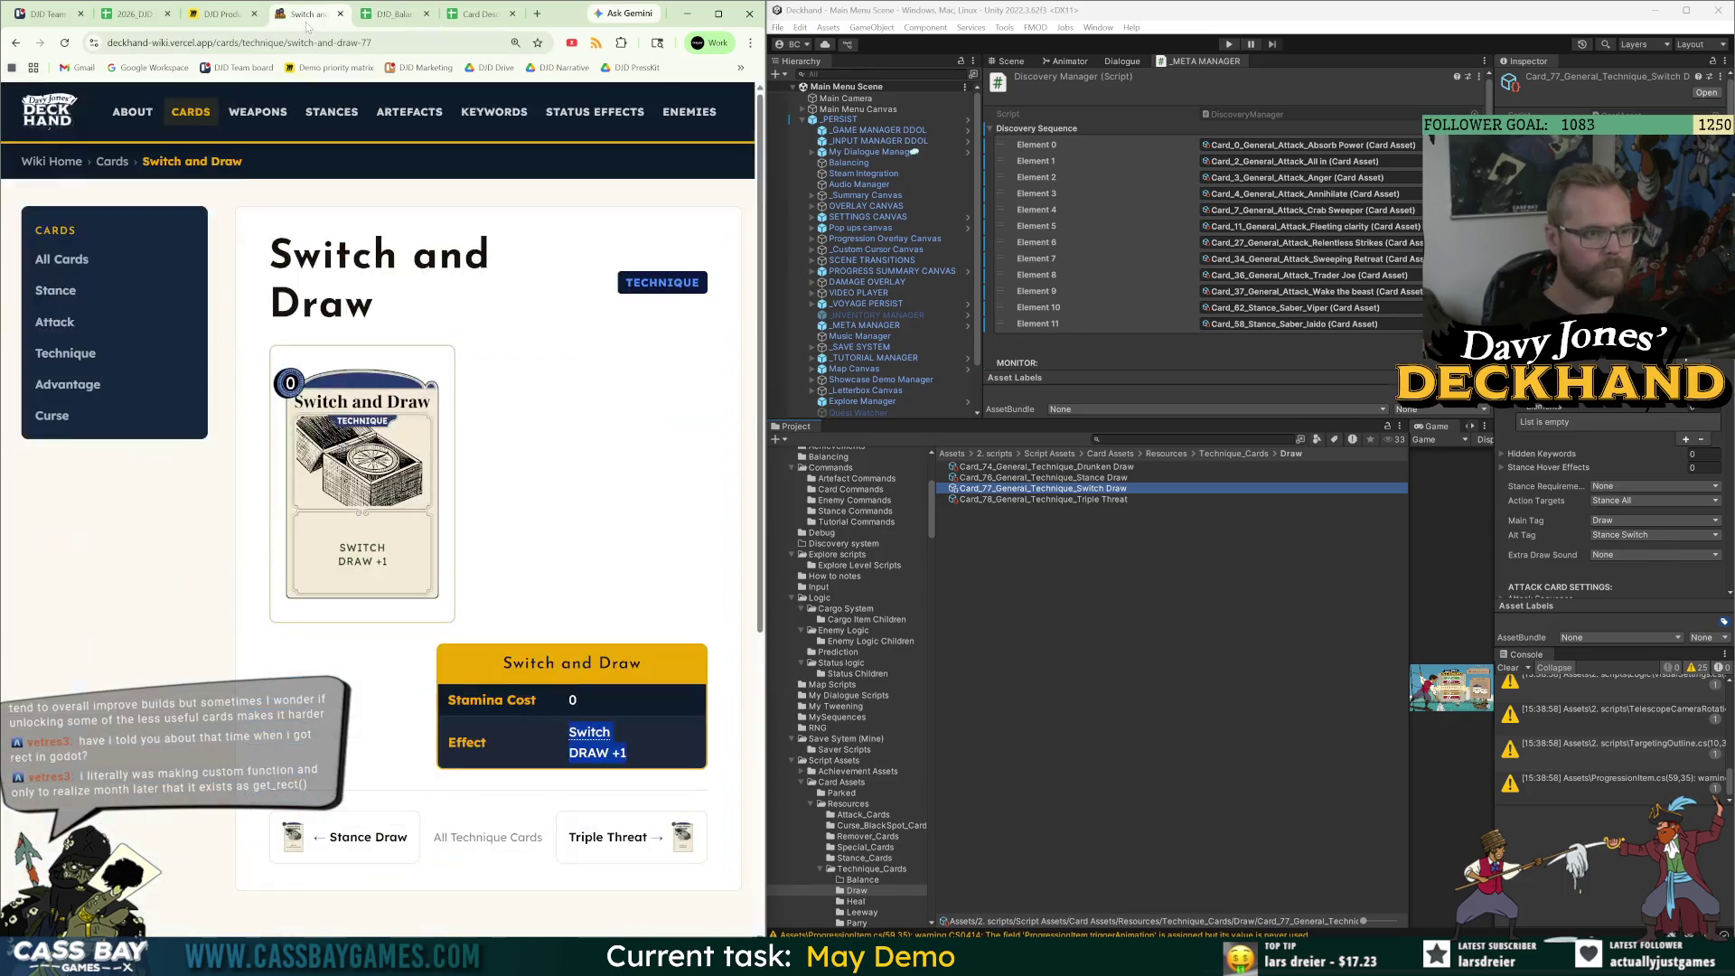
pyautogui.click(390, 14)
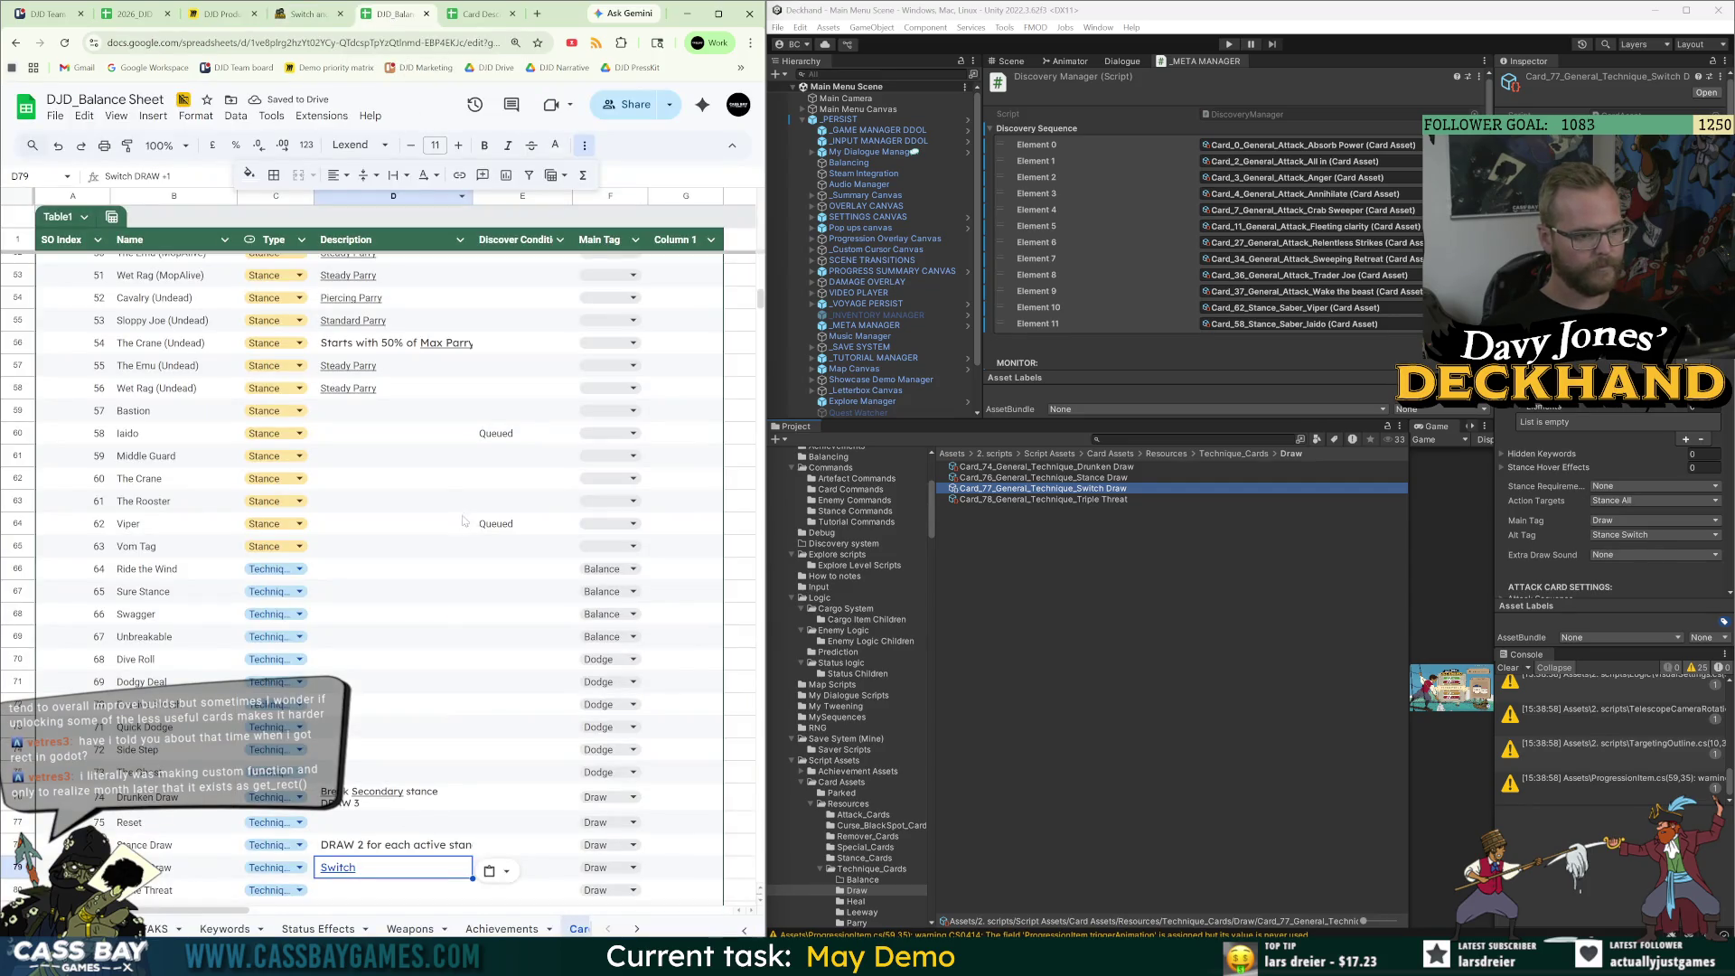
pyautogui.click(493, 523)
pyautogui.hotkey('ctrl', 'c')
pyautogui.click(532, 869)
pyautogui.hotkey('ctrl', 'v')
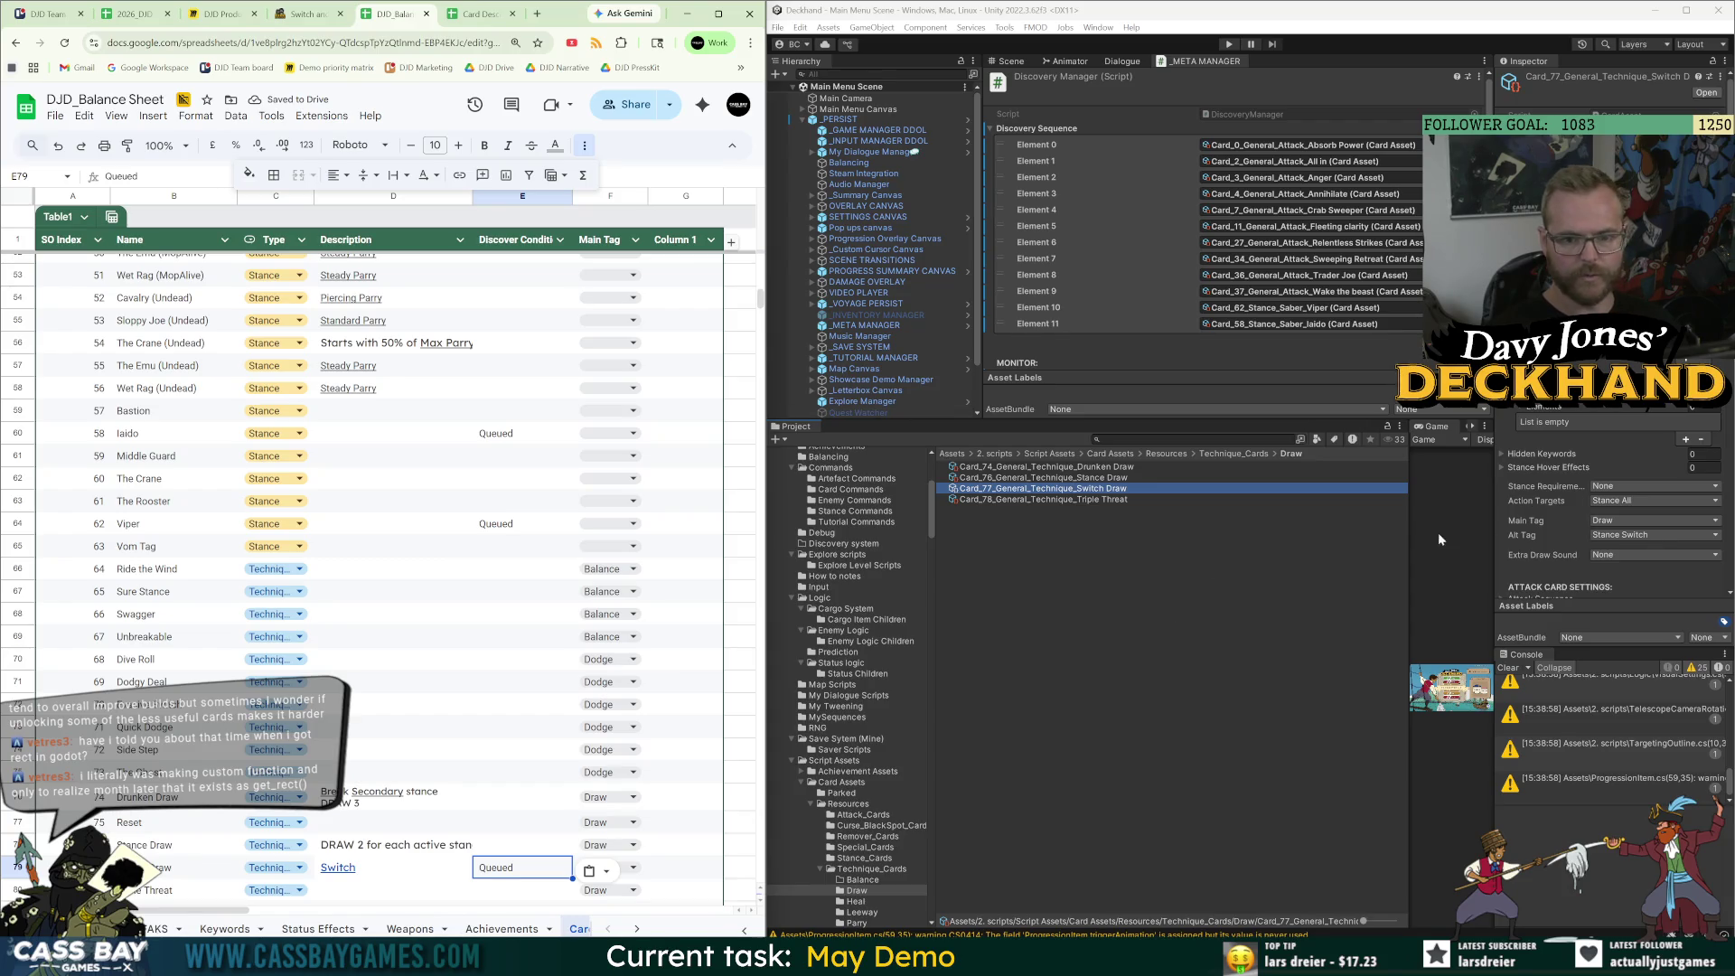
# Add Switch Draw and Triple Threat to the Discovery Sequence, marking Triple Threat Queued in E80.
pyautogui.moveTo(1410, 532); pyautogui.dragTo(1268, 533)
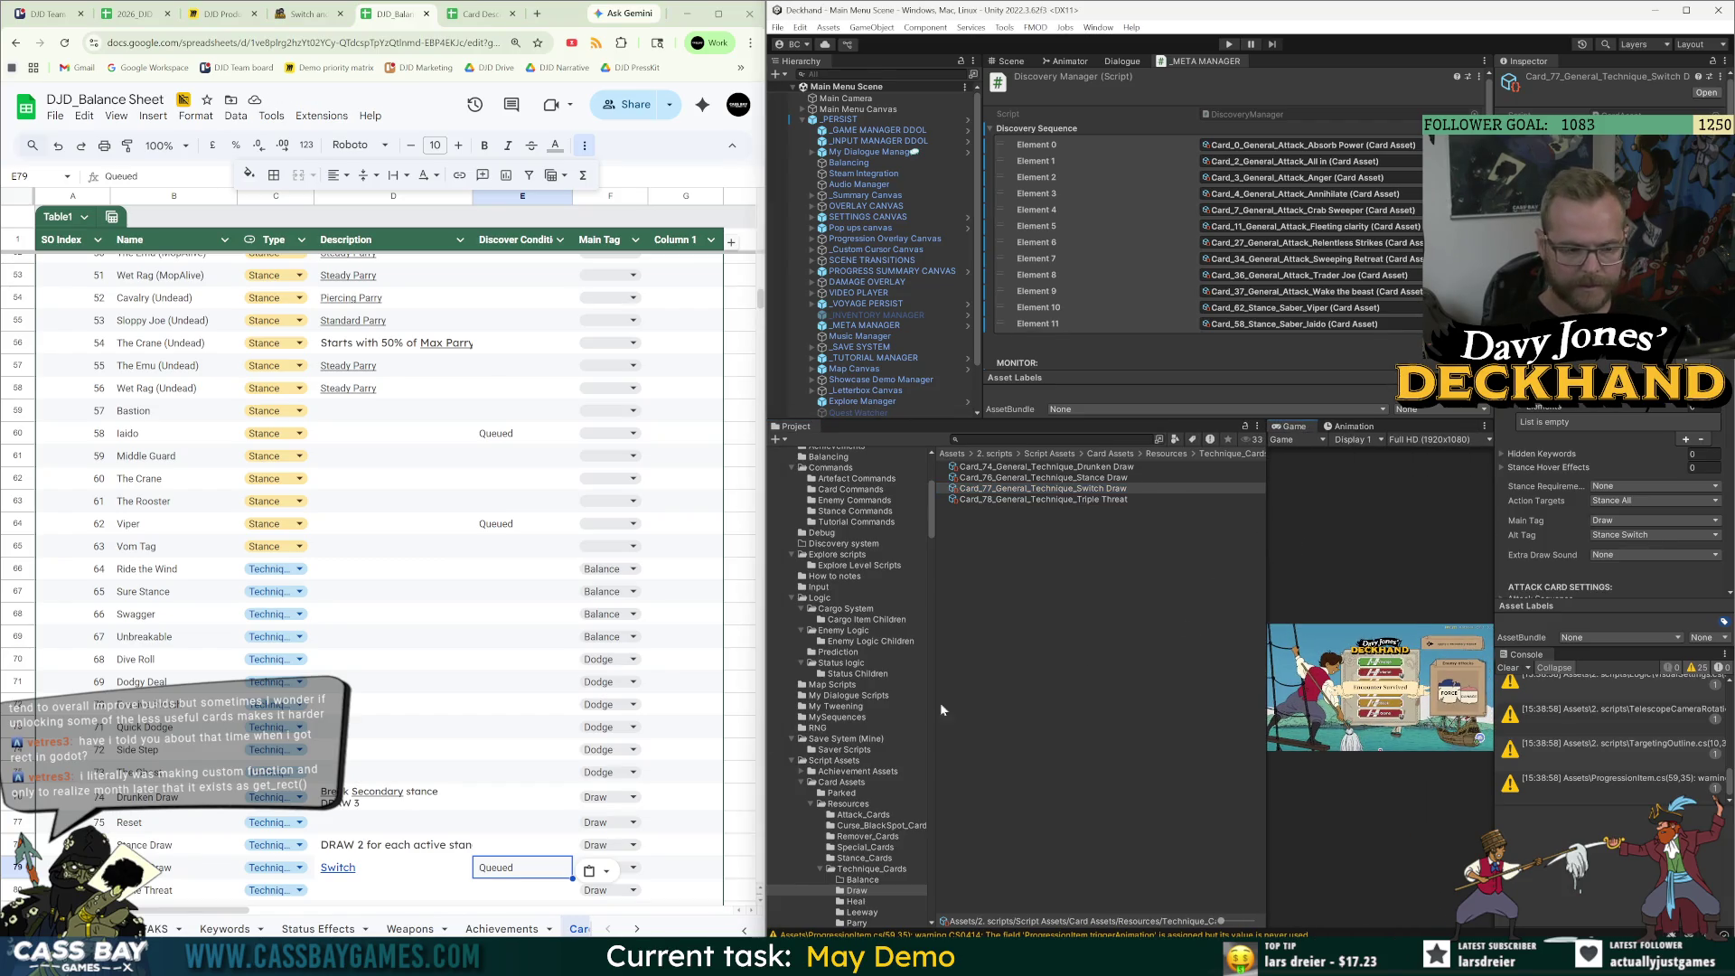
pyautogui.moveTo(1100, 491); pyautogui.dragTo(1175, 339)
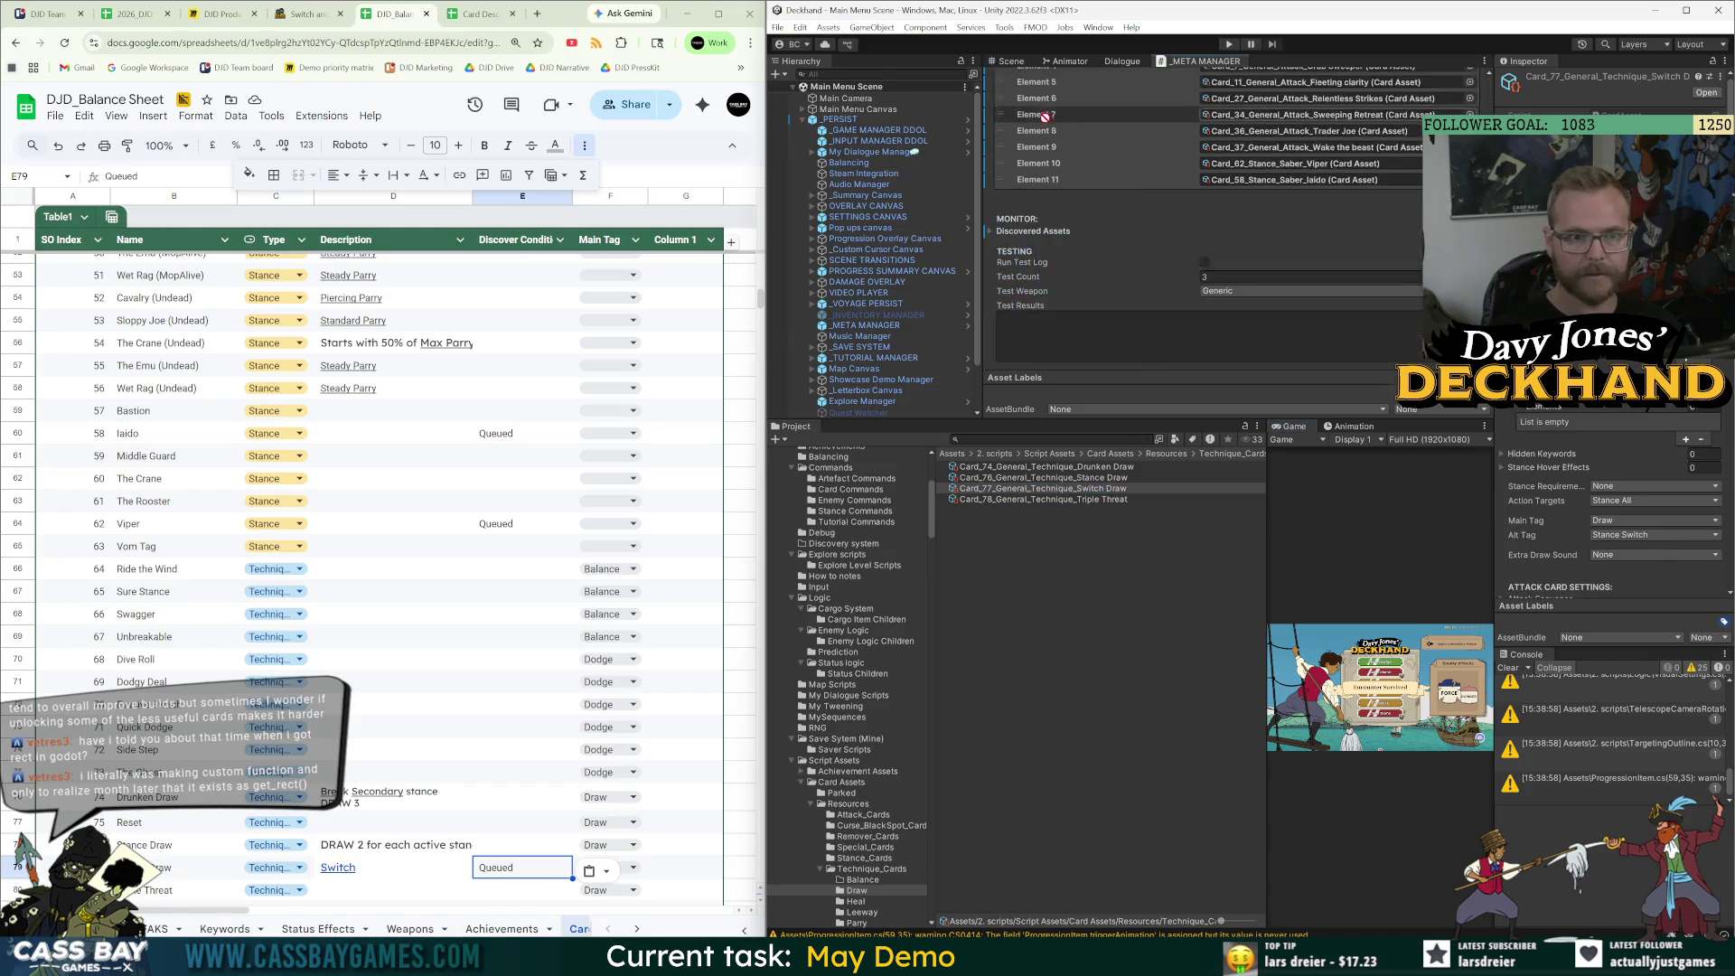
pyautogui.click(1089, 502)
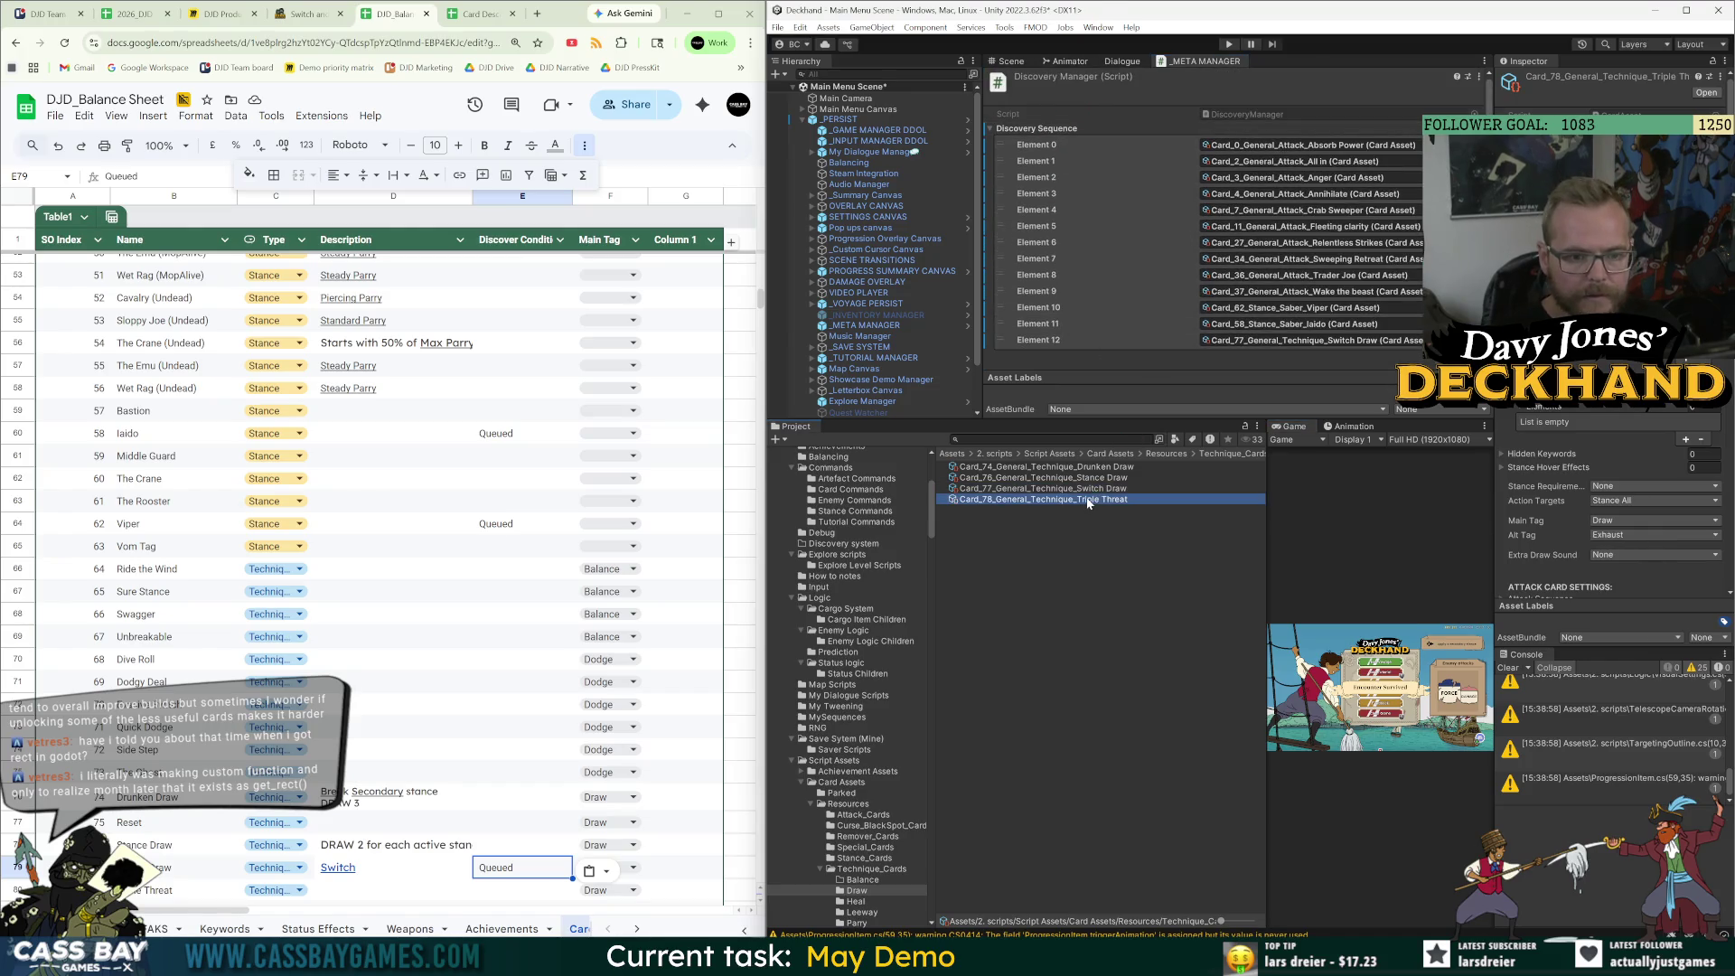
pyautogui.click(303, 13)
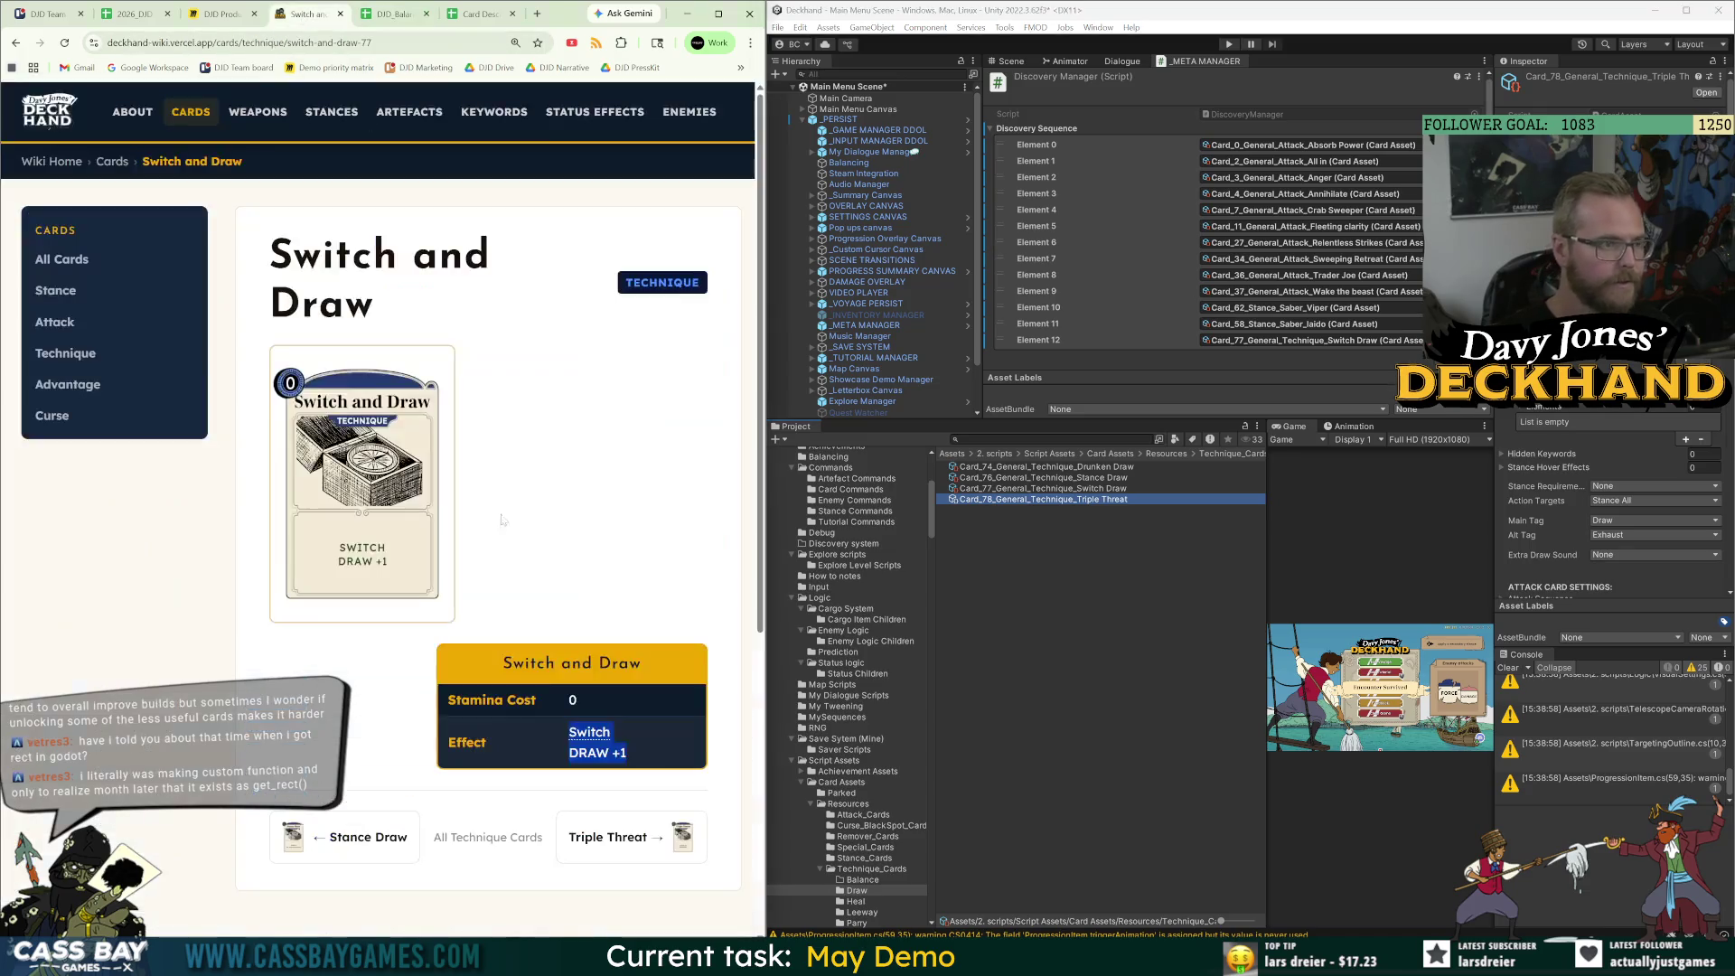
pyautogui.click(703, 828)
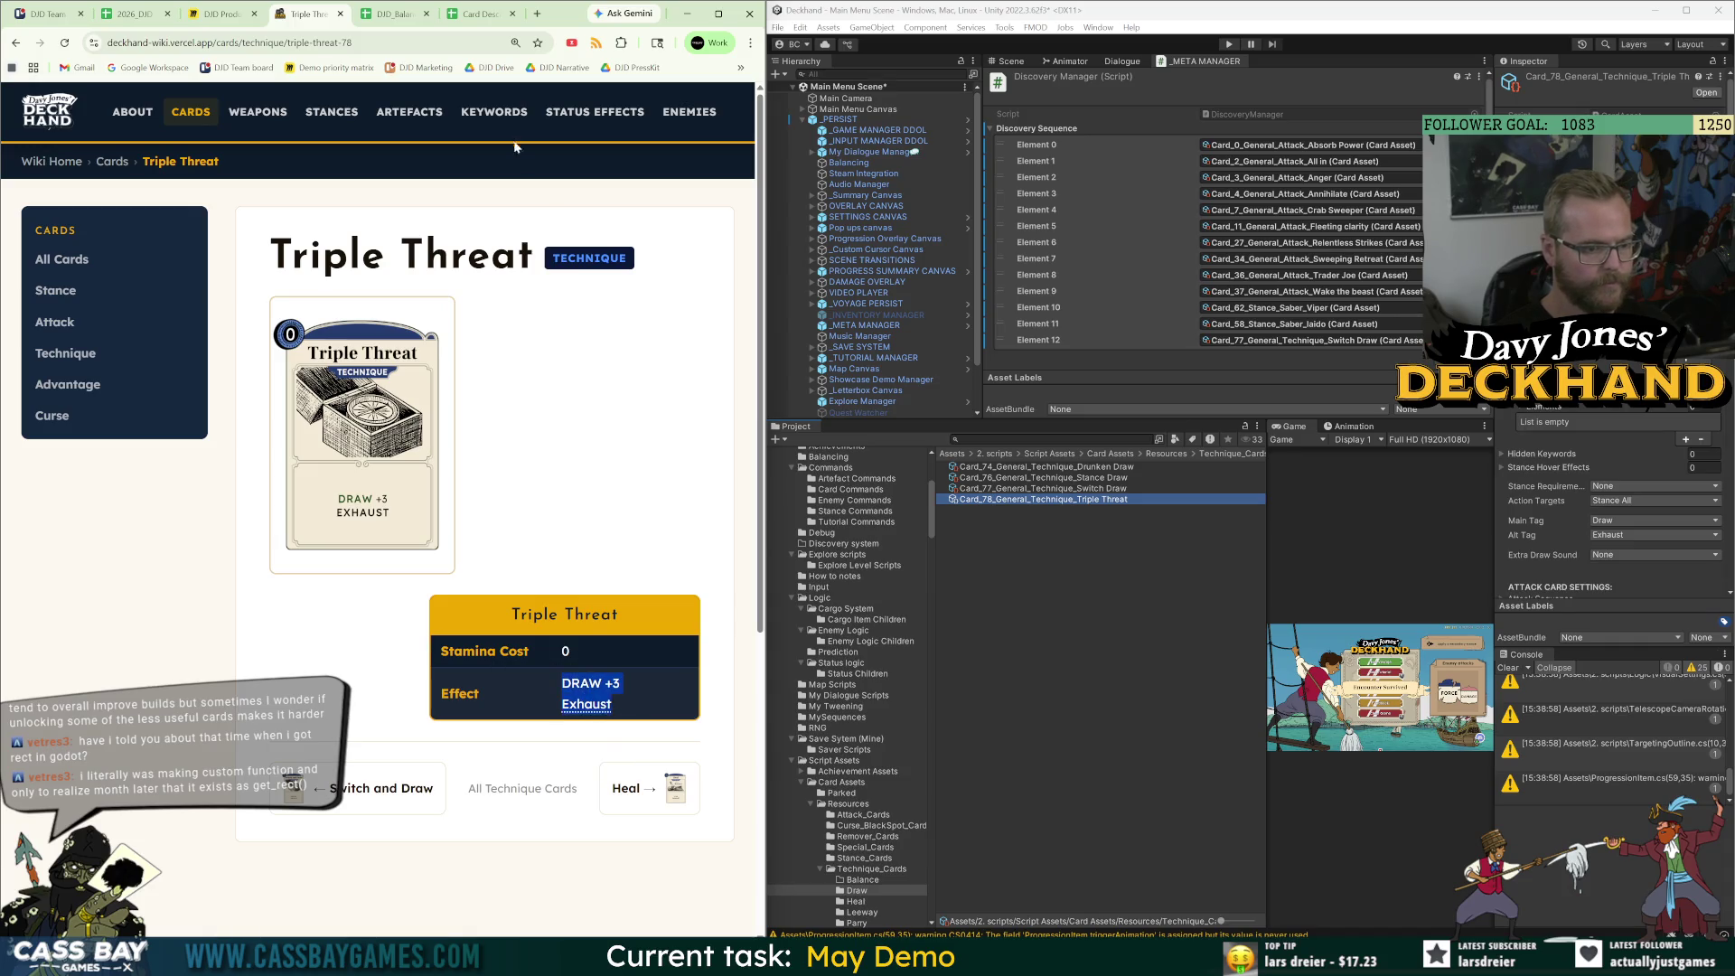
pyautogui.click(393, 14)
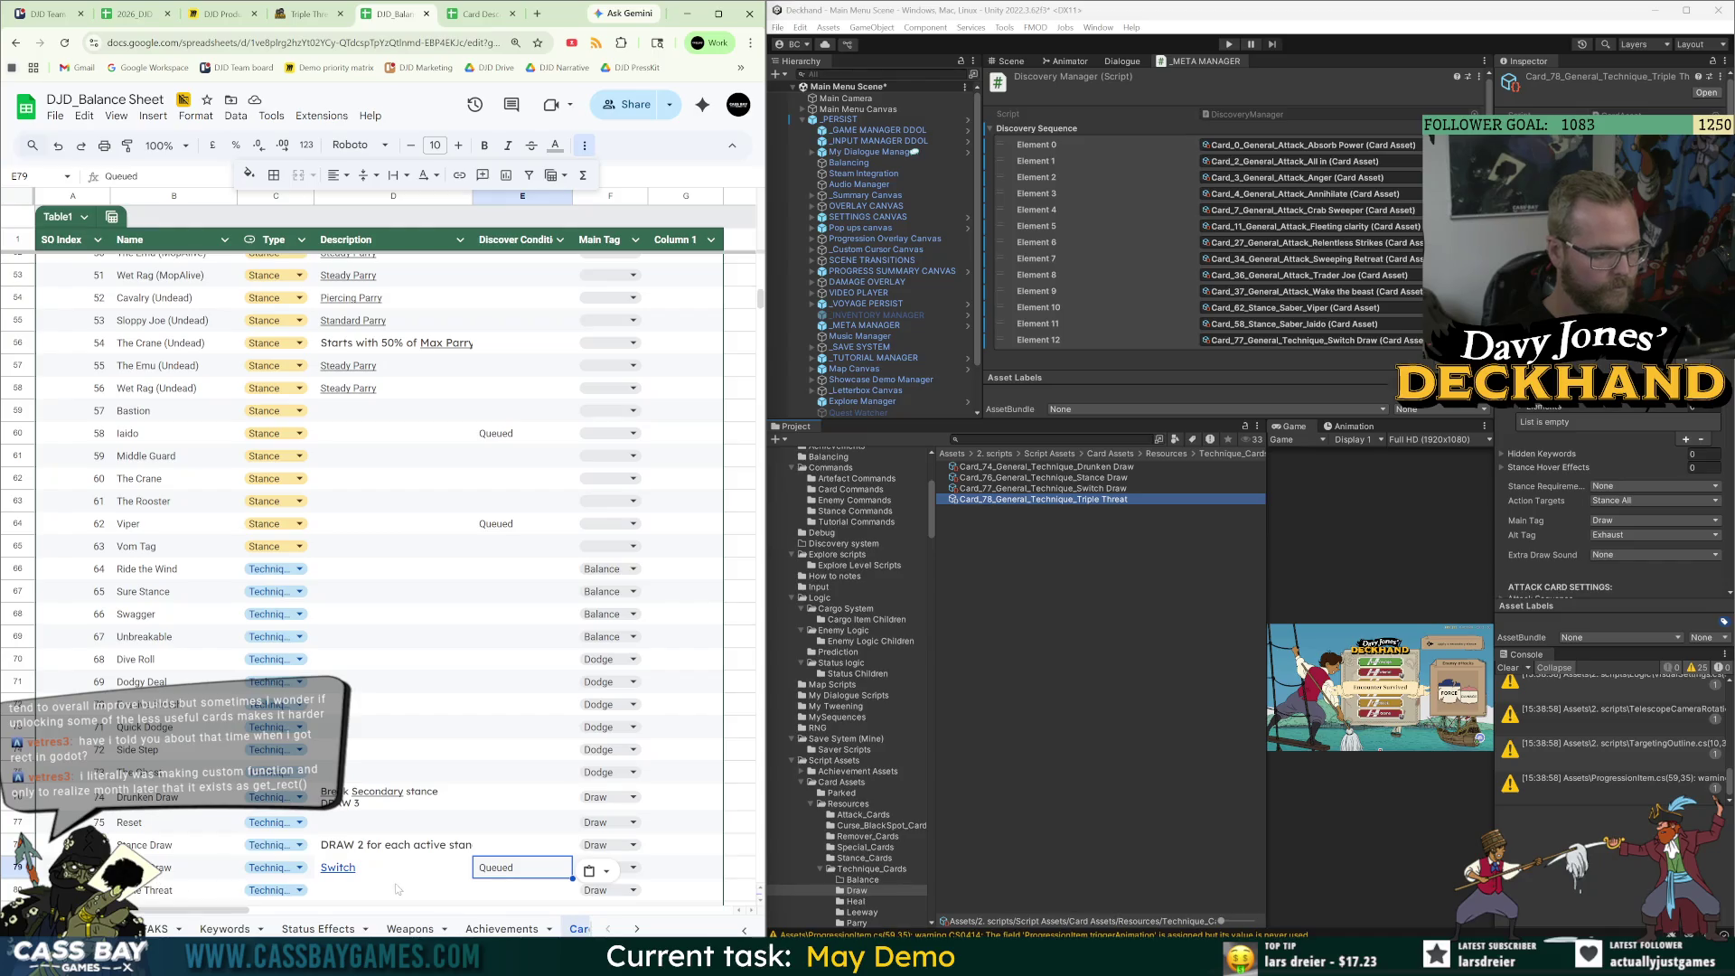
pyautogui.hotkey('ctrl', 'z')
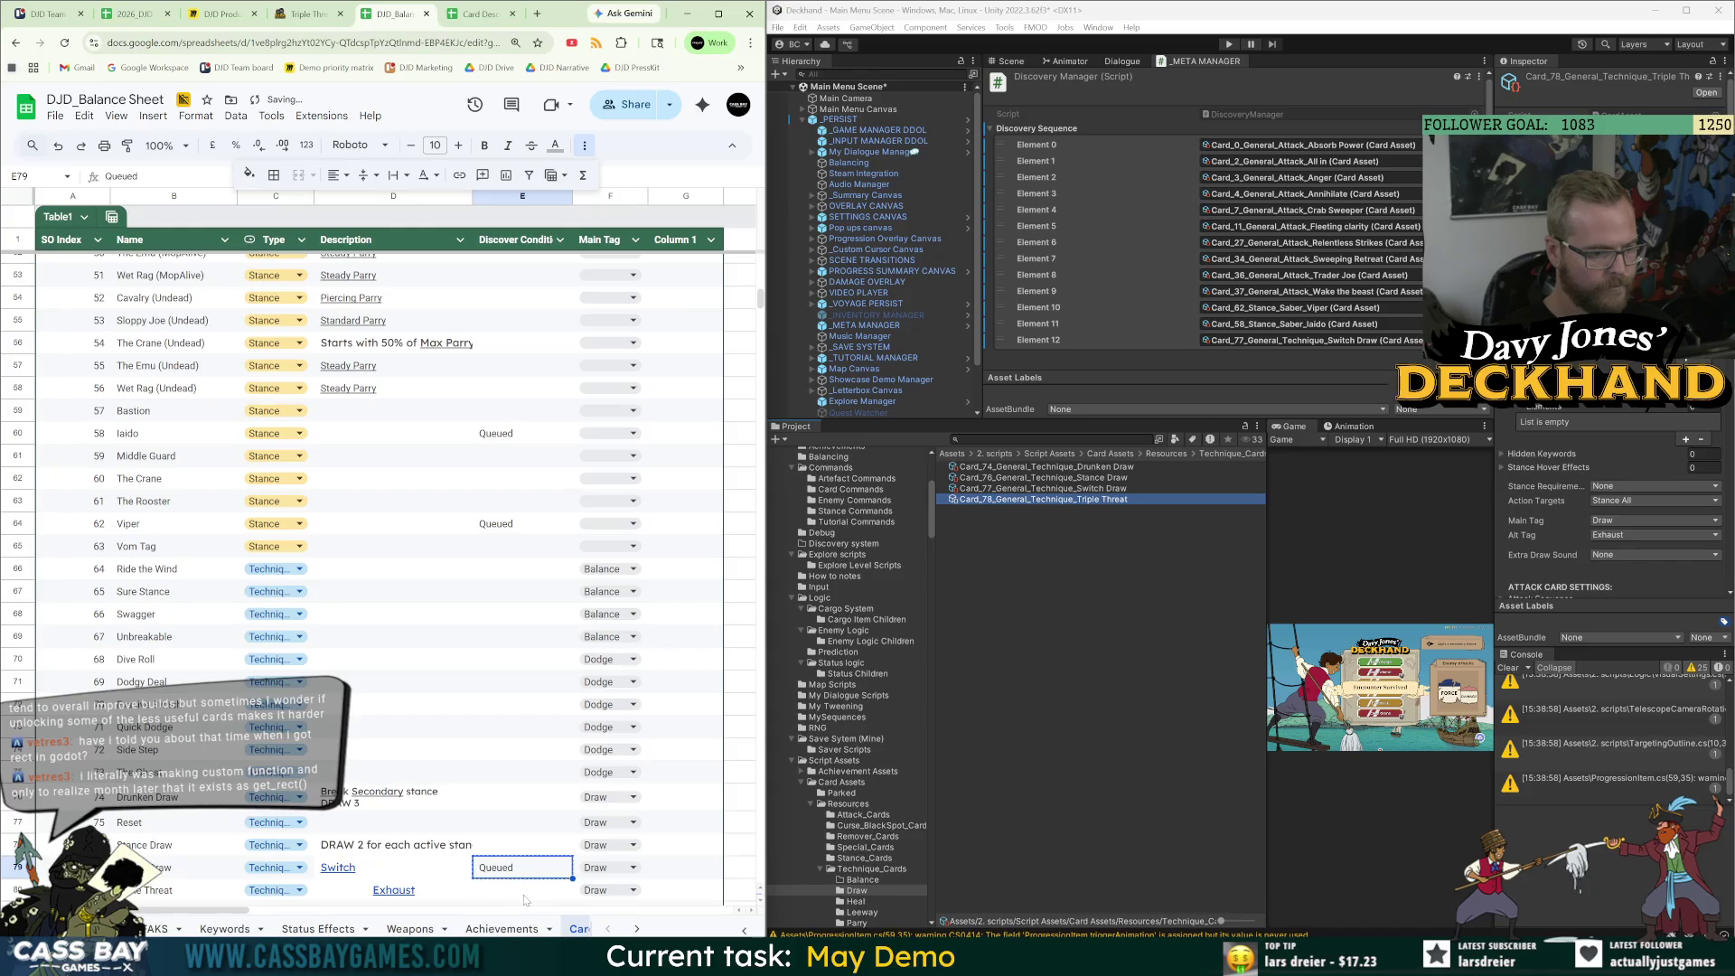
pyautogui.click(524, 895)
pyautogui.write('Queued')
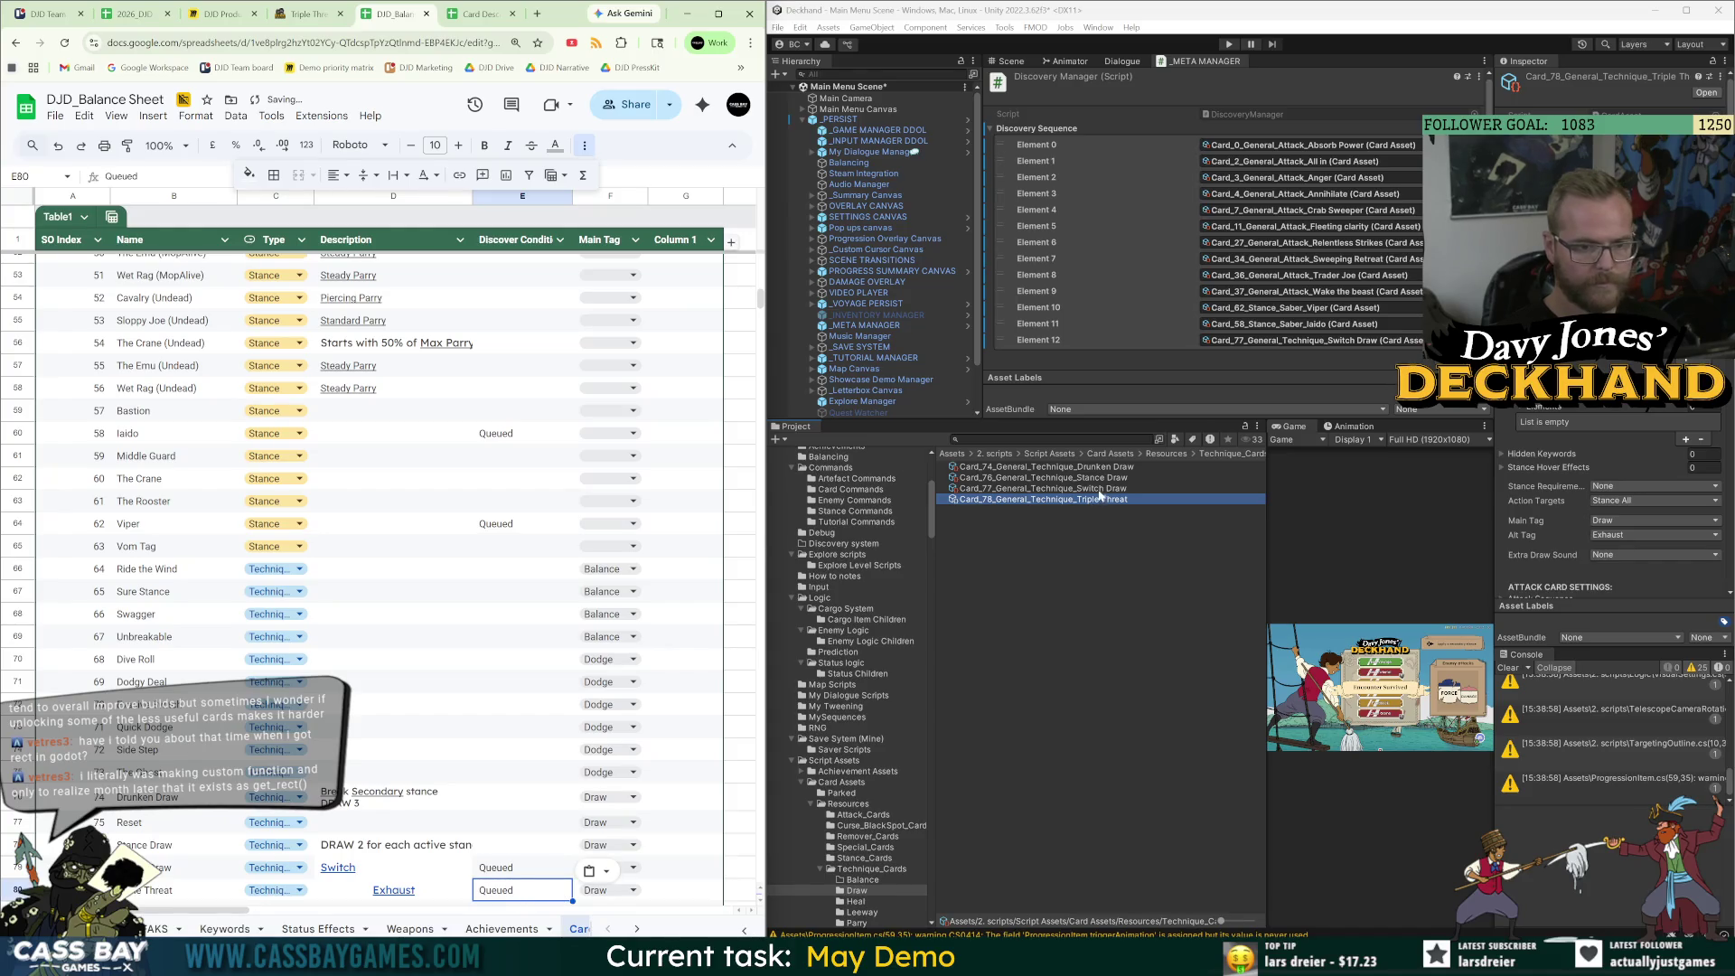
pyautogui.moveTo(1048, 63); pyautogui.dragTo(1037, 128)
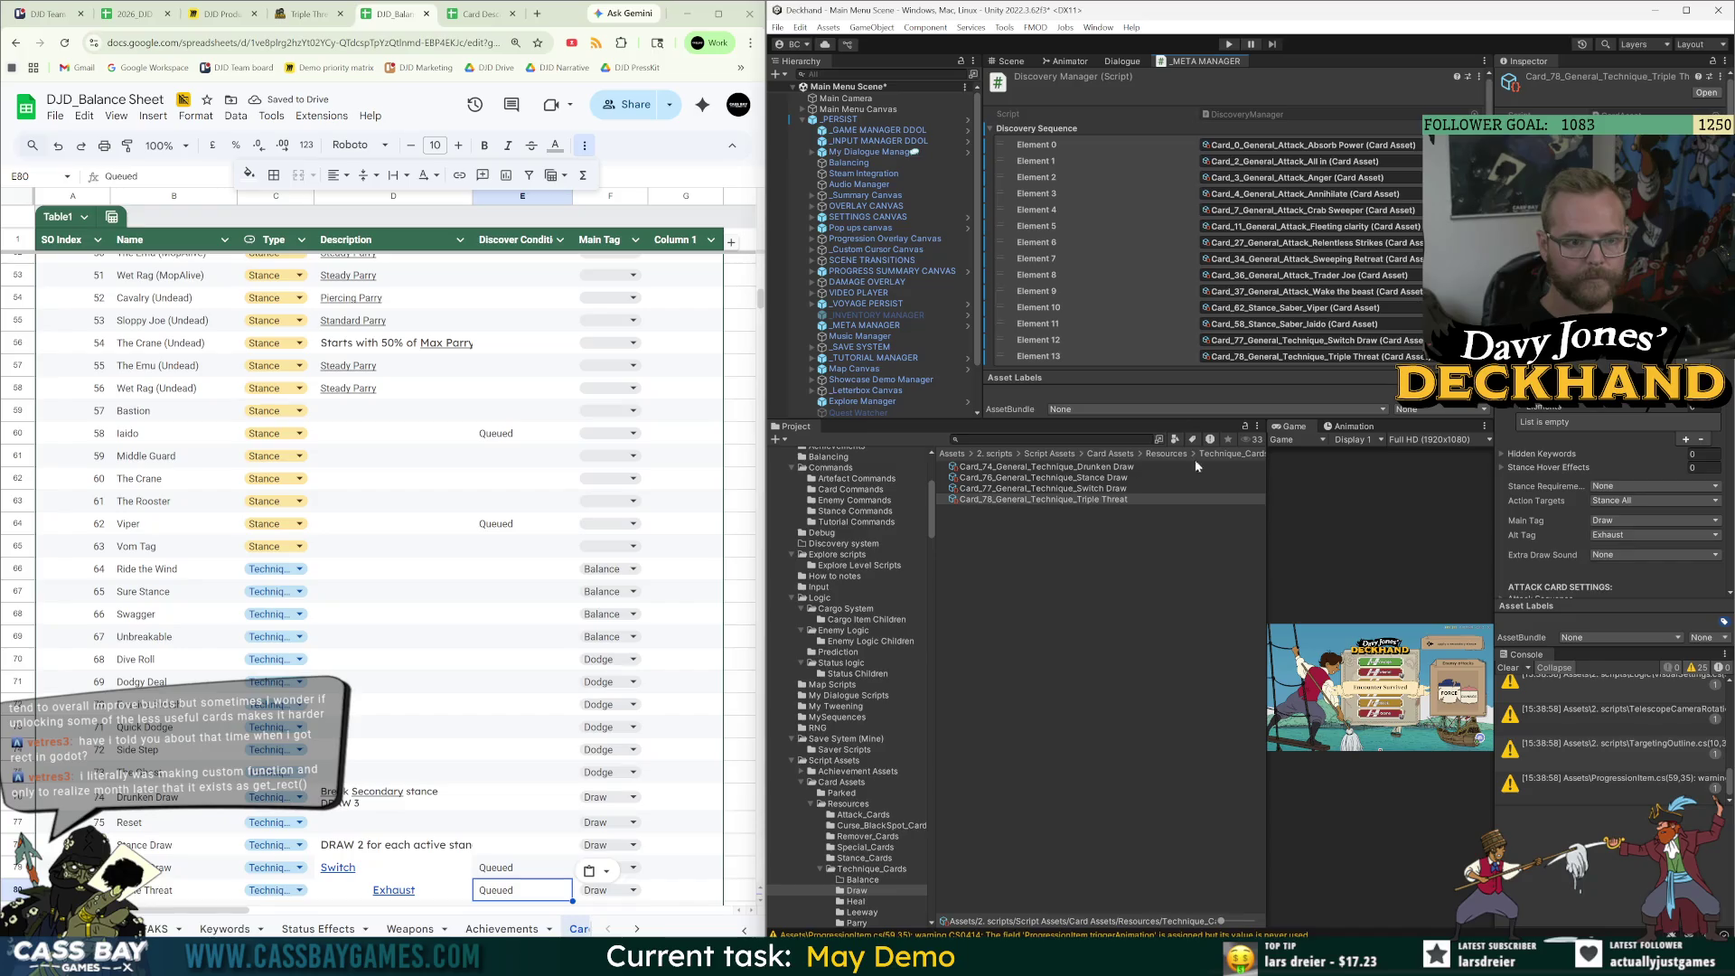
pyautogui.scroll(-3, 384, 604)
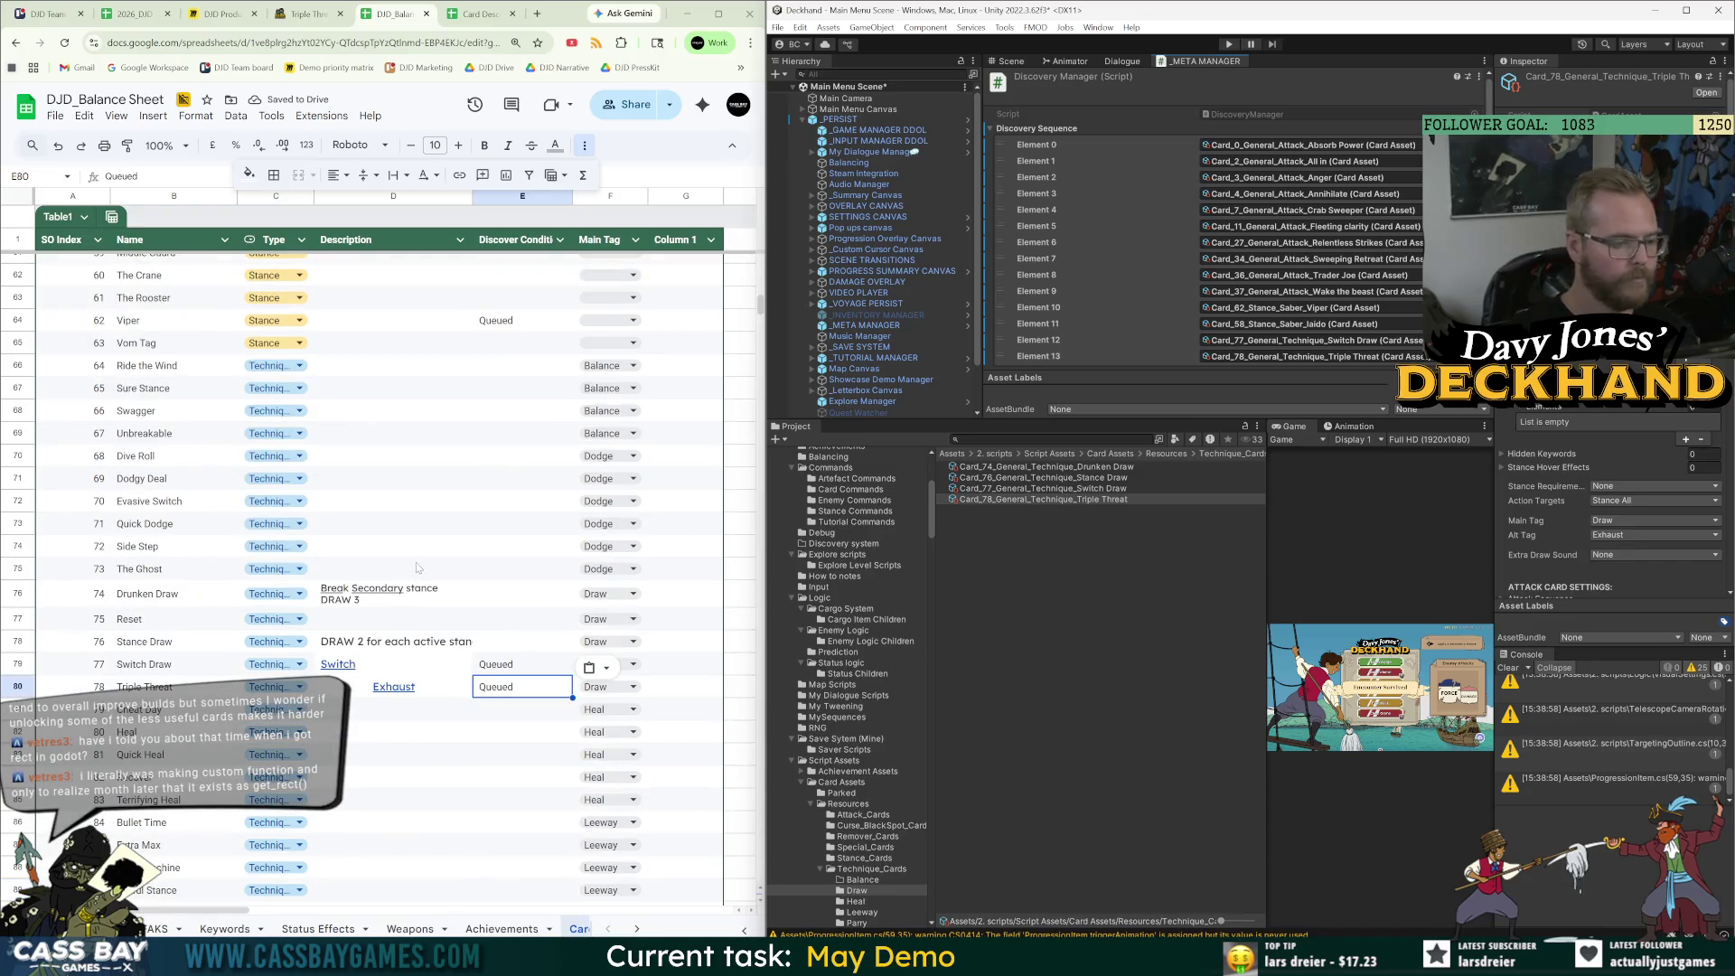
# Open Technique_Cards > Heal in Unity, inspect the Cheat day asset, and view the Heal wiki page.
pyautogui.click(427, 501)
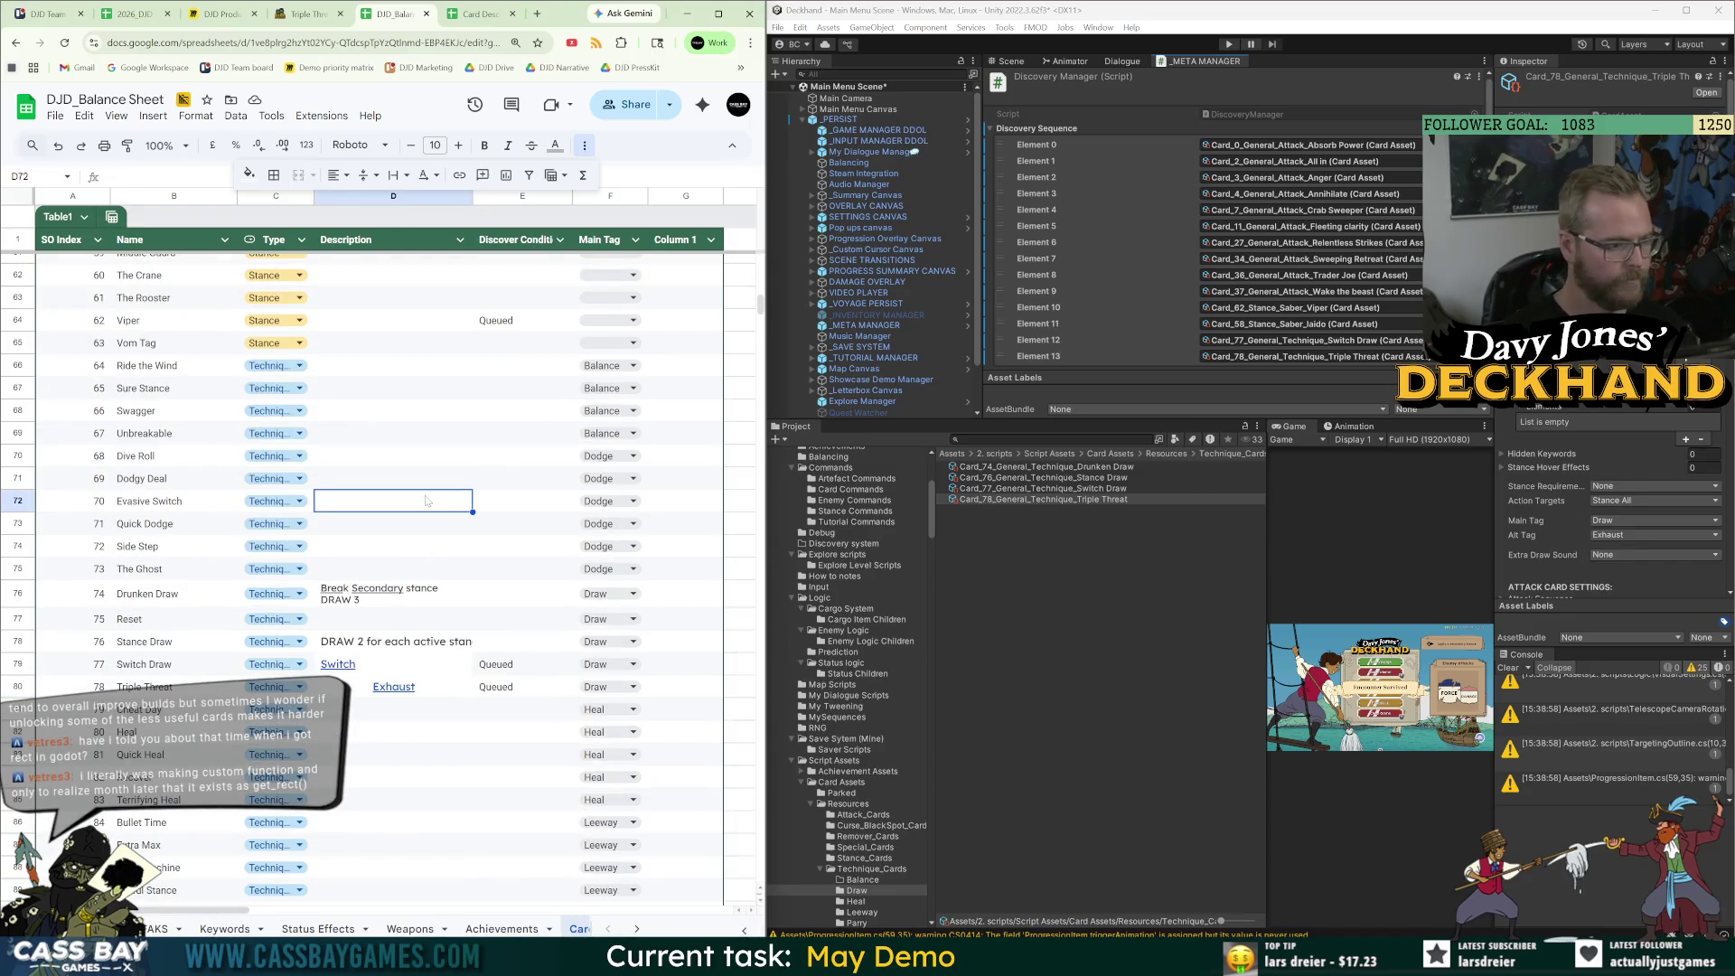
pyautogui.click(408, 823)
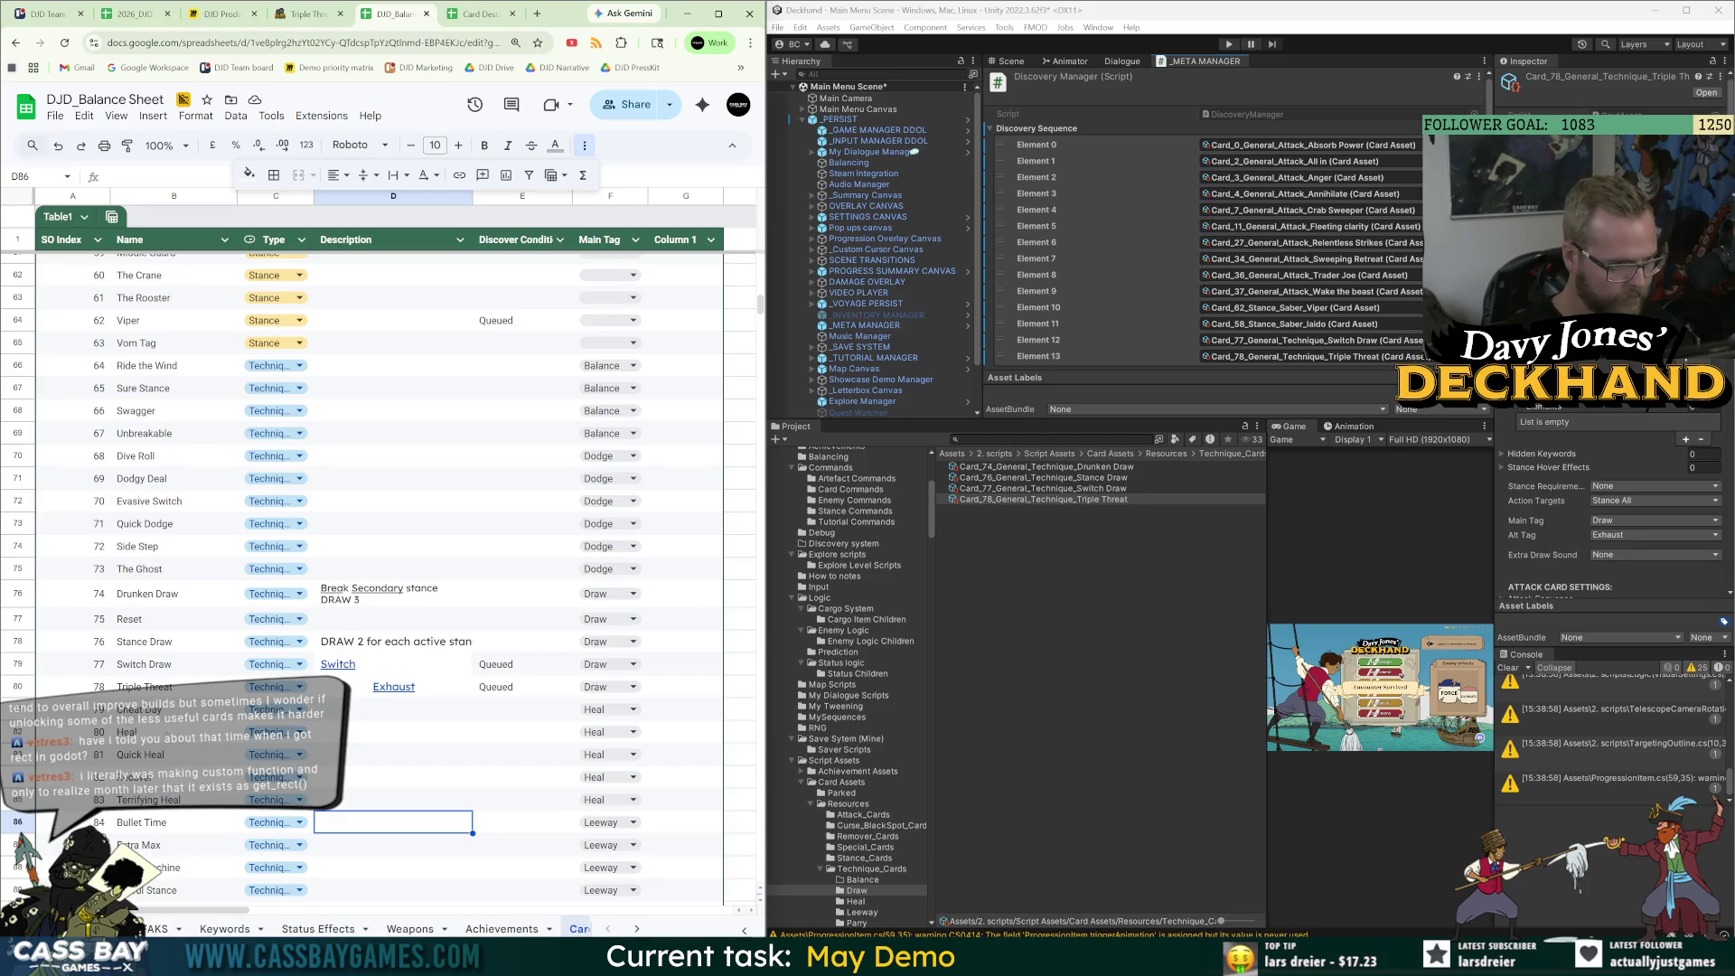
pyautogui.click(1167, 454)
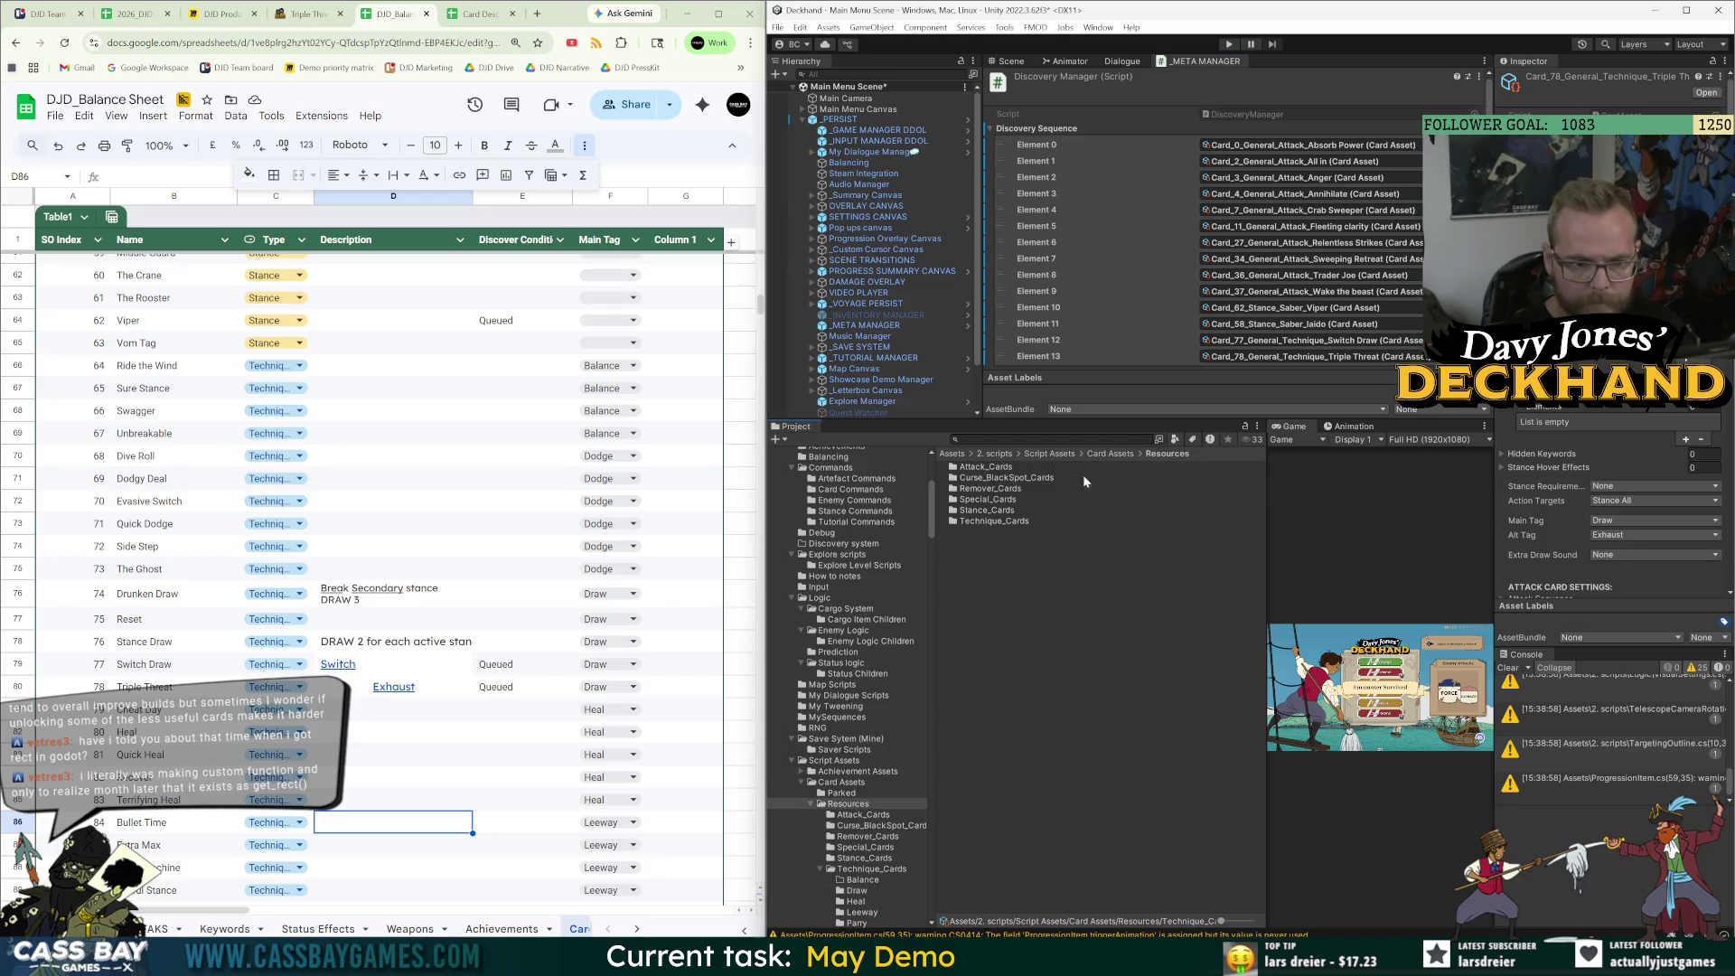
pyautogui.doubleClick(987, 520)
pyautogui.doubleClick(971, 475)
pyautogui.click(1052, 467)
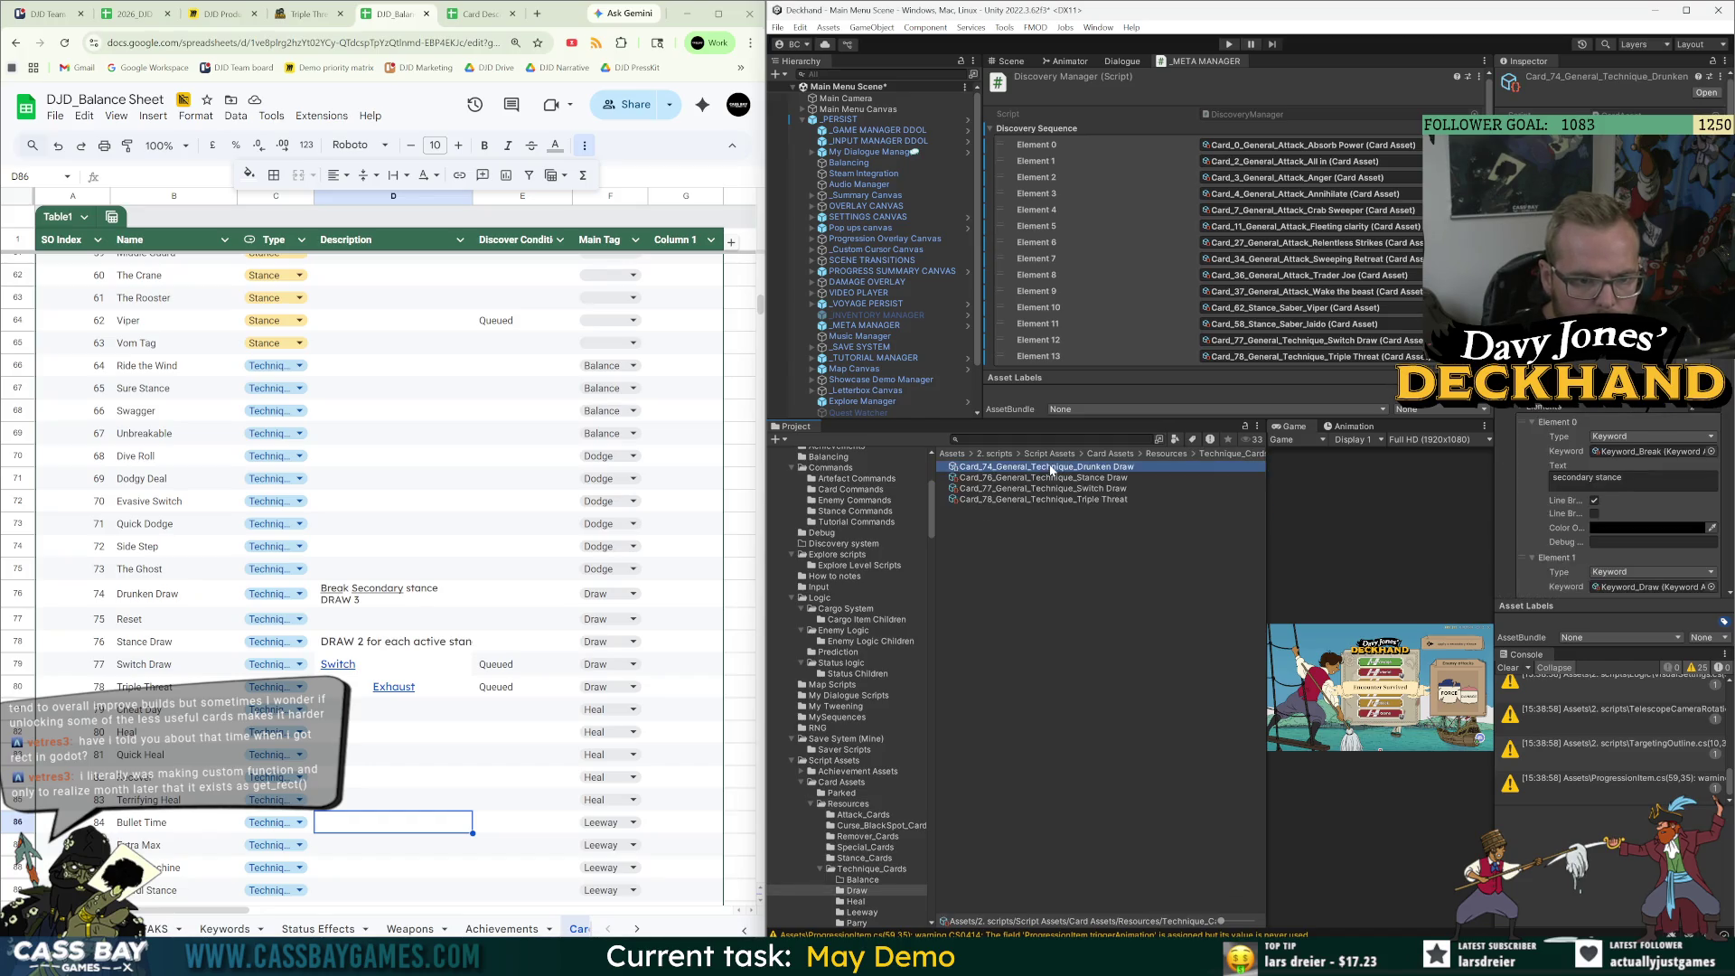
pyautogui.click(1219, 455)
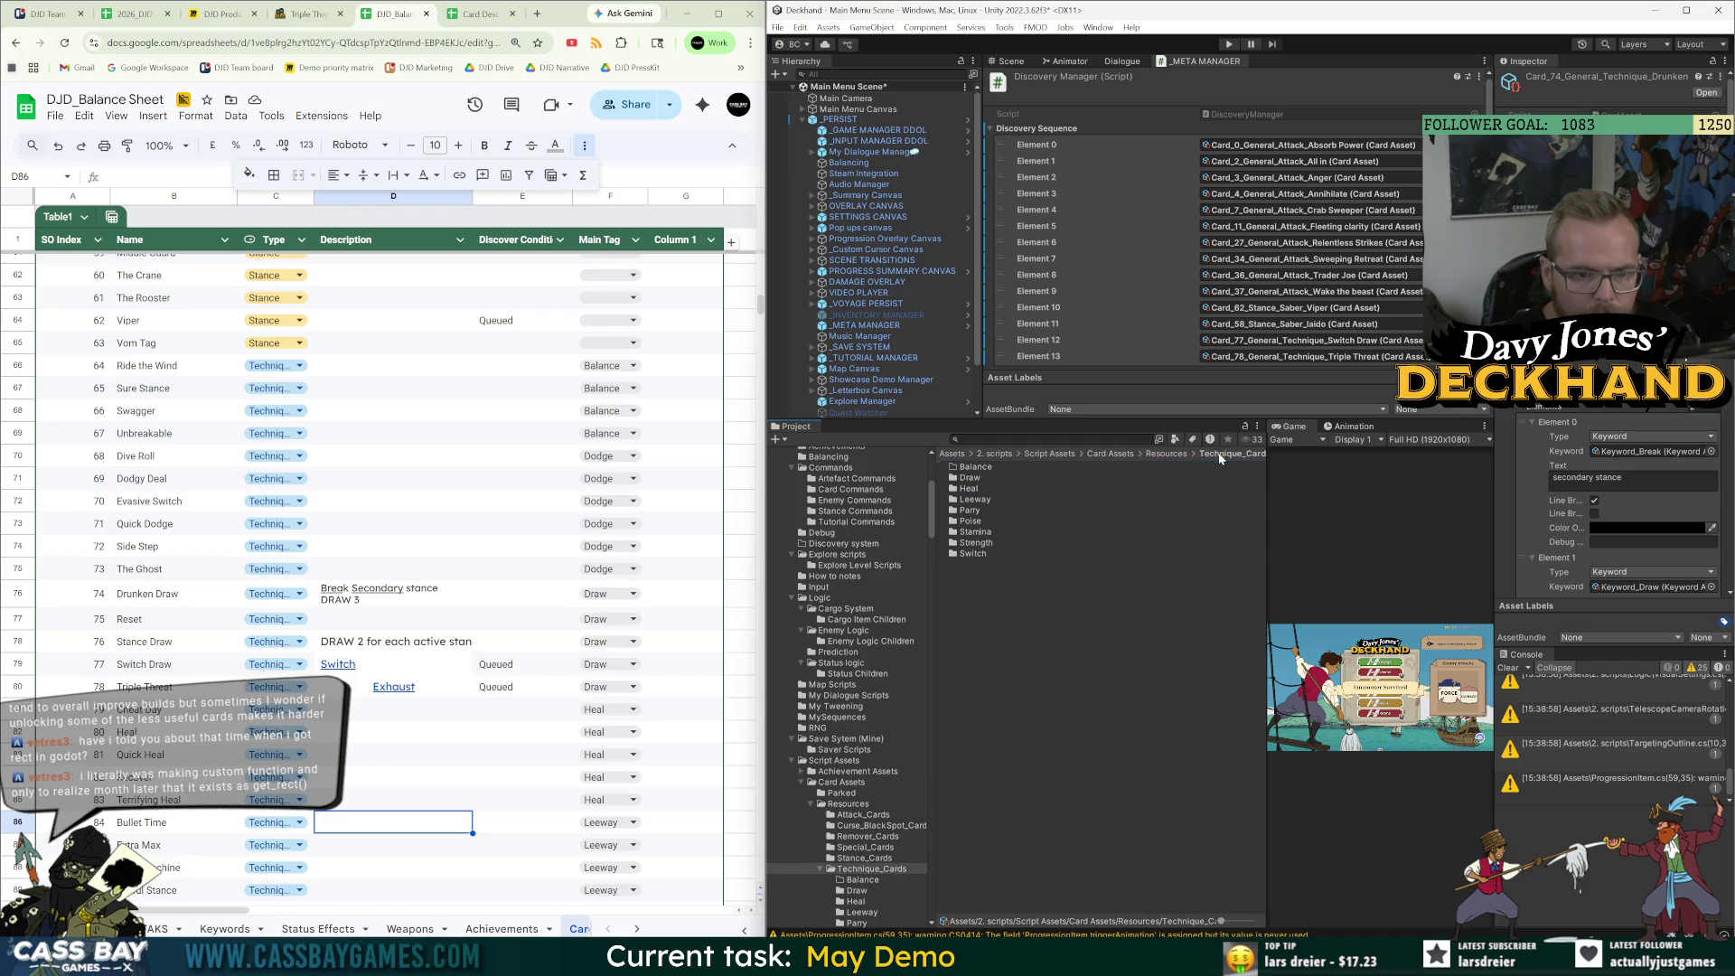
pyautogui.doubleClick(971, 488)
pyautogui.click(1053, 468)
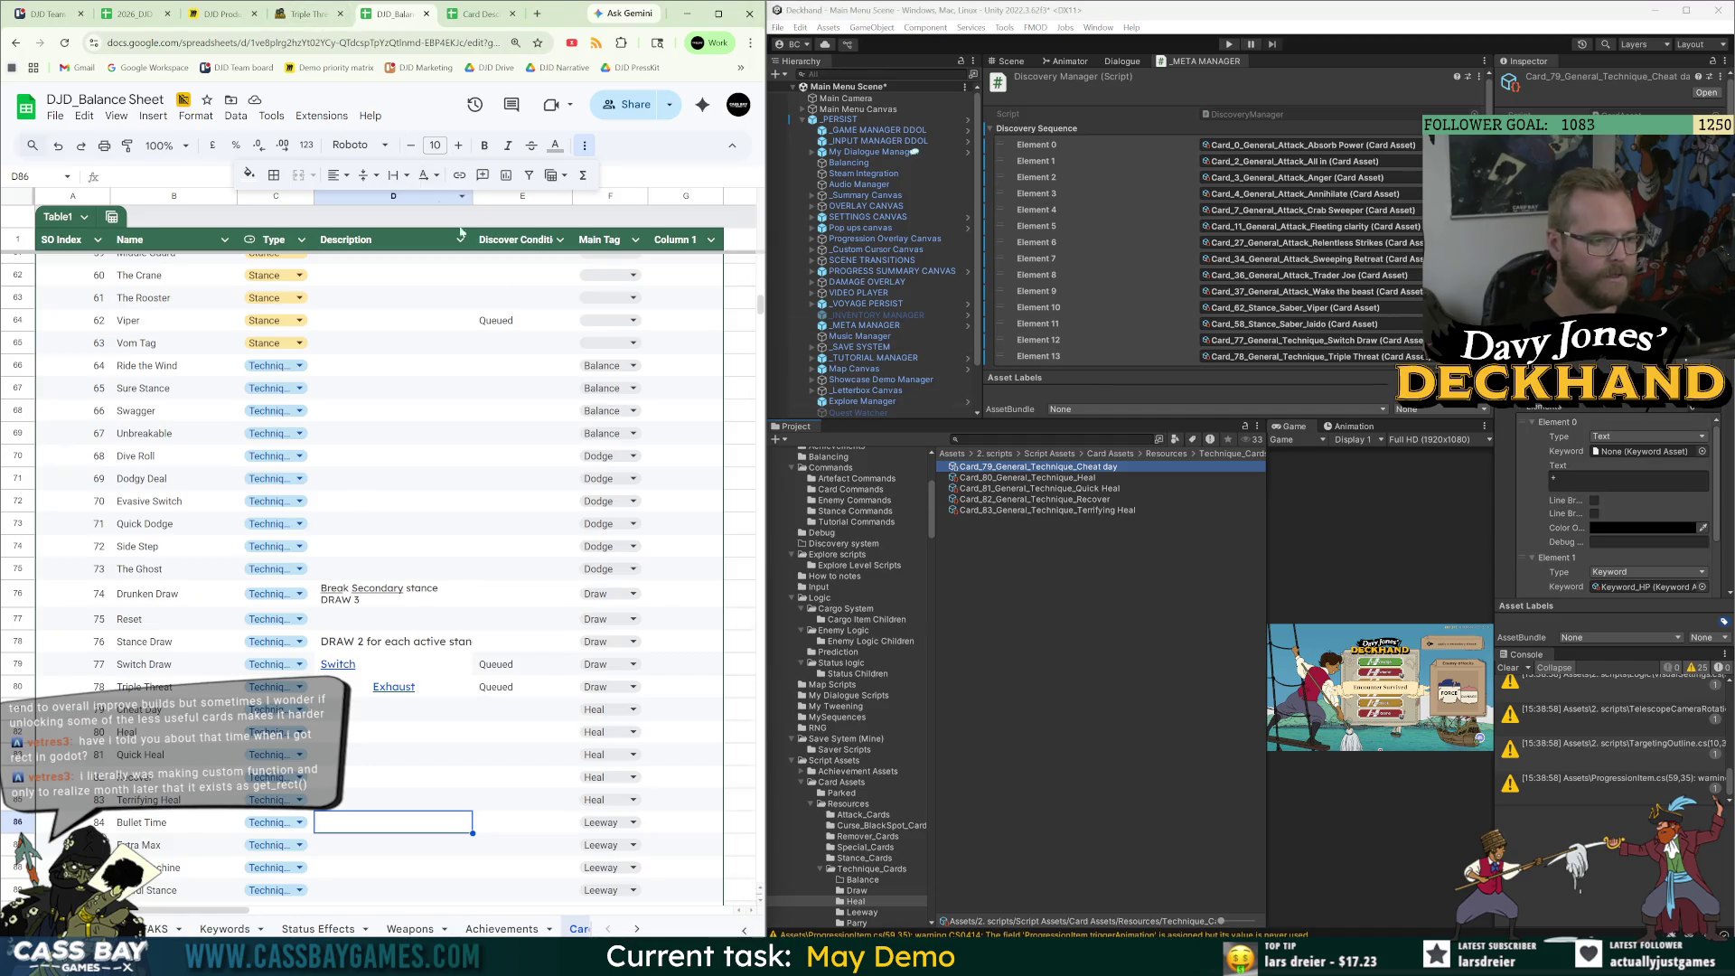
pyautogui.click(301, 7)
pyautogui.click(667, 800)
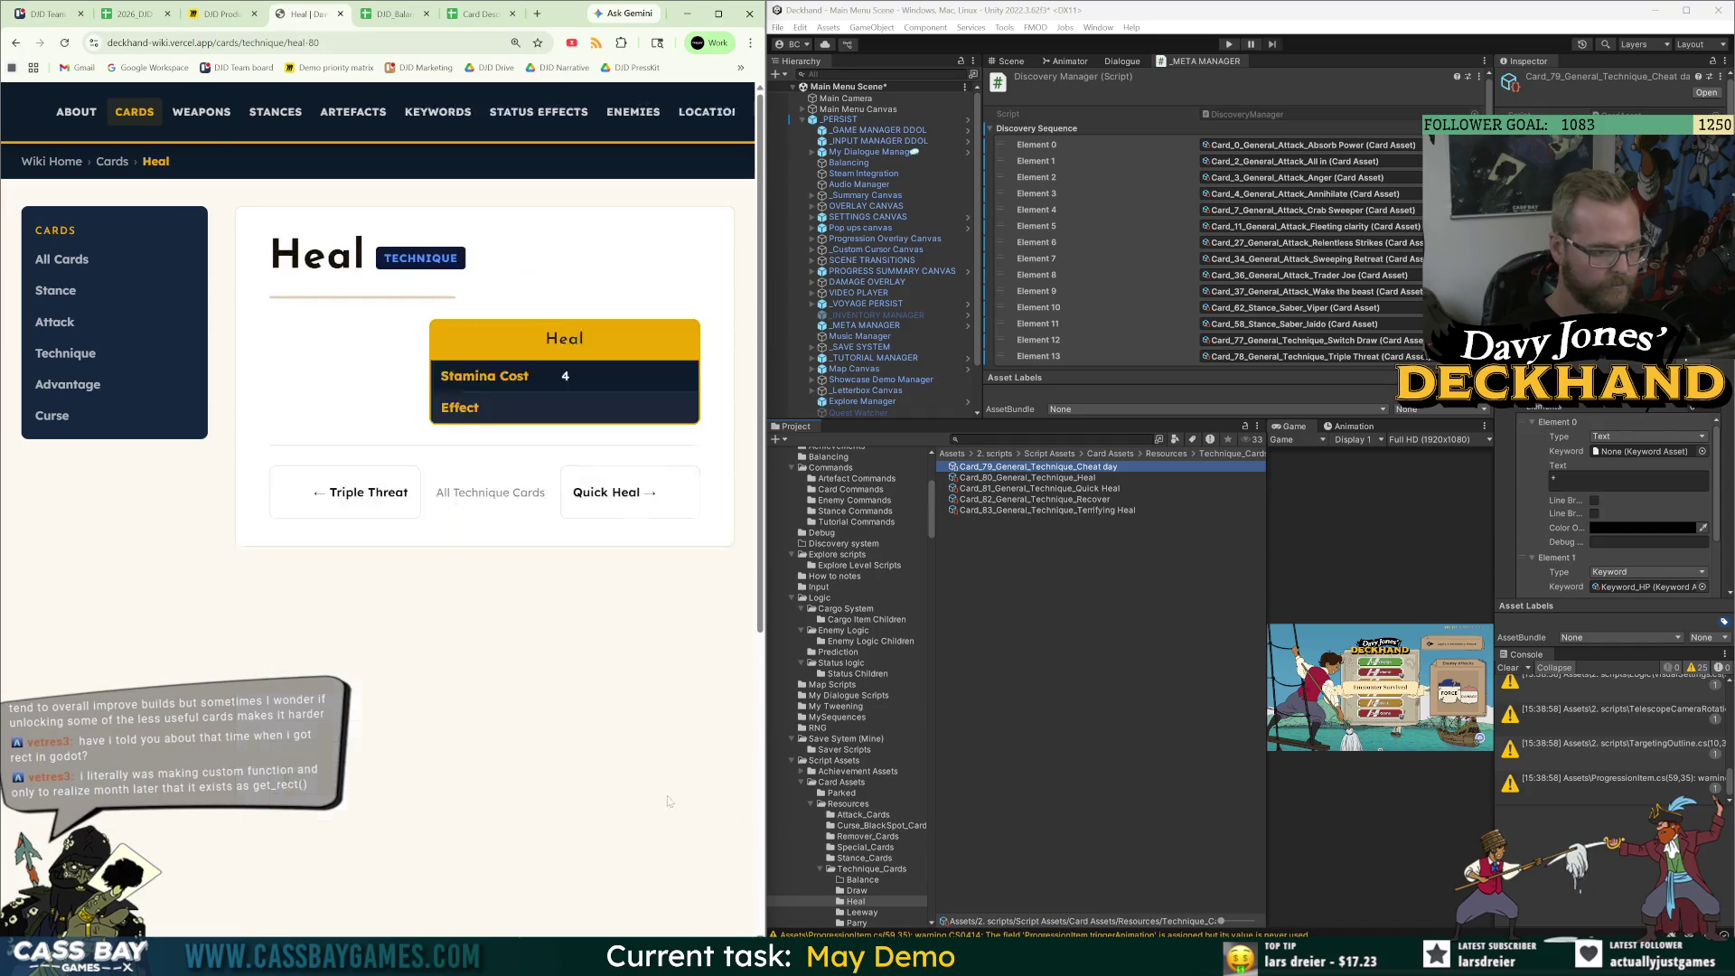
# Browse the Quick Heal, Recover and Terrifying Heal wiki pages and inspect the Quick Heal and Recover assets.
pyautogui.click(659, 777)
pyautogui.click(659, 778)
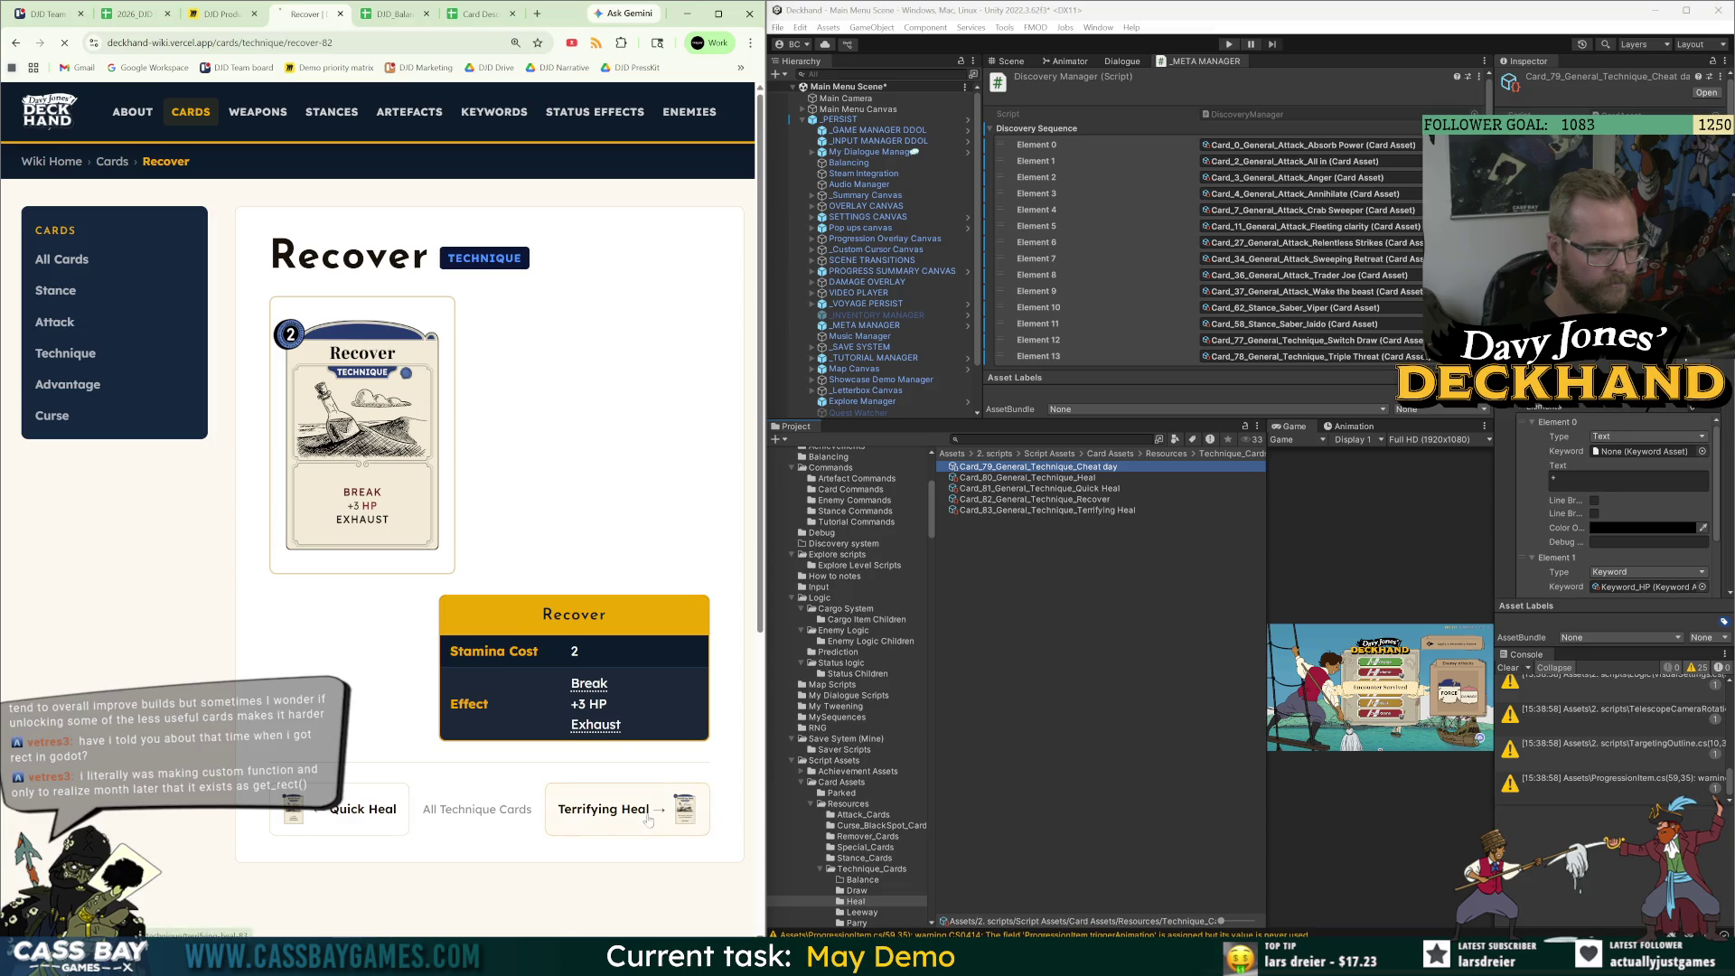
pyautogui.click(650, 820)
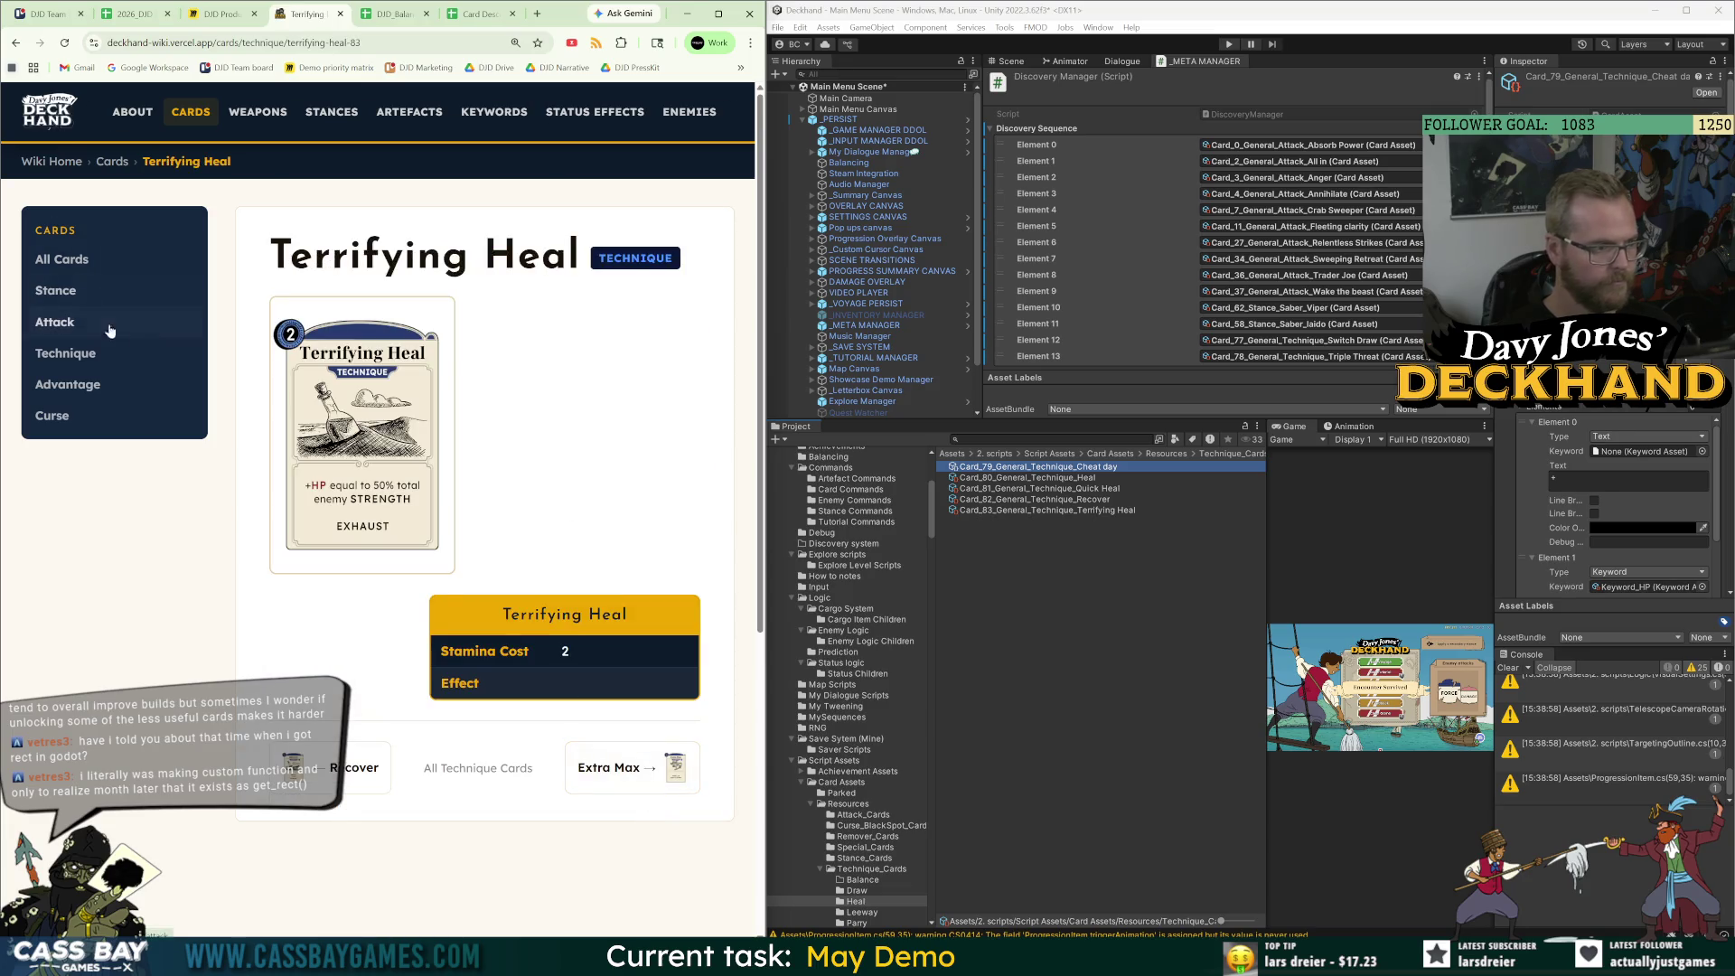
pyautogui.hotkey('alt', 'Left')
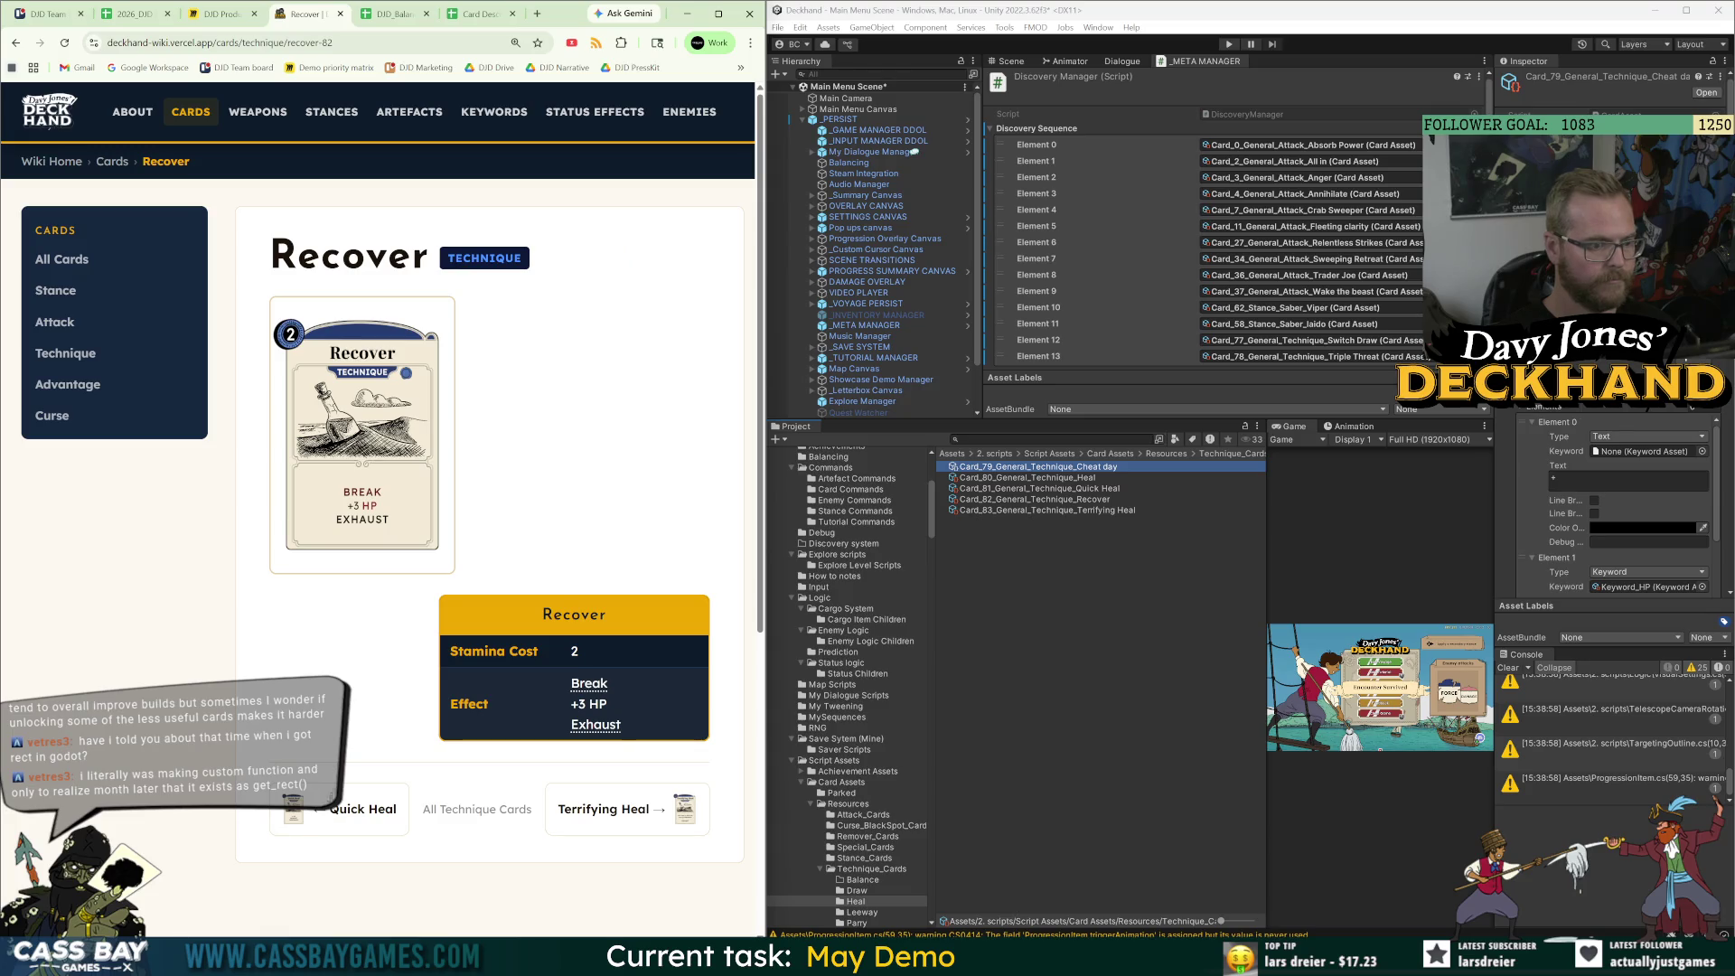
pyautogui.click(322, 813)
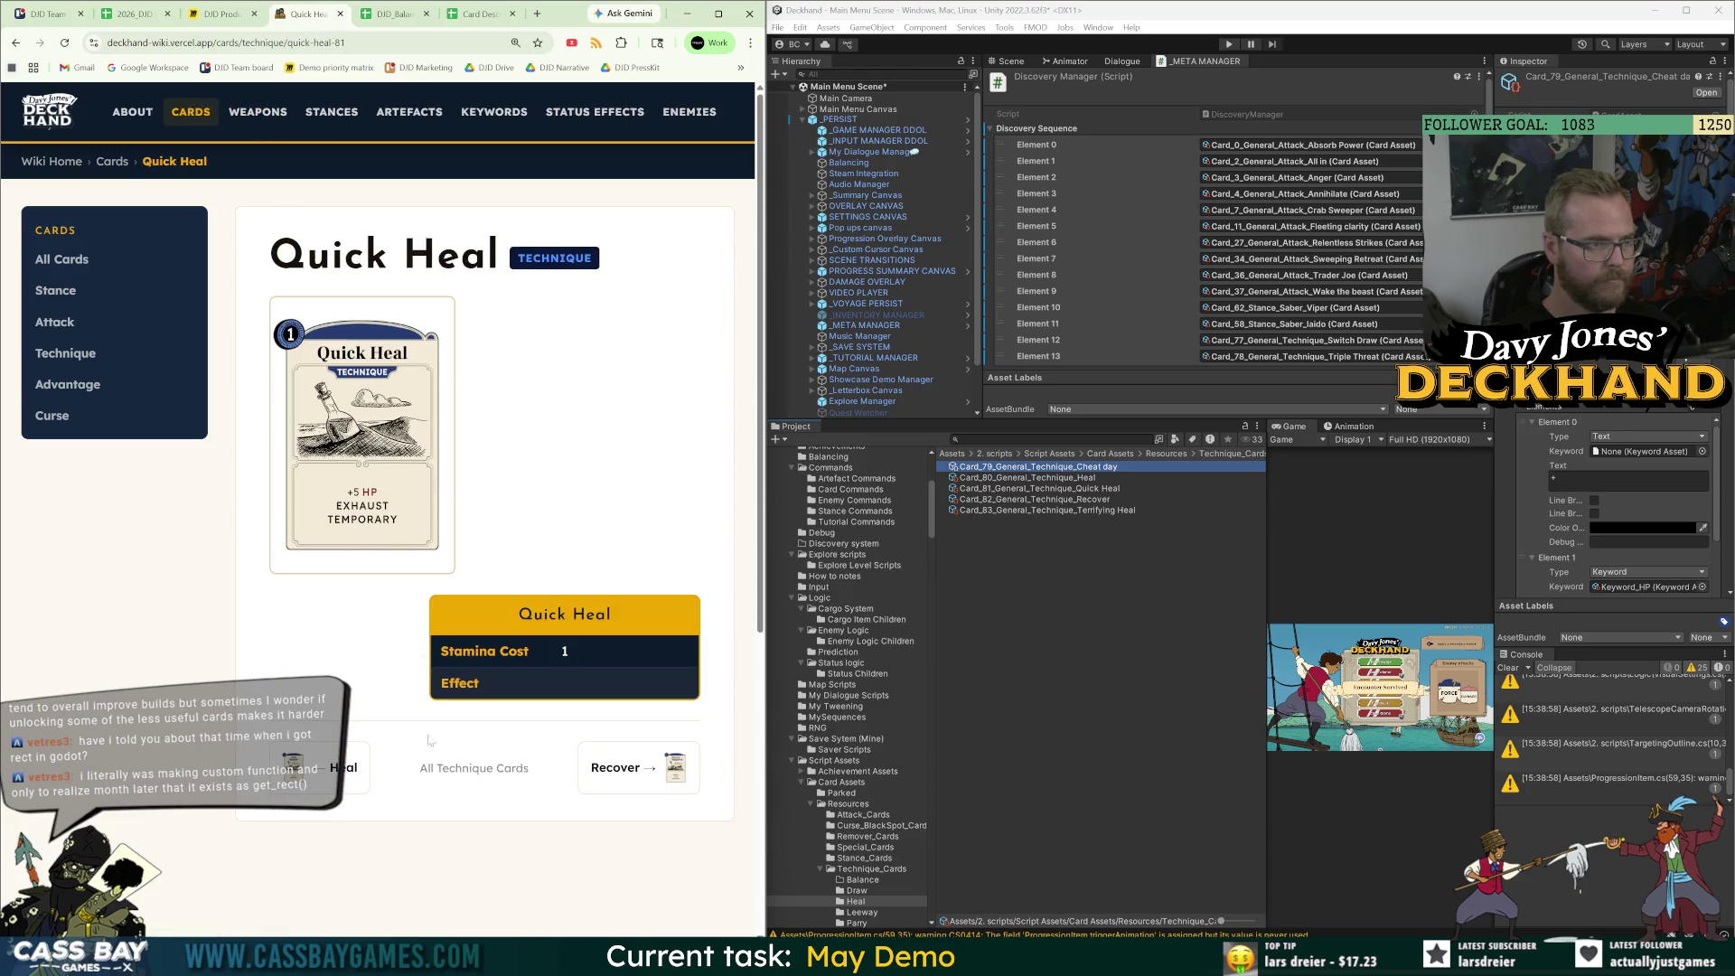
pyautogui.click(1091, 489)
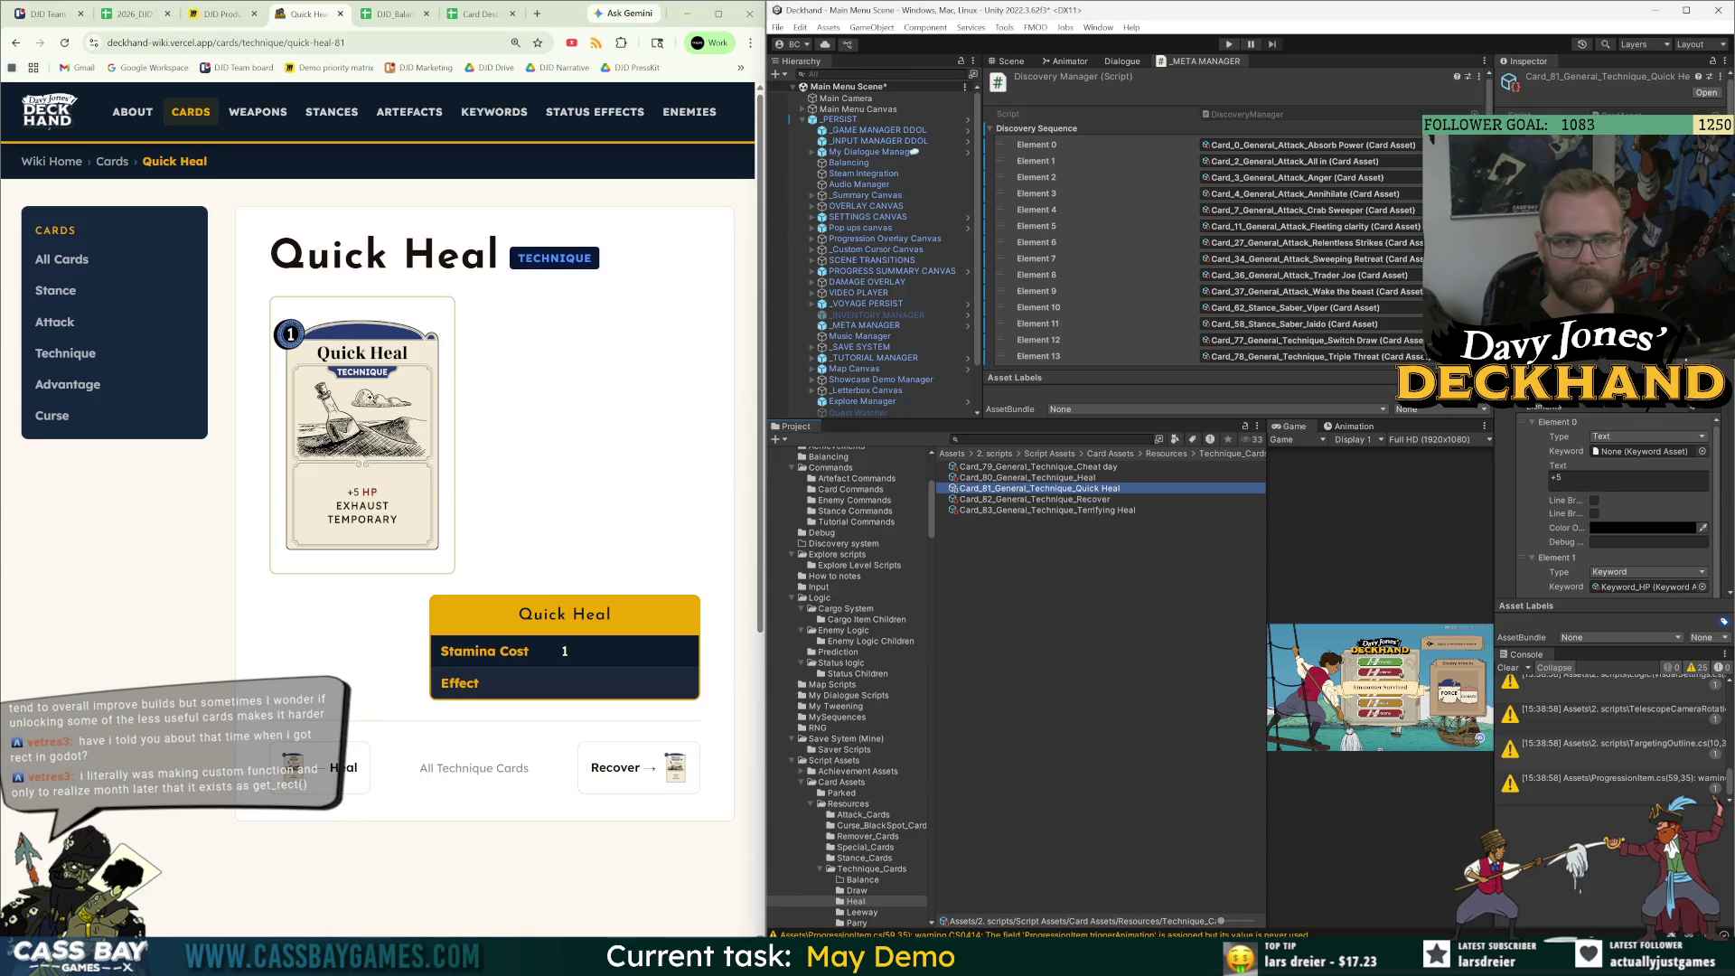
pyautogui.click(1098, 502)
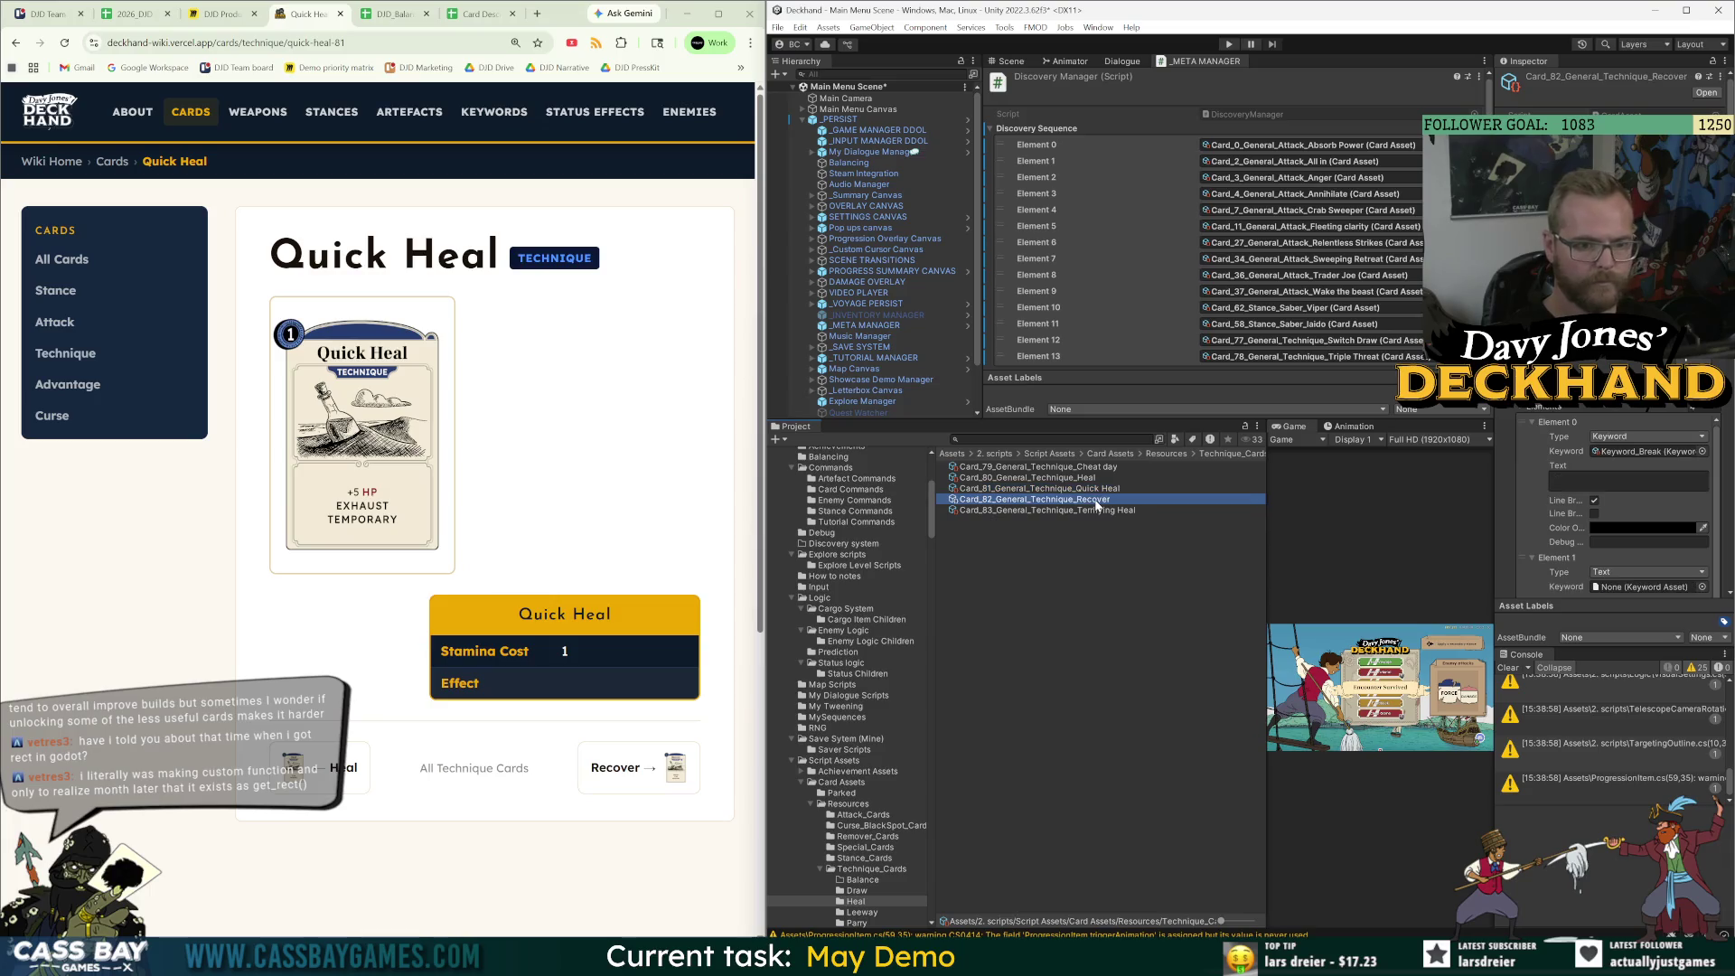
pyautogui.click(639, 770)
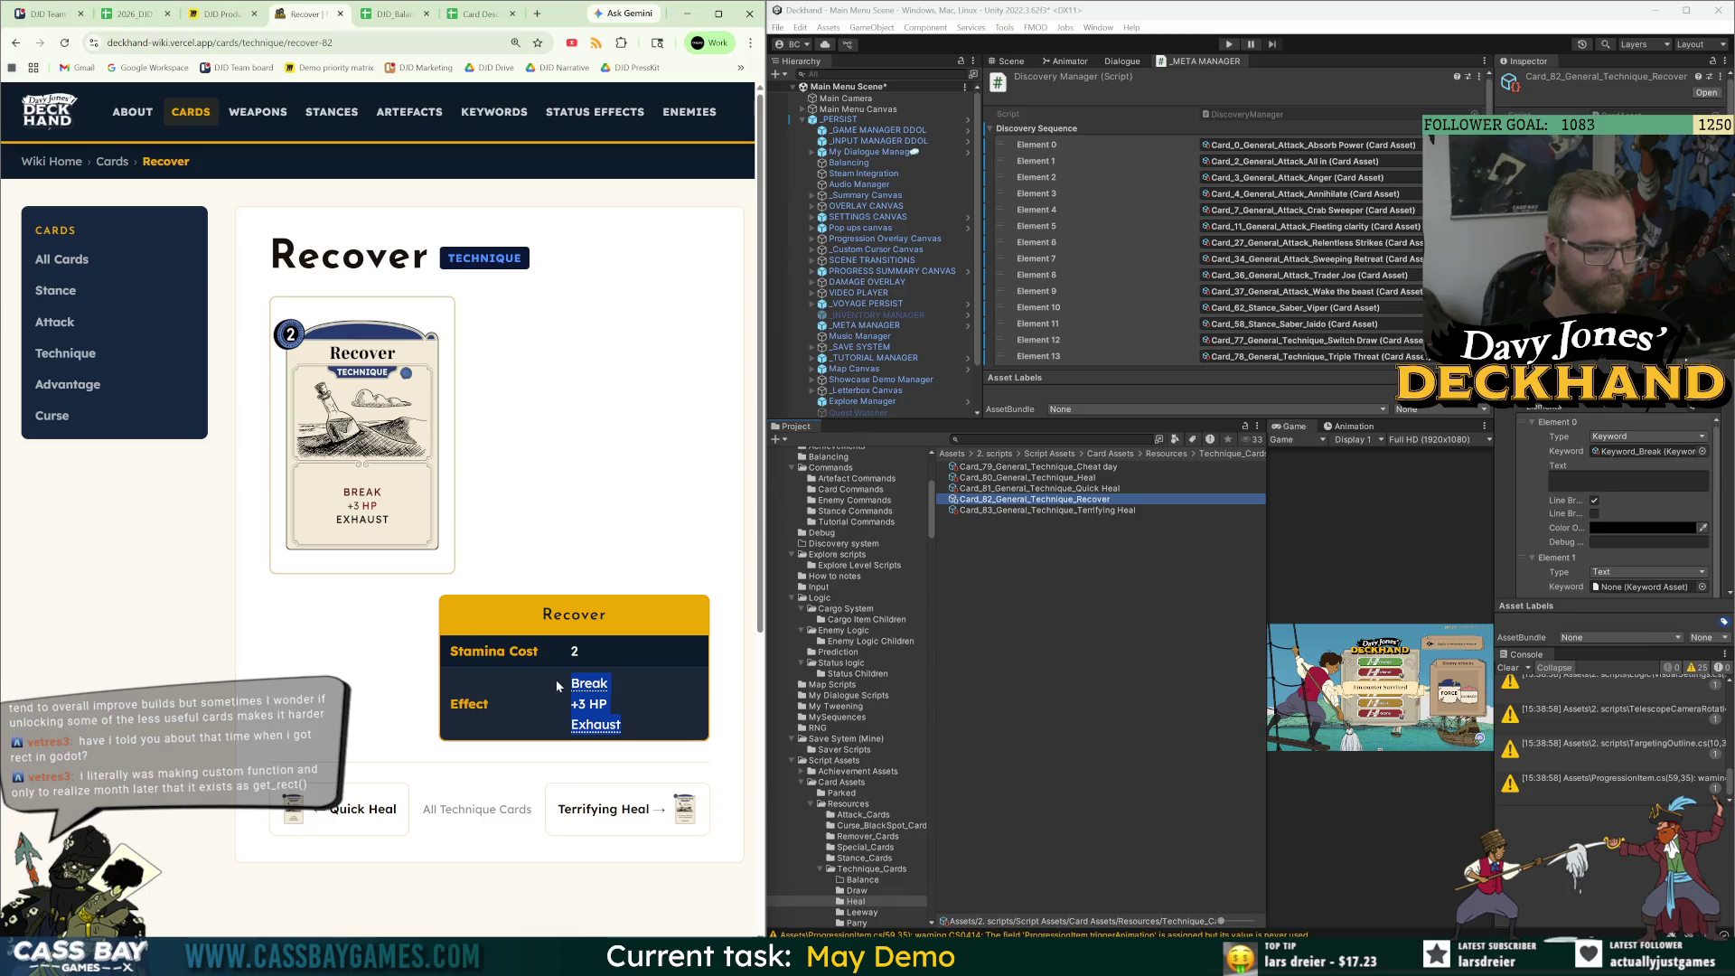
# Paste Recover's effect 'Break +3 HP Exhaust' into its description cell D84.
pyautogui.click(397, 14)
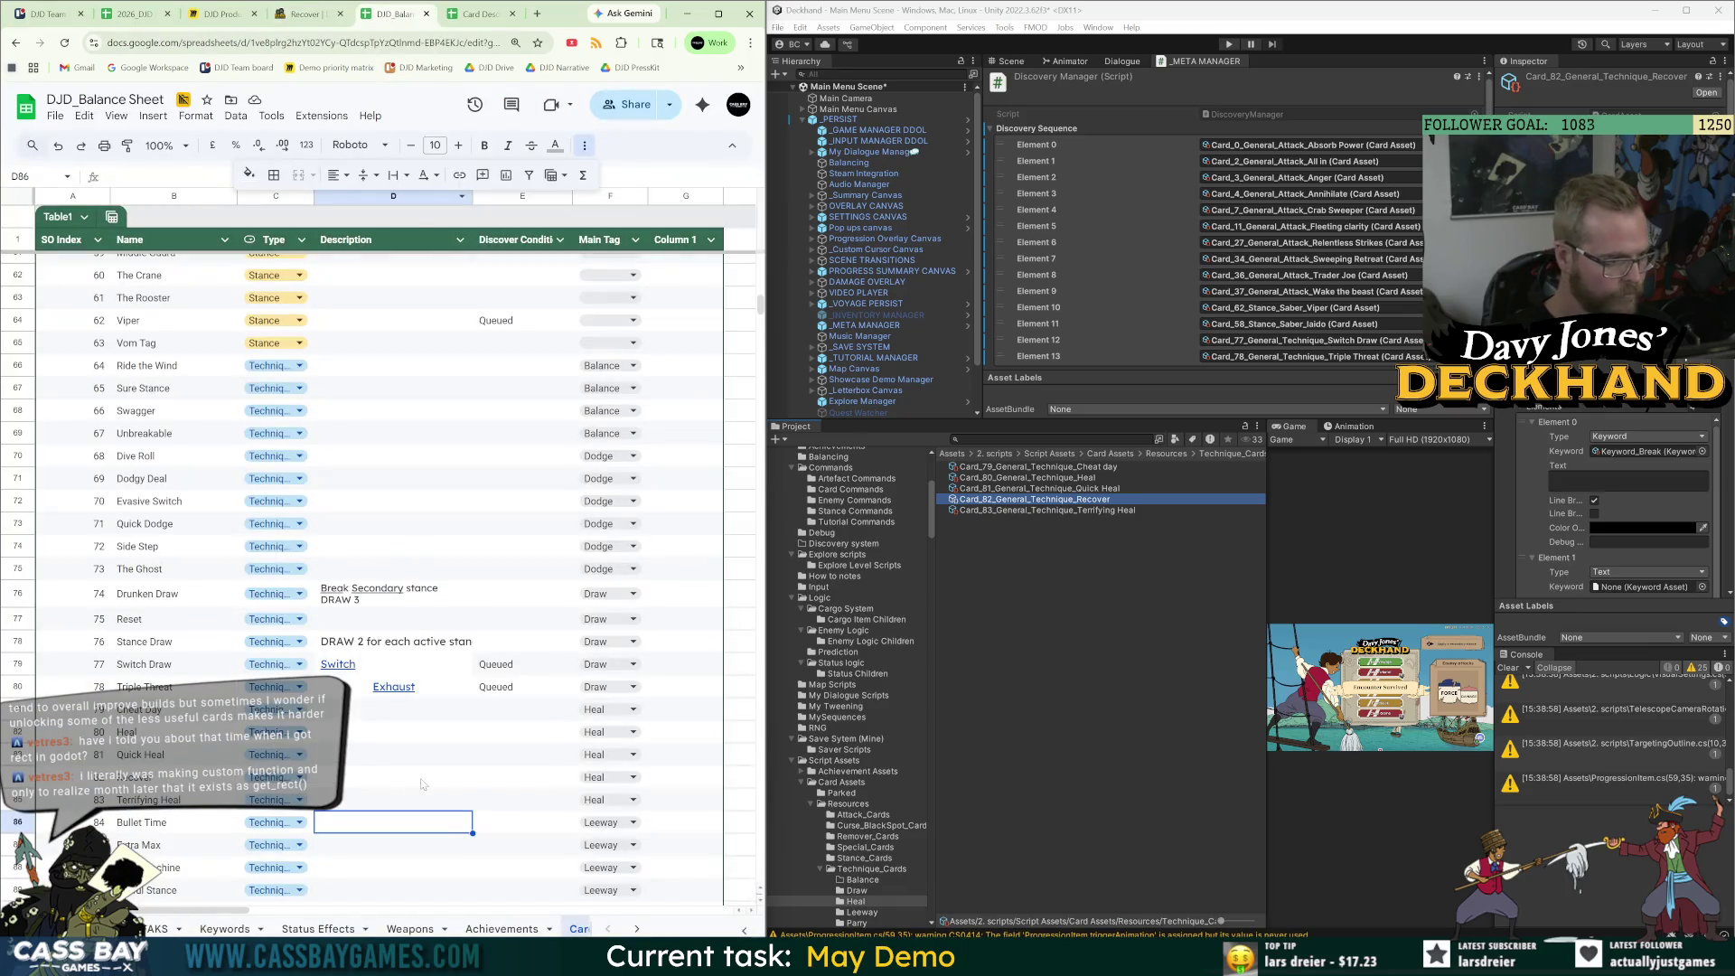
pyautogui.press('Up')
pyautogui.press('Up')
pyautogui.write('Break +3 HP Exhaust')
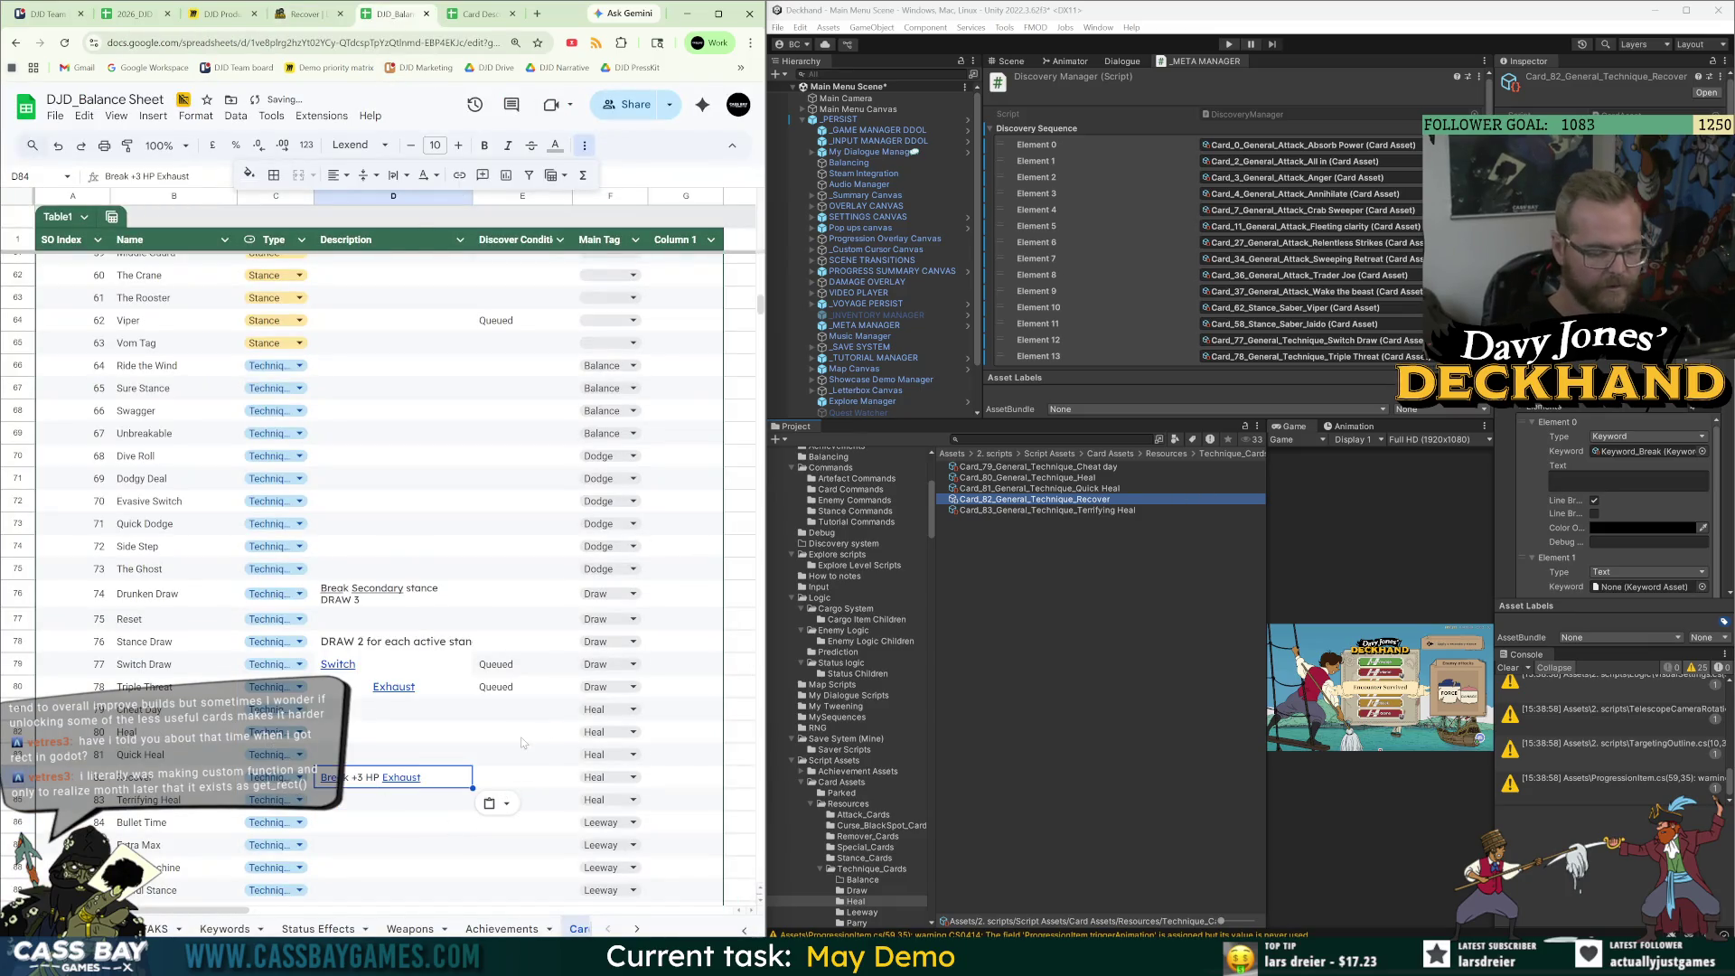
pyautogui.click(304, 15)
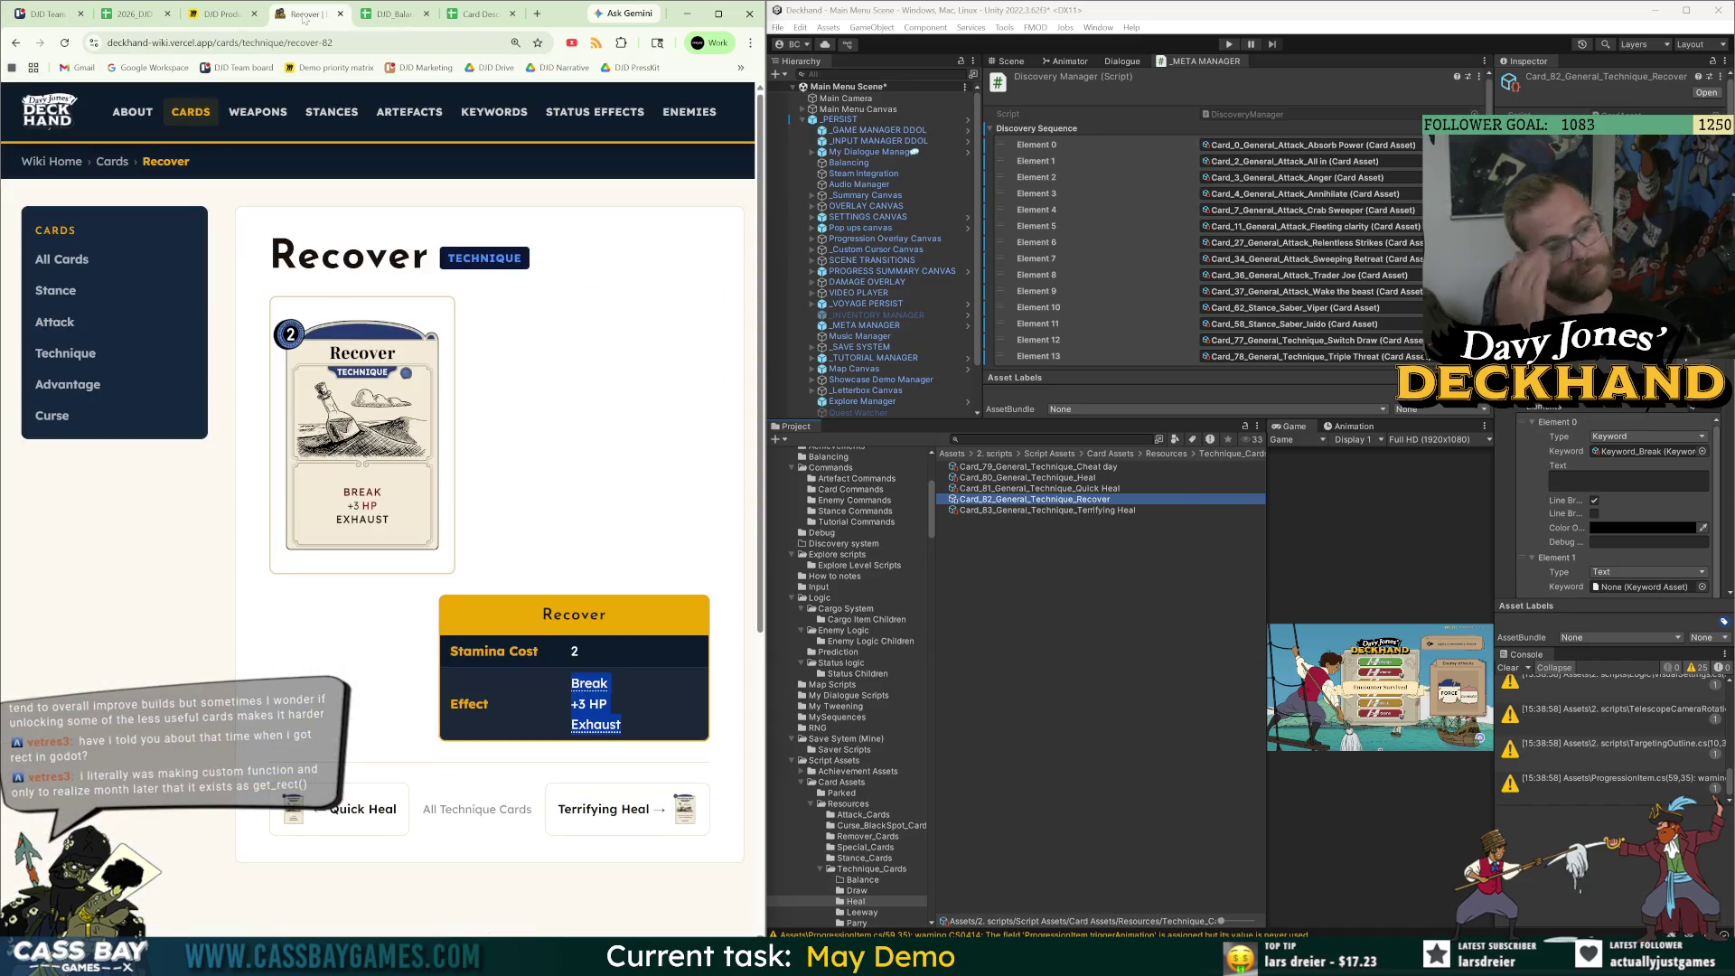
pyautogui.click(391, 14)
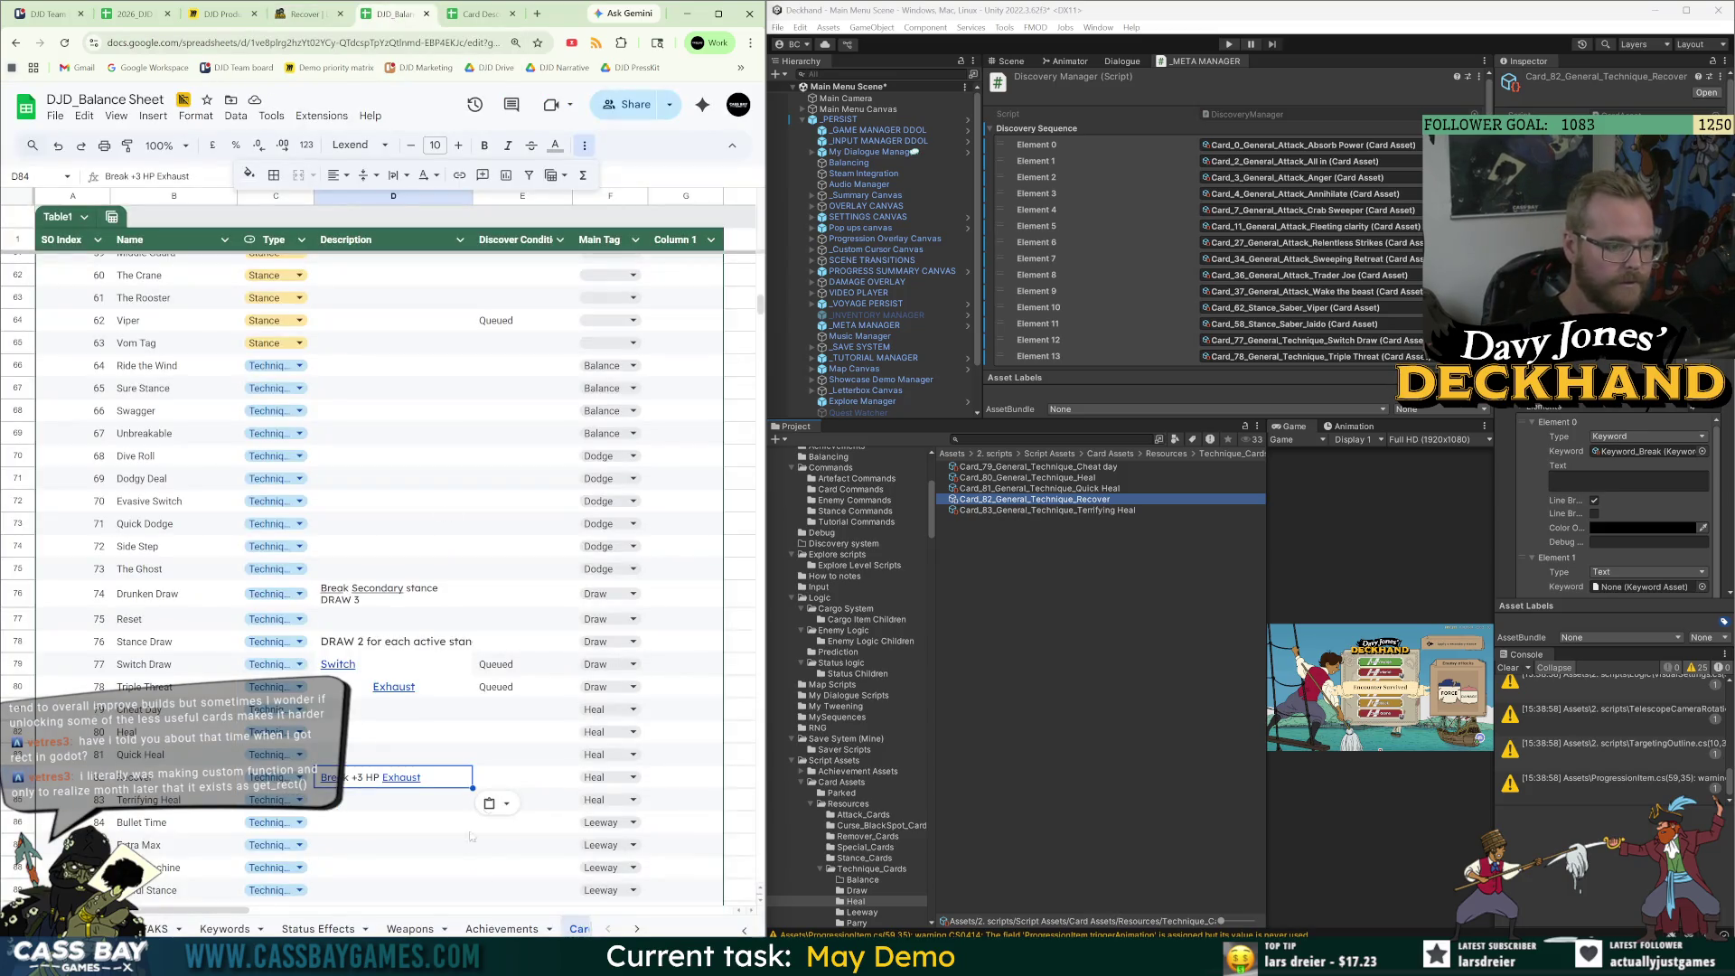
# Open Terrifying Heal's page from the Technique card list: Stamina Cost 2, +HP 50% enemy STRENGTH.
pyautogui.click(1096, 511)
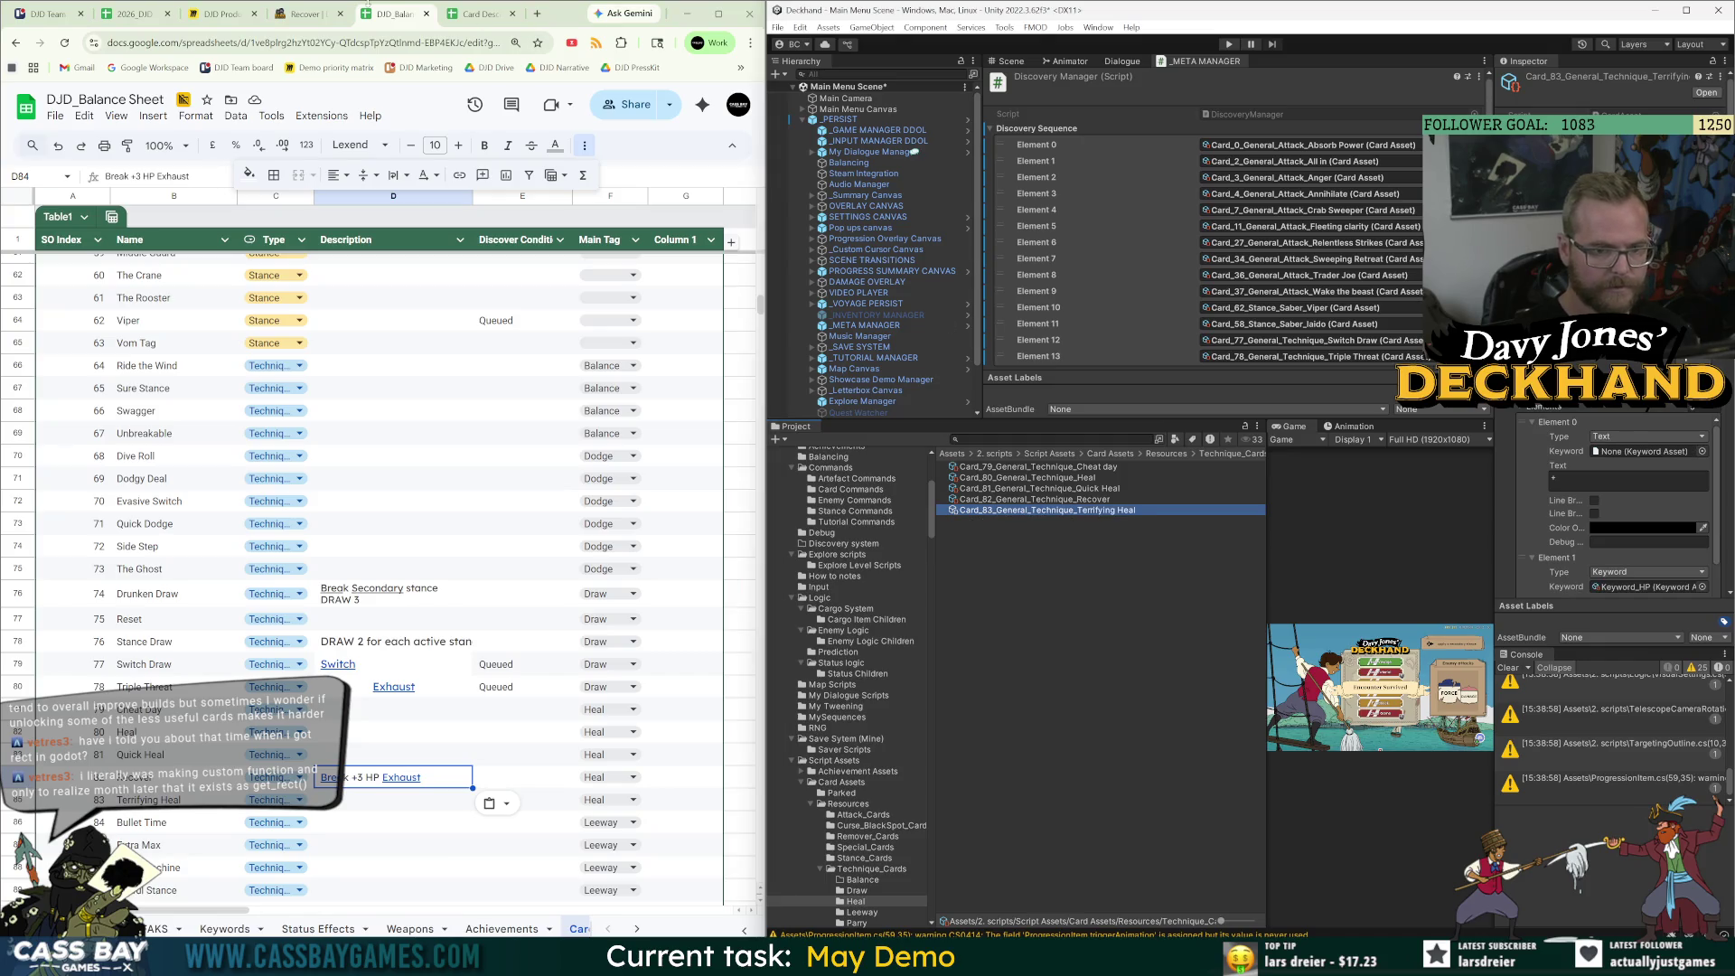
pyautogui.click(308, 15)
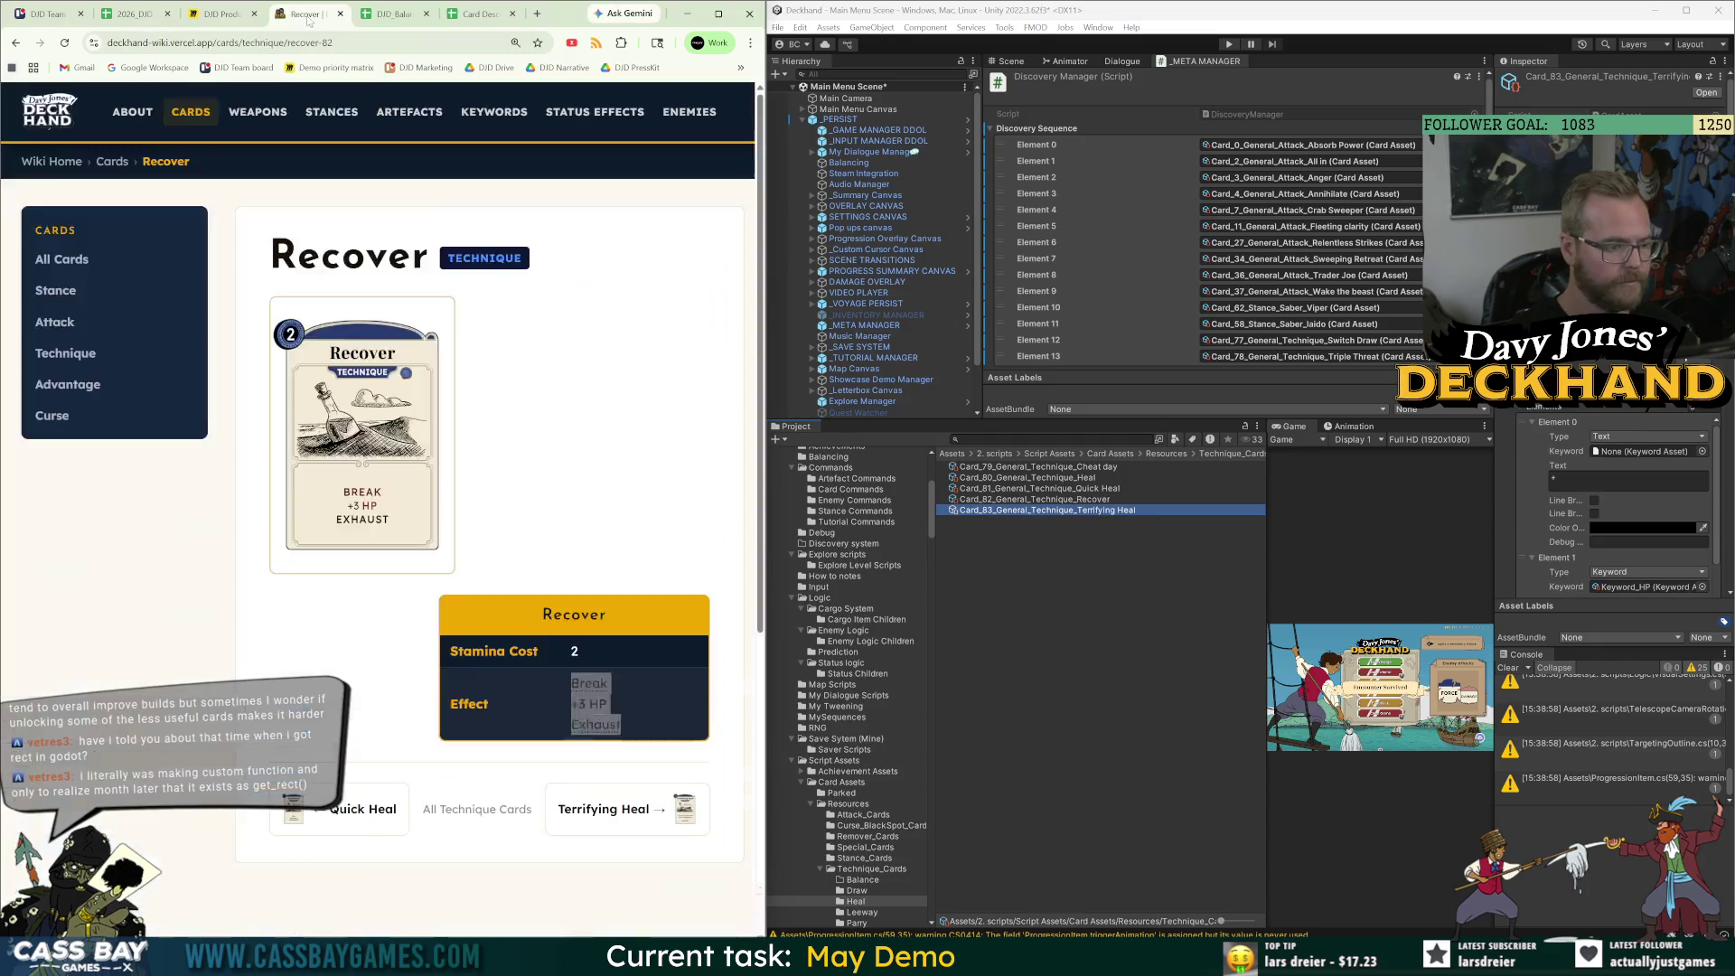
pyautogui.click(57, 365)
pyautogui.scroll(-10, 524, 718)
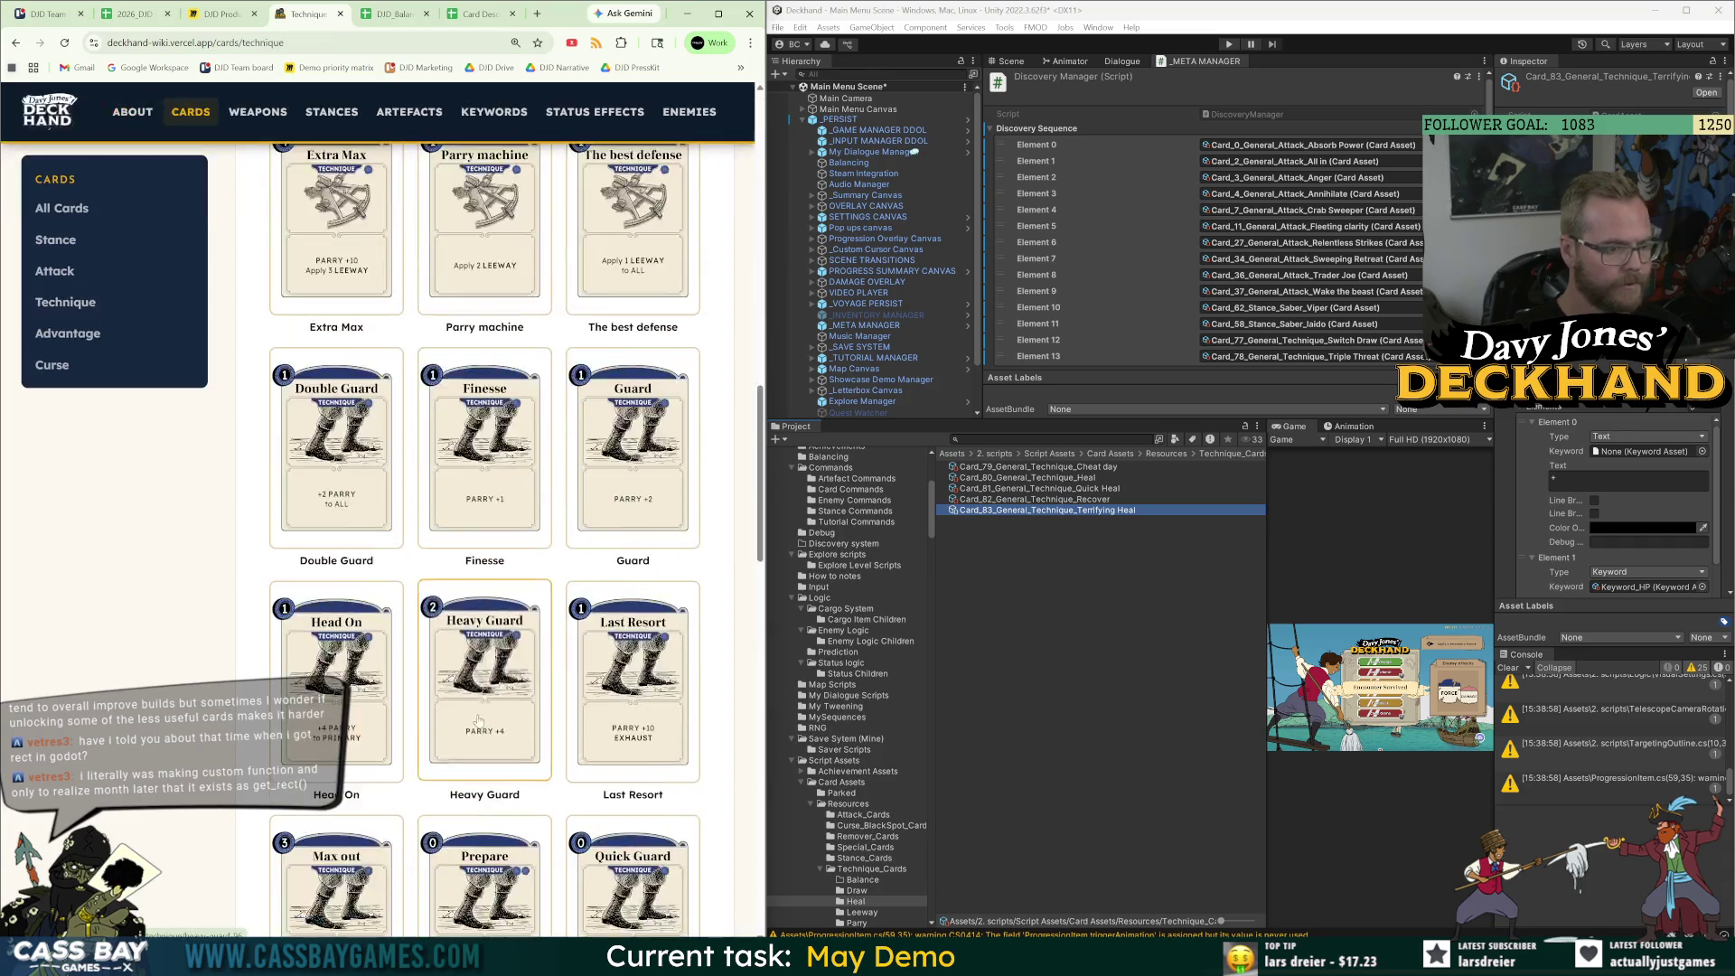
pyautogui.scroll(-8, 524, 719)
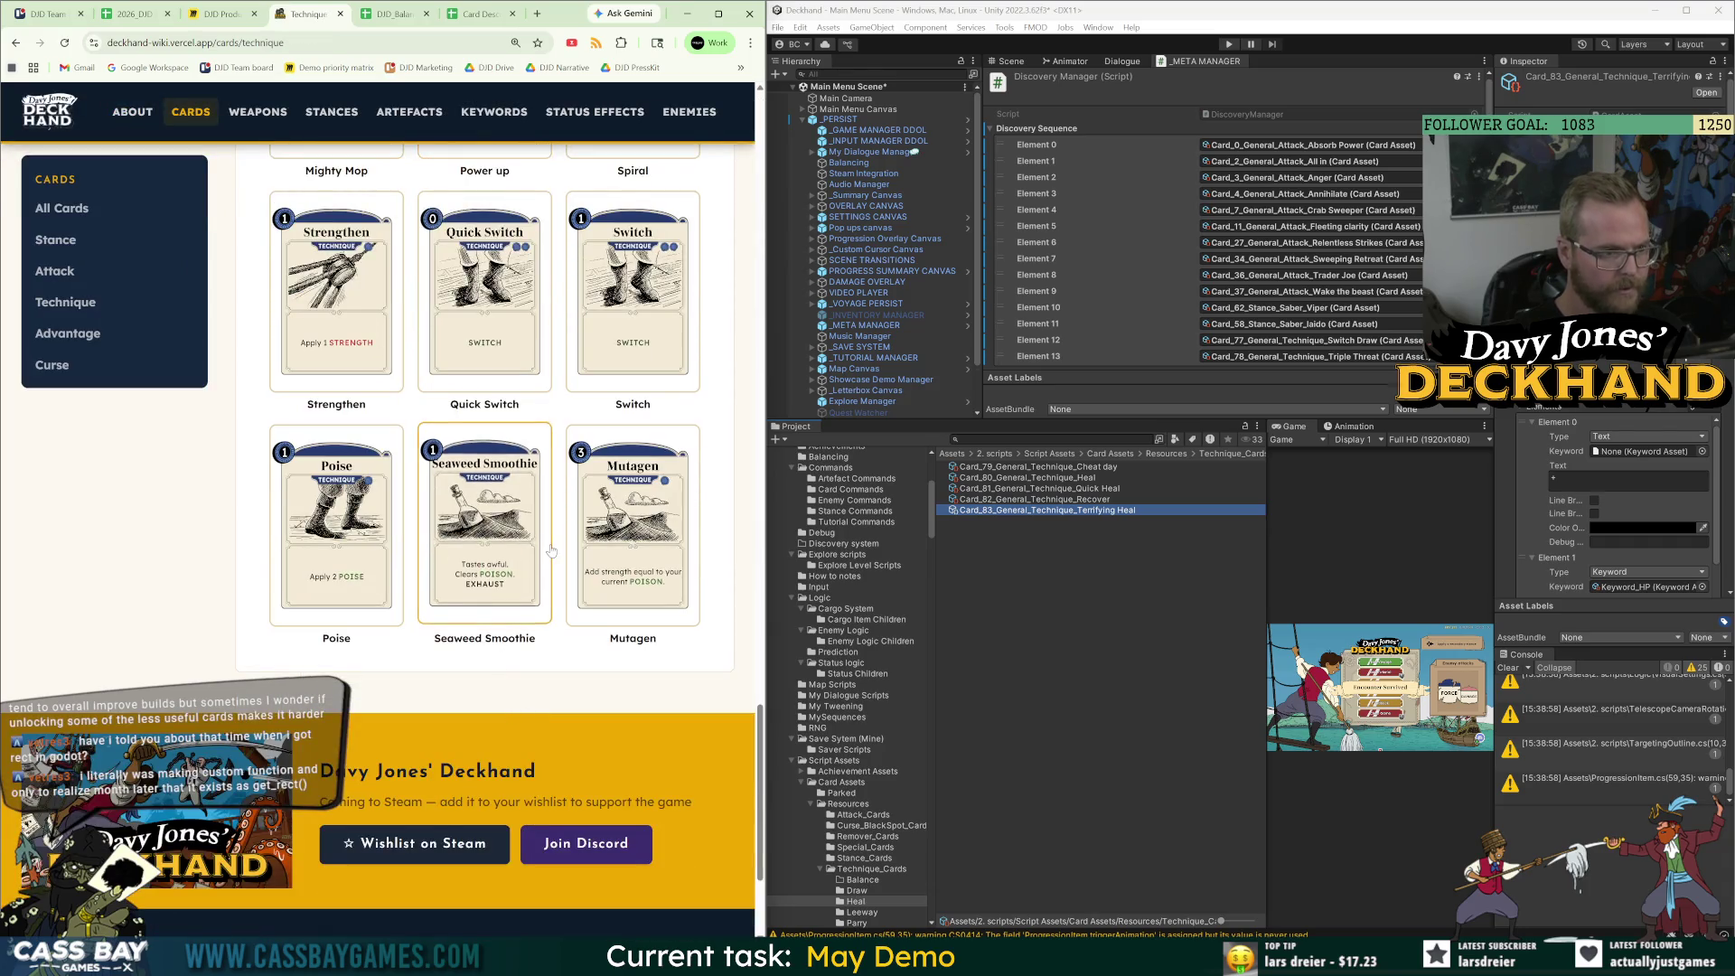
pyautogui.scroll(4, 495, 695)
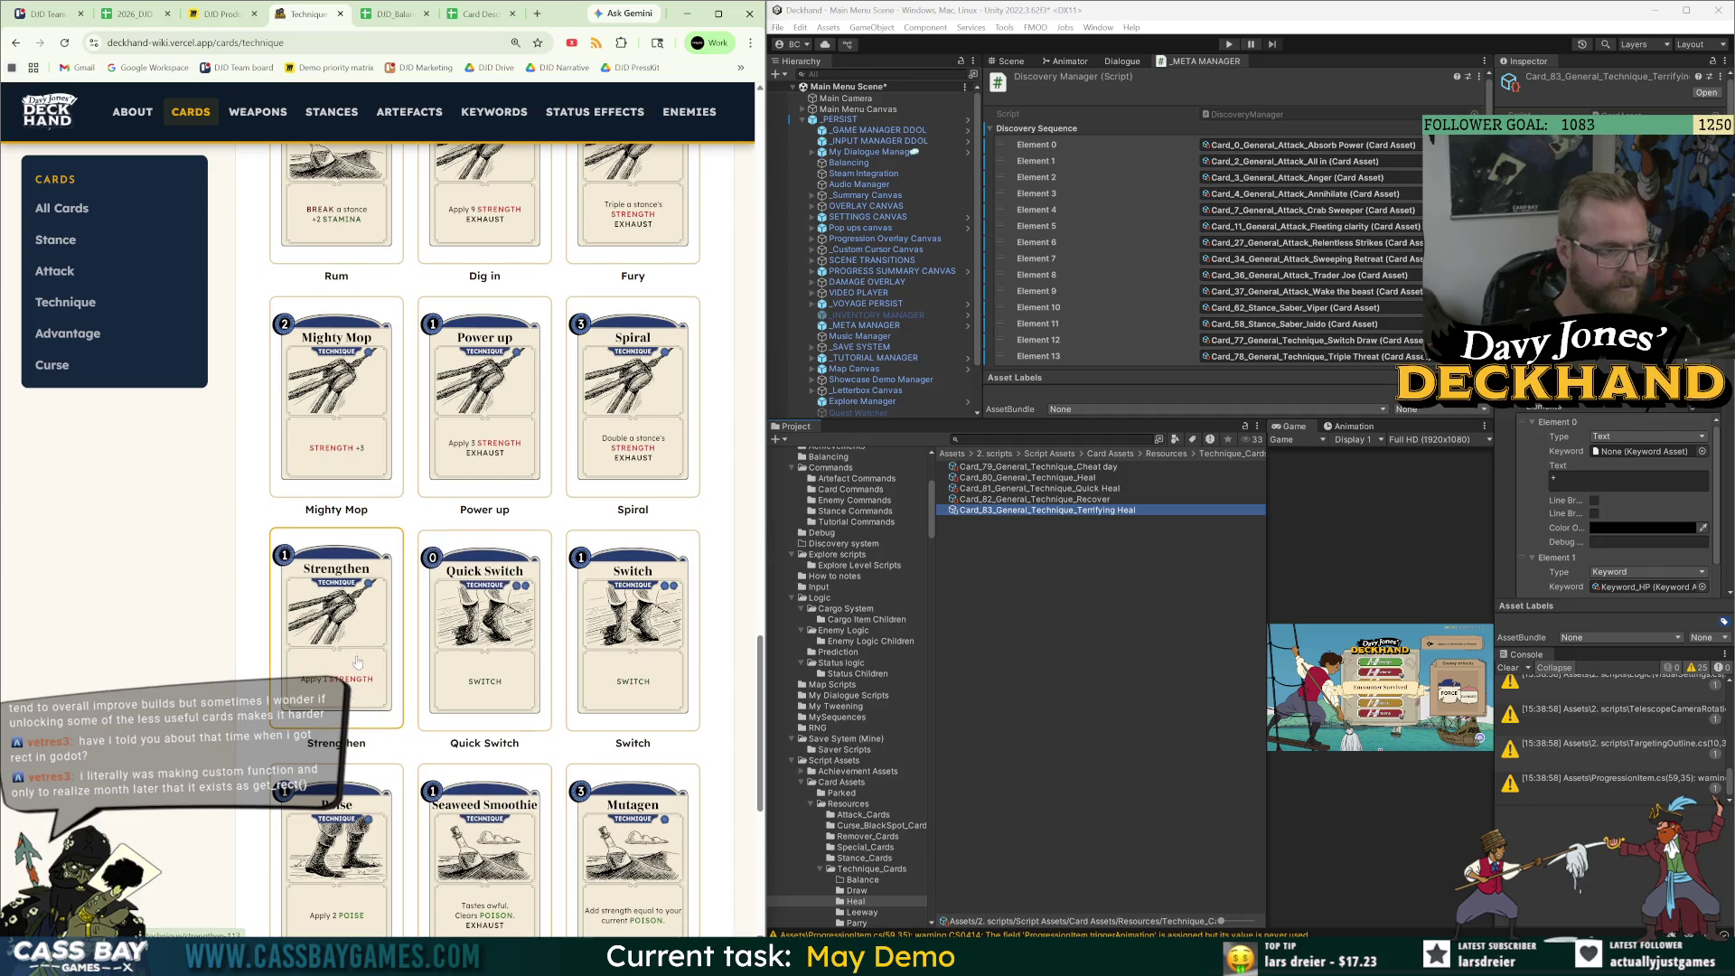
pyautogui.scroll(2, 362, 660)
pyautogui.scroll(2, 374, 657)
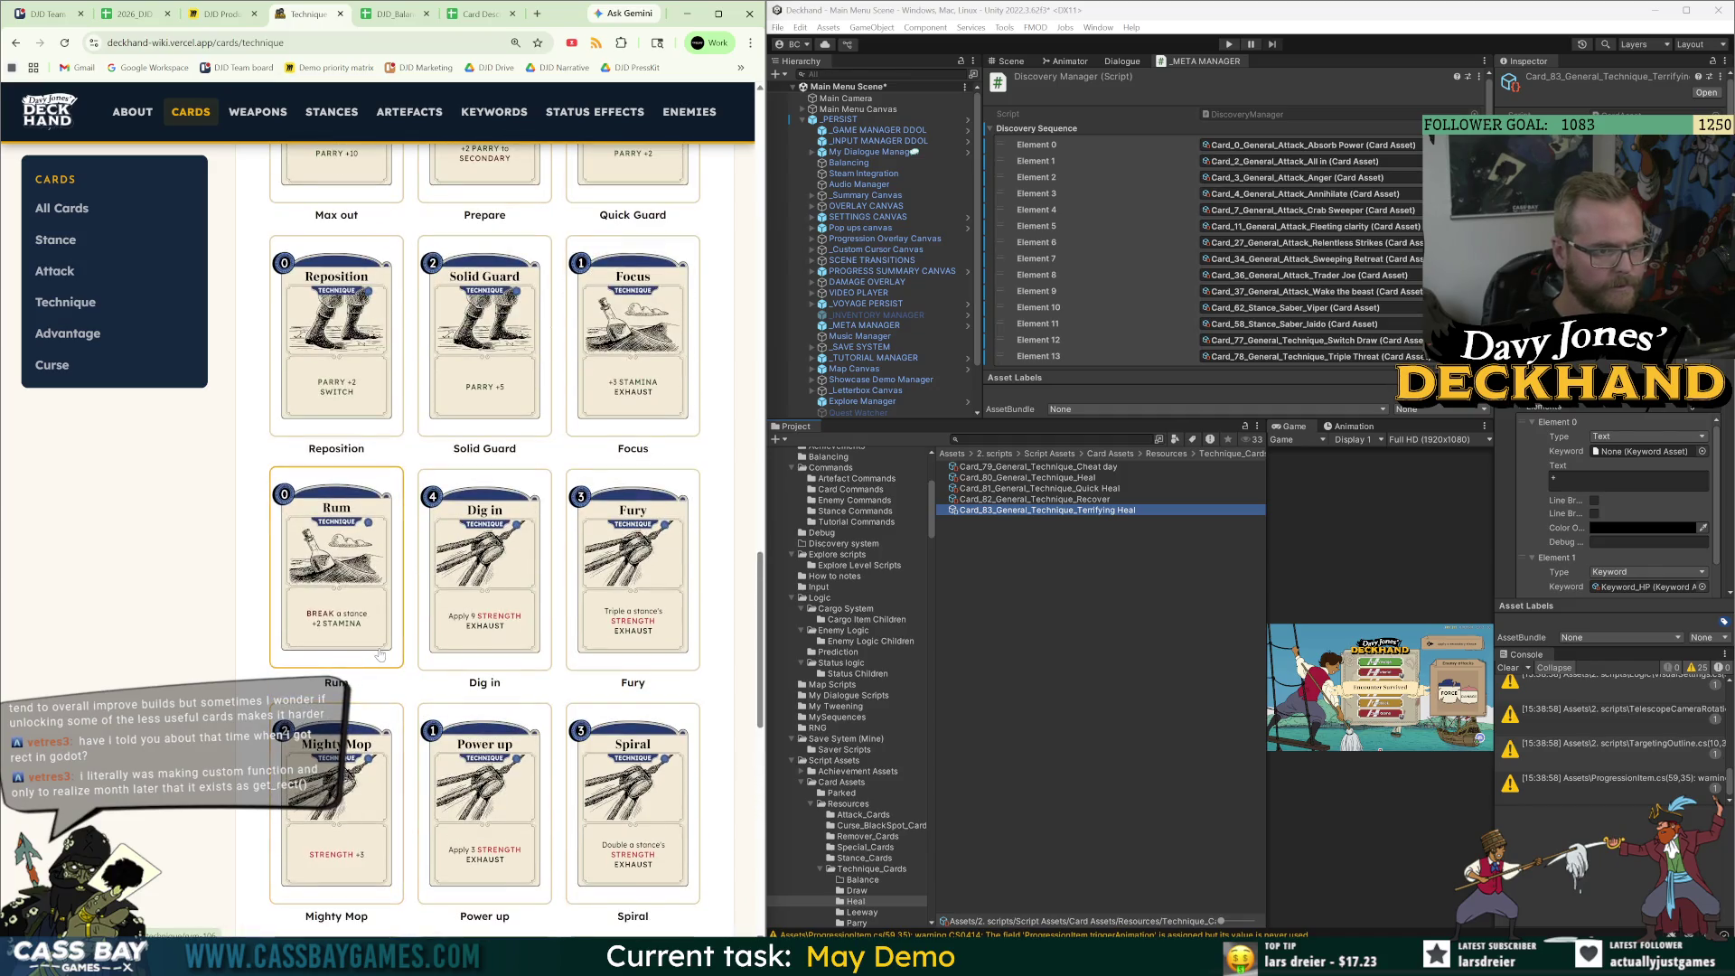
pyautogui.scroll(3, 381, 653)
pyautogui.scroll(9, 389, 651)
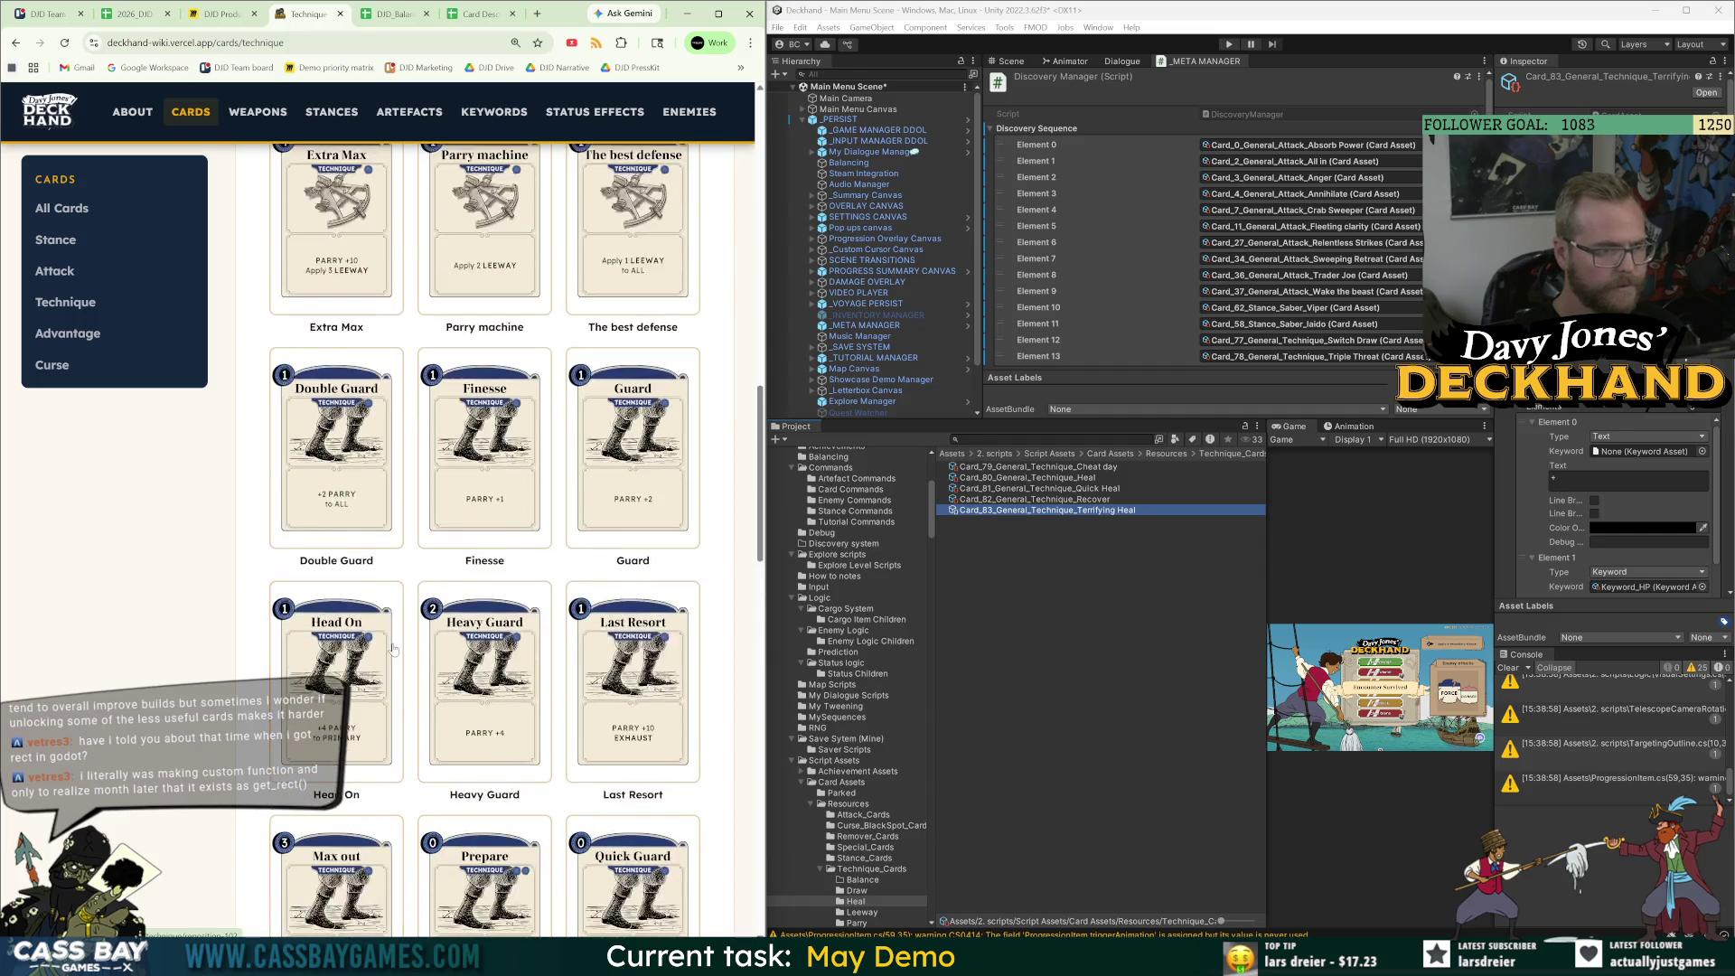
pyautogui.scroll(1, 394, 649)
pyautogui.click(647, 479)
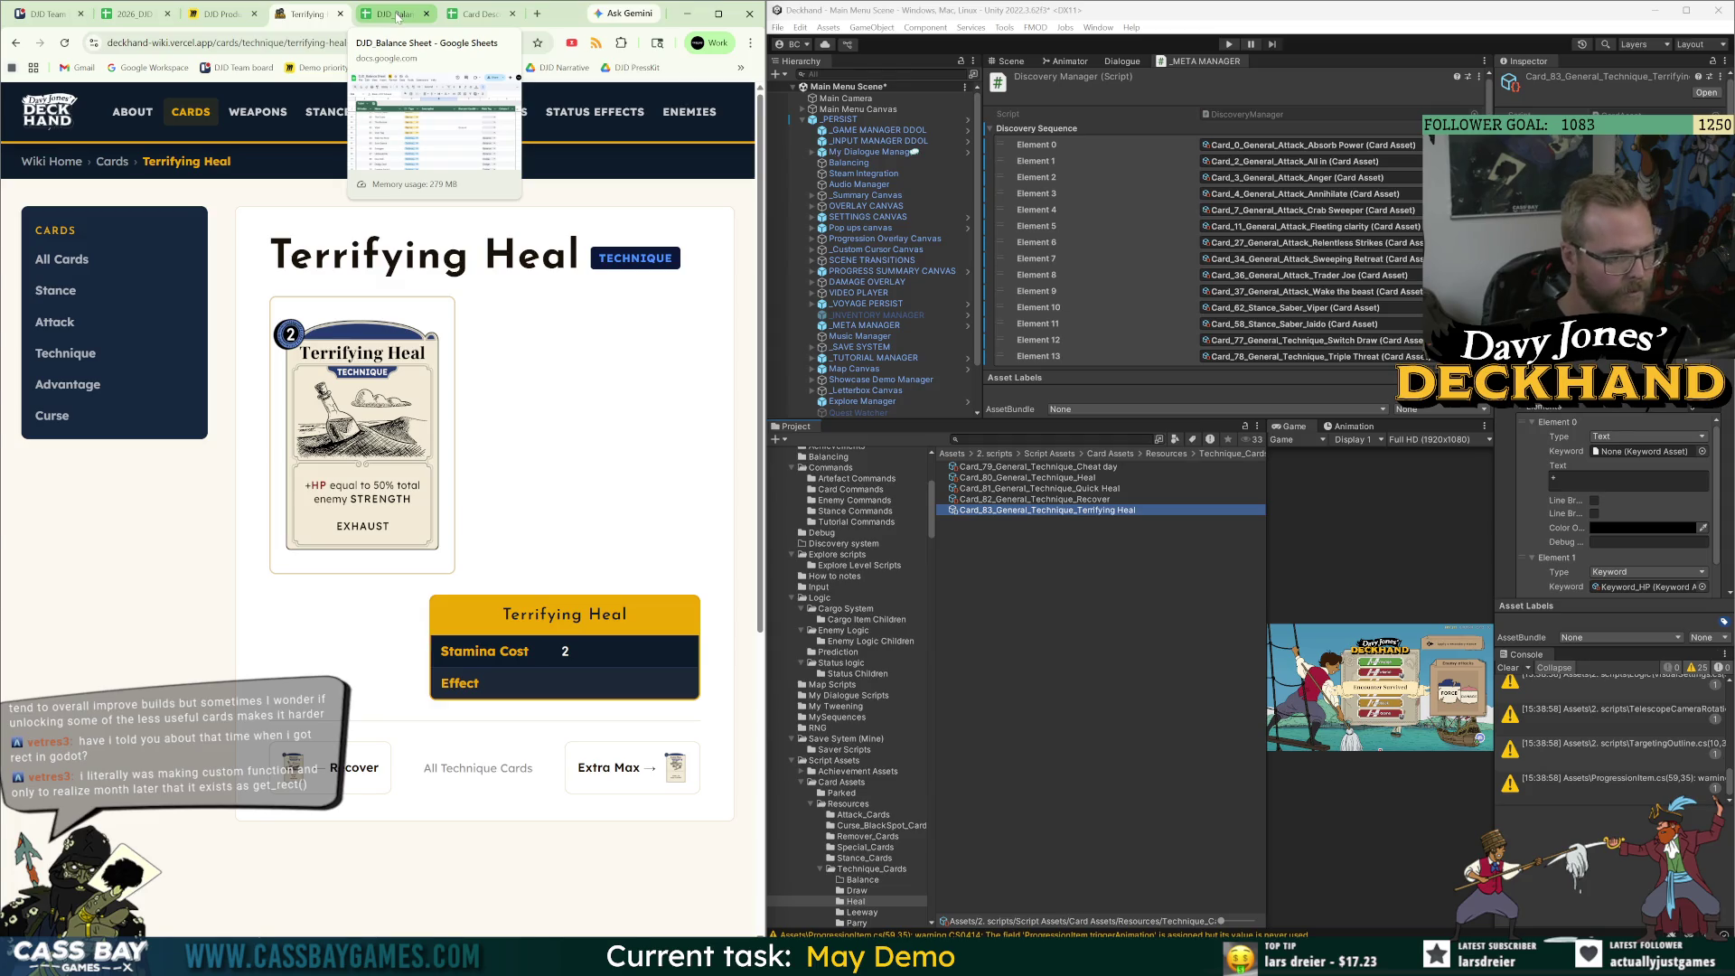
pyautogui.click(397, 17)
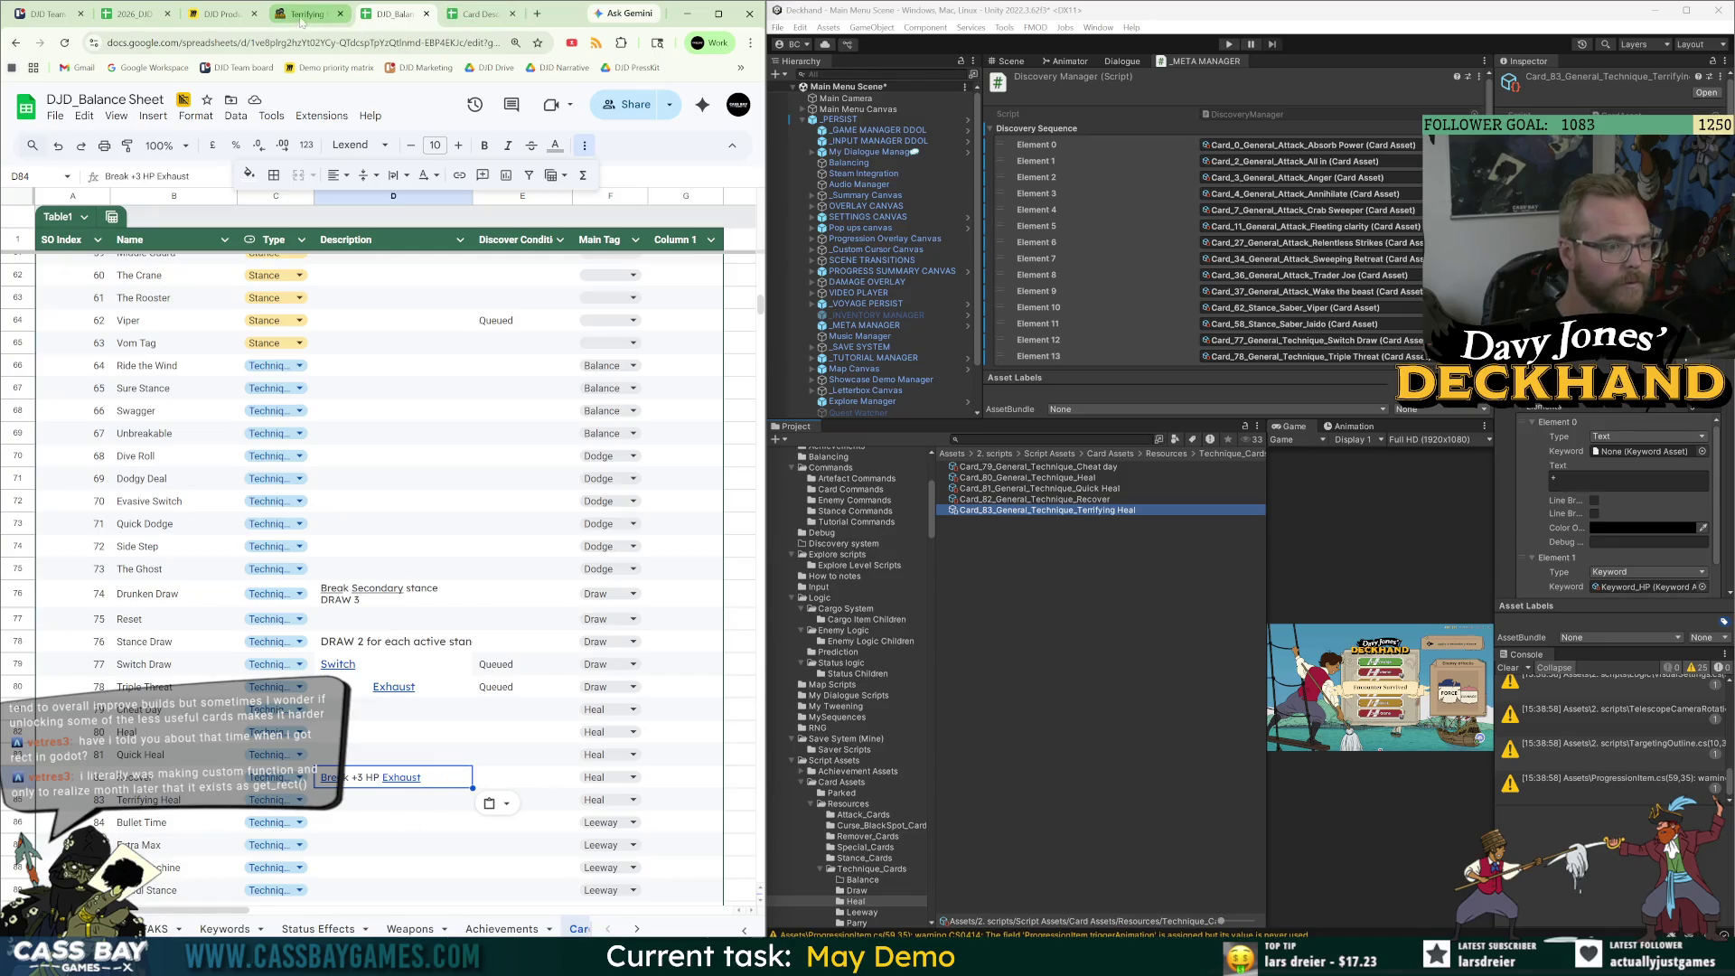
# Copy 'Queued' from E80 into Terrifying Heal's discover condition cell E85.
pyautogui.click(506, 687)
pyautogui.hotkey('ctrl', 'c')
pyautogui.click(516, 807)
pyautogui.hotkey('ctrl', 'v')
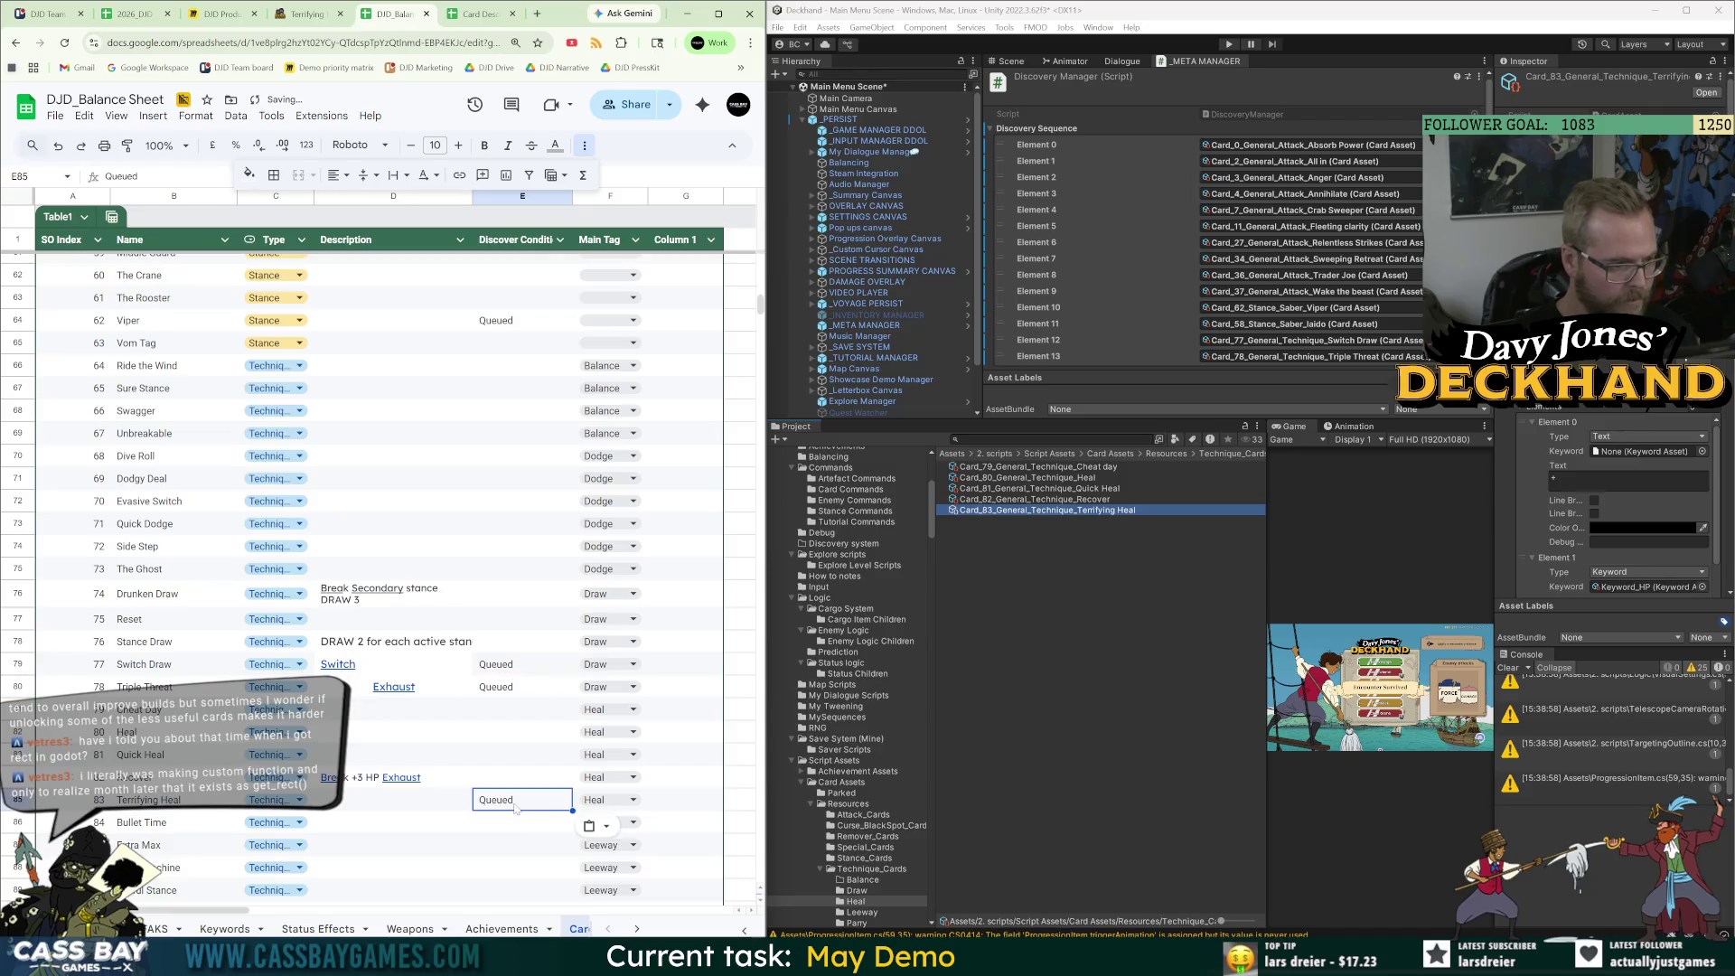
# Move down the sheet and select the Bullet Time row name in B86.
pyautogui.click(414, 832)
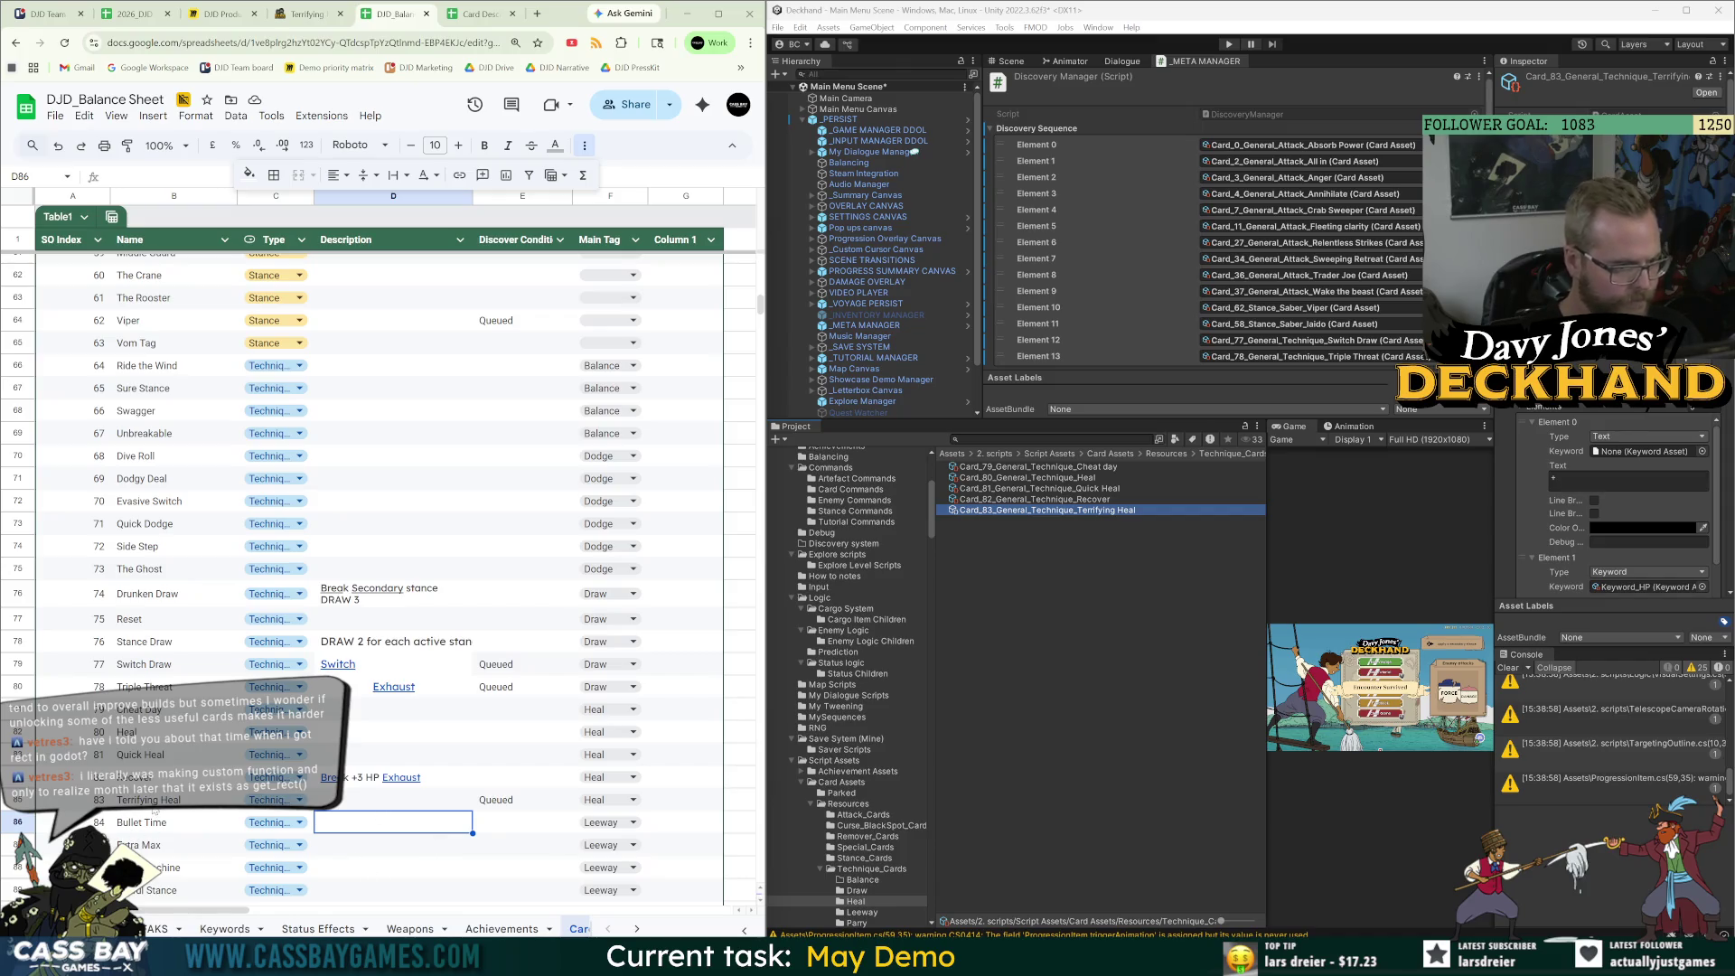
pyautogui.scroll(-3, 1130, 348)
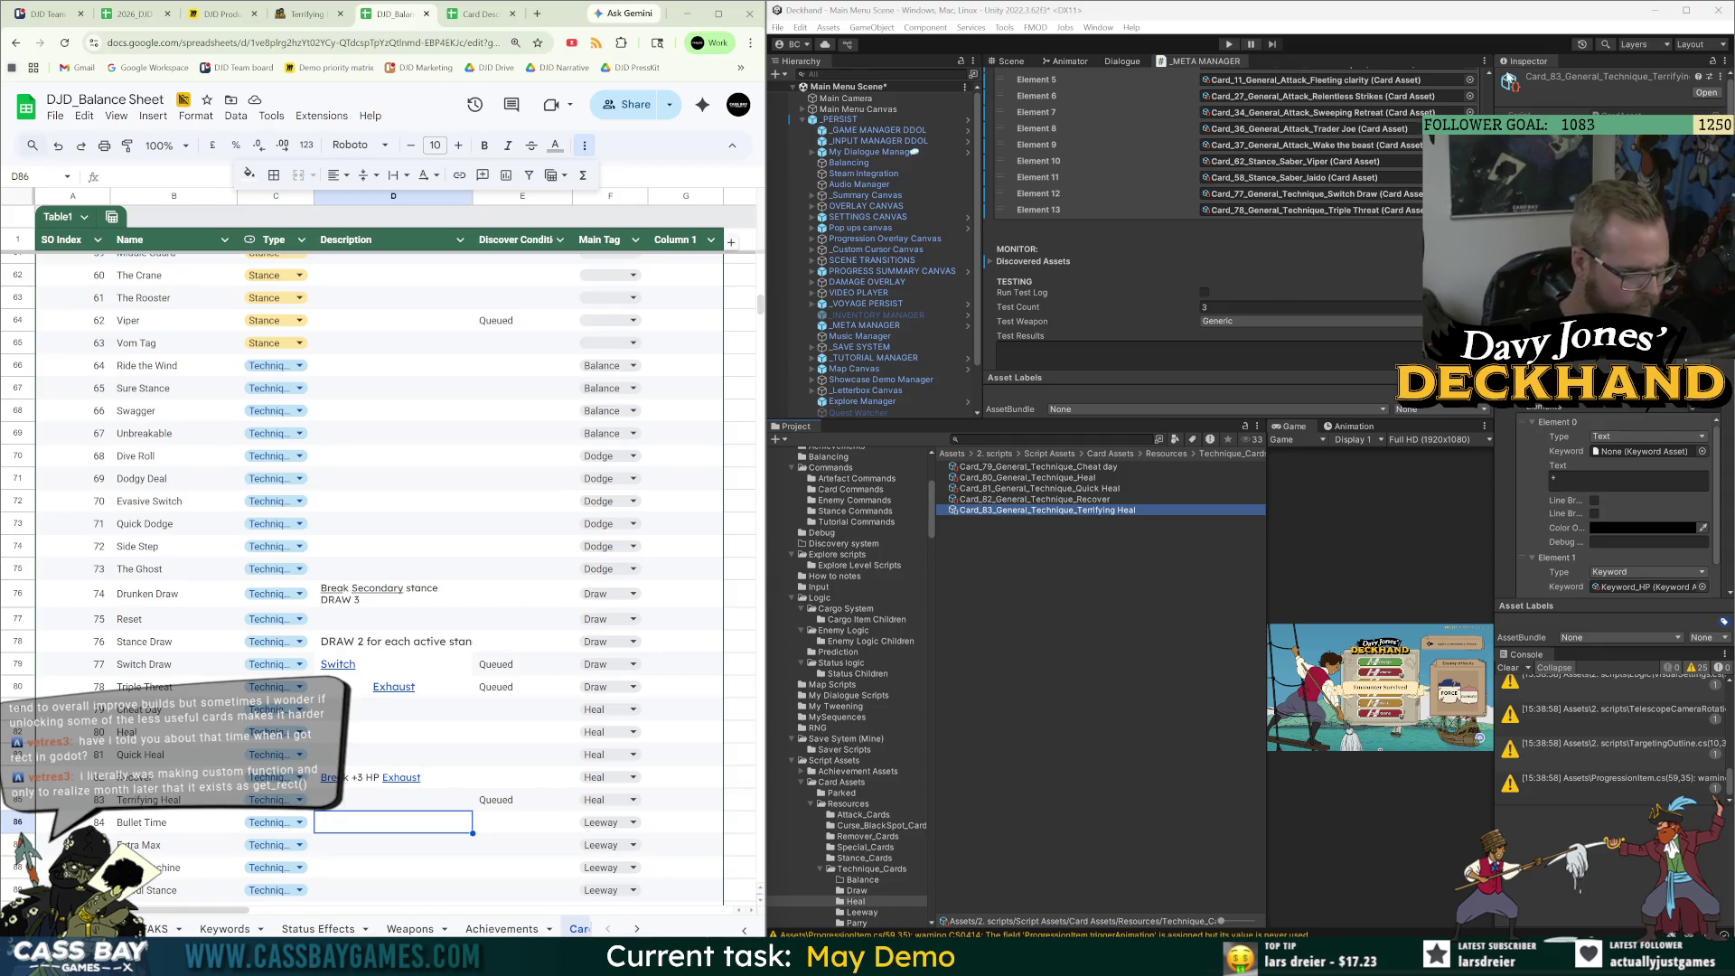
pyautogui.scroll(3, 1062, 133)
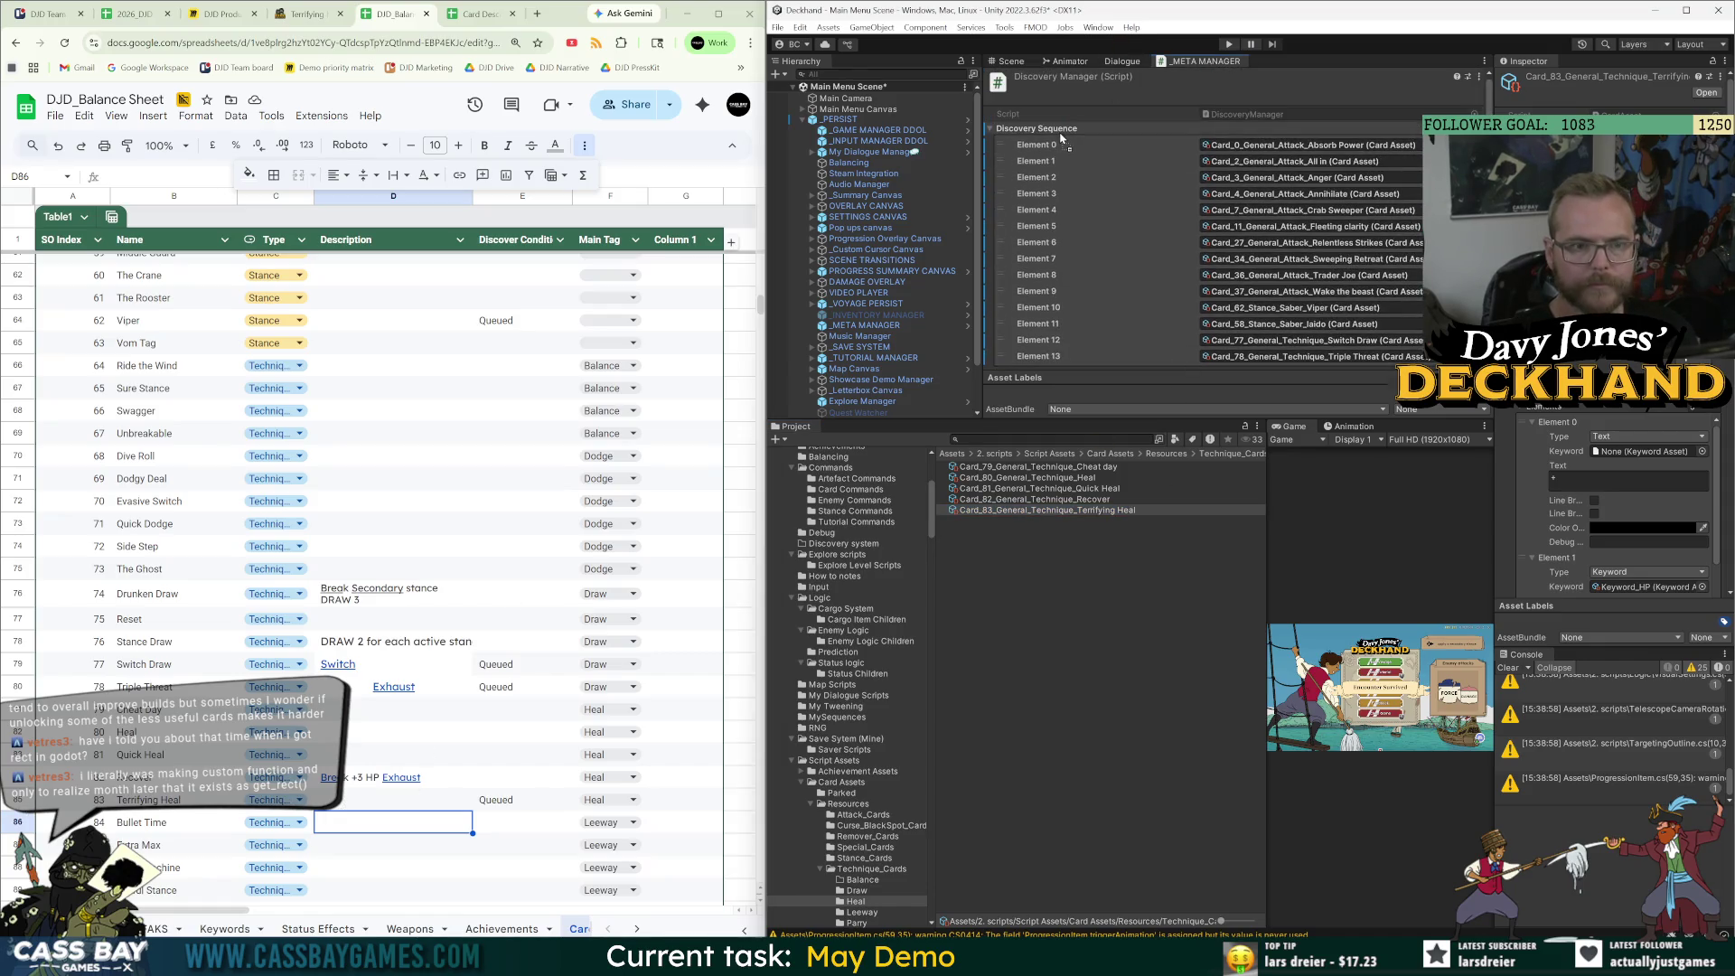
pyautogui.click(134, 832)
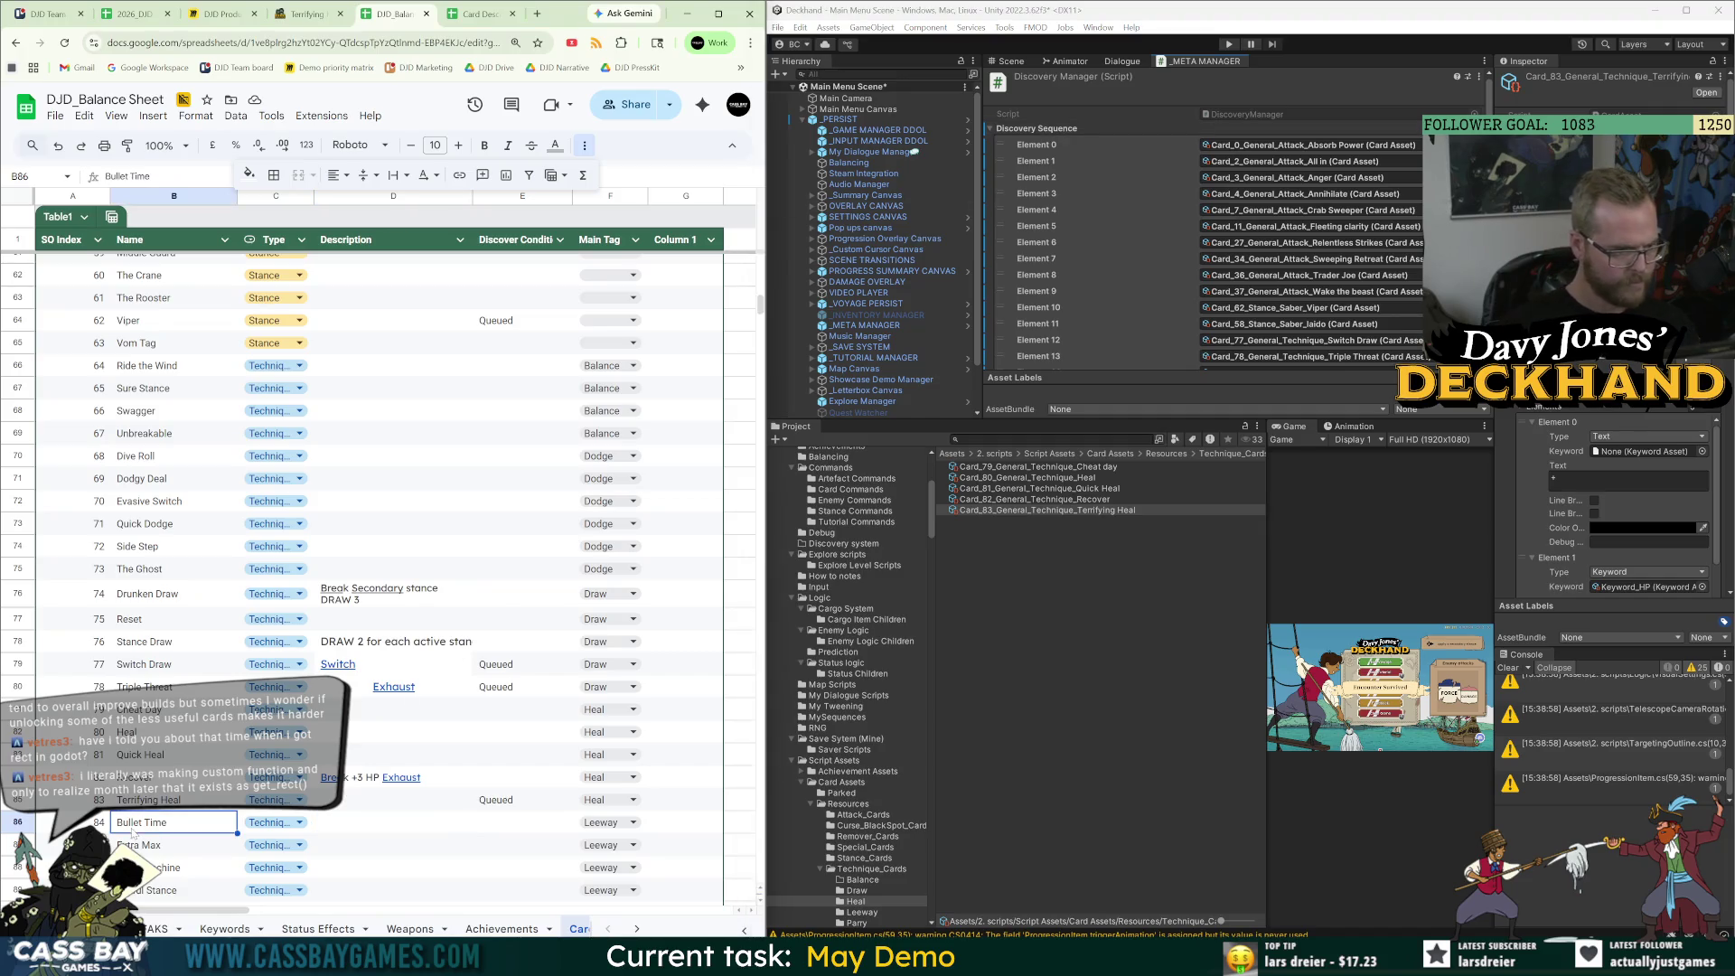
# Search the Project for 'bullet time', select Card_84 Bullet Time, and enlarge the Discovery Sequence panel.
pyautogui.click(994, 439)
pyautogui.write('bulle')
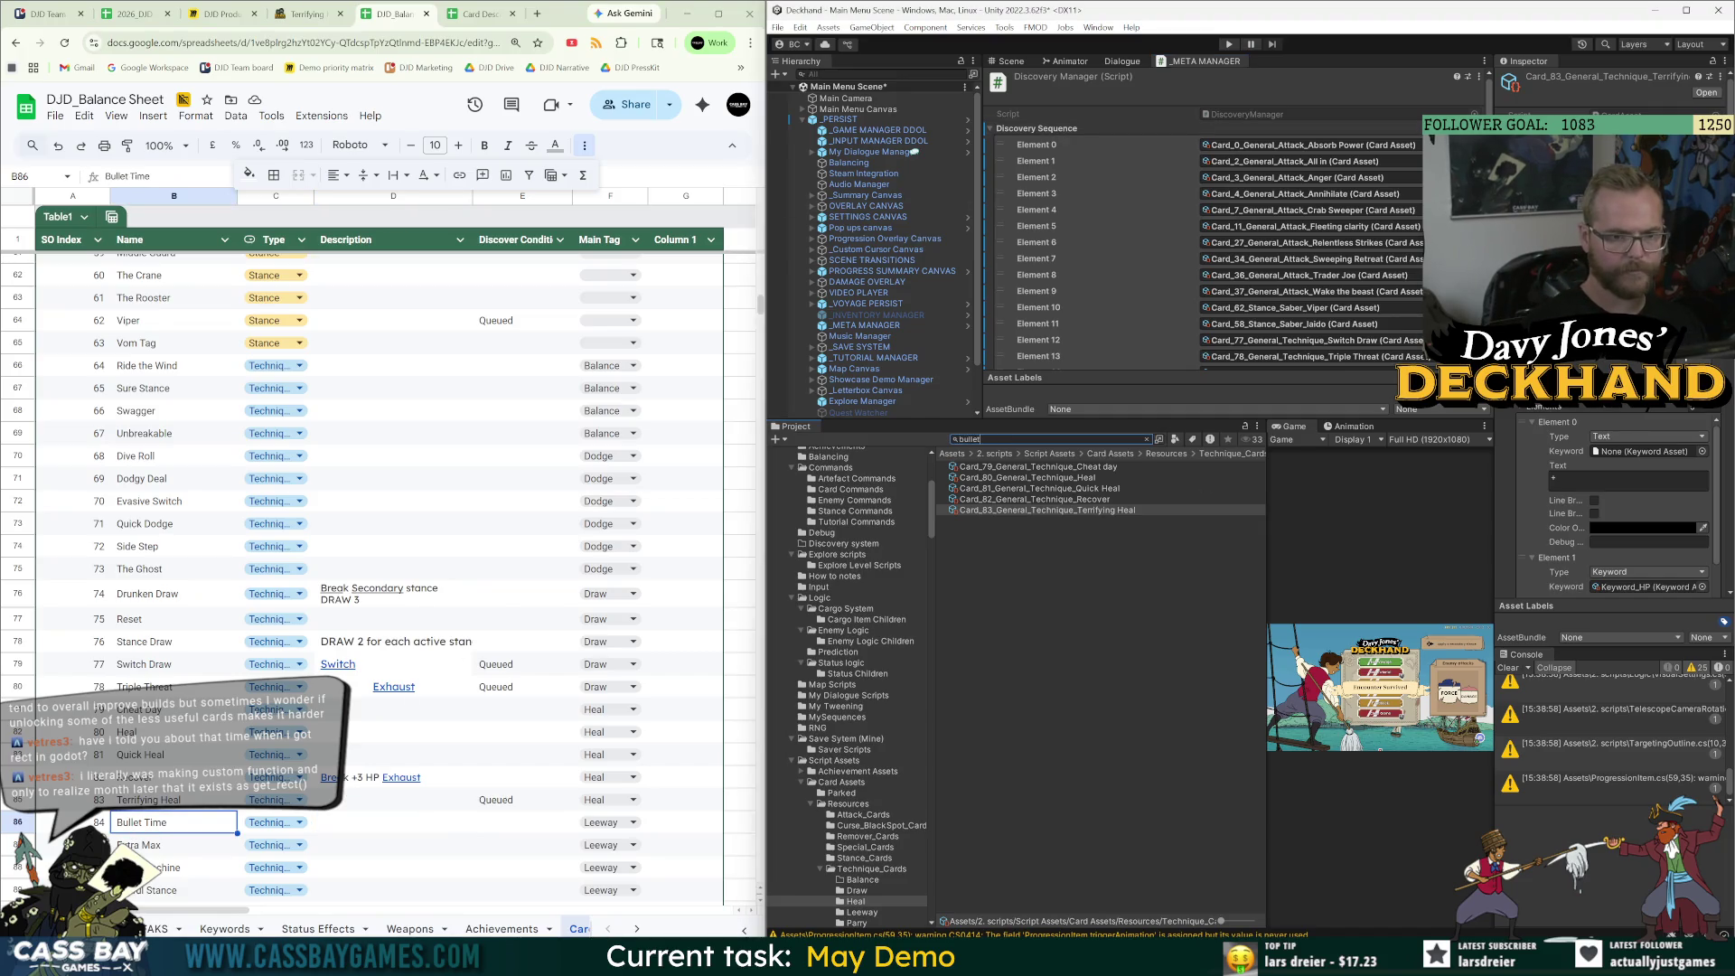
pyautogui.write('time')
pyautogui.click(1039, 467)
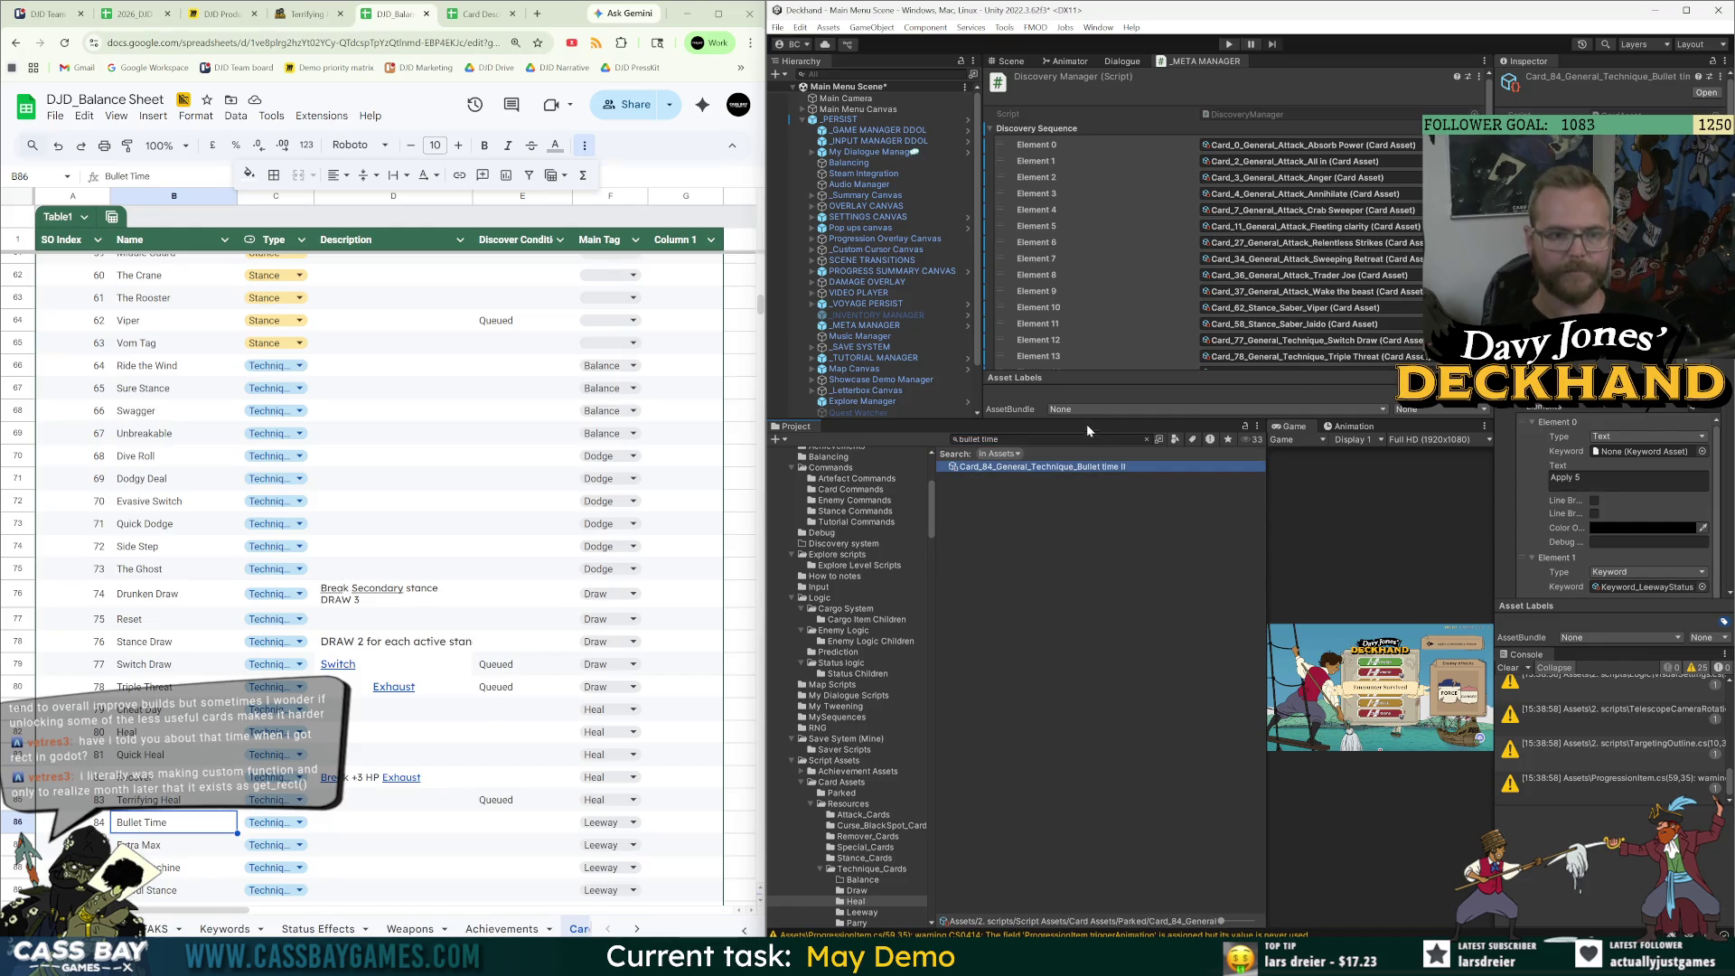
pyautogui.moveTo(1086, 422); pyautogui.dragTo(1124, 525)
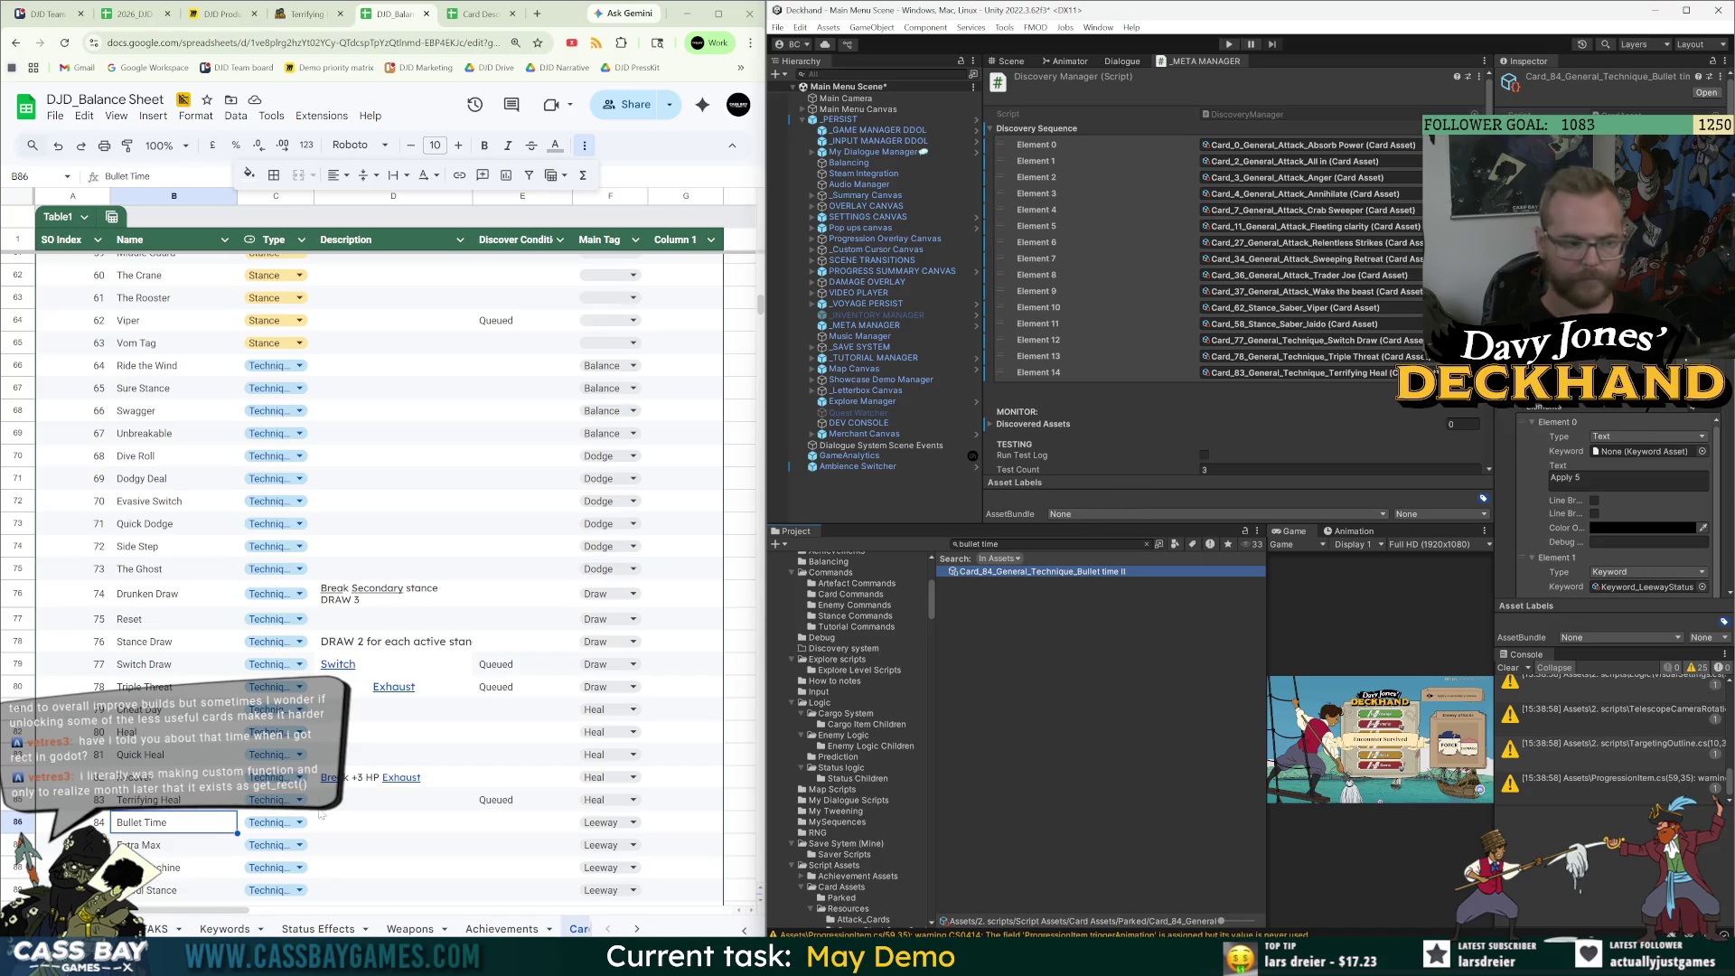
pyautogui.click(304, 15)
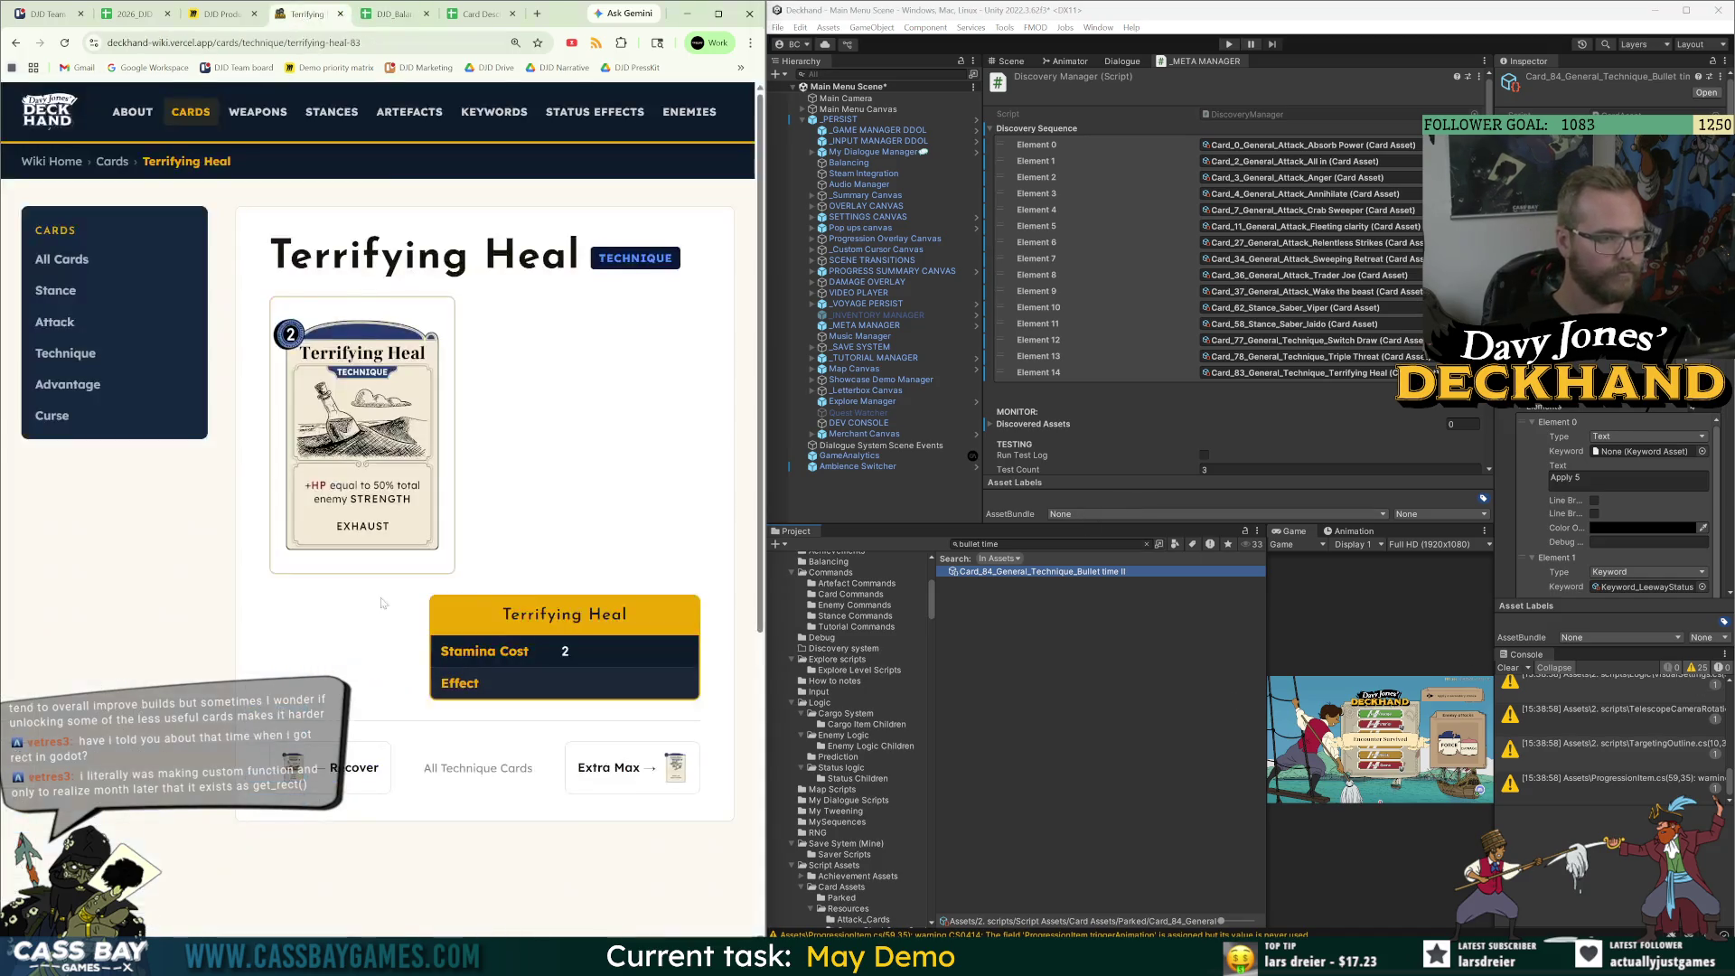
# Scroll the wiki's full Technique Cards list down to Extra Max, then go back to DJD_Balance Sheet.
pyautogui.click(124, 373)
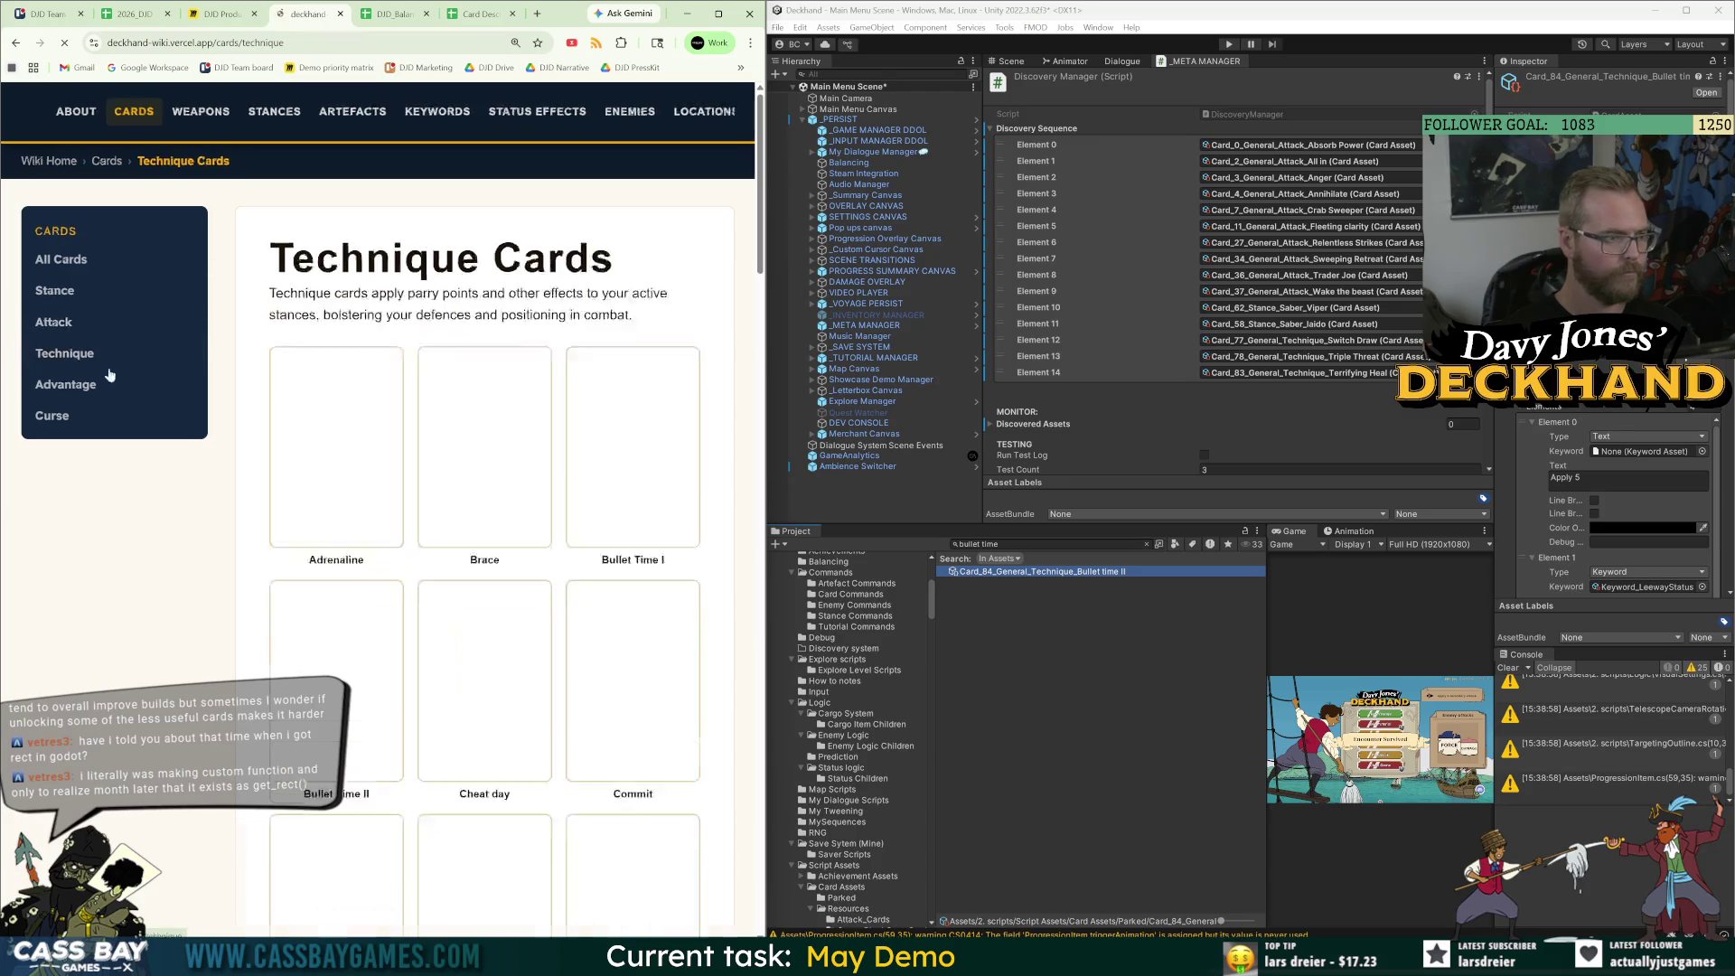
pyautogui.scroll(-7, 415, 721)
pyautogui.scroll(-5, 415, 722)
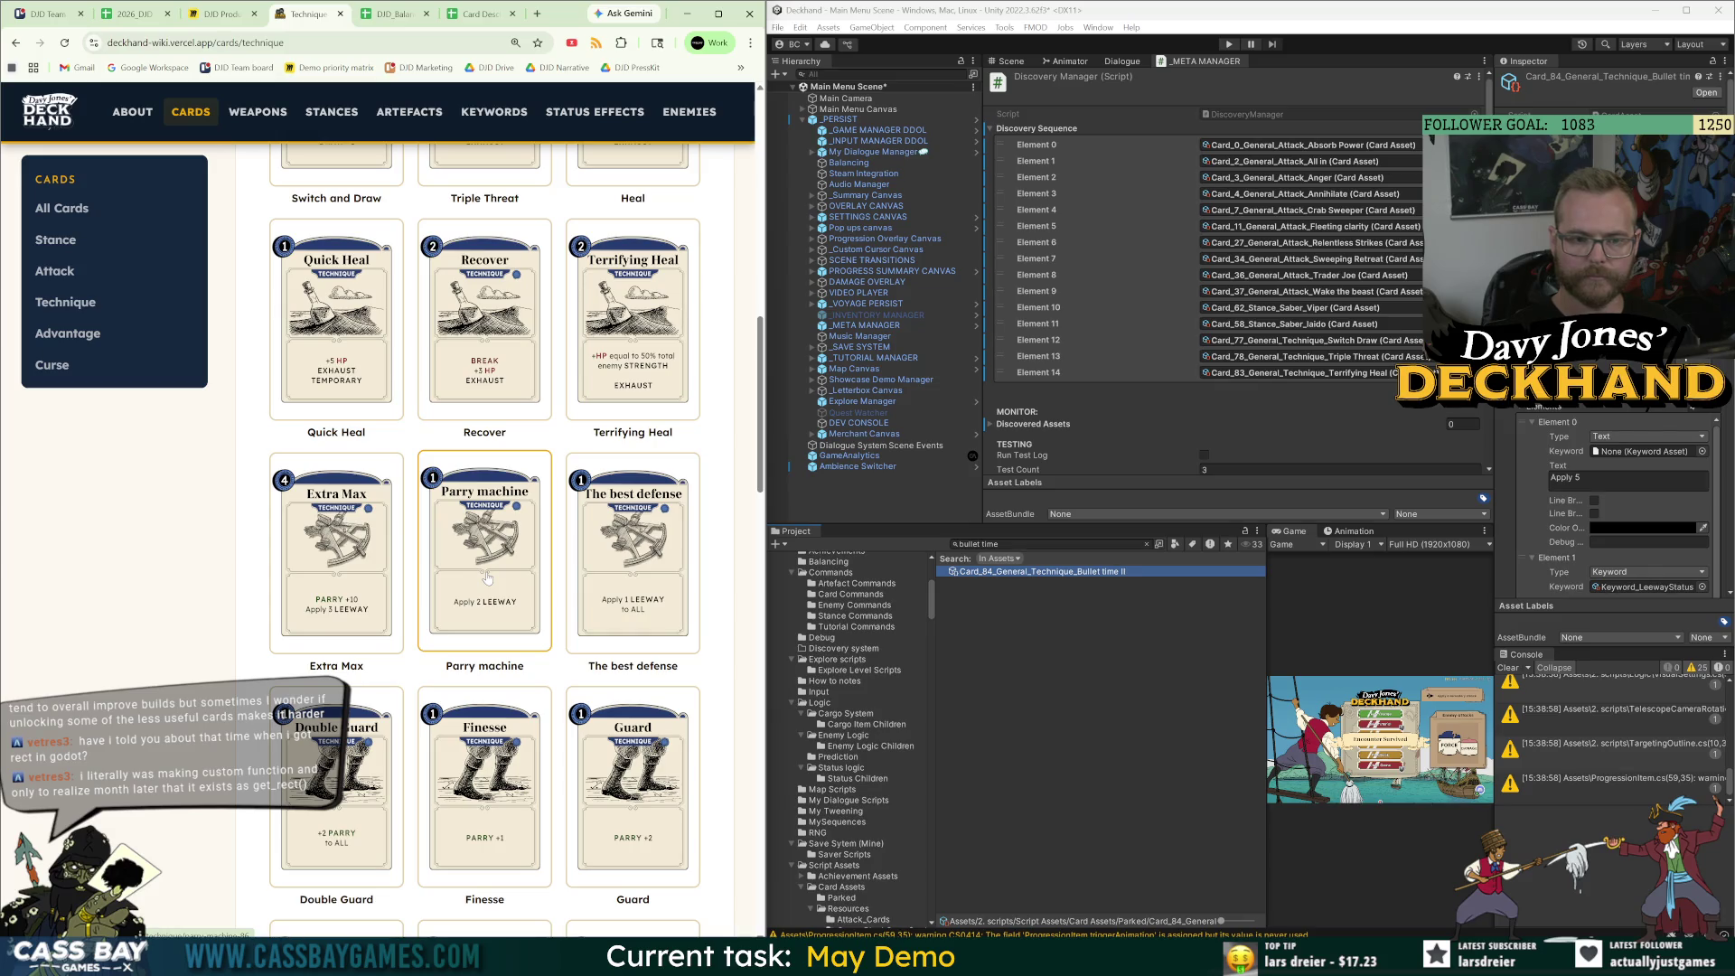
pyautogui.click(397, 20)
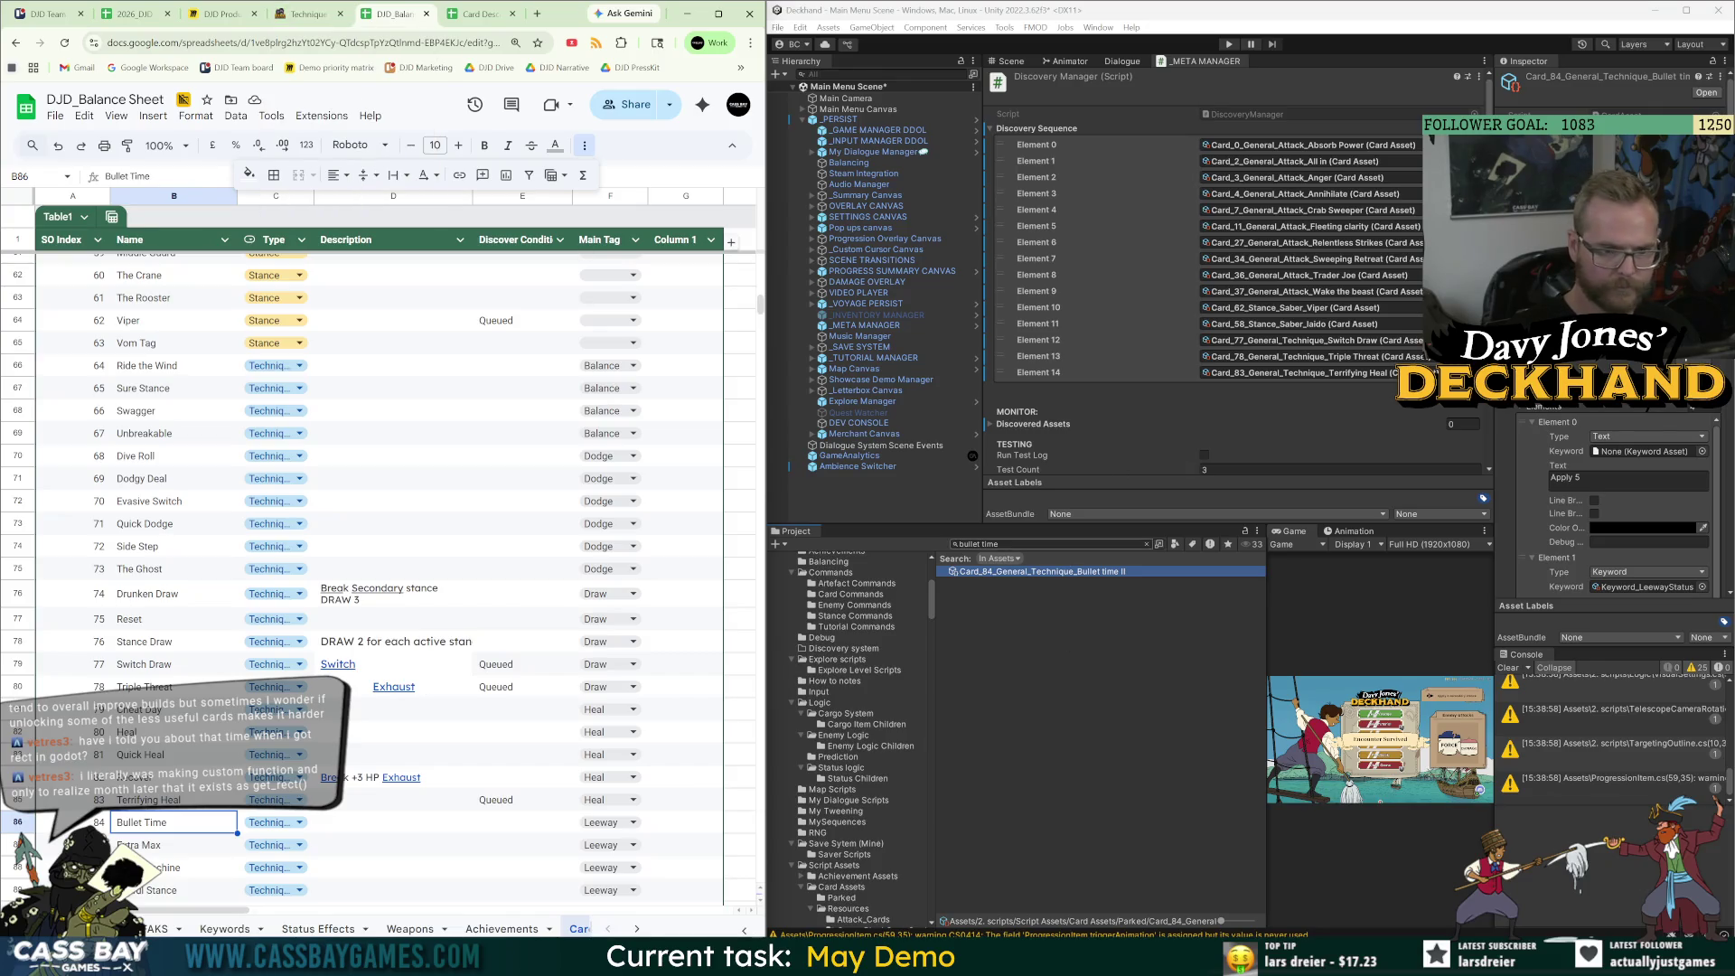
# Clear the asset search and open Card Assets > Resources > Technique_Cards > Leeway folder.
pyautogui.click(1147, 544)
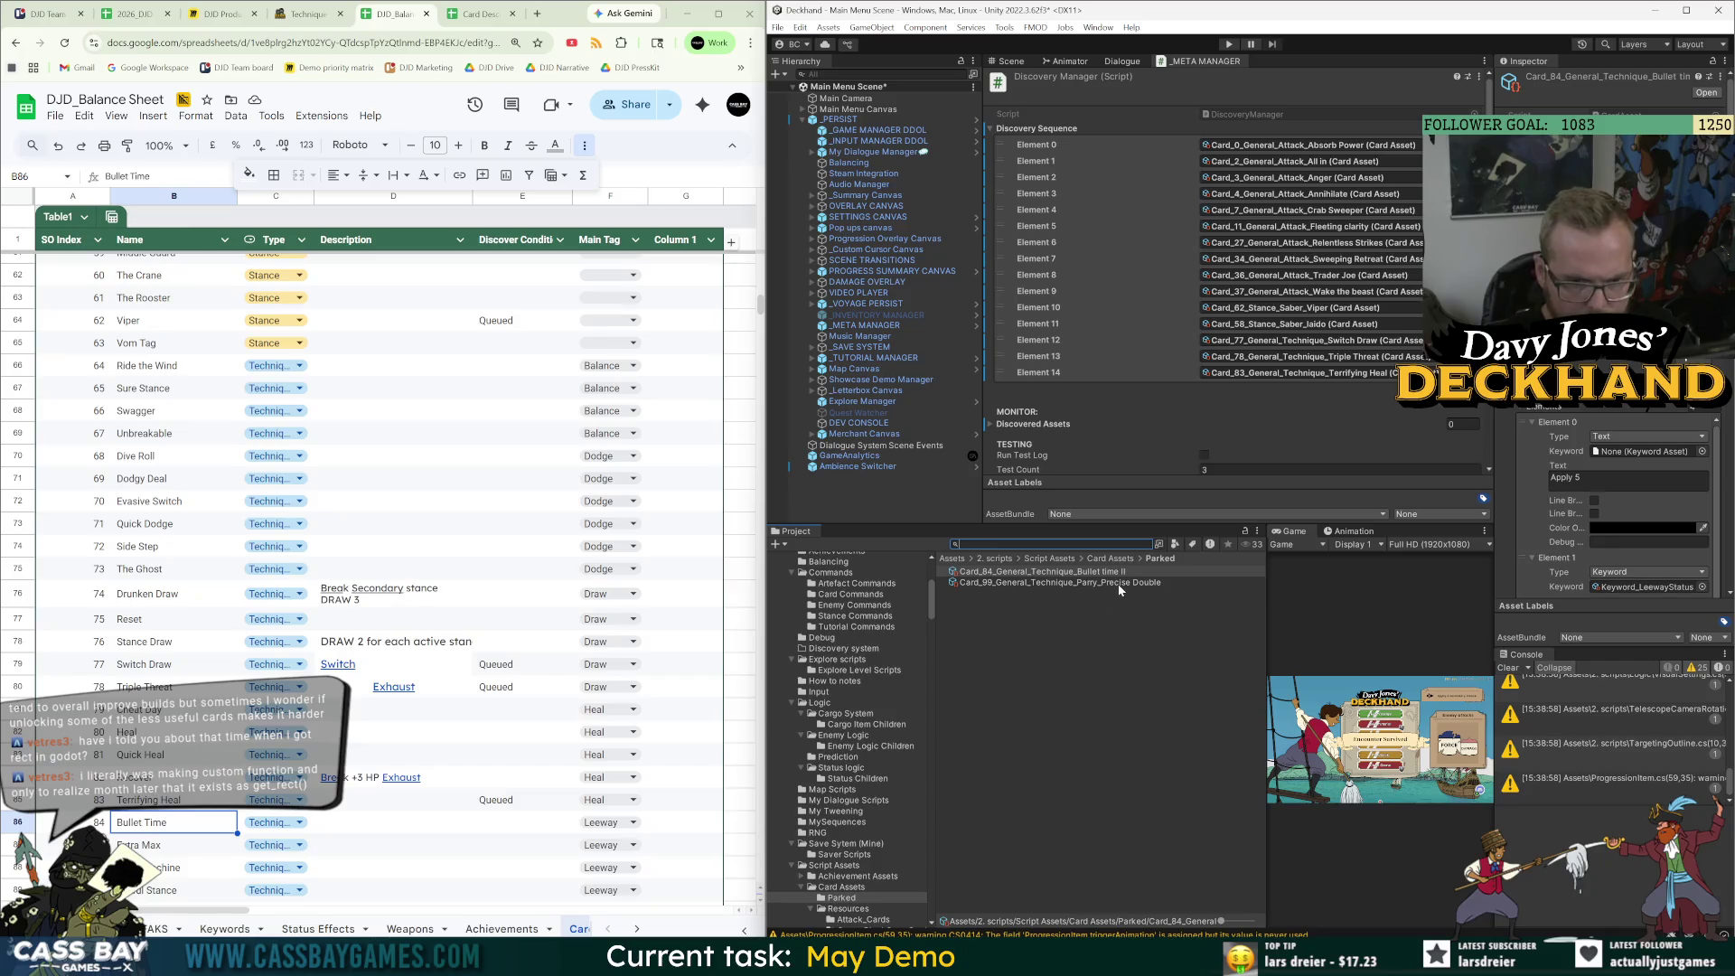
pyautogui.click(1112, 560)
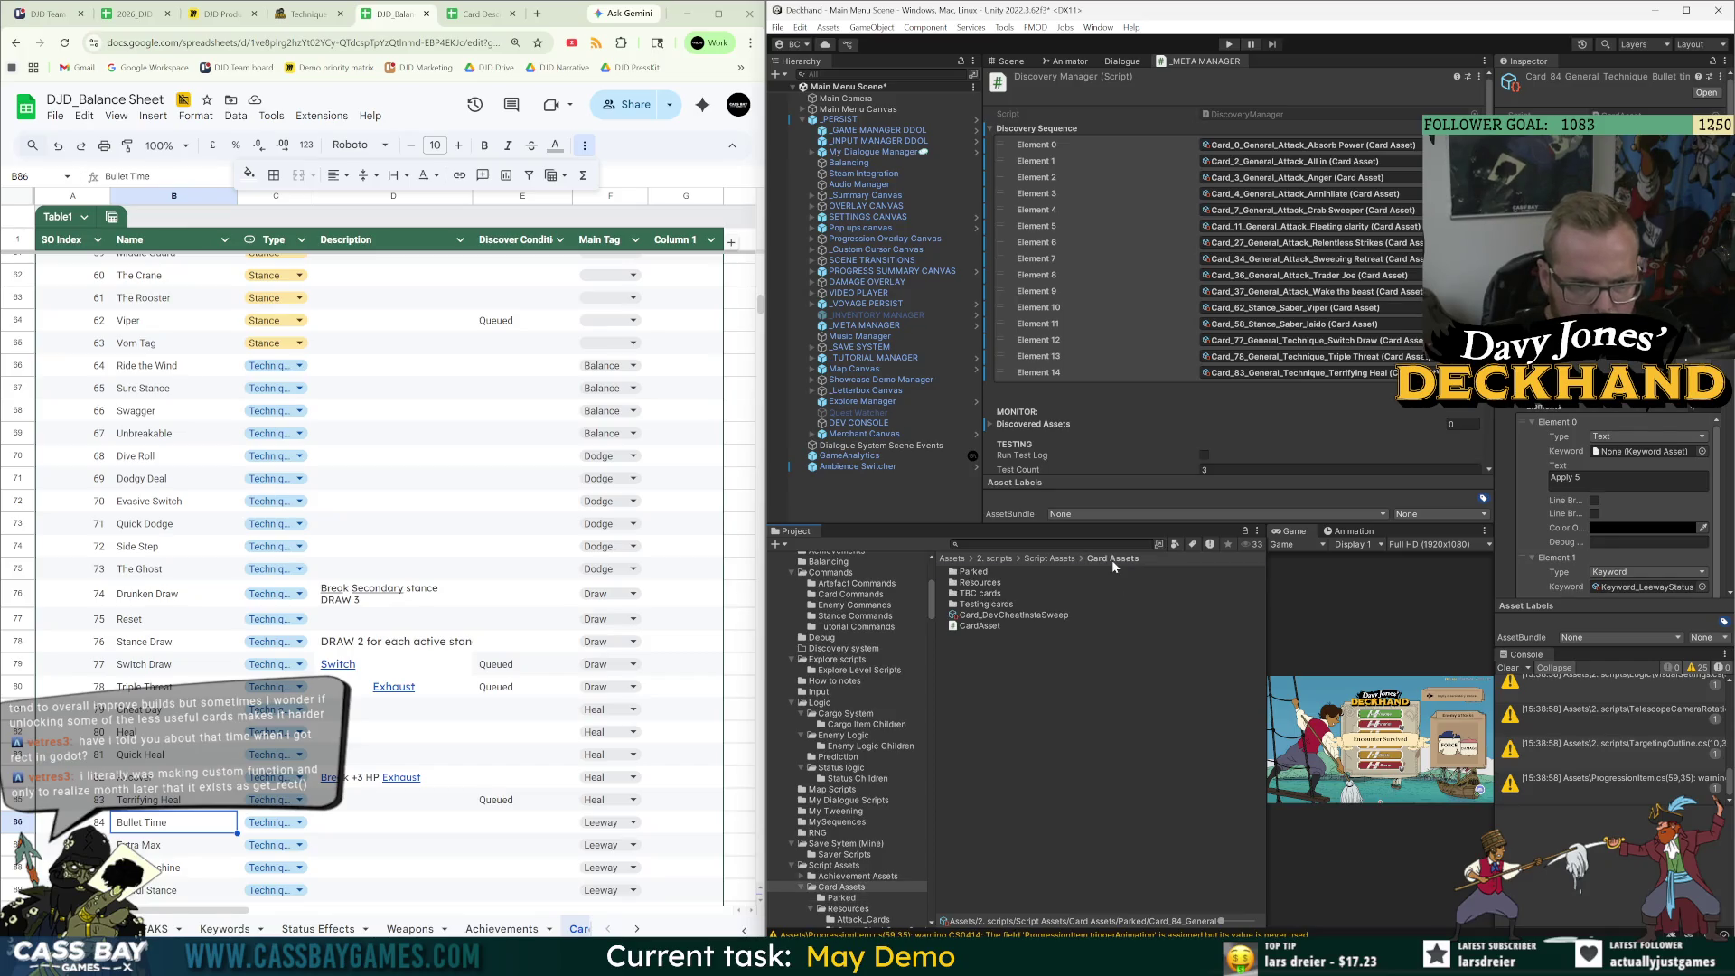
pyautogui.click(1060, 560)
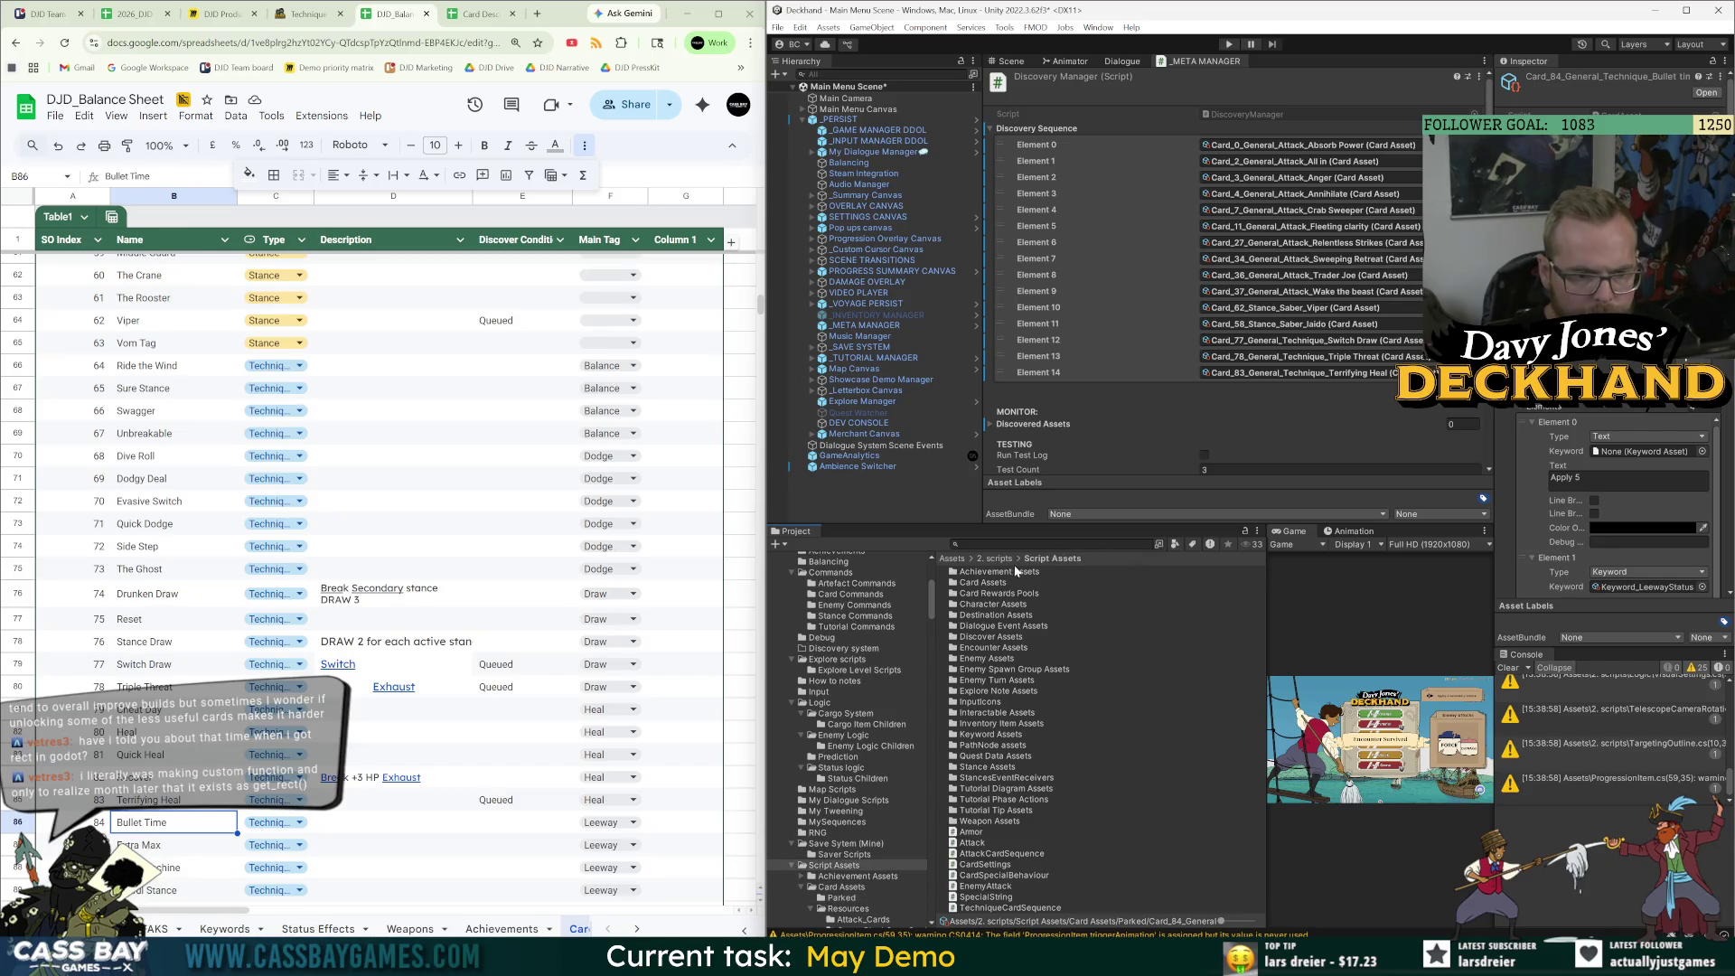
pyautogui.click(983, 583)
pyautogui.doubleClick(983, 583)
pyautogui.doubleClick(985, 594)
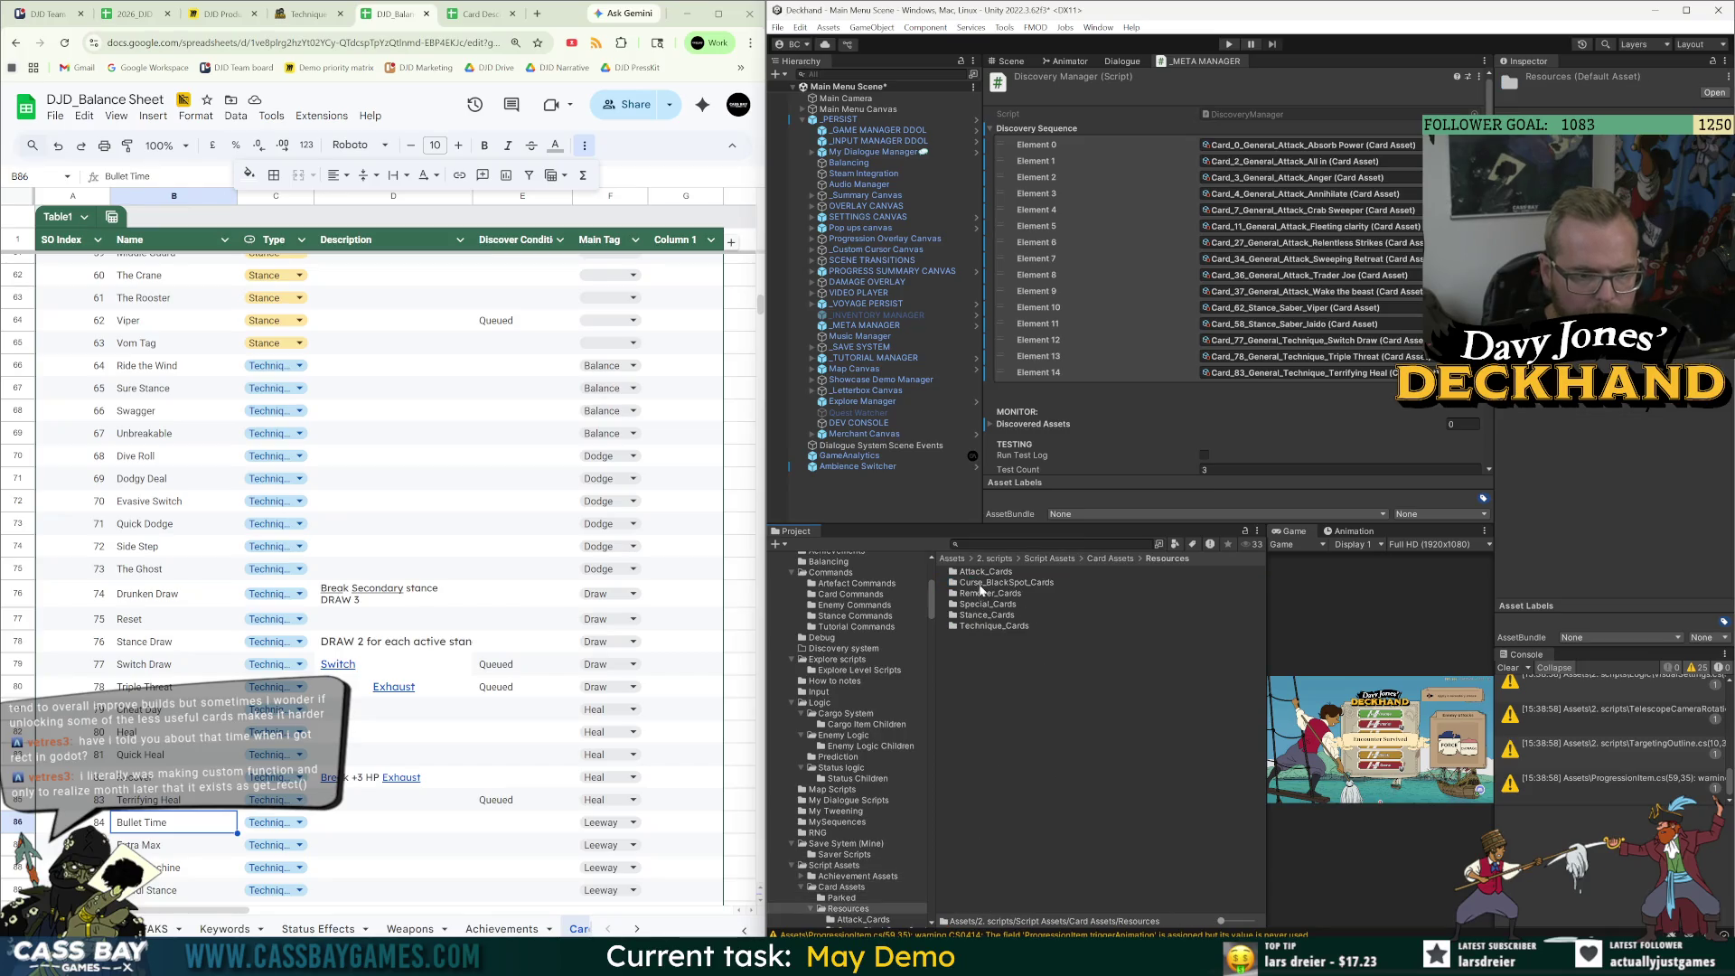
pyautogui.doubleClick(981, 630)
pyautogui.doubleClick(980, 603)
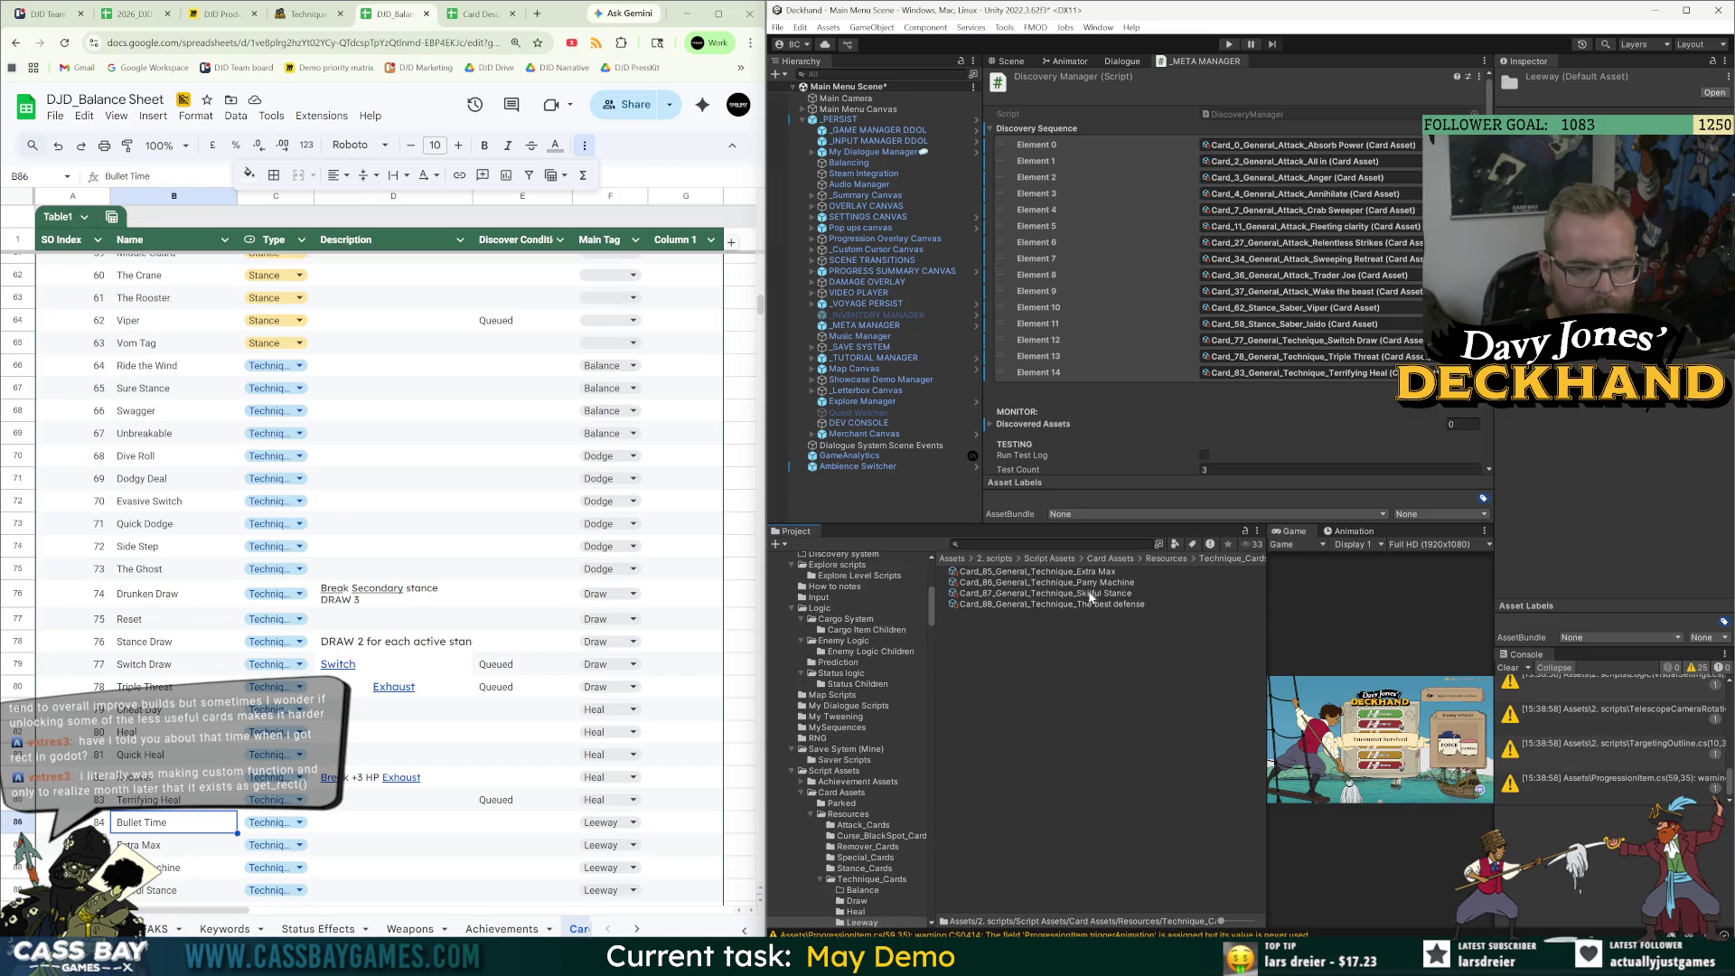
# Inspect the Parry Machine, Skilful Stance and Extra Max card assets, finishing on Skilful Stance.
pyautogui.click(1102, 583)
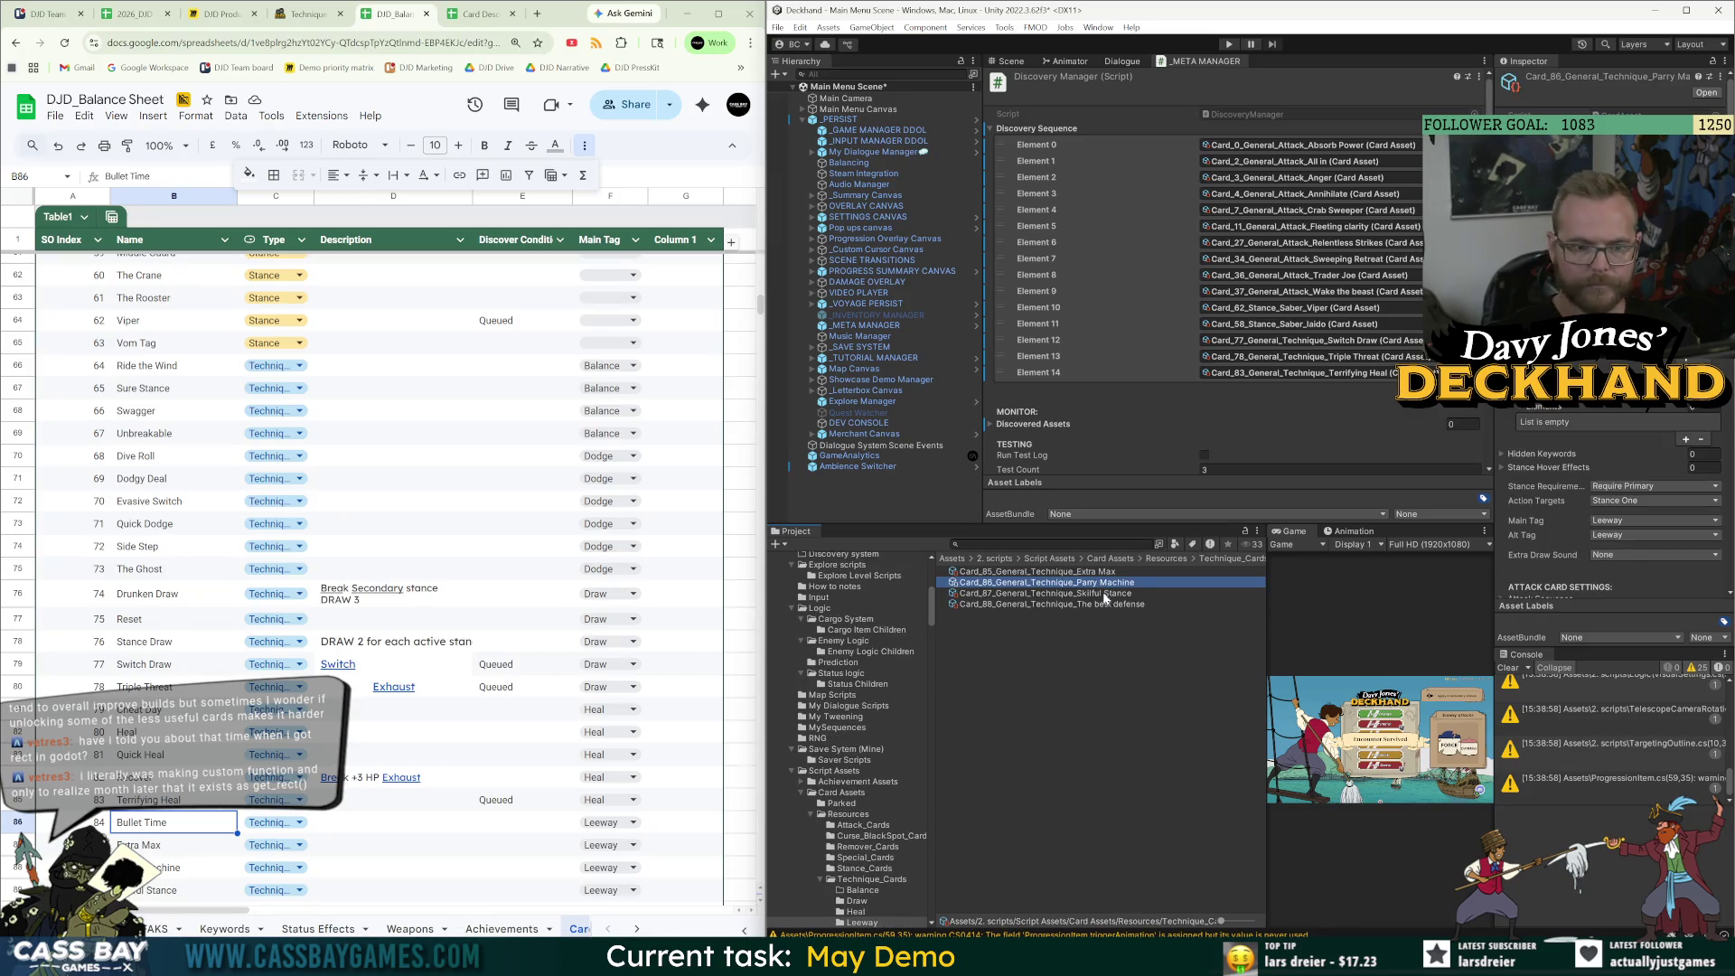
pyautogui.click(1105, 593)
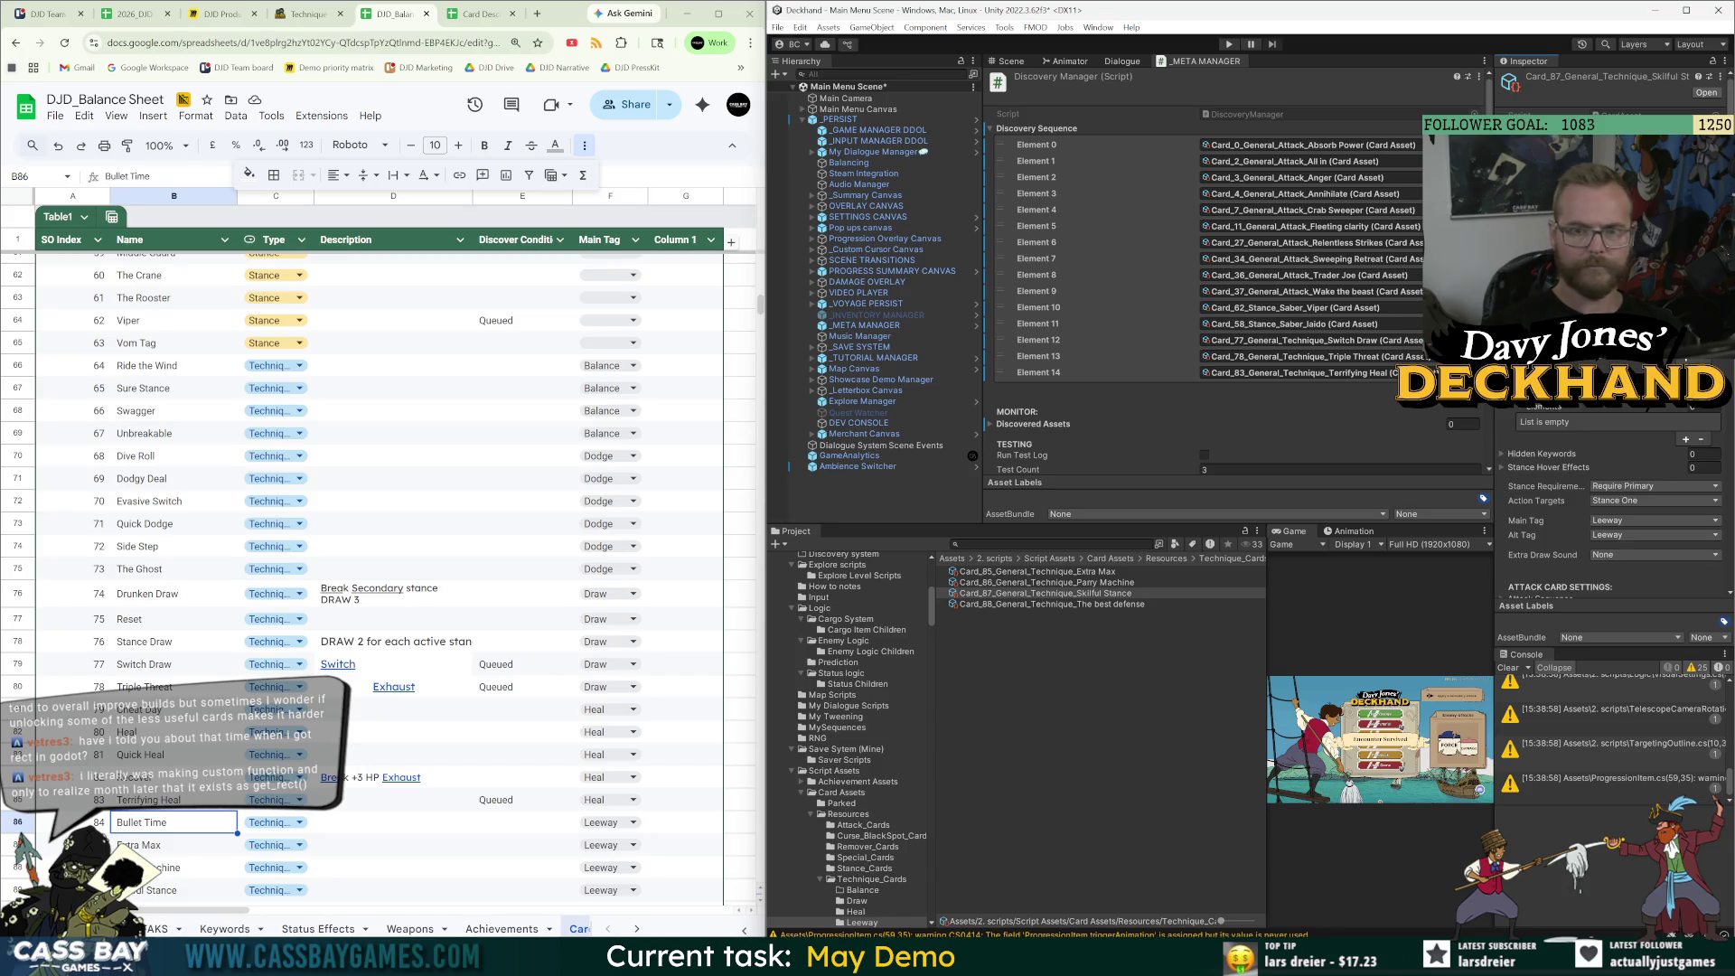
pyautogui.click(1060, 647)
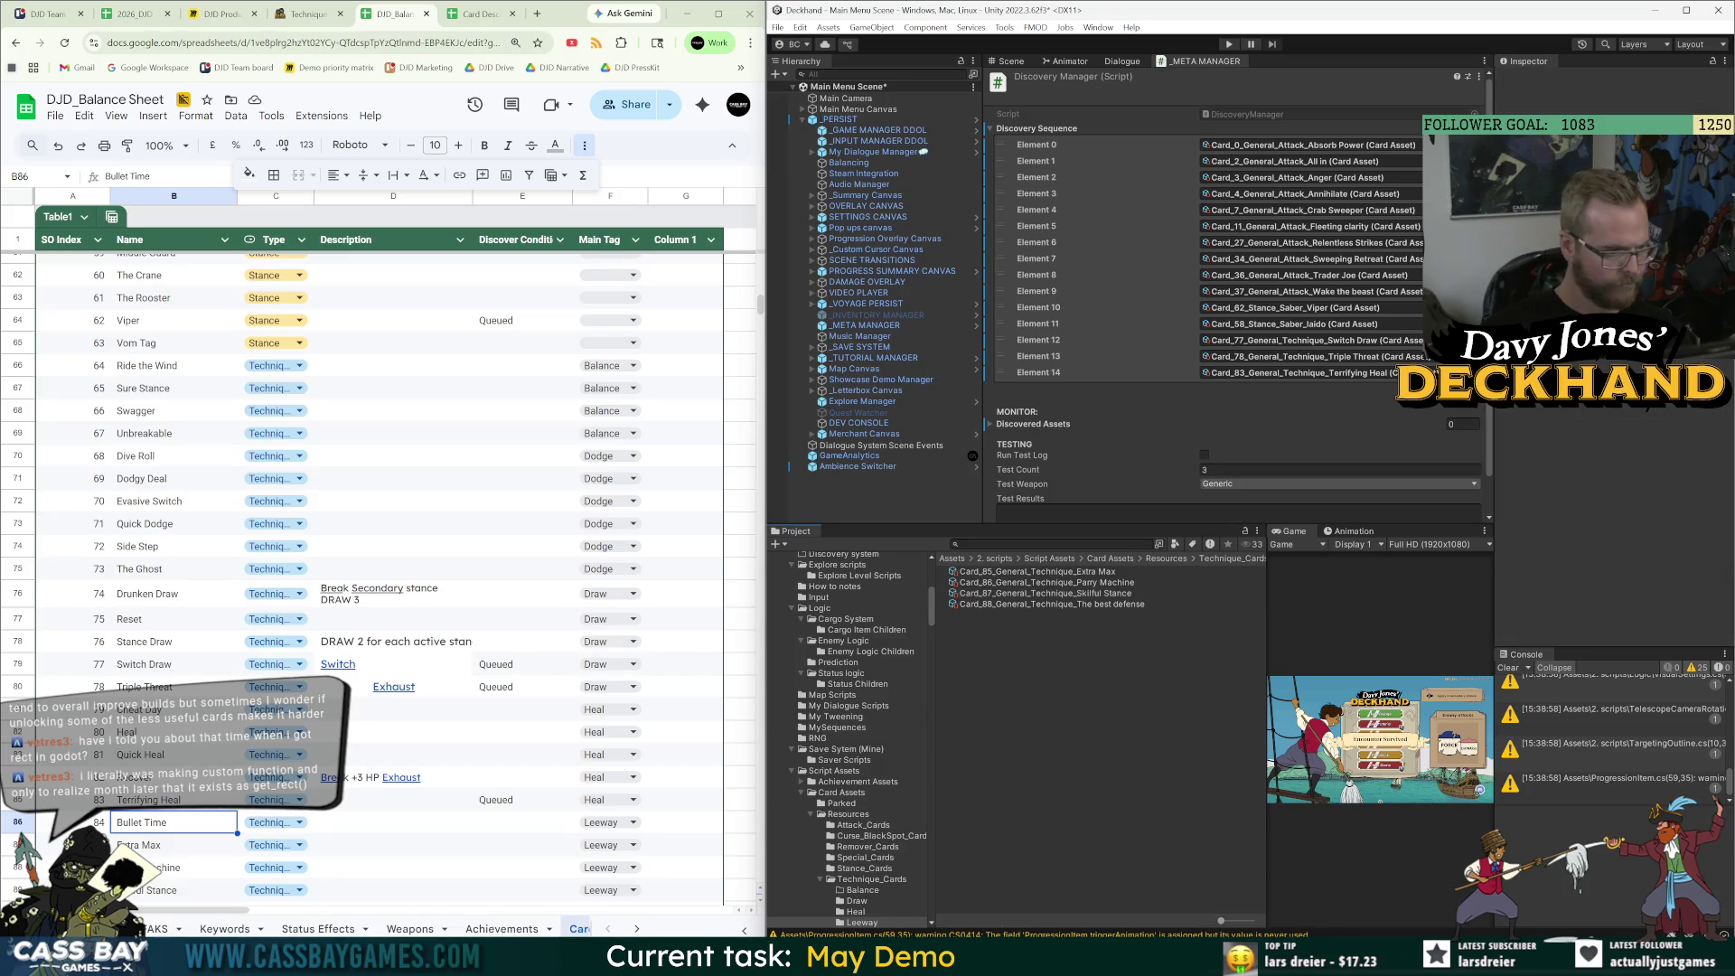
pyautogui.click(1103, 572)
pyautogui.click(1115, 594)
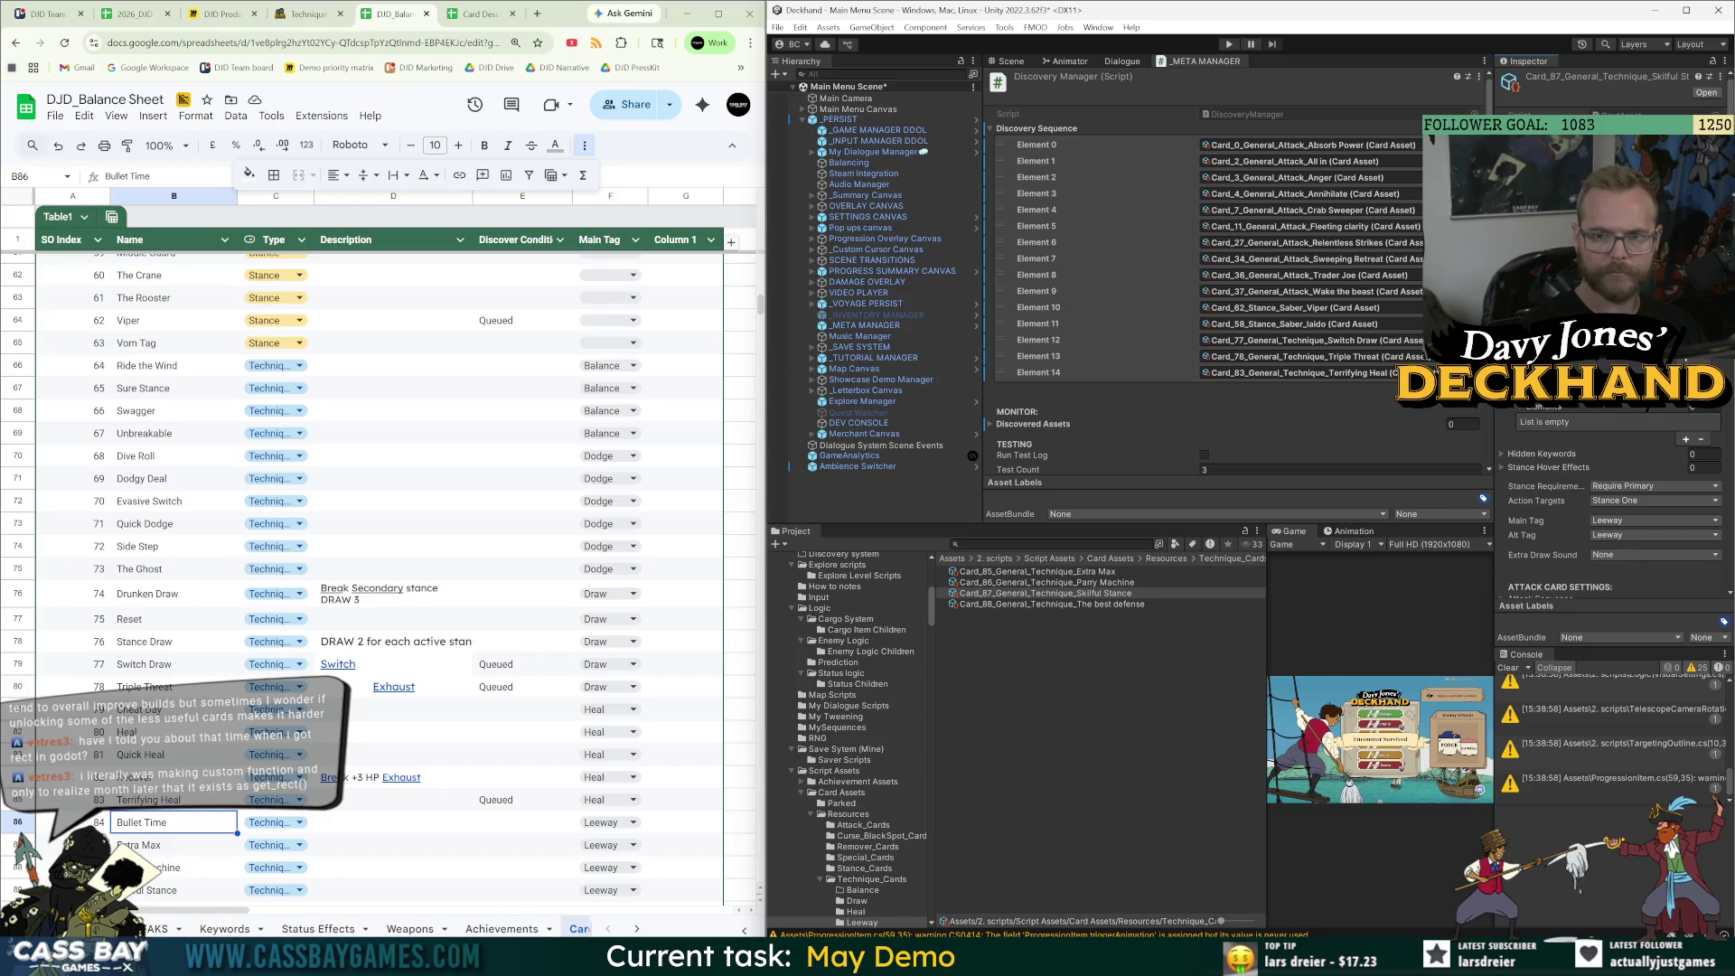
pyautogui.click(1121, 593)
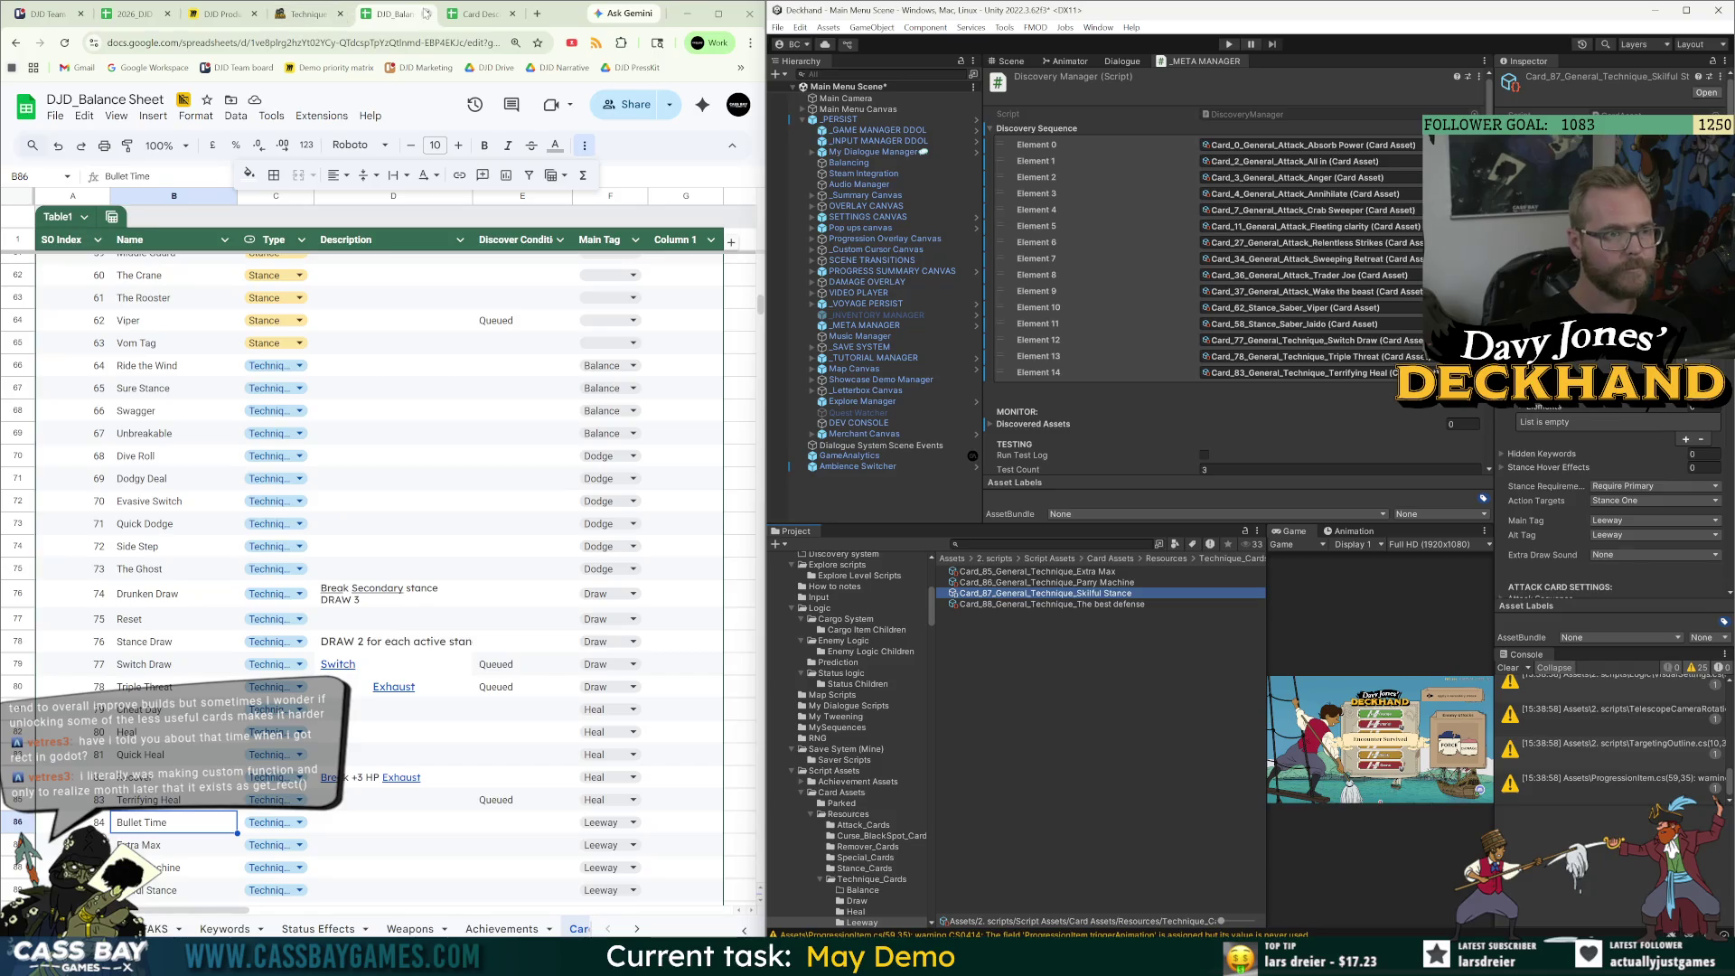
pyautogui.click(479, 14)
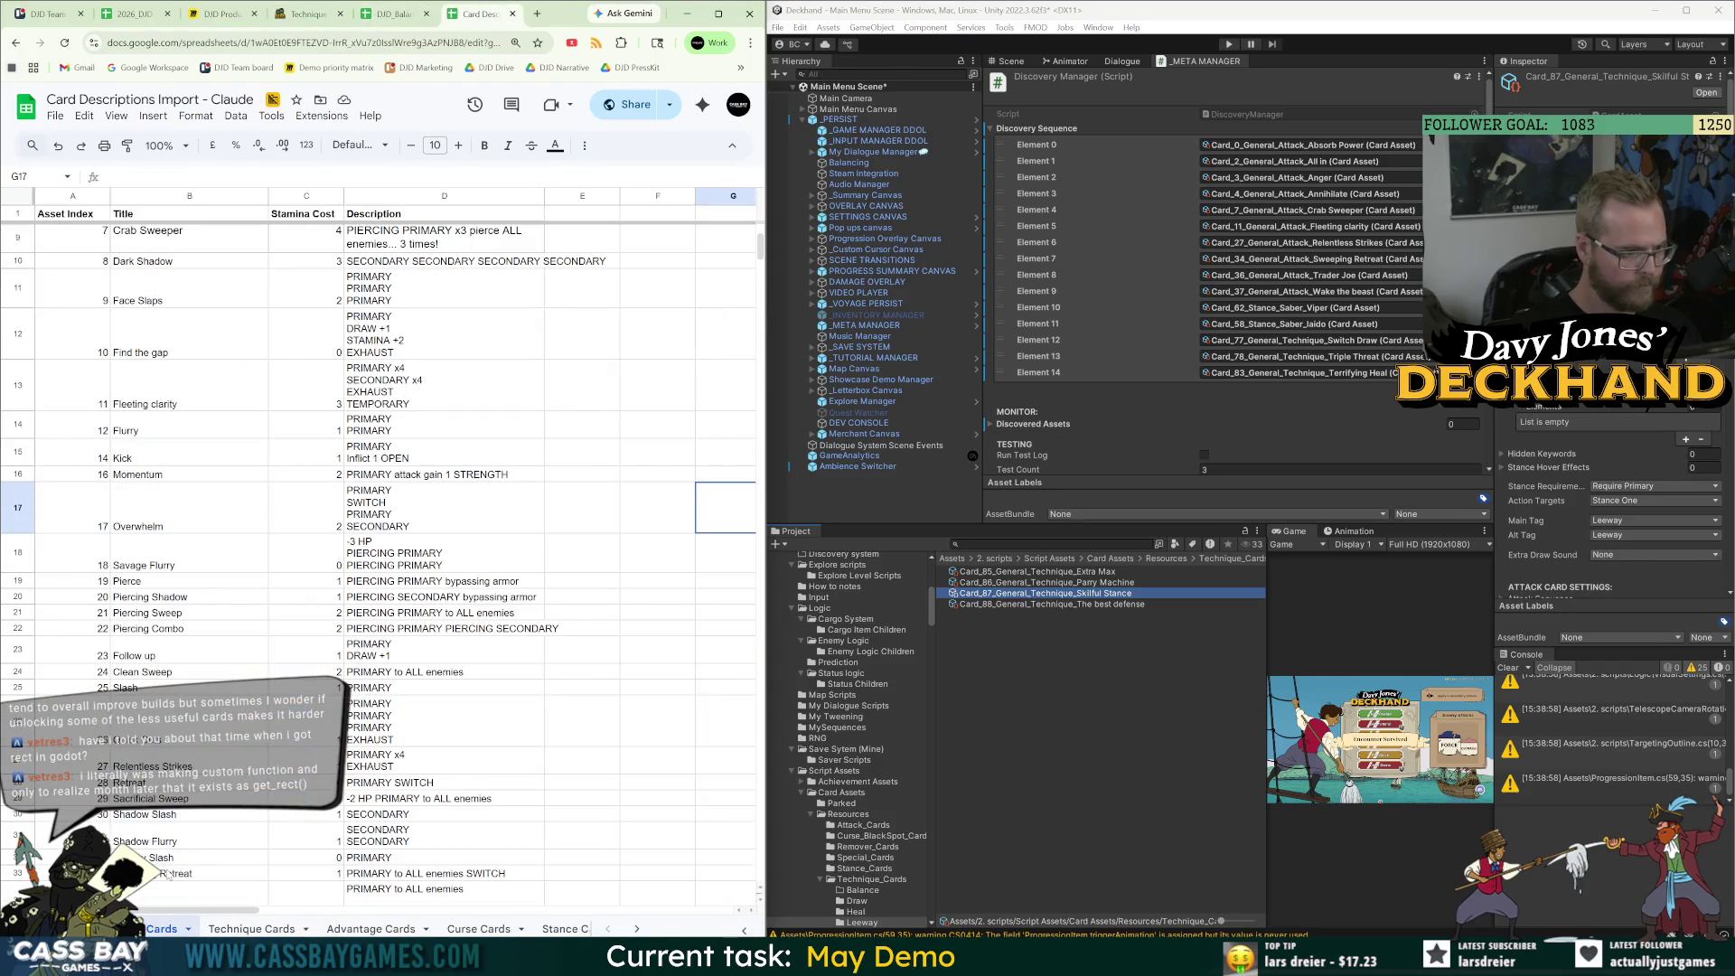
# Open the Technique Cards sheet and widen its Title column, then return to the wiki's Technique page.
pyautogui.scroll(-3, 171, 669)
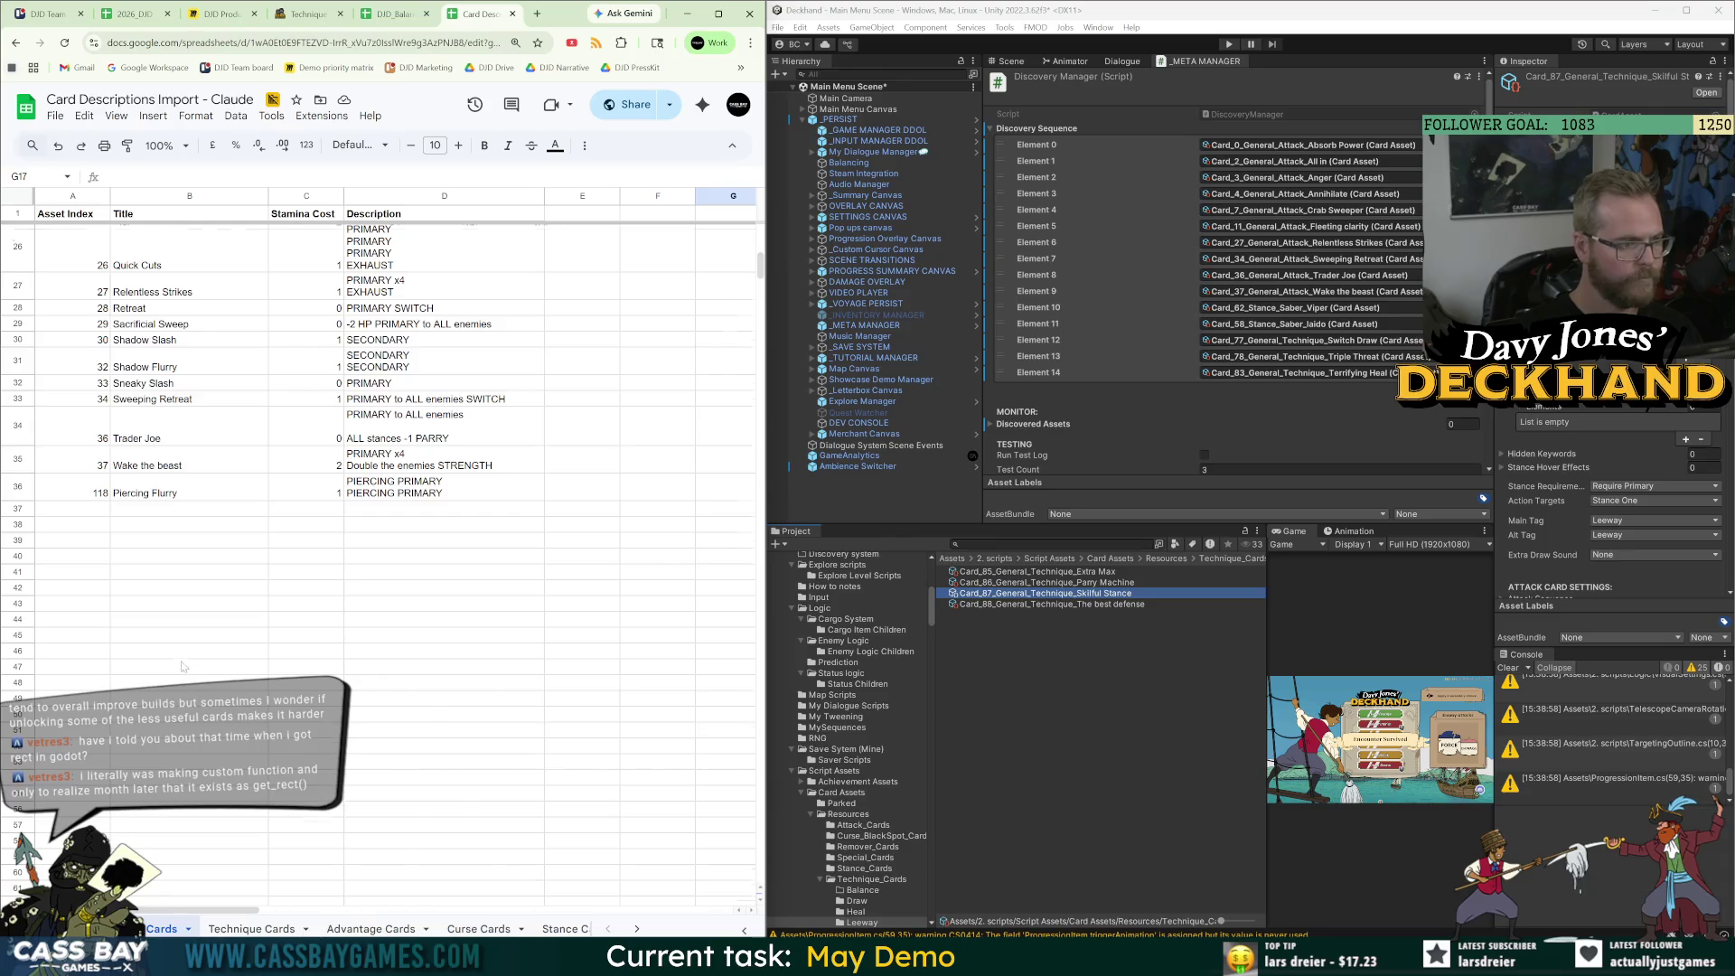
pyautogui.scroll(2, 176, 669)
pyautogui.click(250, 928)
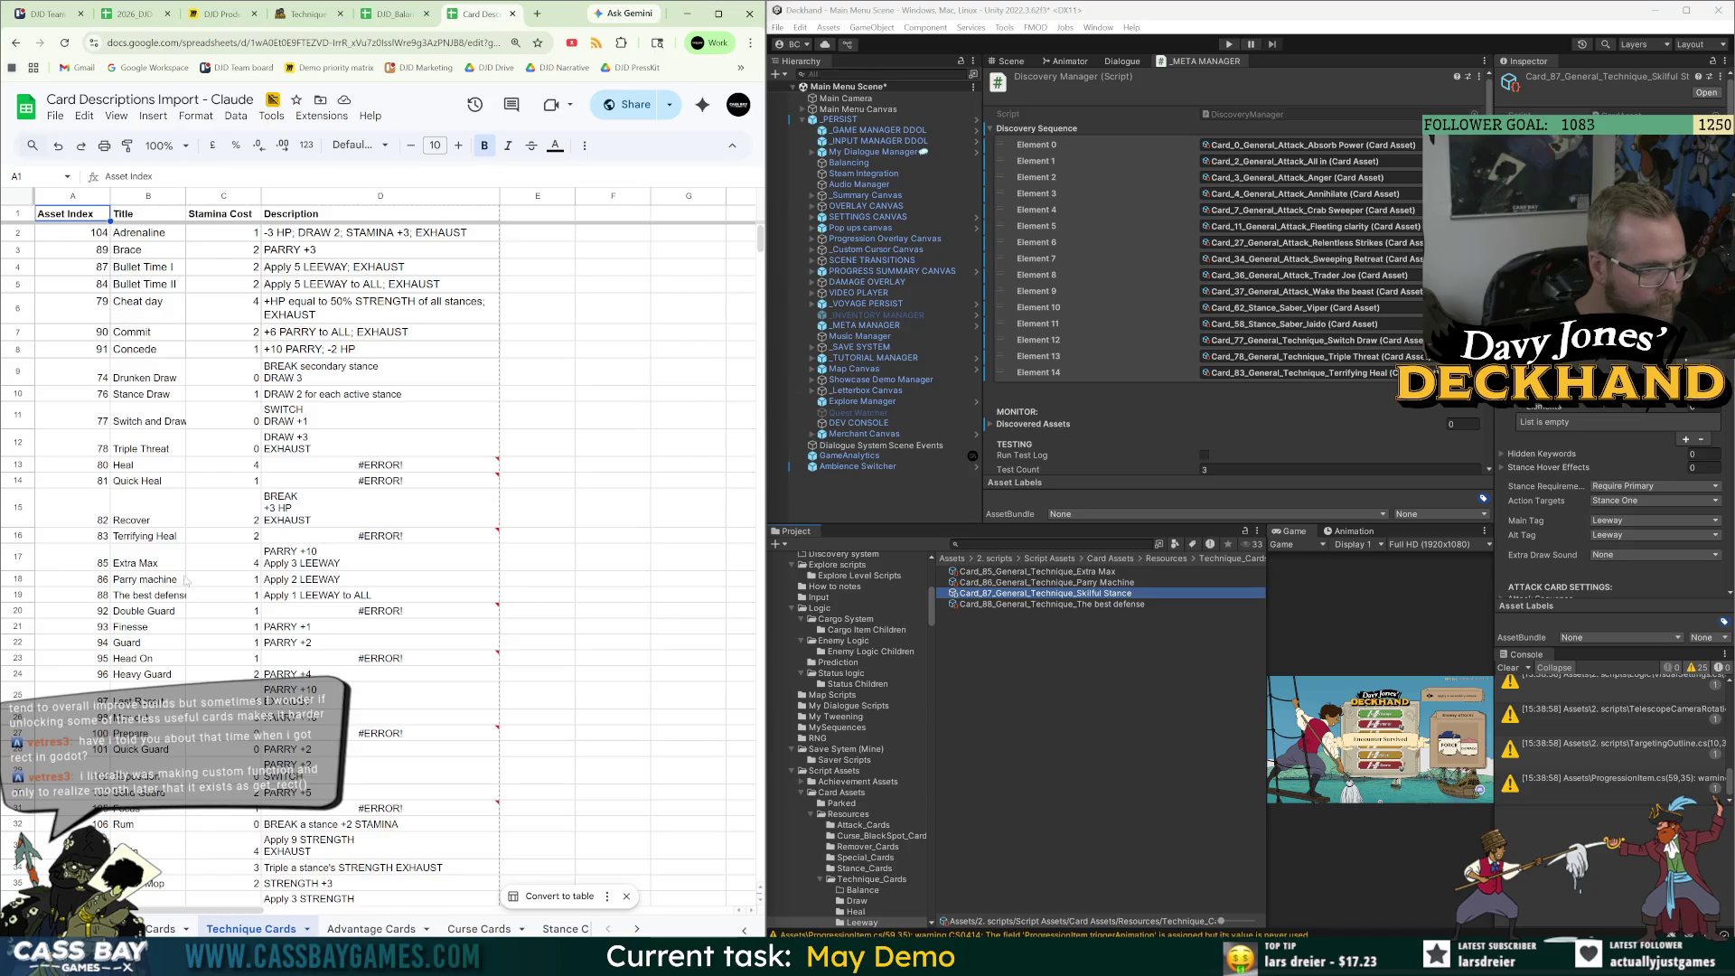
pyautogui.moveTo(186, 196); pyautogui.dragTo(236, 196)
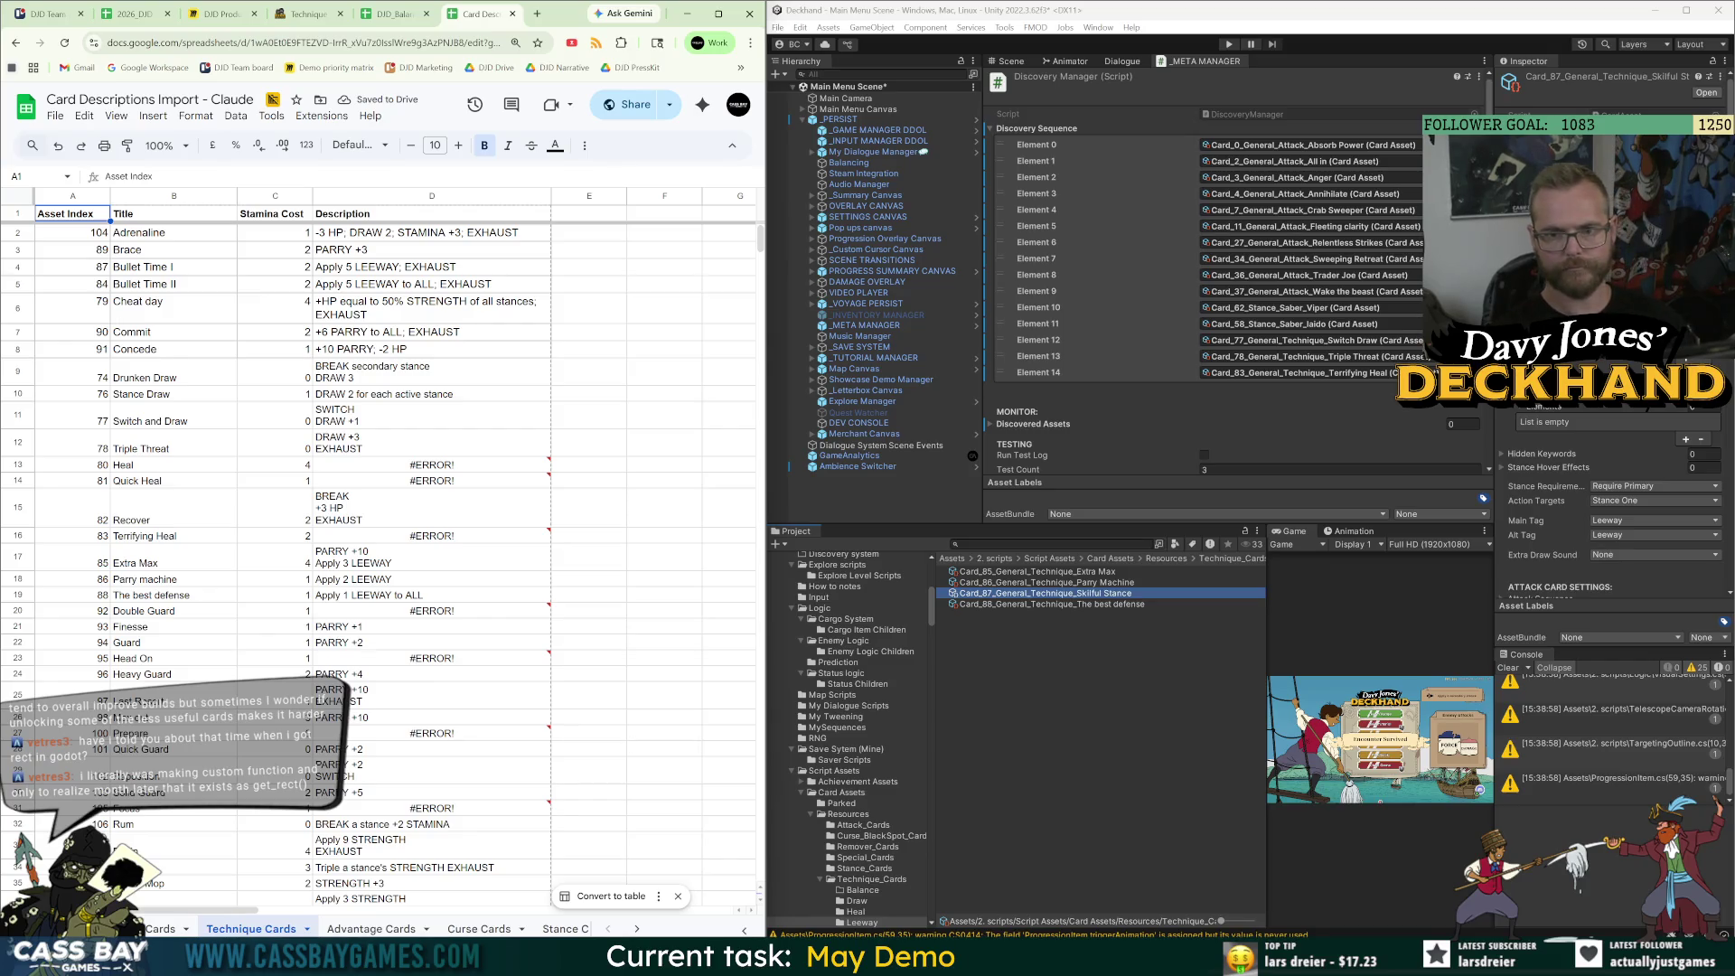
pyautogui.hotkey('alt', 'Tab')
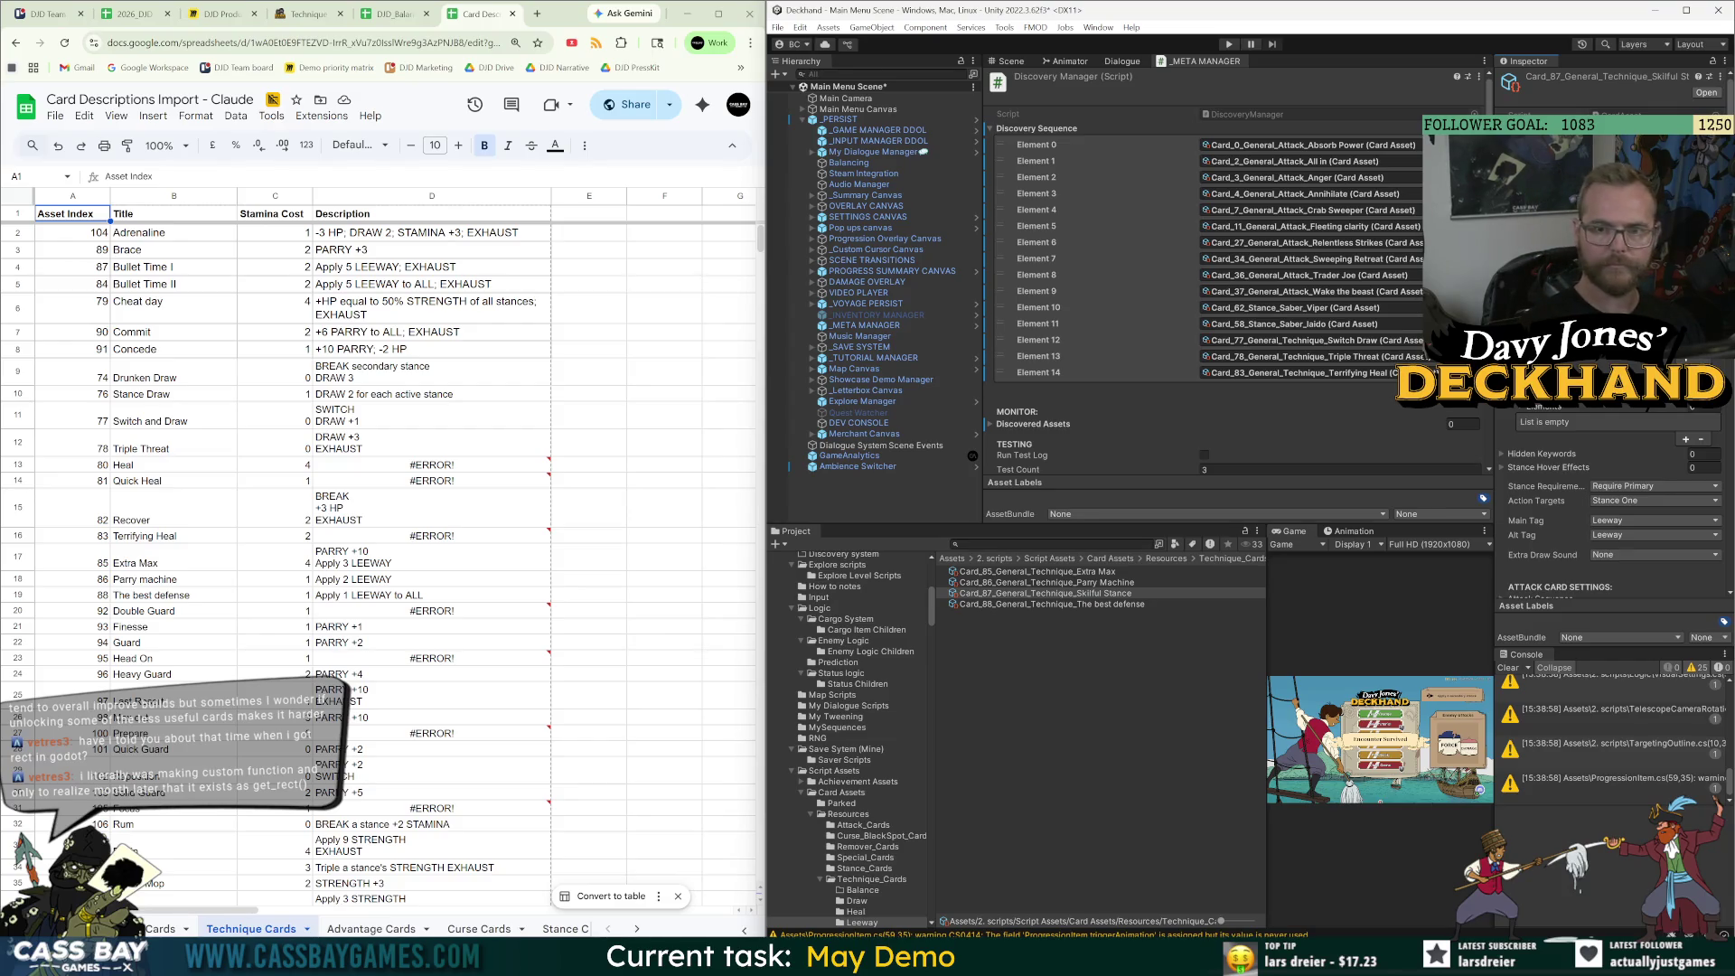
pyautogui.click(307, 13)
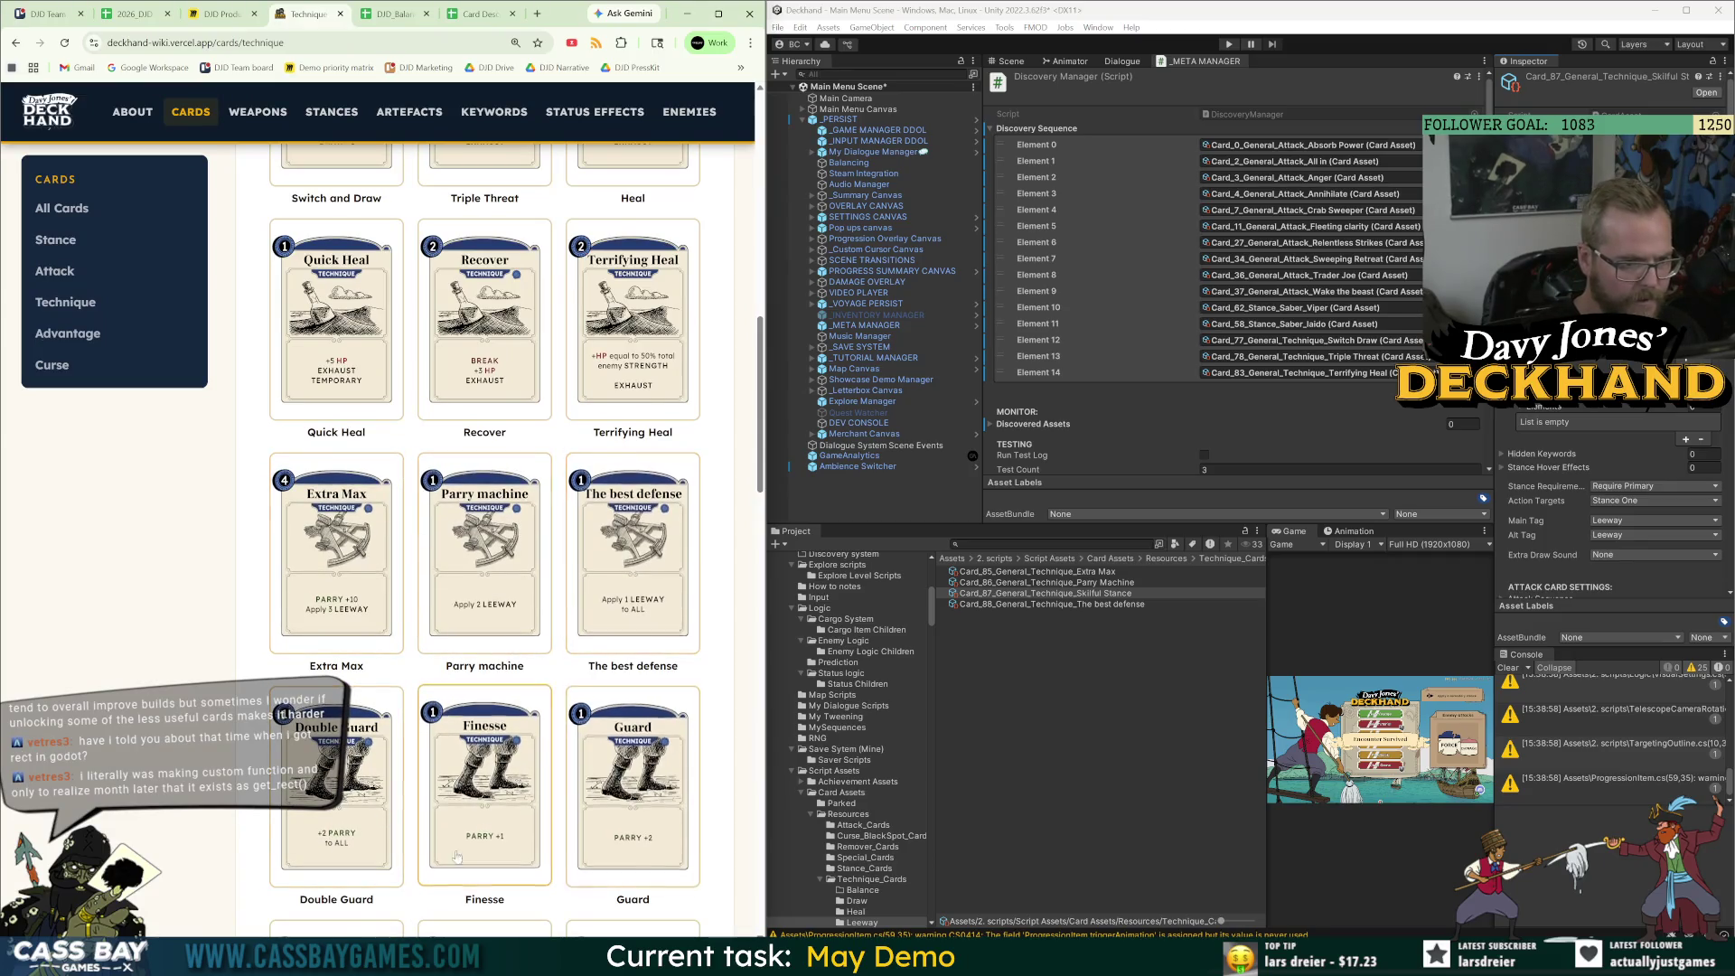
# Scroll up and down the wiki's Technique cards grid to locate the Bullet Time I card.
pyautogui.scroll(-2, 540, 870)
pyautogui.scroll(-2, 539, 870)
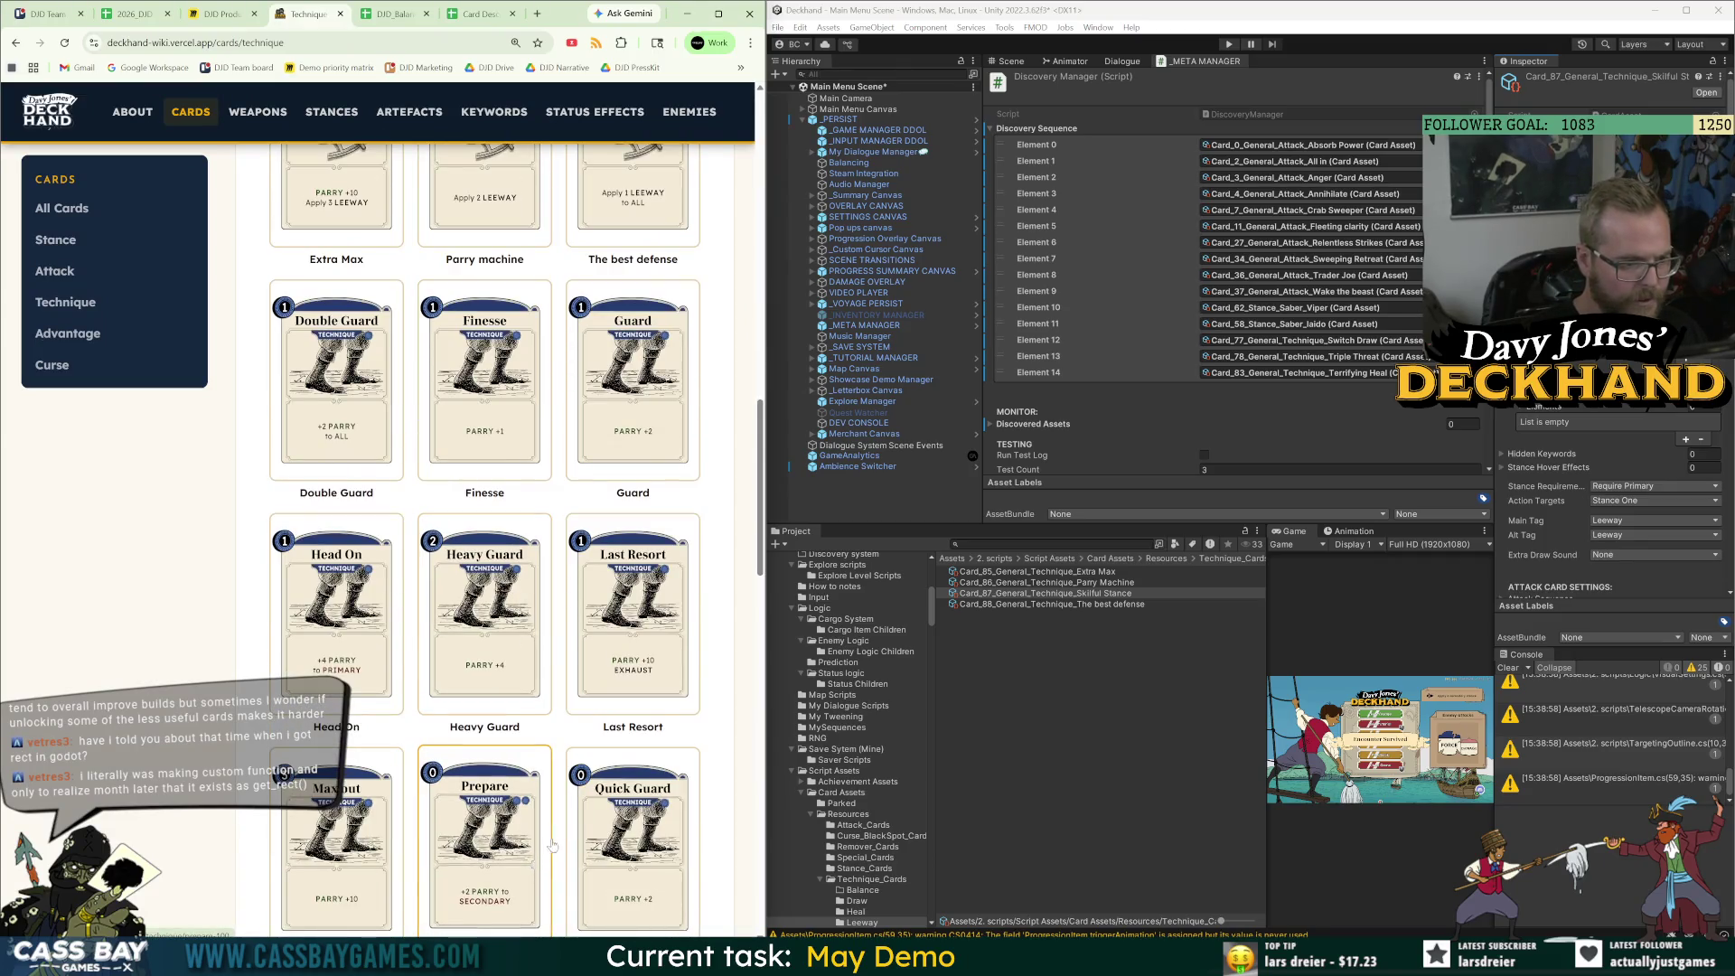
pyautogui.scroll(2, 547, 849)
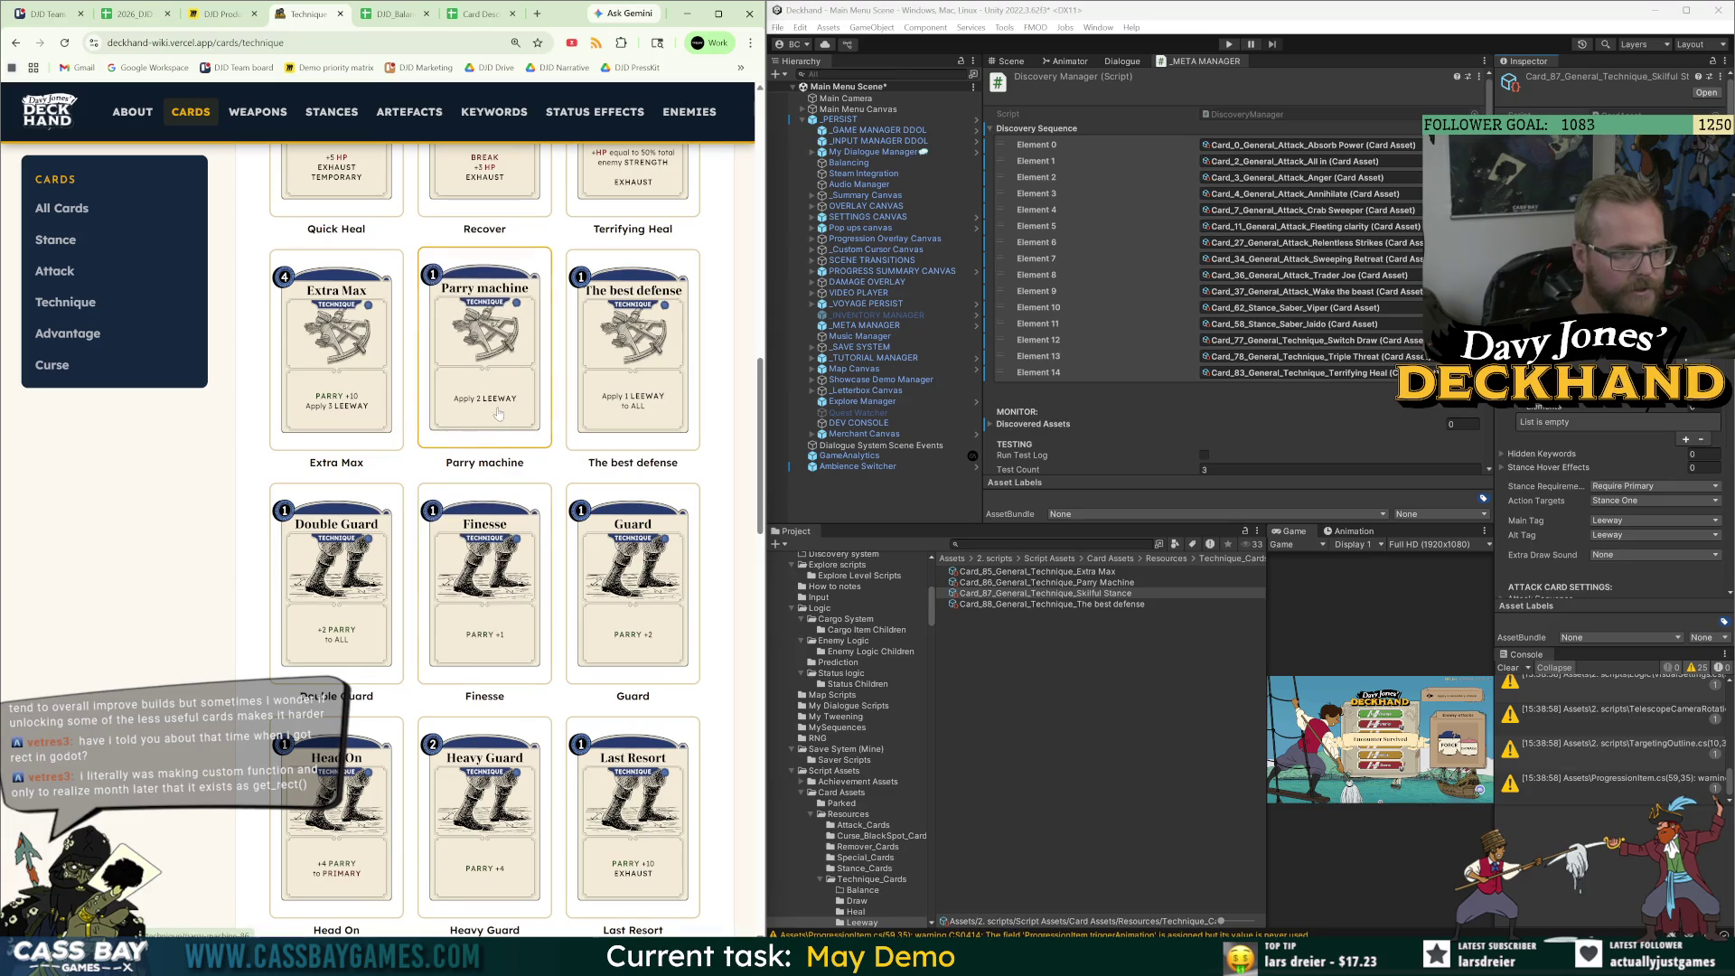
pyautogui.scroll(1, 390, 600)
pyautogui.scroll(-2, 391, 600)
pyautogui.scroll(-1, 391, 600)
pyautogui.scroll(-5, 390, 600)
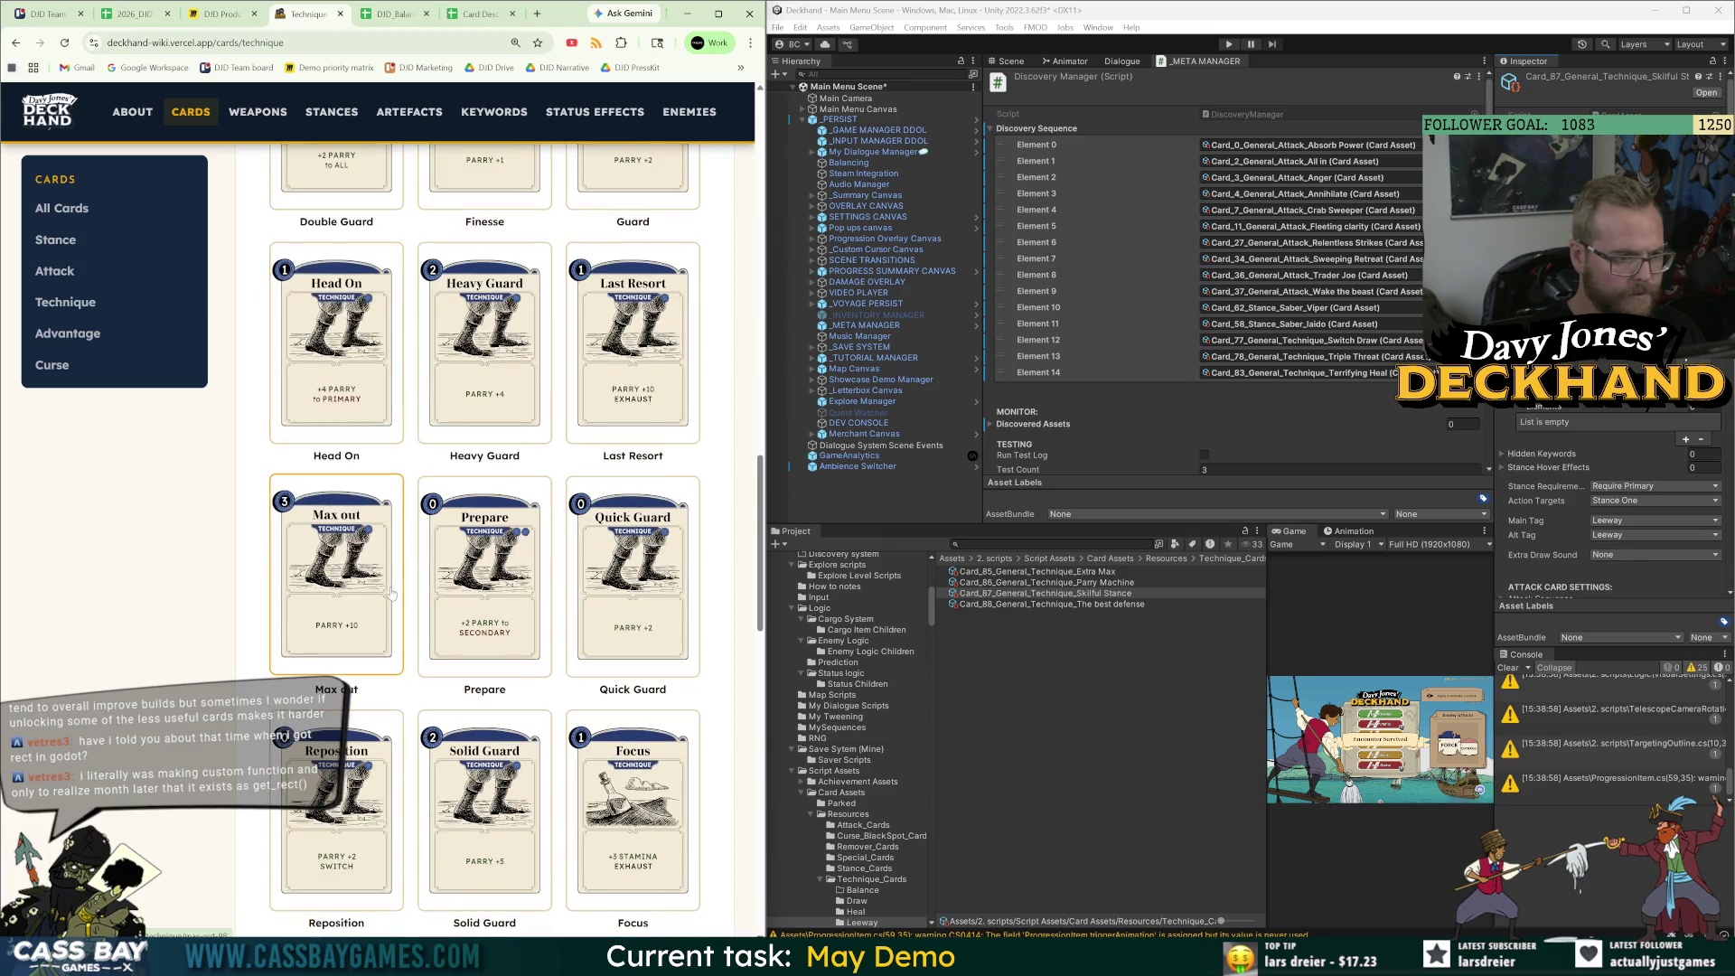
pyautogui.scroll(-3, 391, 592)
pyautogui.scroll(-4, 390, 592)
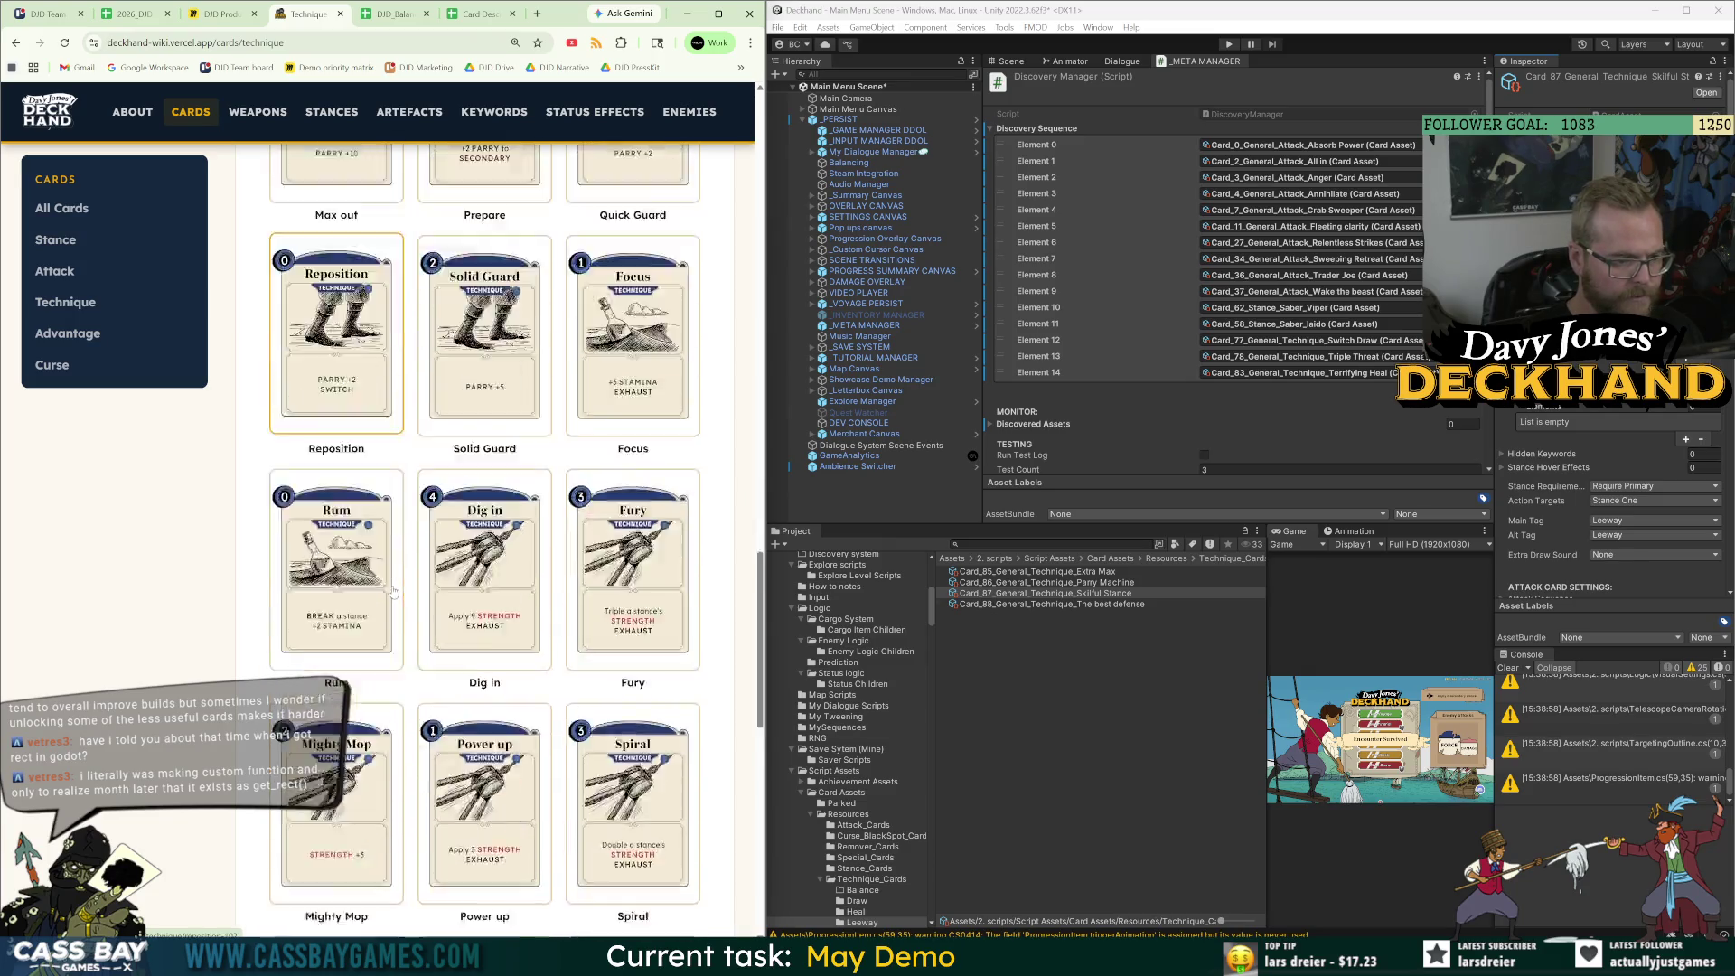
pyautogui.scroll(-9, 389, 593)
pyautogui.scroll(5, 384, 595)
pyautogui.scroll(20, 384, 595)
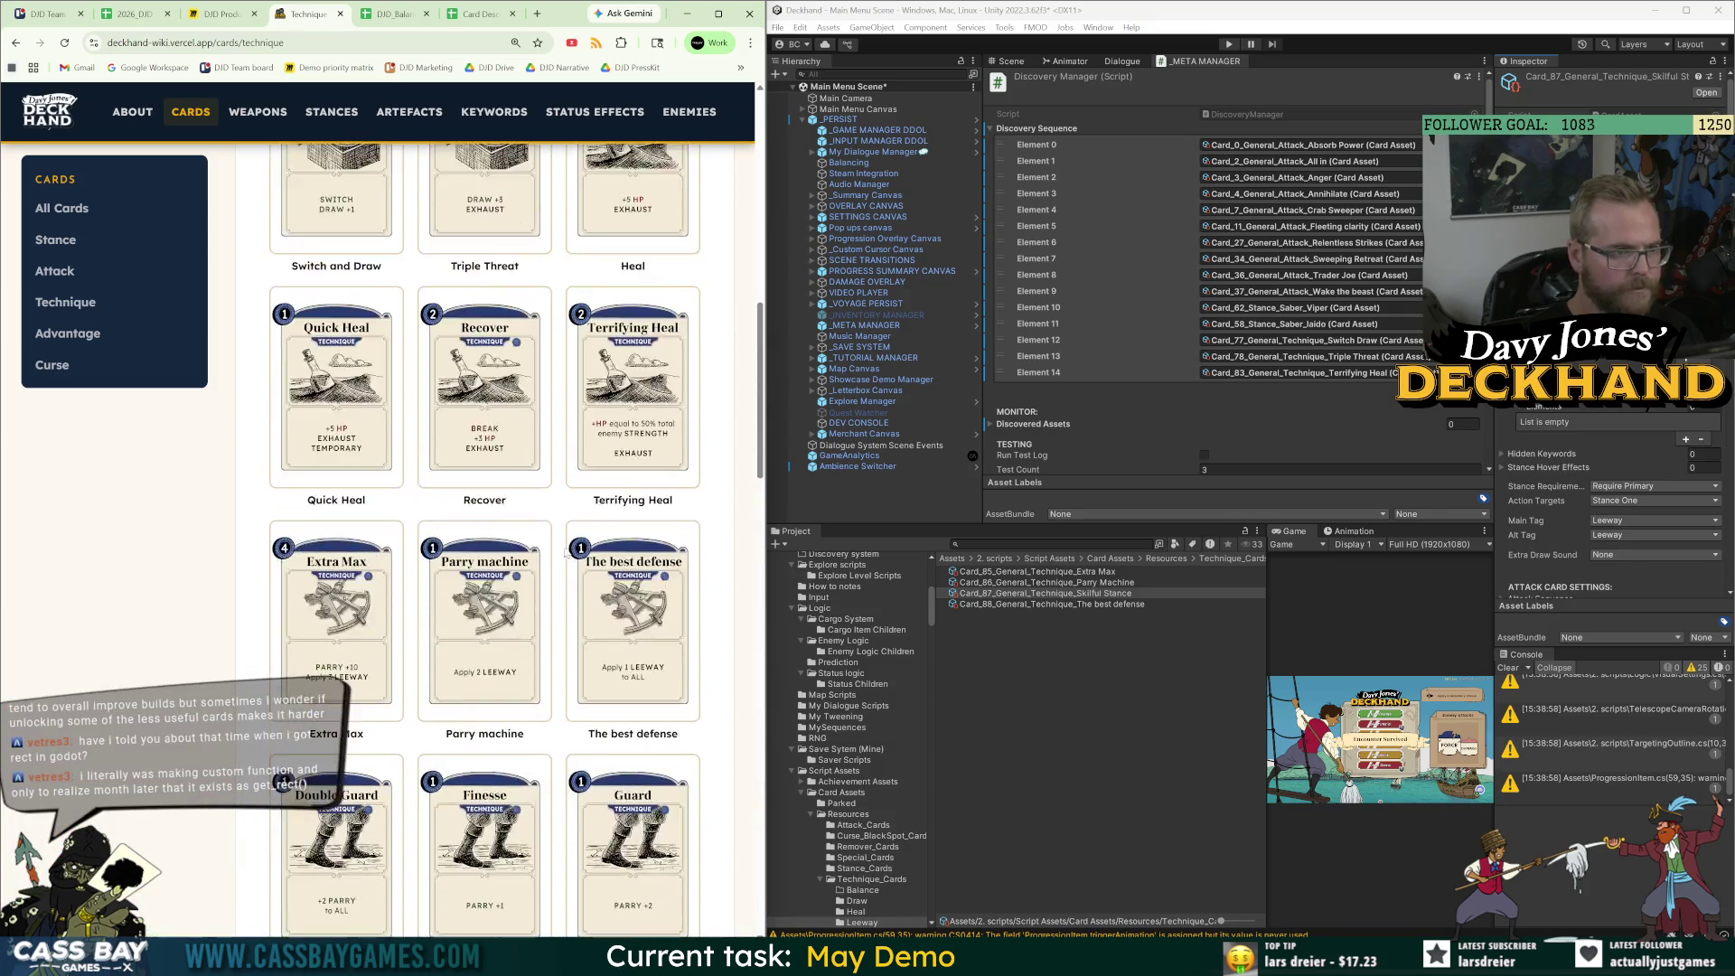
pyautogui.scroll(5, 565, 550)
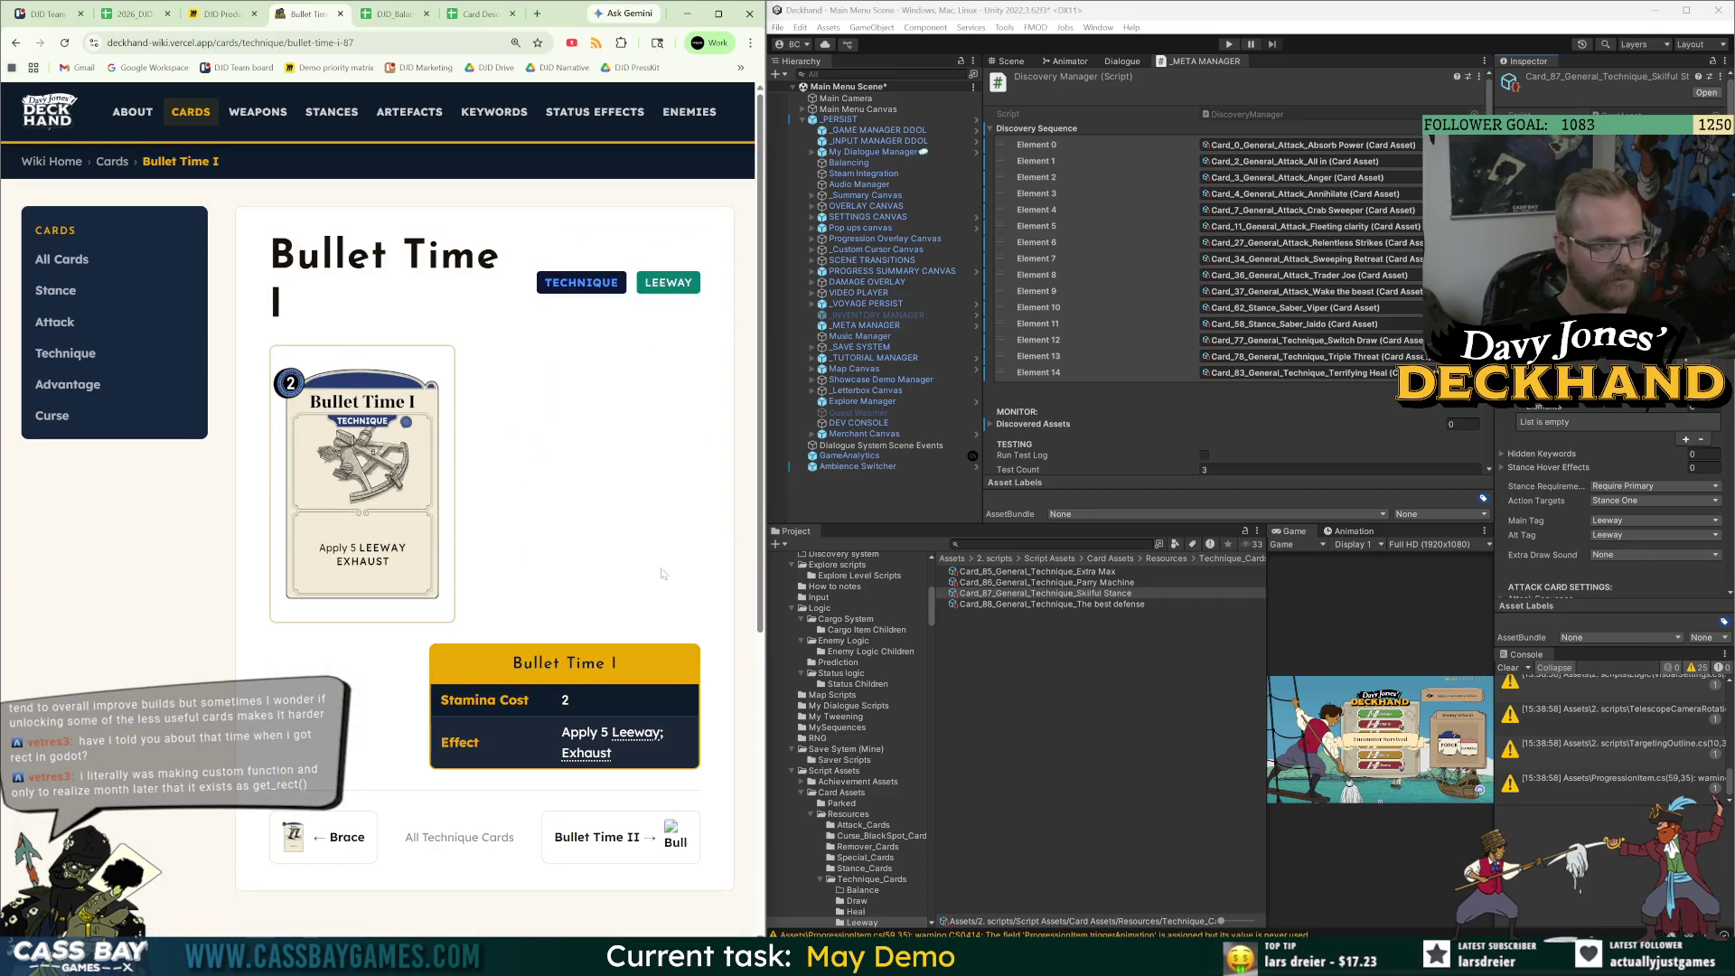
# Paste the Leeway Exhaust description into the balance sheet and name the row Bullet Time 2.
pyautogui.click(394, 13)
pyautogui.press('Down')
pyautogui.press('Down')
pyautogui.press('Down')
pyautogui.press('Right')
pyautogui.press('Right')
pyautogui.hotkey('ctrl', 'v')
pyautogui.press('Left')
pyautogui.press('Left')
pyautogui.write('Bullet Time')
pyautogui.click(163, 820)
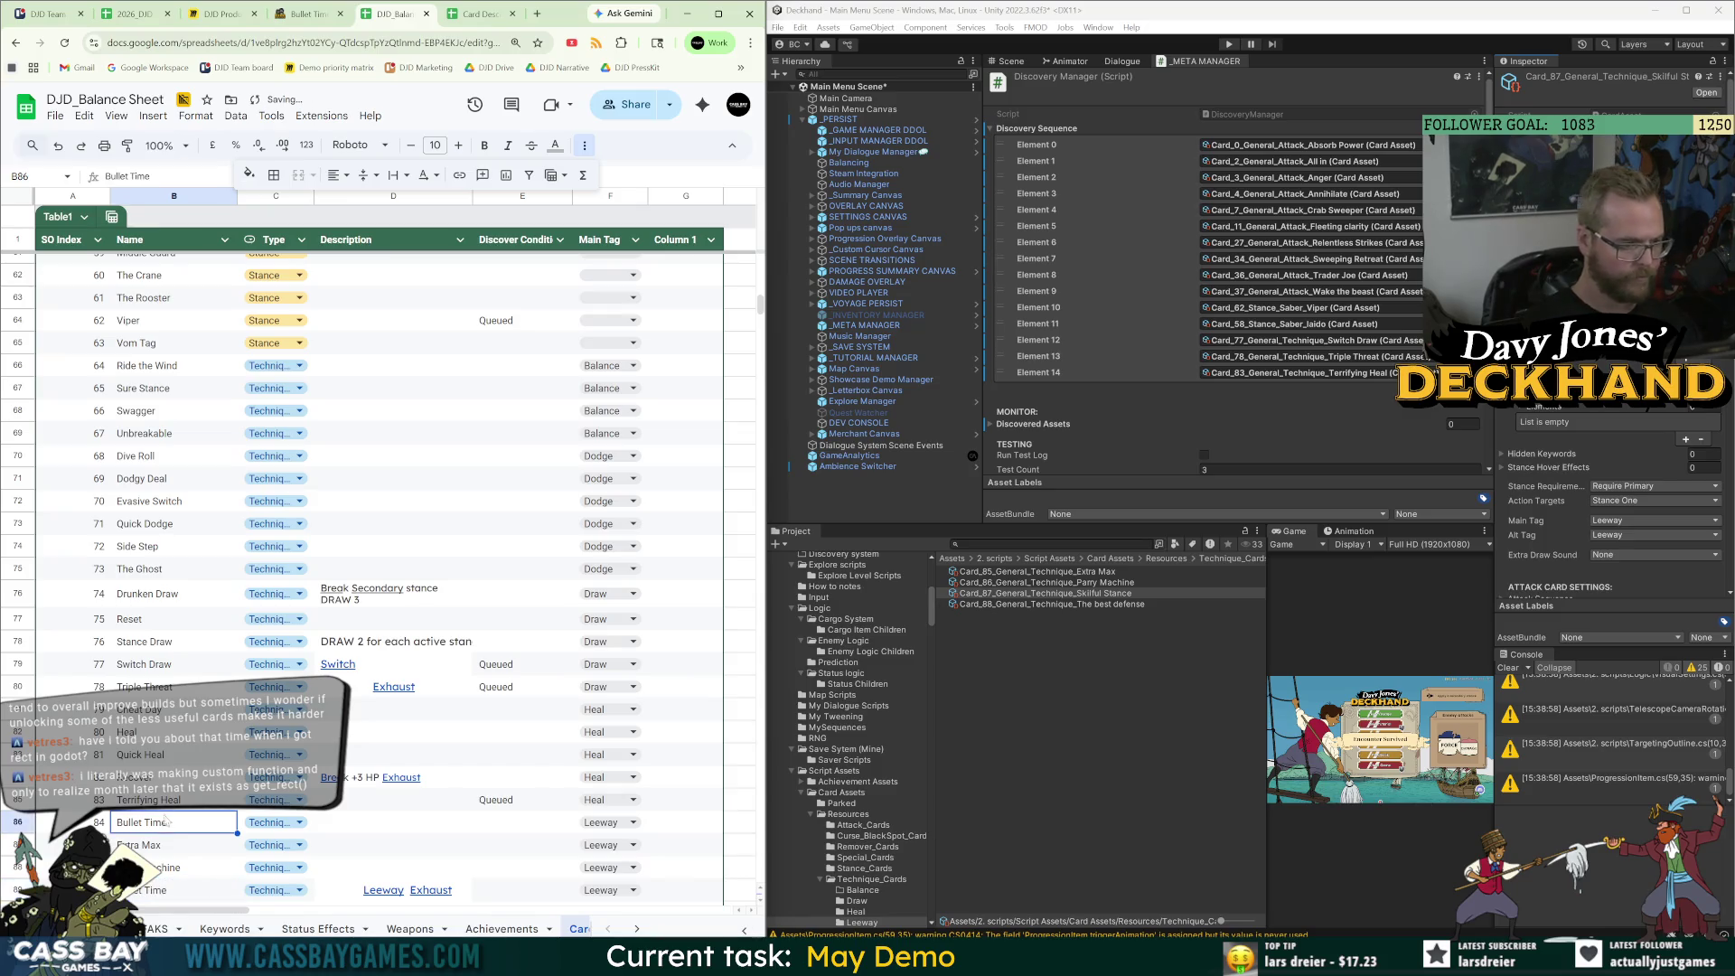
pyautogui.write('2')
pyautogui.press('Return')
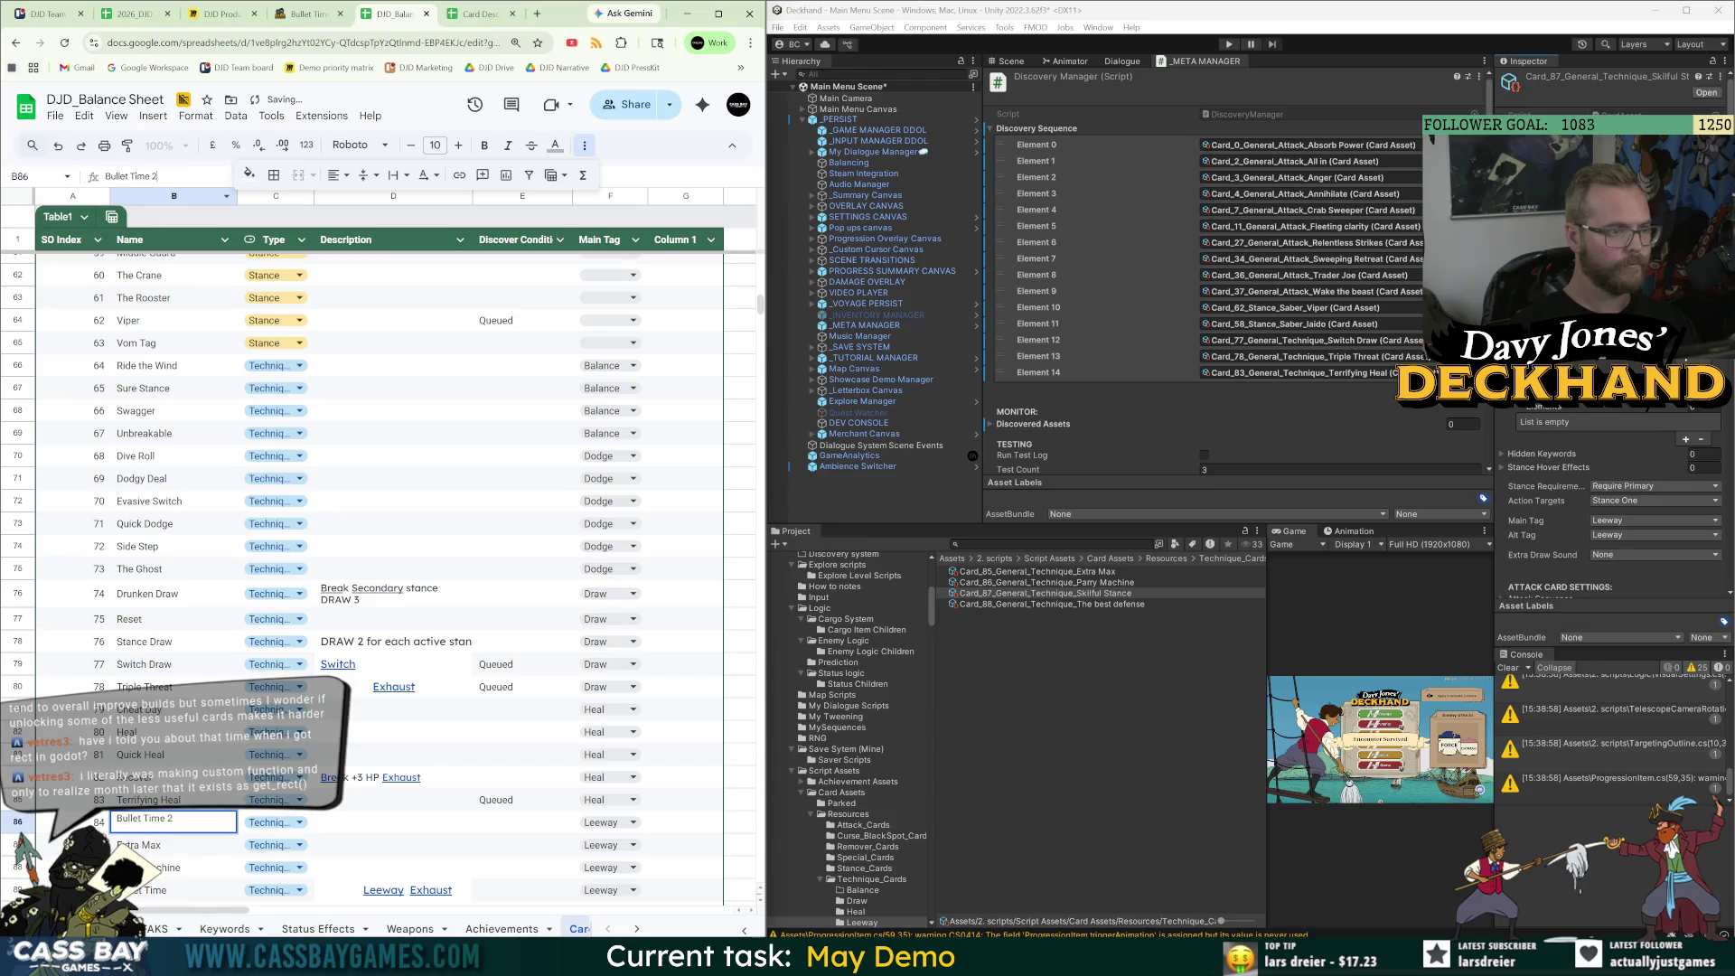
pyautogui.click(389, 830)
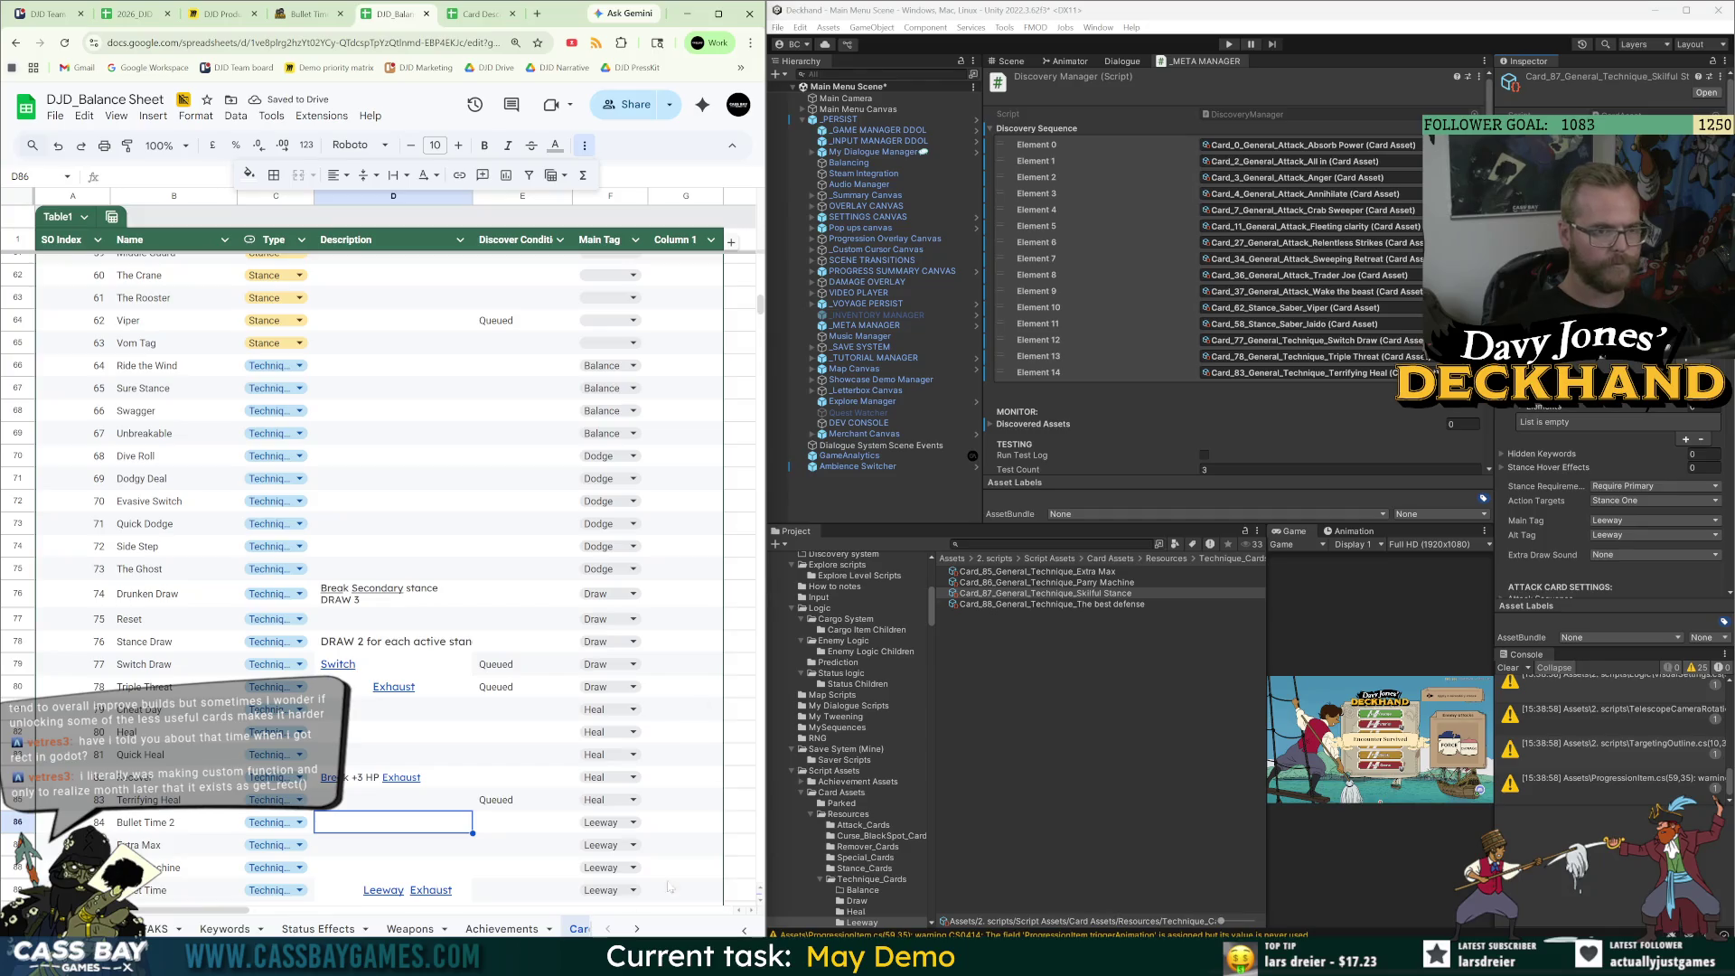
# Add the note 'Not in build' for Bullet Time 2 and check its name and condition cells.
pyautogui.moveTo(246, 910)
pyautogui.mouseDown()
pyautogui.moveTo(283, 913)
pyautogui.moveTo(192, 923)
pyautogui.mouseUp()
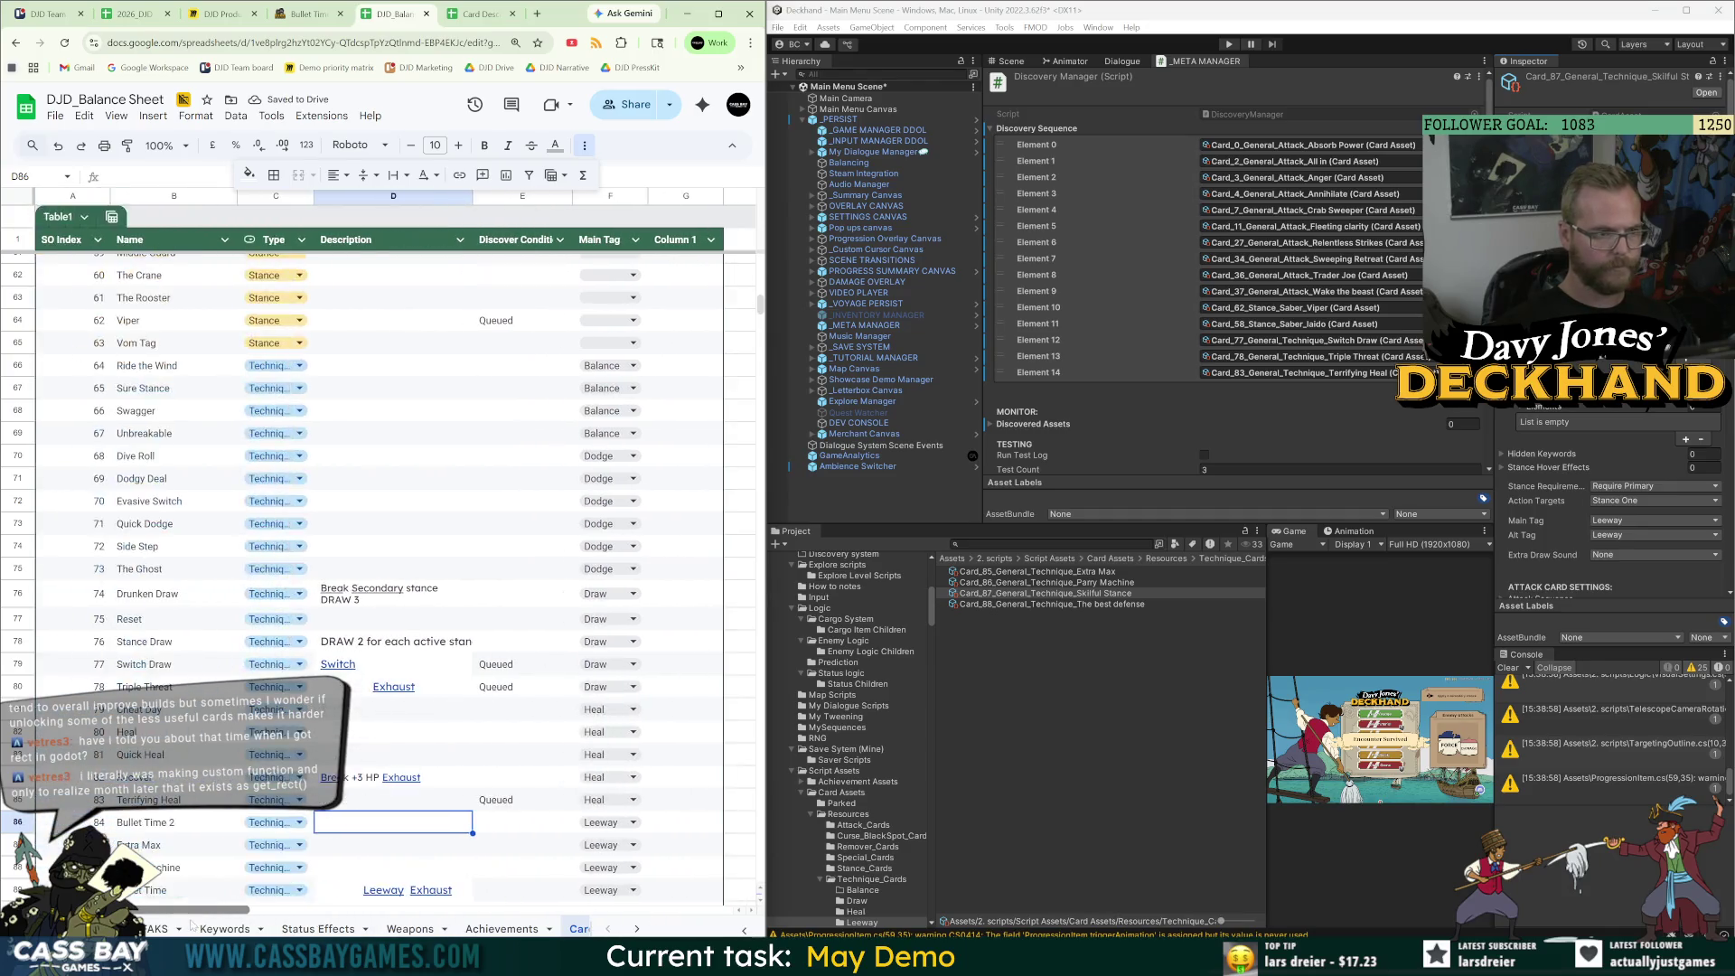
pyautogui.hscroll(3, 388, 578)
pyautogui.click(520, 824)
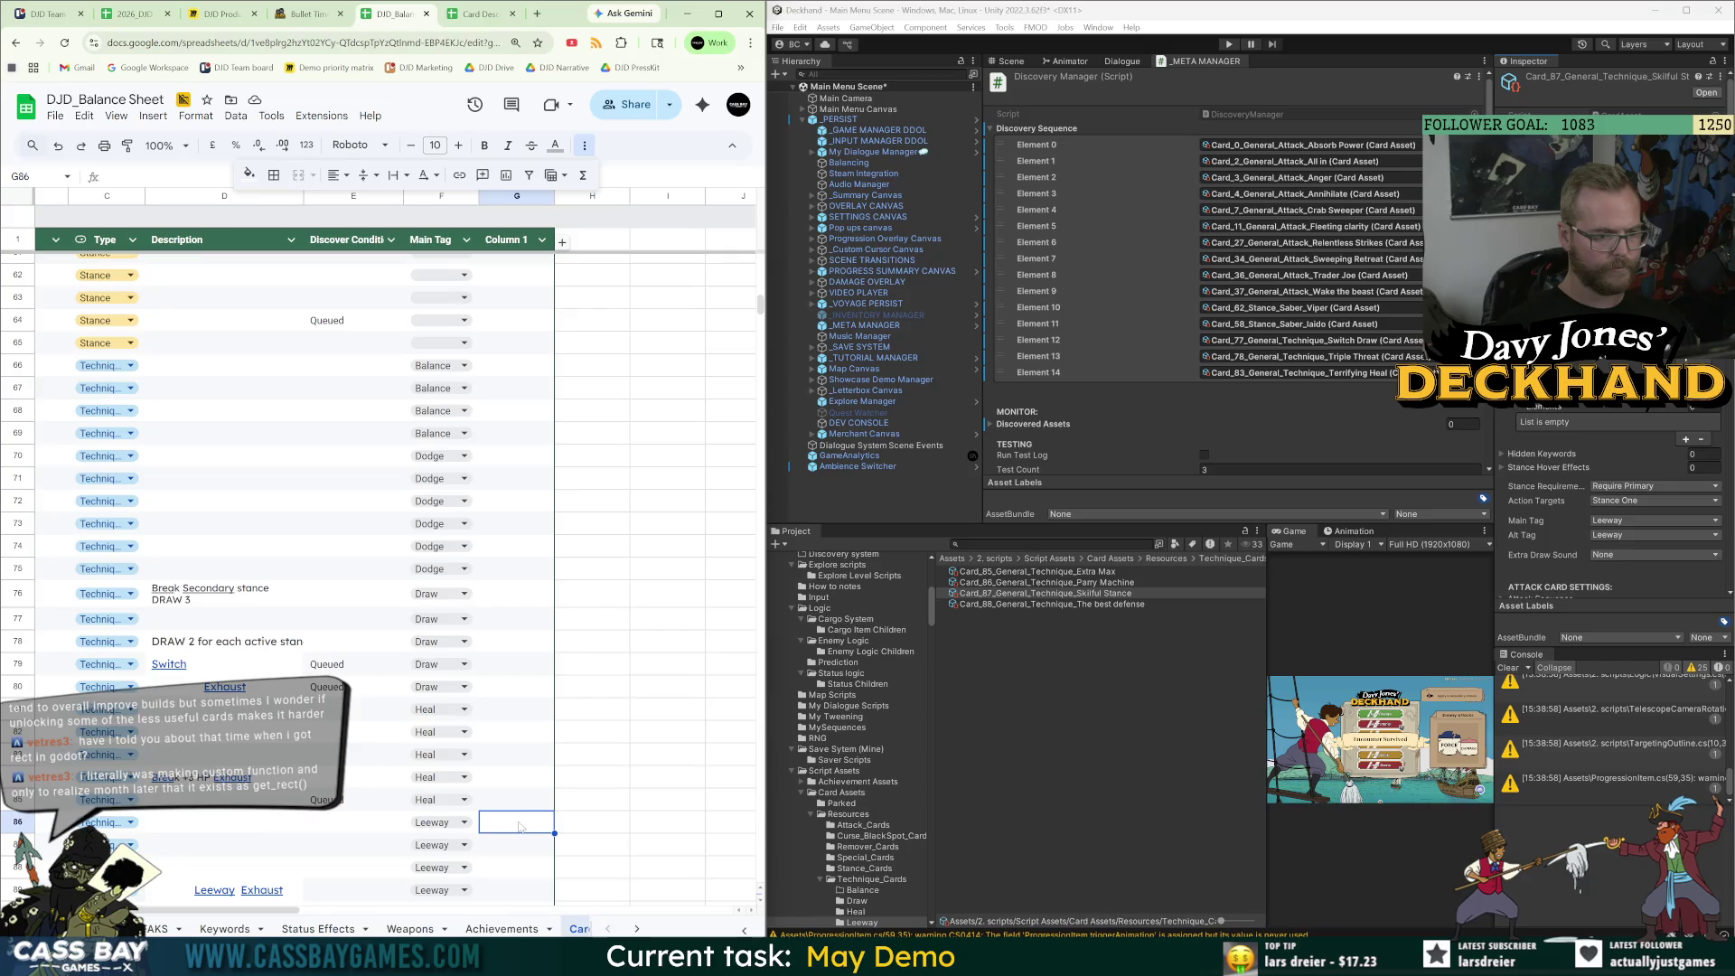
pyautogui.write('Not in buil')
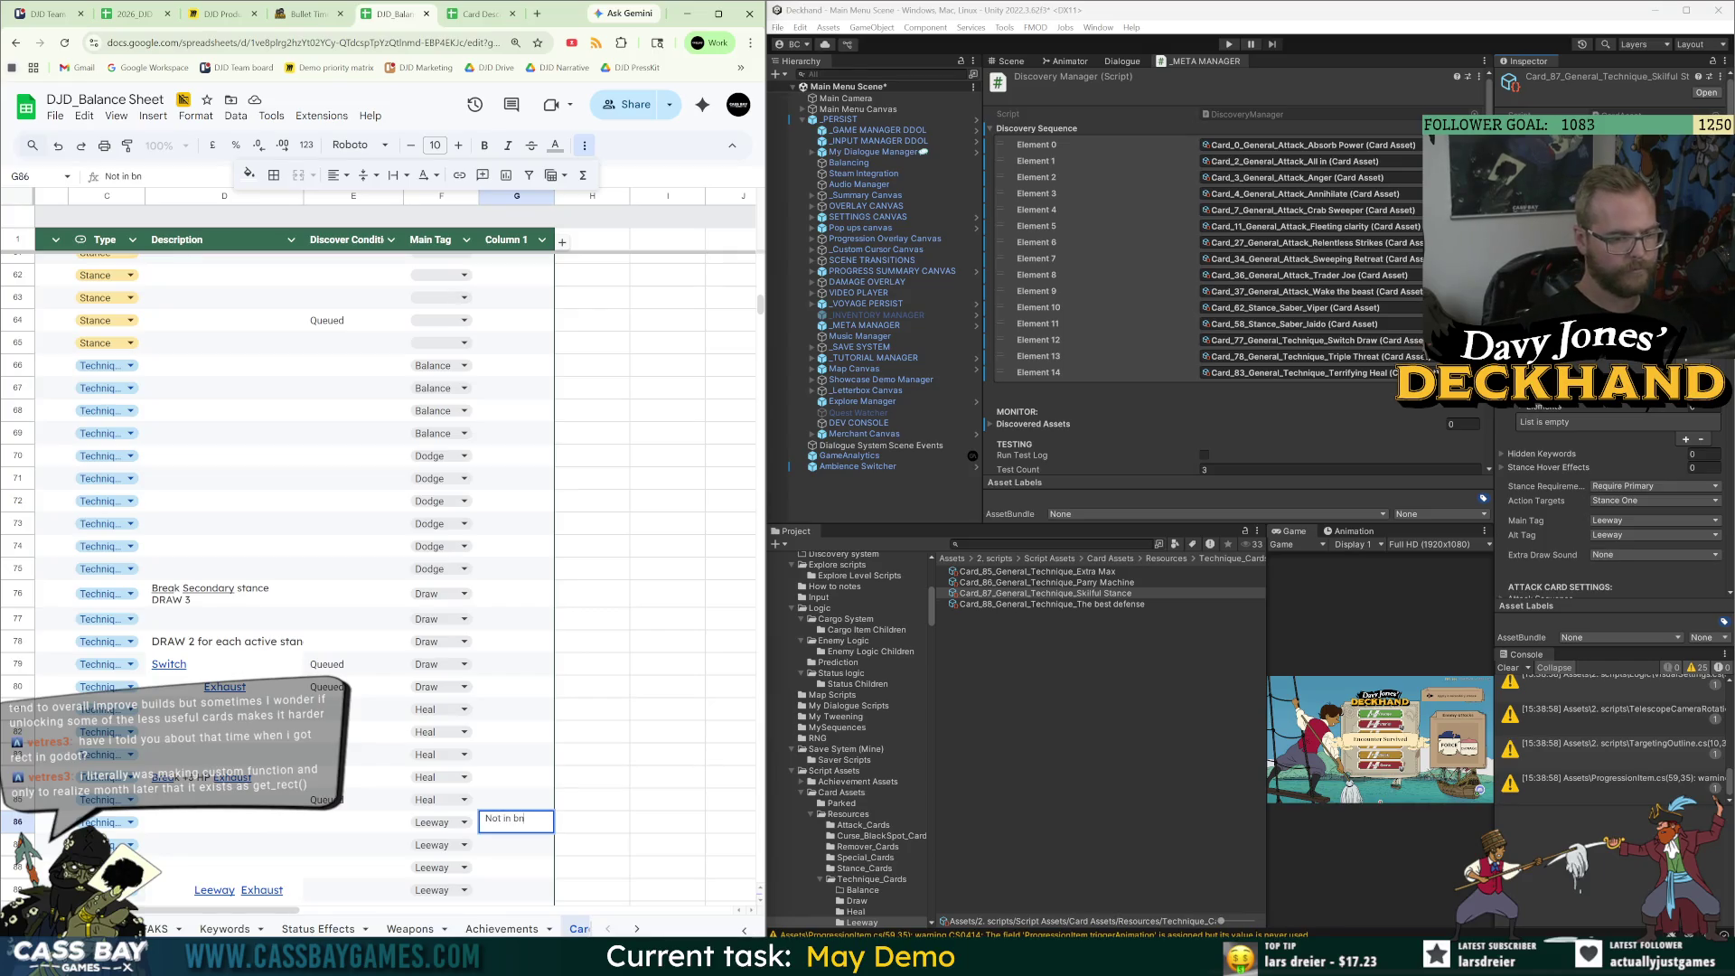
pyautogui.press('Return')
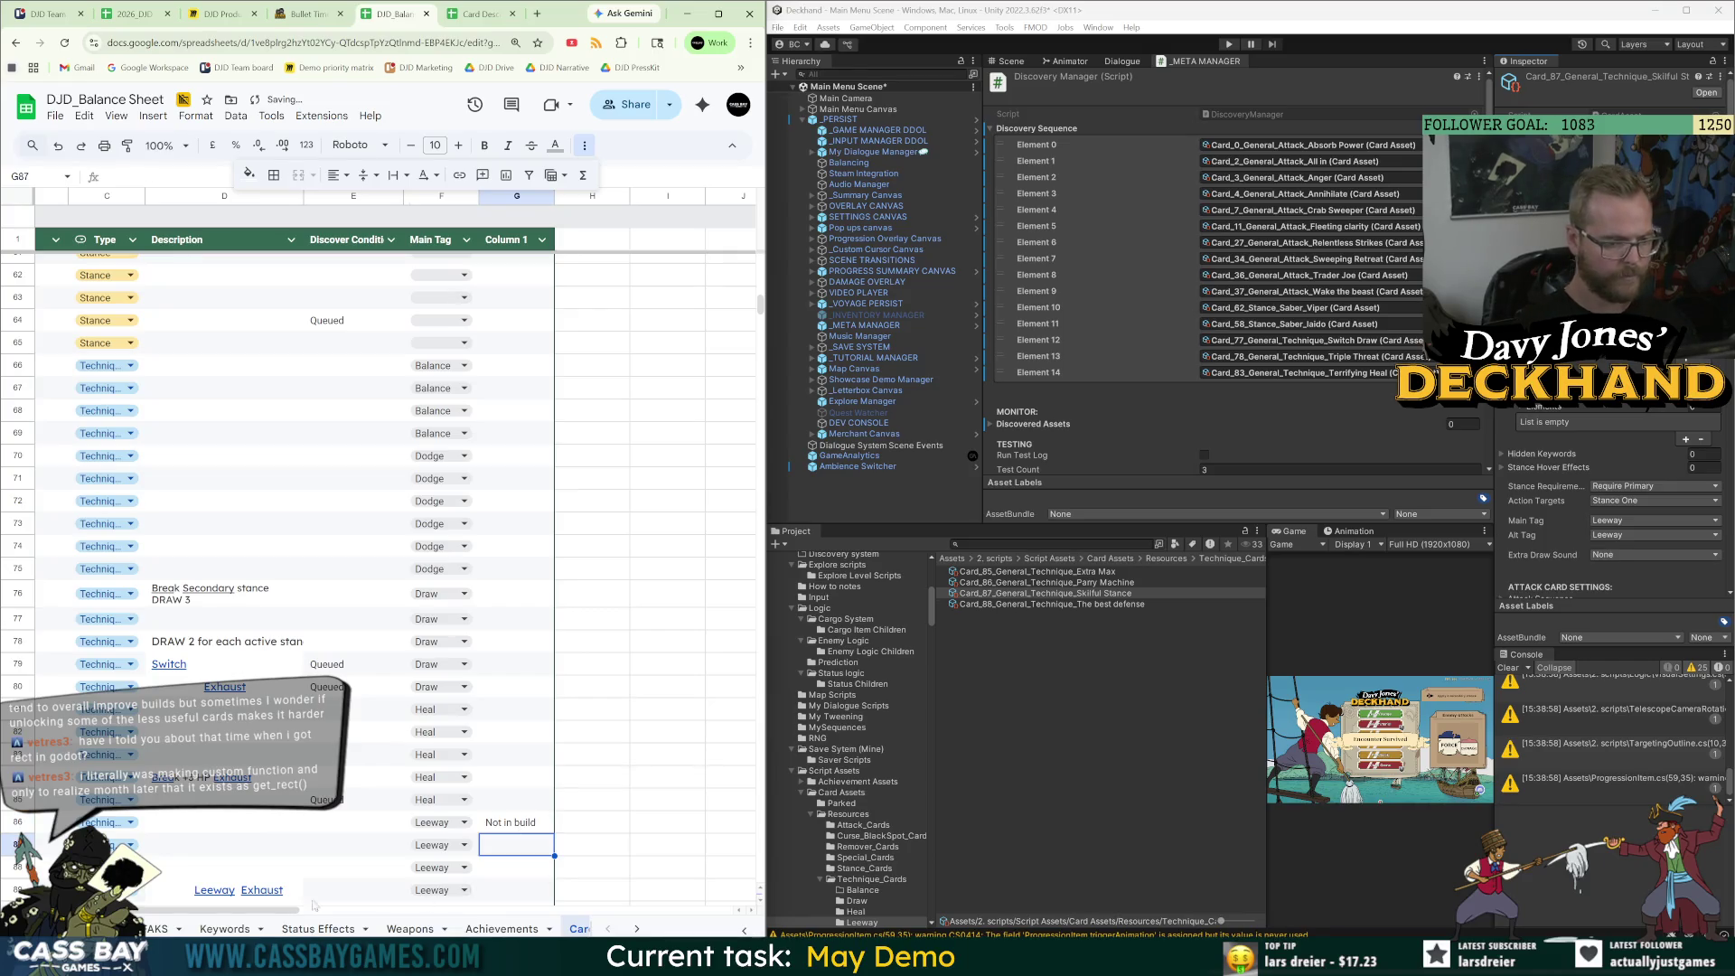
pyautogui.hscroll(-3, 161, 832)
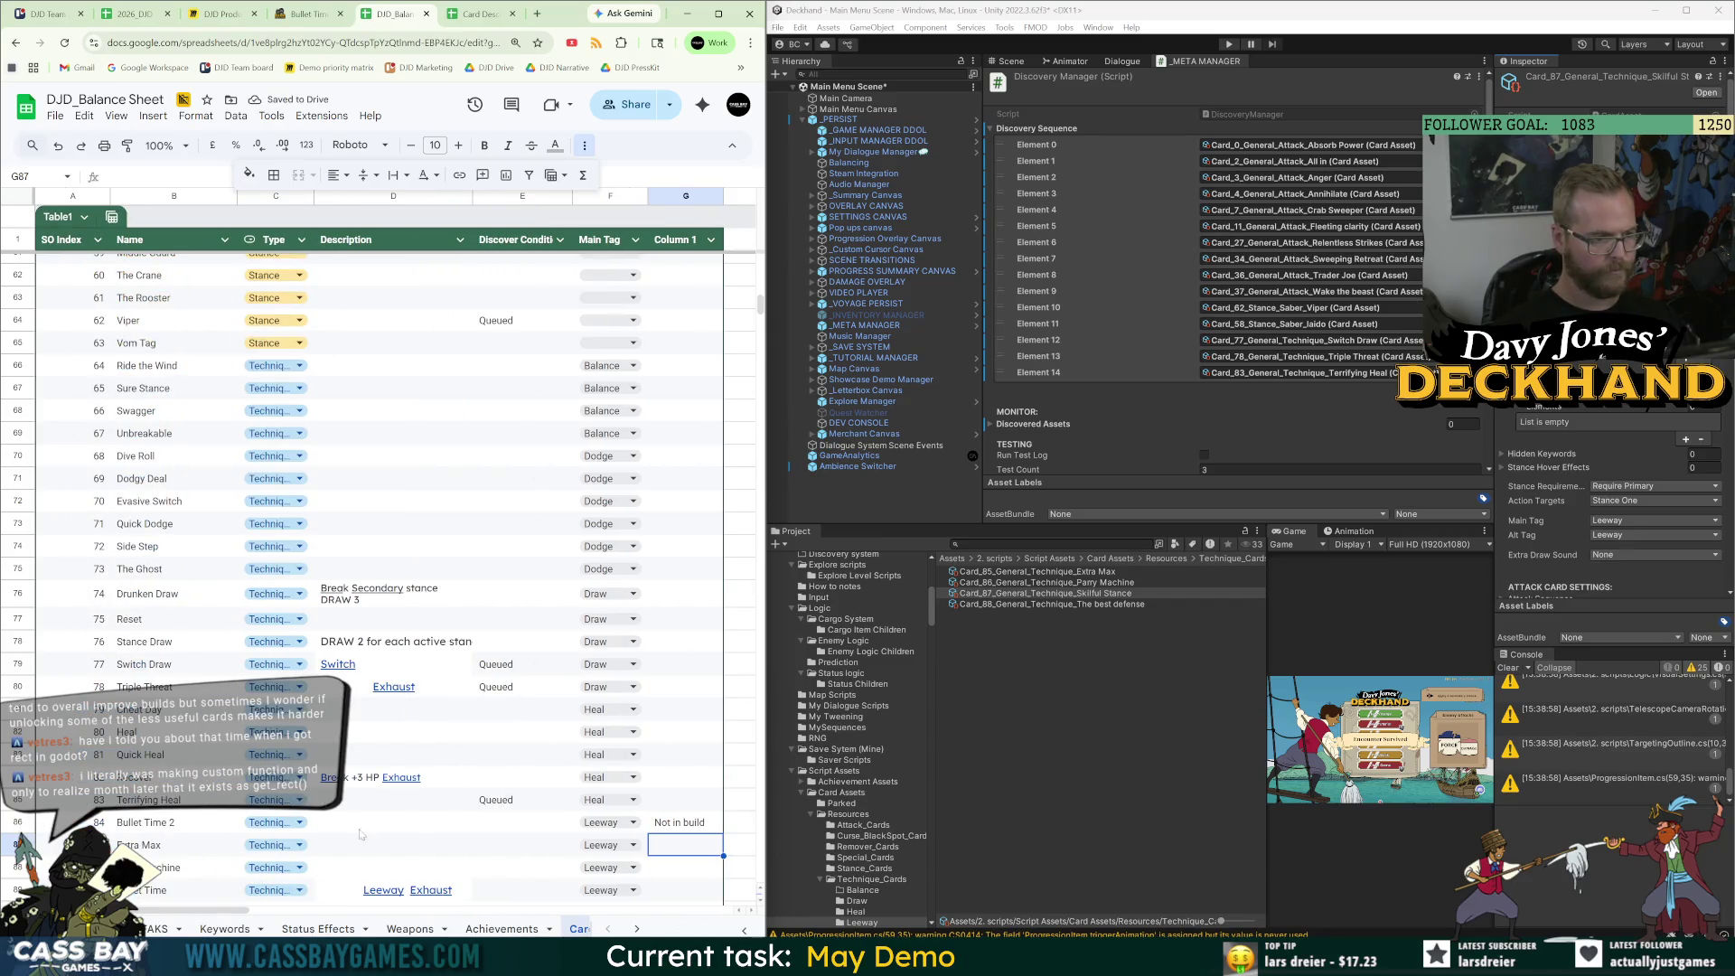
pyautogui.click(538, 829)
pyautogui.click(170, 823)
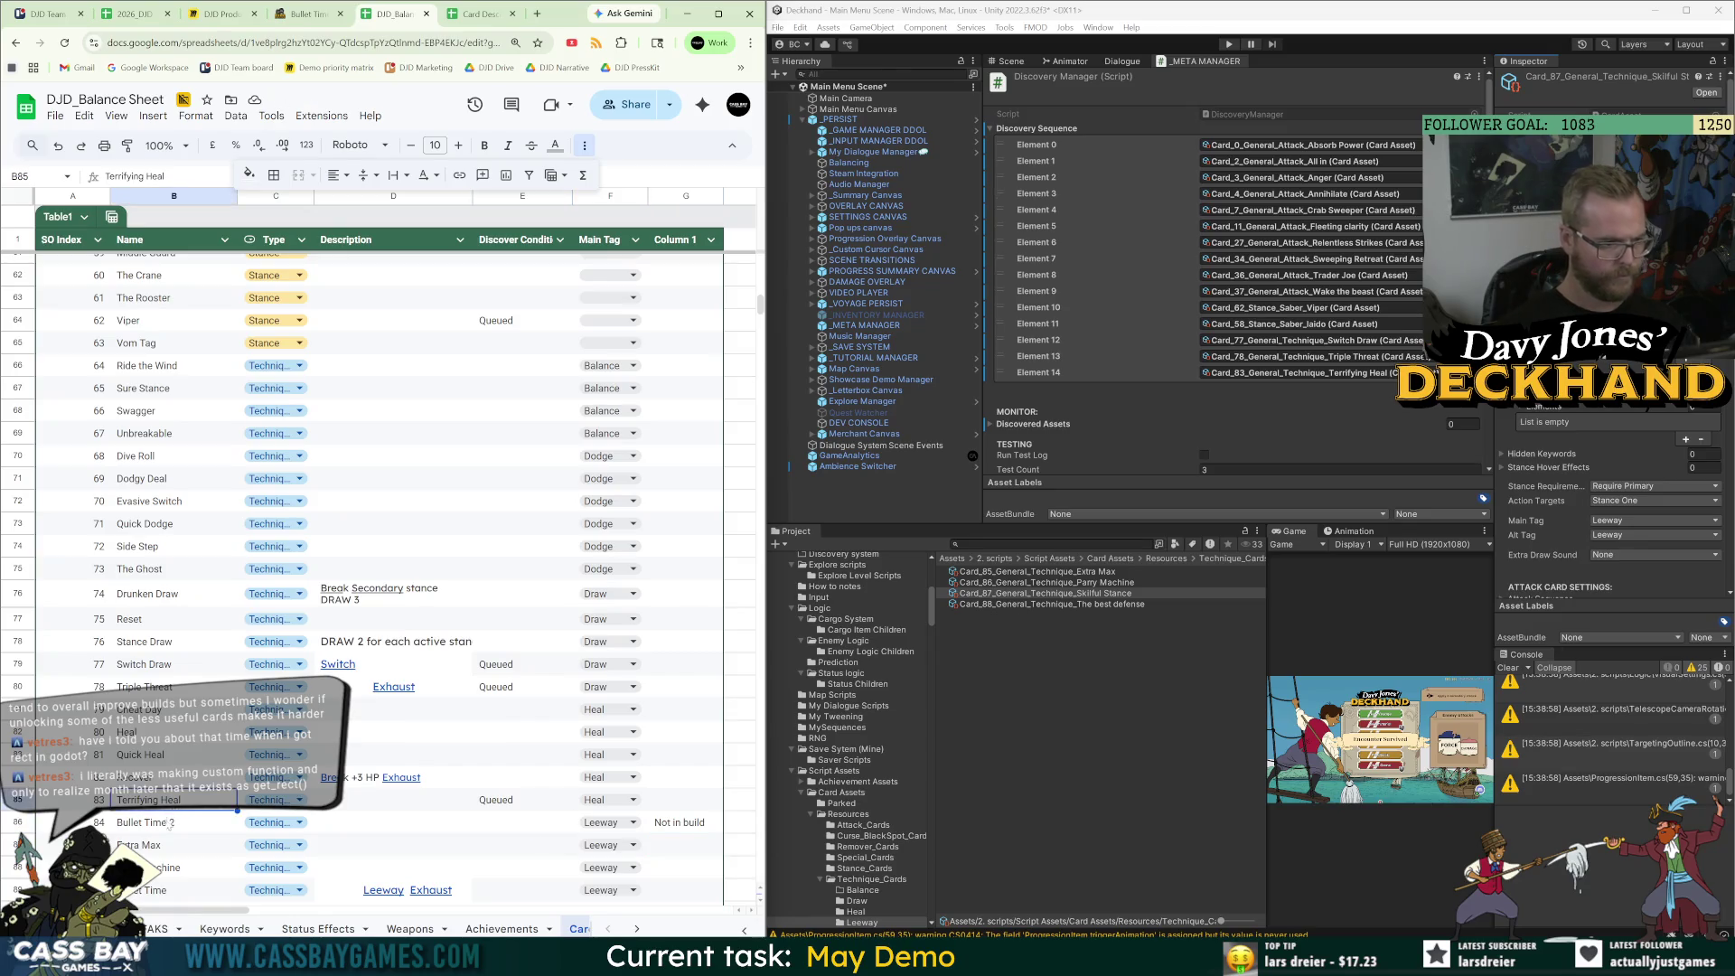
pyautogui.write('2')
# Compare the Bullet Time wiki card with the sheet, then paste Queued into Parry Machine's condition.
pyautogui.click(171, 868)
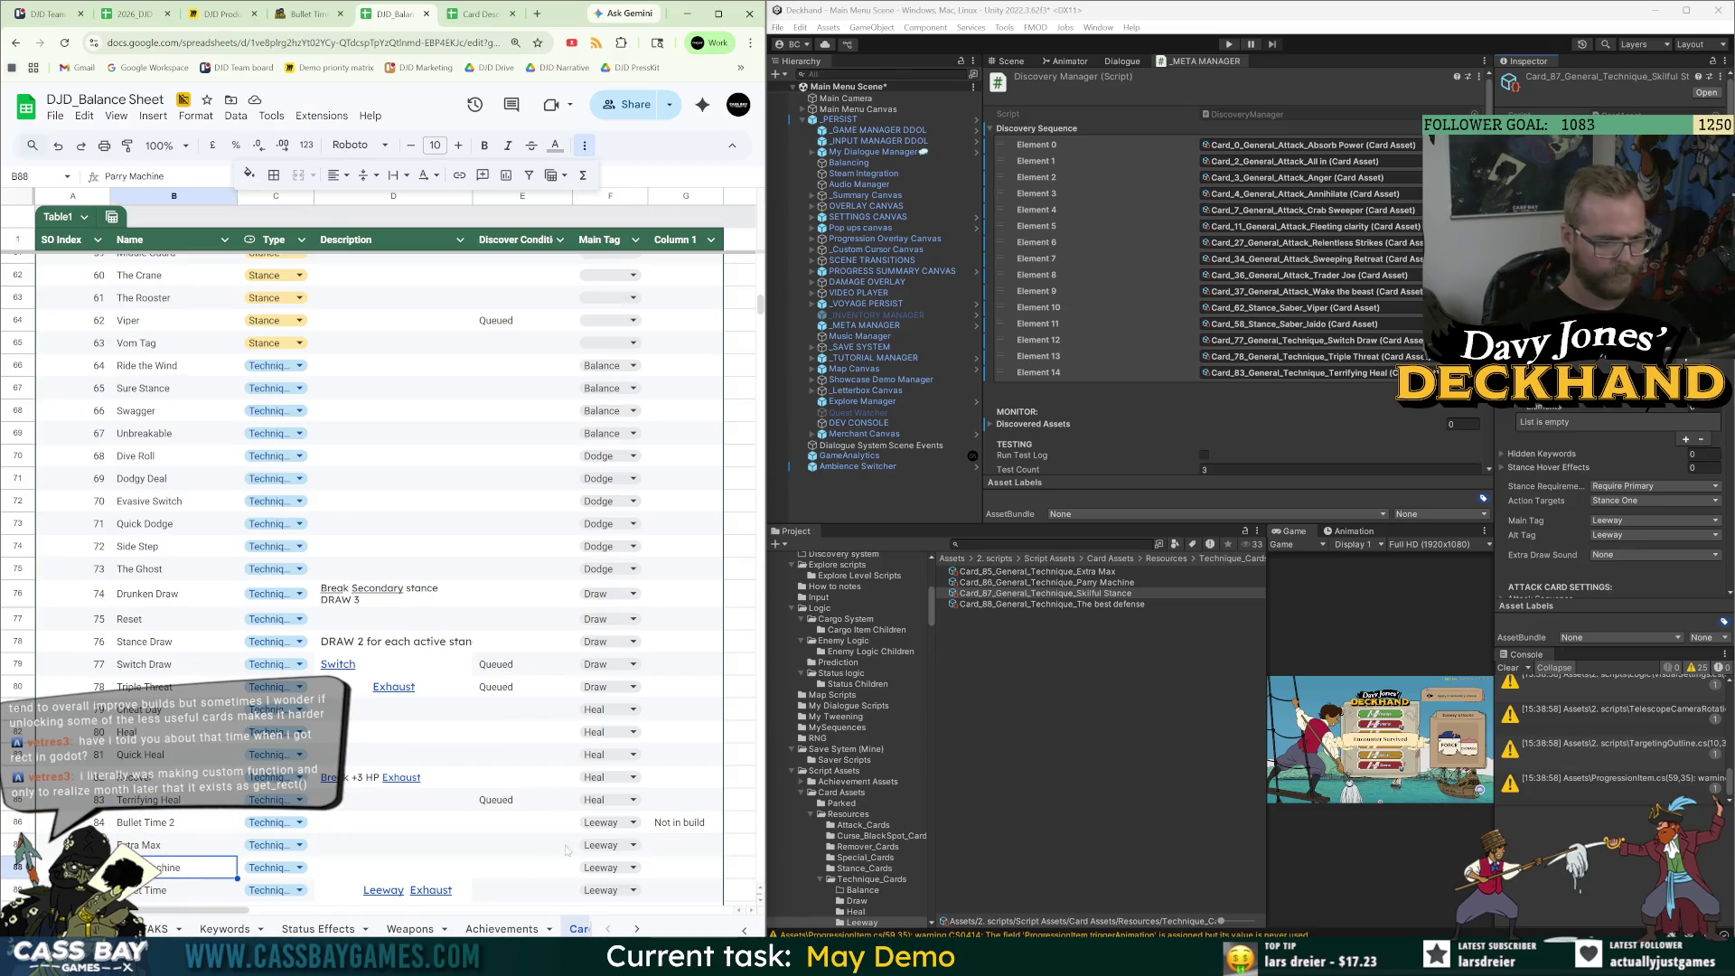
pyautogui.click(312, 17)
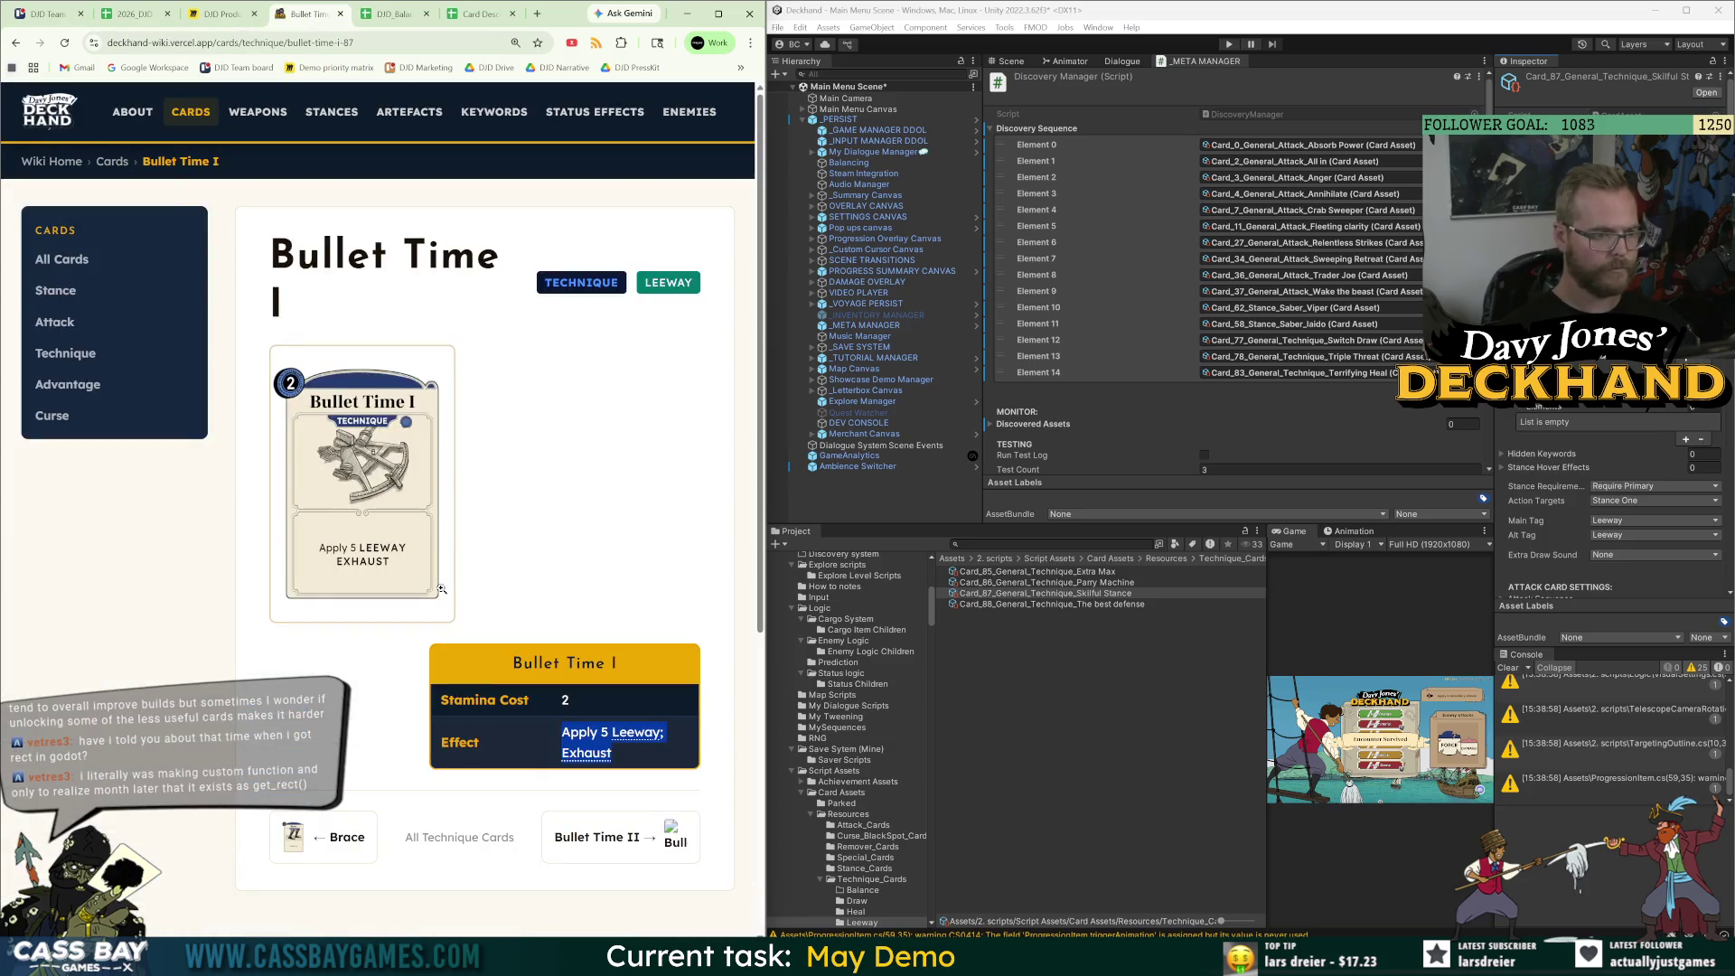
pyautogui.click(588, 734)
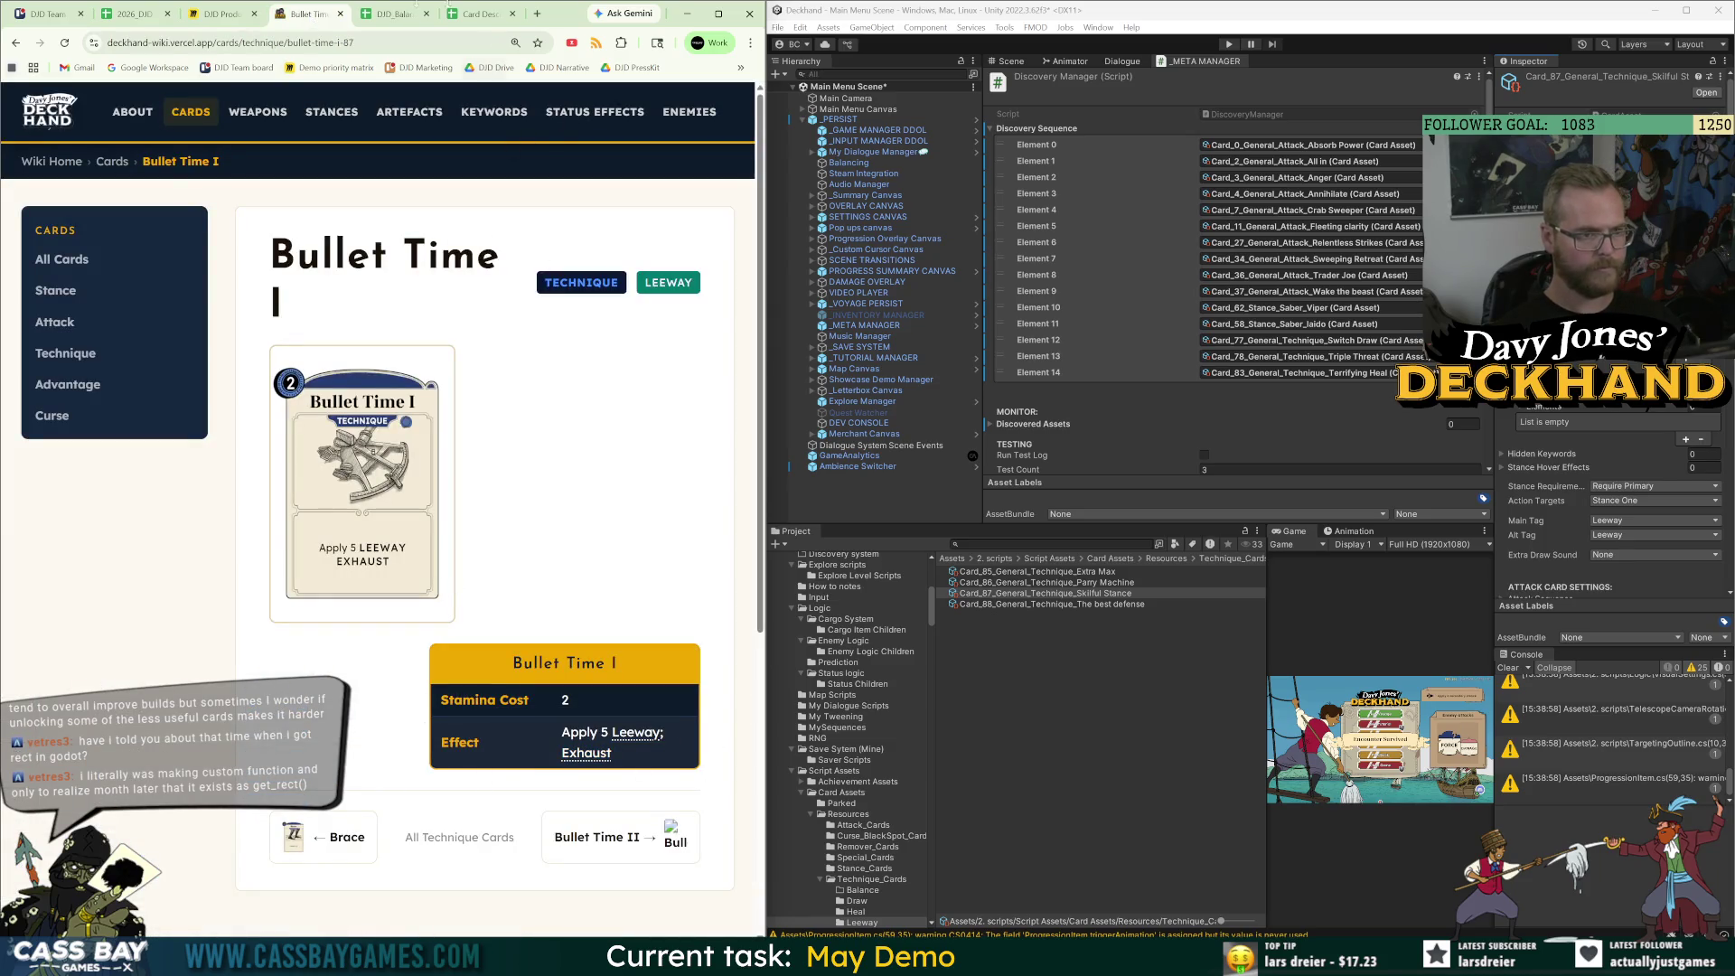
pyautogui.click(404, 17)
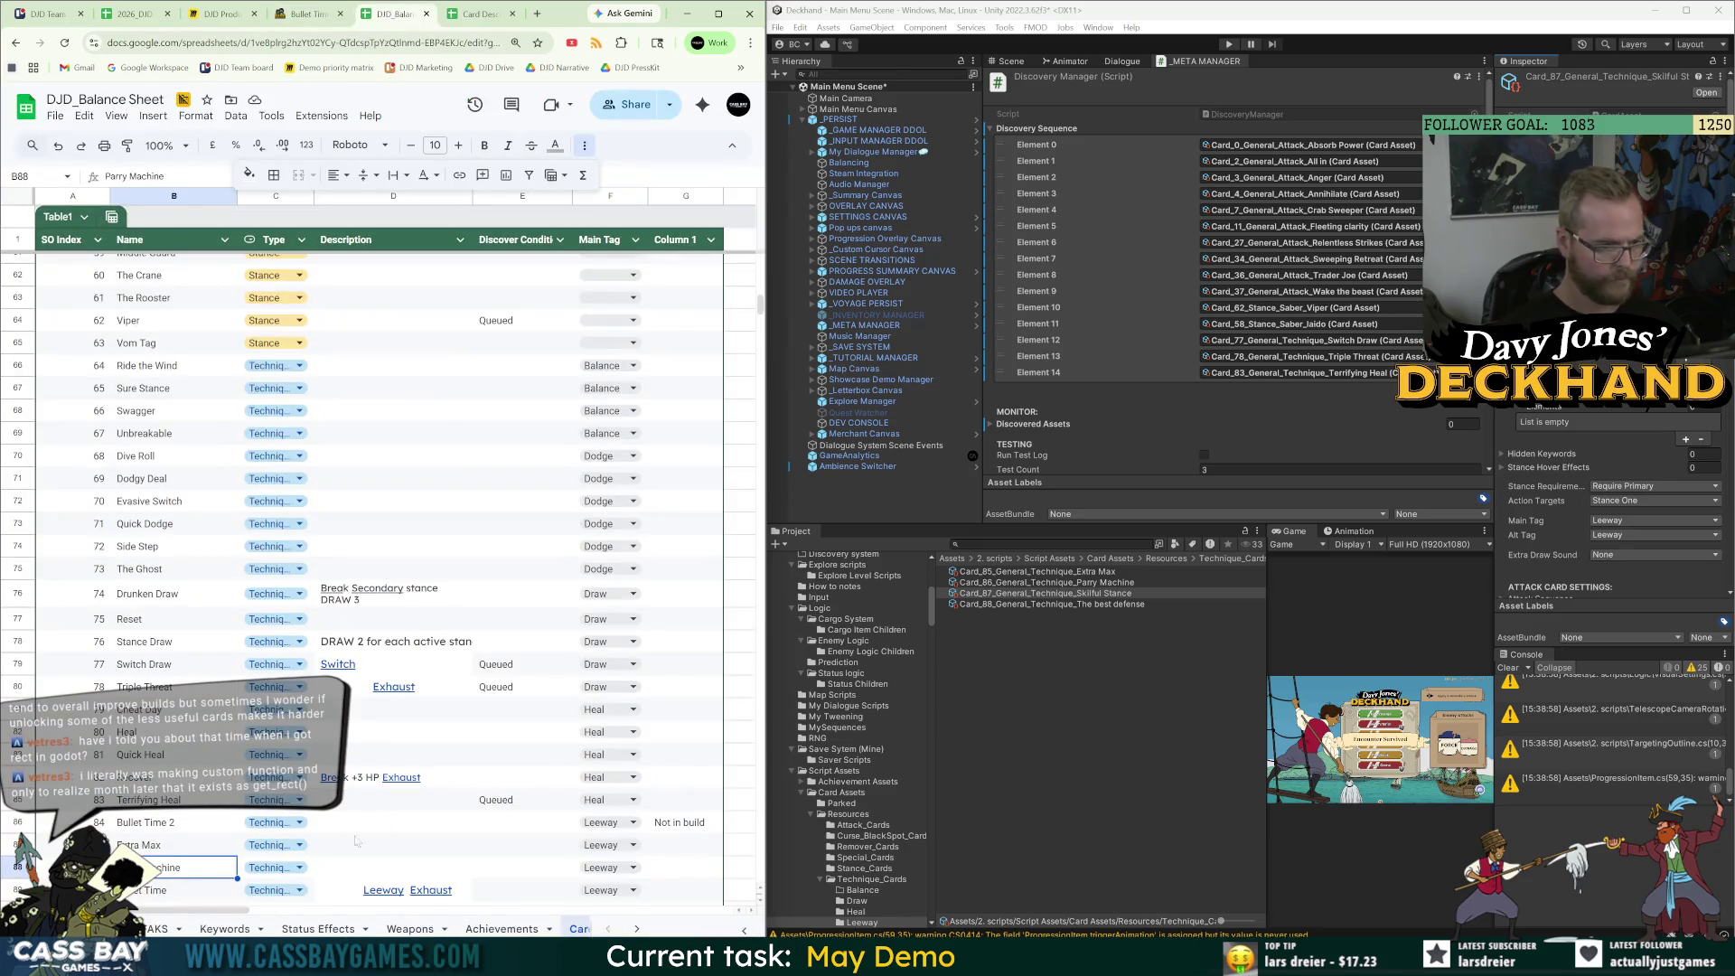
pyautogui.click(303, 14)
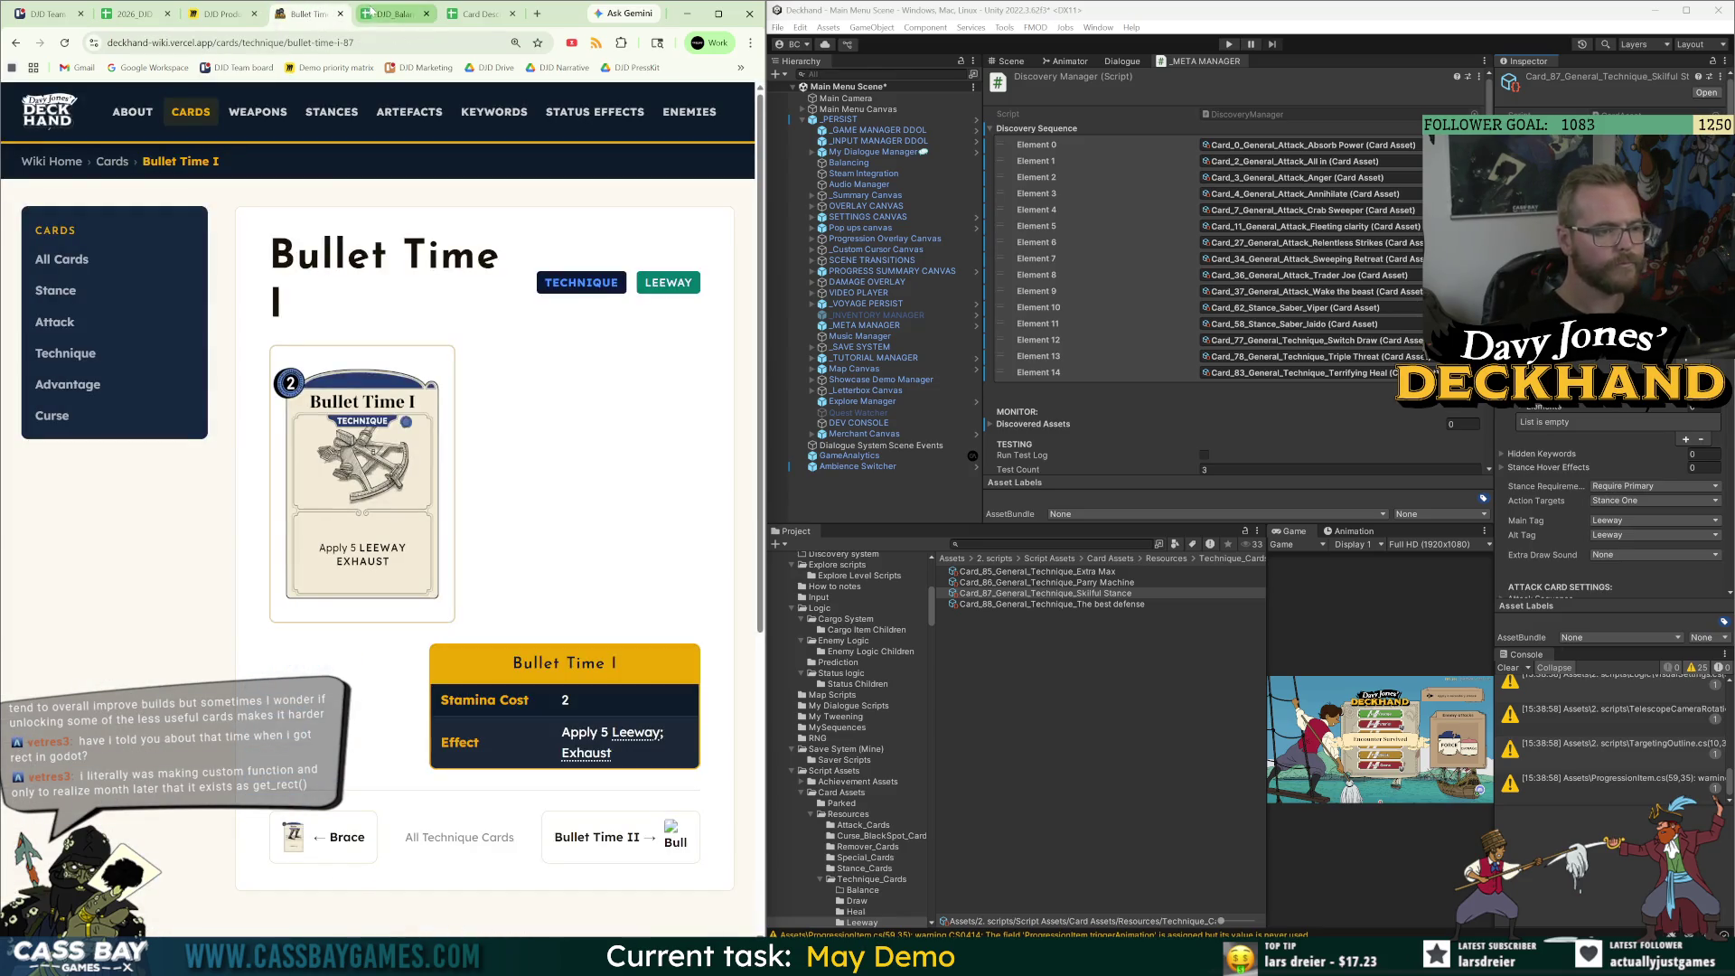
pyautogui.click(371, 13)
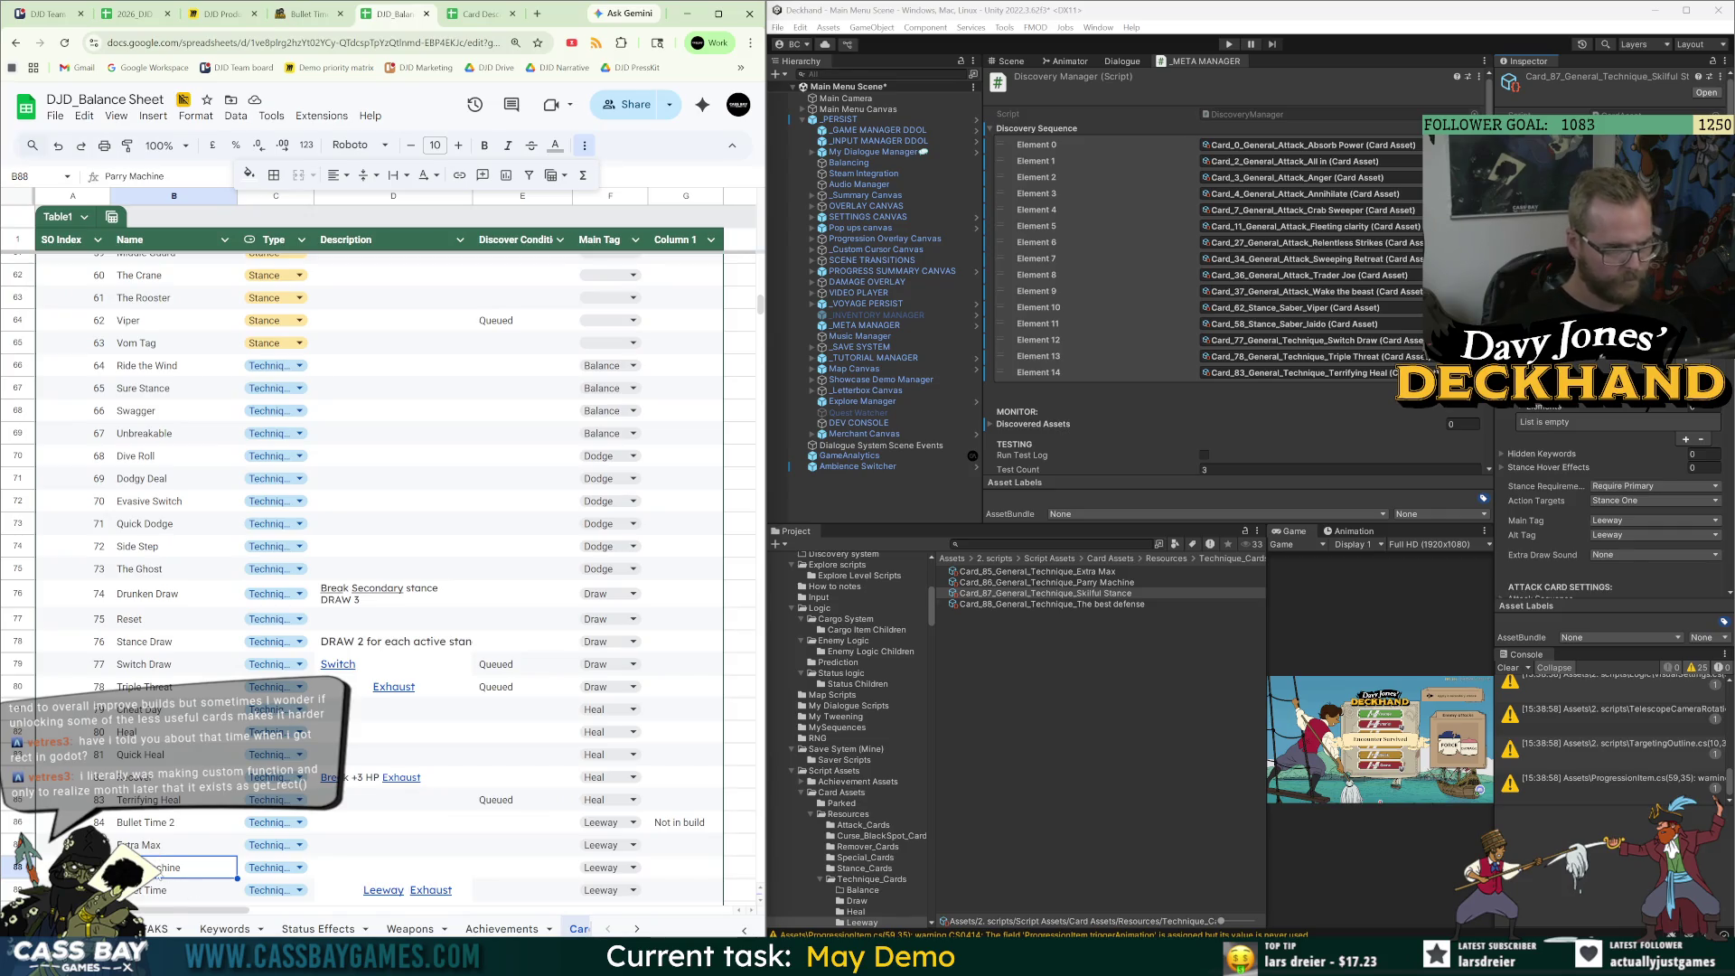
pyautogui.click(513, 866)
pyautogui.write('Queued')
# Recheck the Skilful Stance and Parry Machine assets, then paste Queued into Bullet Time's cell E89.
pyautogui.click(1103, 593)
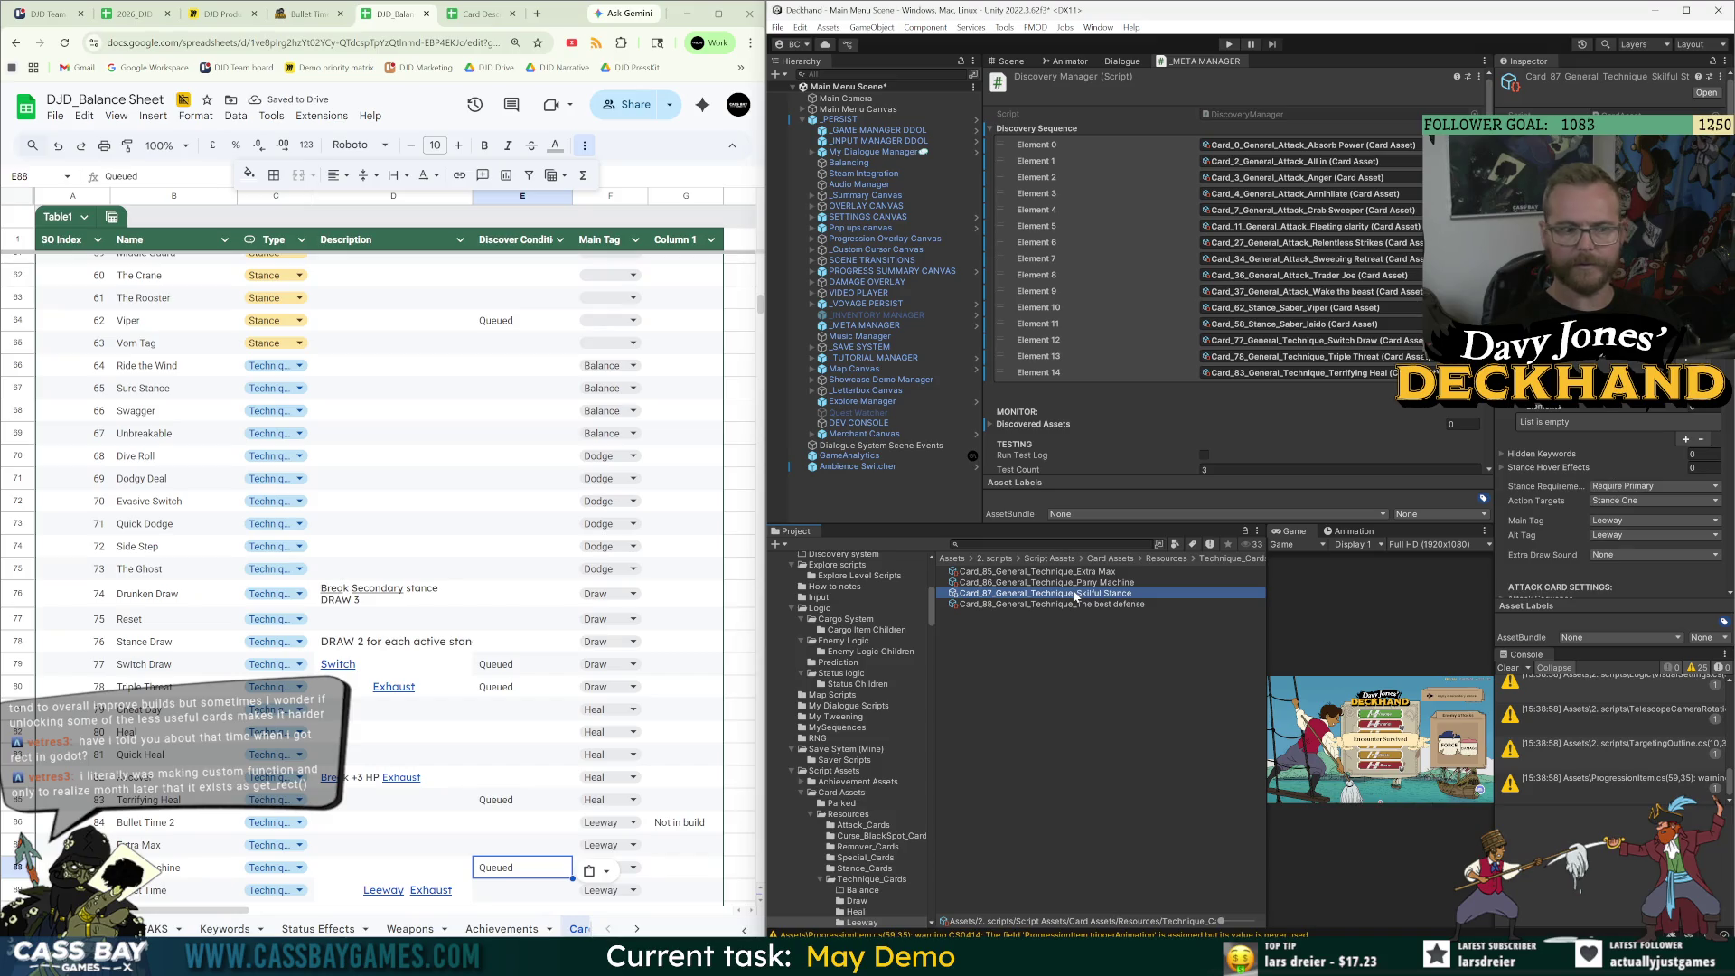
pyautogui.click(1090, 584)
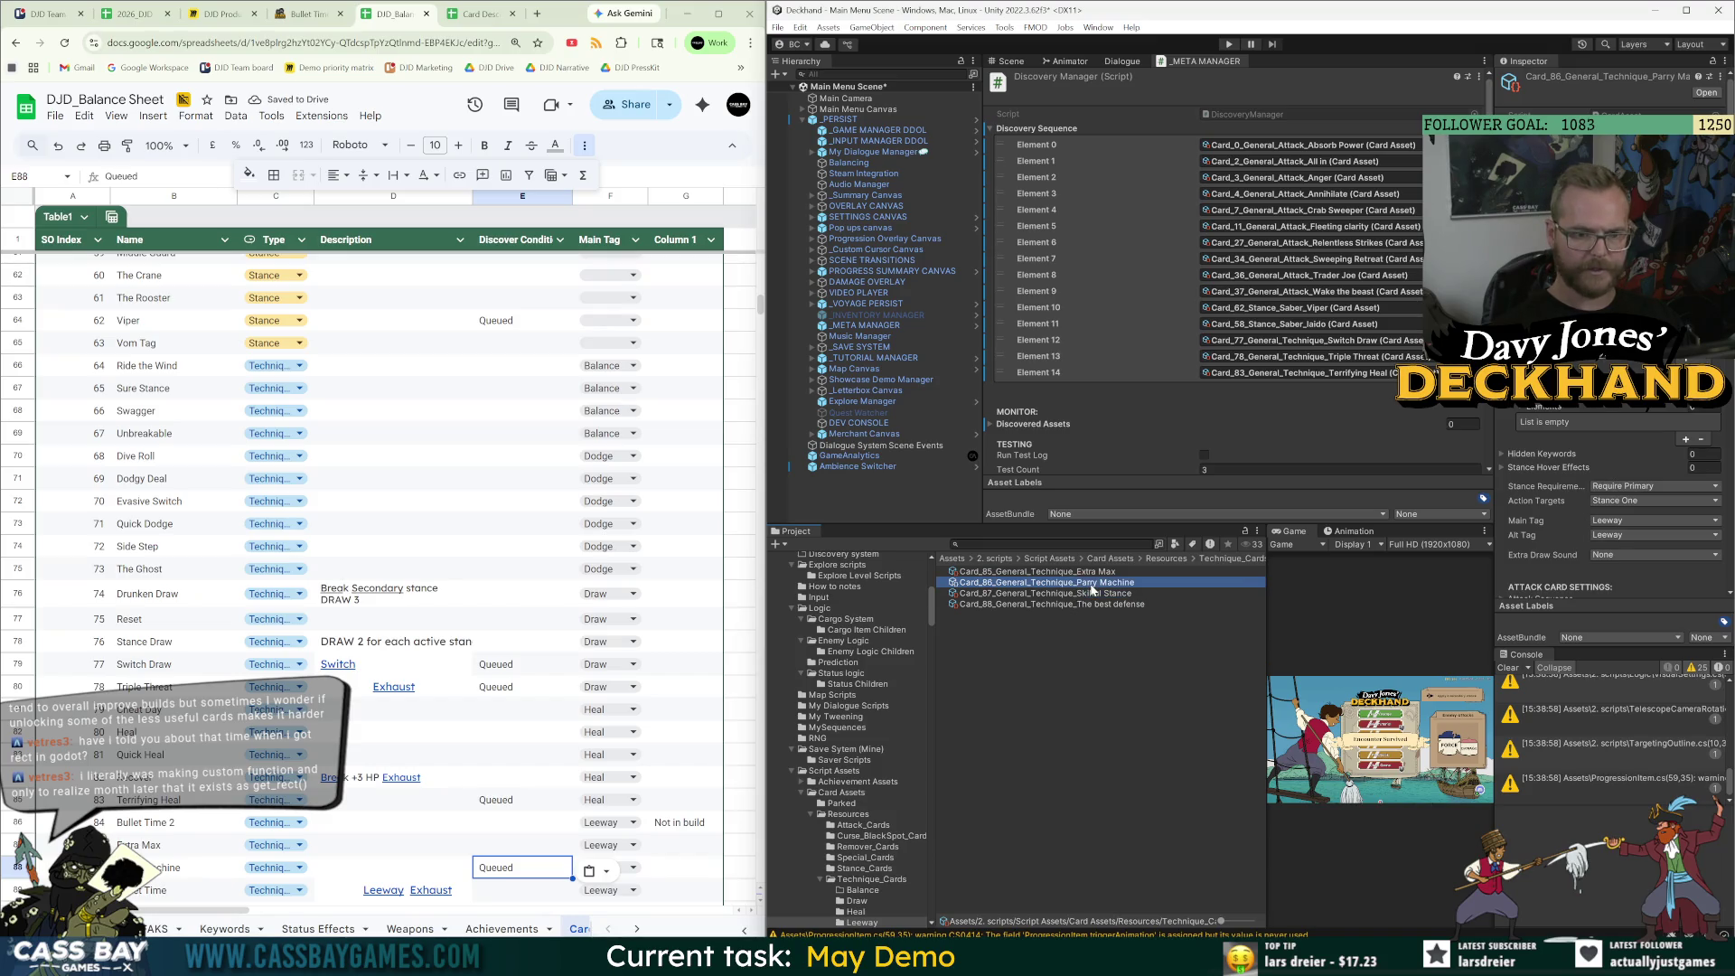
pyautogui.click(1095, 595)
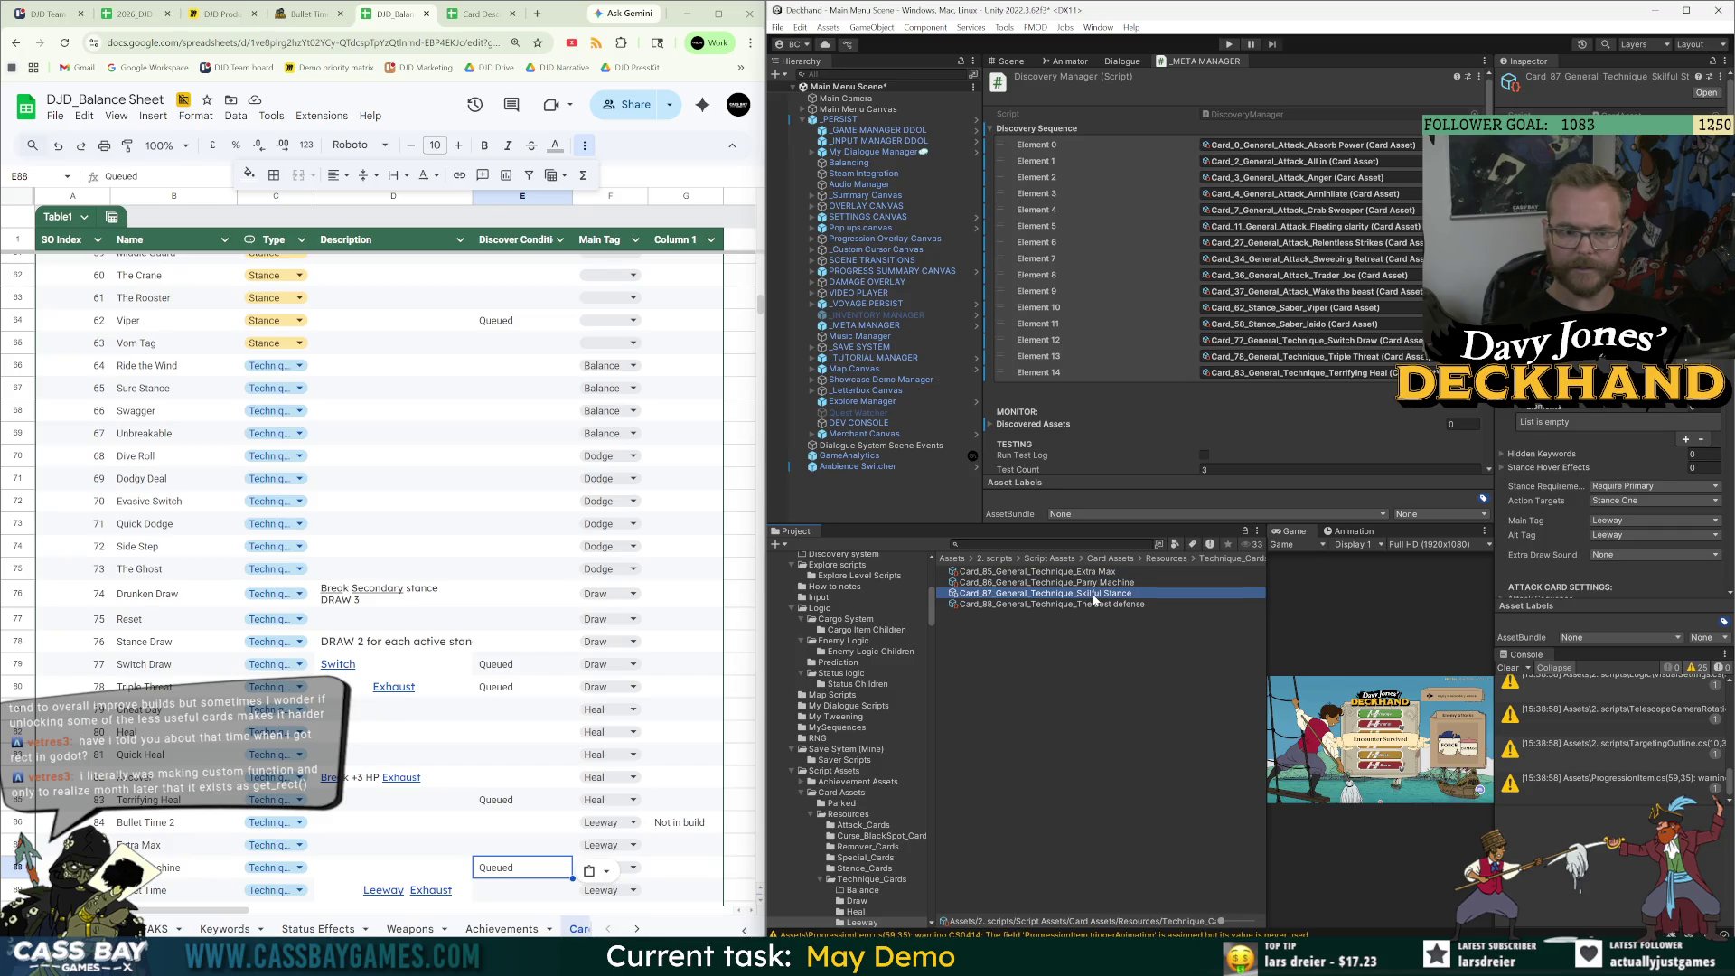
pyautogui.click(504, 890)
pyautogui.write('Queued')
pyautogui.click(503, 873)
# Look up the Parry machine card page from the wiki's technique card list, then return to the sheet.
pyautogui.hotkey('ctrl', 'shift', 'Tab')
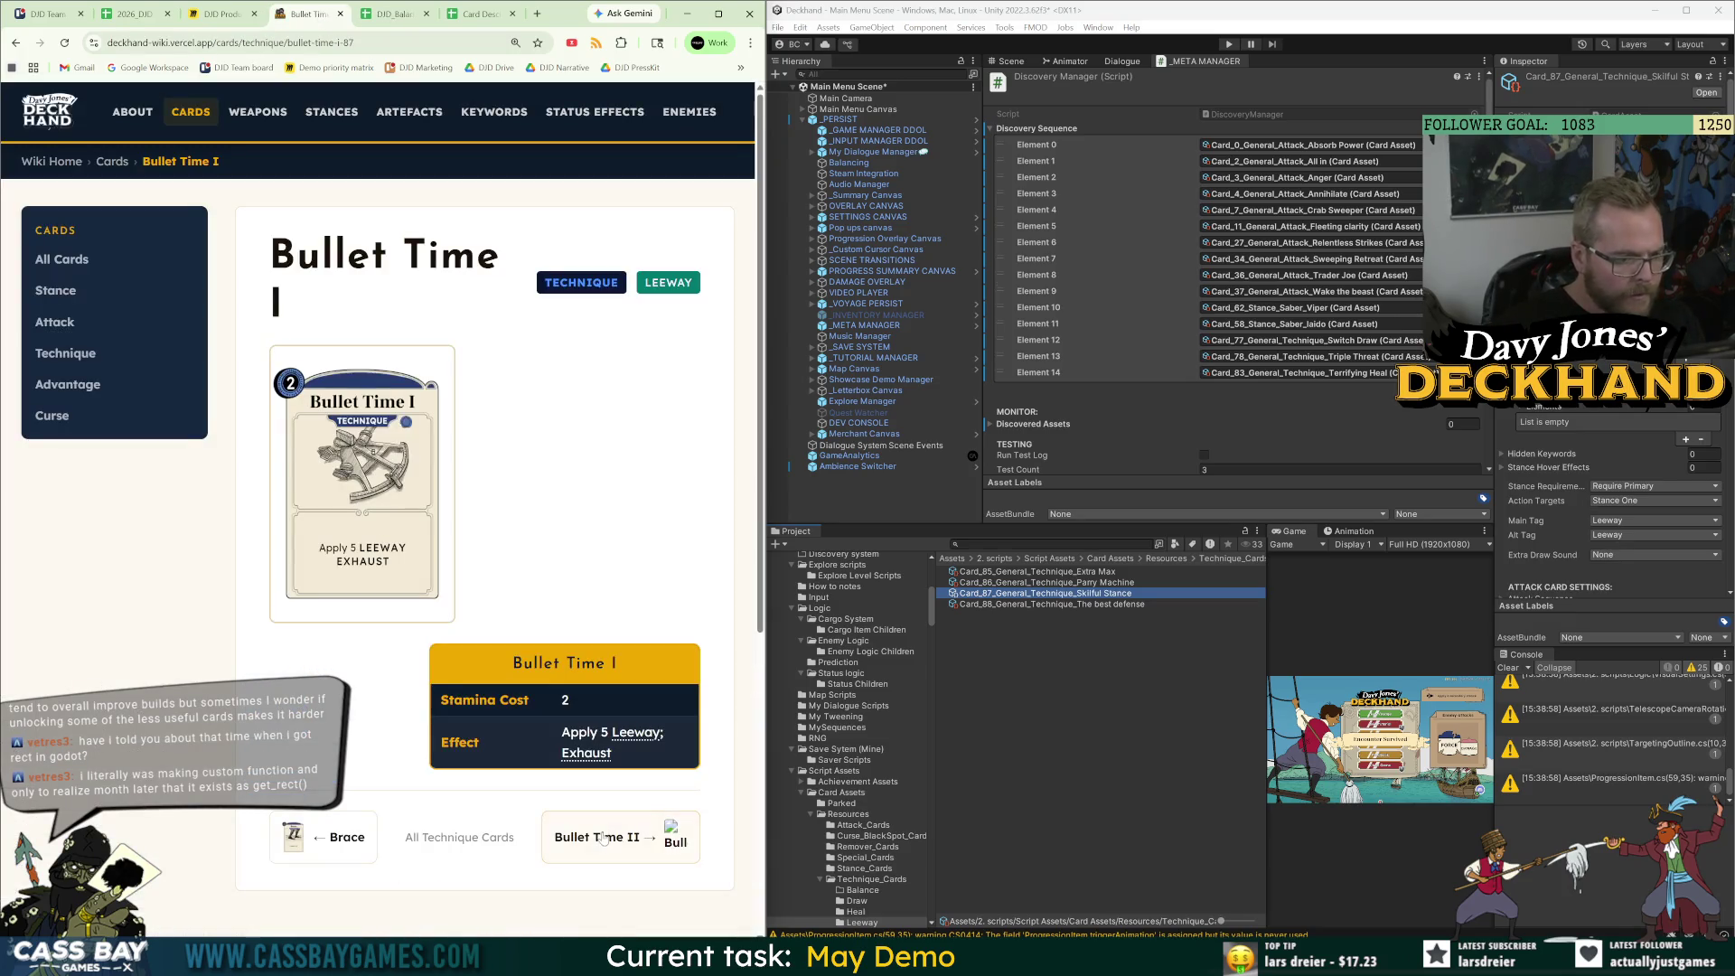
pyautogui.click(65, 354)
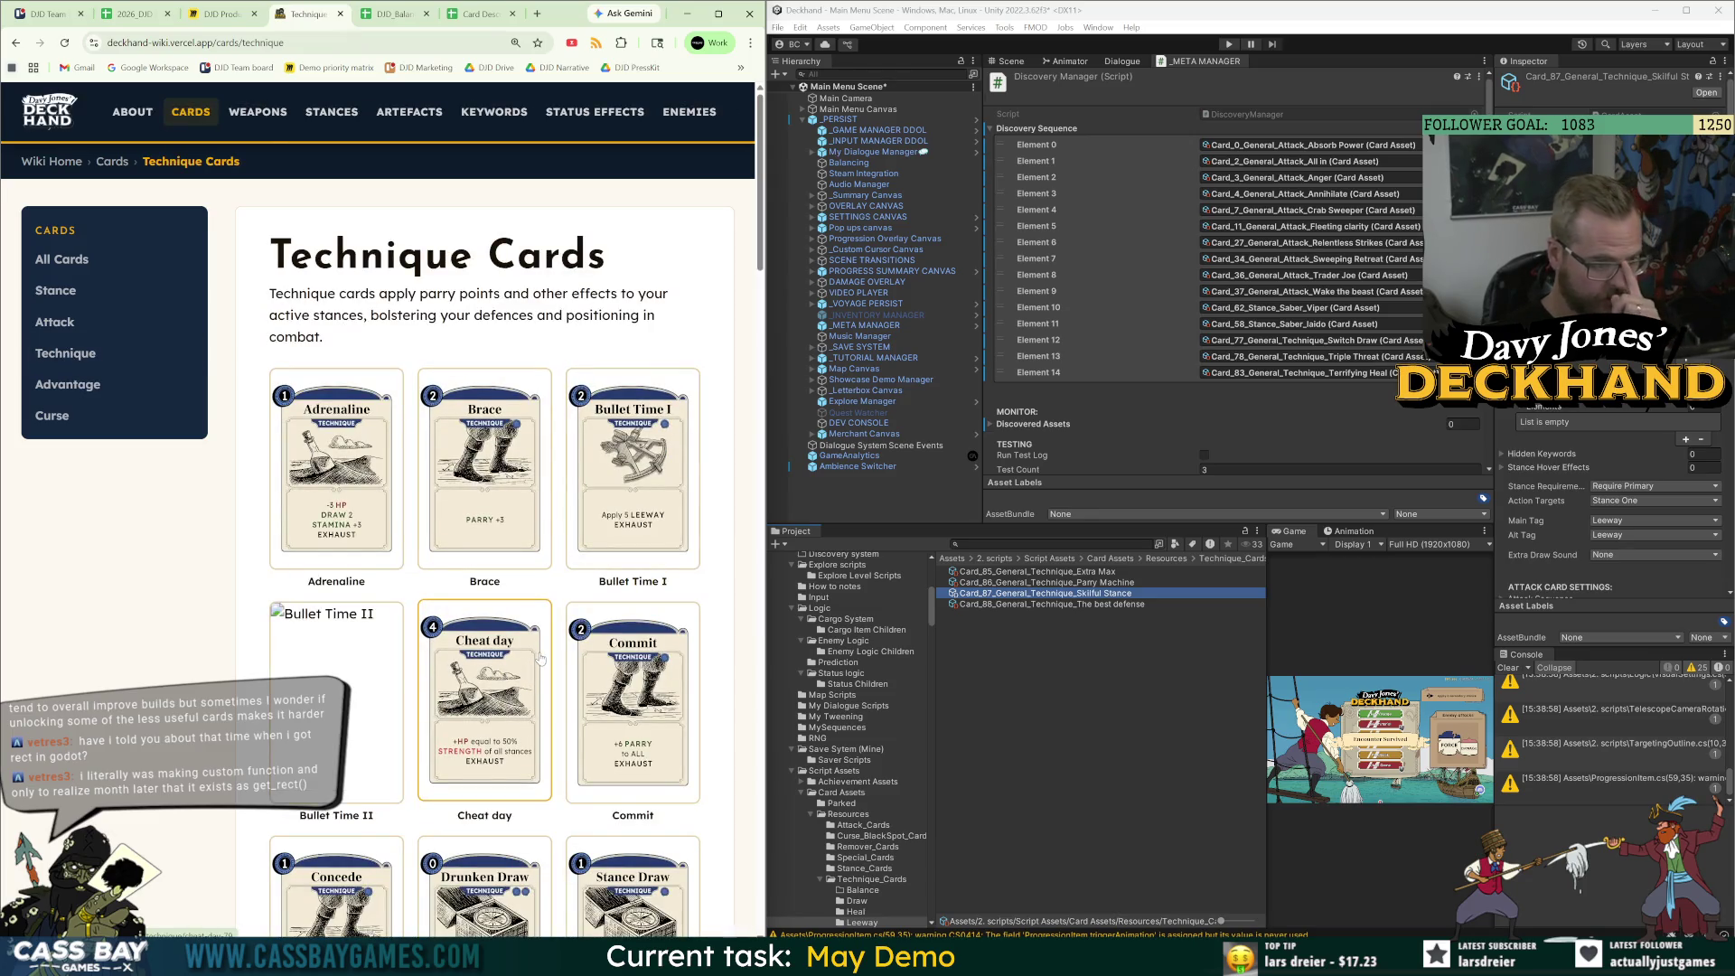
pyautogui.scroll(-5, 533, 664)
pyautogui.scroll(-4, 544, 656)
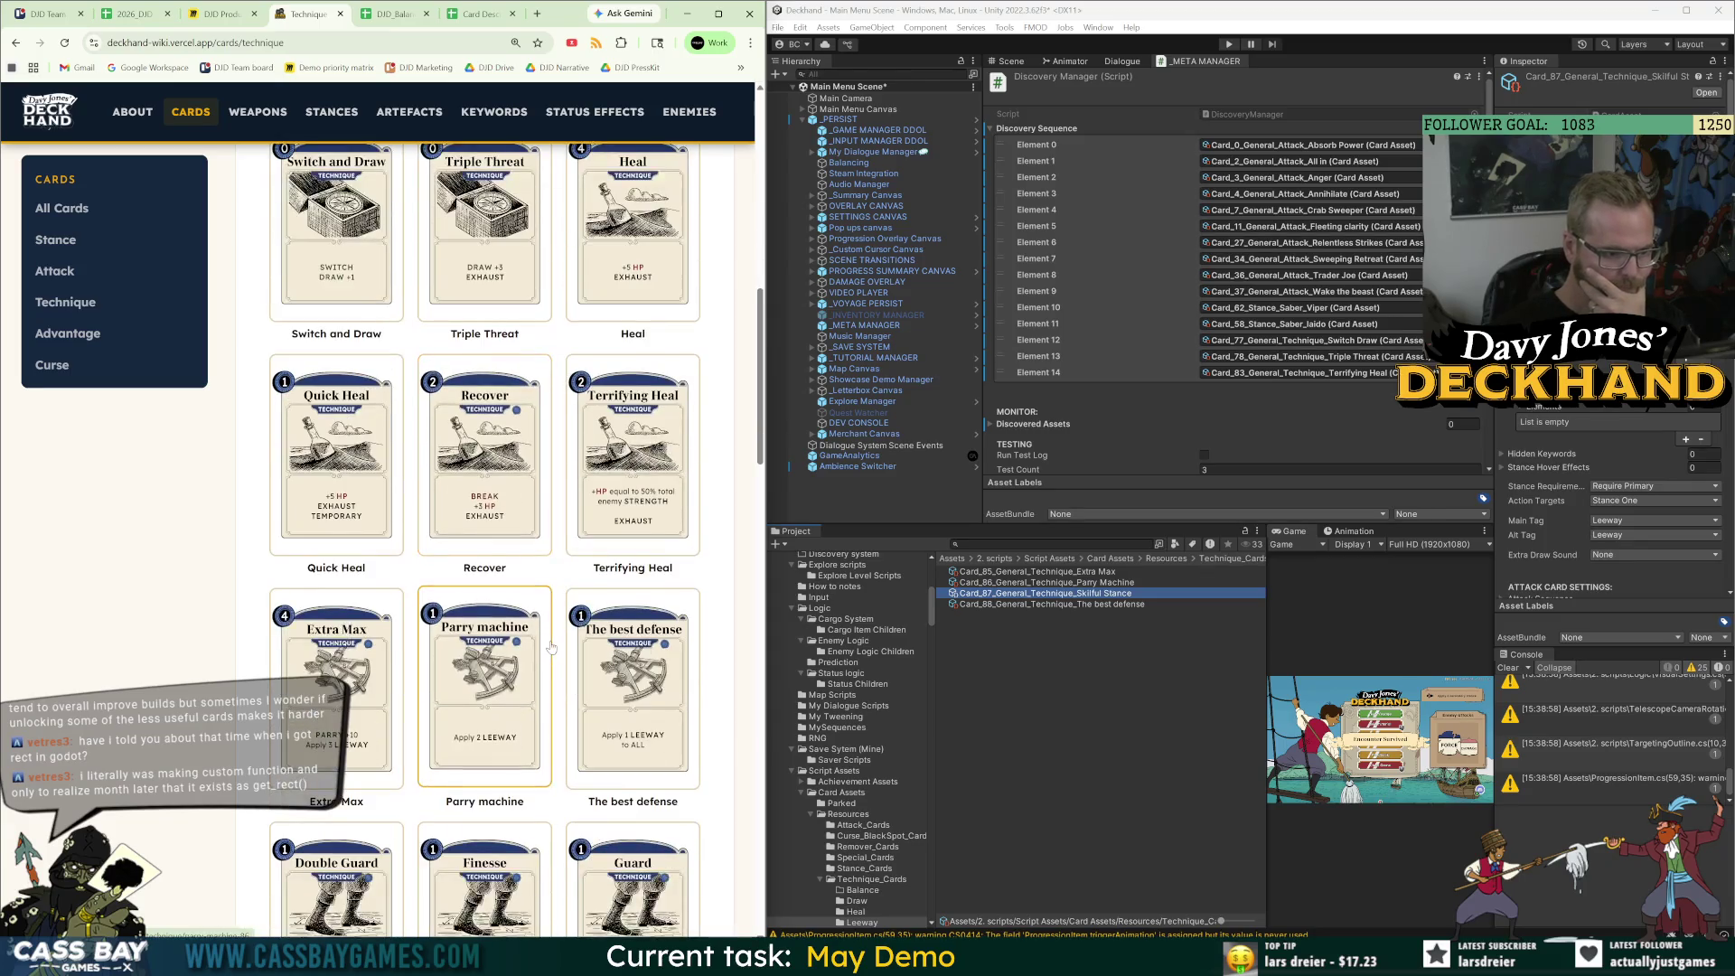
pyautogui.click(491, 729)
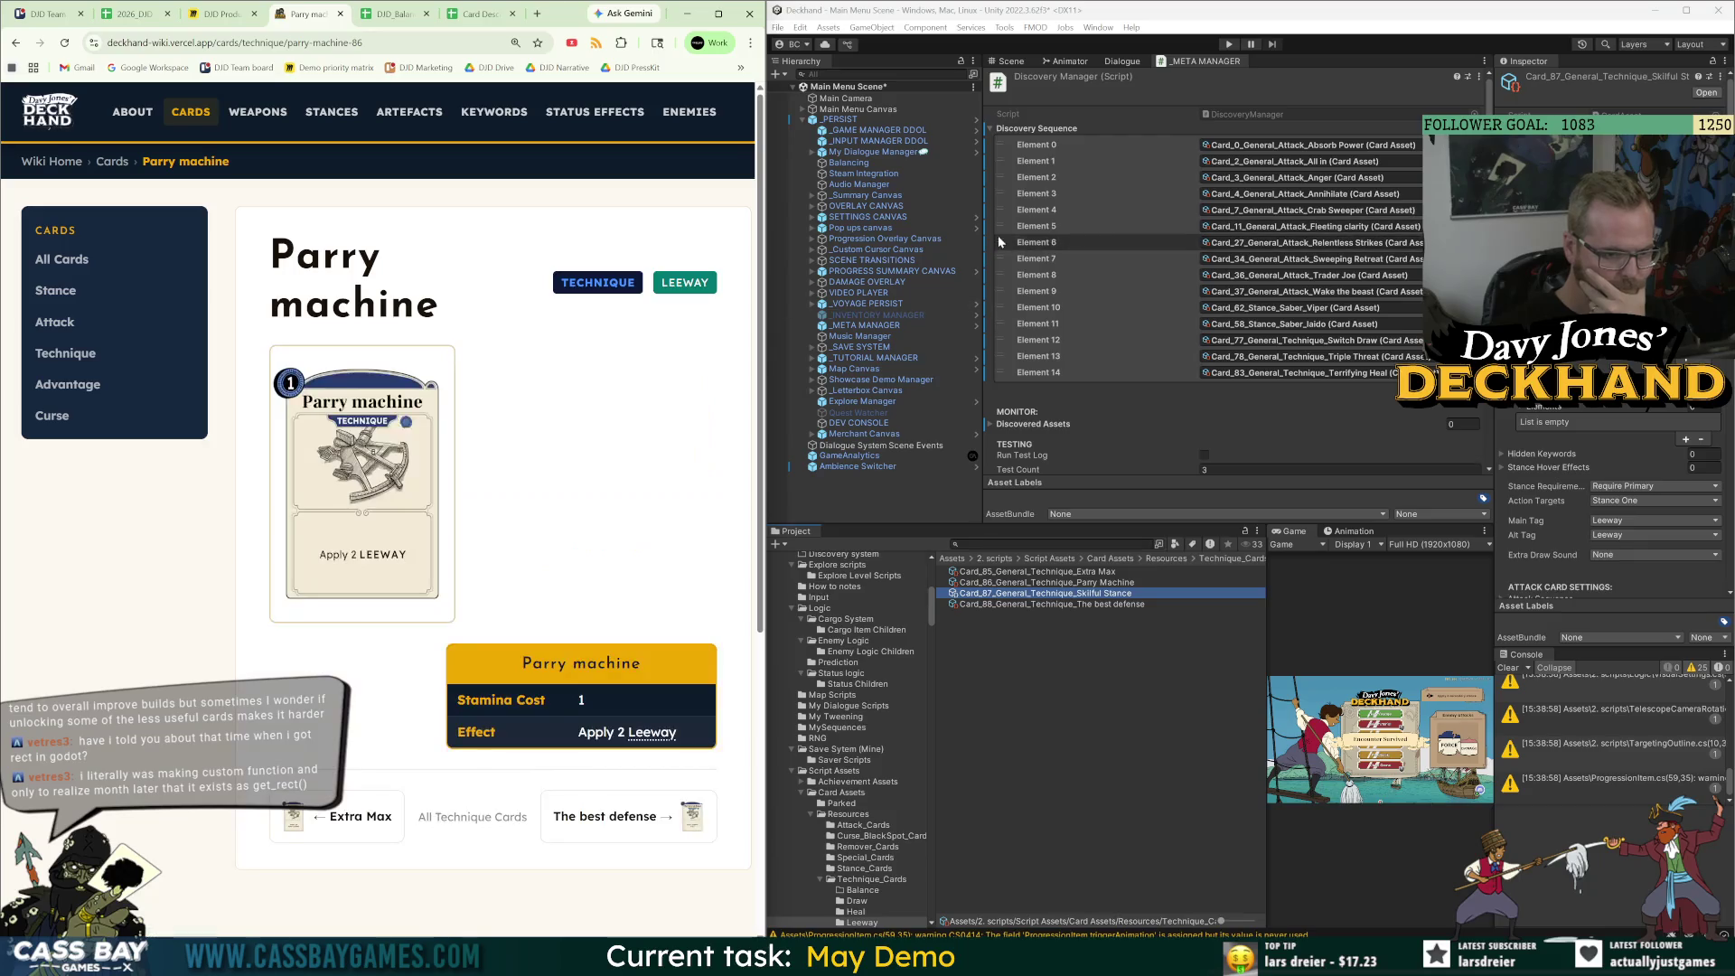
pyautogui.click(398, 14)
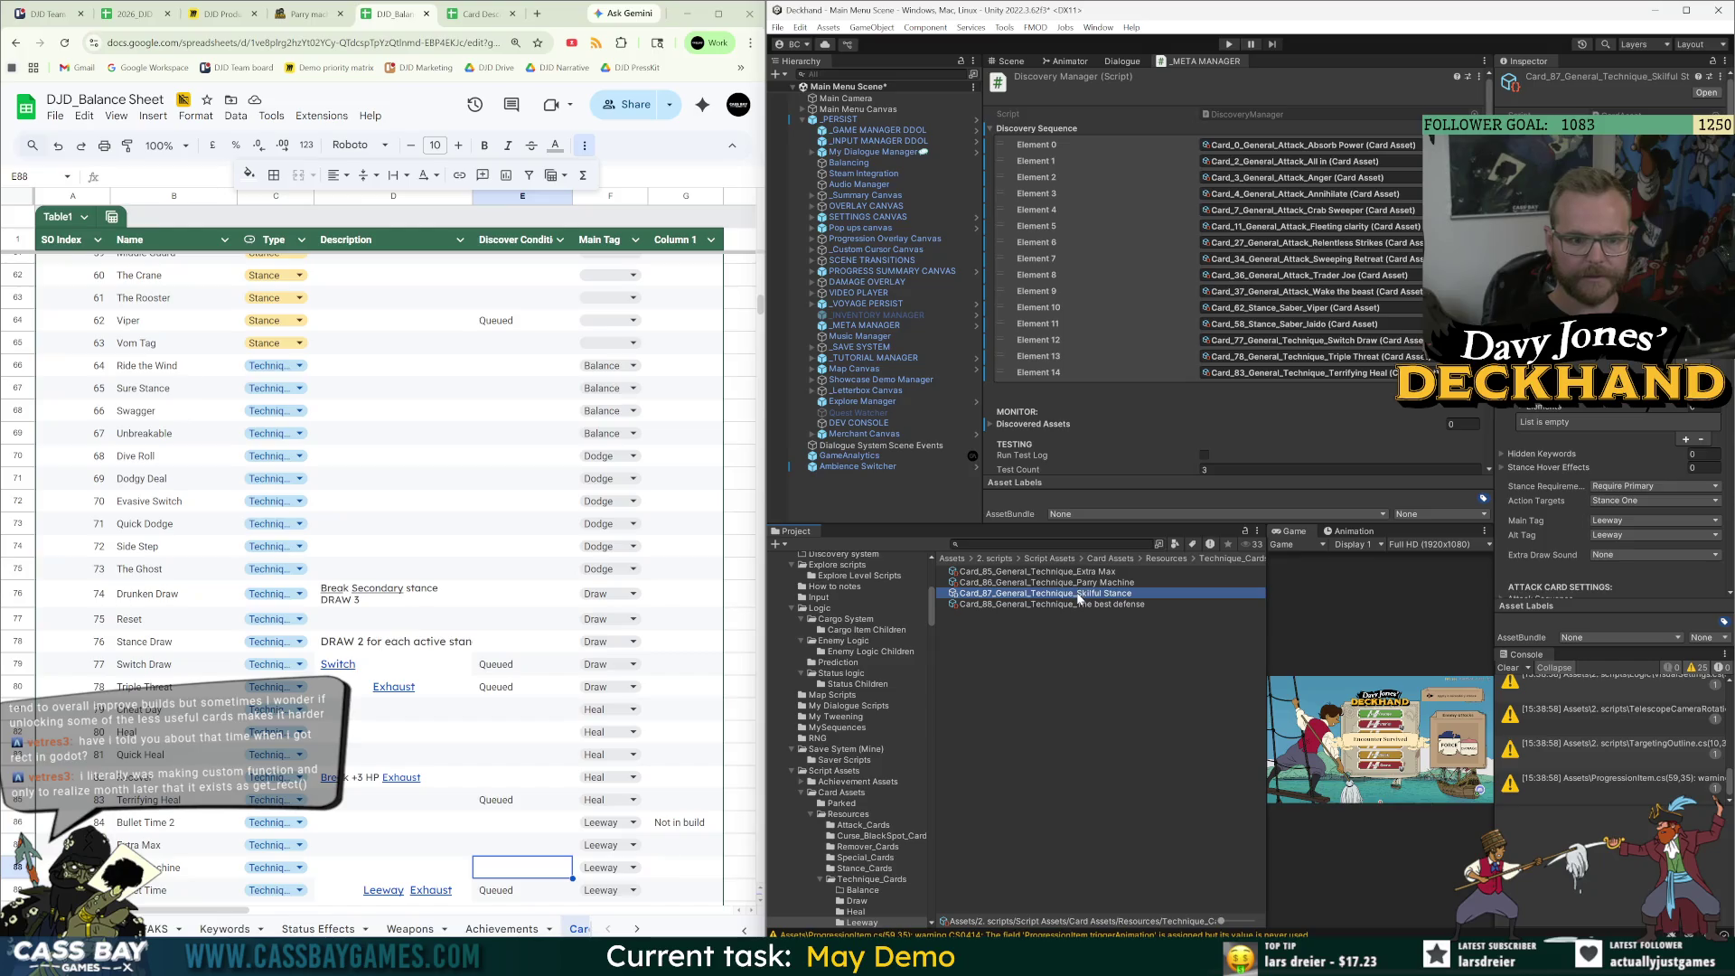
pyautogui.click(1044, 138)
# Drop Card_87 Skilful Stance at the end of the Discovery Sequence; set E89 to 'Queued. Must have used leeway twice.'.
pyautogui.moveTo(1044, 139); pyautogui.dragTo(1041, 136)
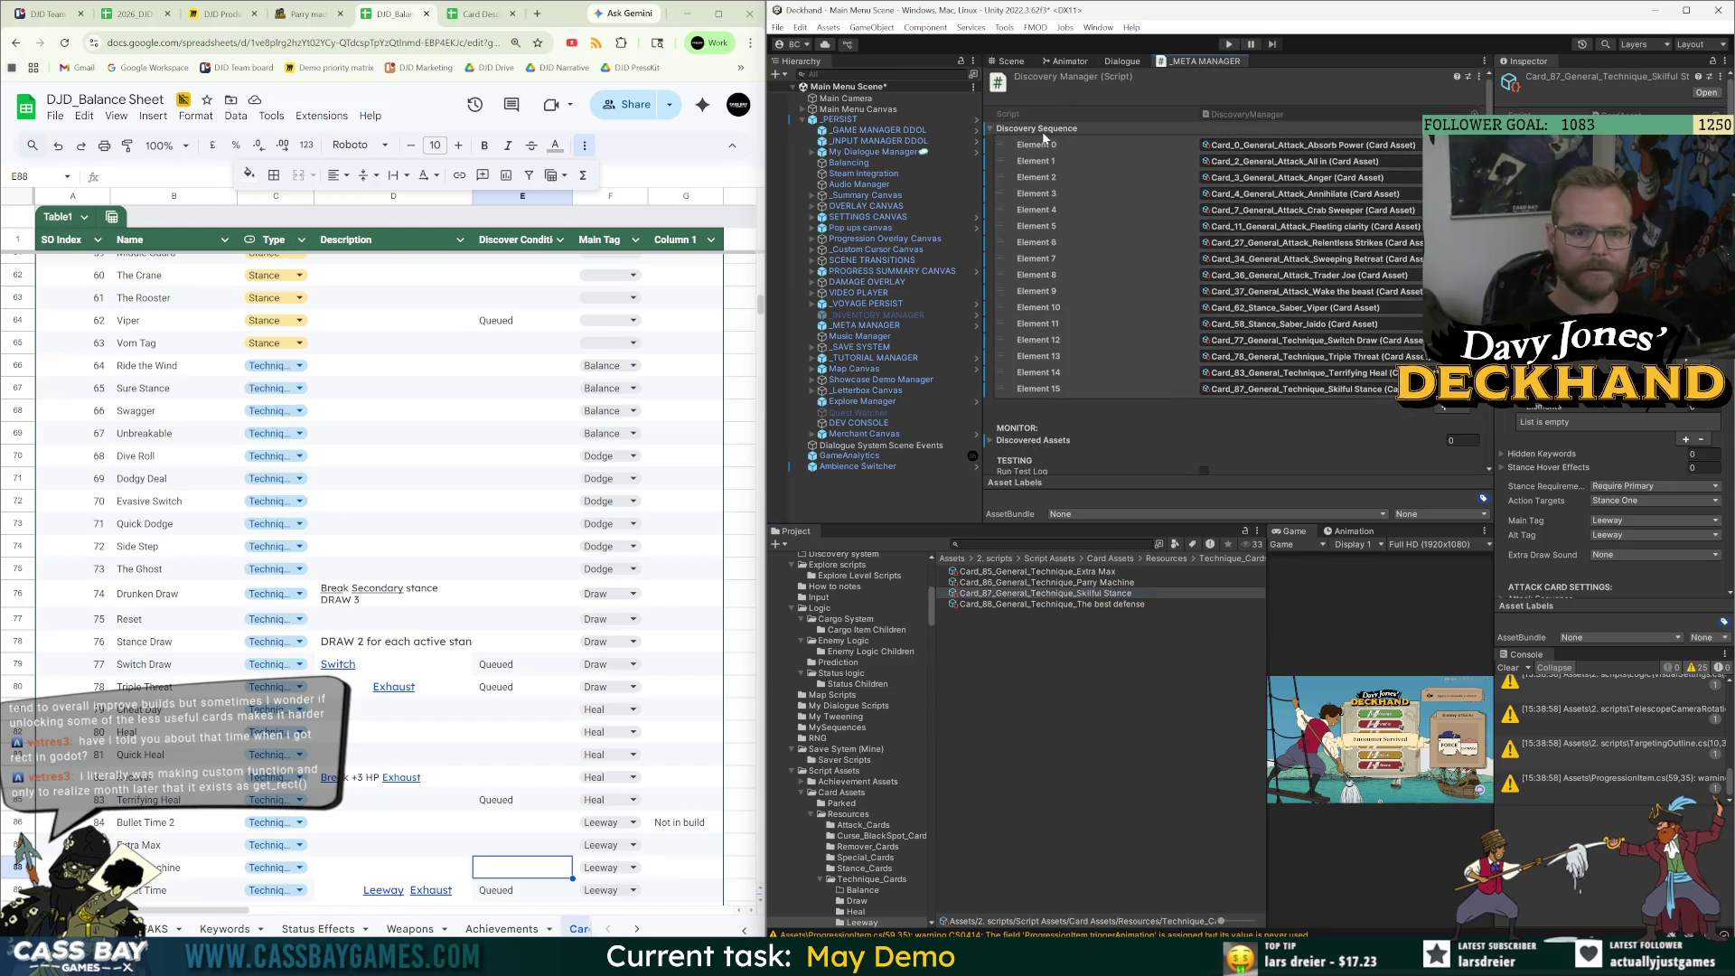
pyautogui.scroll(-3, 480, 868)
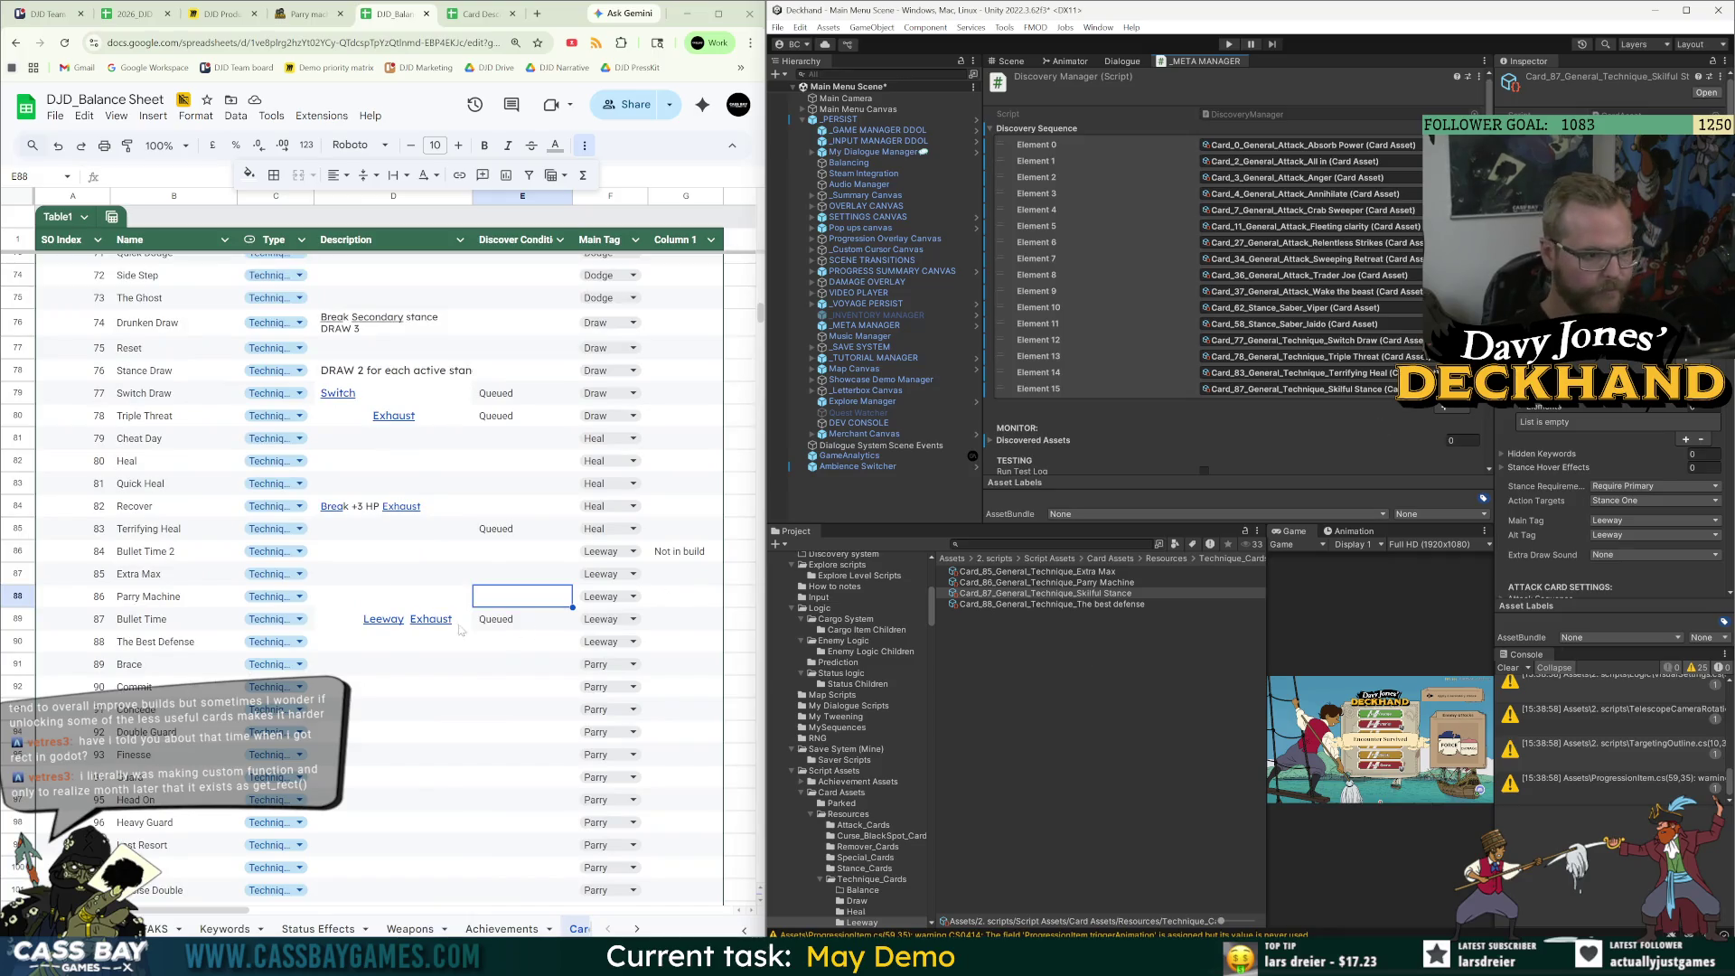
pyautogui.click(502, 627)
pyautogui.click(185, 182)
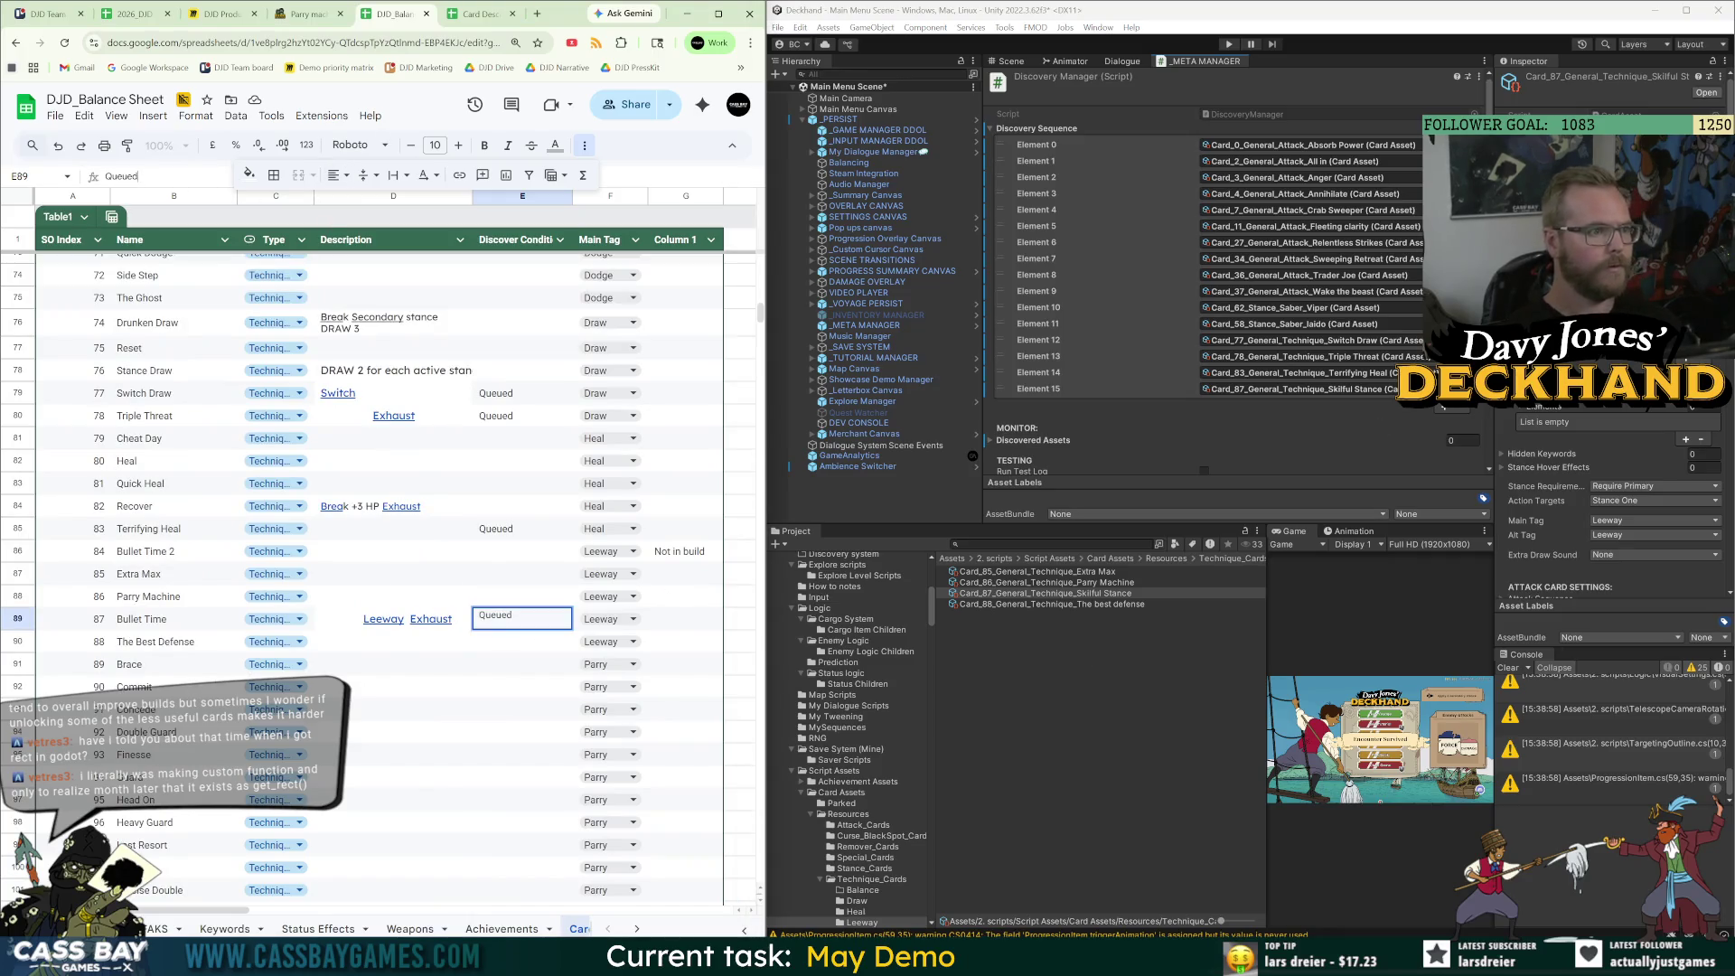
pyautogui.write('. Musthave used leeway')
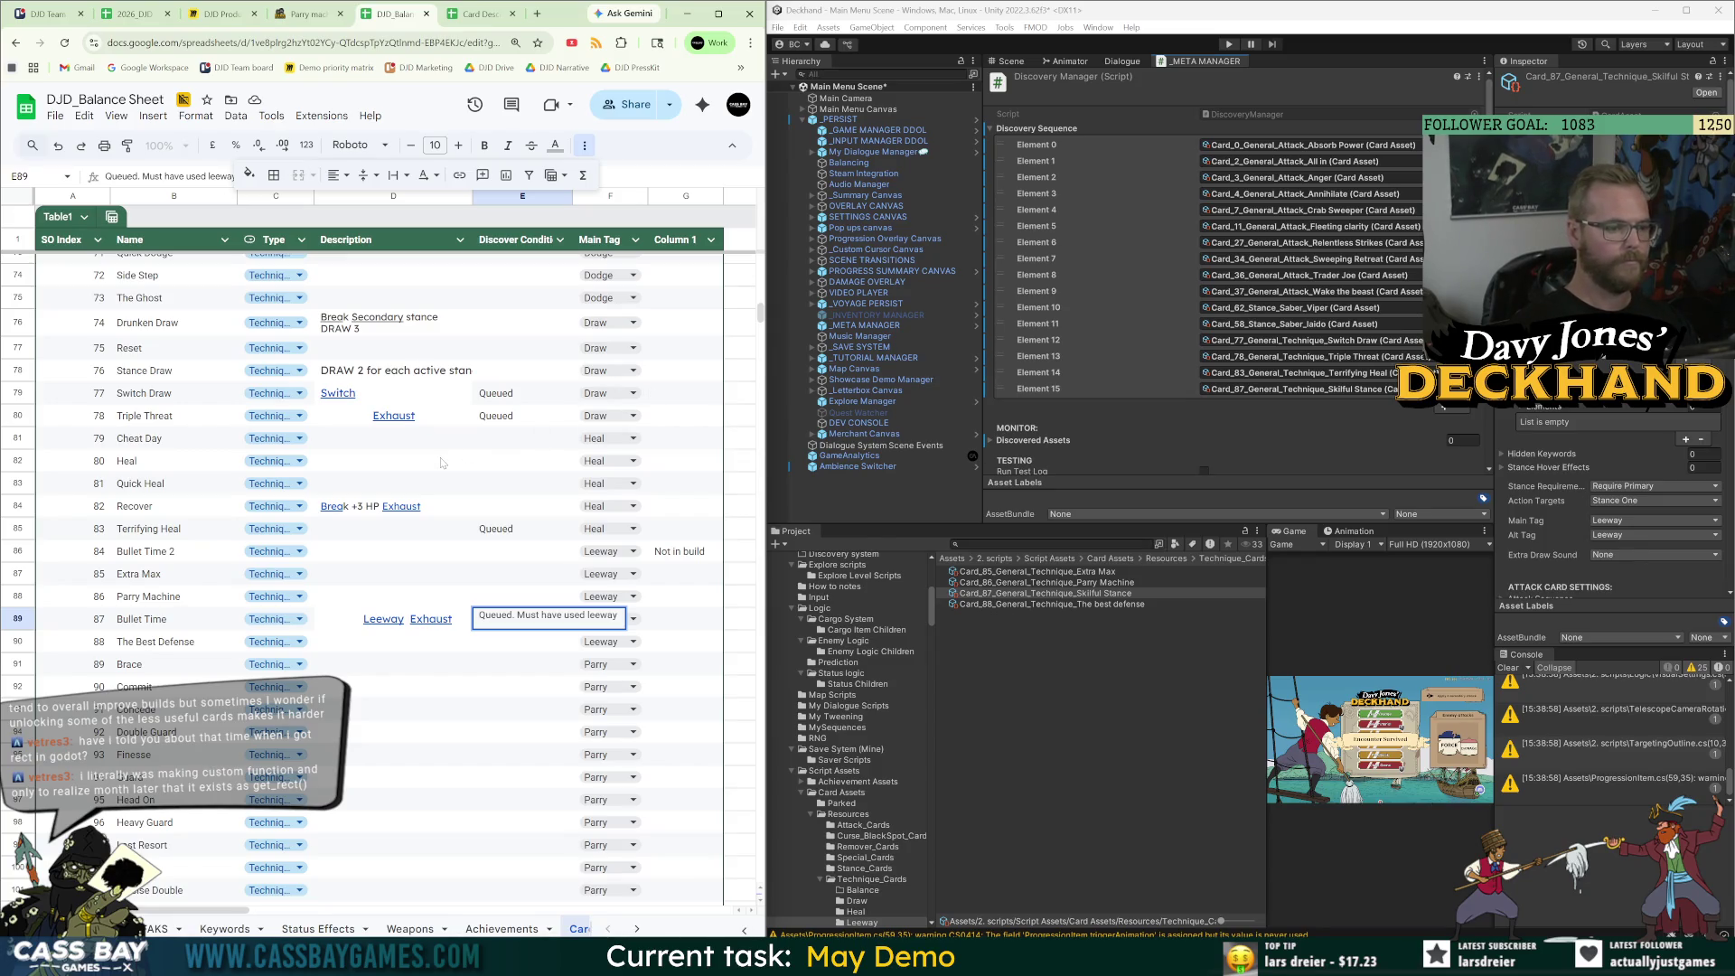
pyautogui.write('twice.')
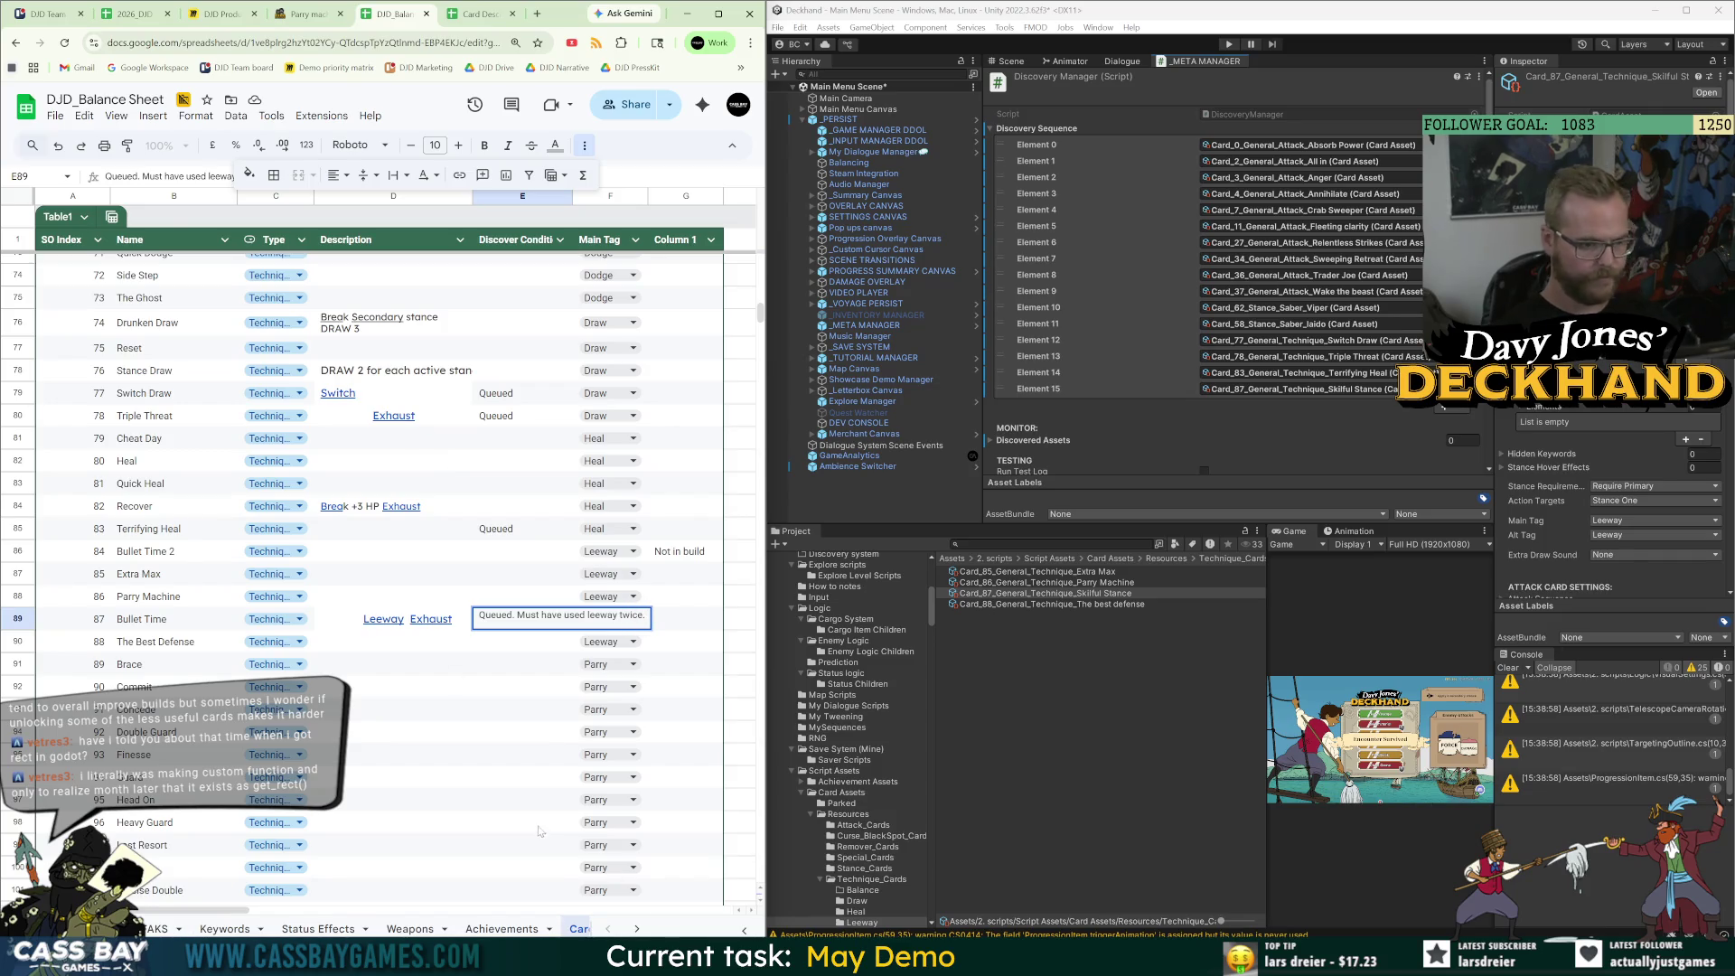
pyautogui.click(541, 824)
pyautogui.scroll(-10, 1530, 594)
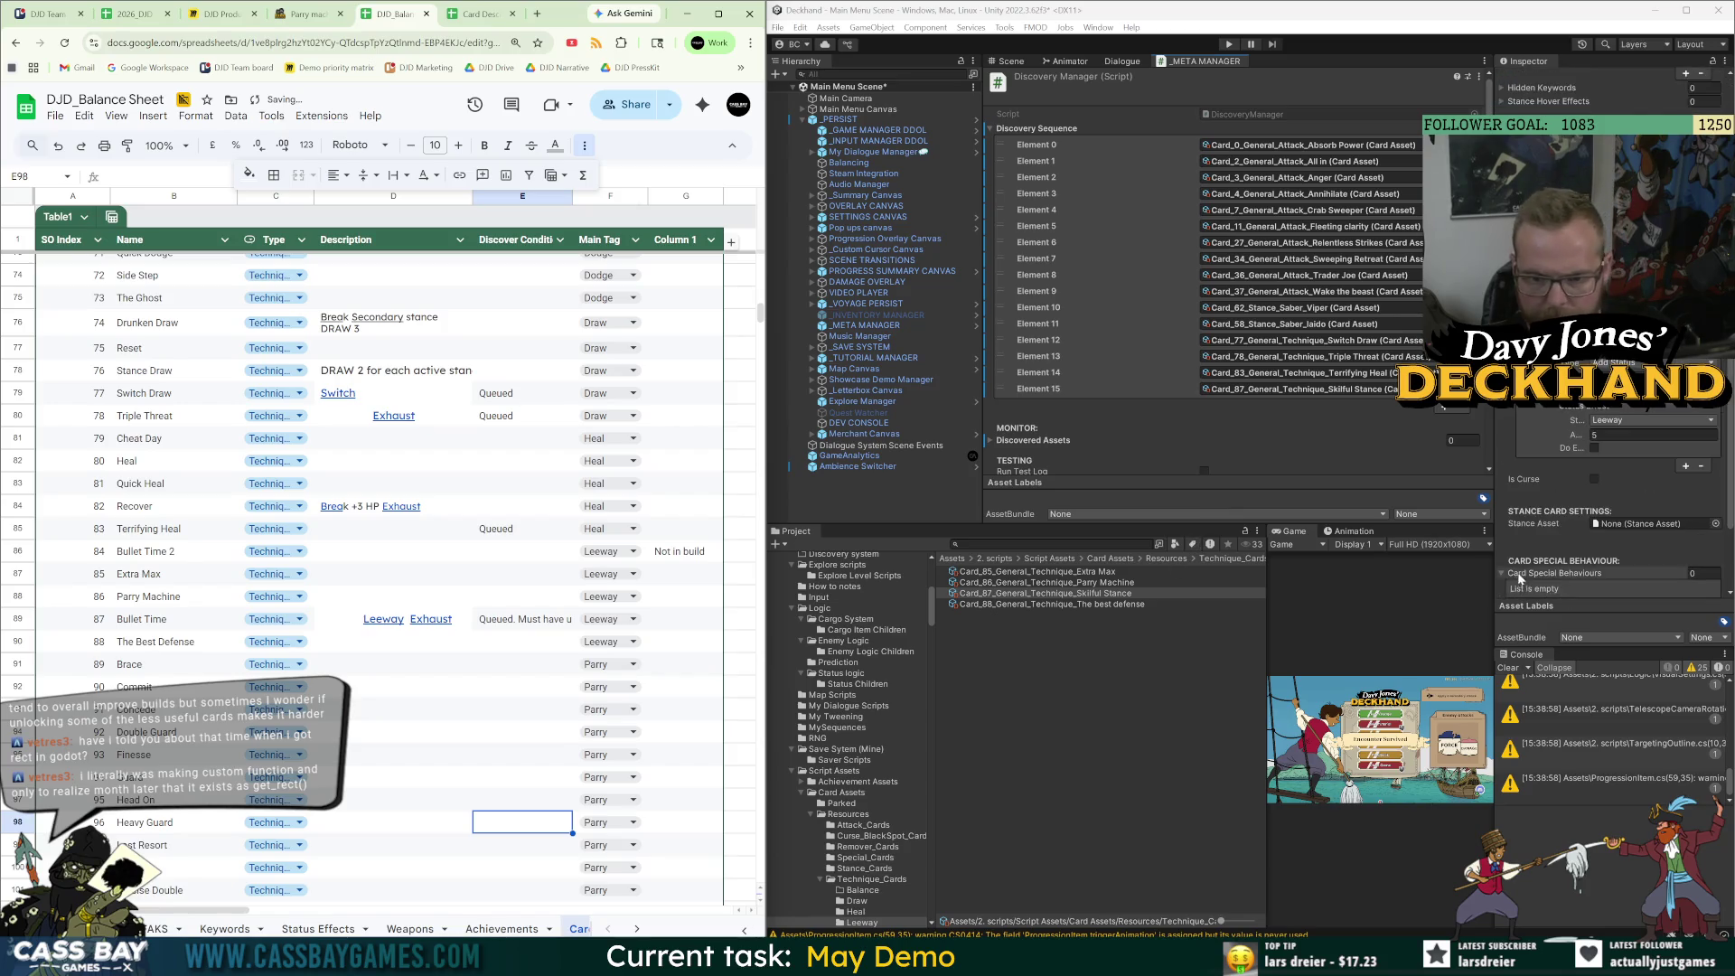
# Give Skilful Stance a Number Condition: Discovery.LeewayUses, More Than, value 0.
pyautogui.click(1521, 574)
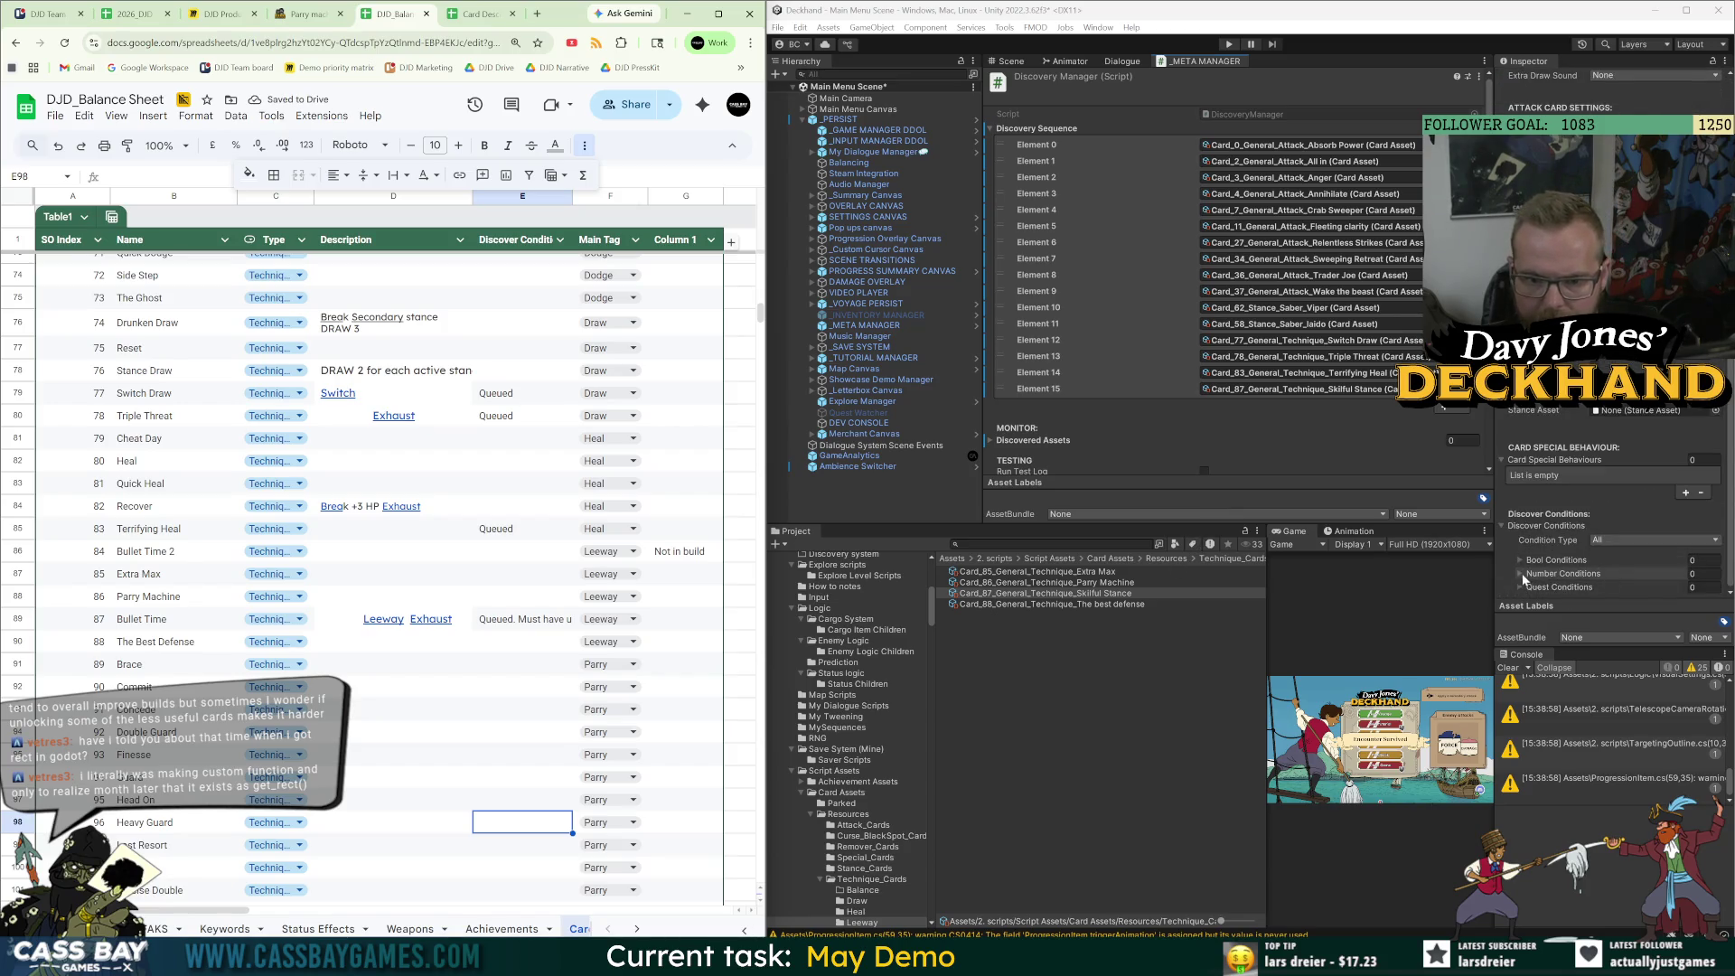
pyautogui.click(1686, 573)
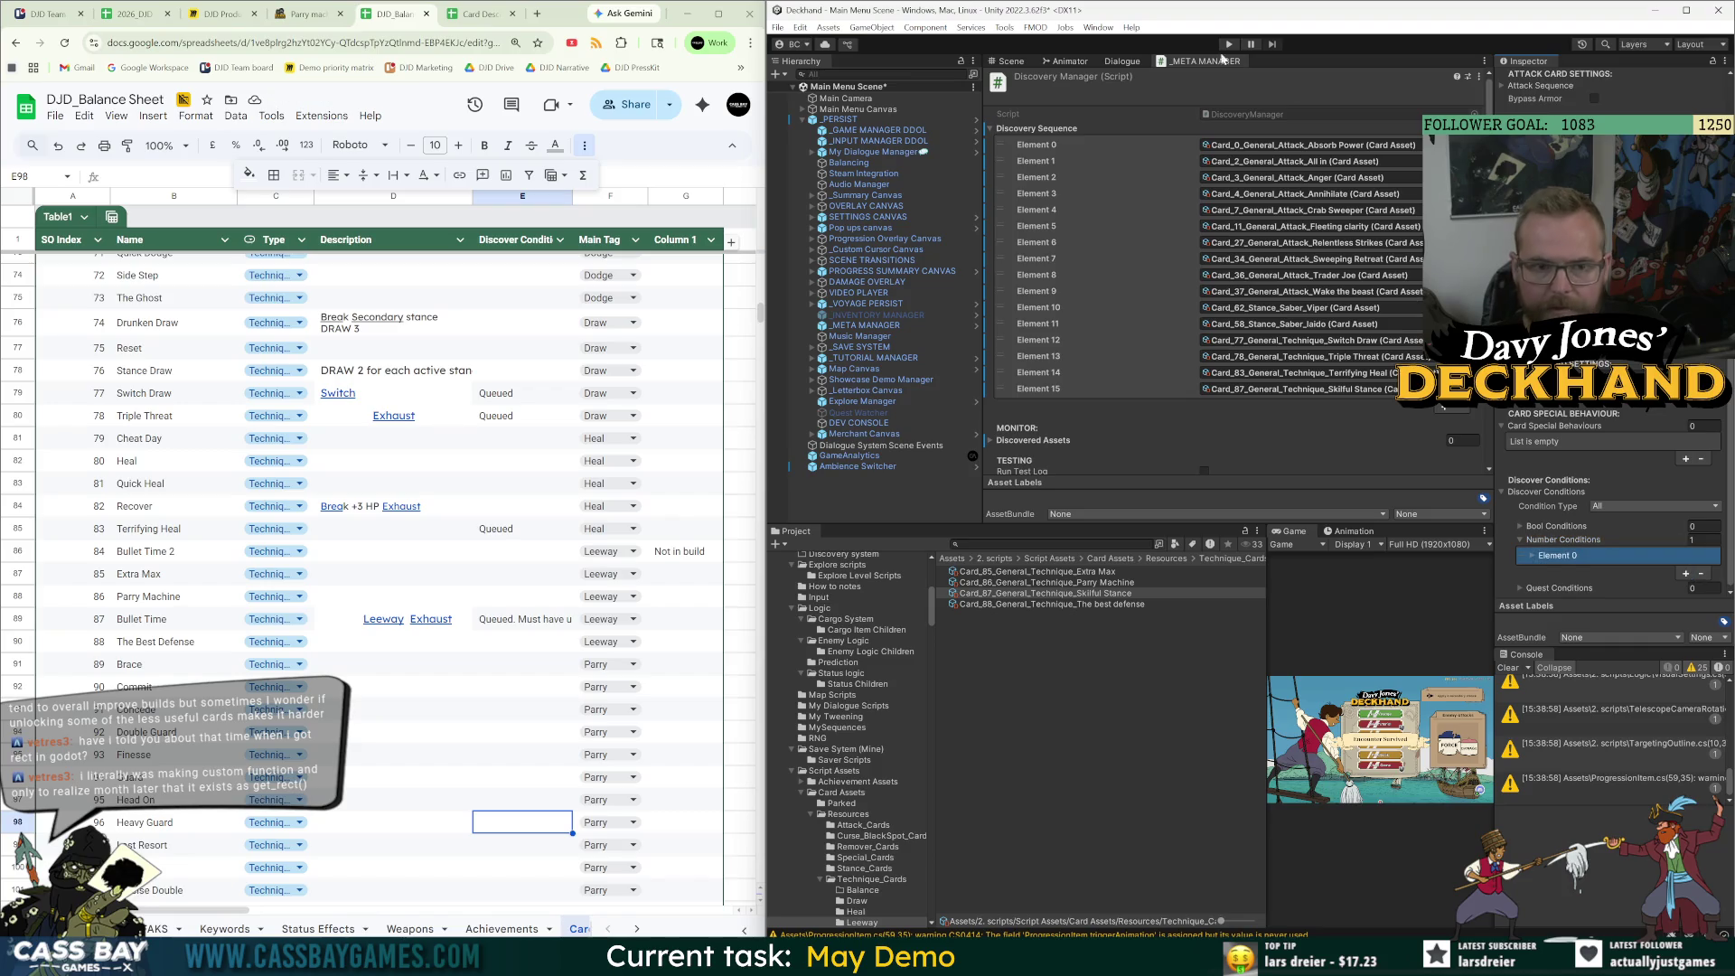
pyautogui.click(1119, 62)
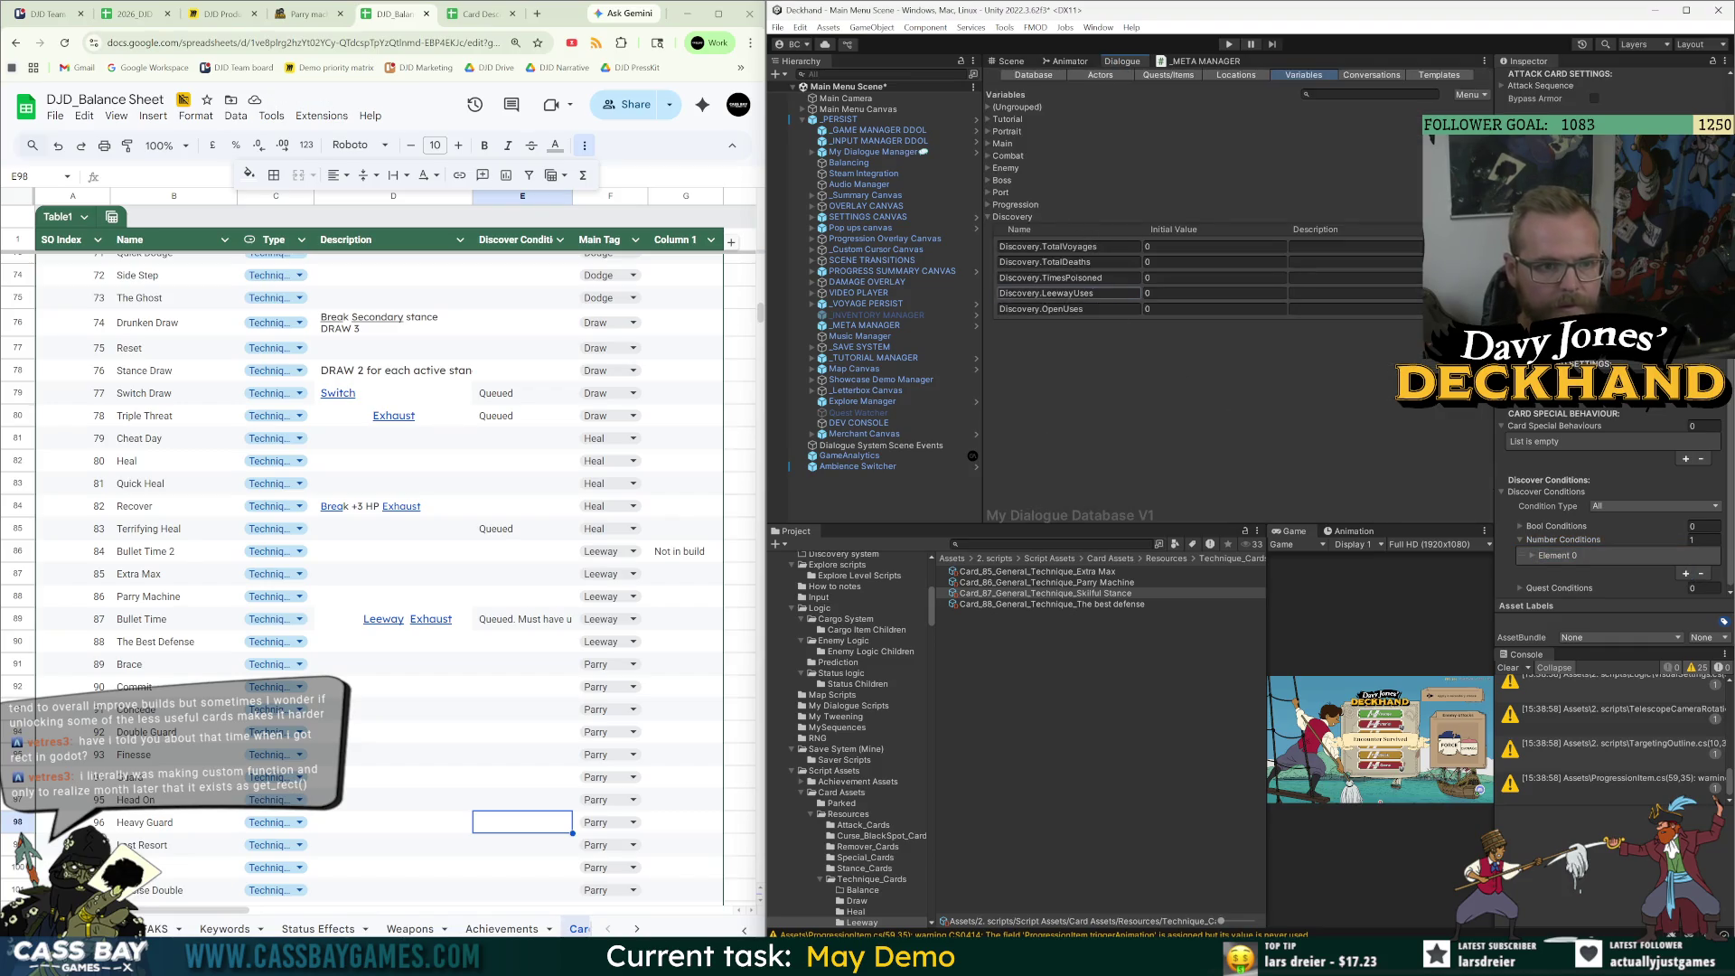
pyautogui.click(1685, 573)
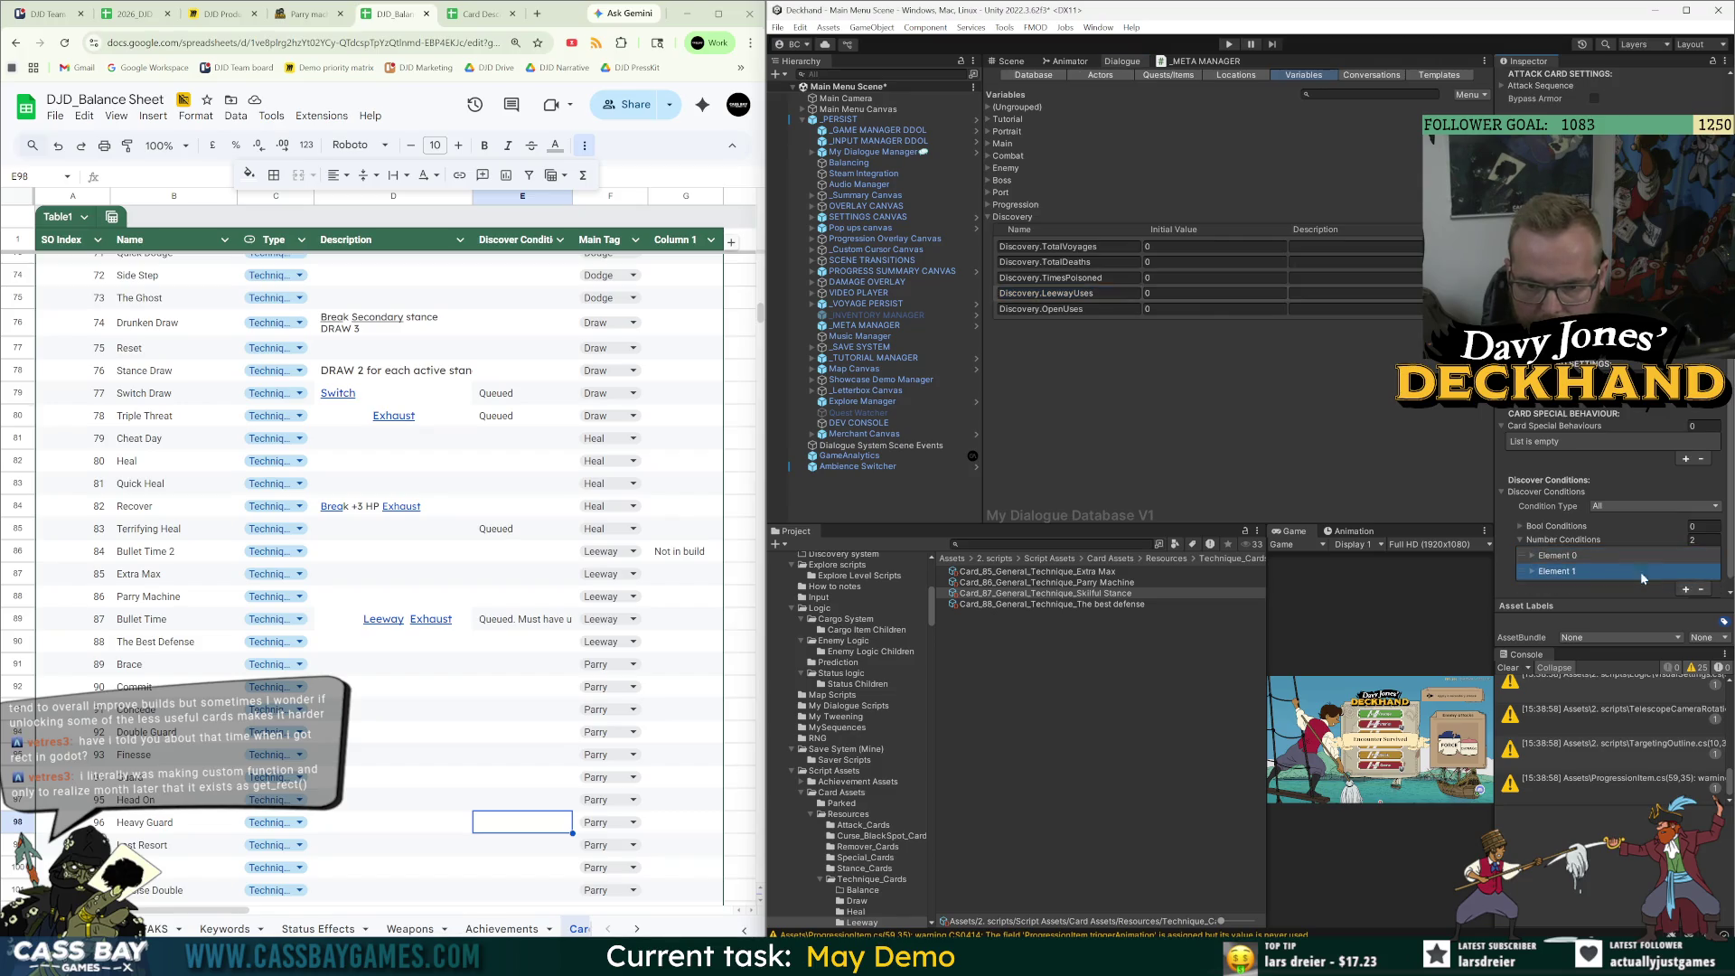
pyautogui.click(1702, 589)
pyautogui.click(1532, 556)
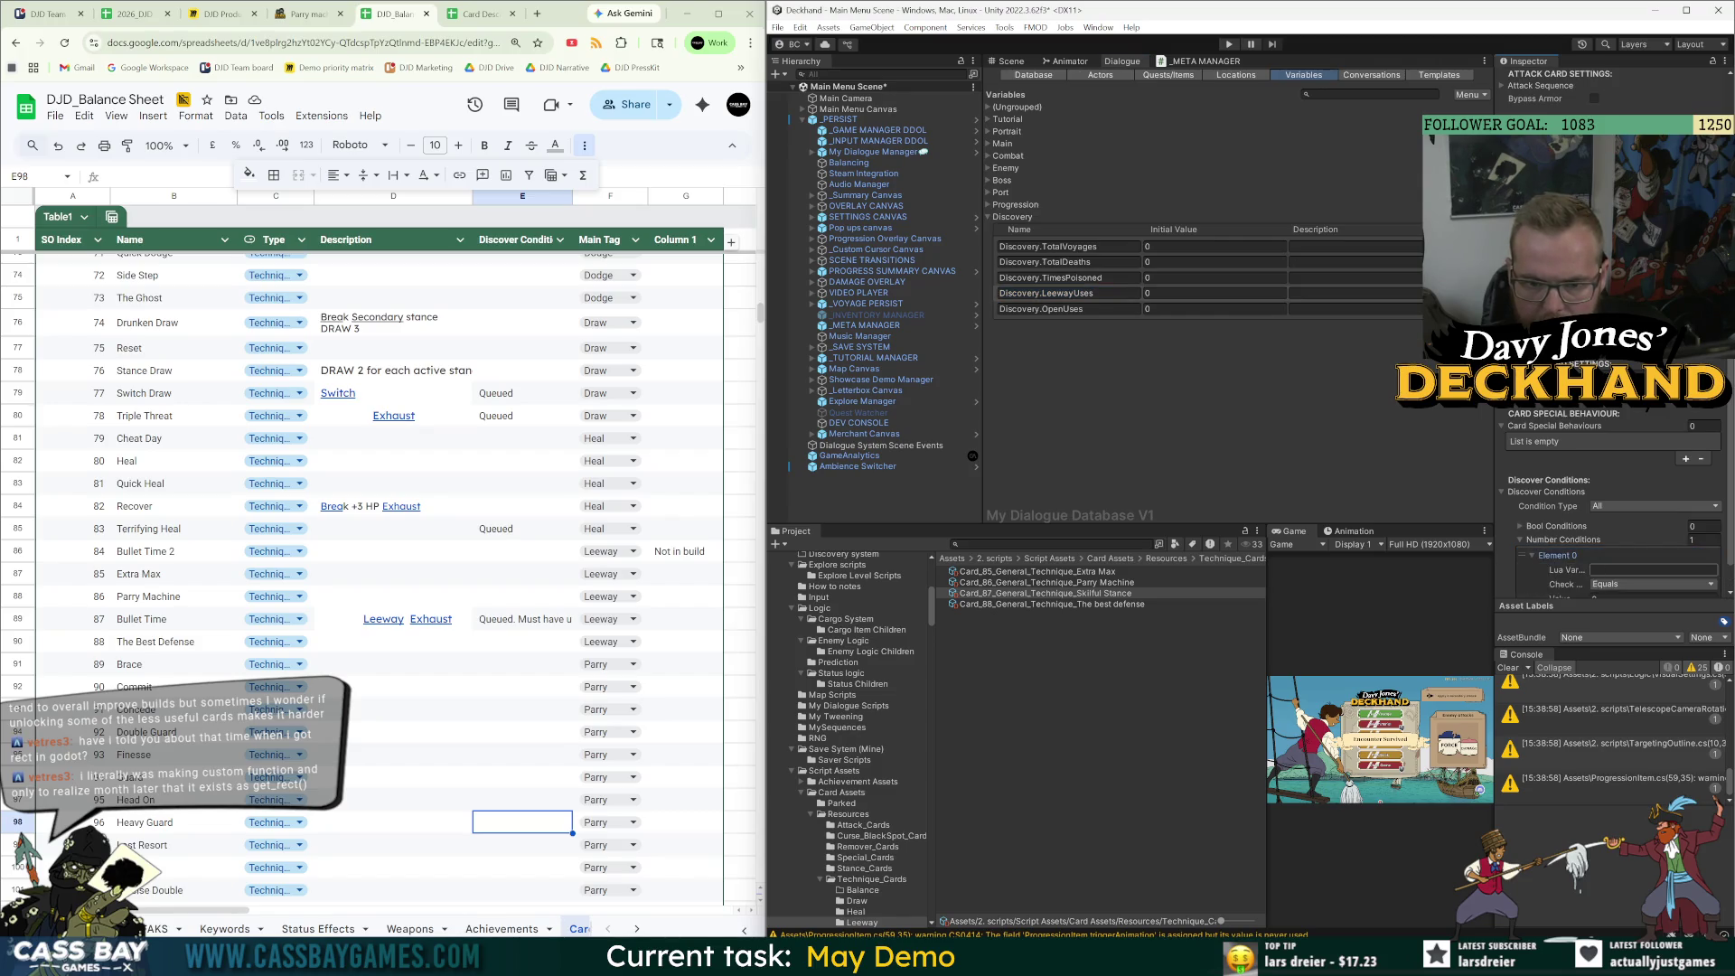
pyautogui.write('Discovery.LeewayUses')
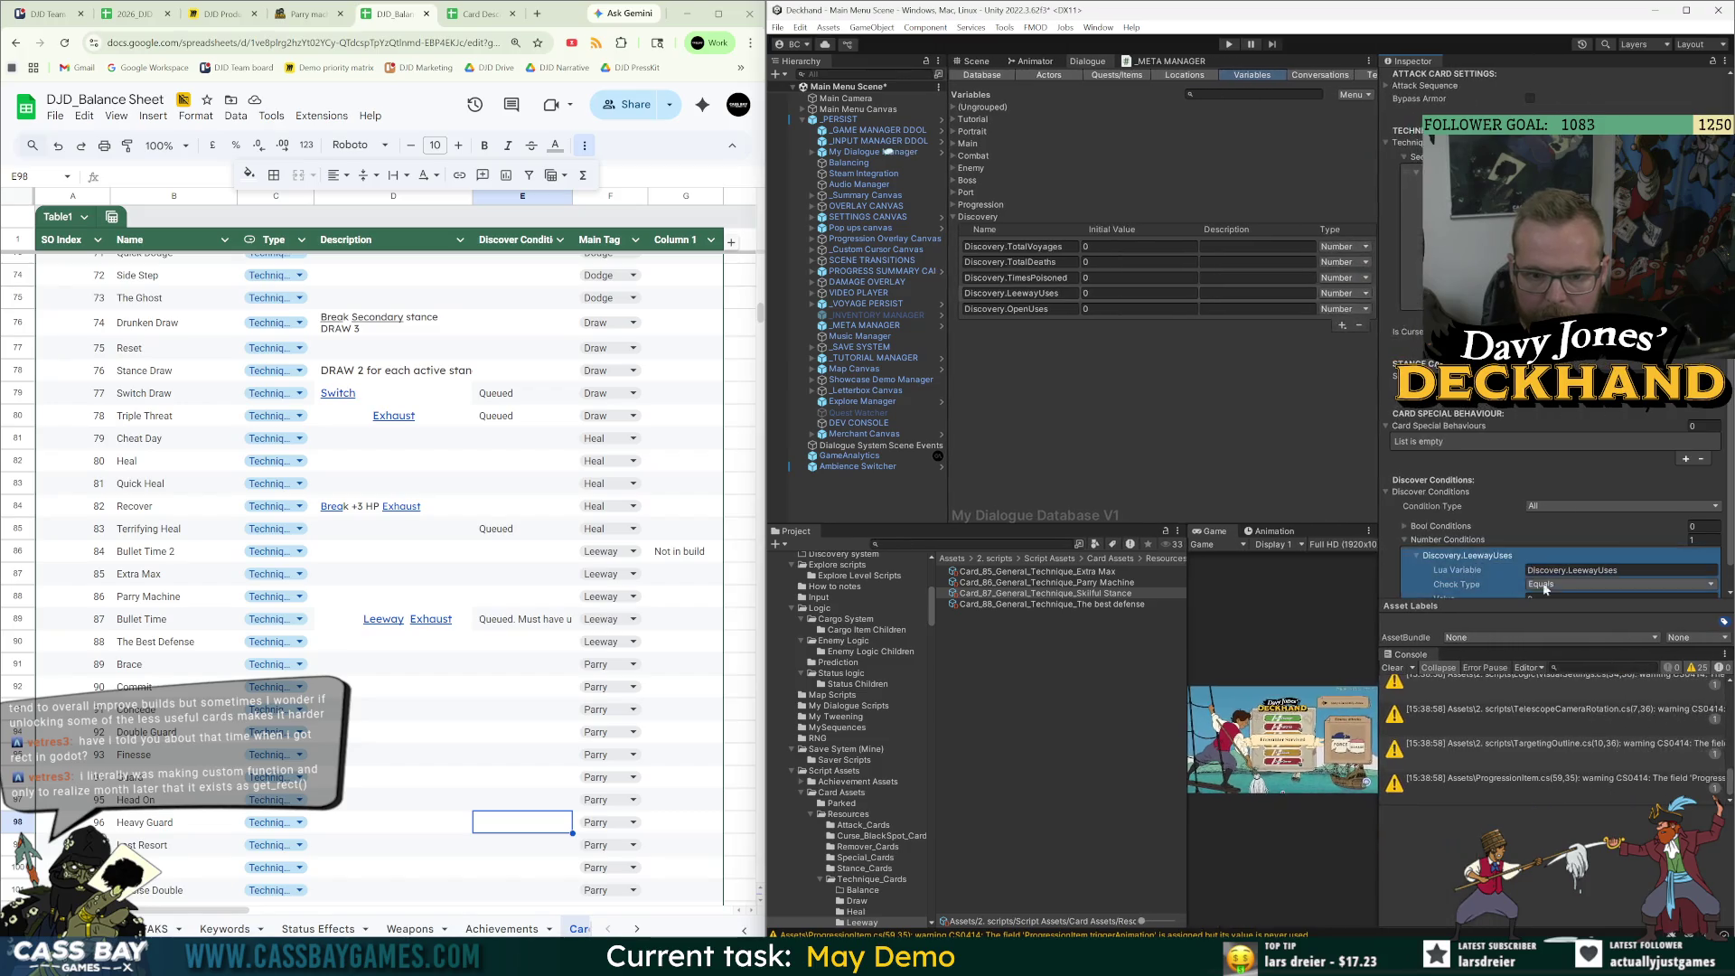
pyautogui.scroll(-2, 1534, 590)
pyautogui.click(1555, 540)
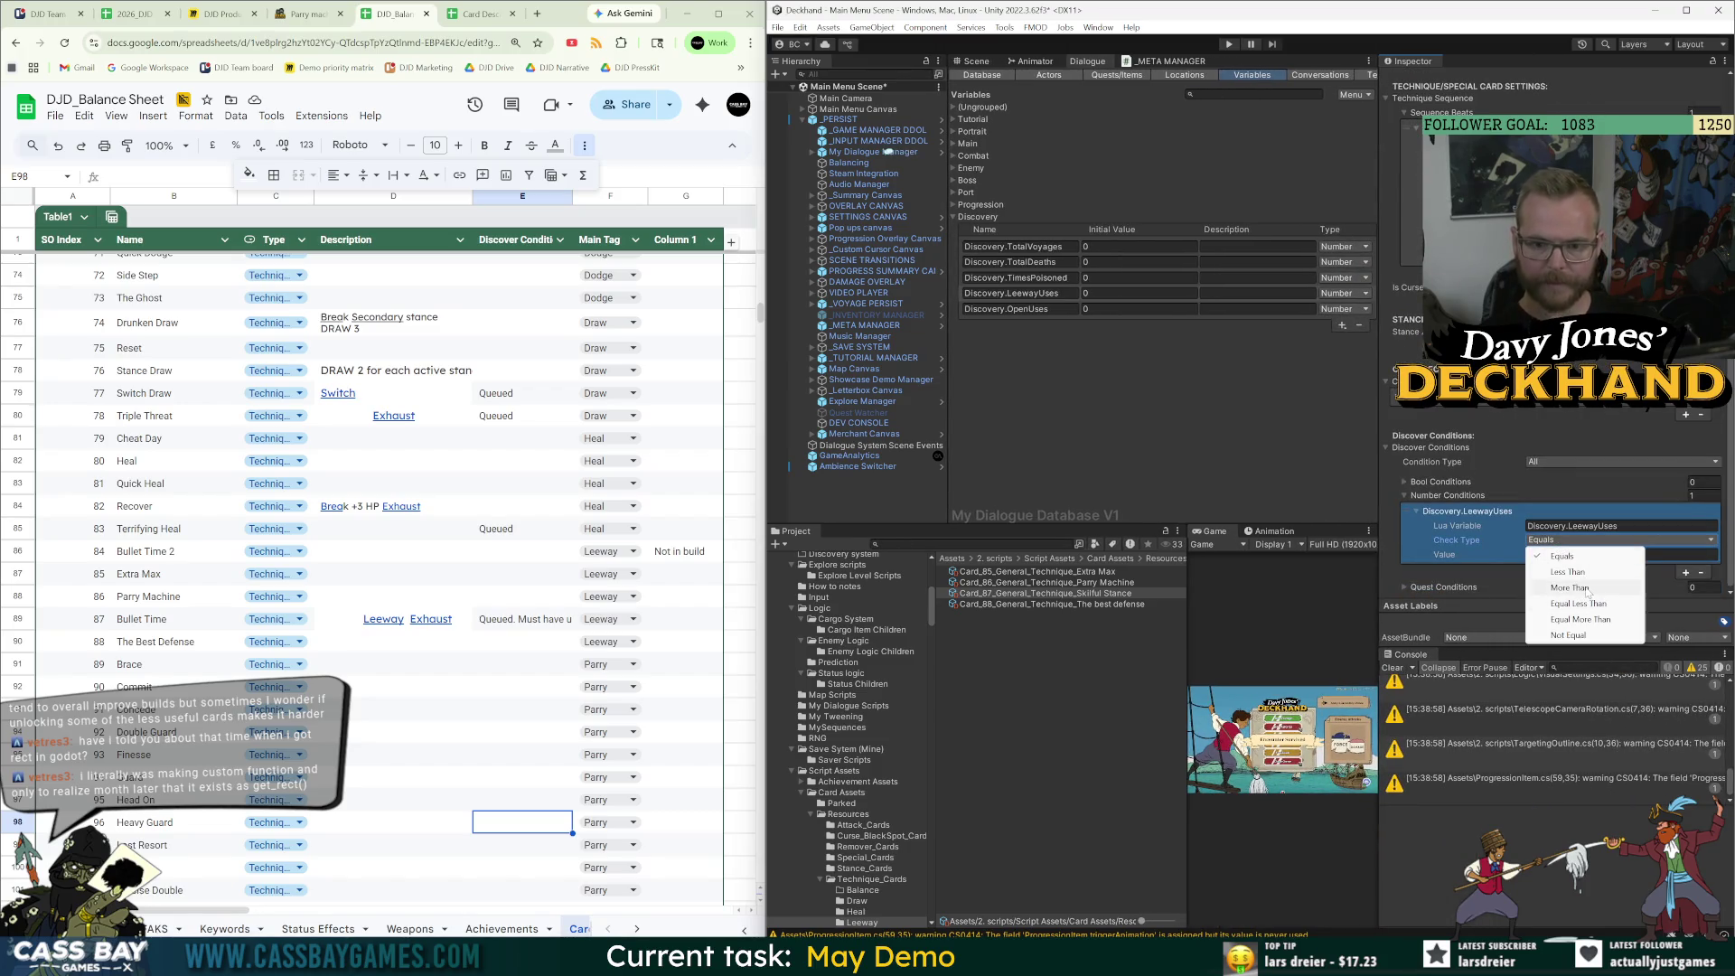
pyautogui.click(1582, 588)
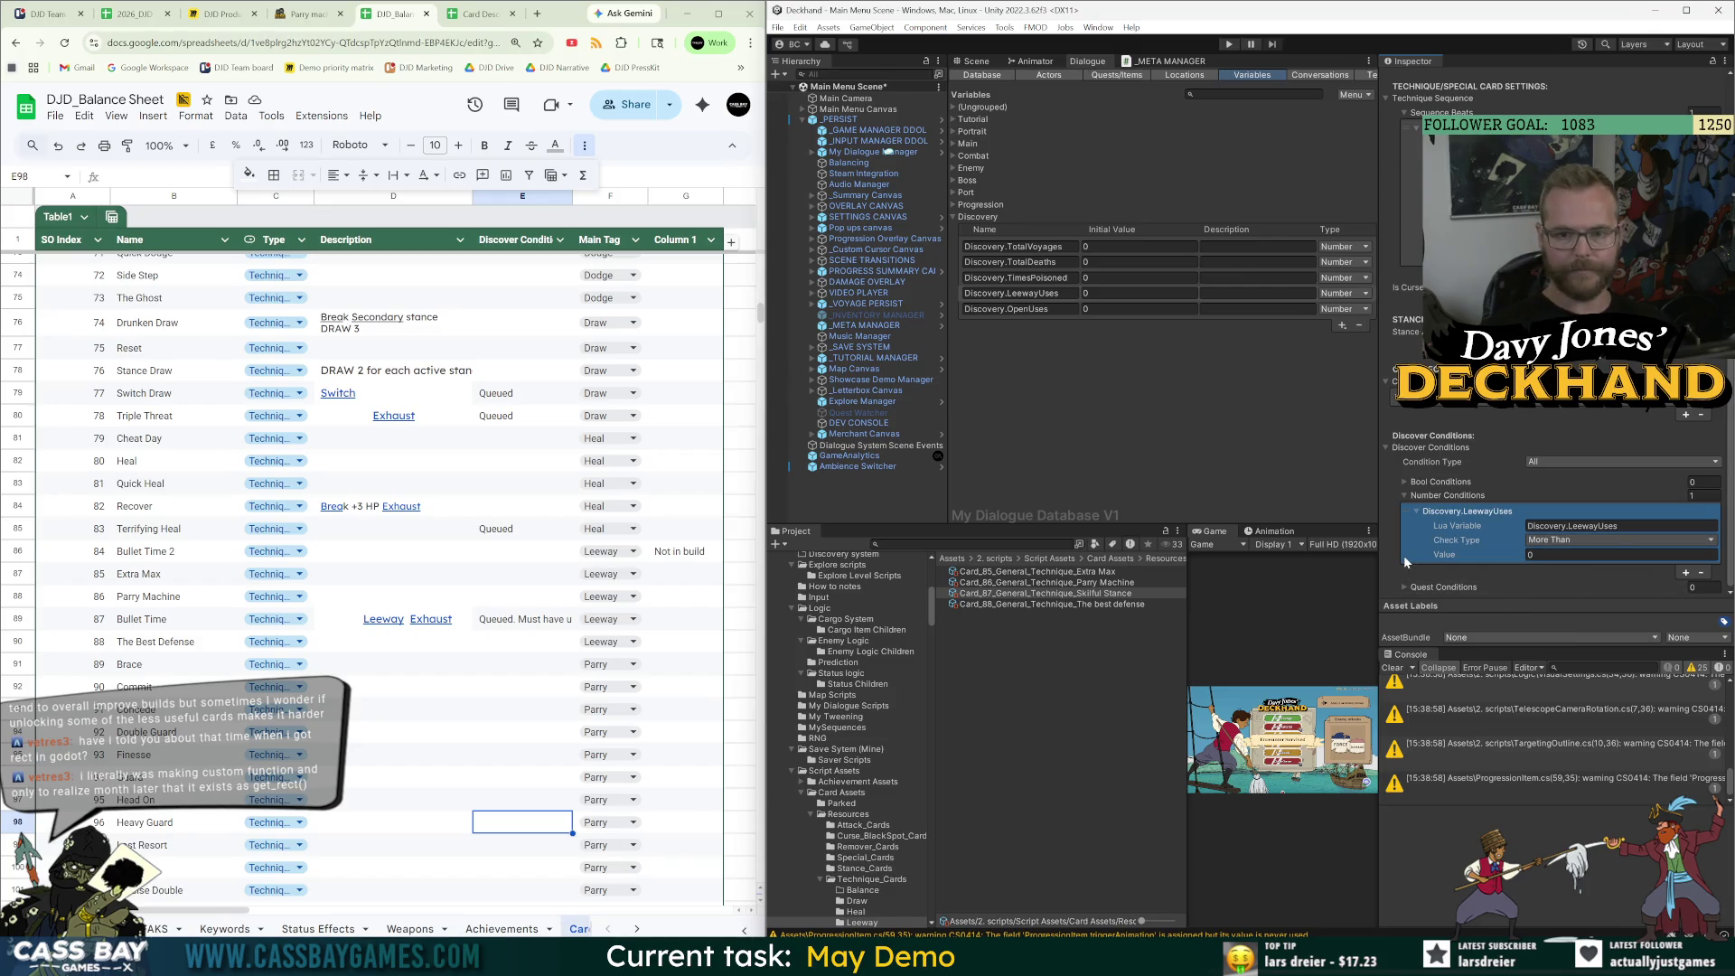
# Change Bullet Time's E89 note to 'Queued. Leeway uses > 0' and widen the Discover Conditions column.
pyautogui.click(555, 630)
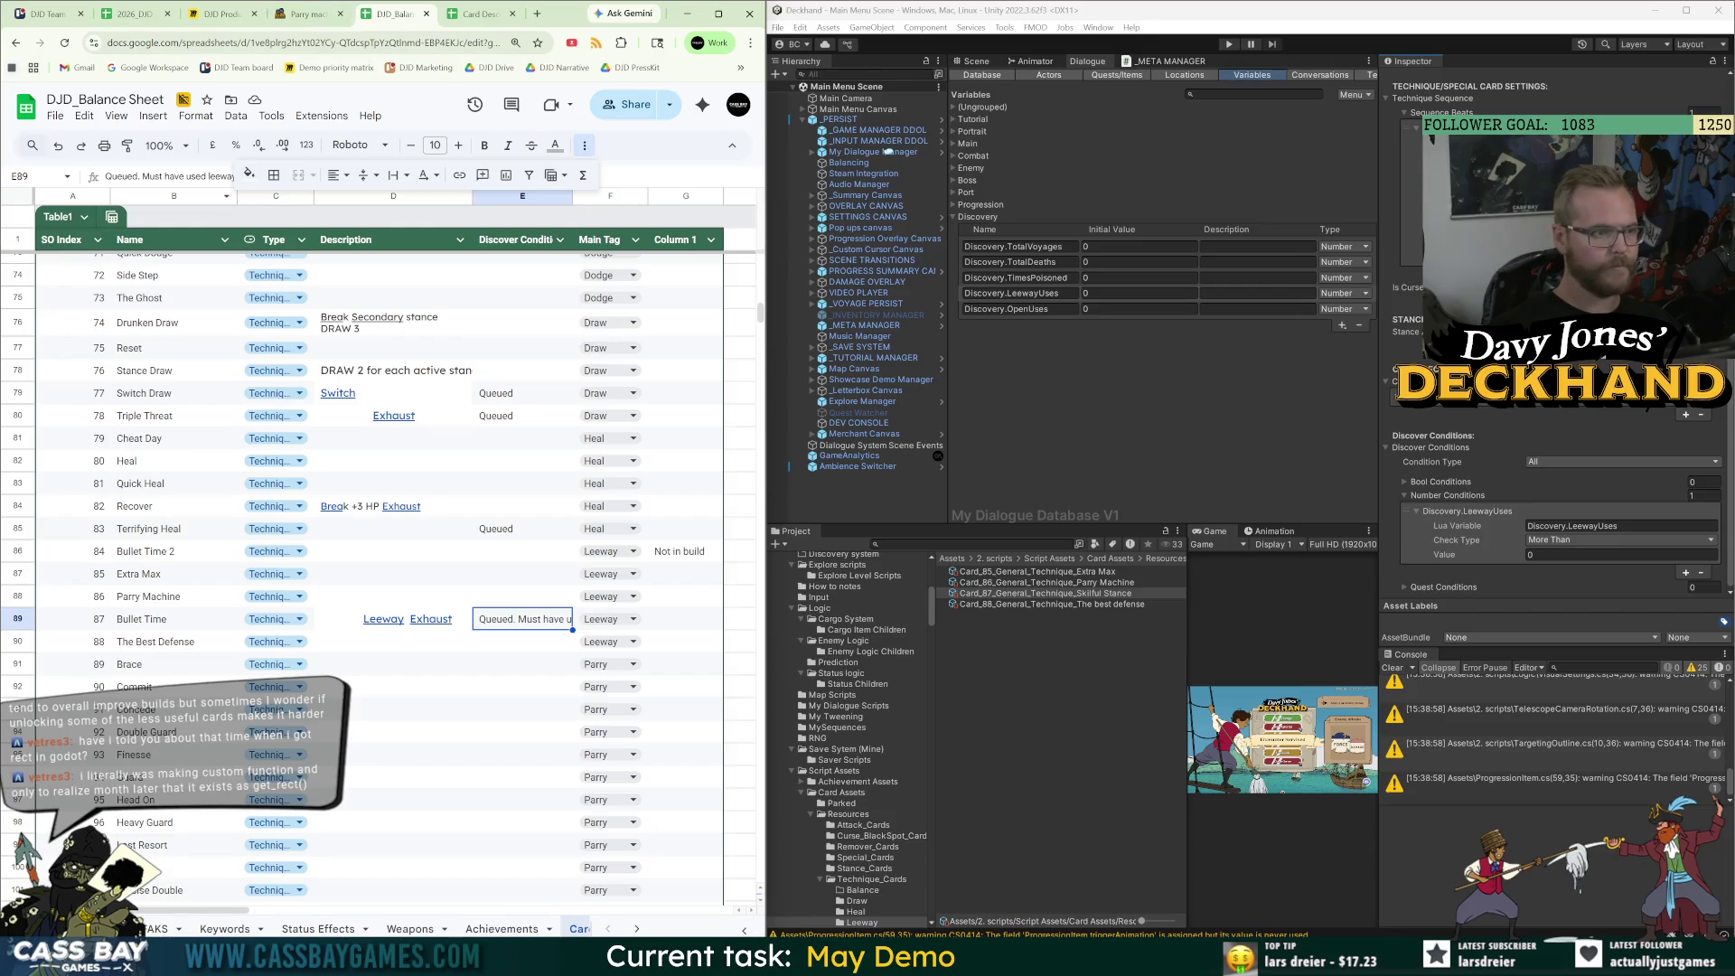
pyautogui.press('Return')
pyautogui.hotkey('ctrl', 'BackSpace')
pyautogui.hotkey('ctrl', 'BackSpace')
pyautogui.hotkey('ctrl', 'BackSpace')
pyautogui.write('Leeway uses')
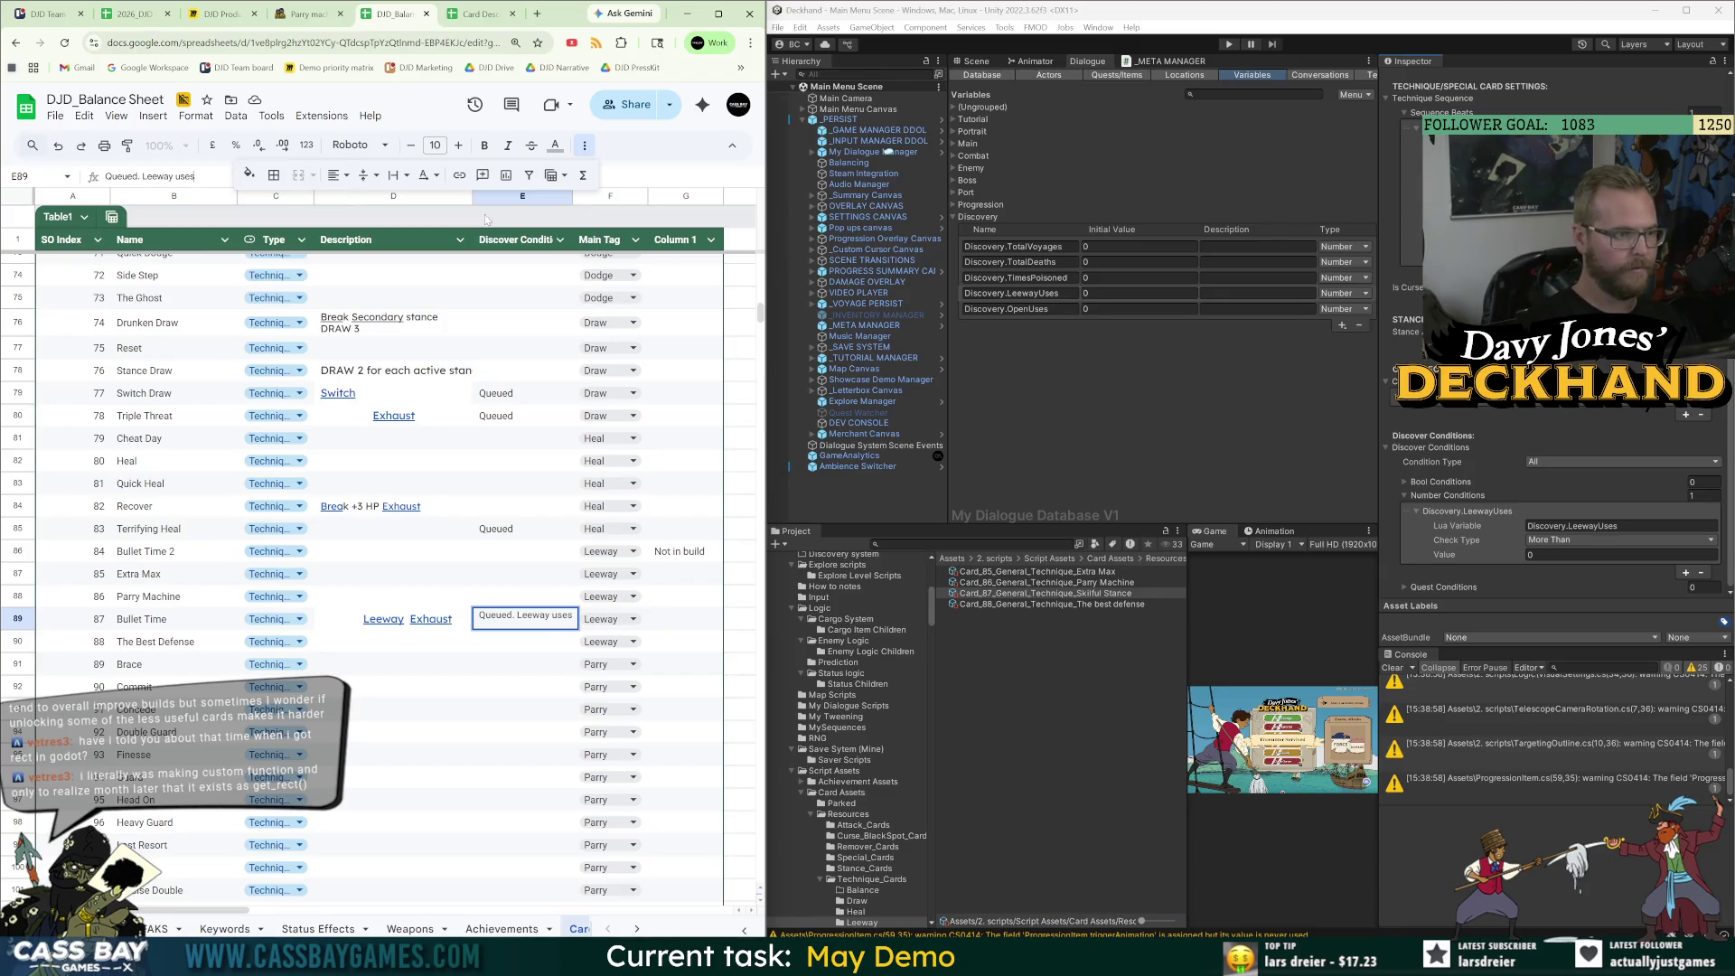
pyautogui.write(' > 0')
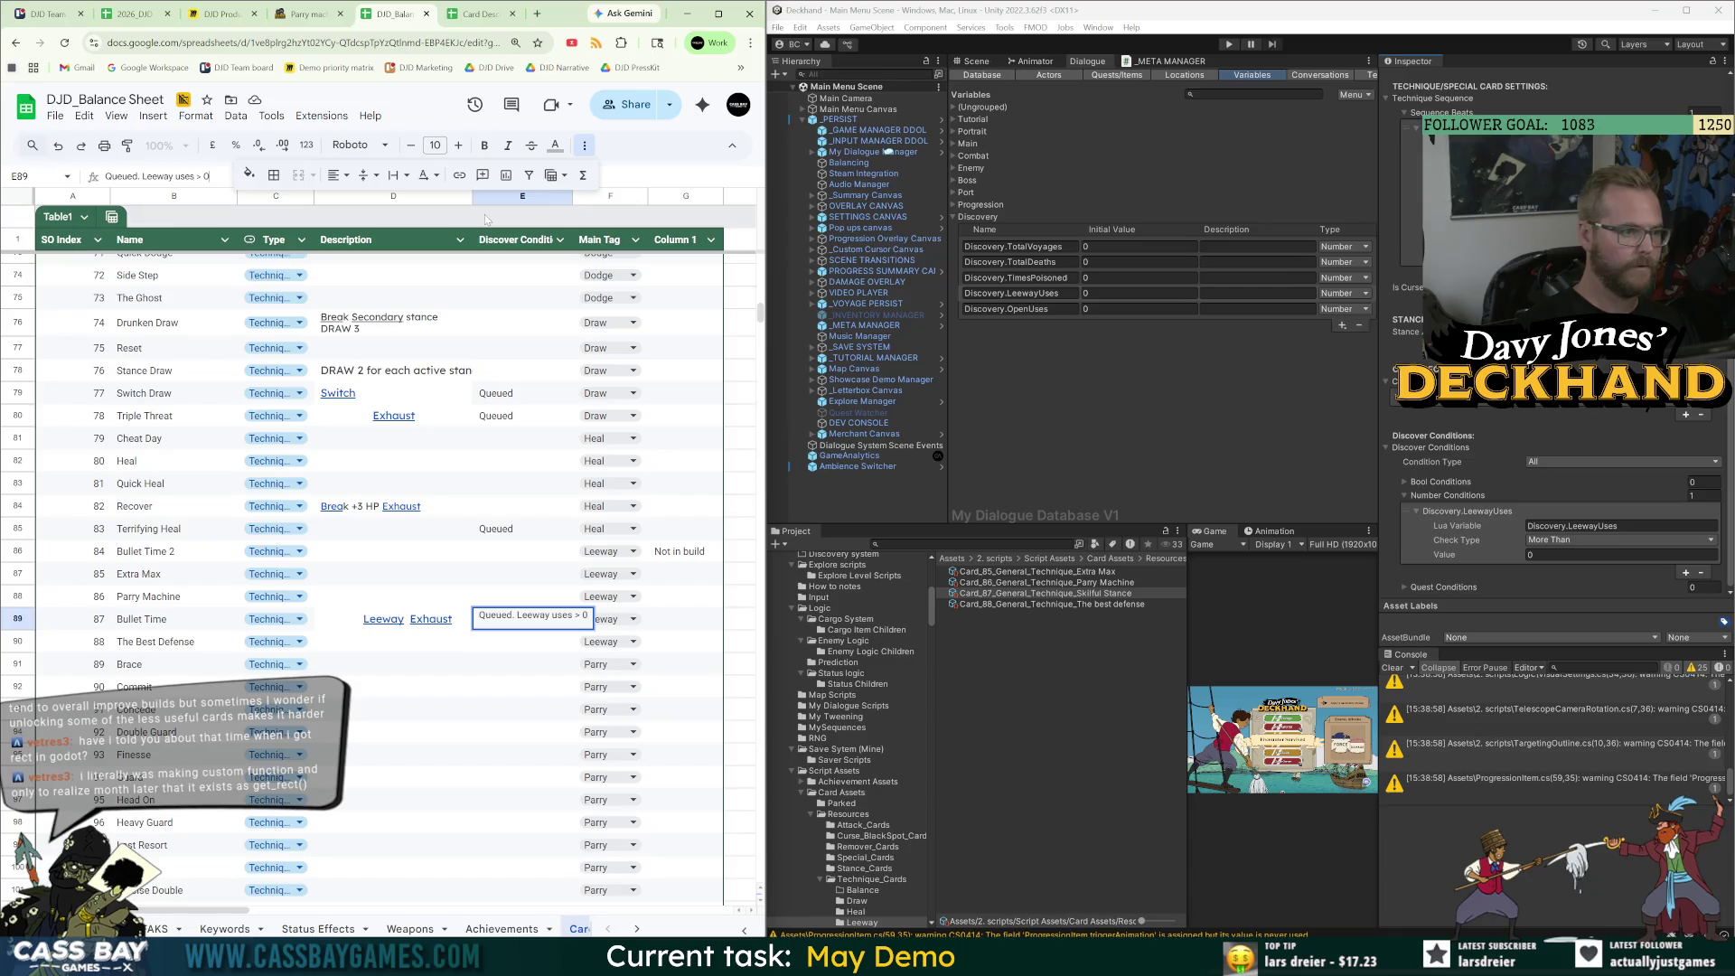
pyautogui.press('Return')
pyautogui.moveTo(573, 196); pyautogui.dragTo(610, 196)
pyautogui.click(452, 592)
pyautogui.click(401, 667)
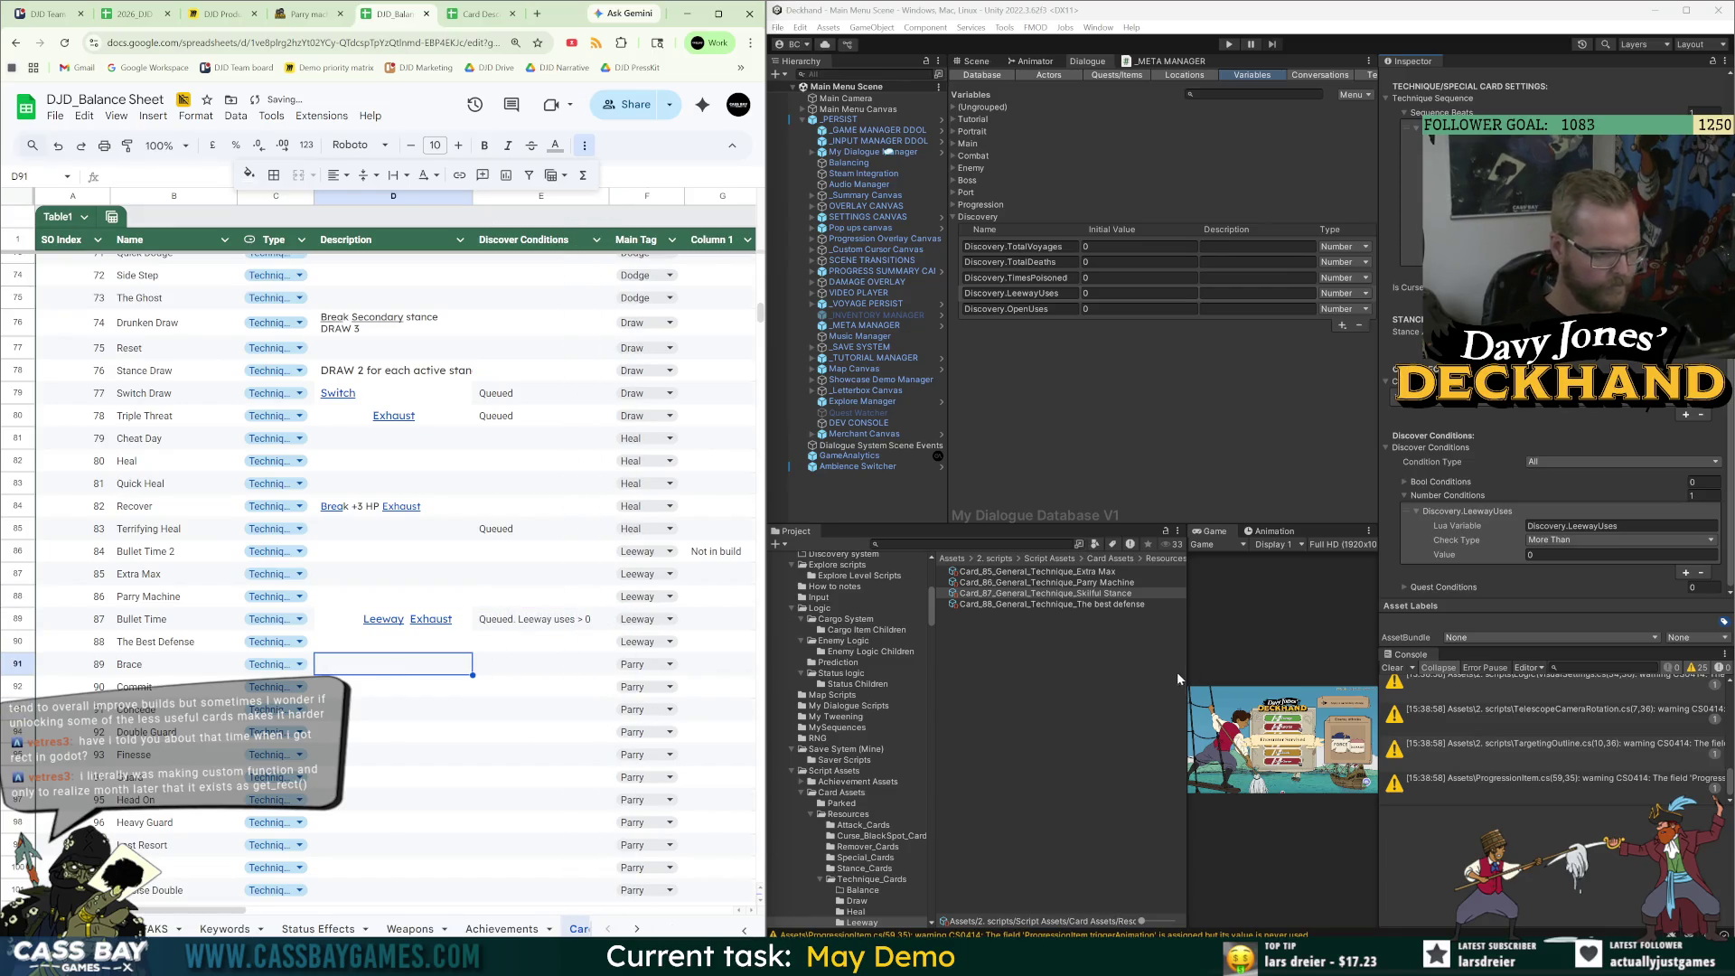
# Follow the Parry machine page's link to The best defense (Stamina Cost 1, Apply 1 Leeway to ALL) and inspect its asset.
pyautogui.click(346, 5)
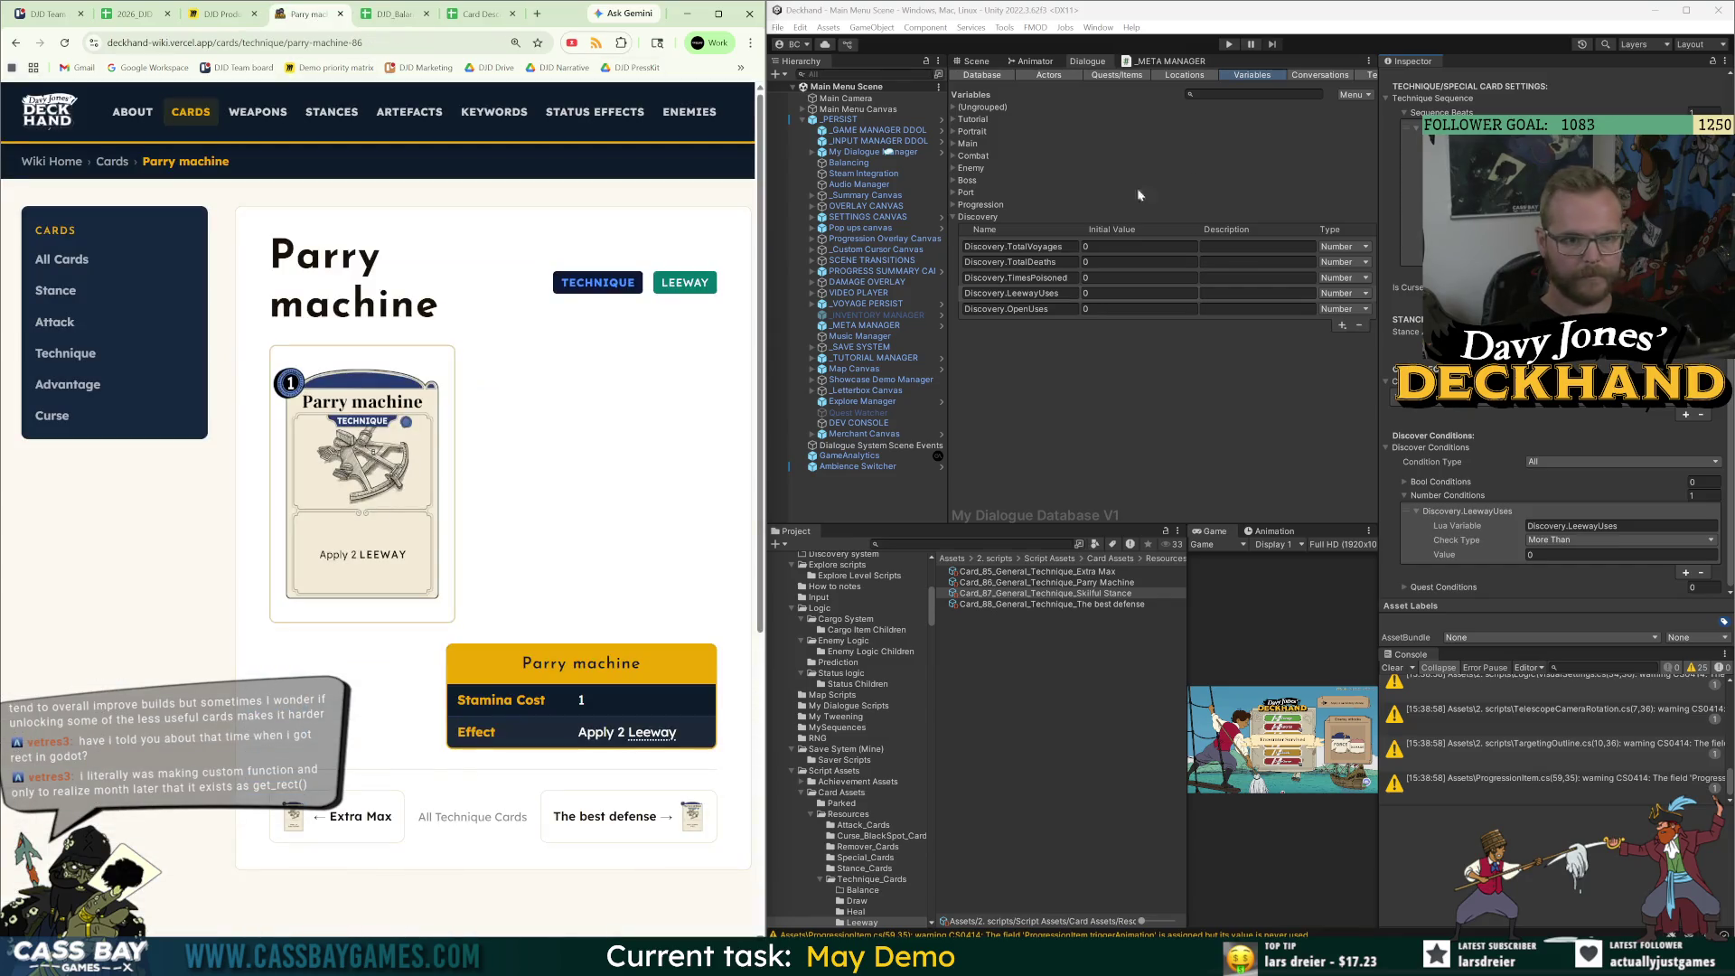
pyautogui.click(626, 819)
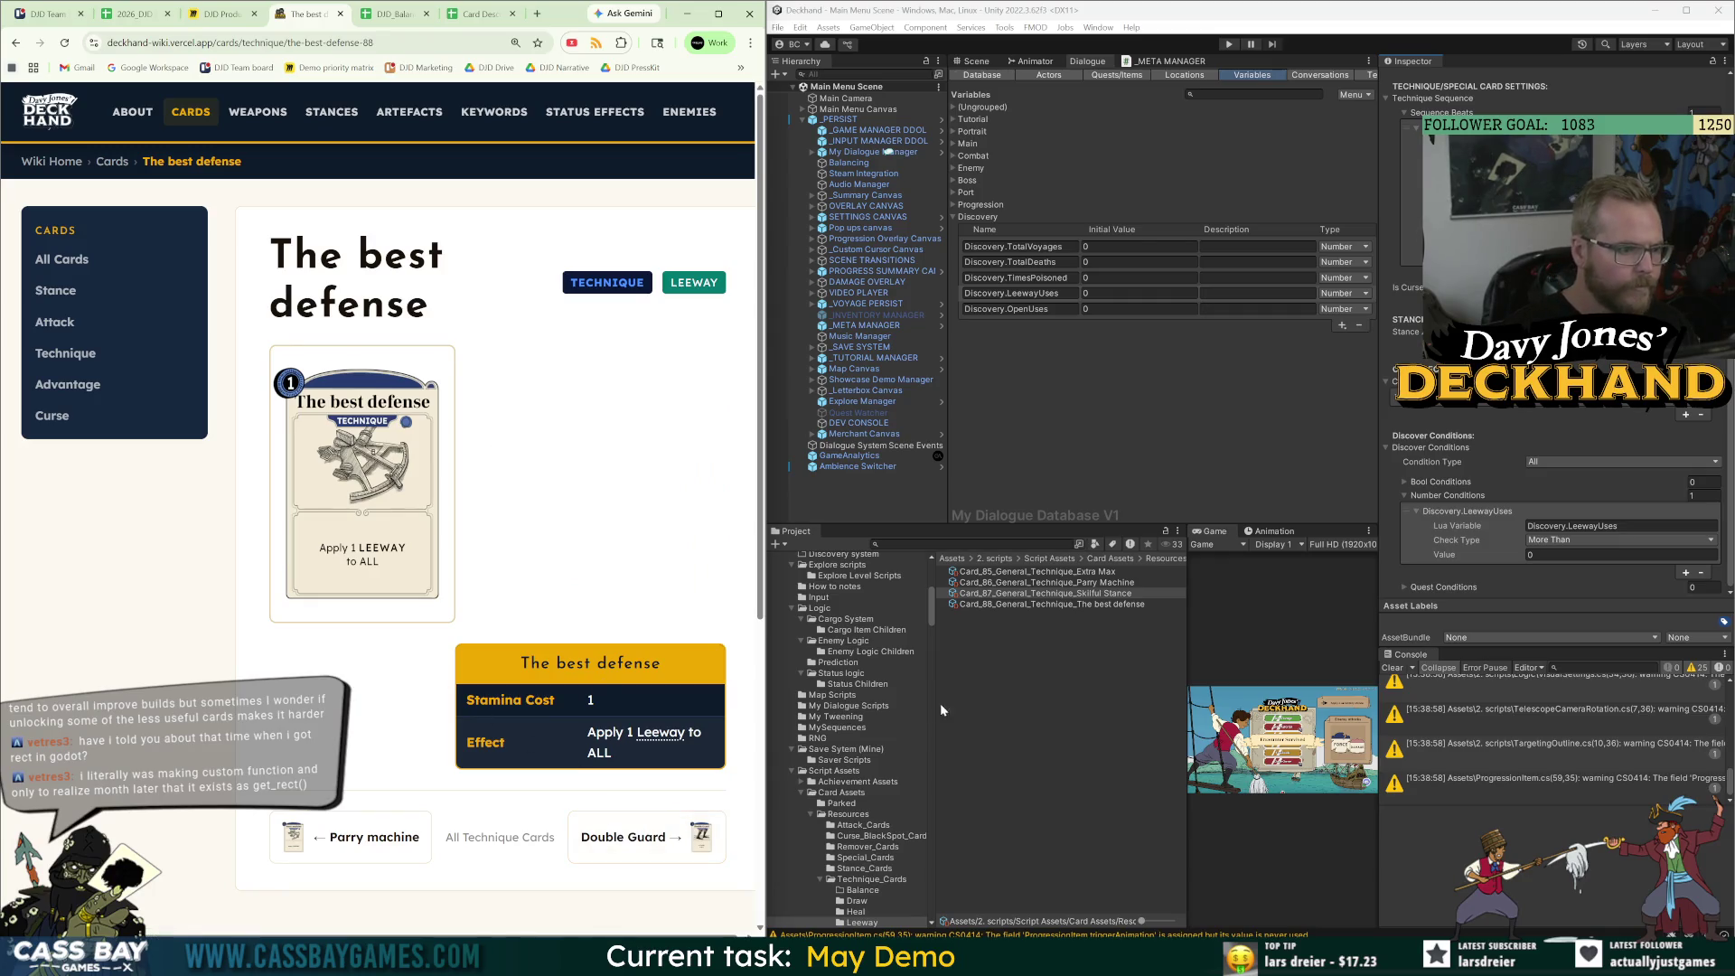
pyautogui.click(1096, 605)
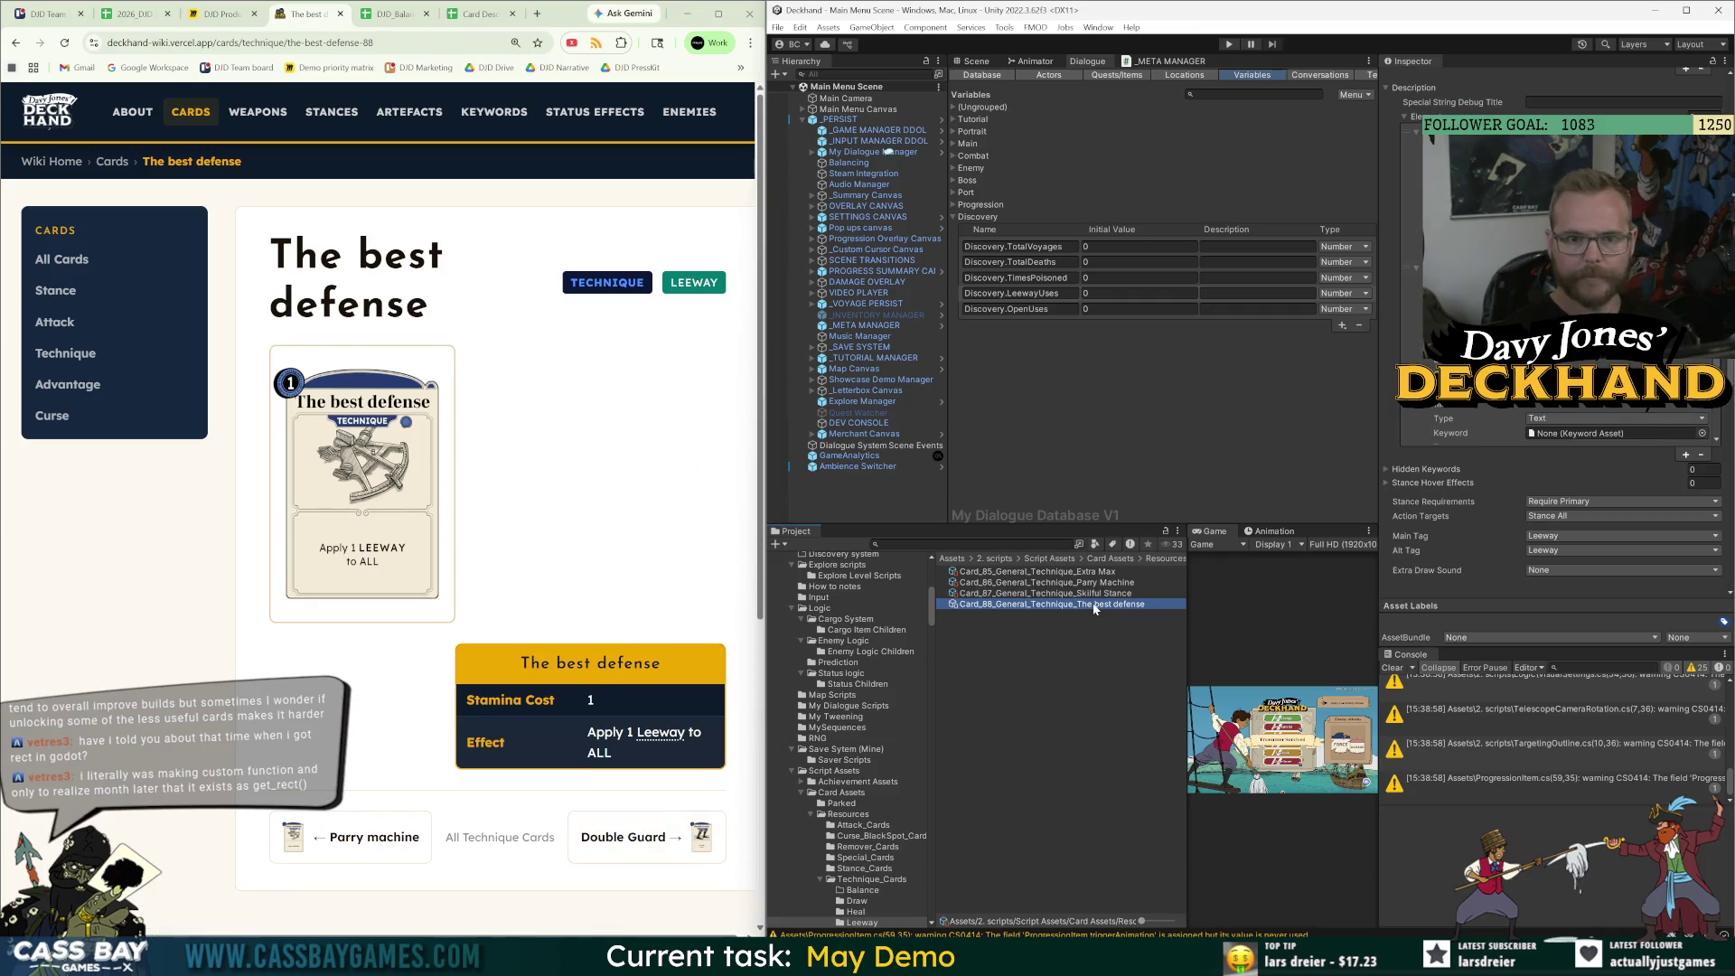
pyautogui.click(1111, 649)
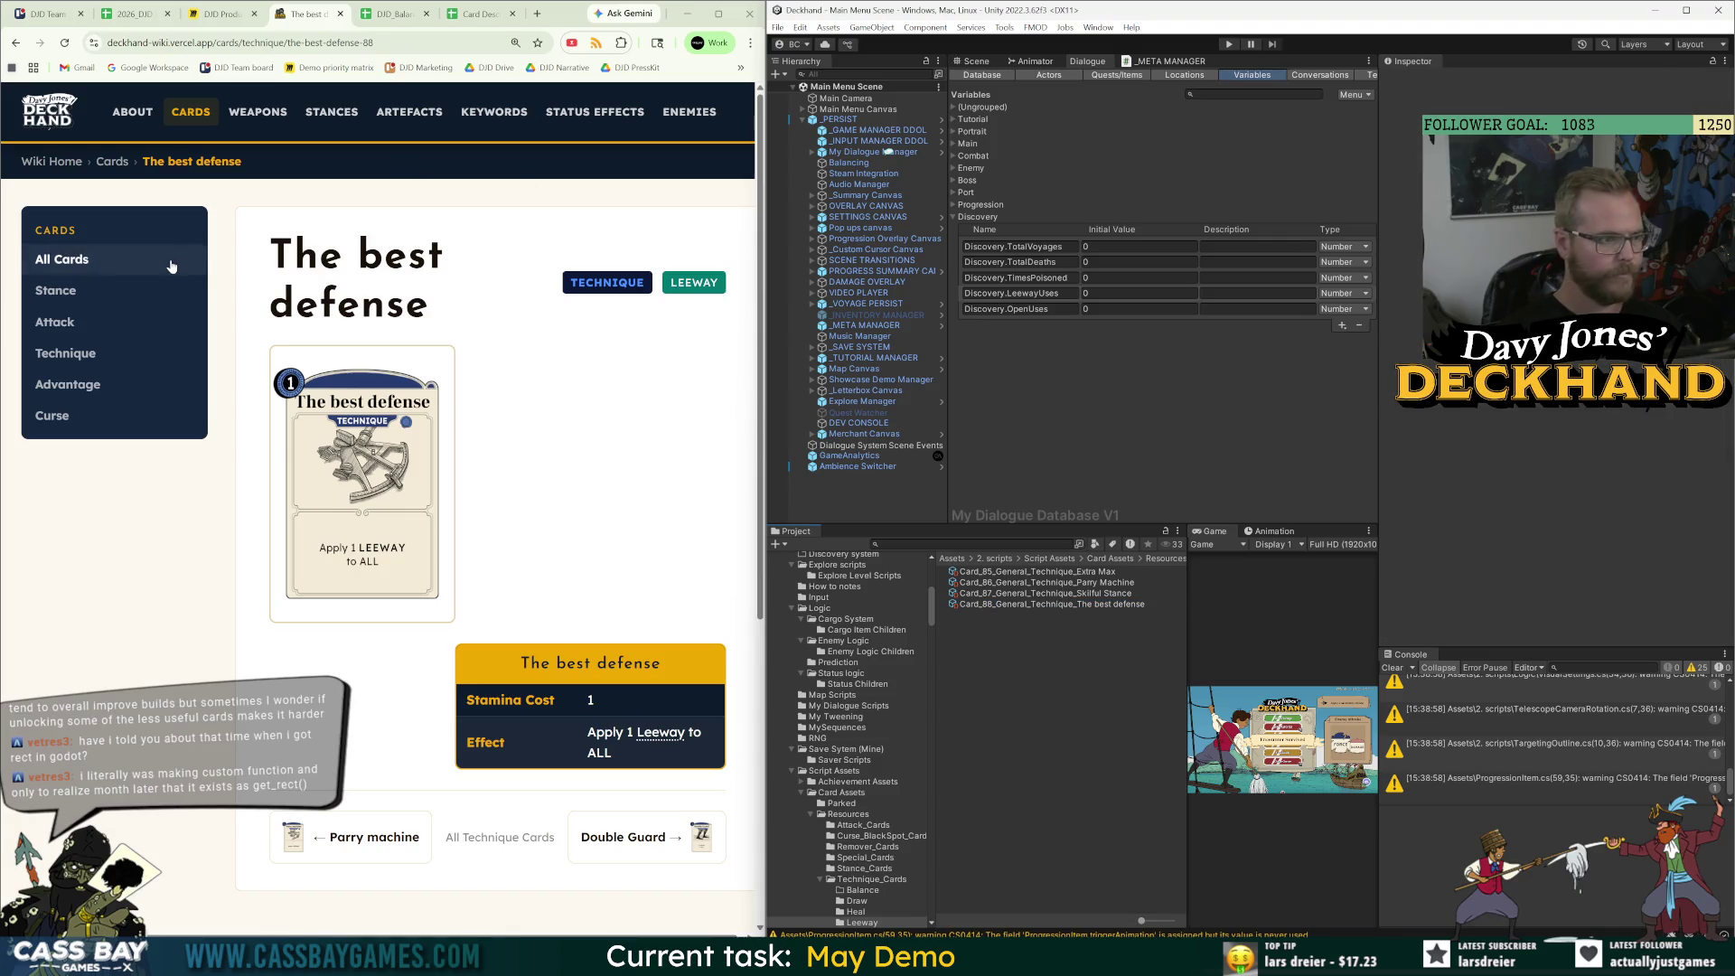
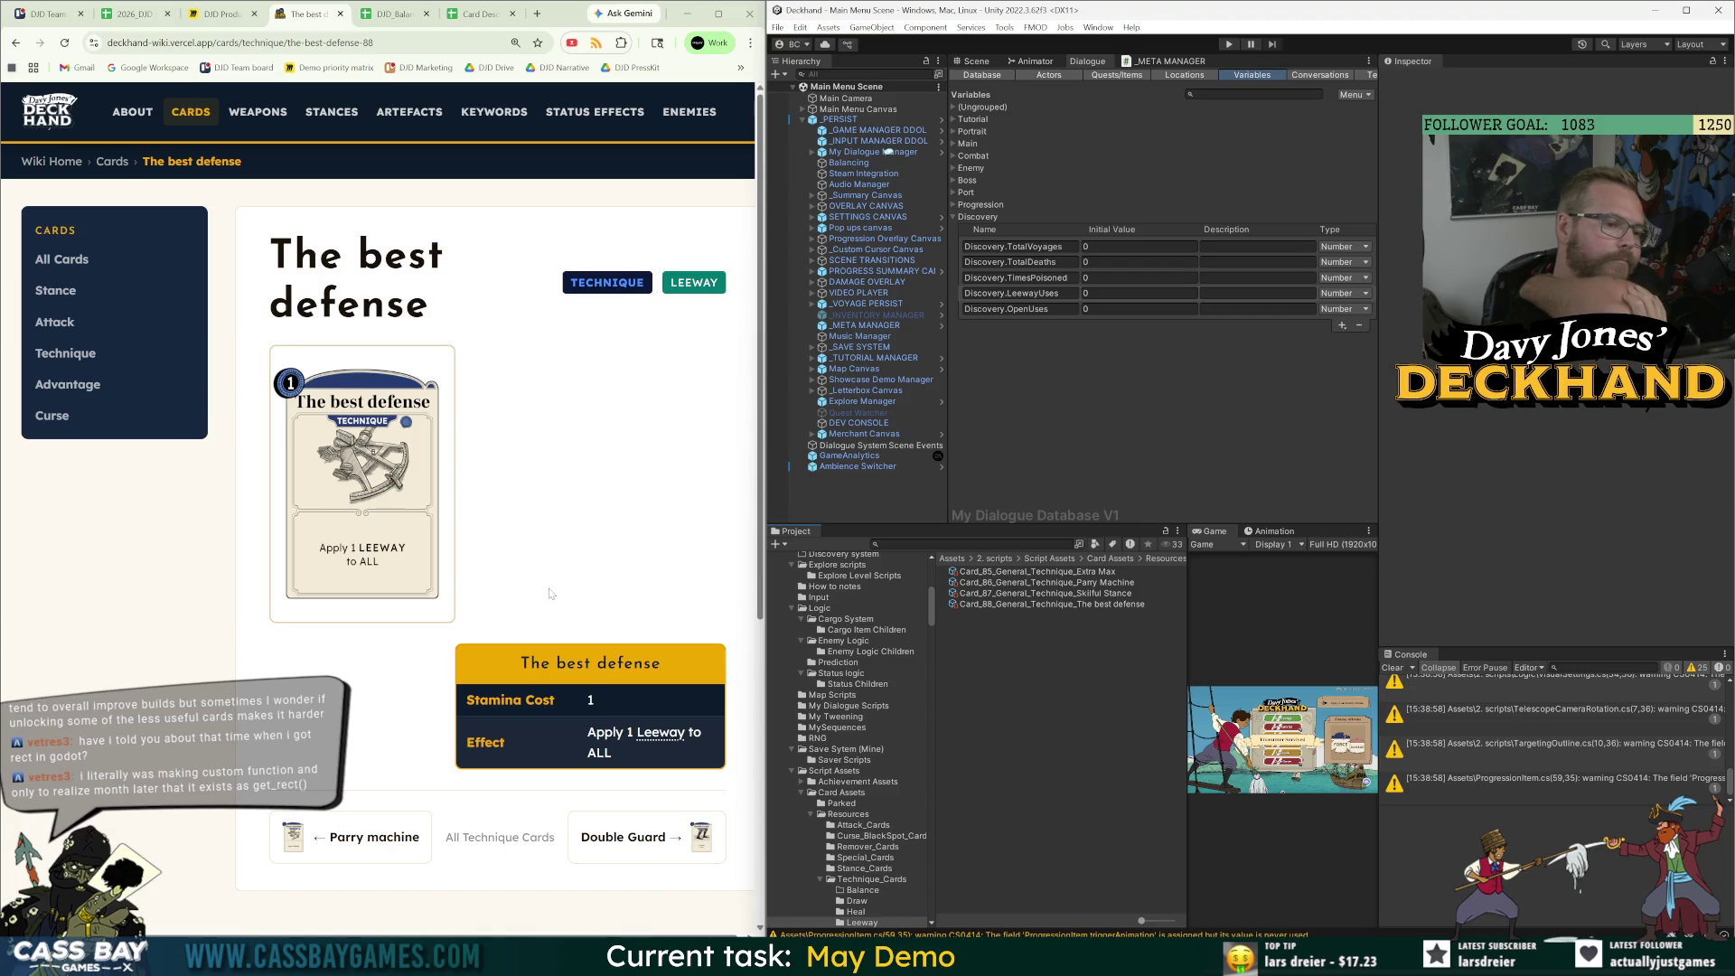
# Select the four new technique cards, Extra Max through Skillful Stance, in the Project panel.
pyautogui.click(1097, 572)
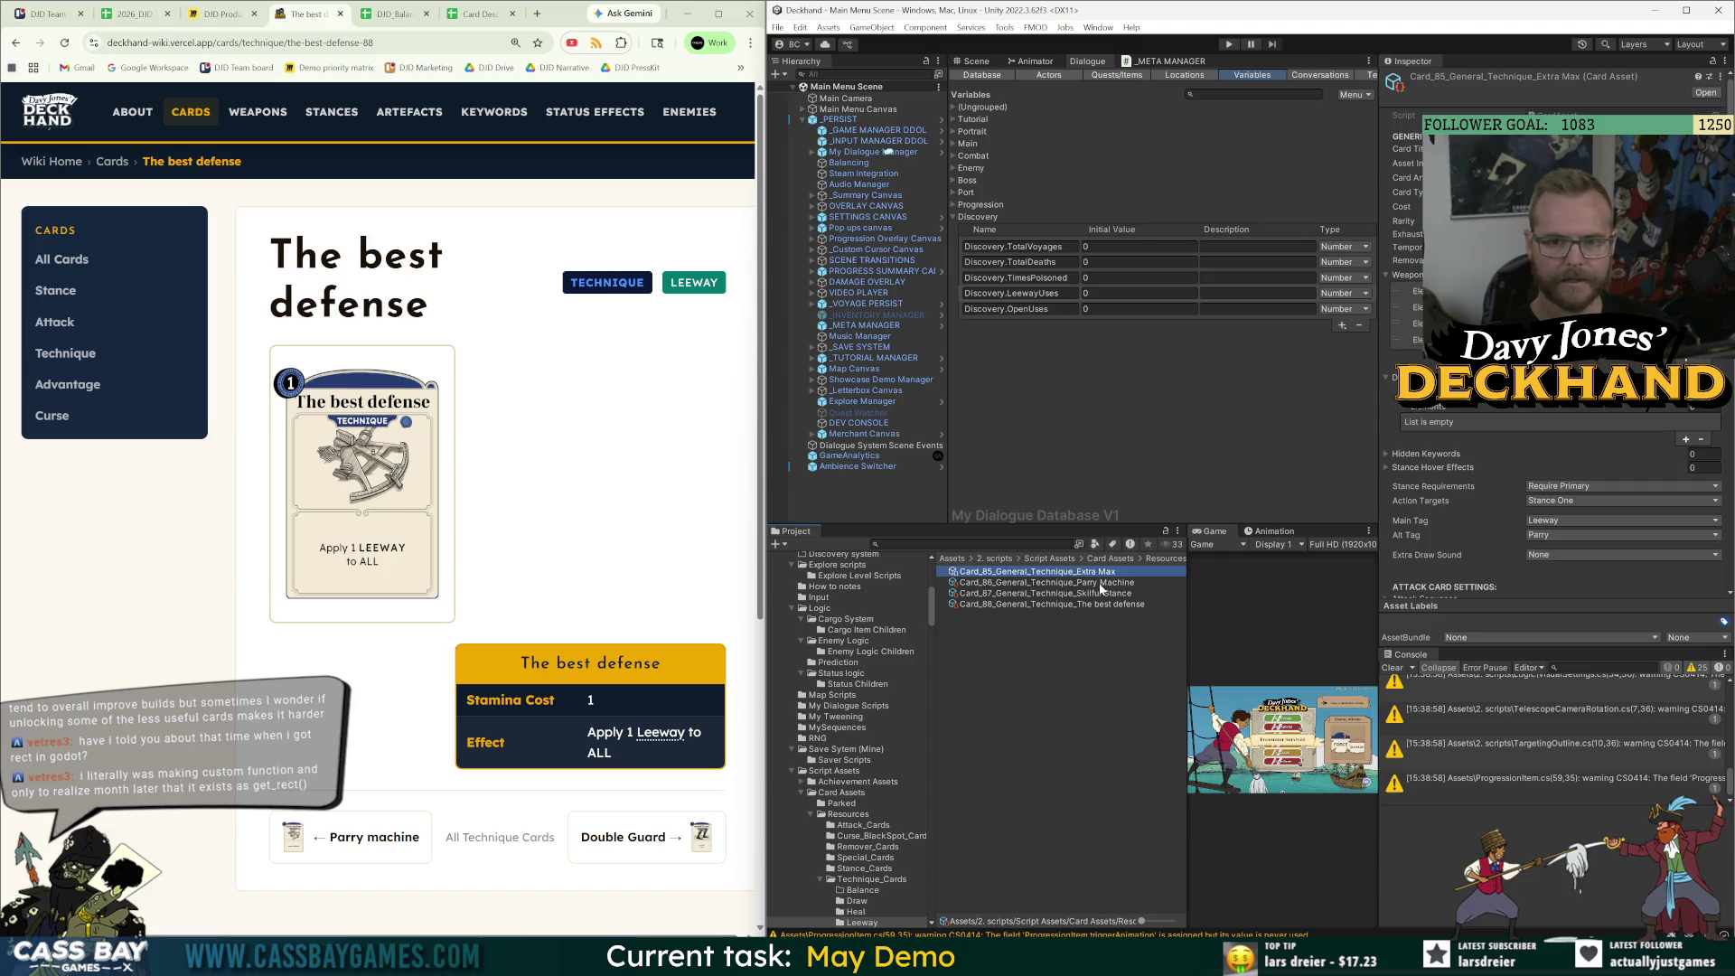
pyautogui.keyDown('ctrl'); pyautogui.click(1099, 583); pyautogui.keyUp('ctrl')
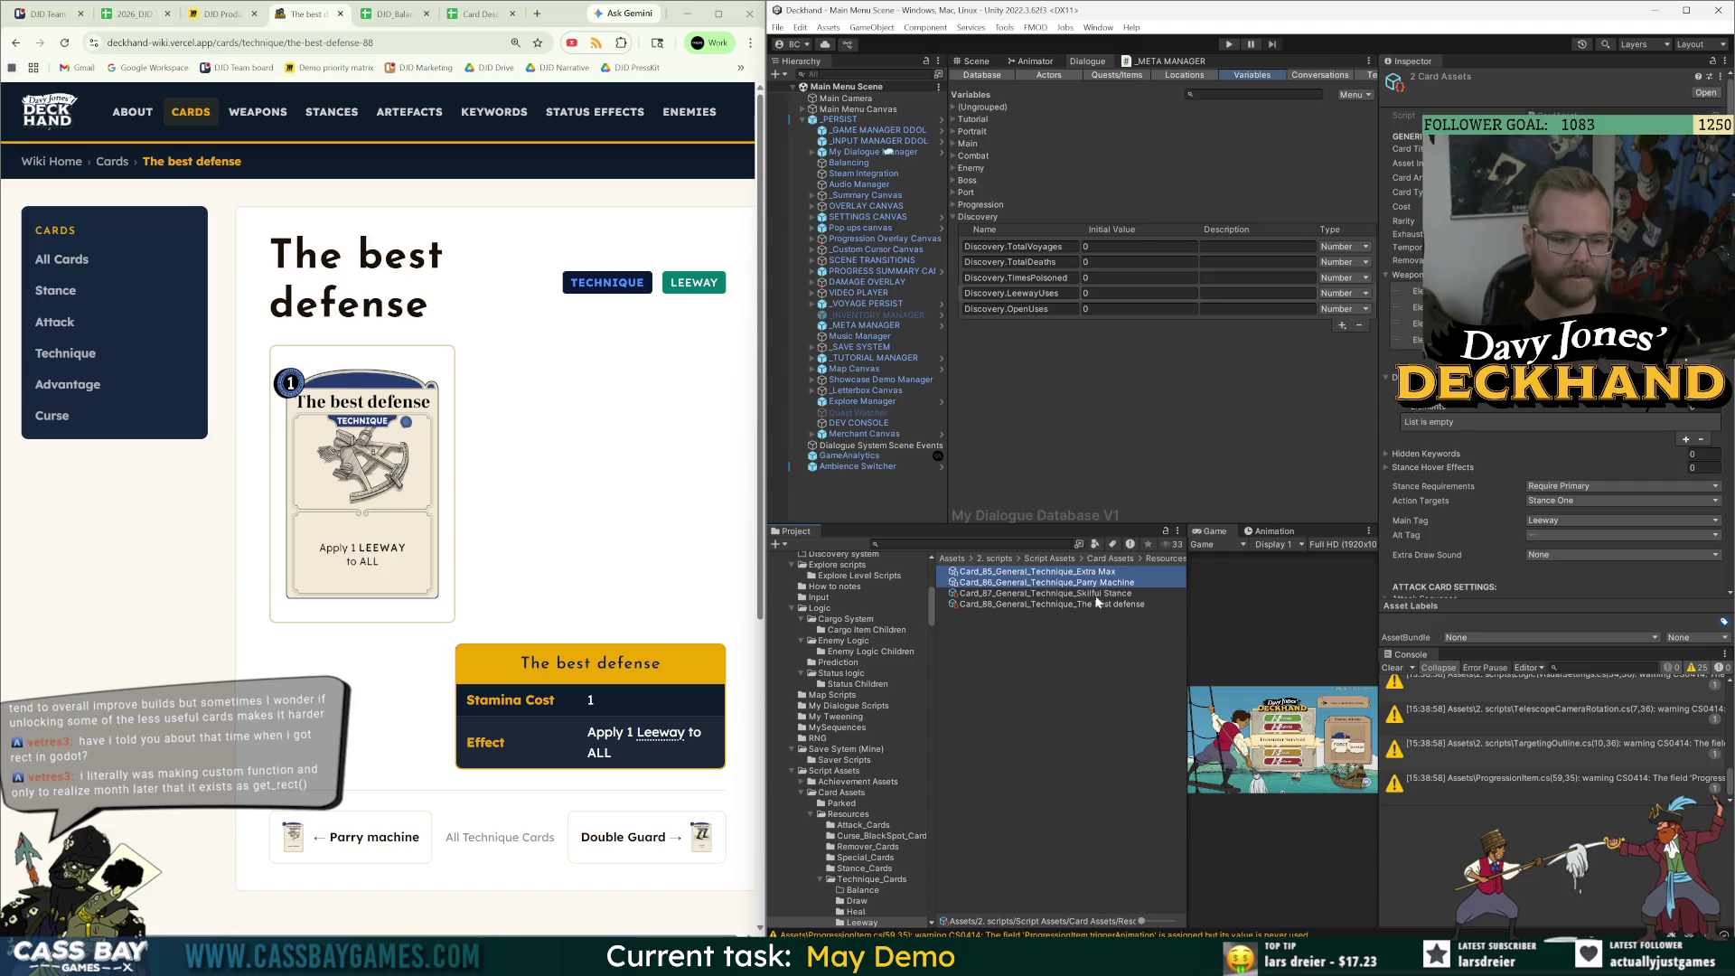
pyautogui.keyDown('ctrl'); pyautogui.click(1093, 604); pyautogui.keyUp('ctrl')
pyautogui.moveTo(1187, 601)
pyautogui.mouseDown()
pyautogui.moveTo(1325, 601)
pyautogui.moveTo(1273, 600)
pyautogui.mouseUp()
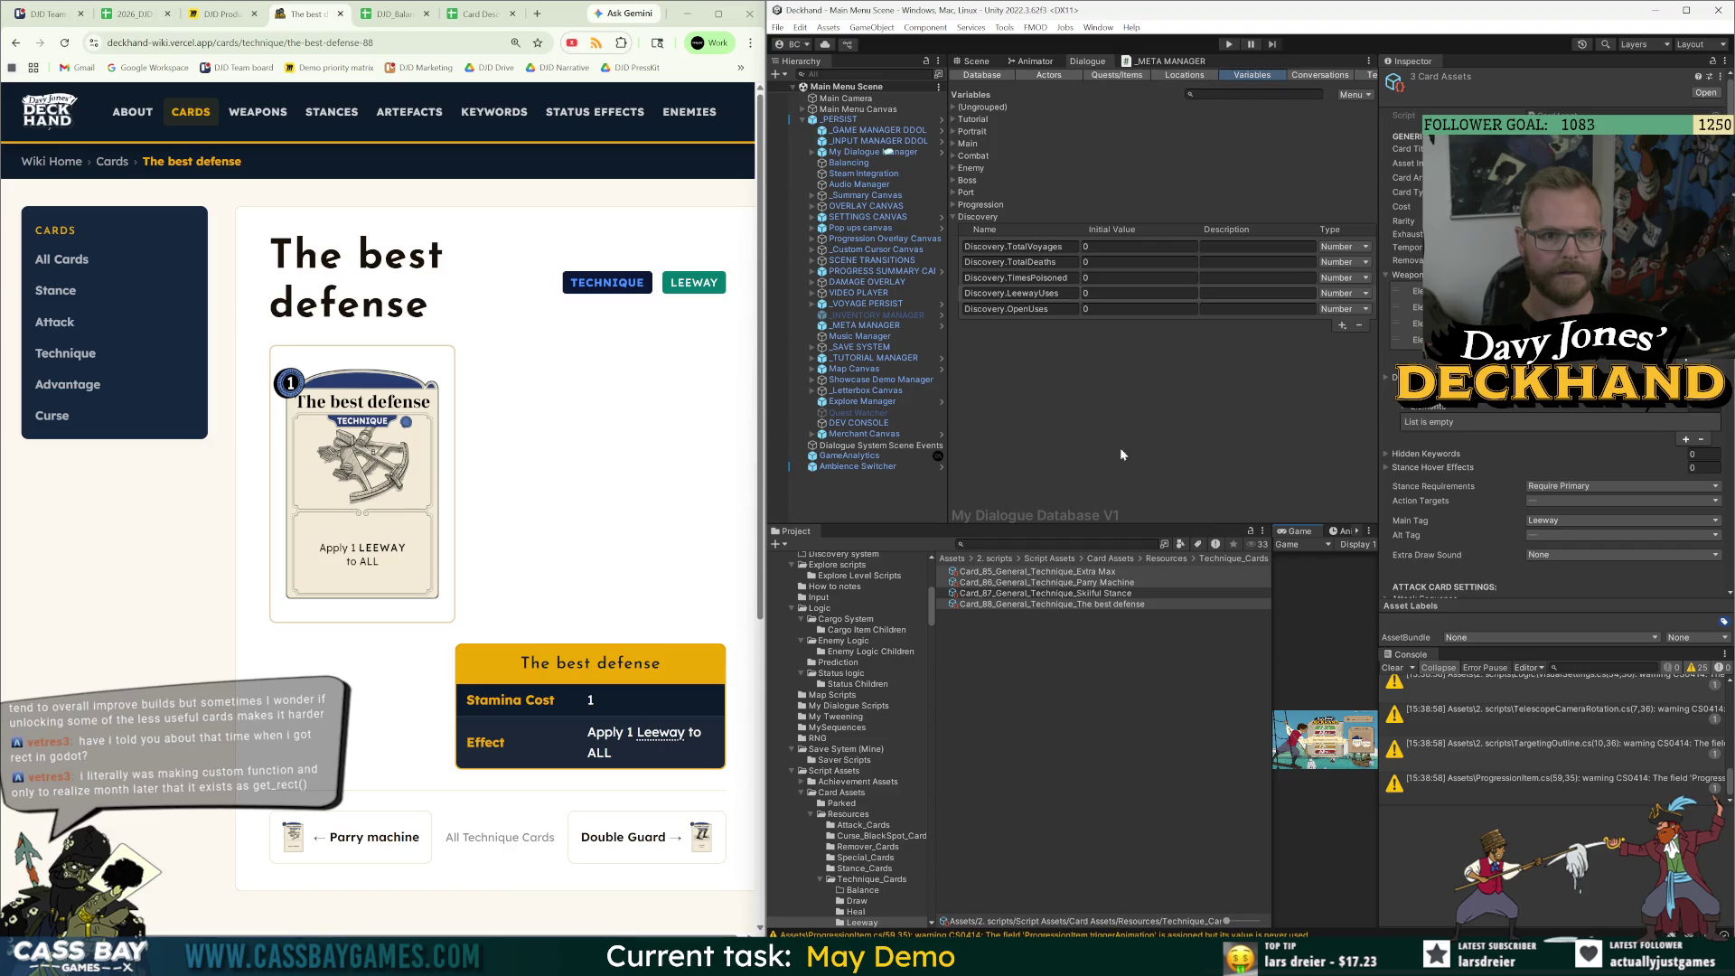
pyautogui.moveTo(1272, 572); pyautogui.dragTo(1266, 572)
pyautogui.scroll(-5, 1434, 542)
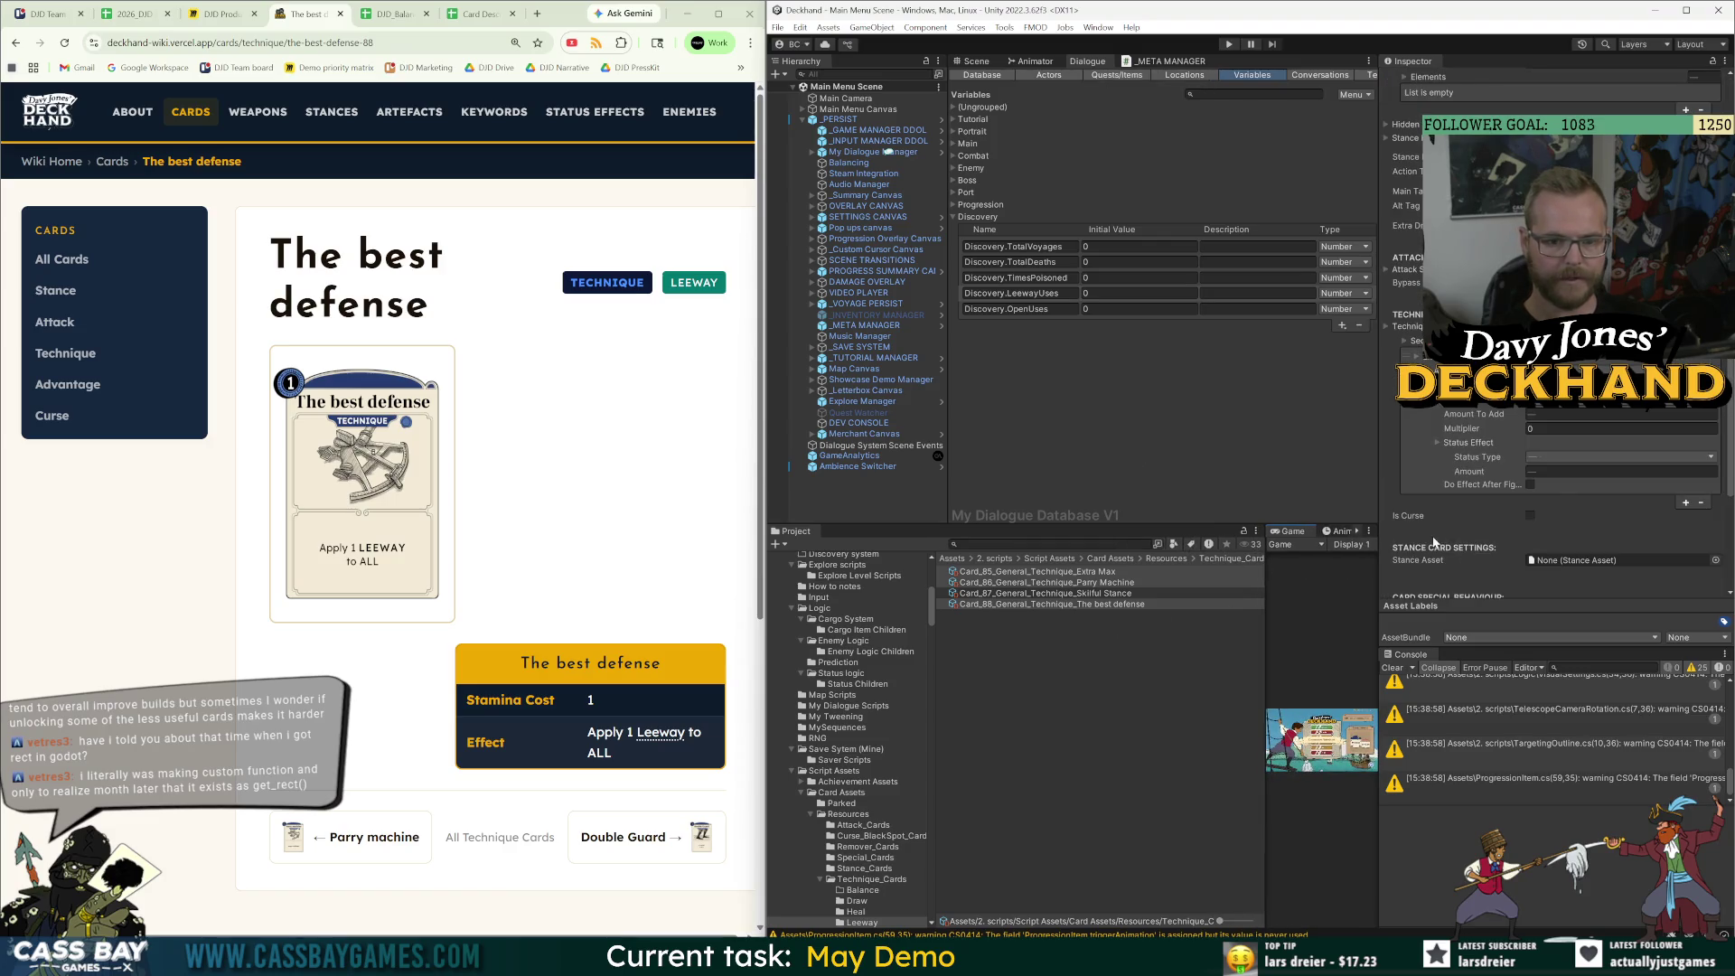
pyautogui.click(1093, 572)
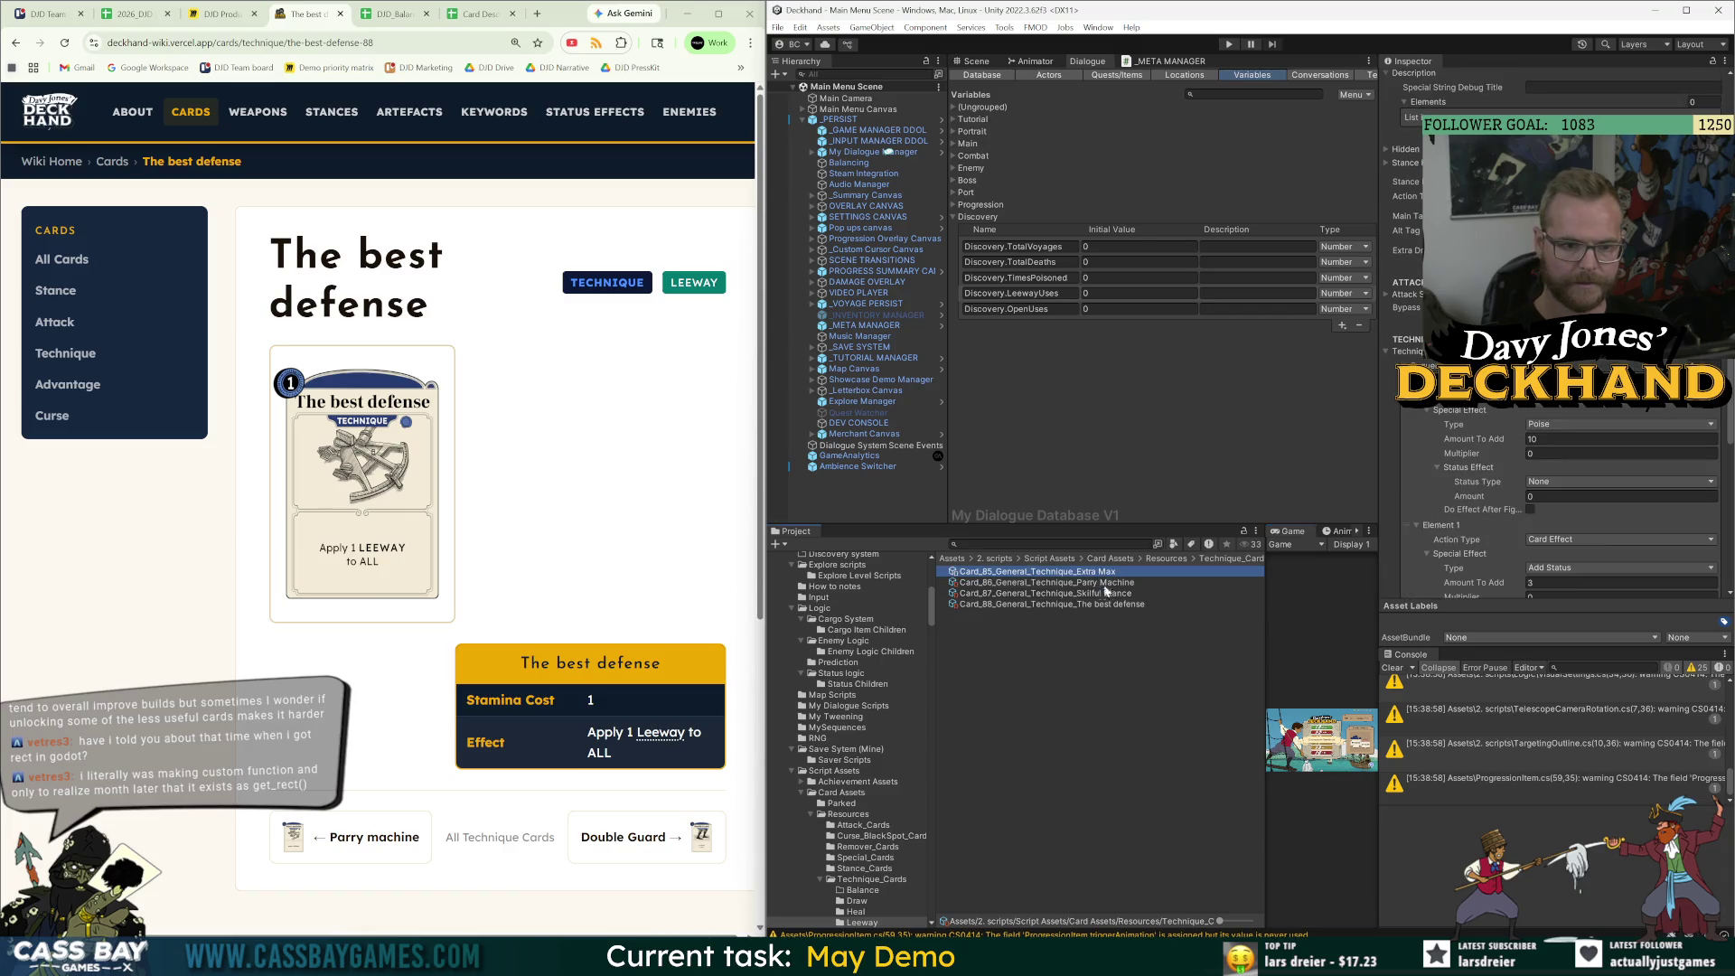
pyautogui.keyDown('shift'); pyautogui.click(1111, 604); pyautogui.keyUp('shift')
pyautogui.scroll(-3, 1487, 534)
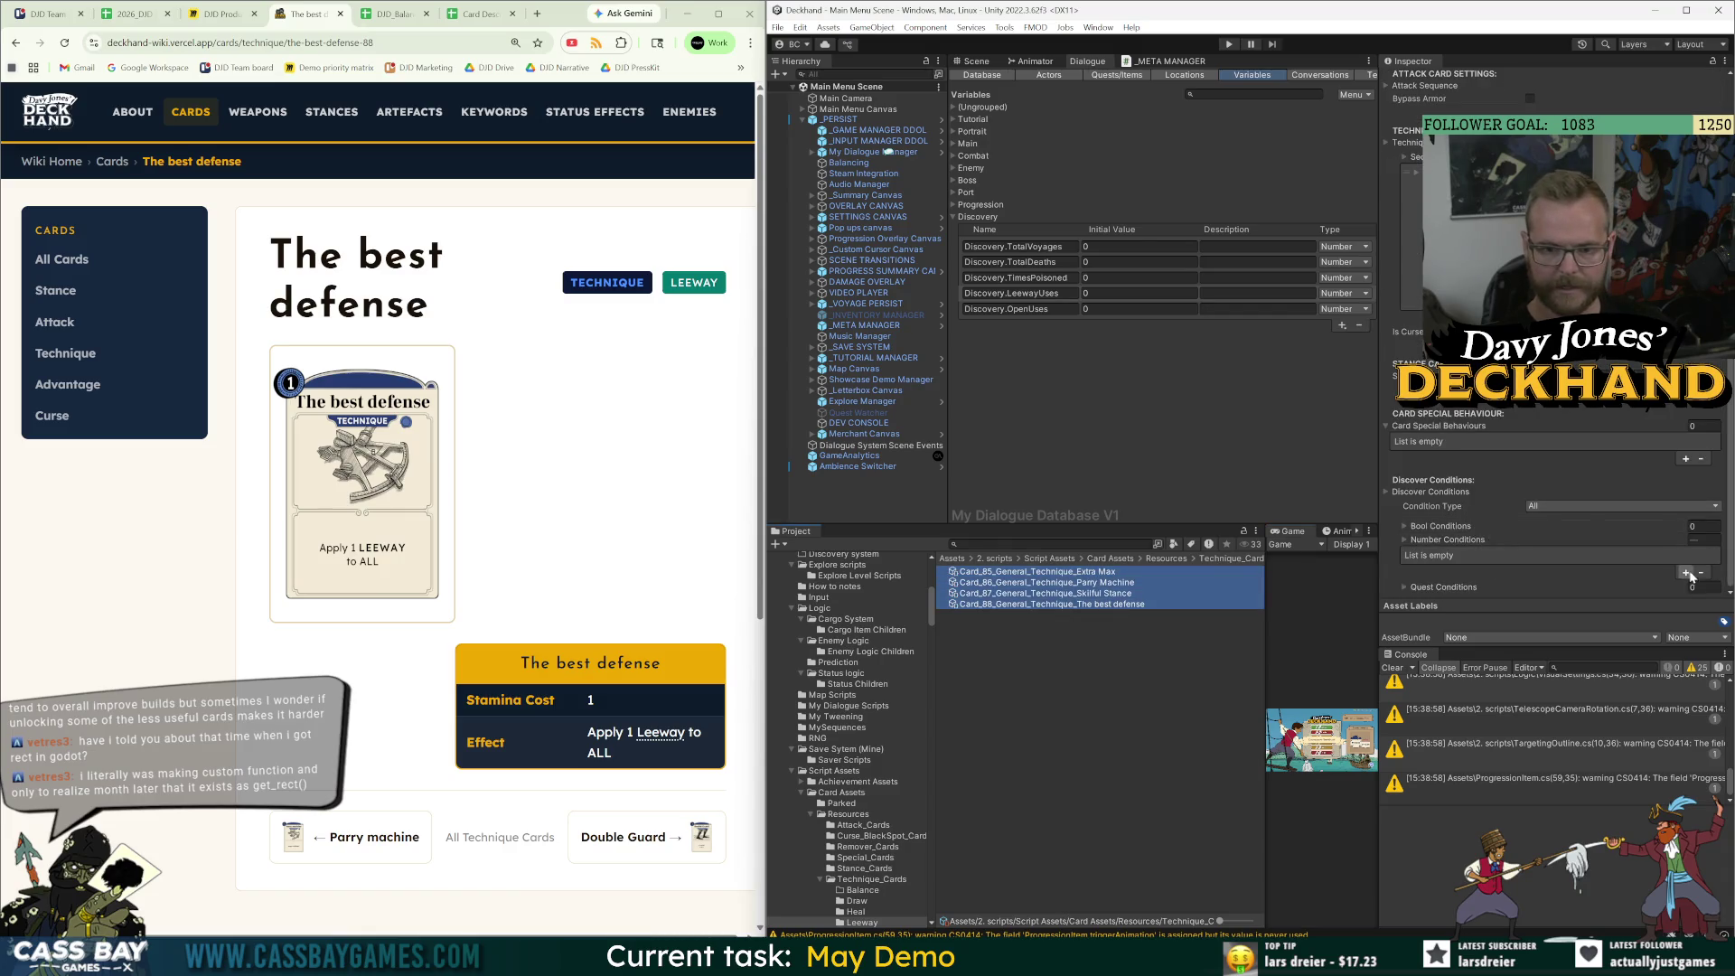
# Add a Number Condition: Lua variable Discovery.TotalVoyages, Check Type More Than, Value 0.
pyautogui.click(1688, 574)
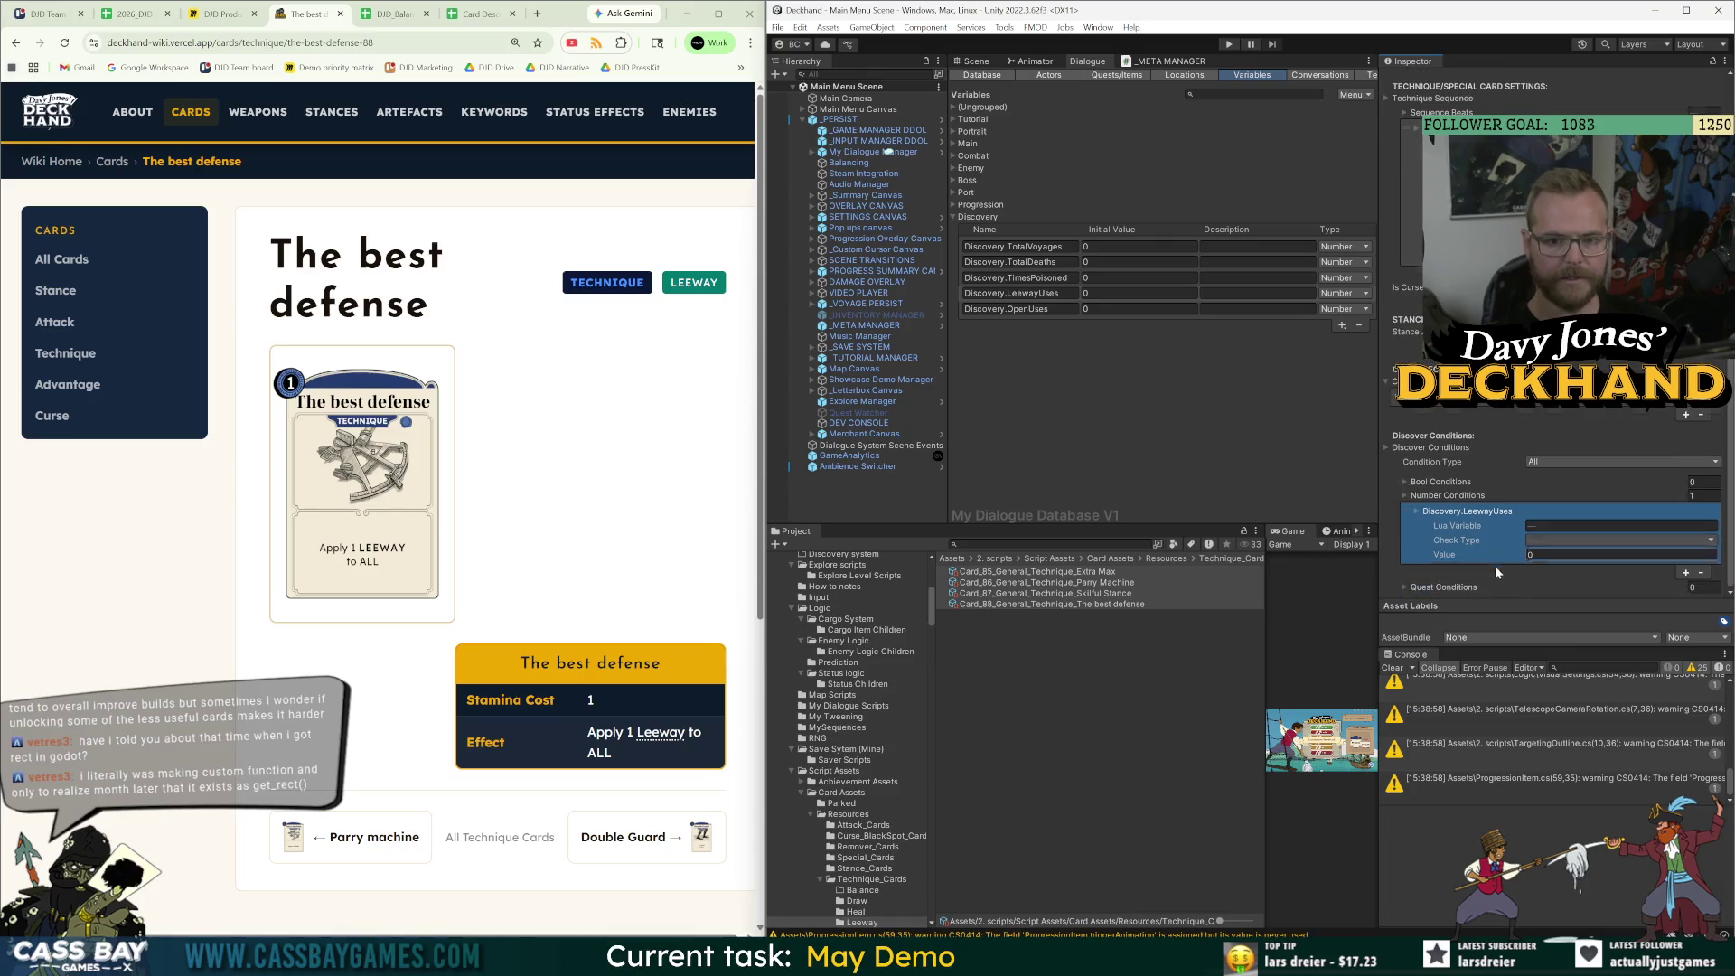
pyautogui.click(1017, 247)
pyautogui.click(1614, 523)
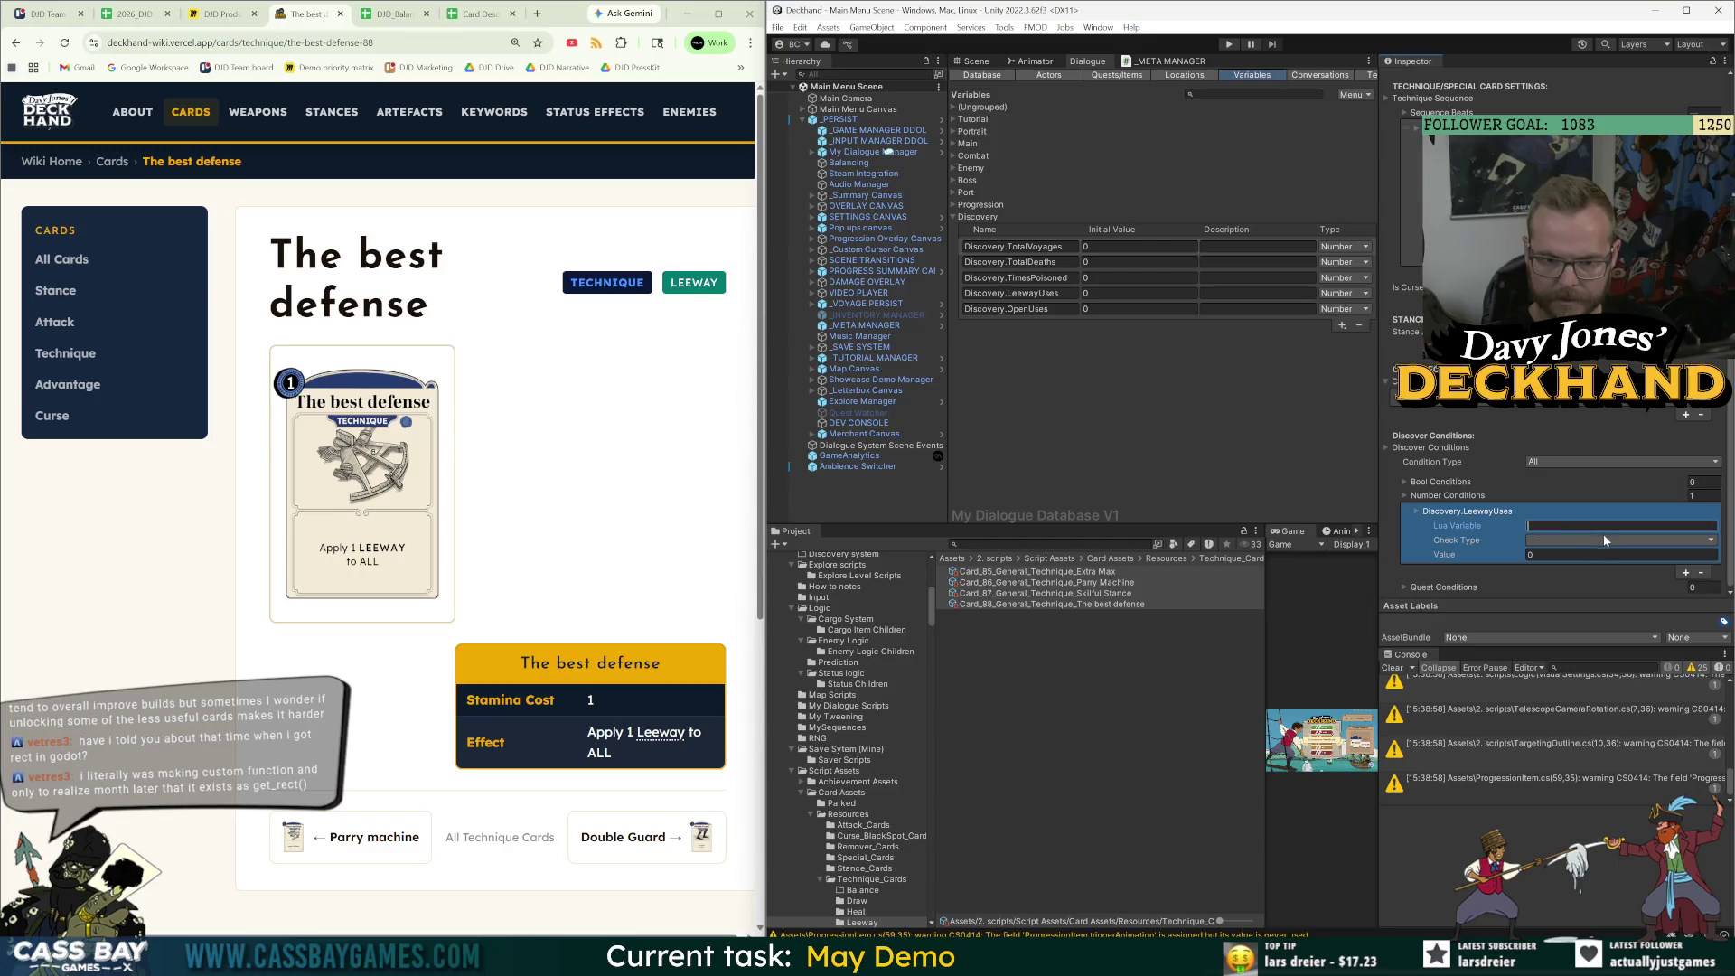
pyautogui.write('Discovery.TotalVoyages')
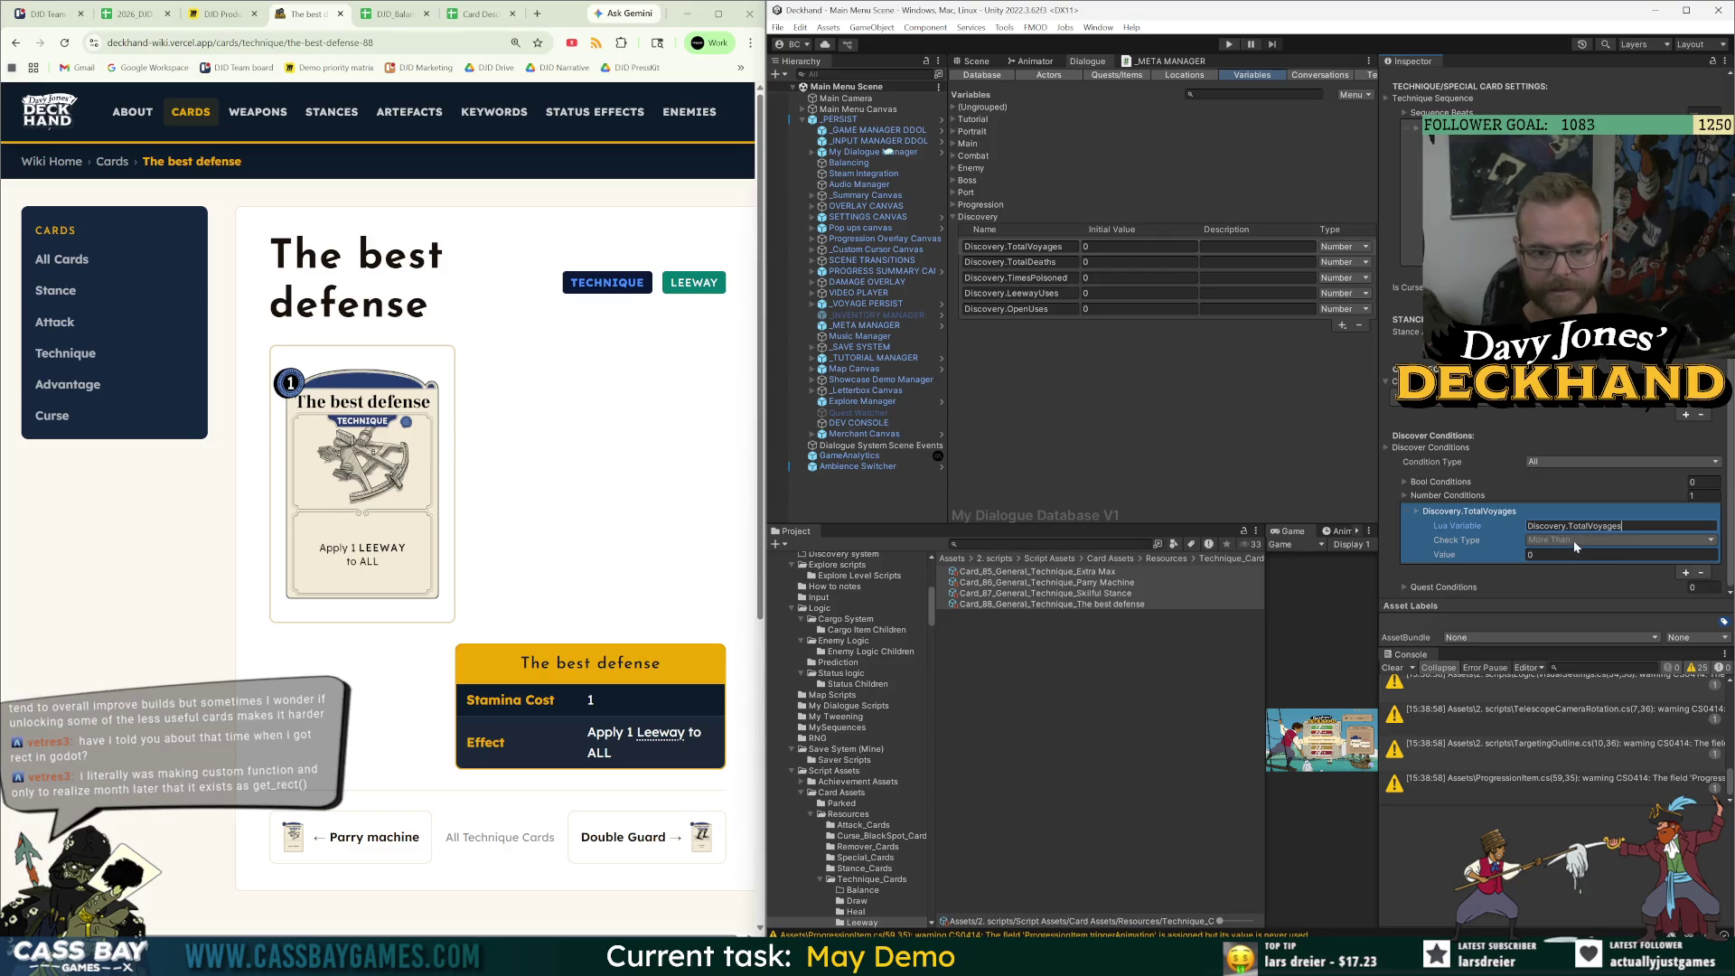
pyautogui.click(1554, 554)
pyautogui.write('1')
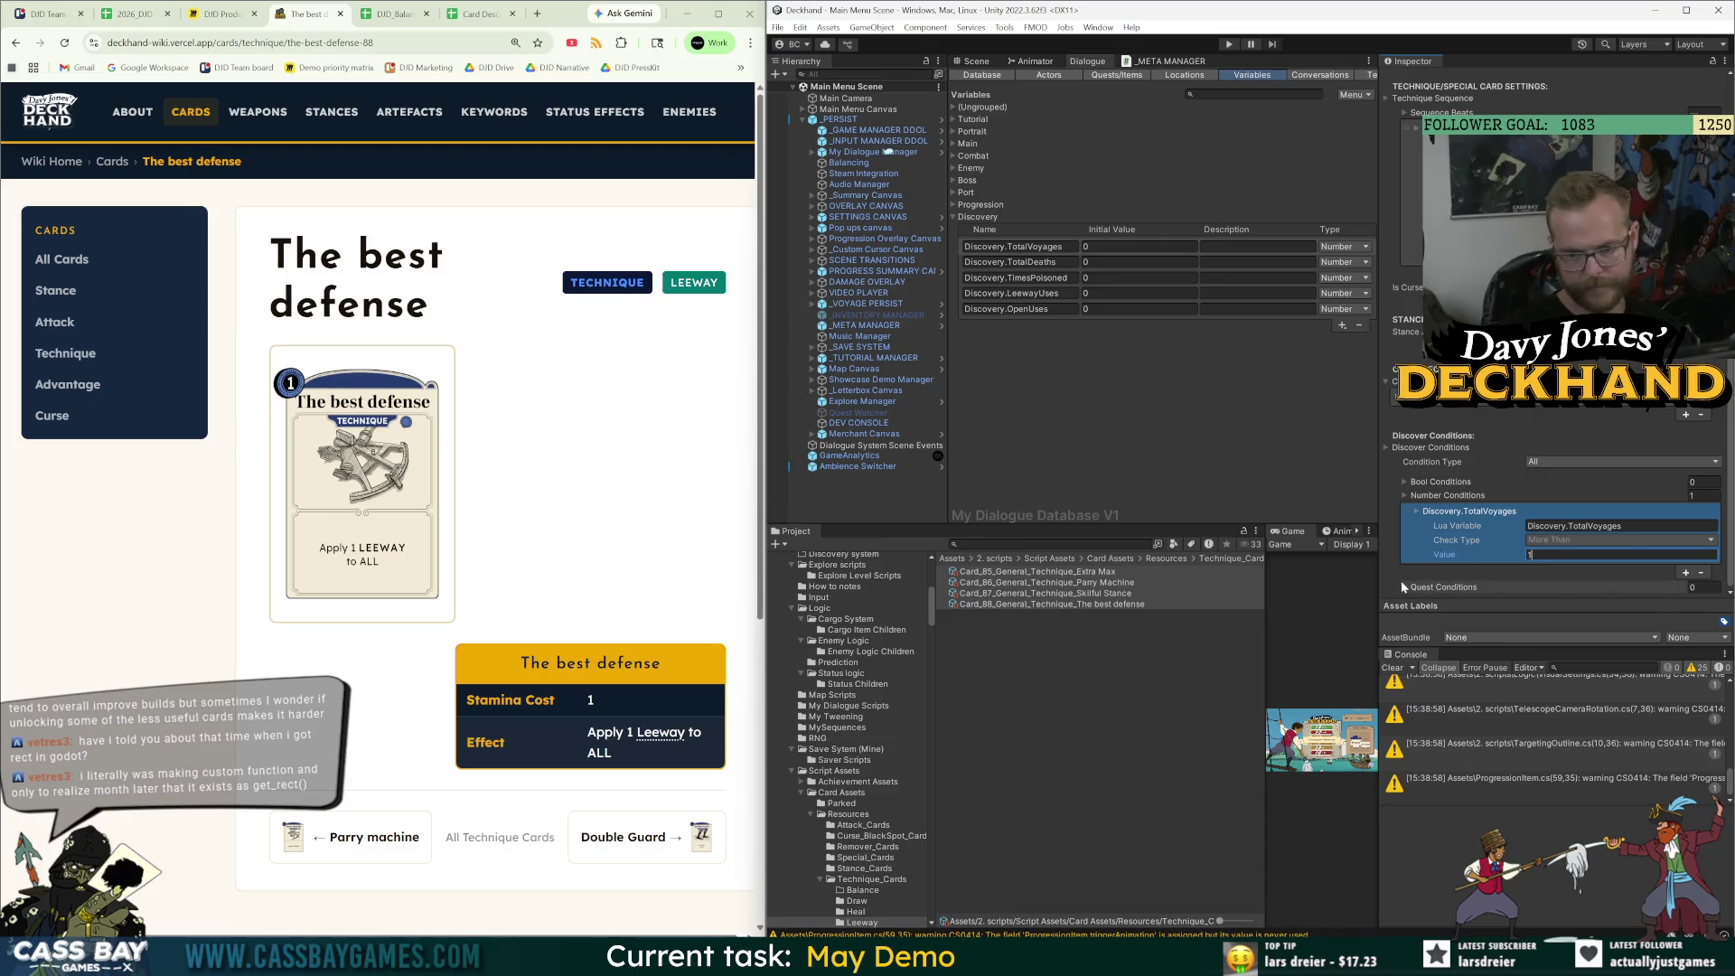
pyautogui.press('BackSpace')
pyautogui.write('0')
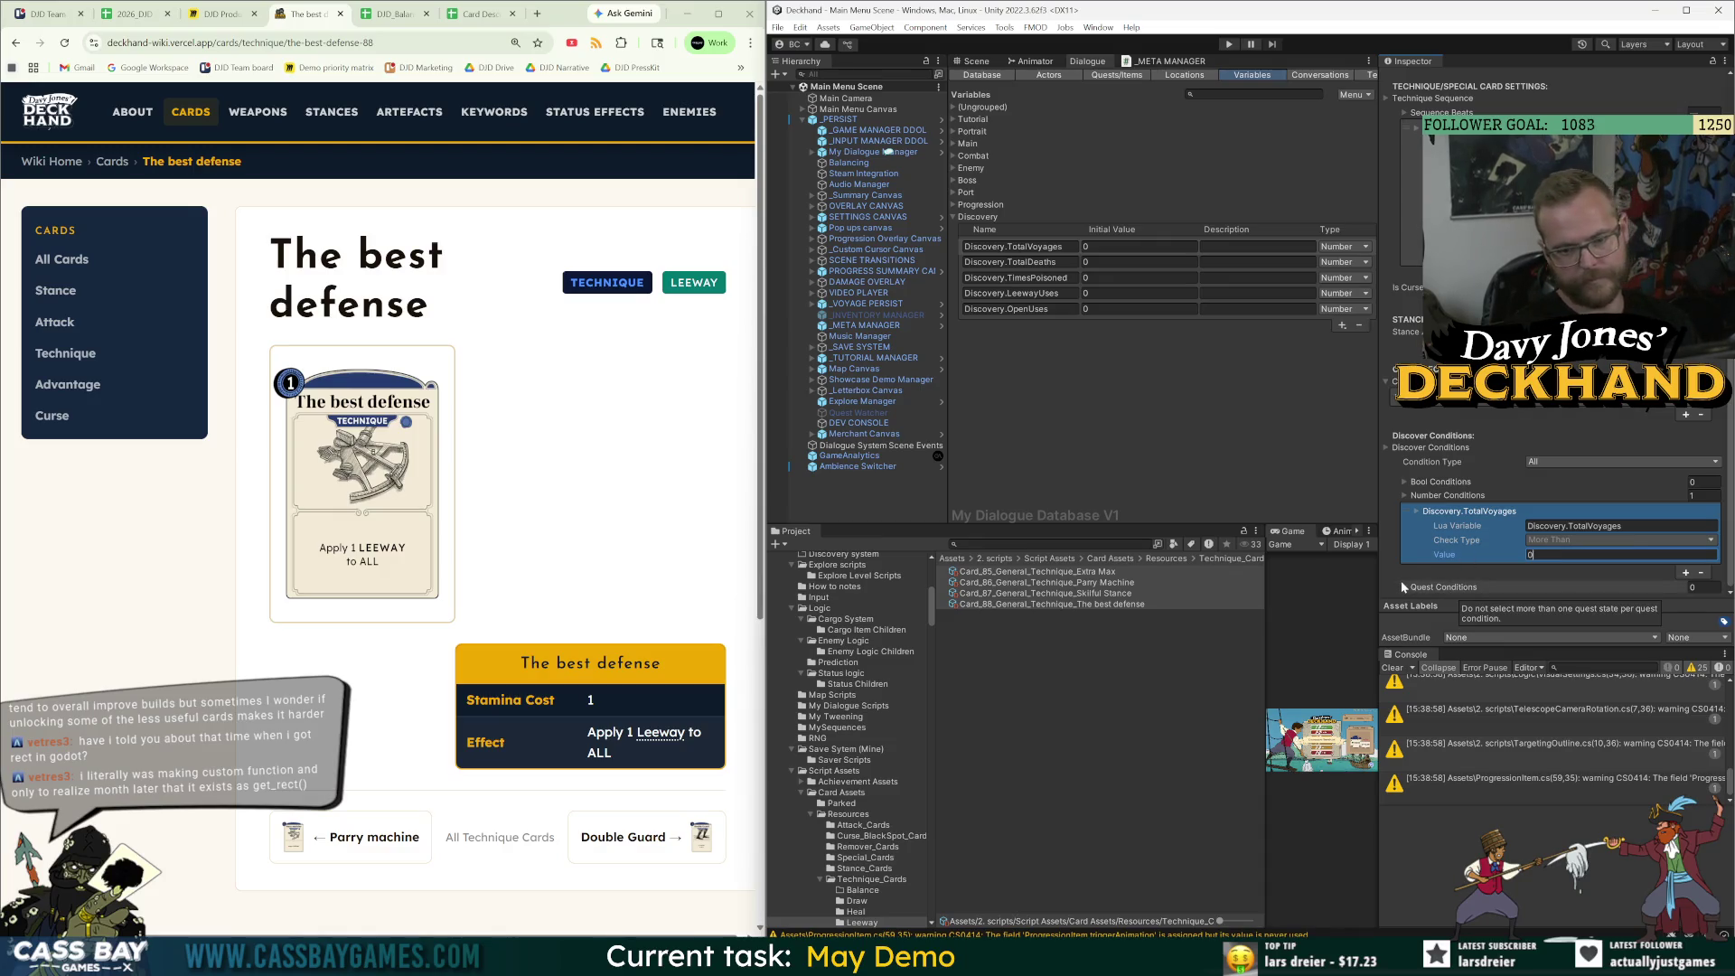
pyautogui.click(1386, 555)
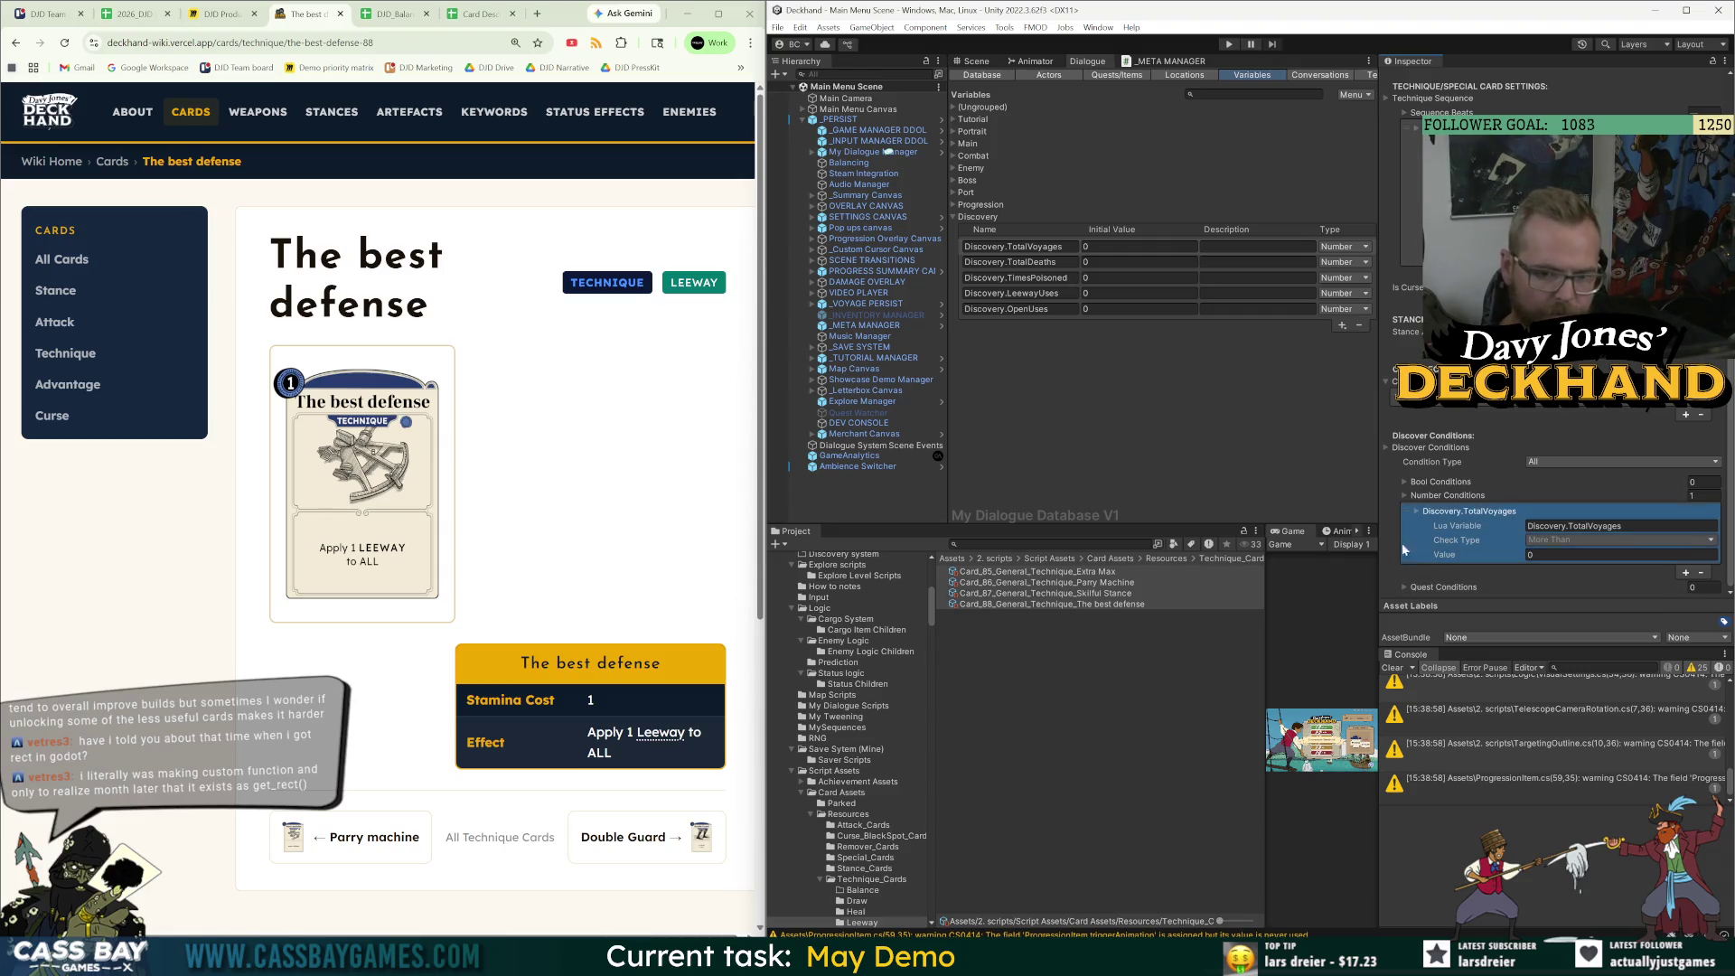
pyautogui.click(1405, 555)
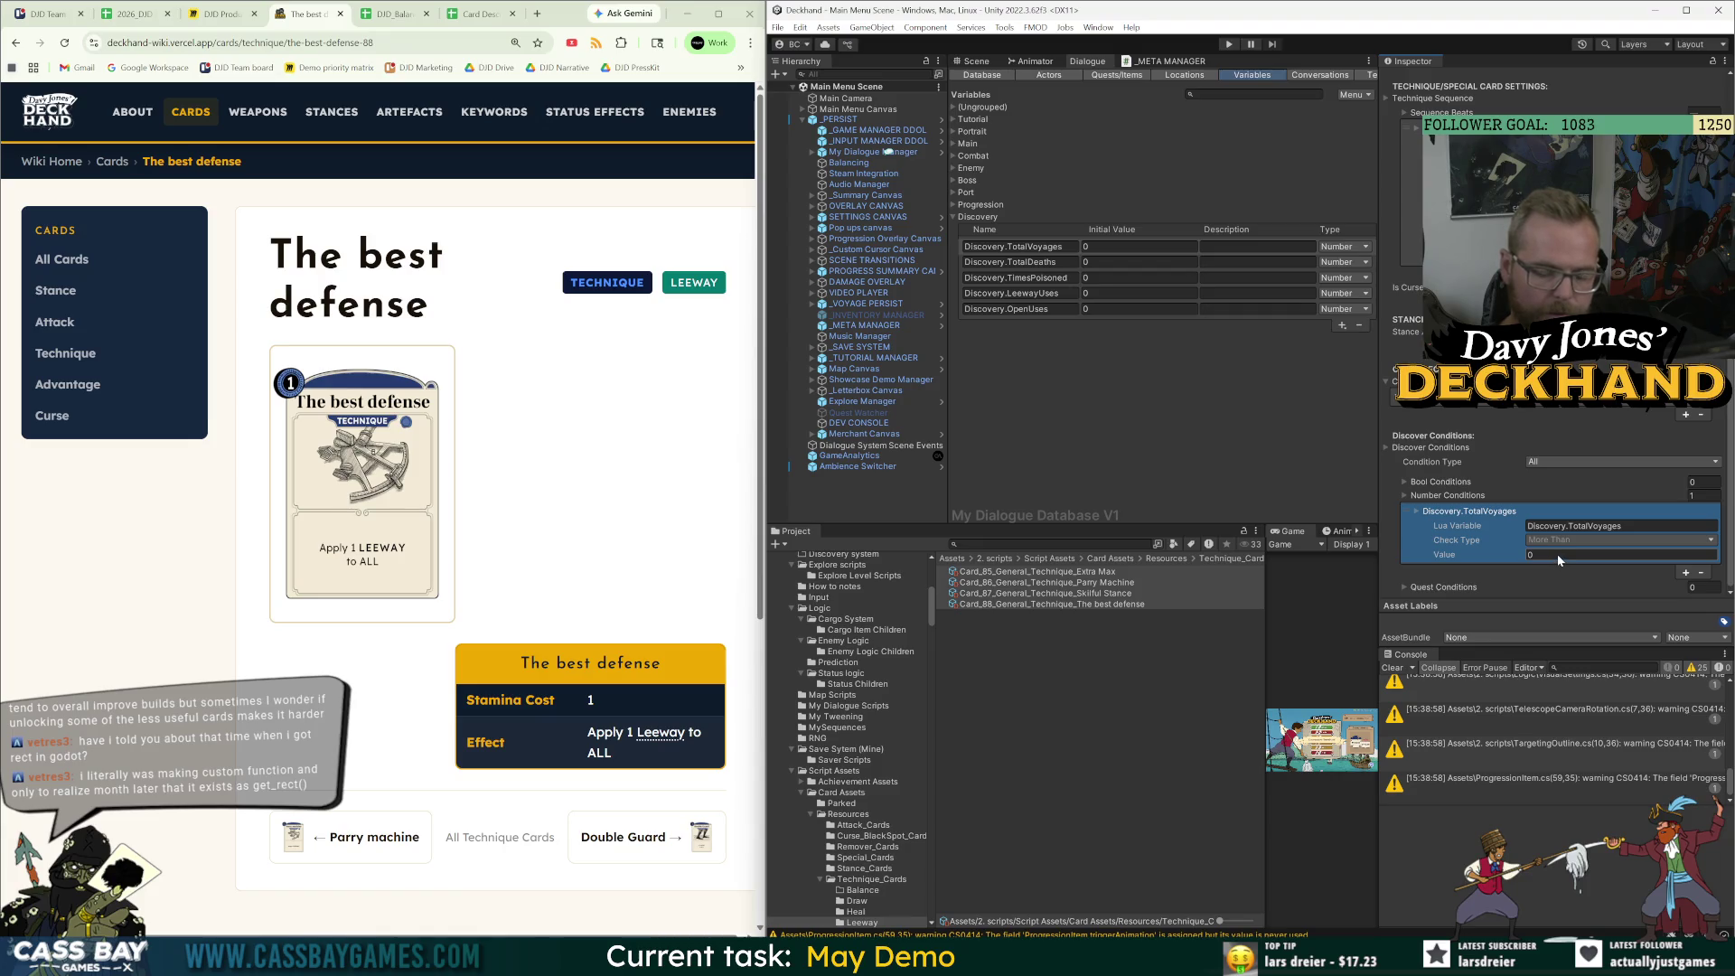
pyautogui.click(1393, 546)
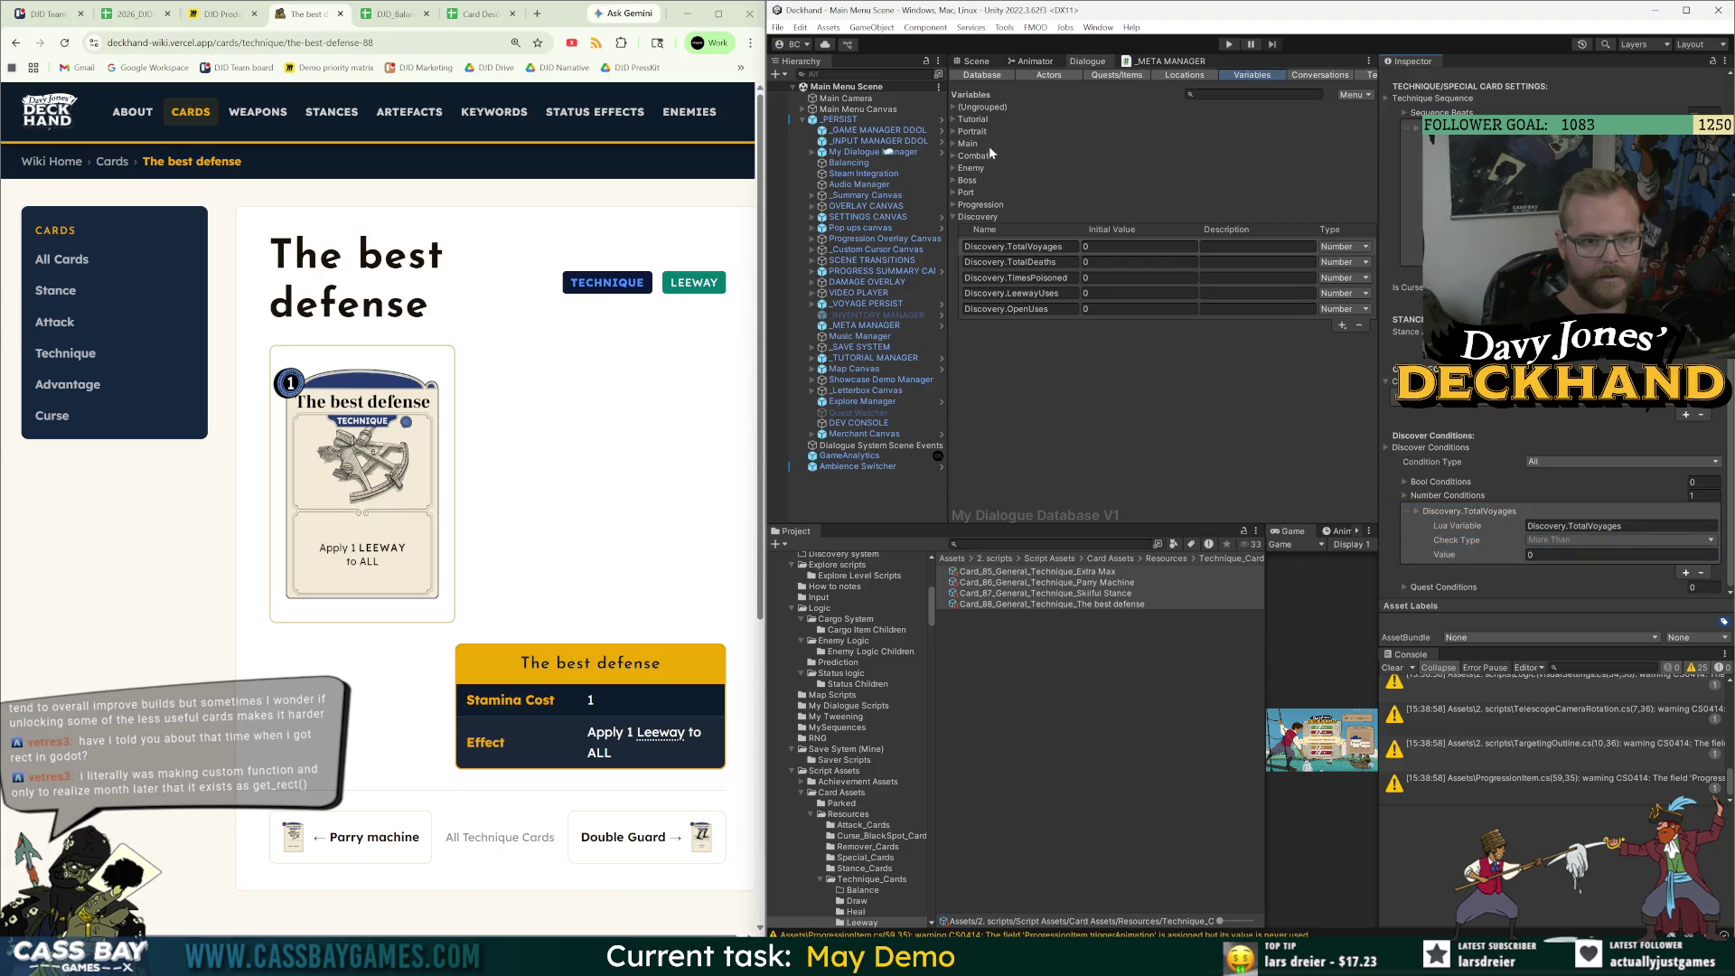
# Drag Extra Max, Parry Machine and The best defense into the Discovery Manager's Discovery Sequence.
pyautogui.click(1175, 62)
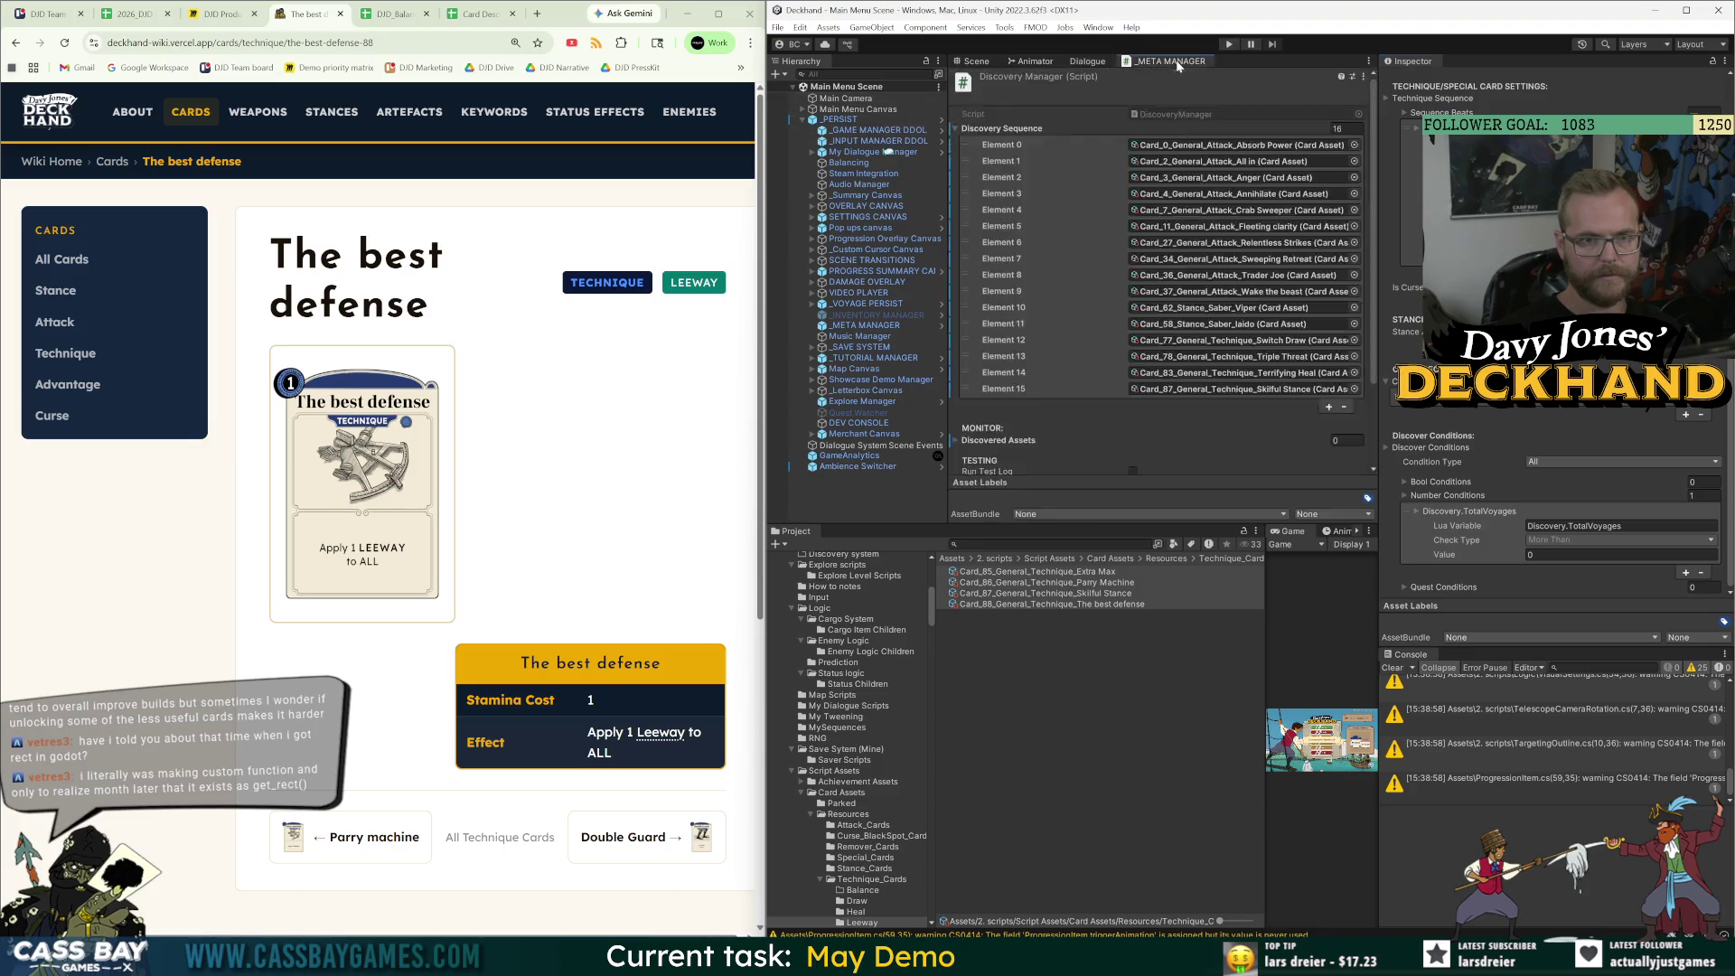
pyautogui.click(1110, 572)
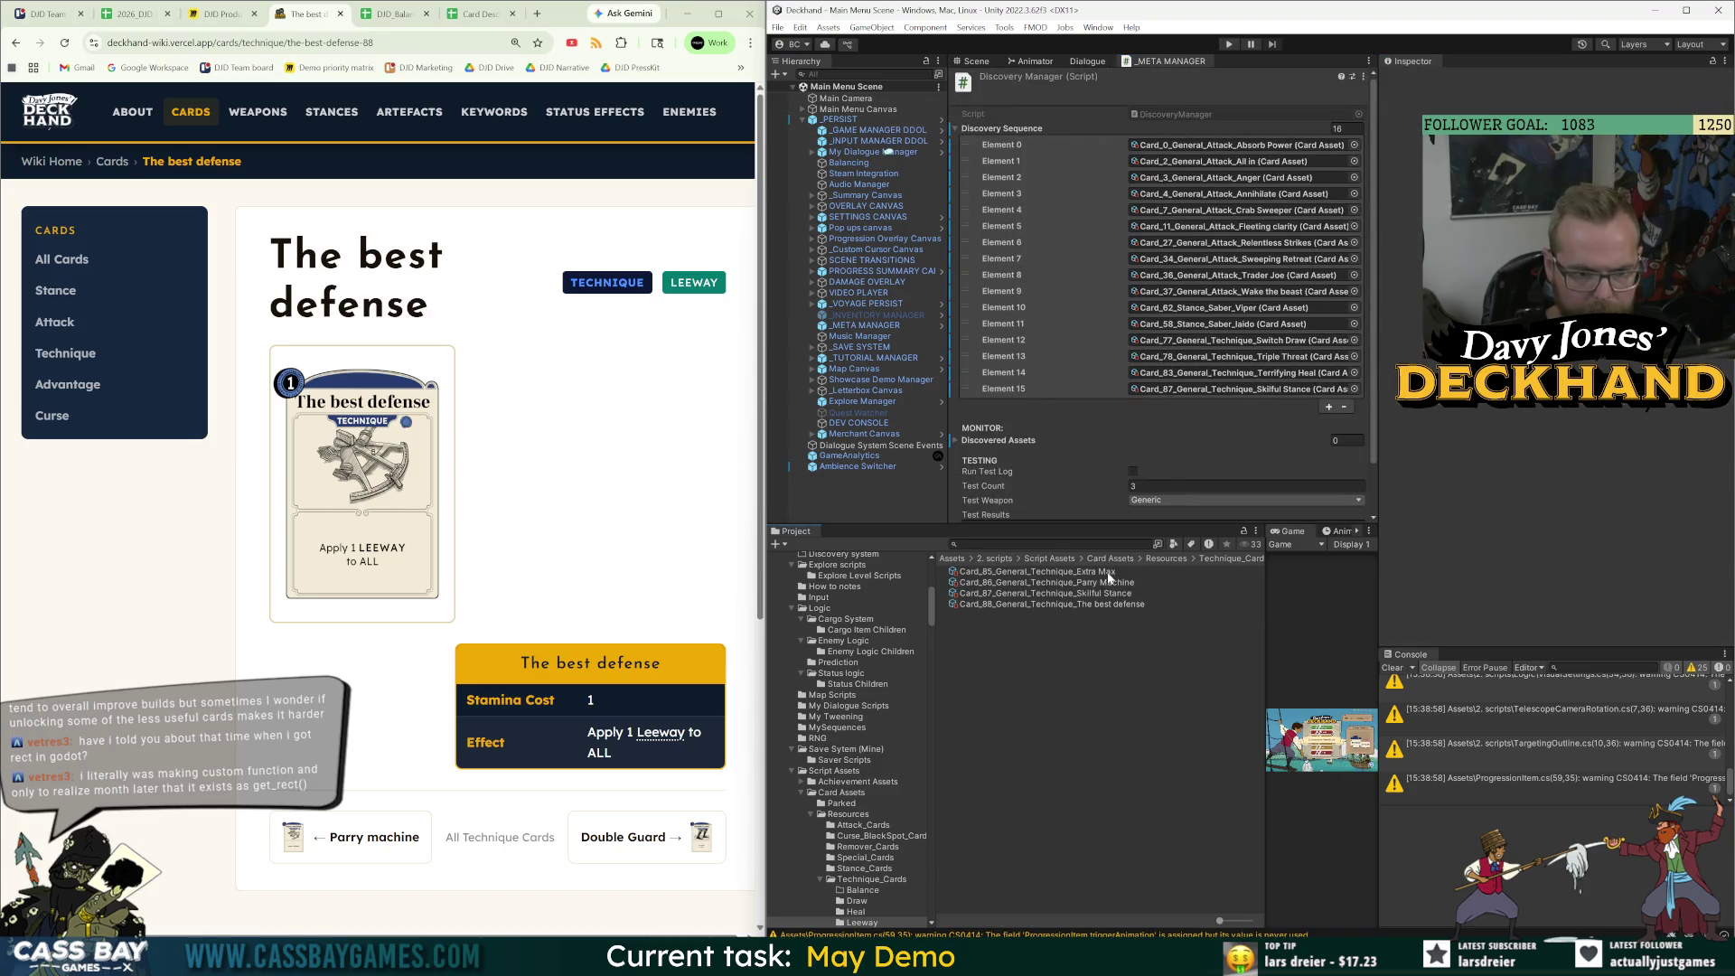
pyautogui.click(1114, 583)
pyautogui.keyDown('shift'); pyautogui.click(1089, 604); pyautogui.keyUp('shift')
pyautogui.moveTo(1087, 581)
pyautogui.mouseDown()
pyautogui.moveTo(1039, 434)
pyautogui.moveTo(1000, 132)
pyautogui.mouseUp()
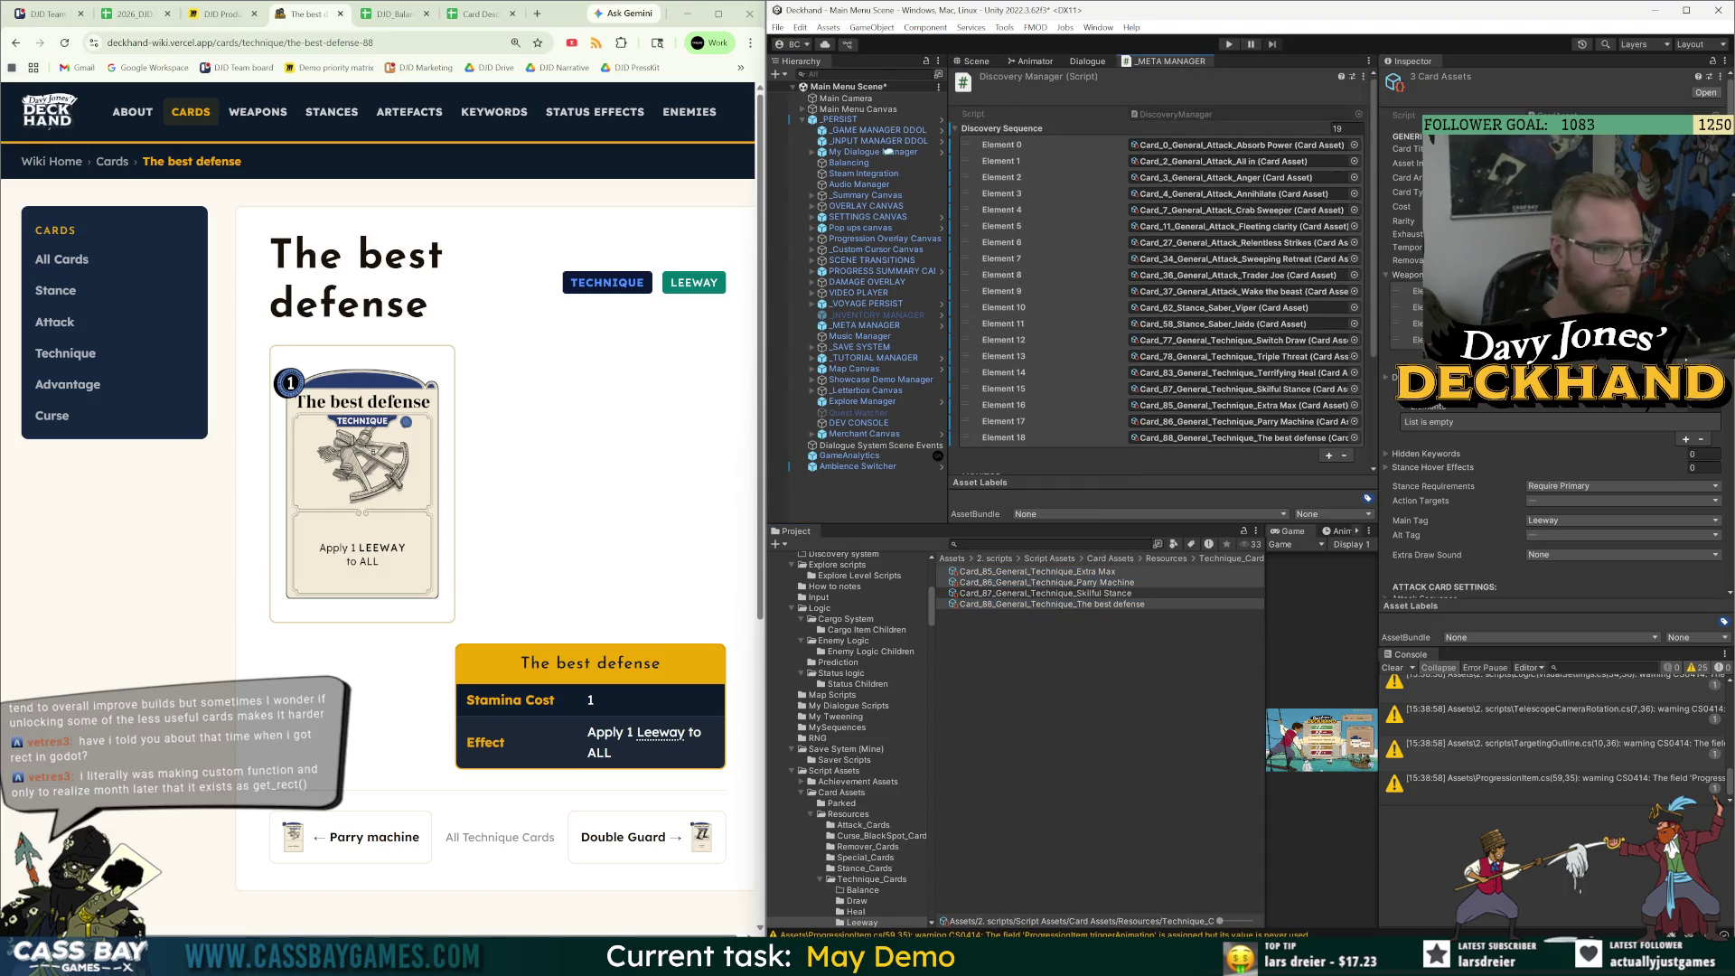
# Browse to Resources/Technique_Cards/Parry and inspect the Brace and Commit cards.
pyautogui.click(1167, 558)
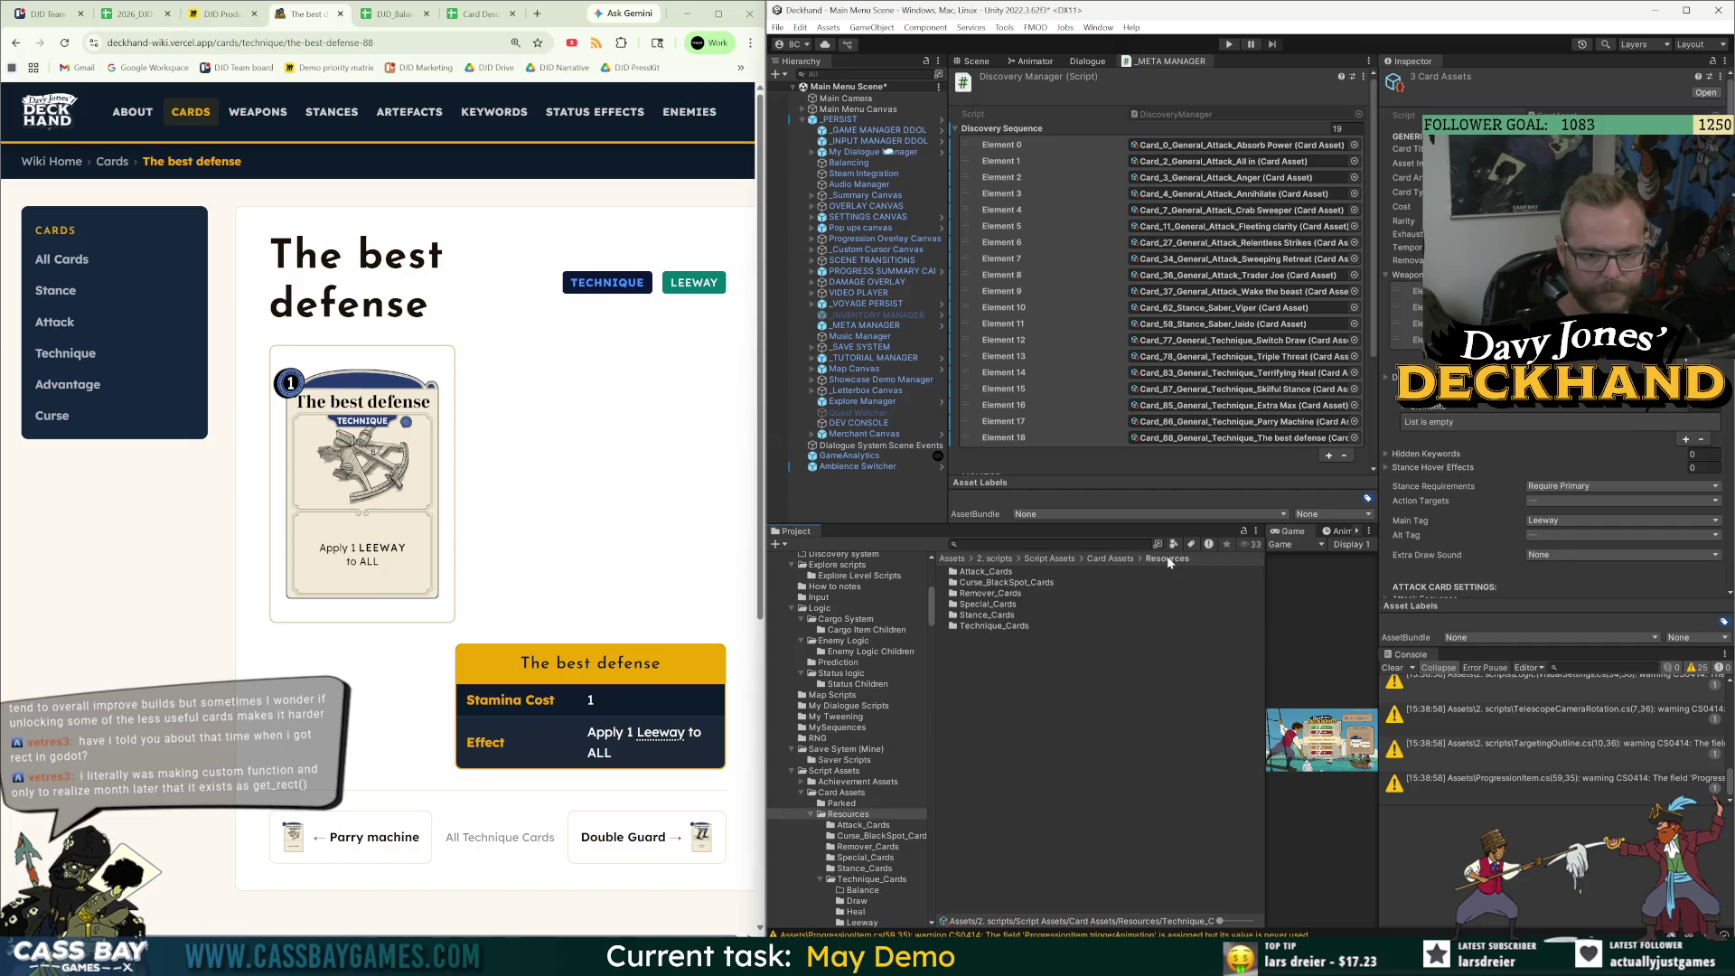
pyautogui.doubleClick(988, 622)
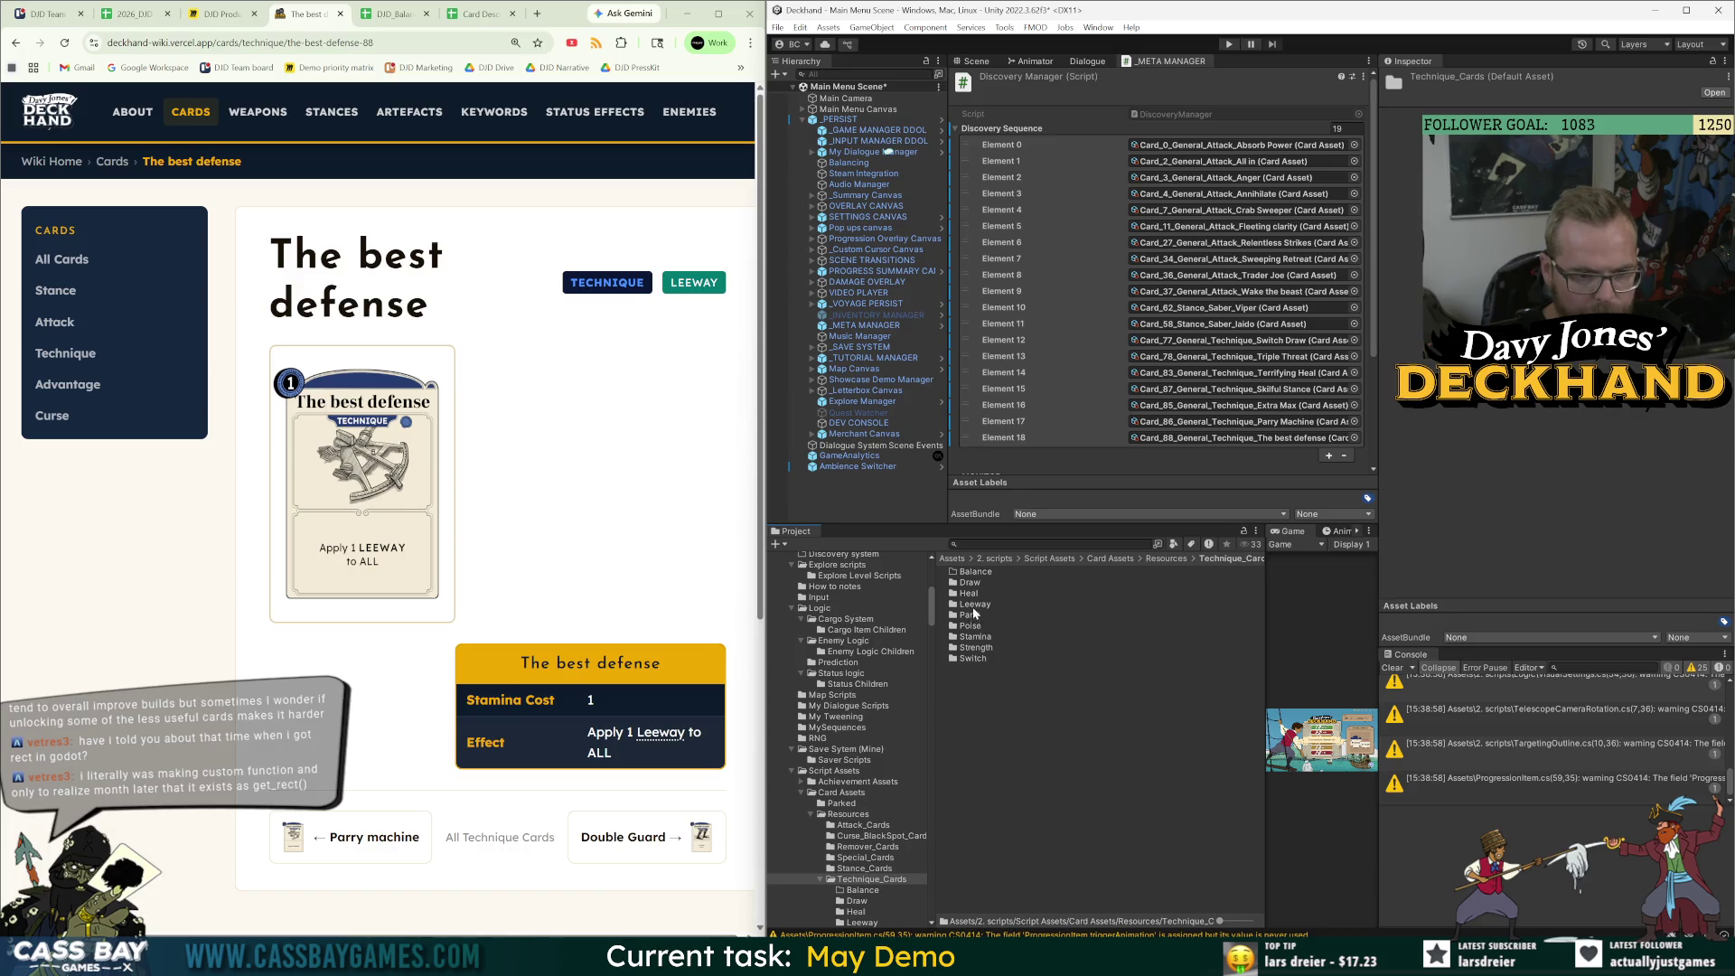
pyautogui.doubleClick(975, 615)
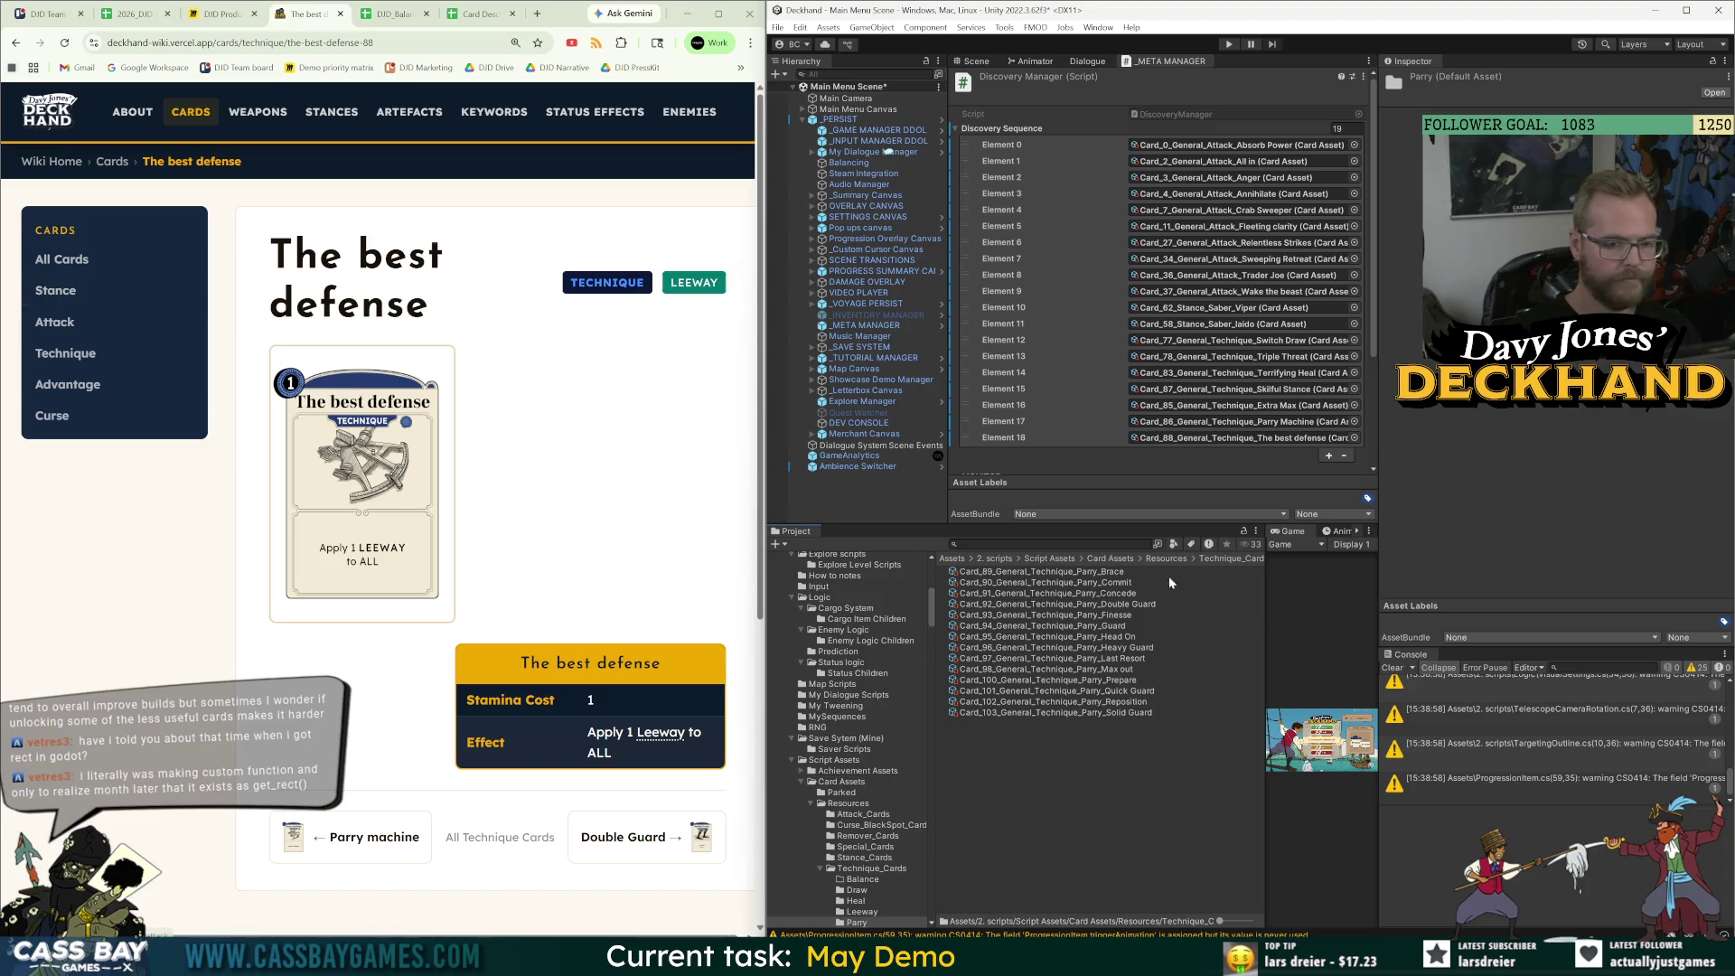
pyautogui.click(1066, 572)
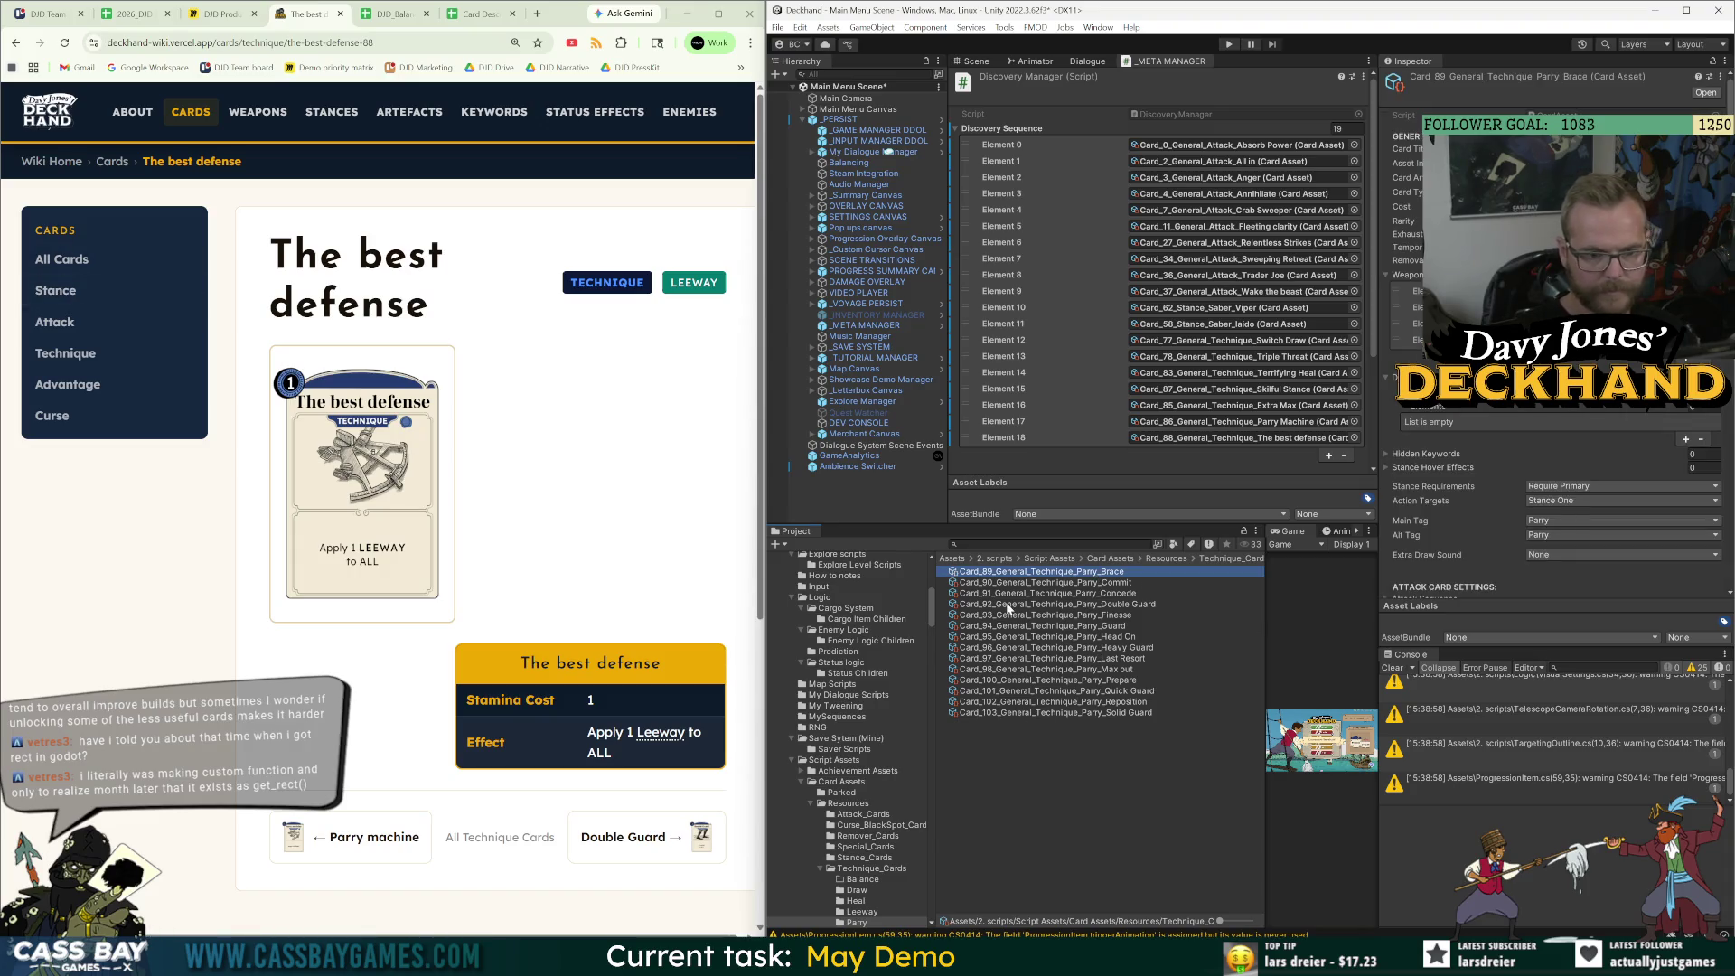
pyautogui.click(1130, 583)
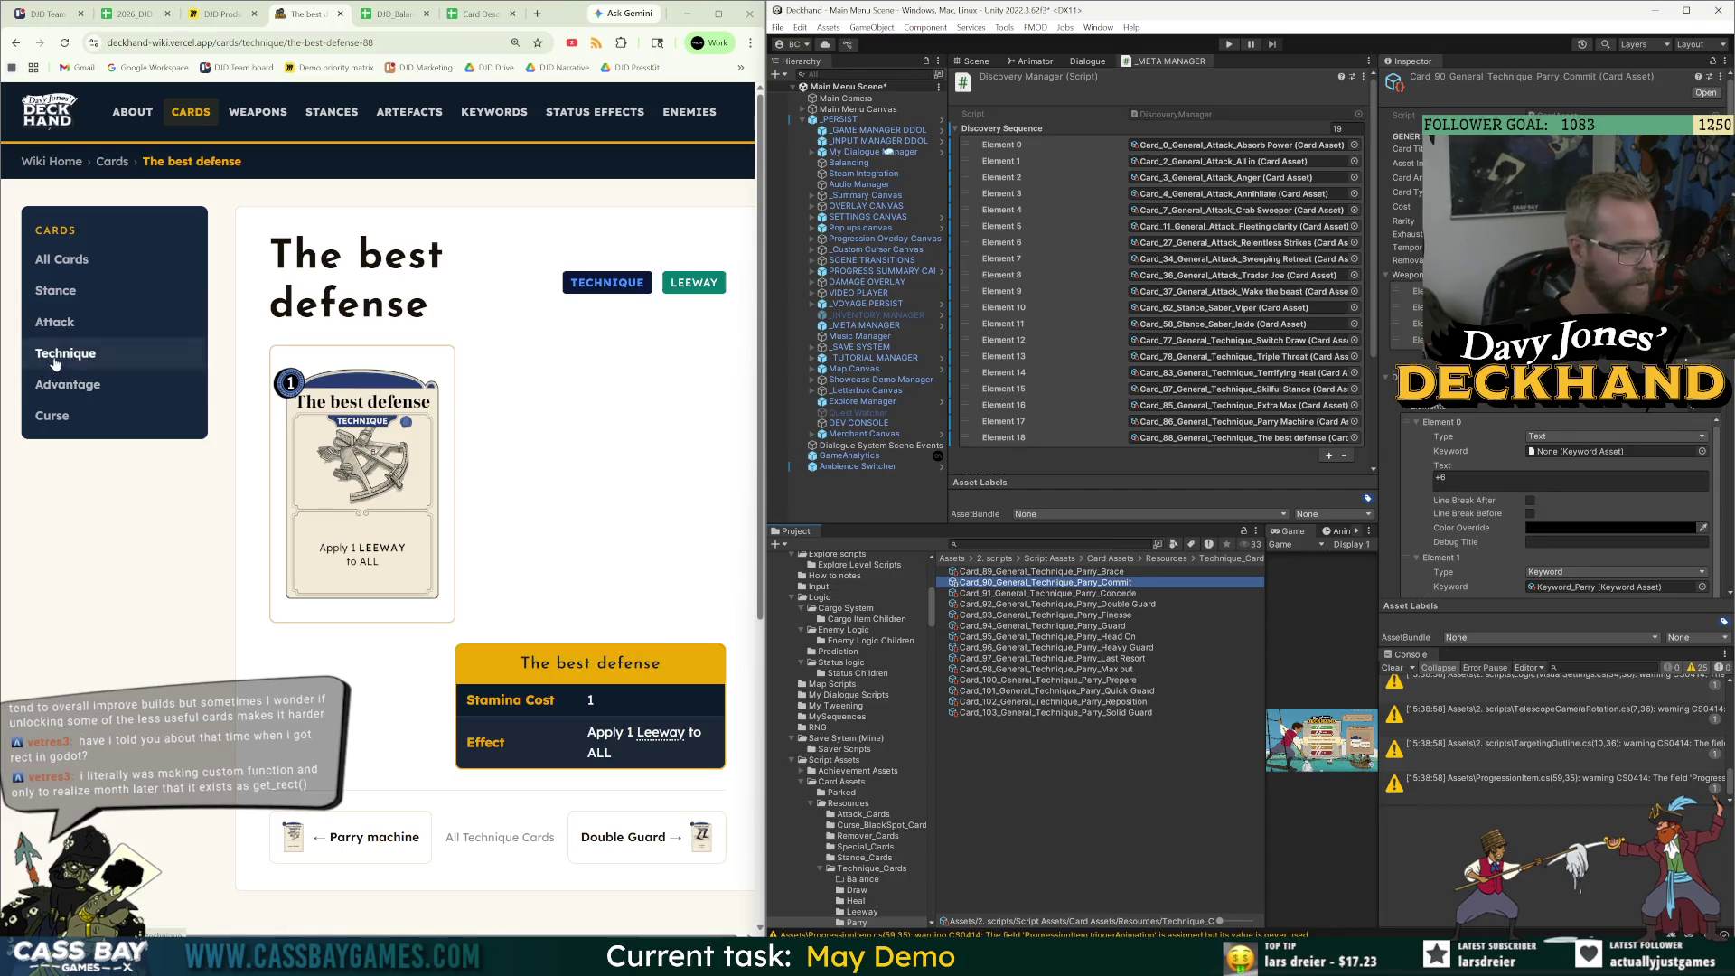
pyautogui.click(65, 353)
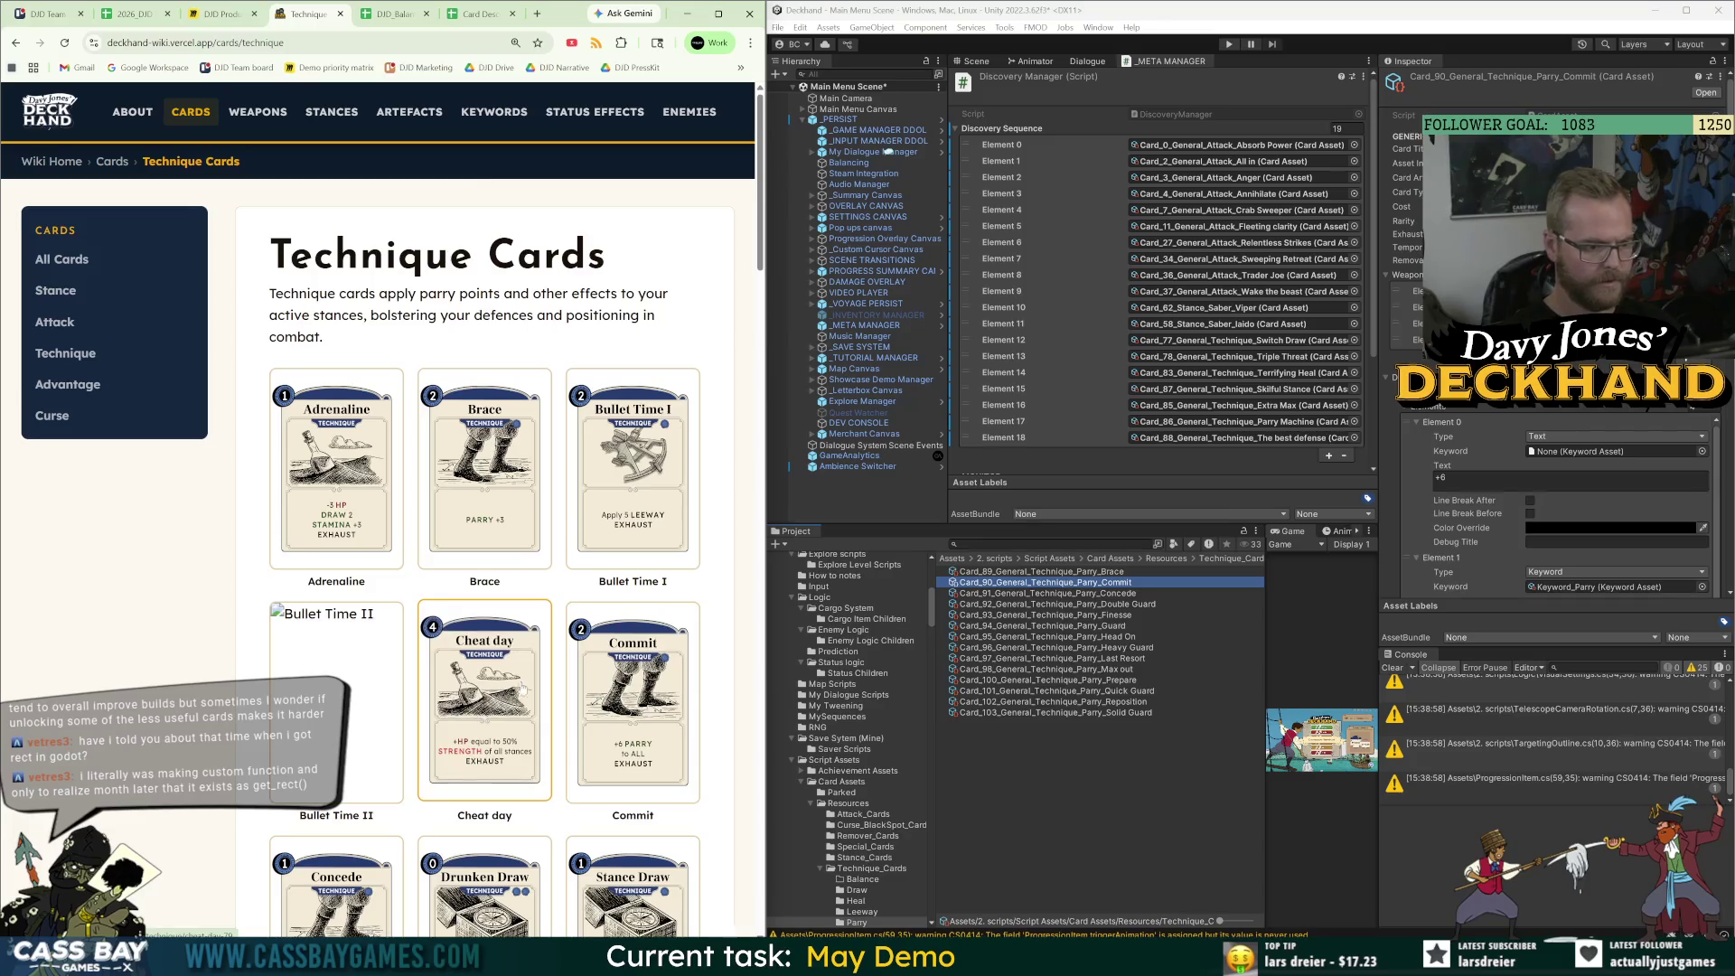
# Open Concede's wiki page and select its effect text '+10 Parry; -2 HP'.
pyautogui.scroll(-2, 651, 559)
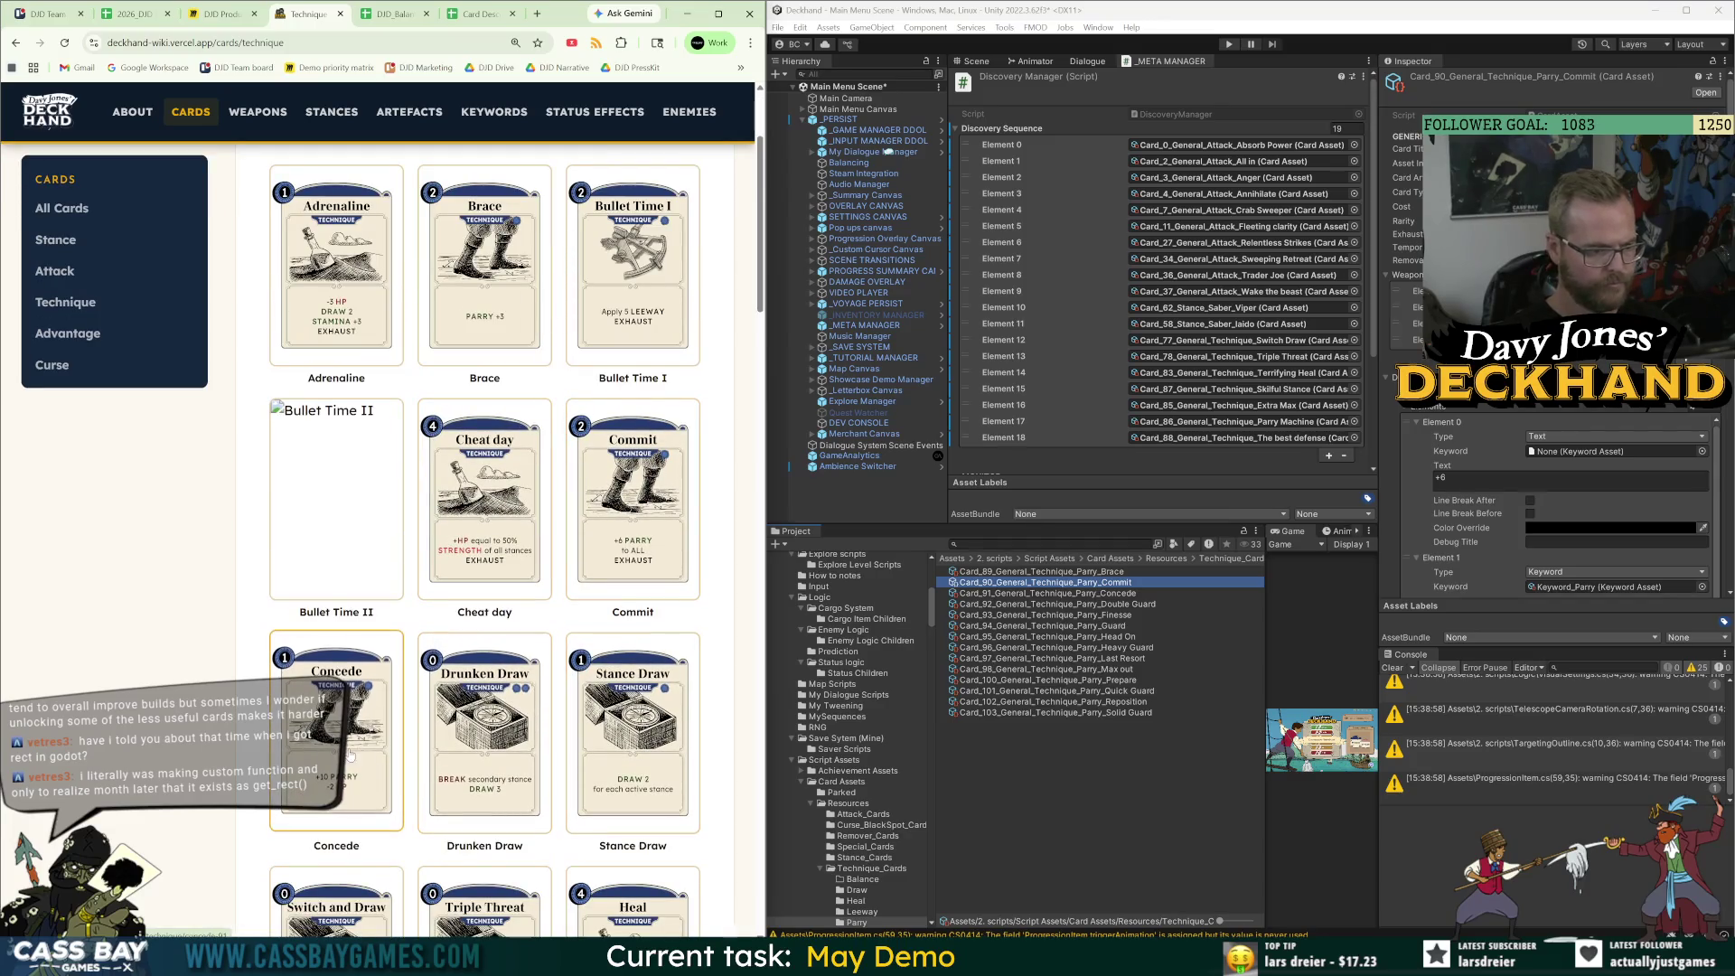
pyautogui.click(1115, 594)
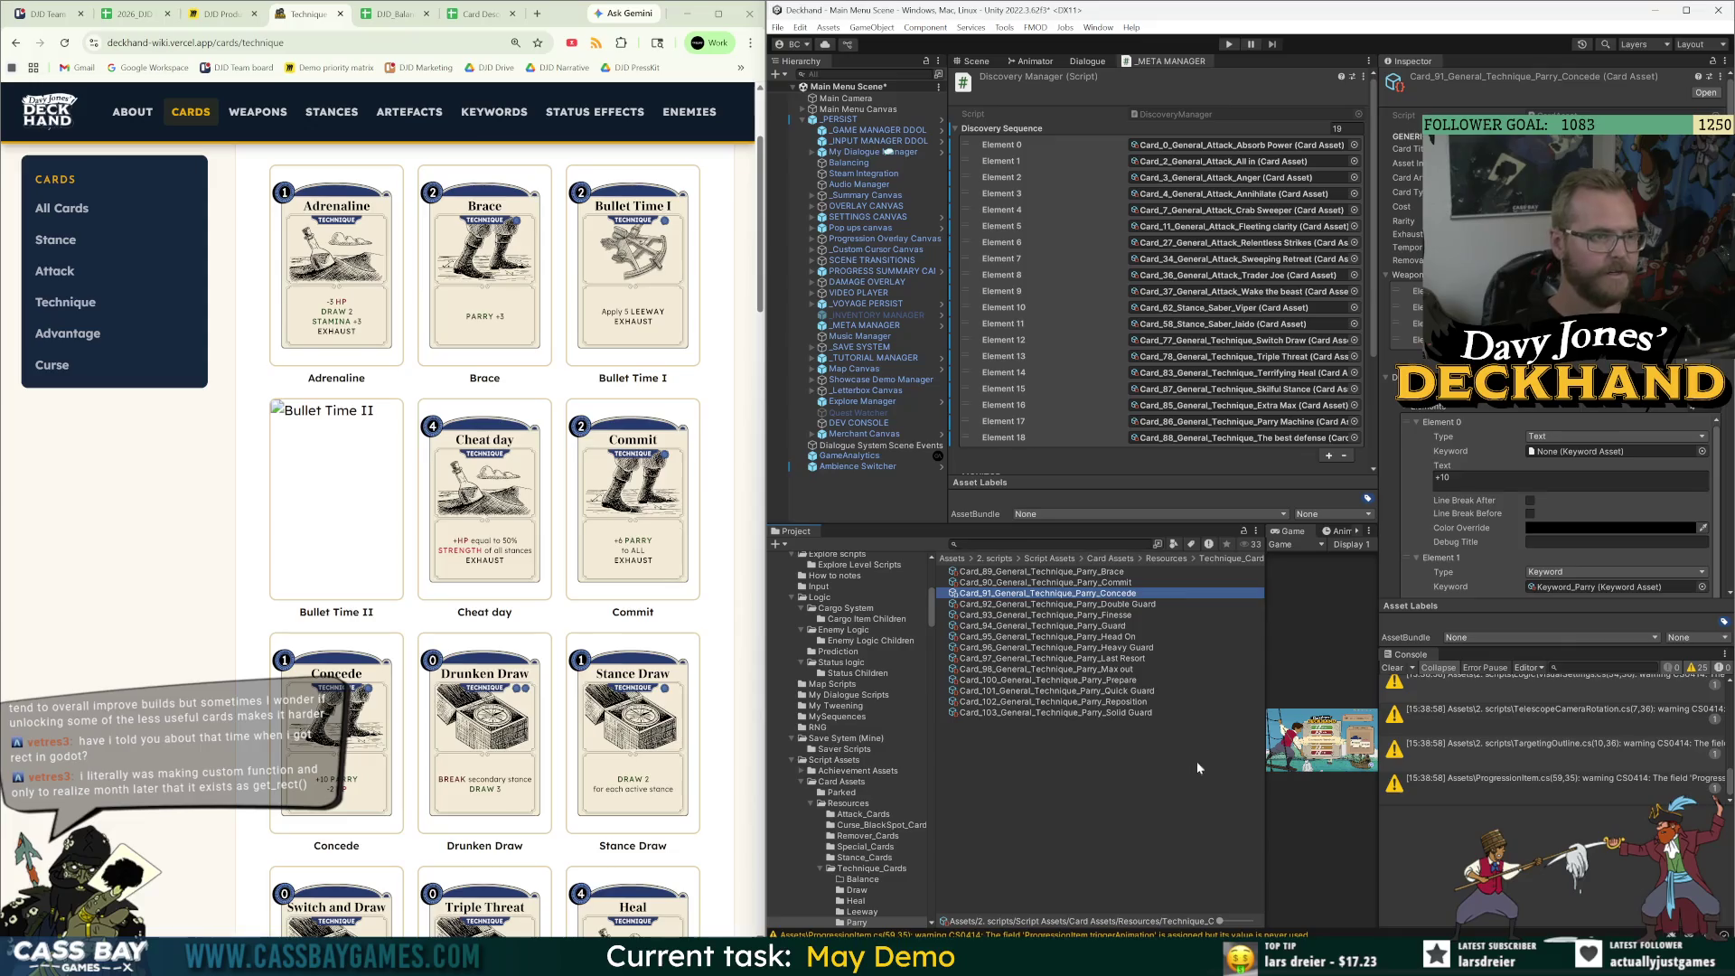
pyautogui.click(374, 778)
pyautogui.moveTo(669, 684); pyautogui.dragTo(540, 684)
pyautogui.hotkey('ctrl', 'c')
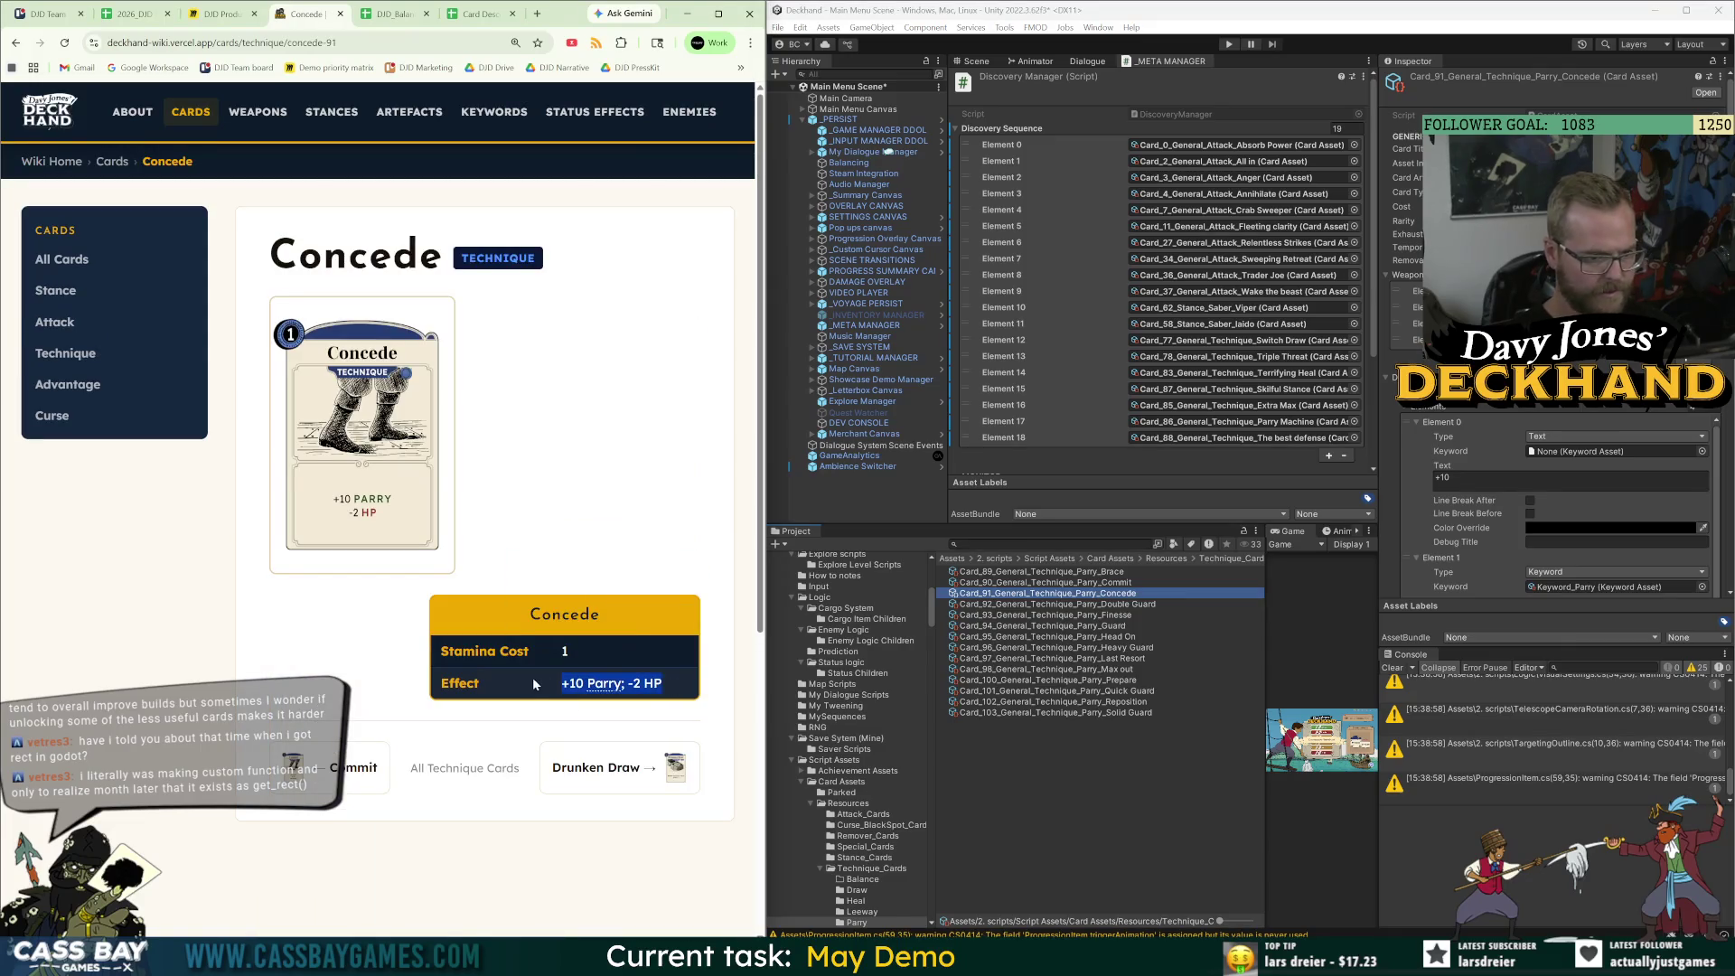
pyautogui.click(386, 16)
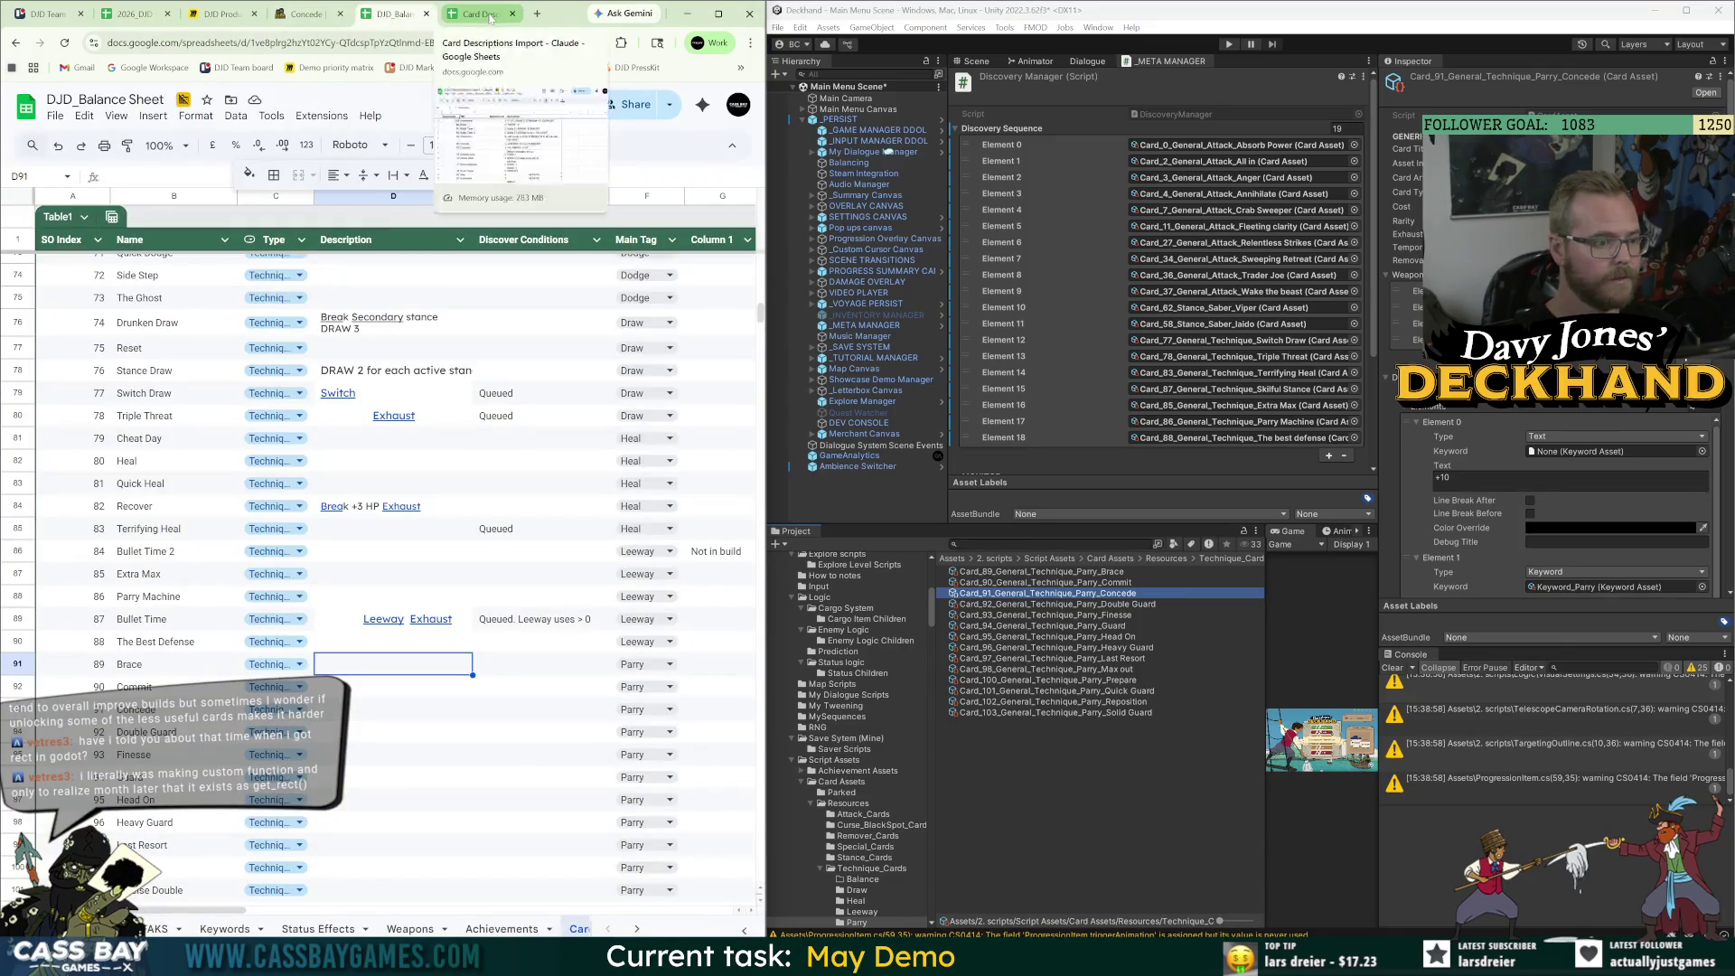
# Paste Concede's description into its row and type Queued in its discover conditions cell E93.
pyautogui.click(391, 718)
pyautogui.hotkey('ctrl', 'v')
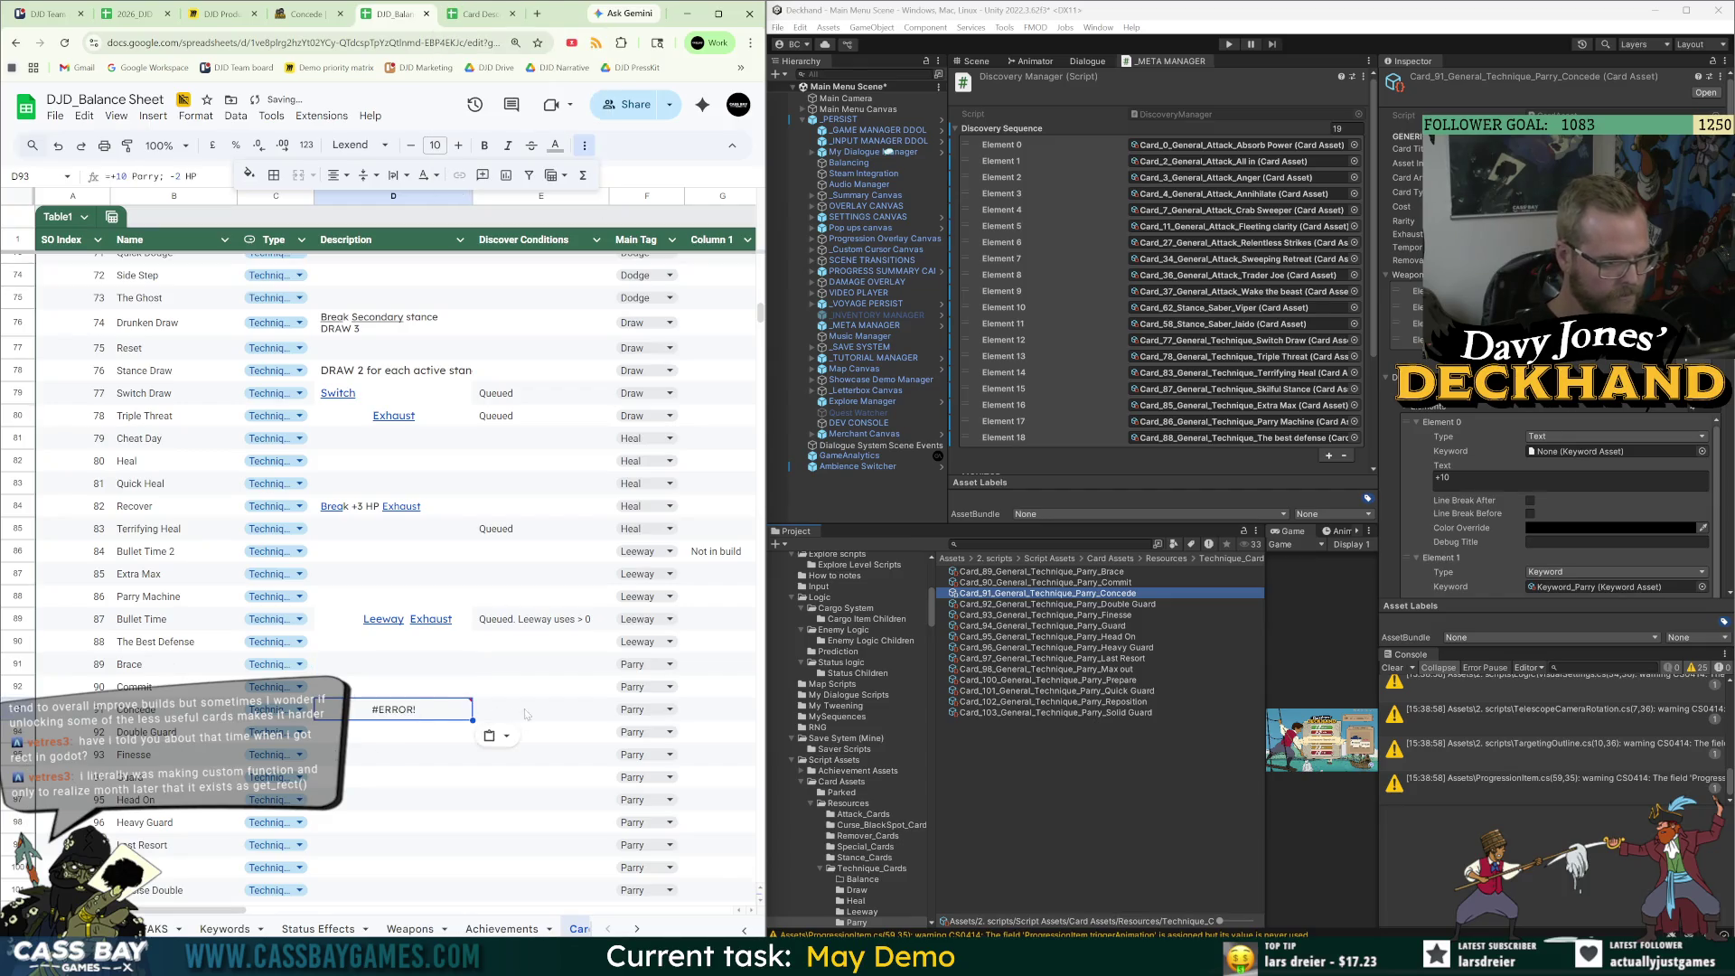
pyautogui.click(529, 714)
pyautogui.write('Queuedd')
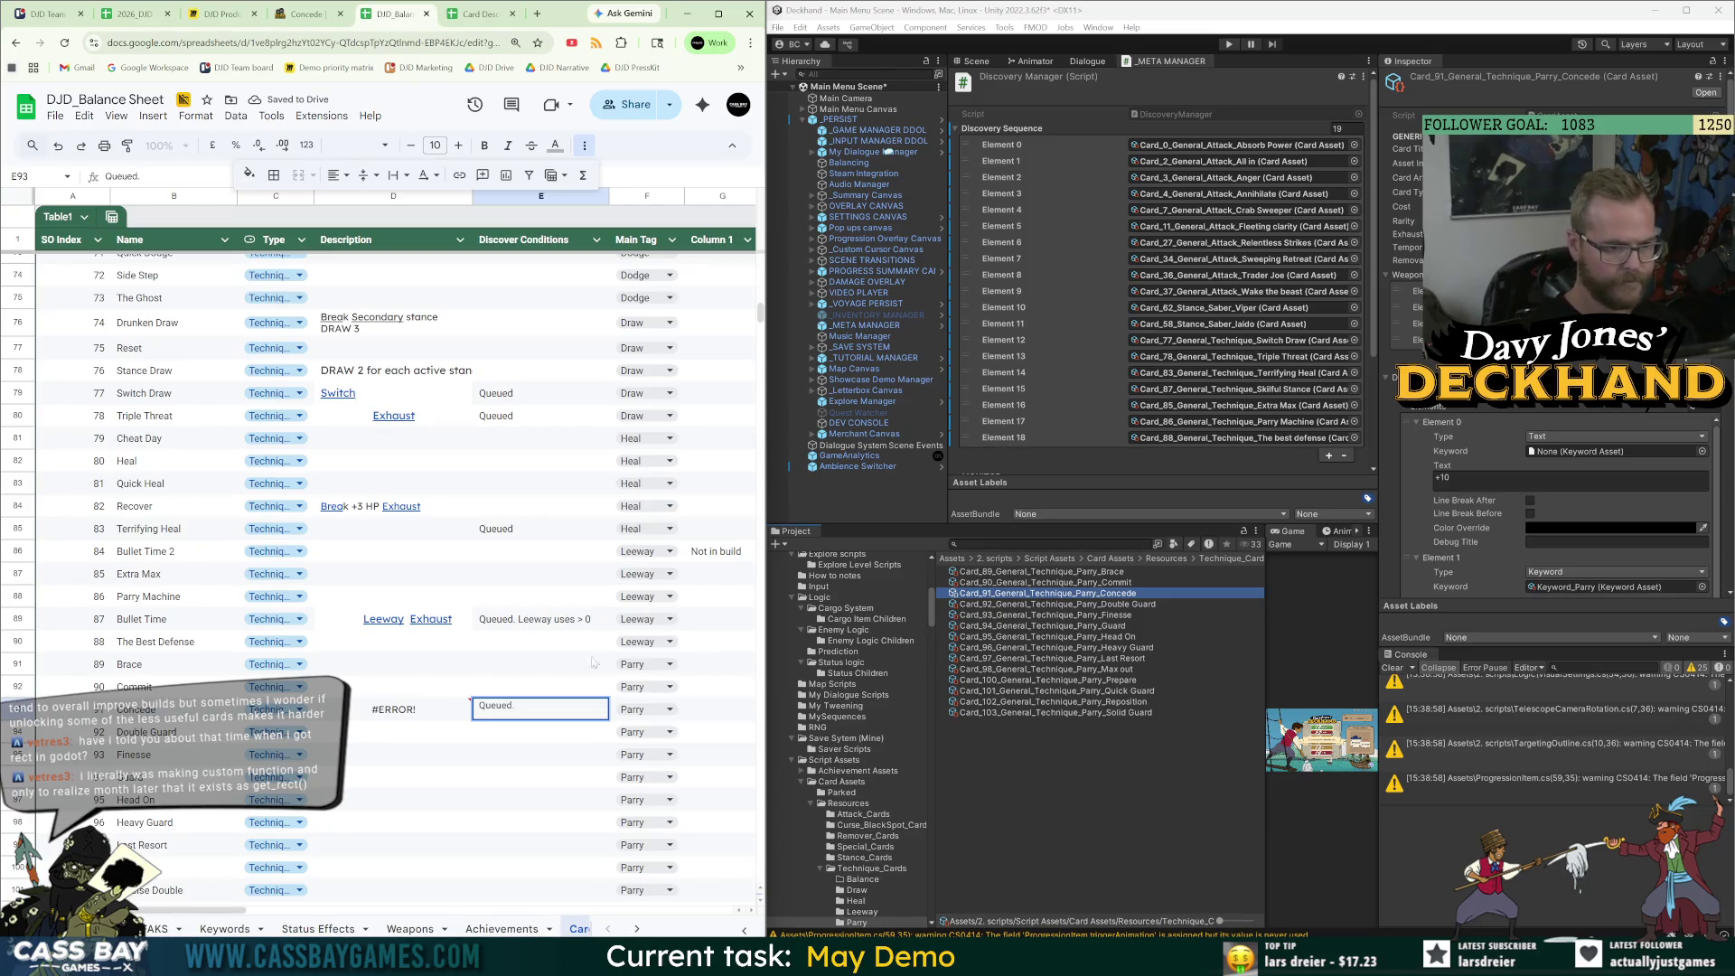
# Add Card_91 Parry Concede to the Discovery Sequence as element 19 and confirm the Queued entry.
pyautogui.click(1048, 745)
pyautogui.moveTo(1015, 133); pyautogui.dragTo(1016, 133)
pyautogui.scroll(-1, 1196, 437)
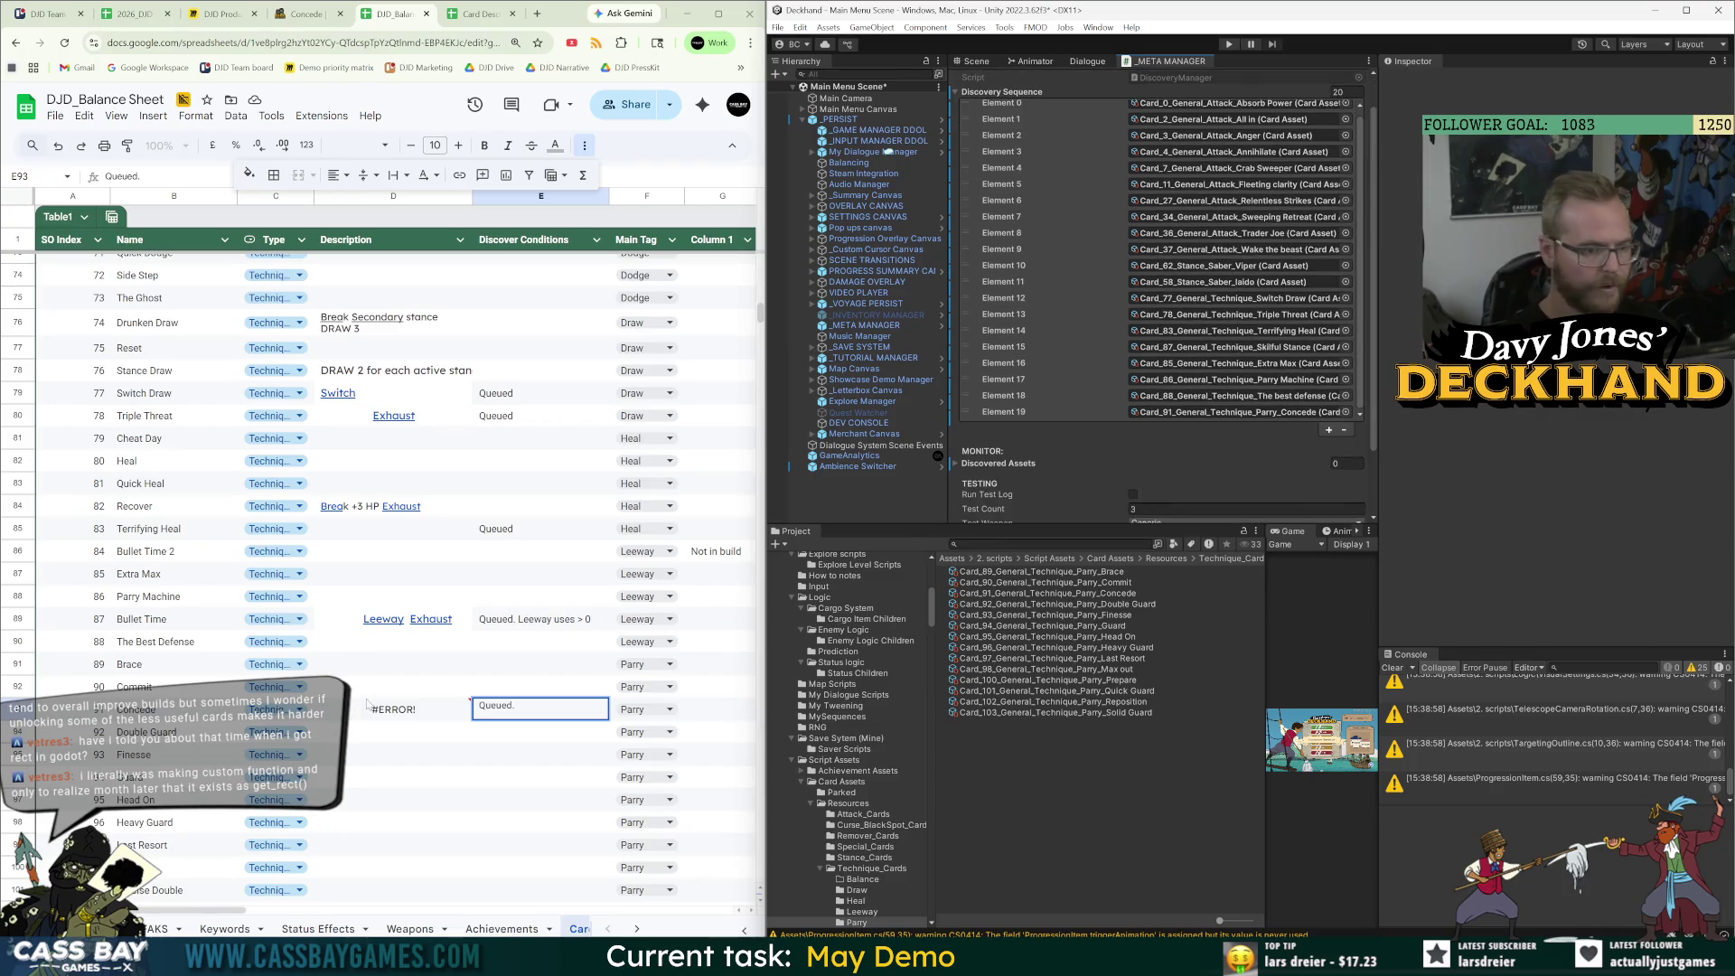
pyautogui.hotkey('shift', 'Tab')
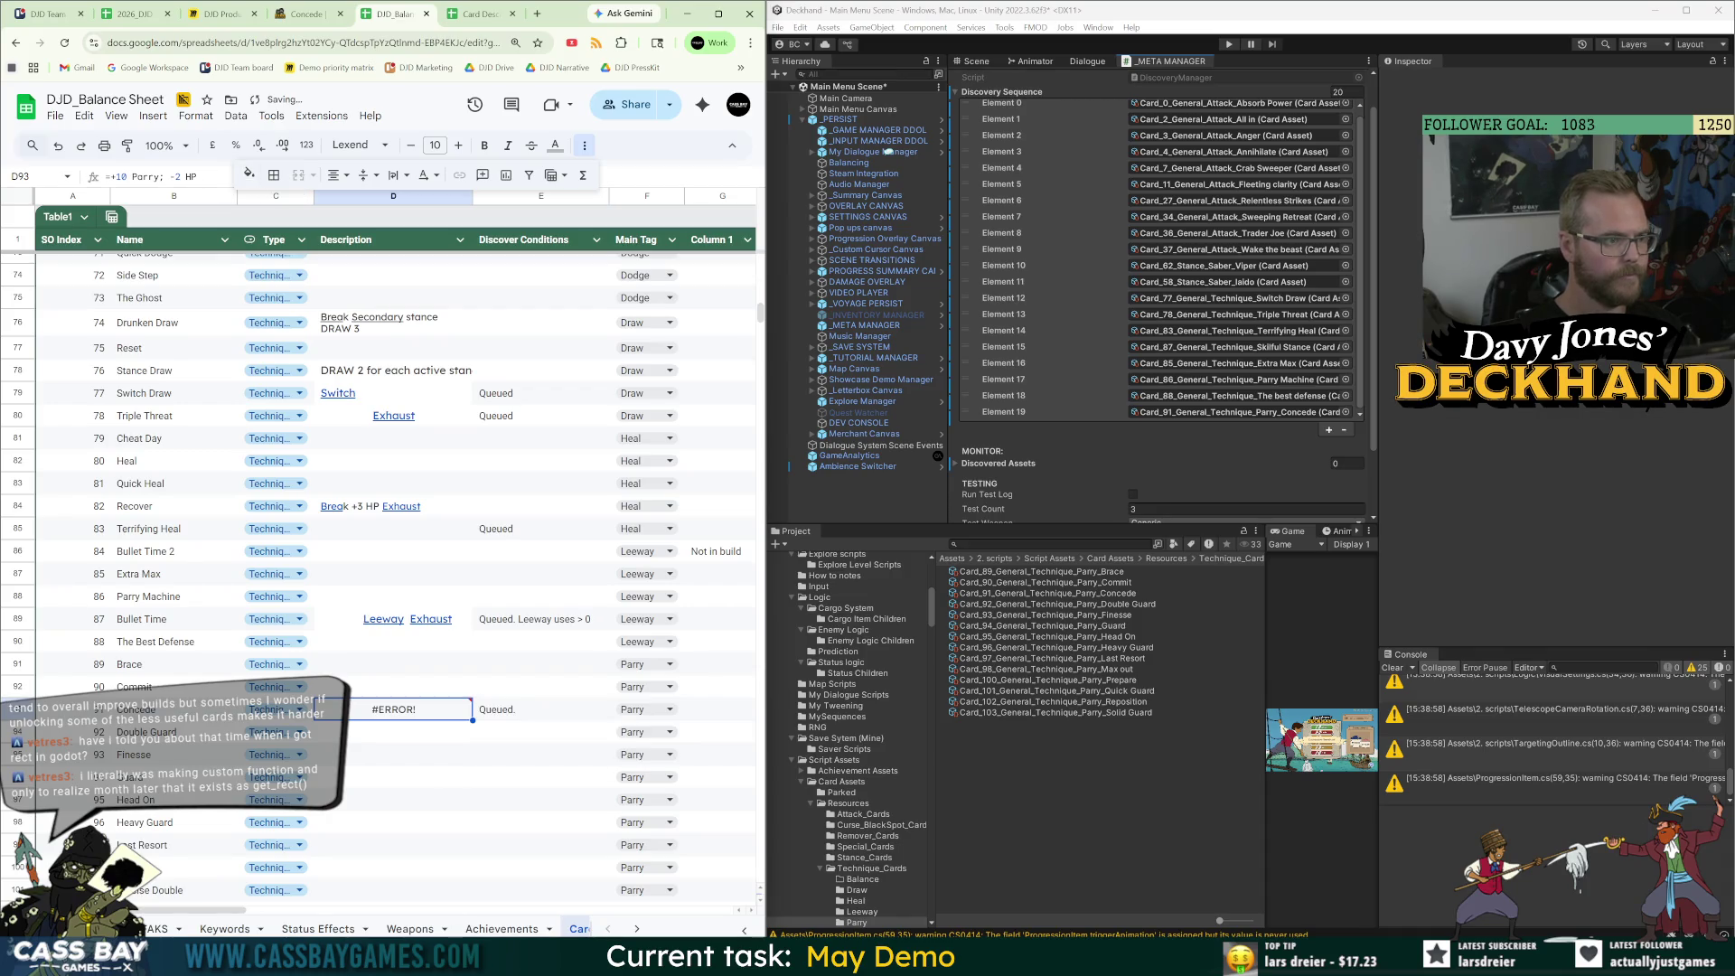
pyautogui.hotkey('ctrl', 'shift', 'Tab')
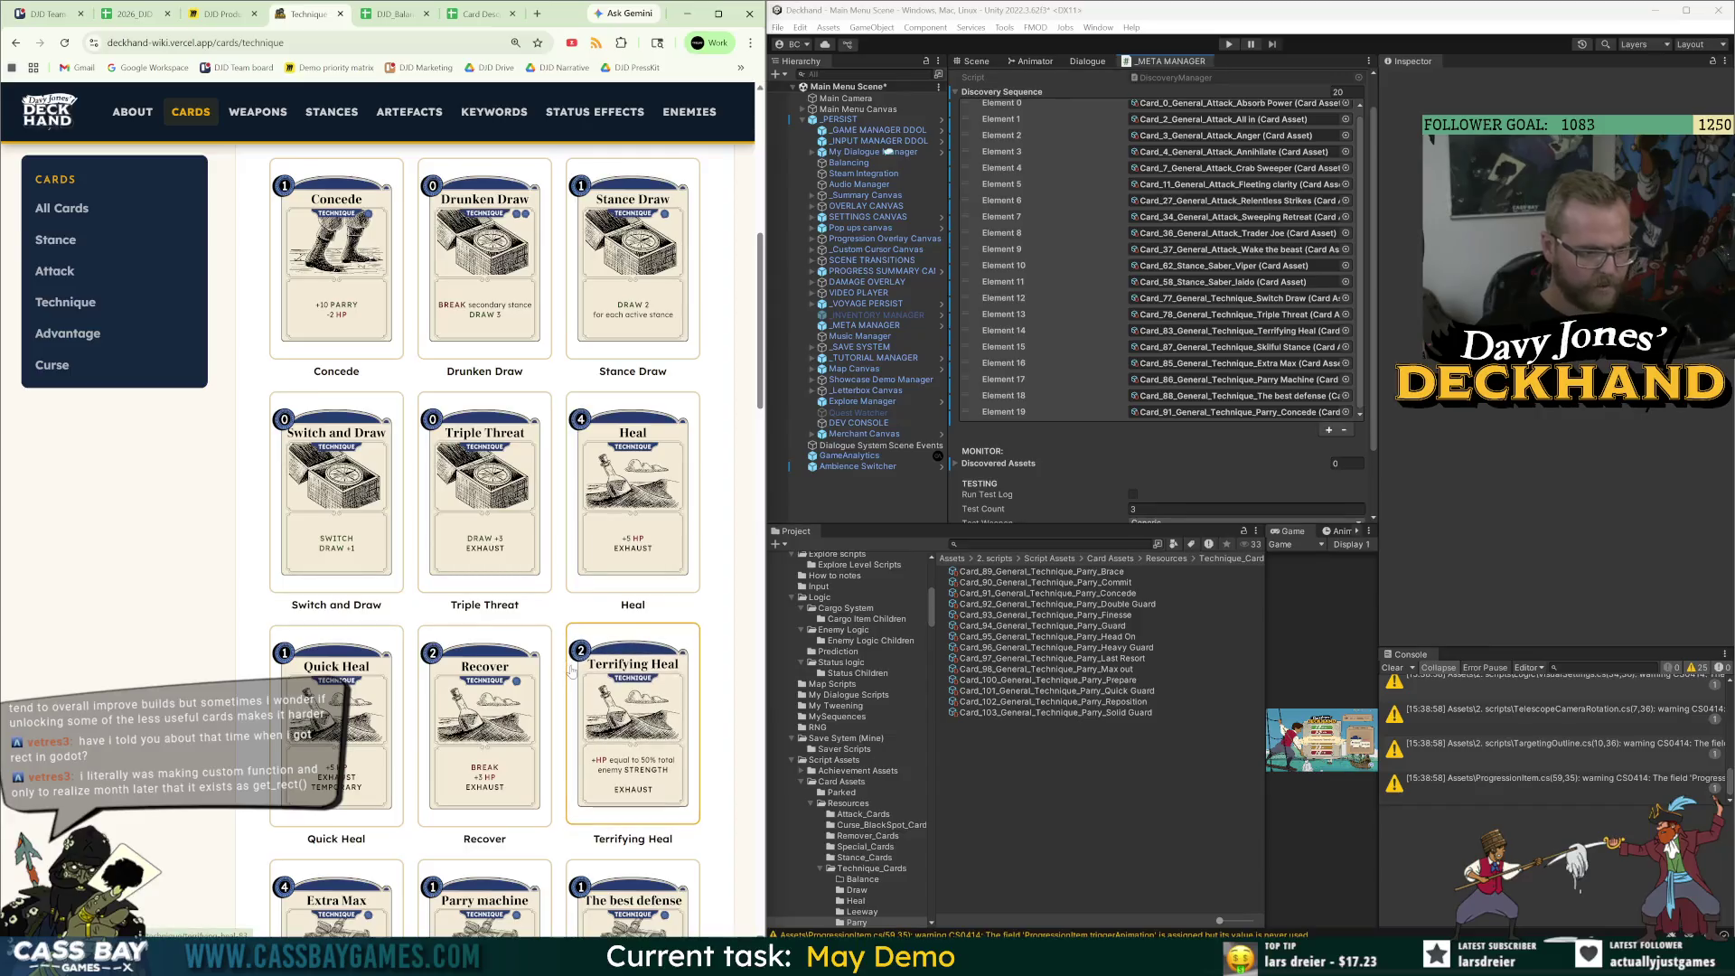
pyautogui.scroll(-2, 542, 665)
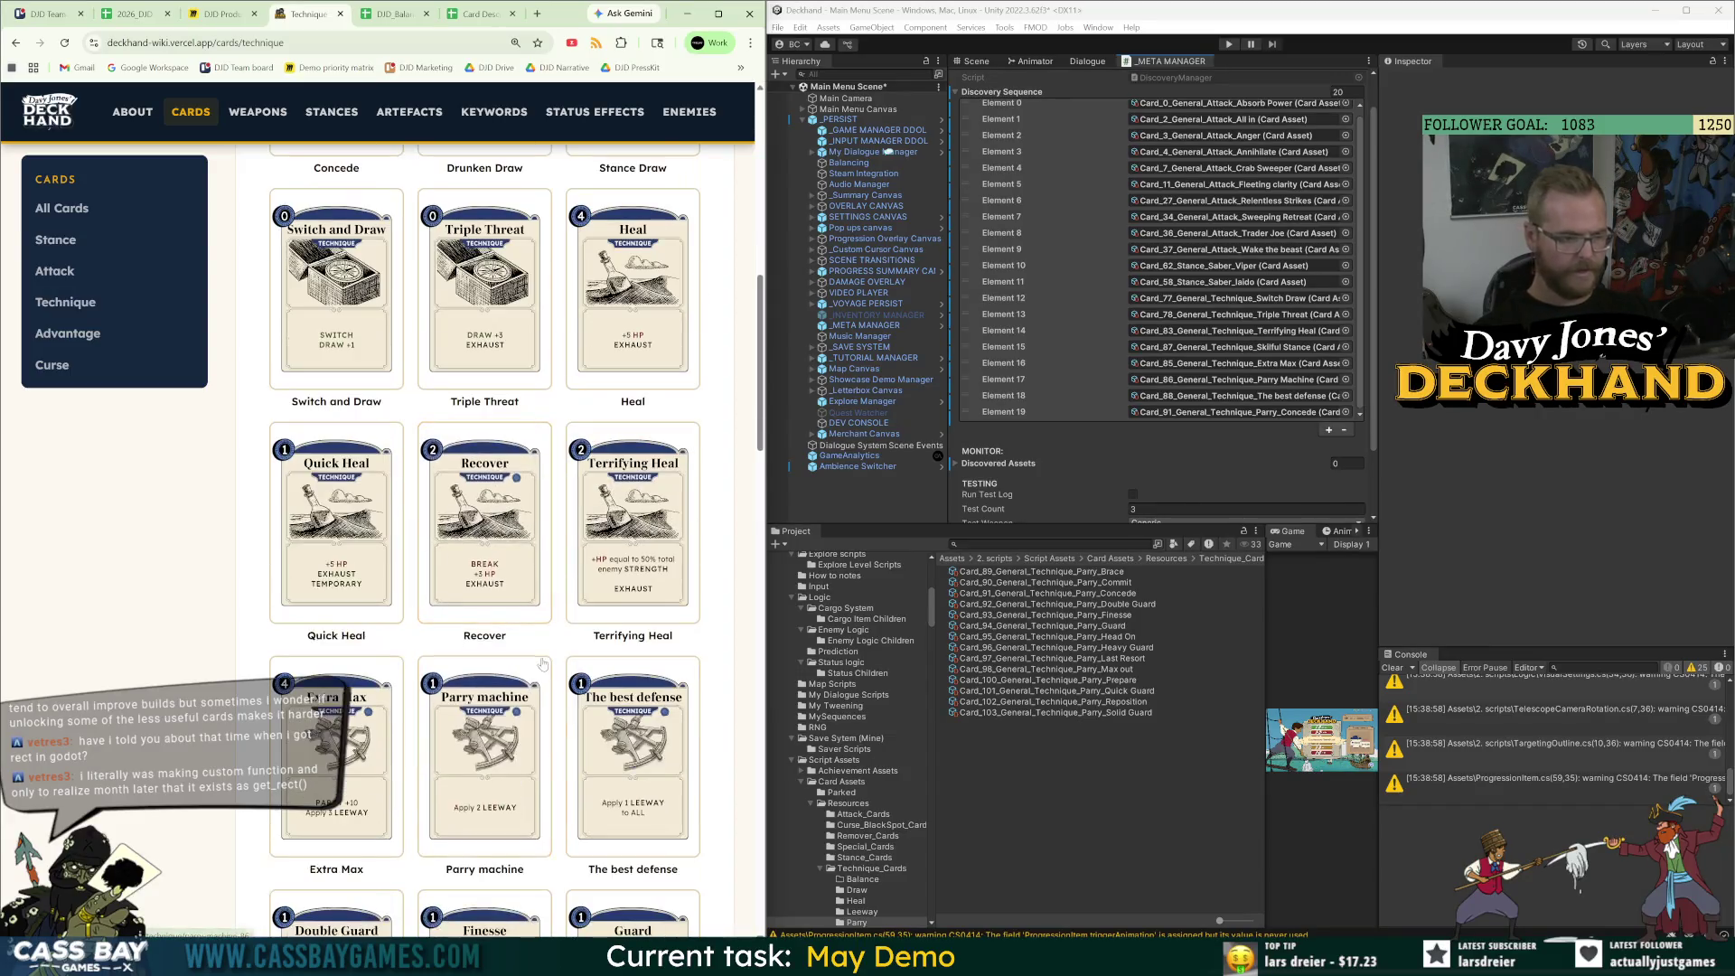
pyautogui.scroll(-3, 546, 659)
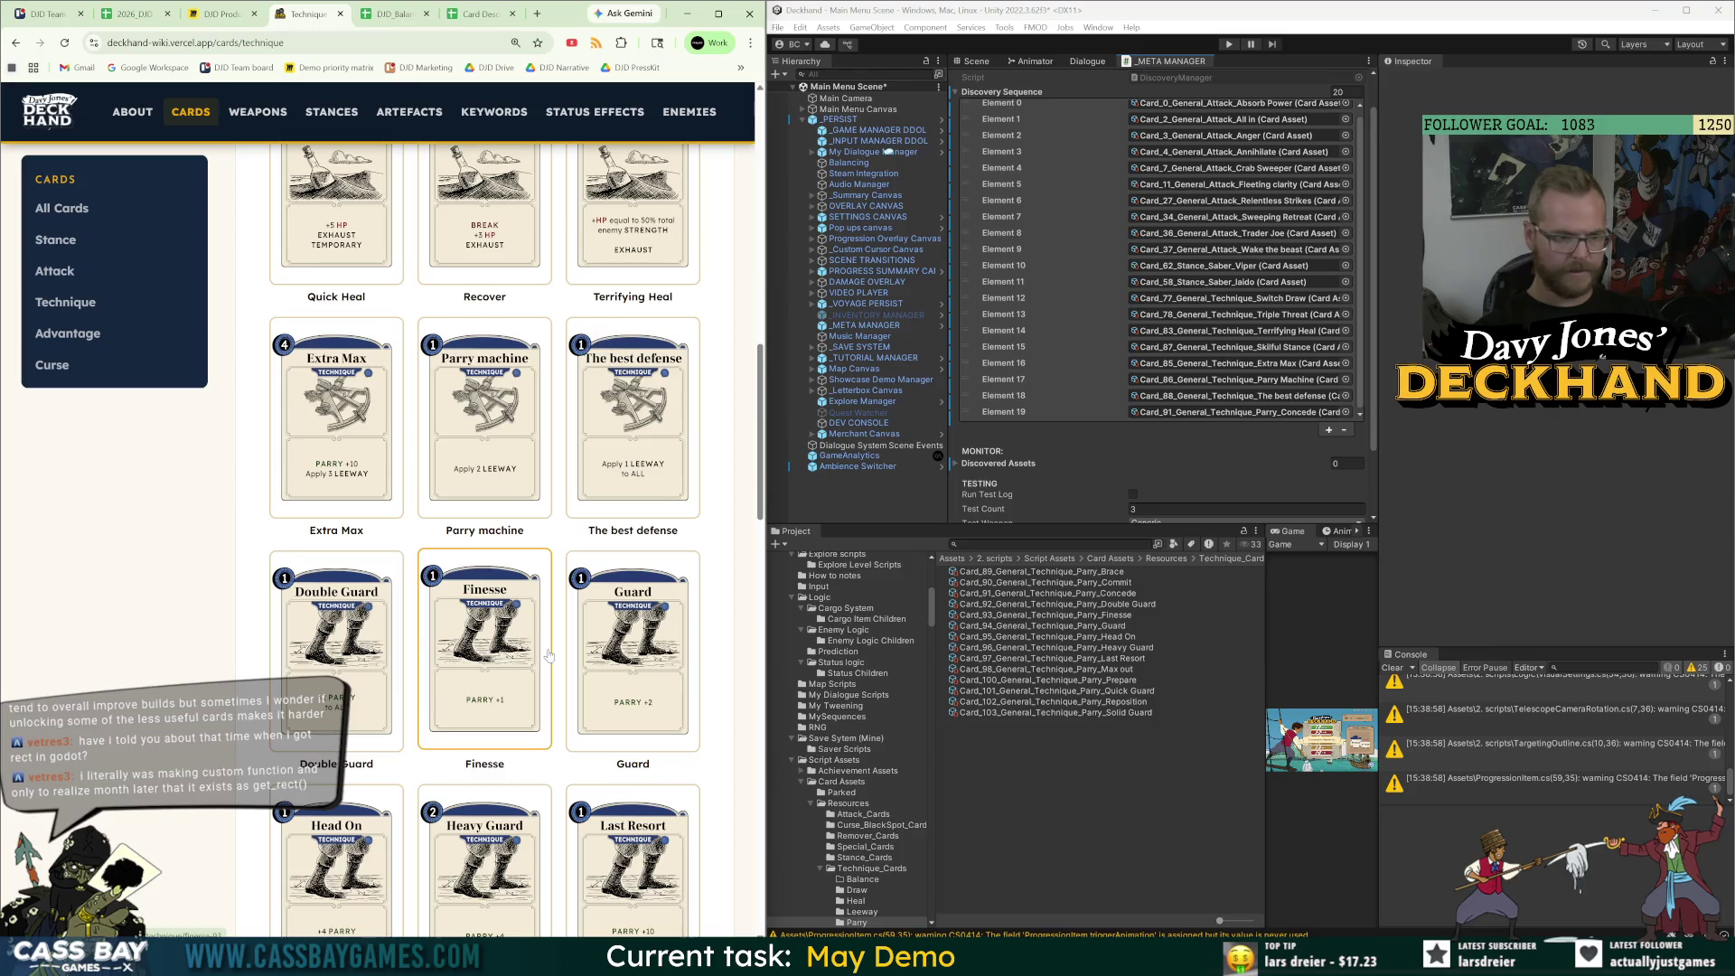
pyautogui.scroll(-2, 517, 662)
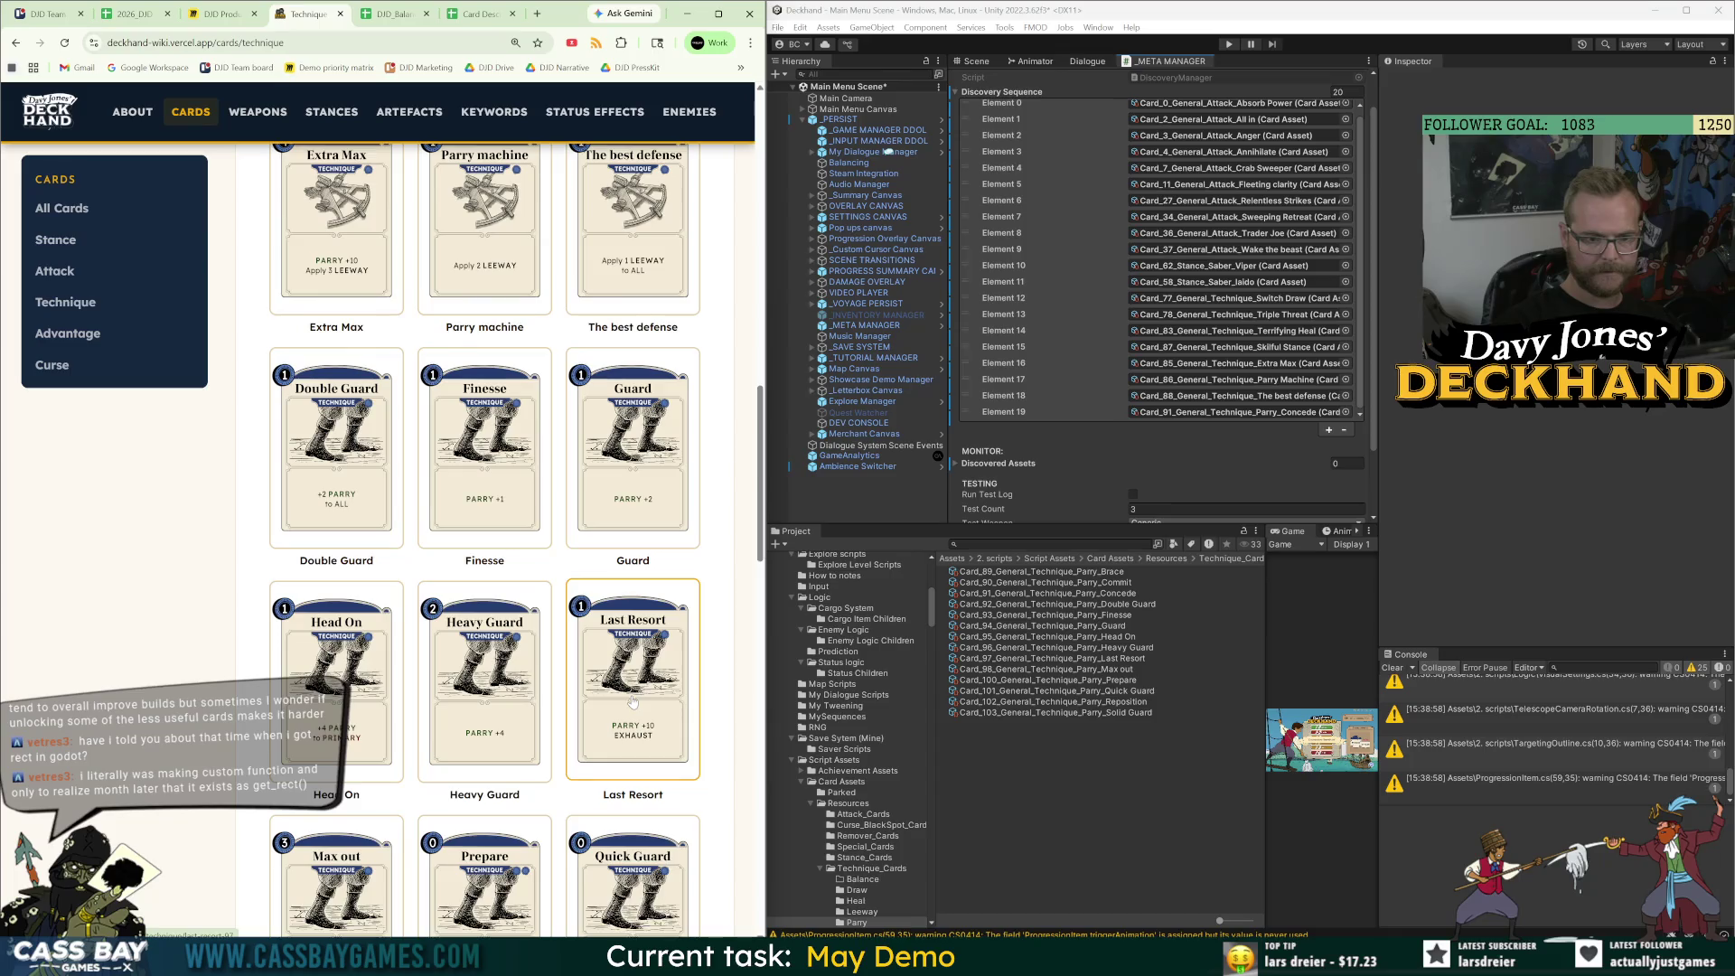
pyautogui.scroll(-2, 632, 703)
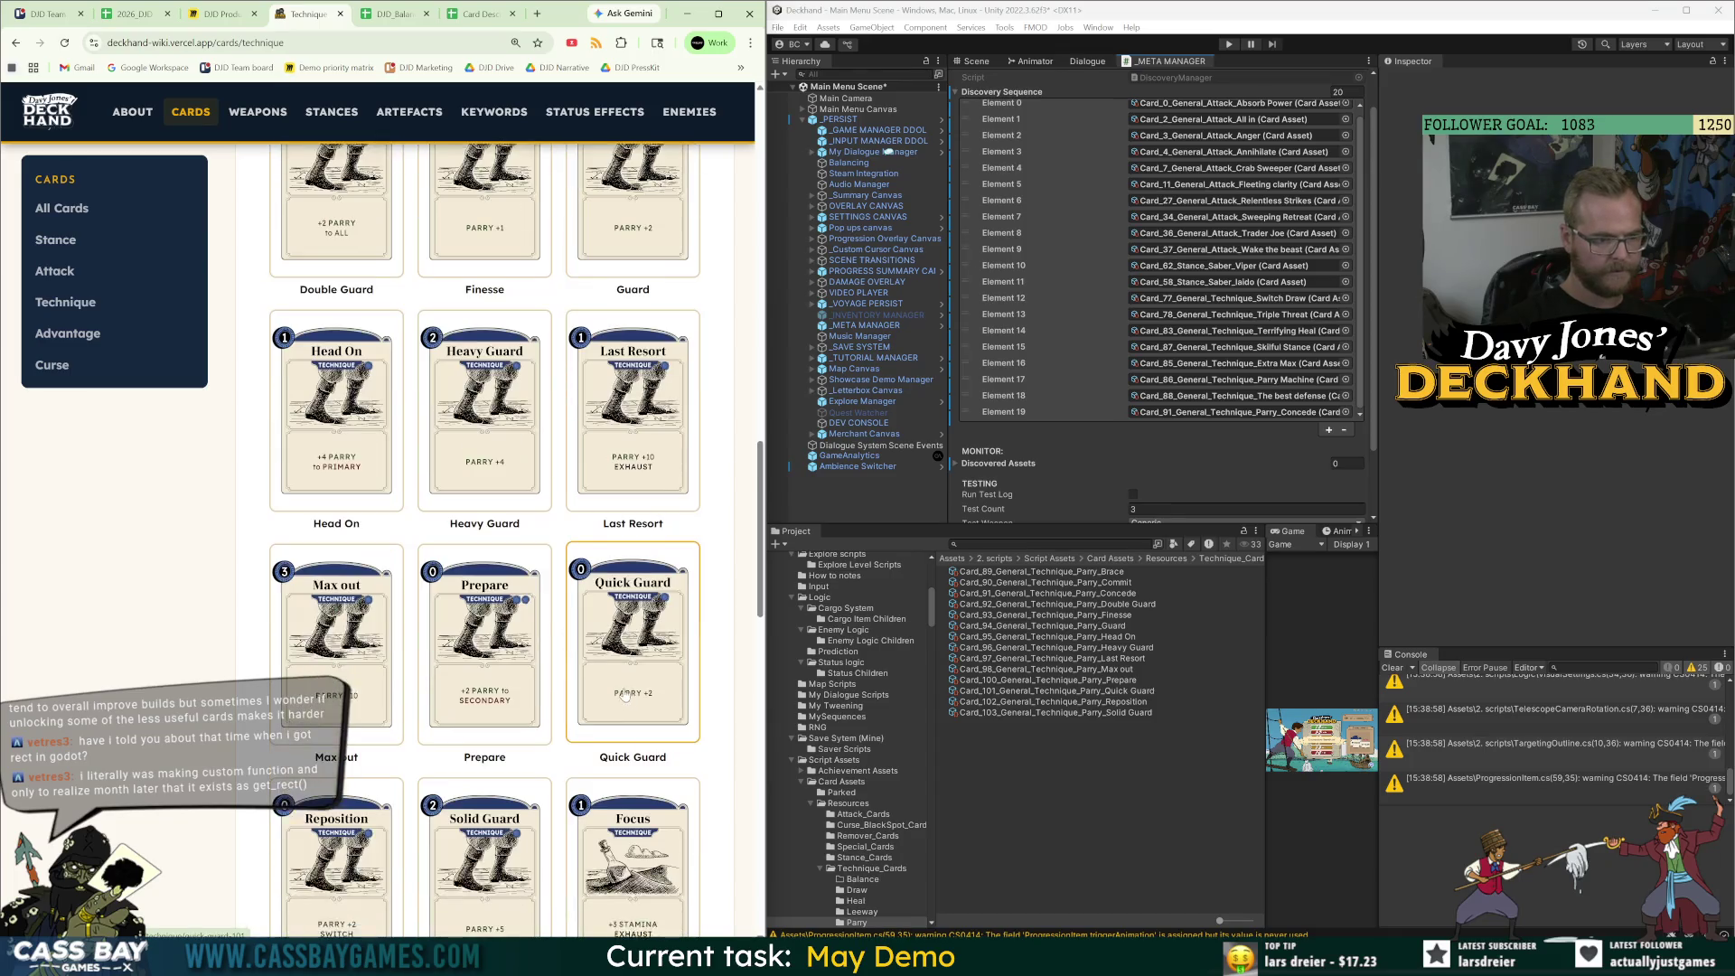
pyautogui.scroll(-2, 630, 700)
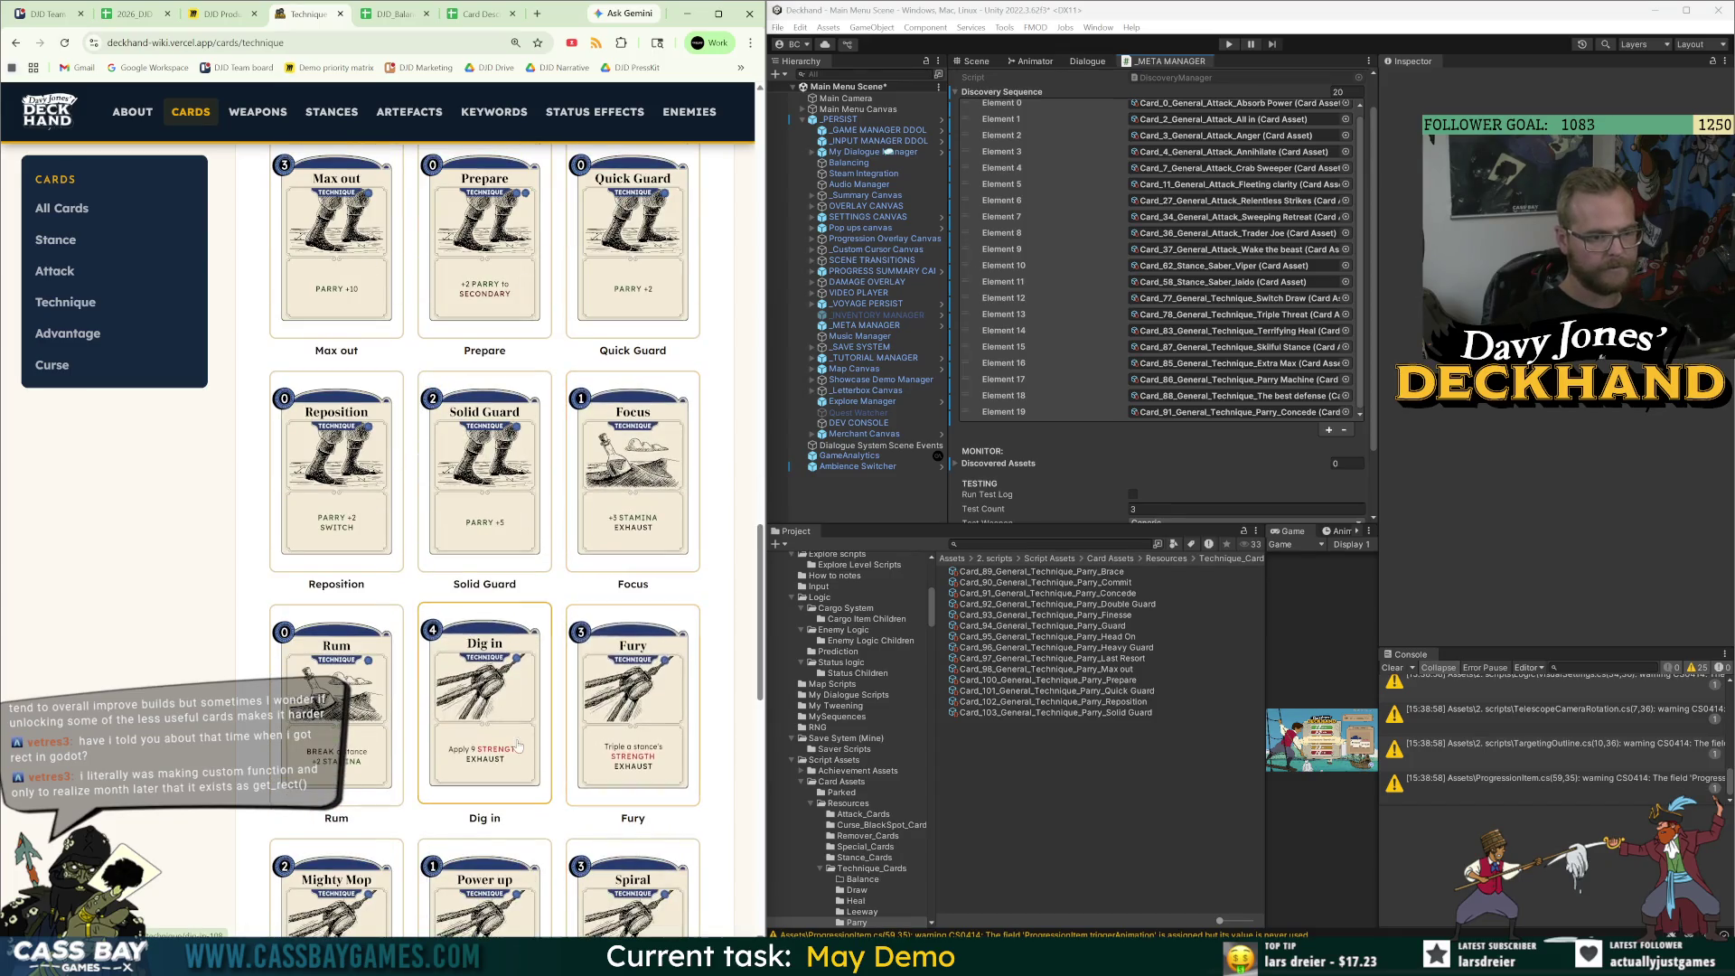
pyautogui.scroll(-2, 549, 743)
pyautogui.scroll(-5, 548, 743)
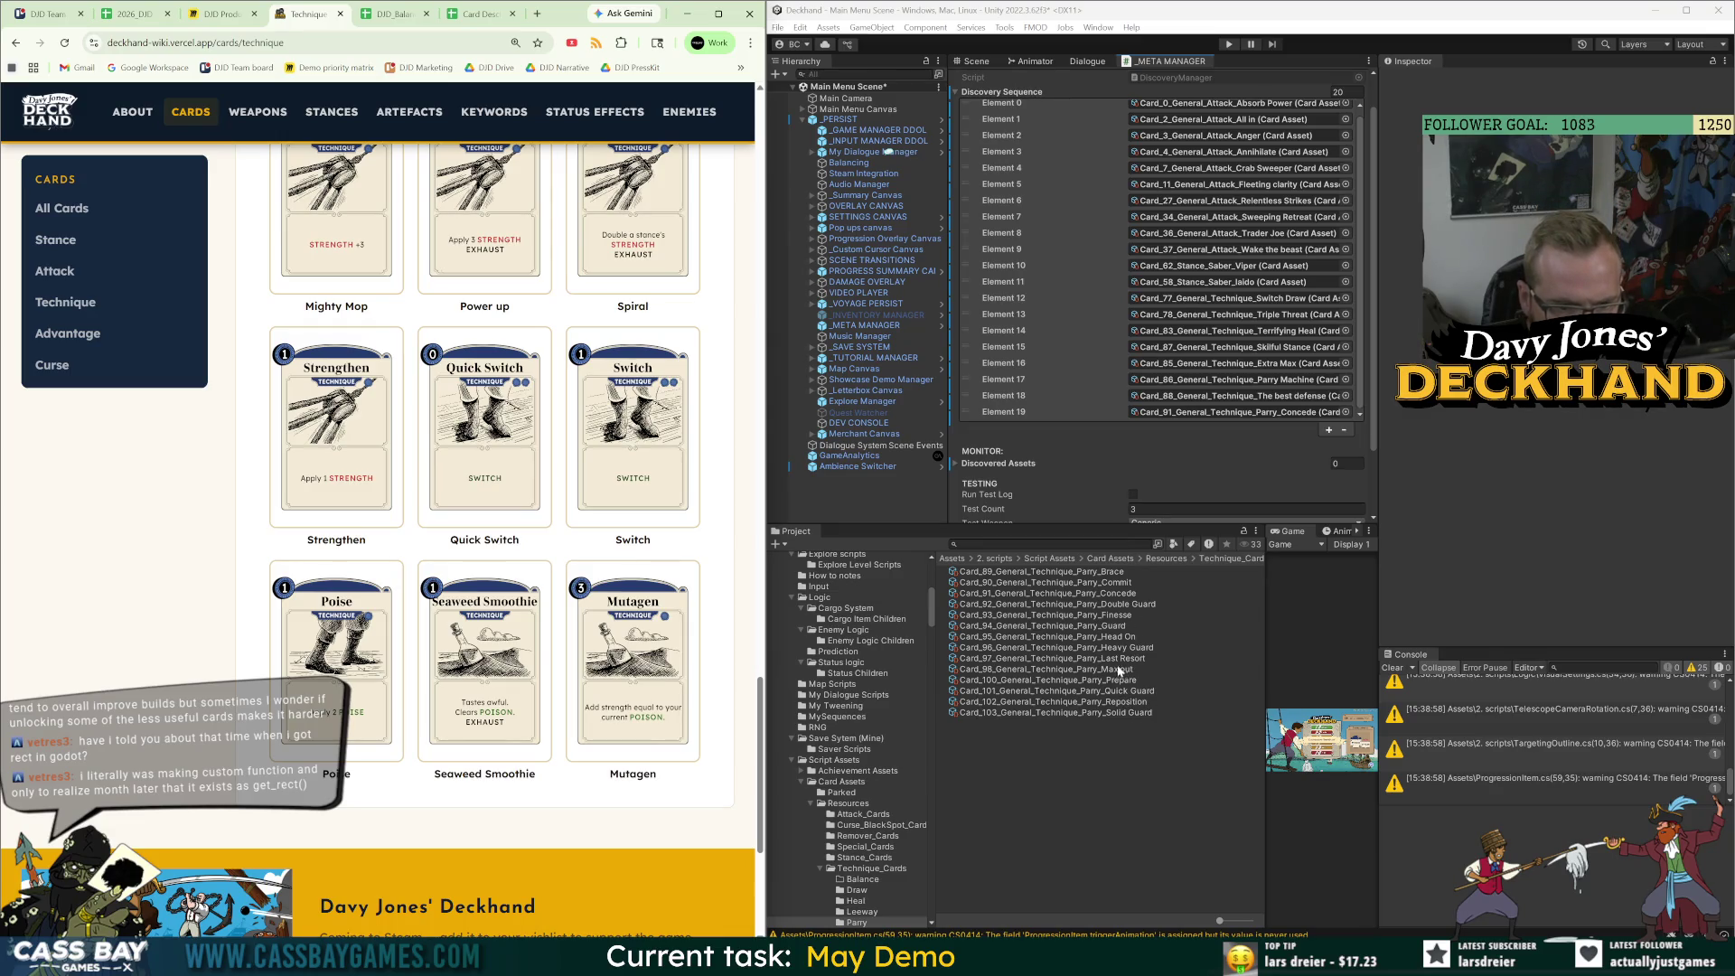
pyautogui.click(1165, 558)
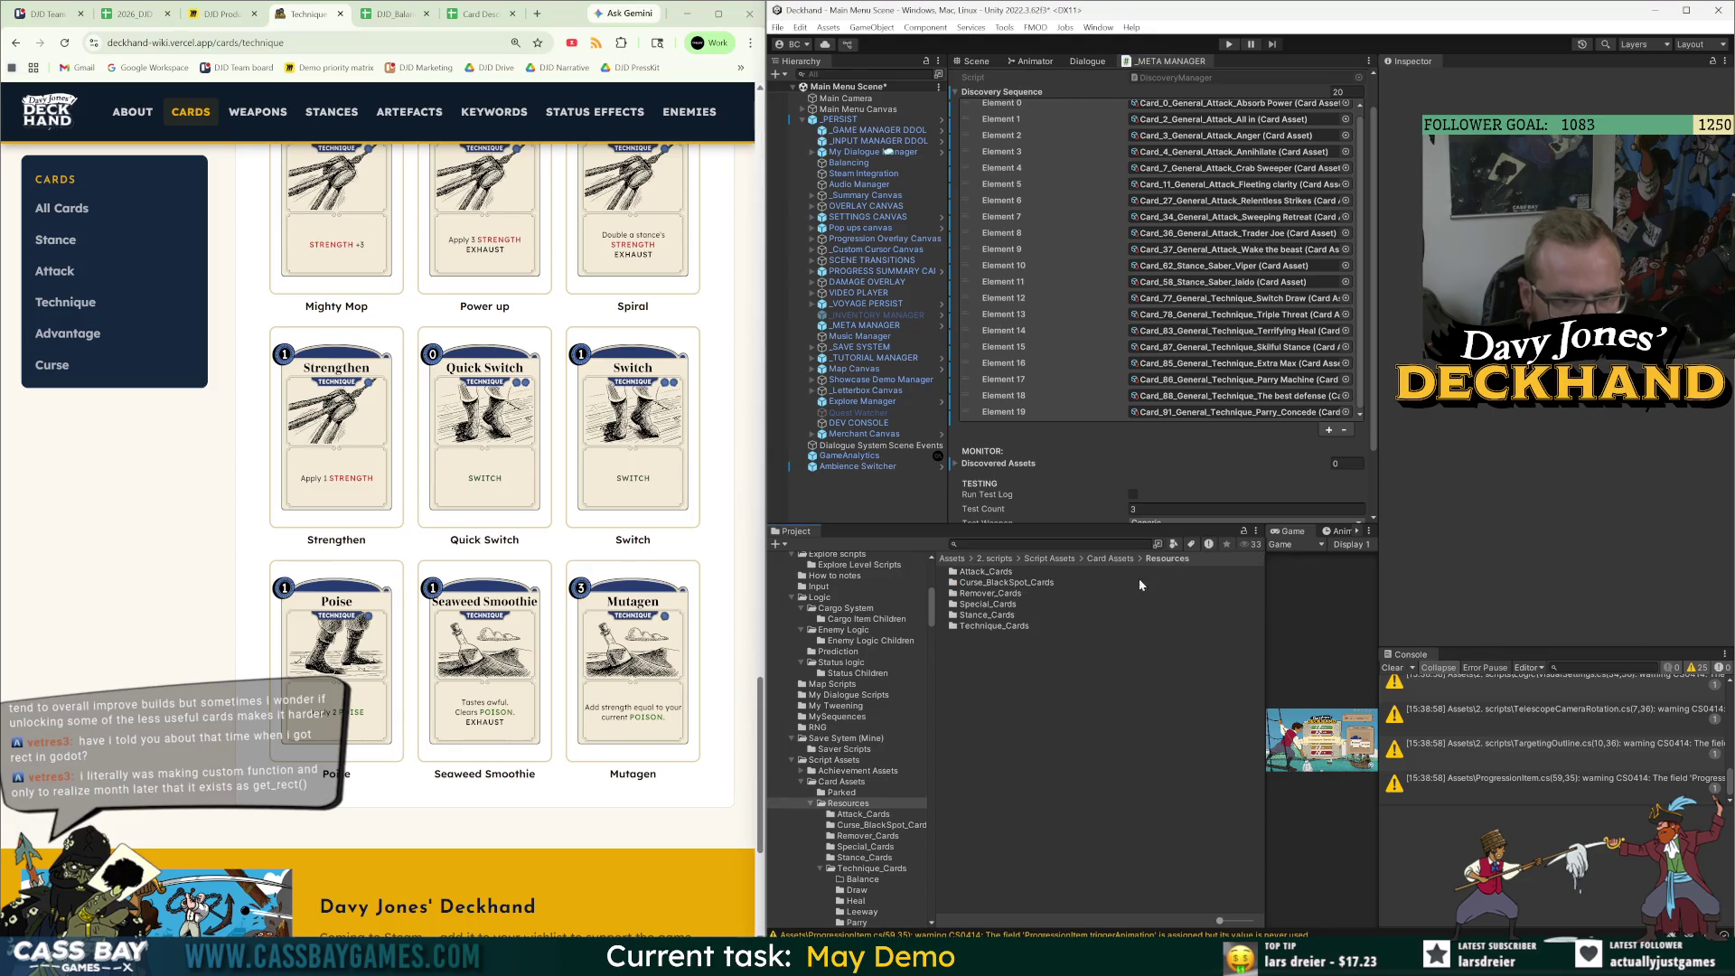
# Browse the Leeway and Parry technique card folders, stepping through the Parry cards.
pyautogui.doubleClick(990, 625)
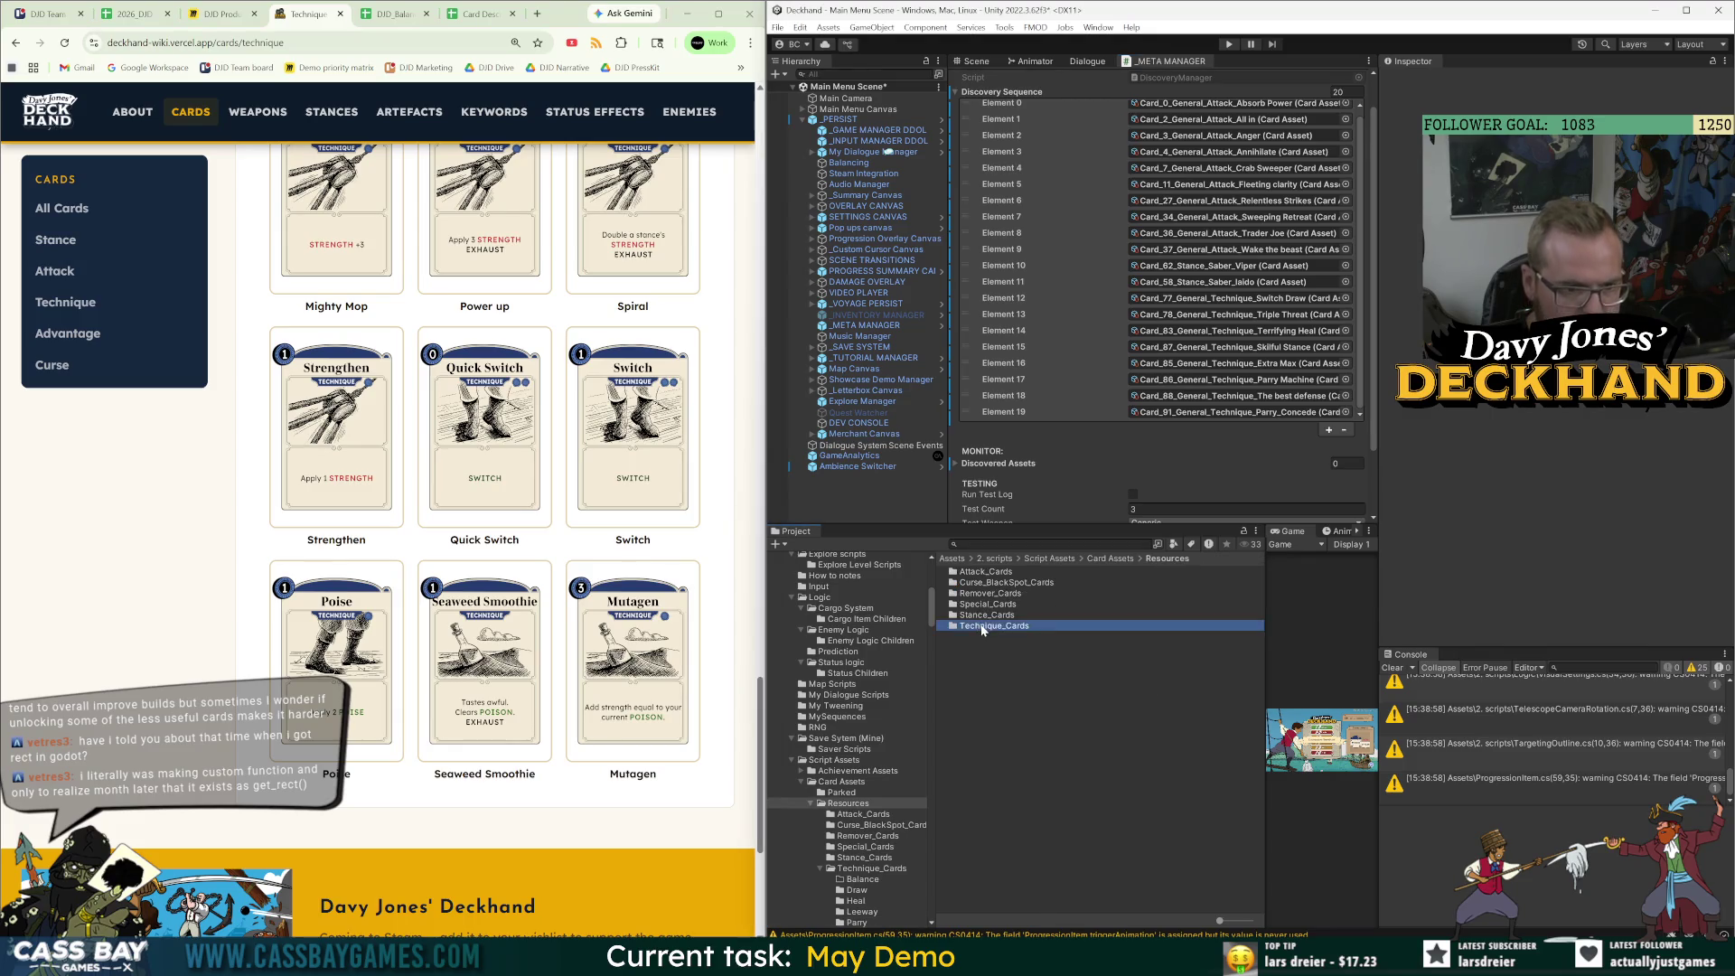
pyautogui.doubleClick(974, 604)
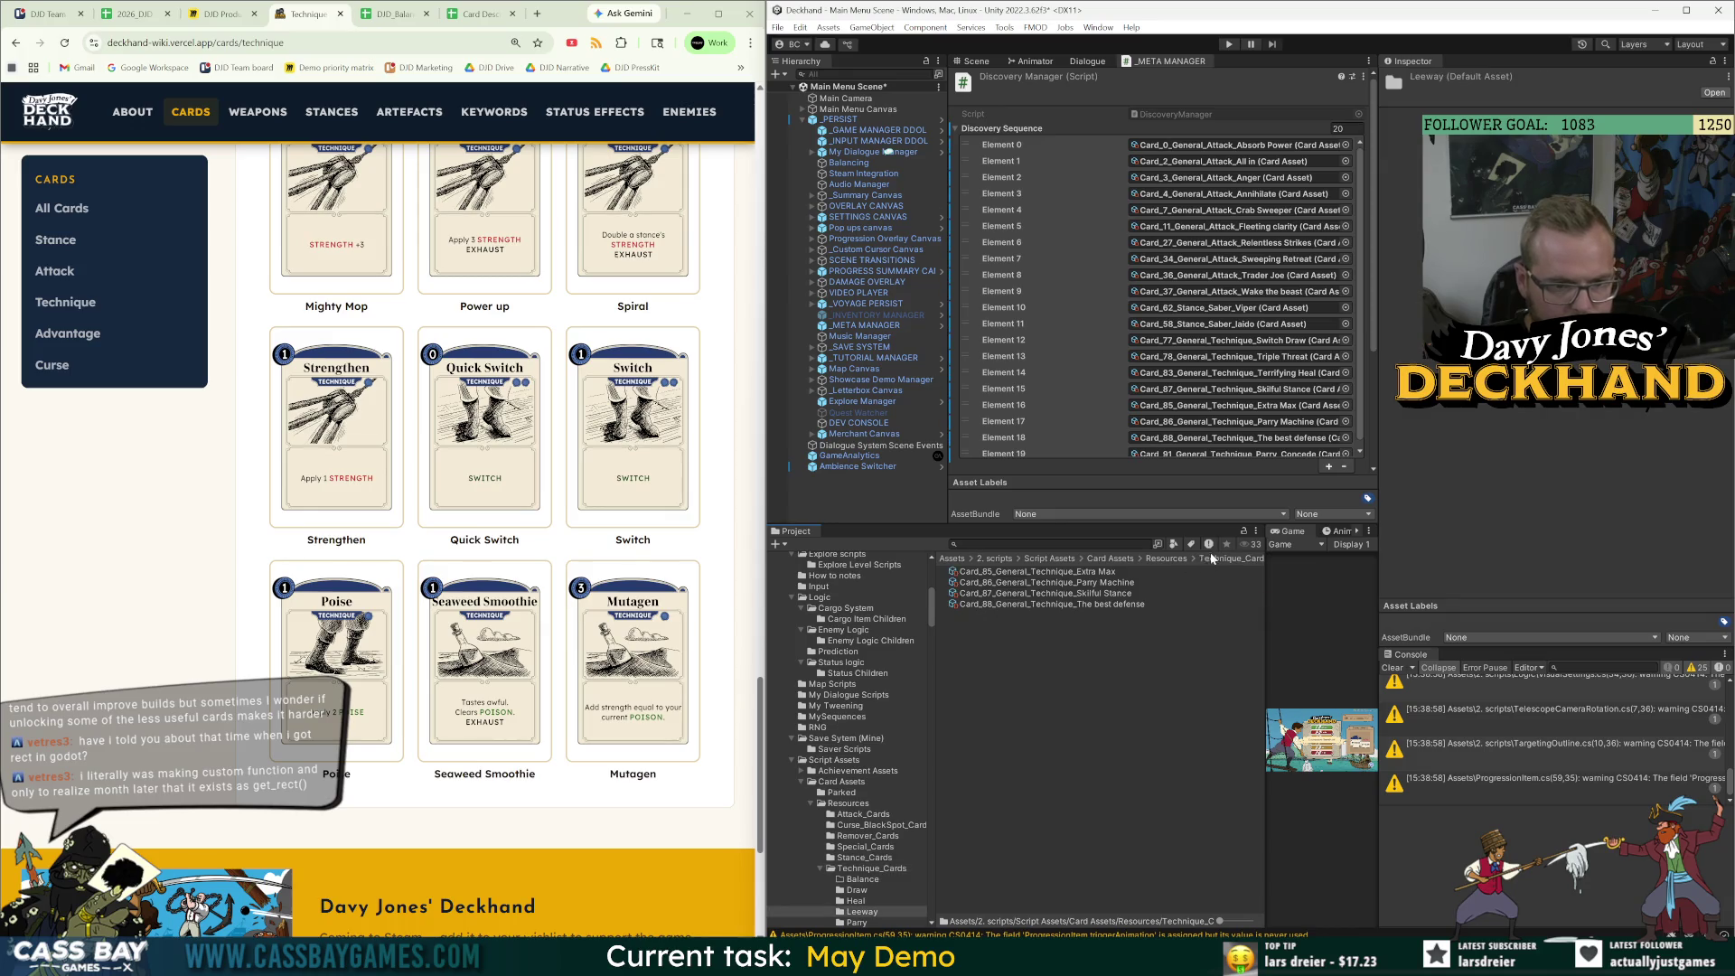
pyautogui.click(1167, 559)
pyautogui.doubleClick(992, 623)
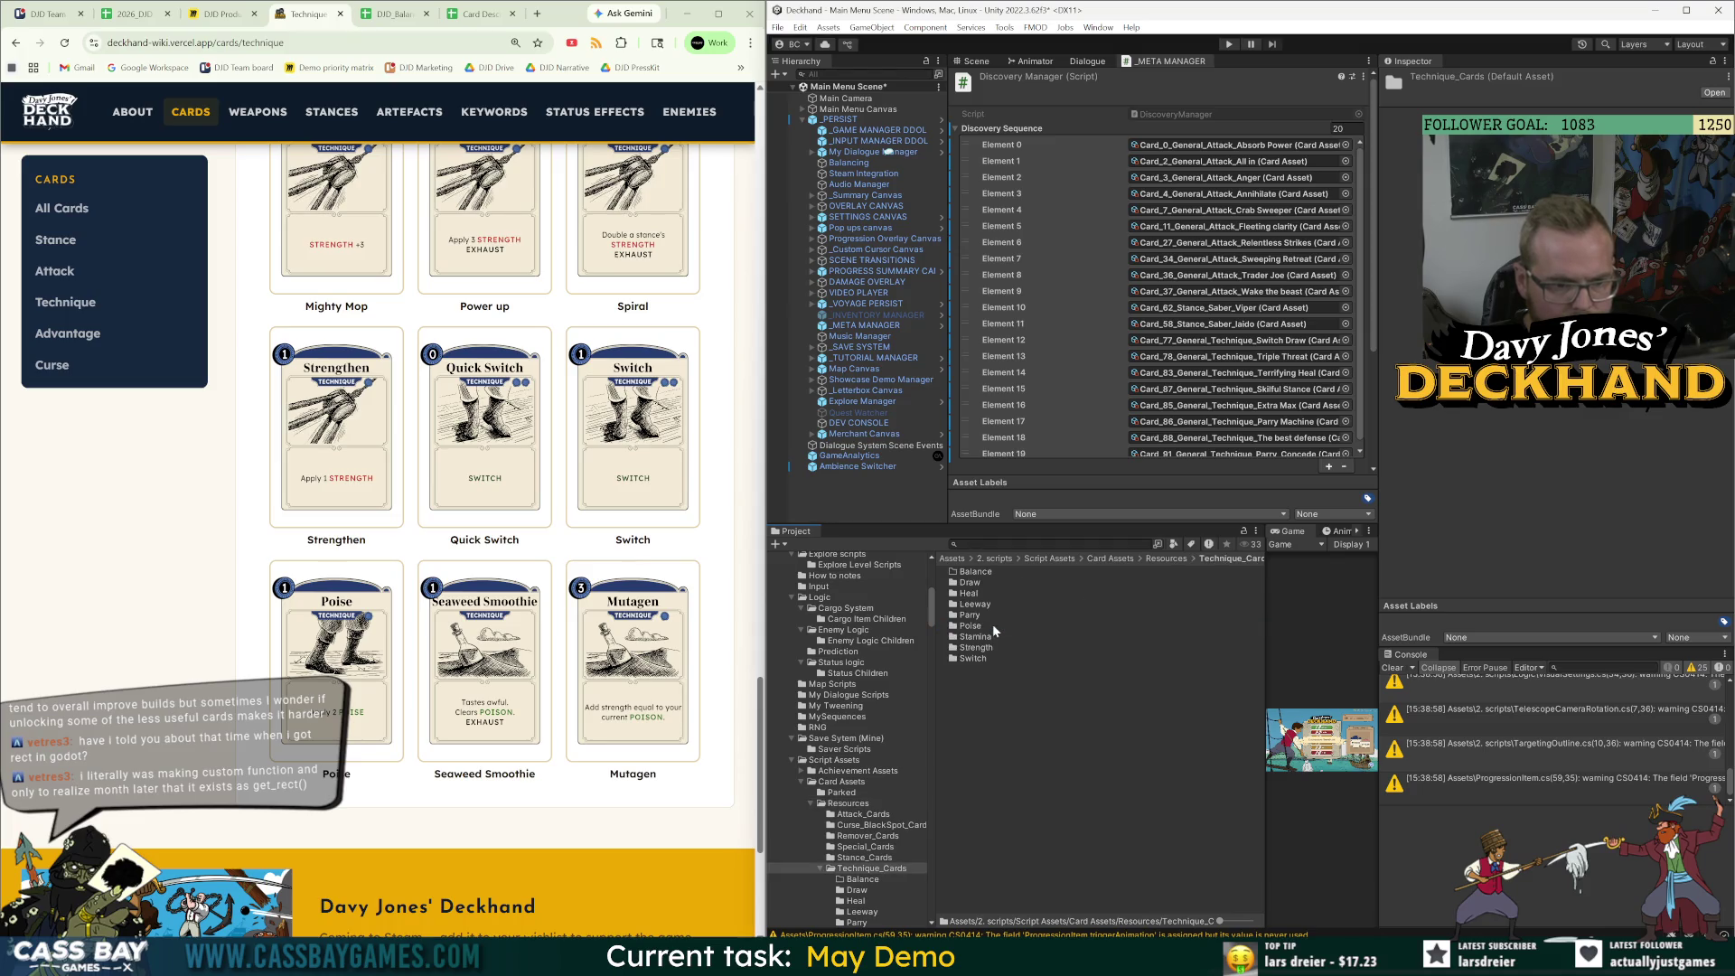
pyautogui.doubleClick(973, 616)
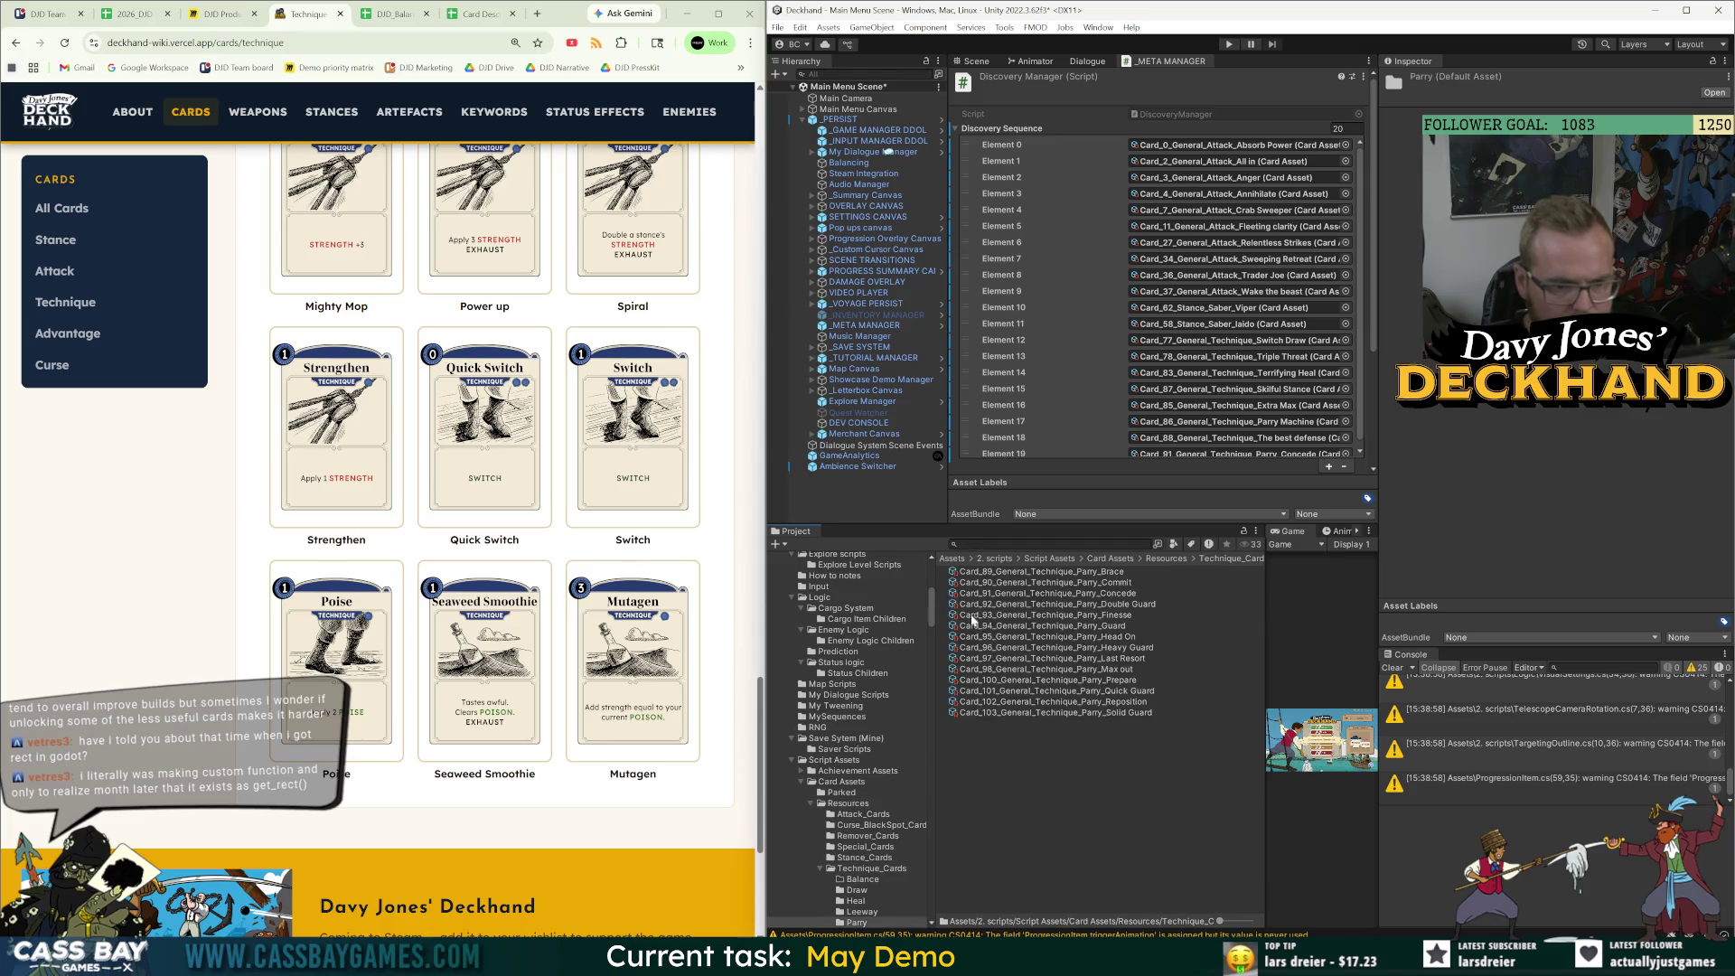
pyautogui.click(1114, 571)
pyautogui.press('Down')
pyautogui.press('Down')
pyautogui.press('Down')
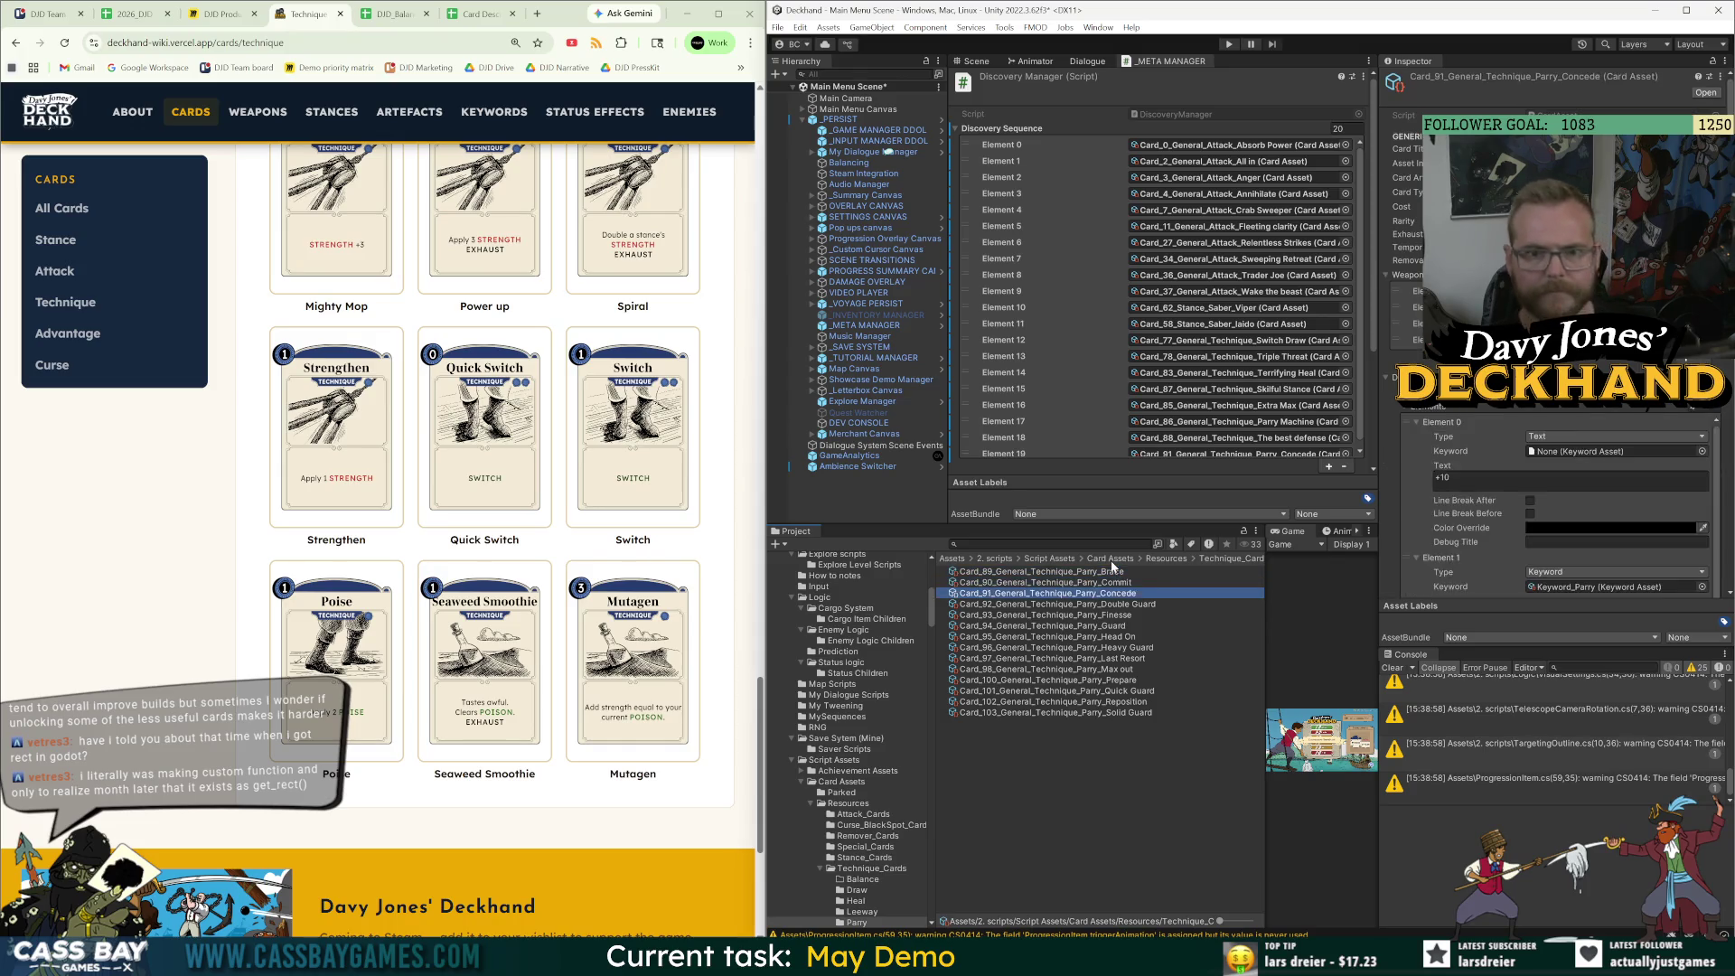
pyautogui.press('Down')
pyautogui.press('Down')
pyautogui.press('Down')
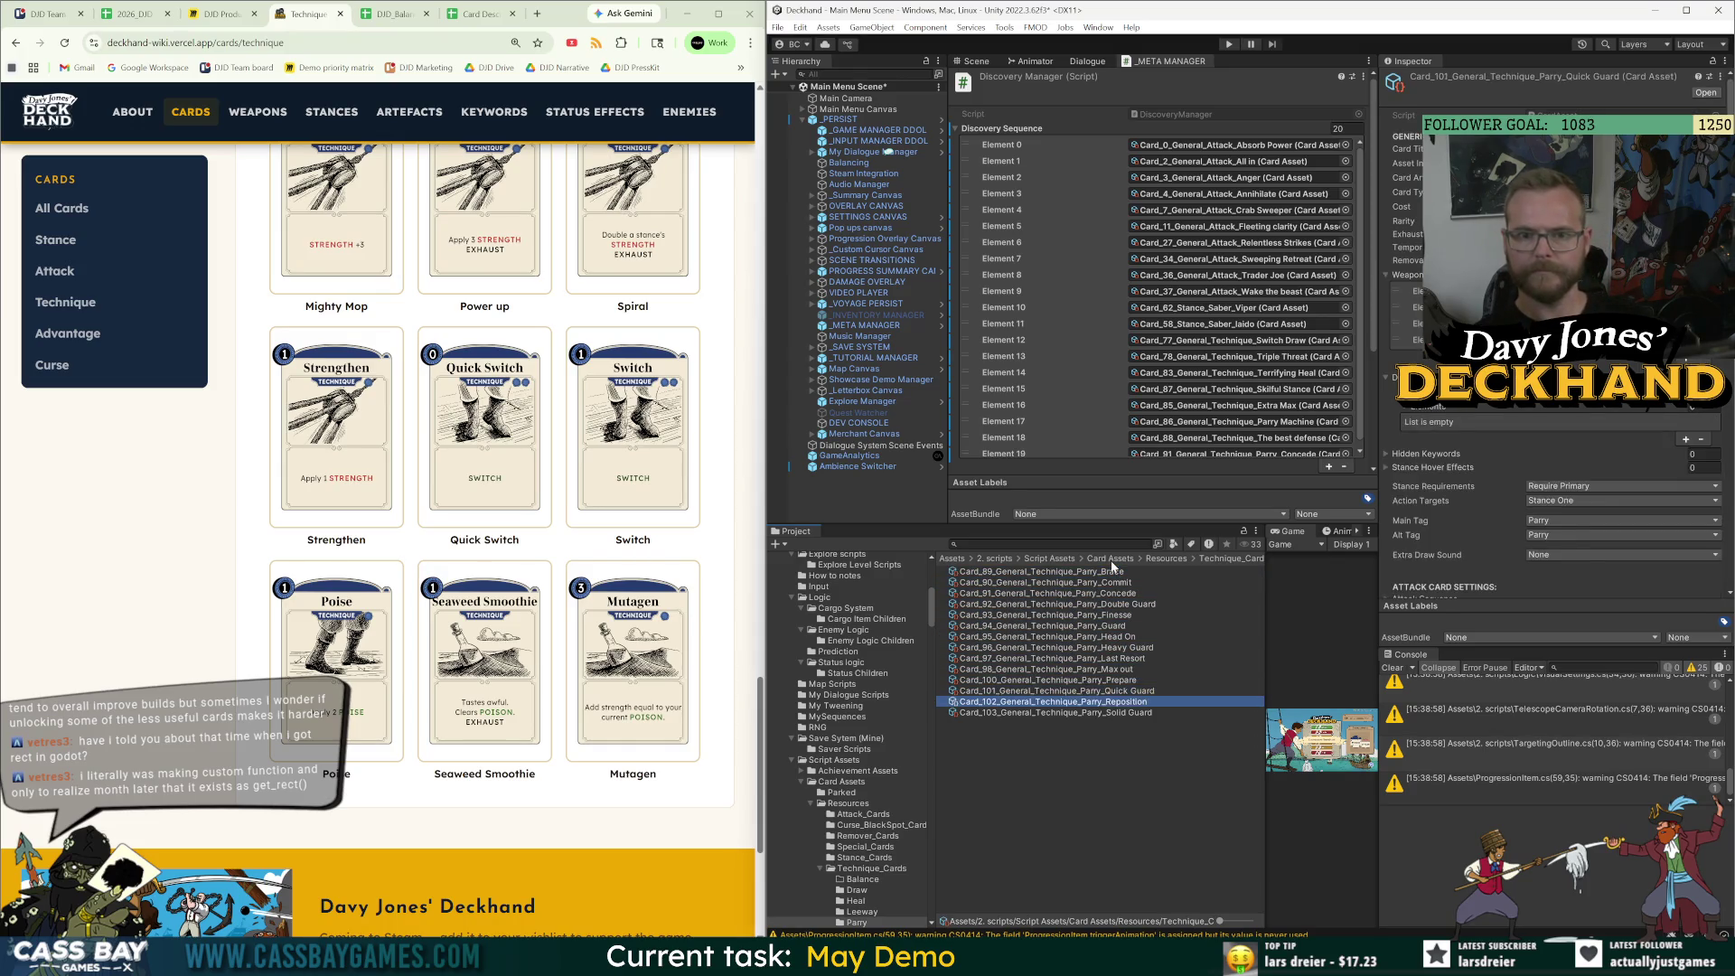
# Search the assets for Extra Max, reveal it in its Leeway folder, and widen the Project panel.
pyautogui.click(1176, 559)
pyautogui.doubleClick(998, 626)
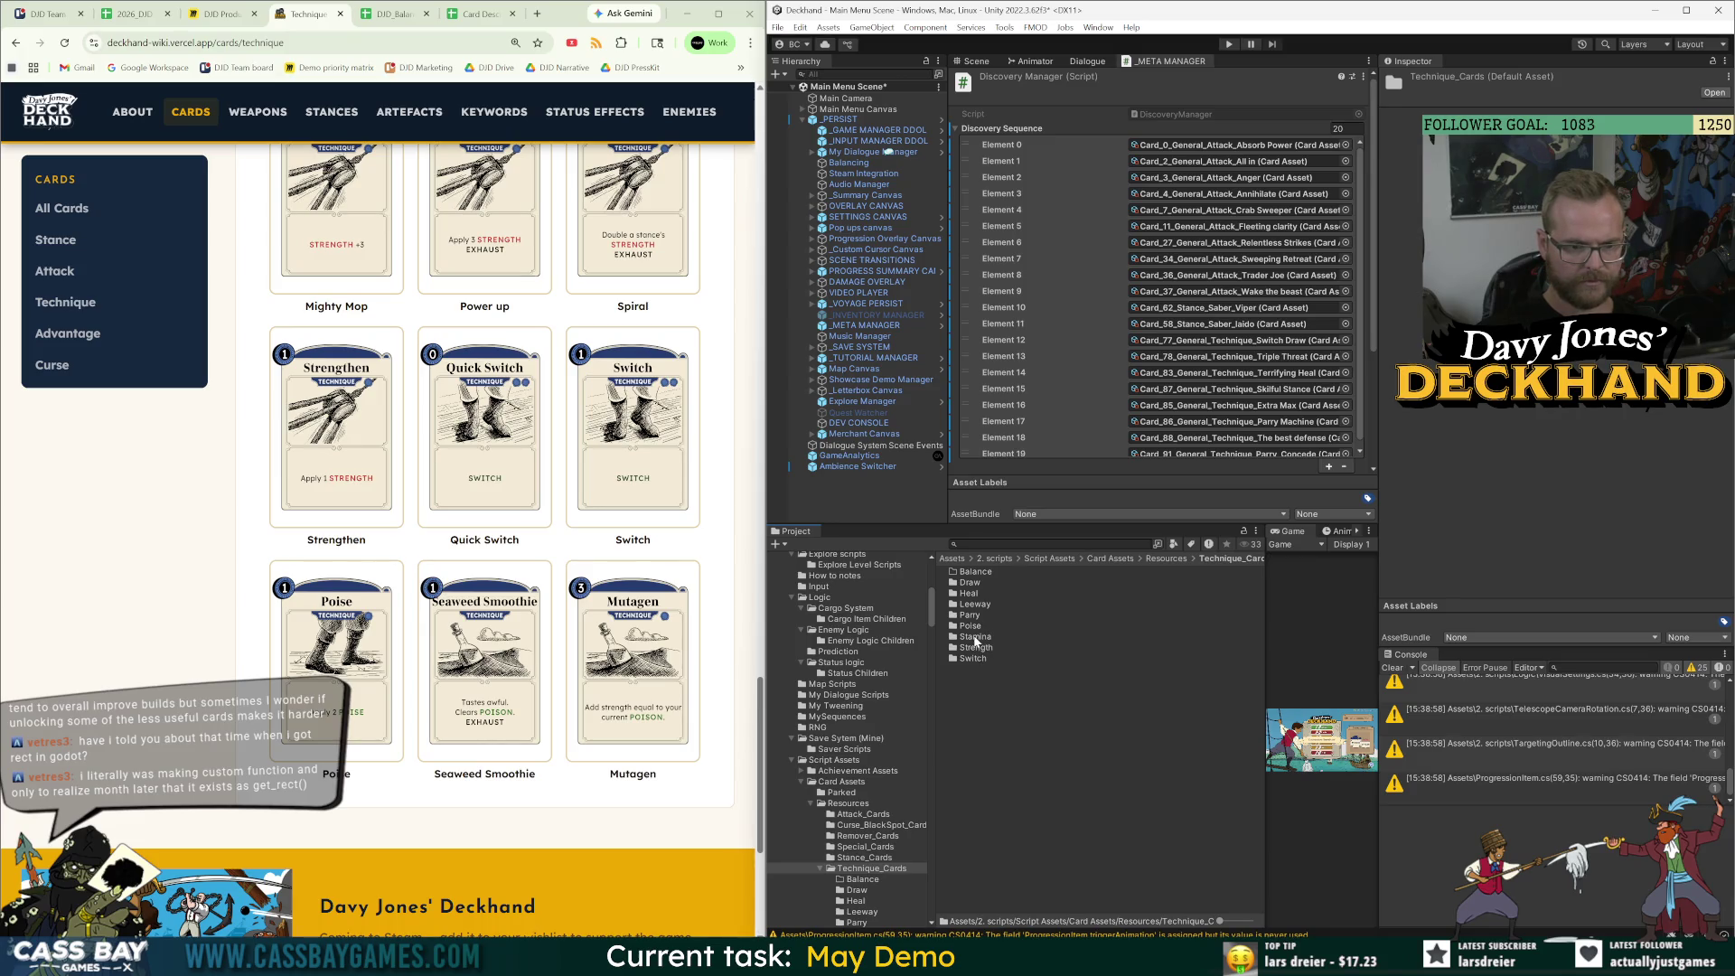
pyautogui.doubleClick(975, 637)
pyautogui.click(1103, 548)
pyautogui.write('ra')
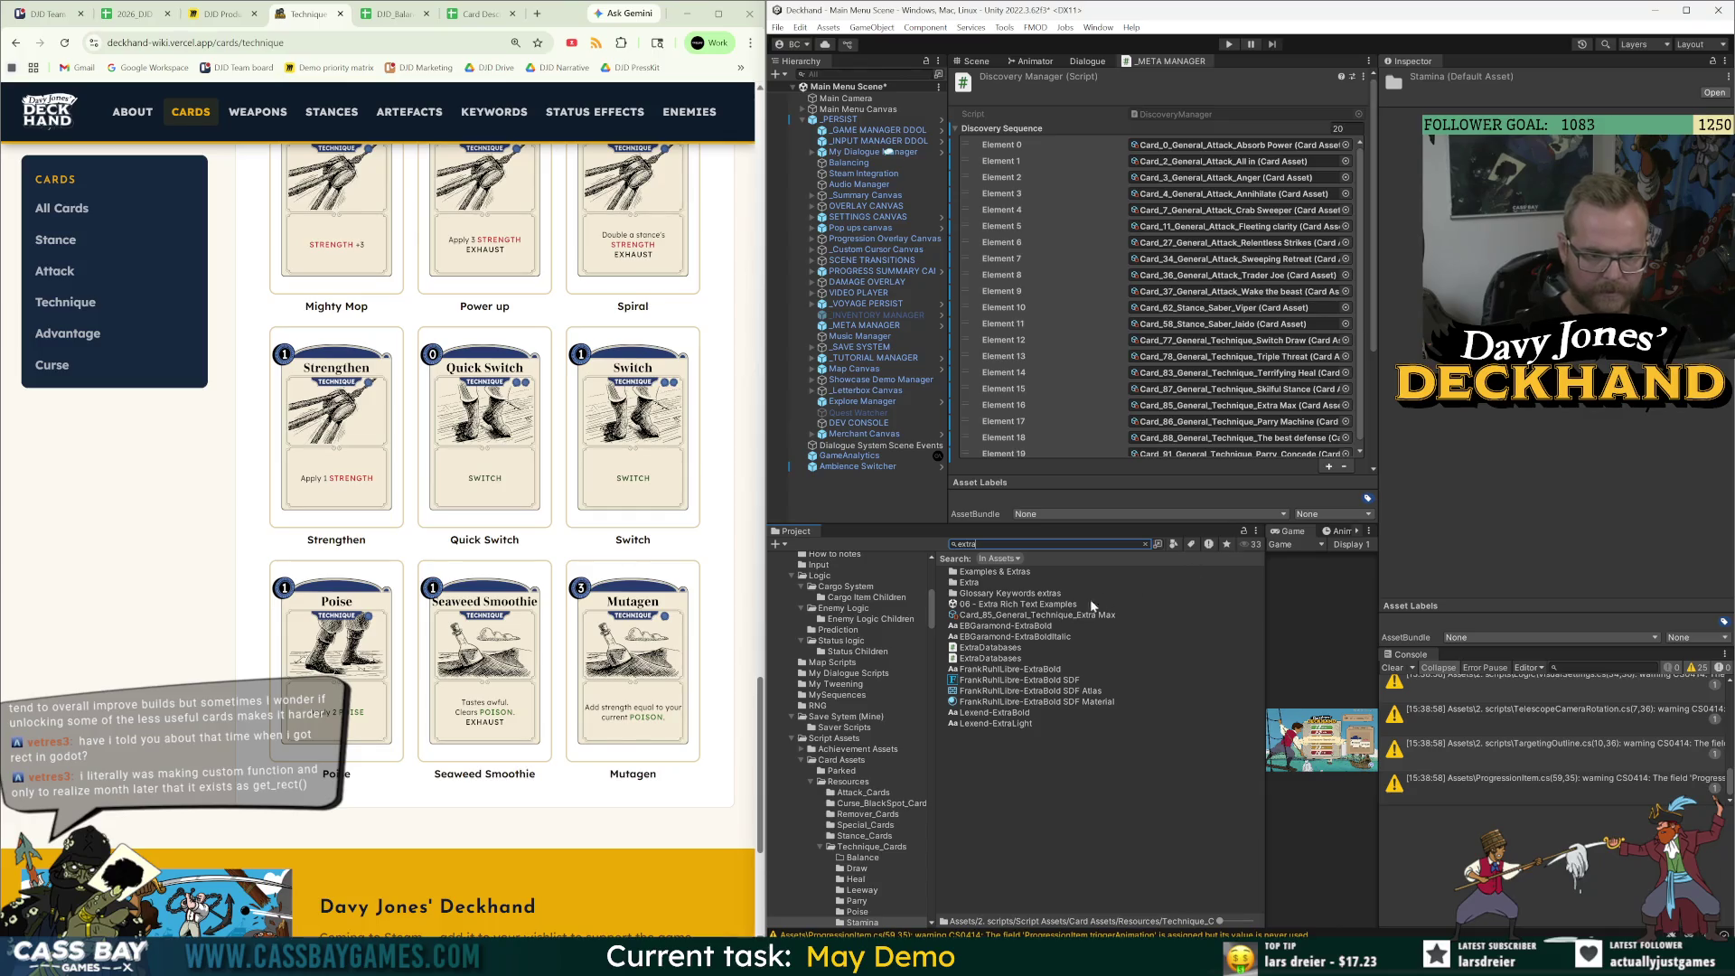
pyautogui.click(1013, 615)
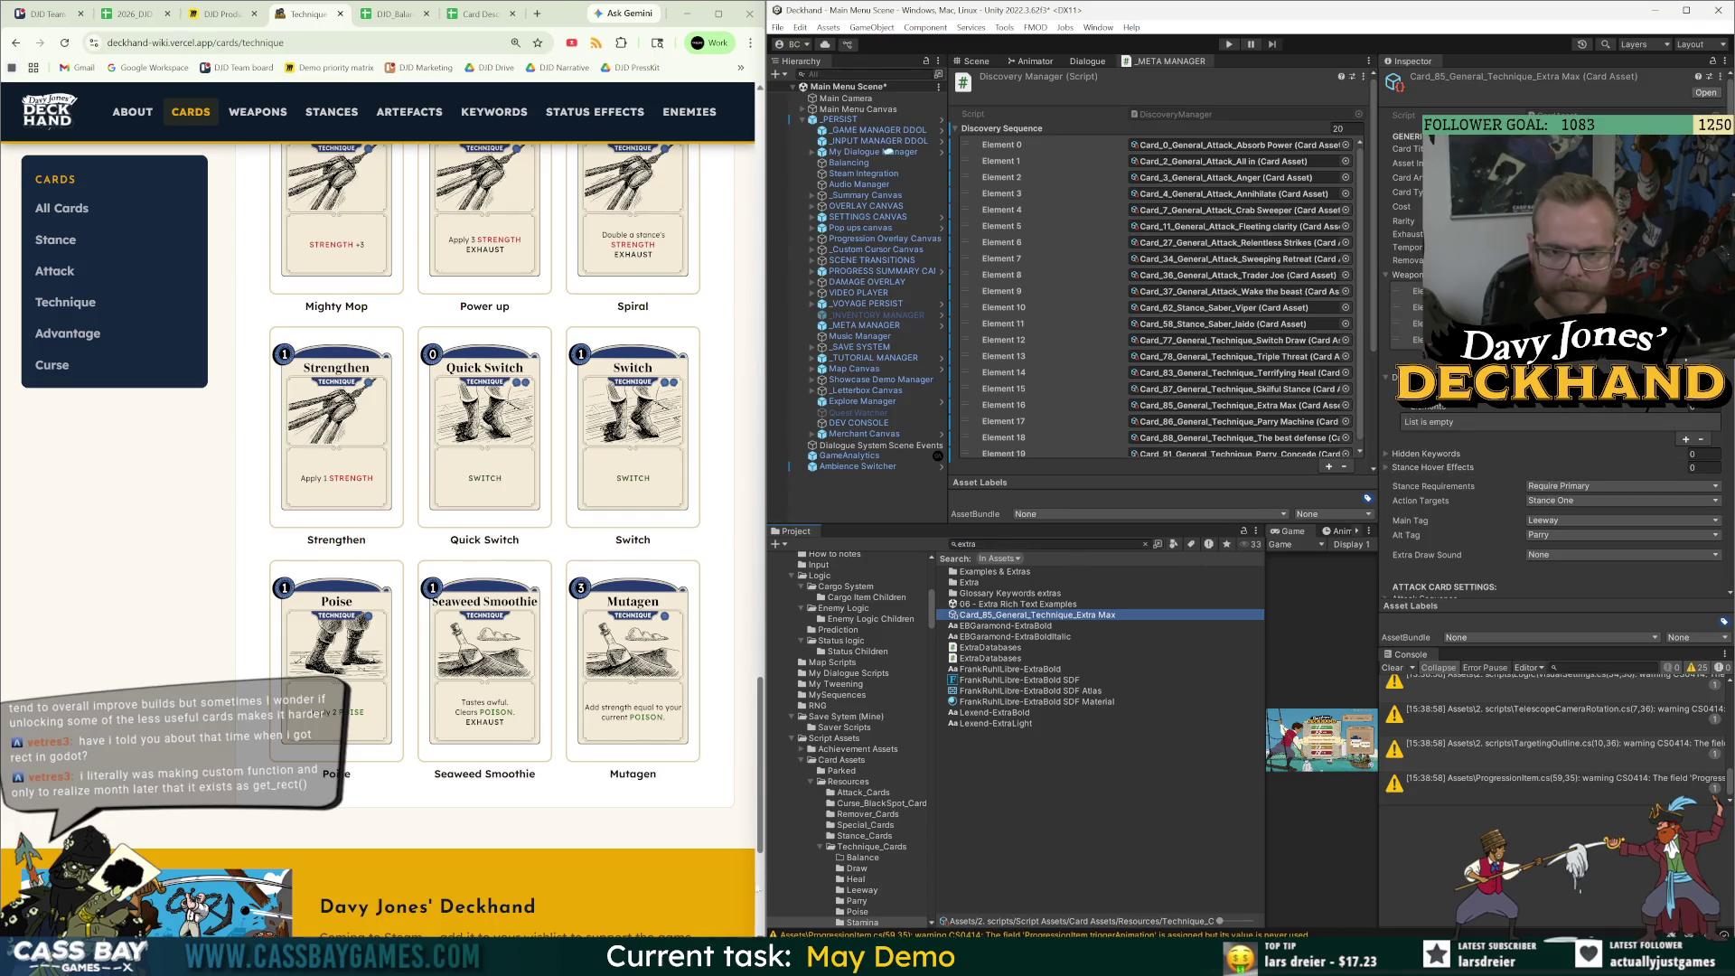
pyautogui.click(1145, 544)
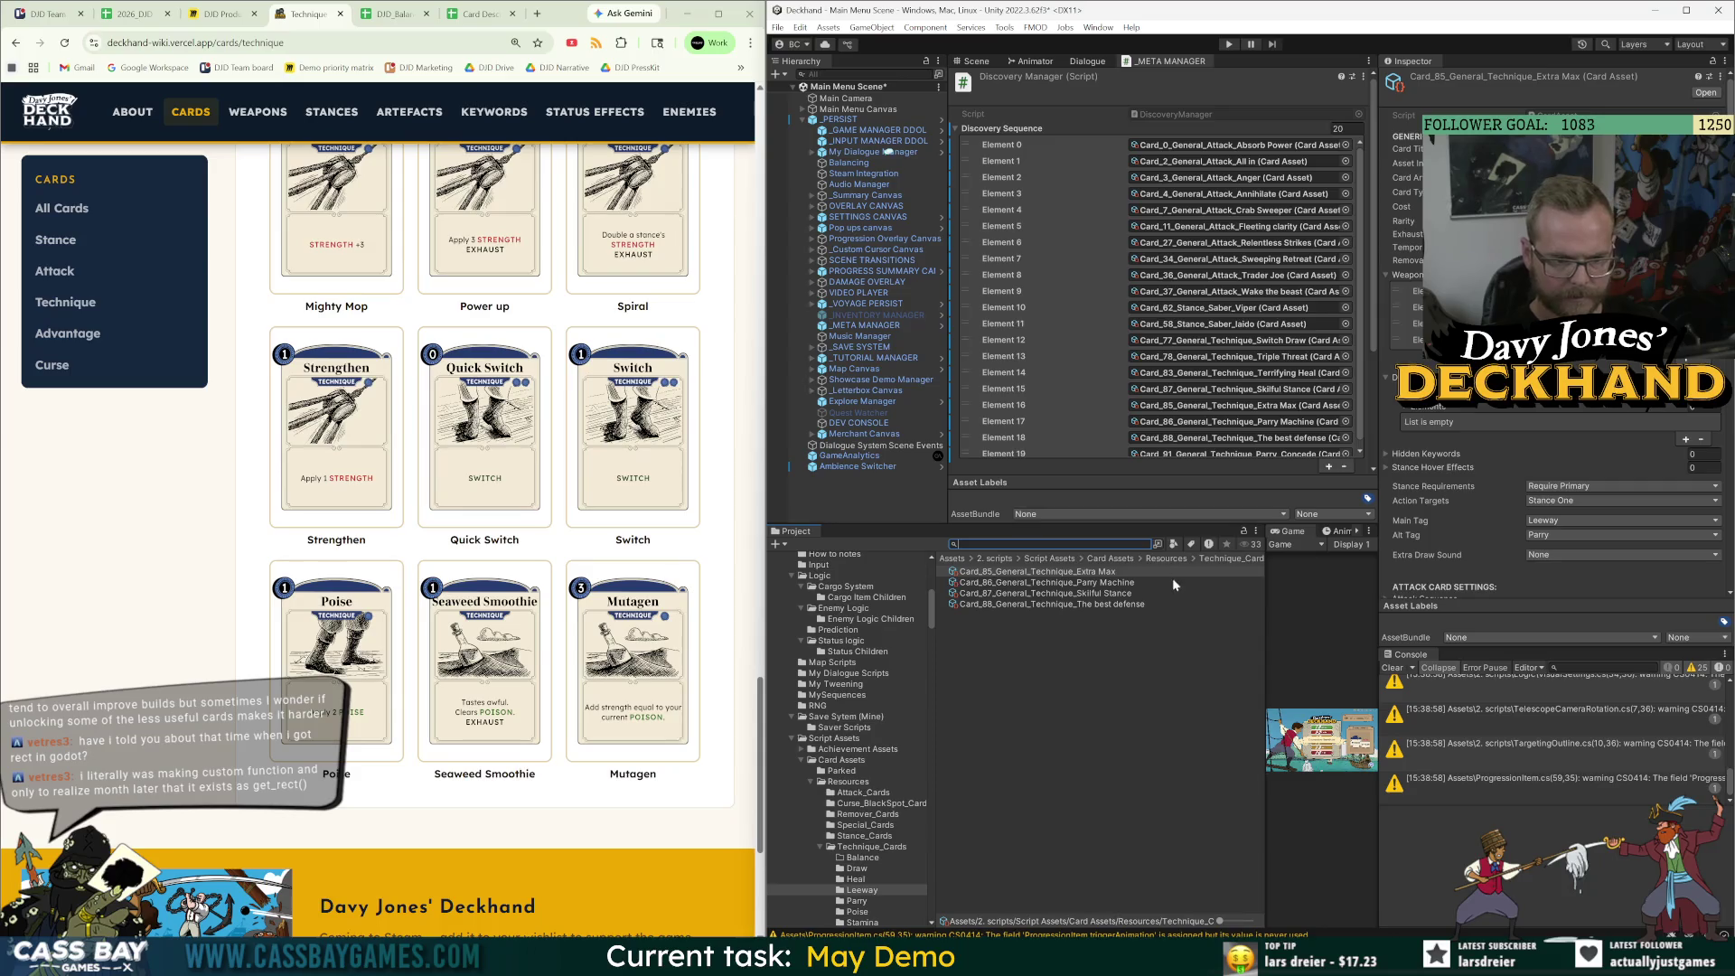
pyautogui.moveTo(1265, 578); pyautogui.dragTo(1357, 578)
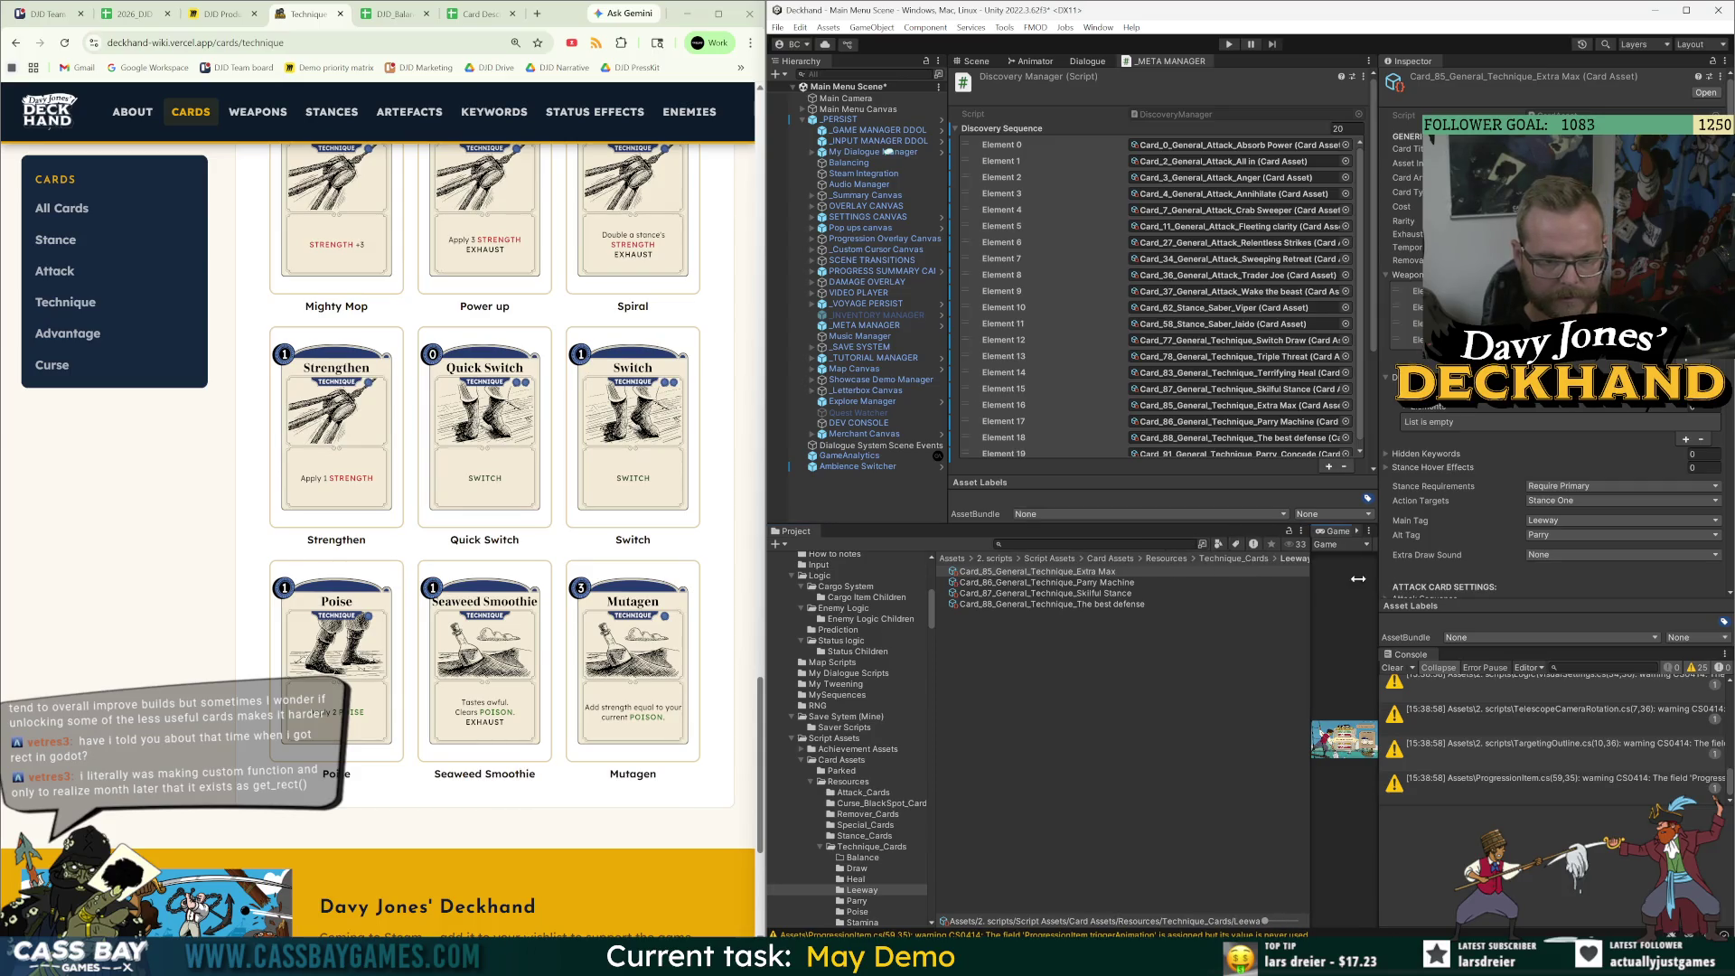
pyautogui.scroll(-2, 1157, 361)
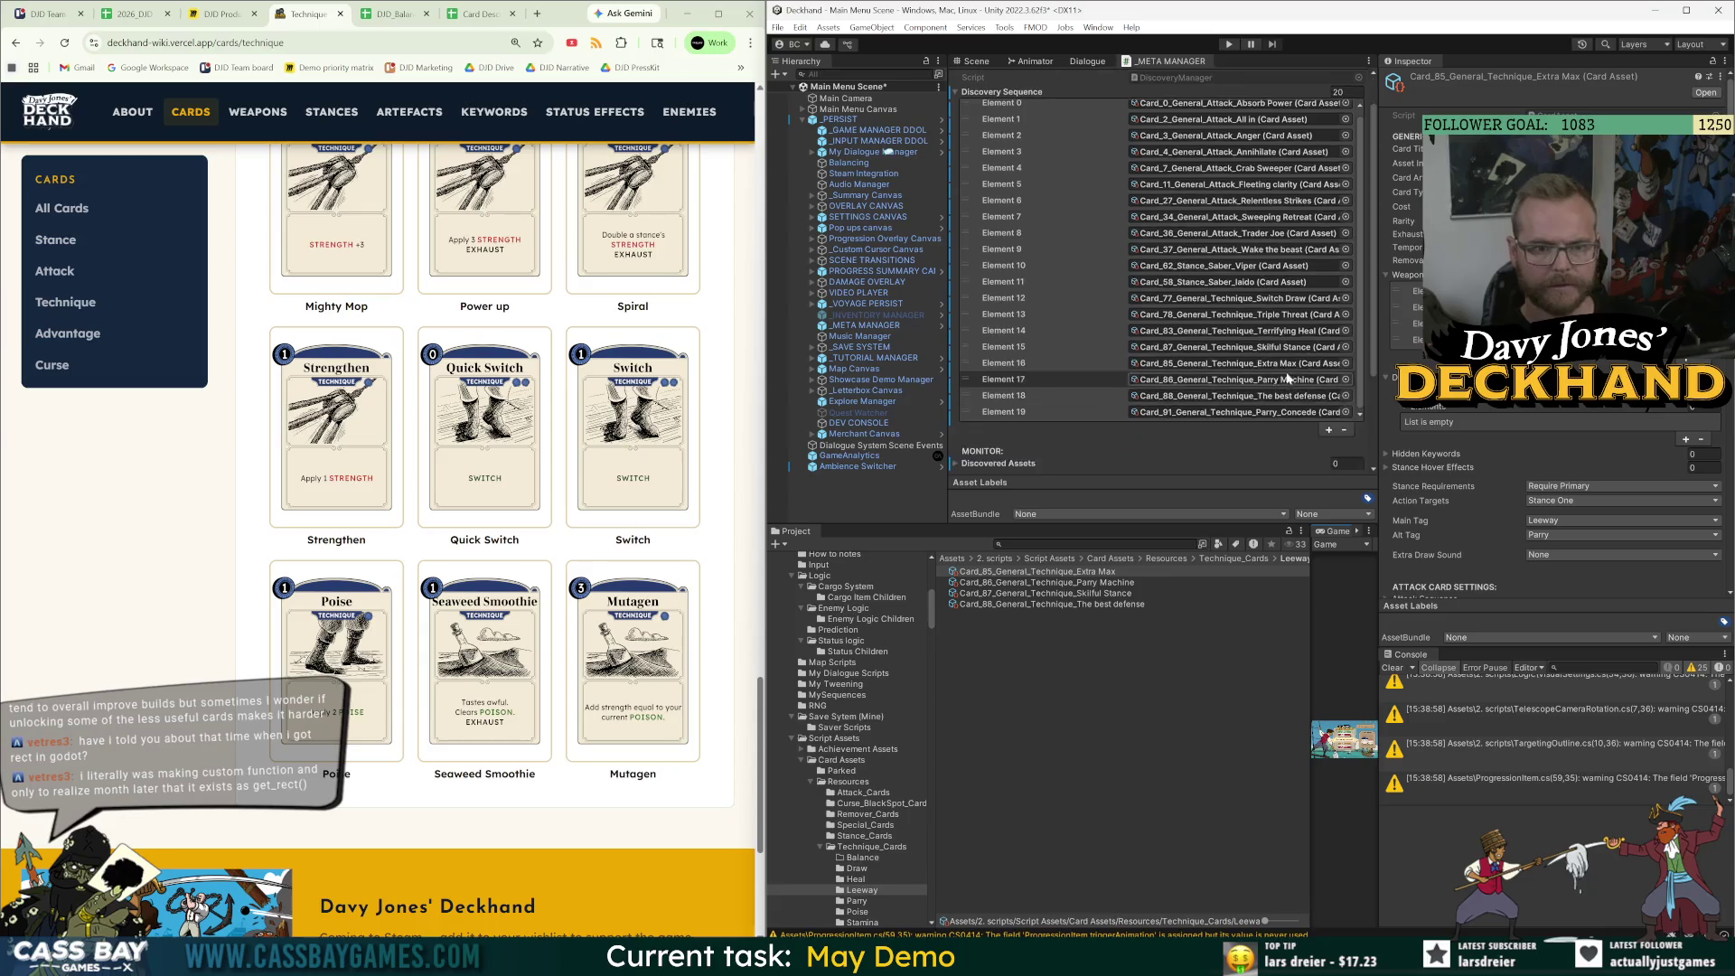
pyautogui.click(393, 14)
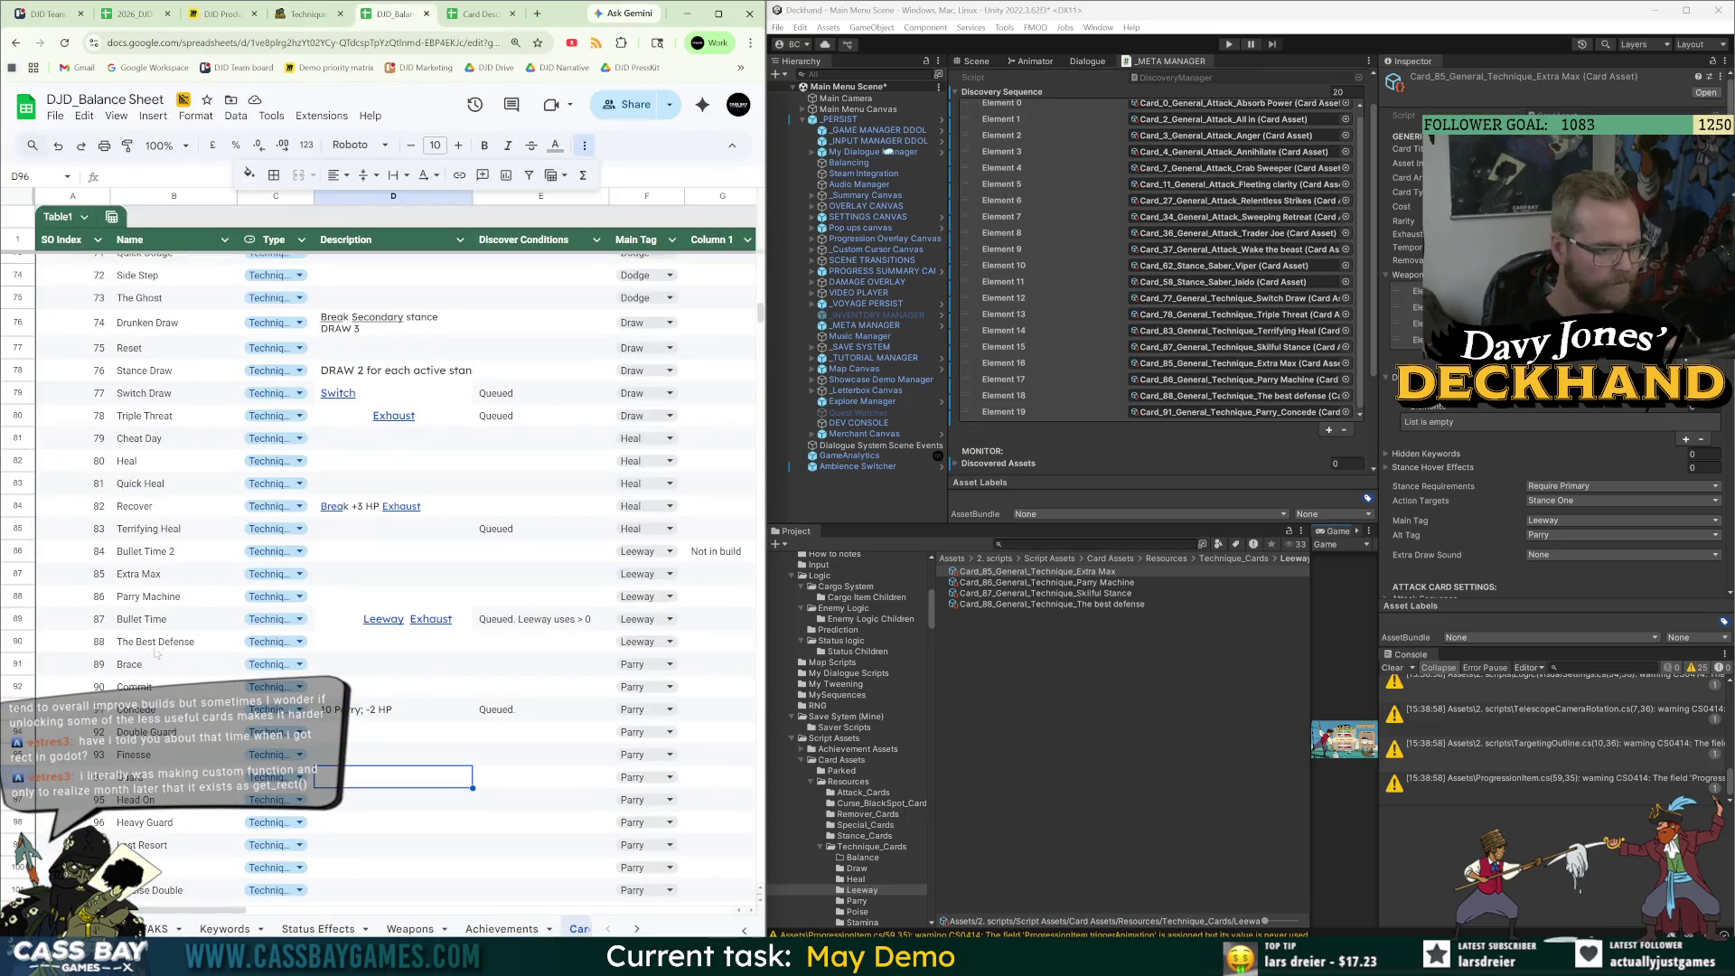
# Copy Concede's 'Queued.' condition and paste it into the Extra Max and Parry Machine cells.
pyautogui.scroll(4, 200, 567)
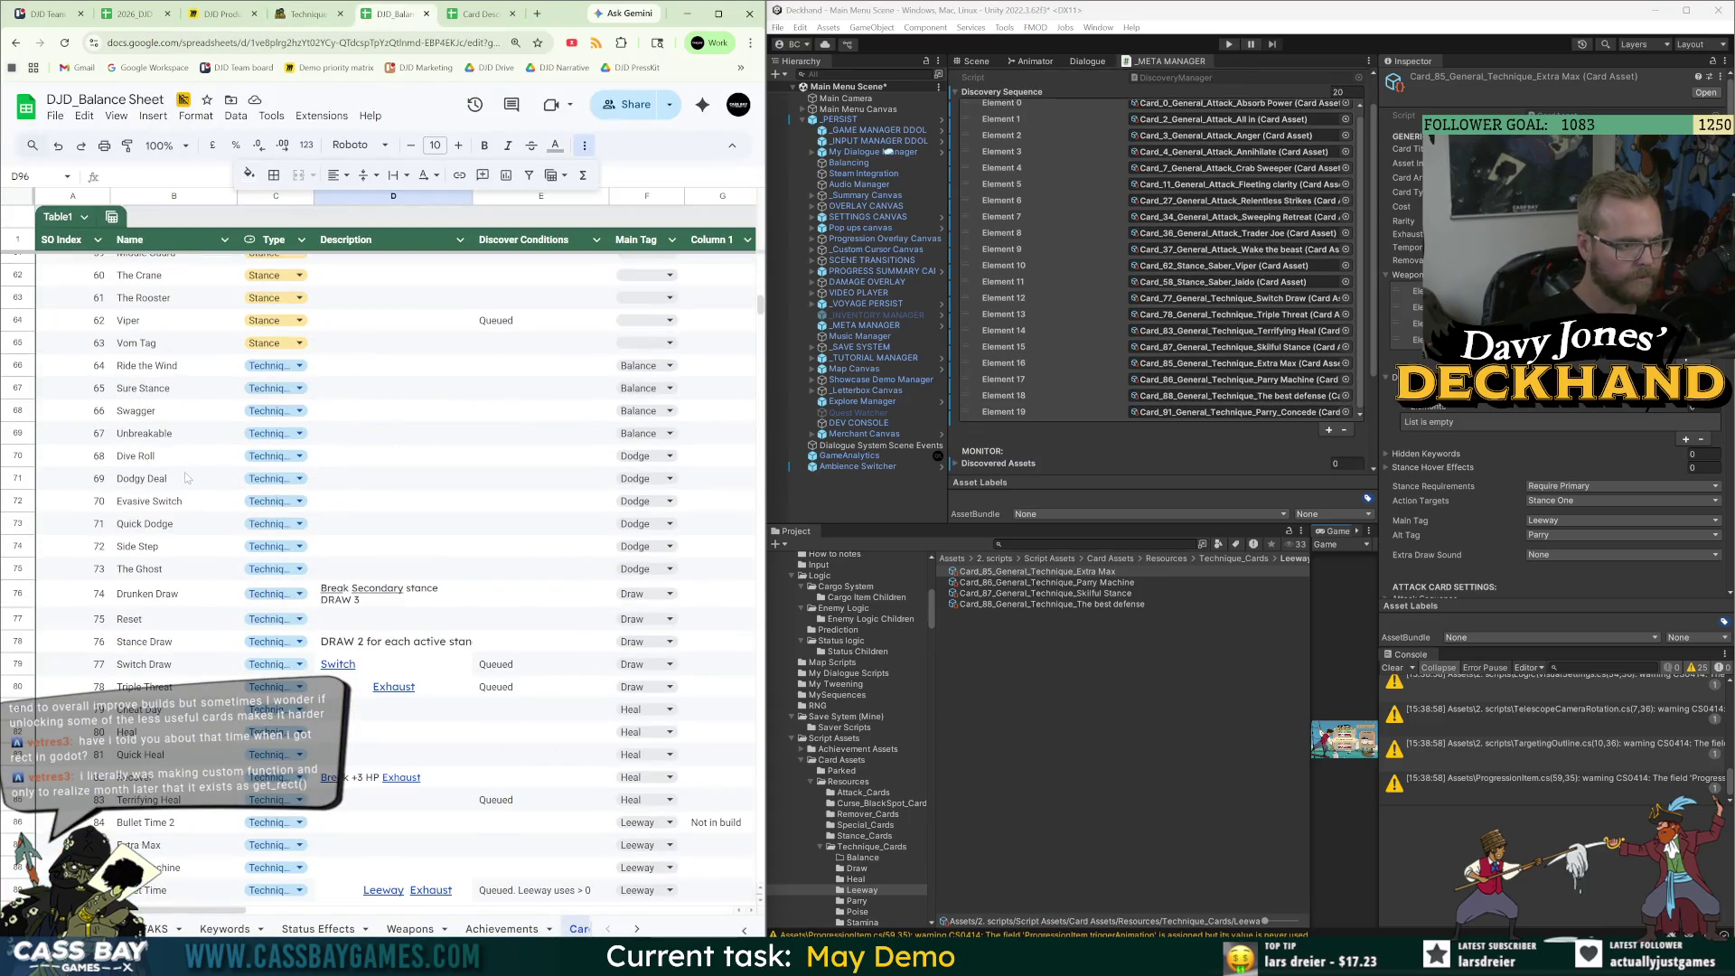
pyautogui.scroll(-3, 188, 479)
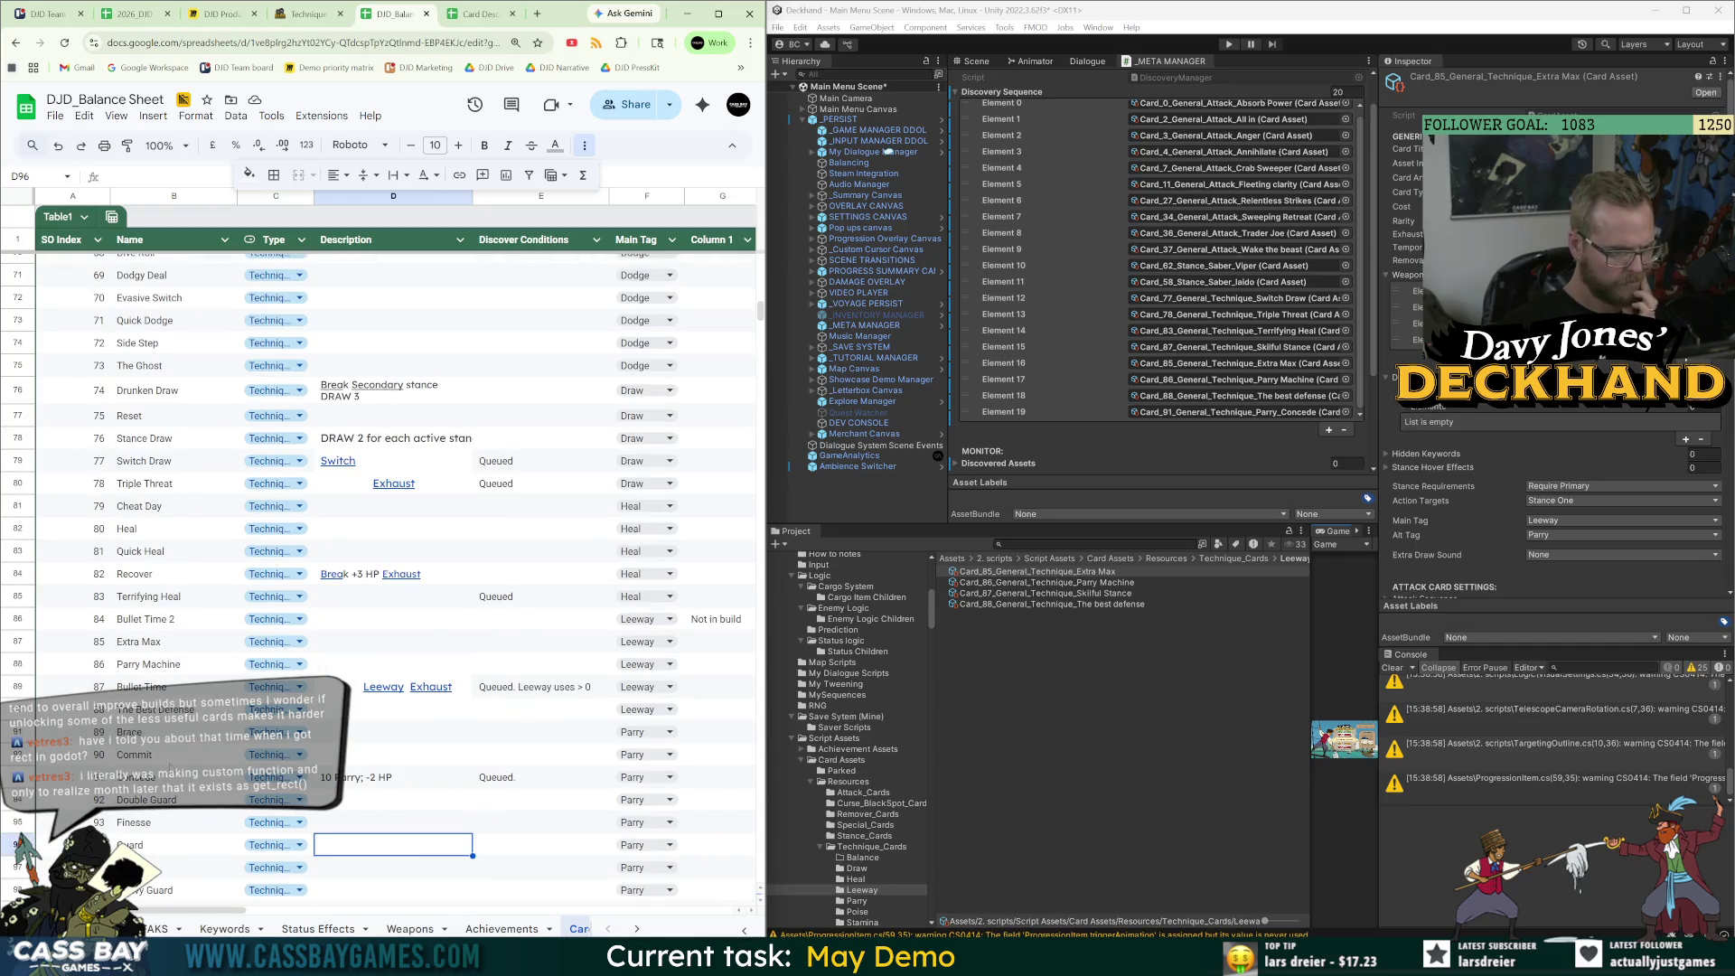
pyautogui.scroll(-3, 171, 767)
pyautogui.scroll(-5, 177, 762)
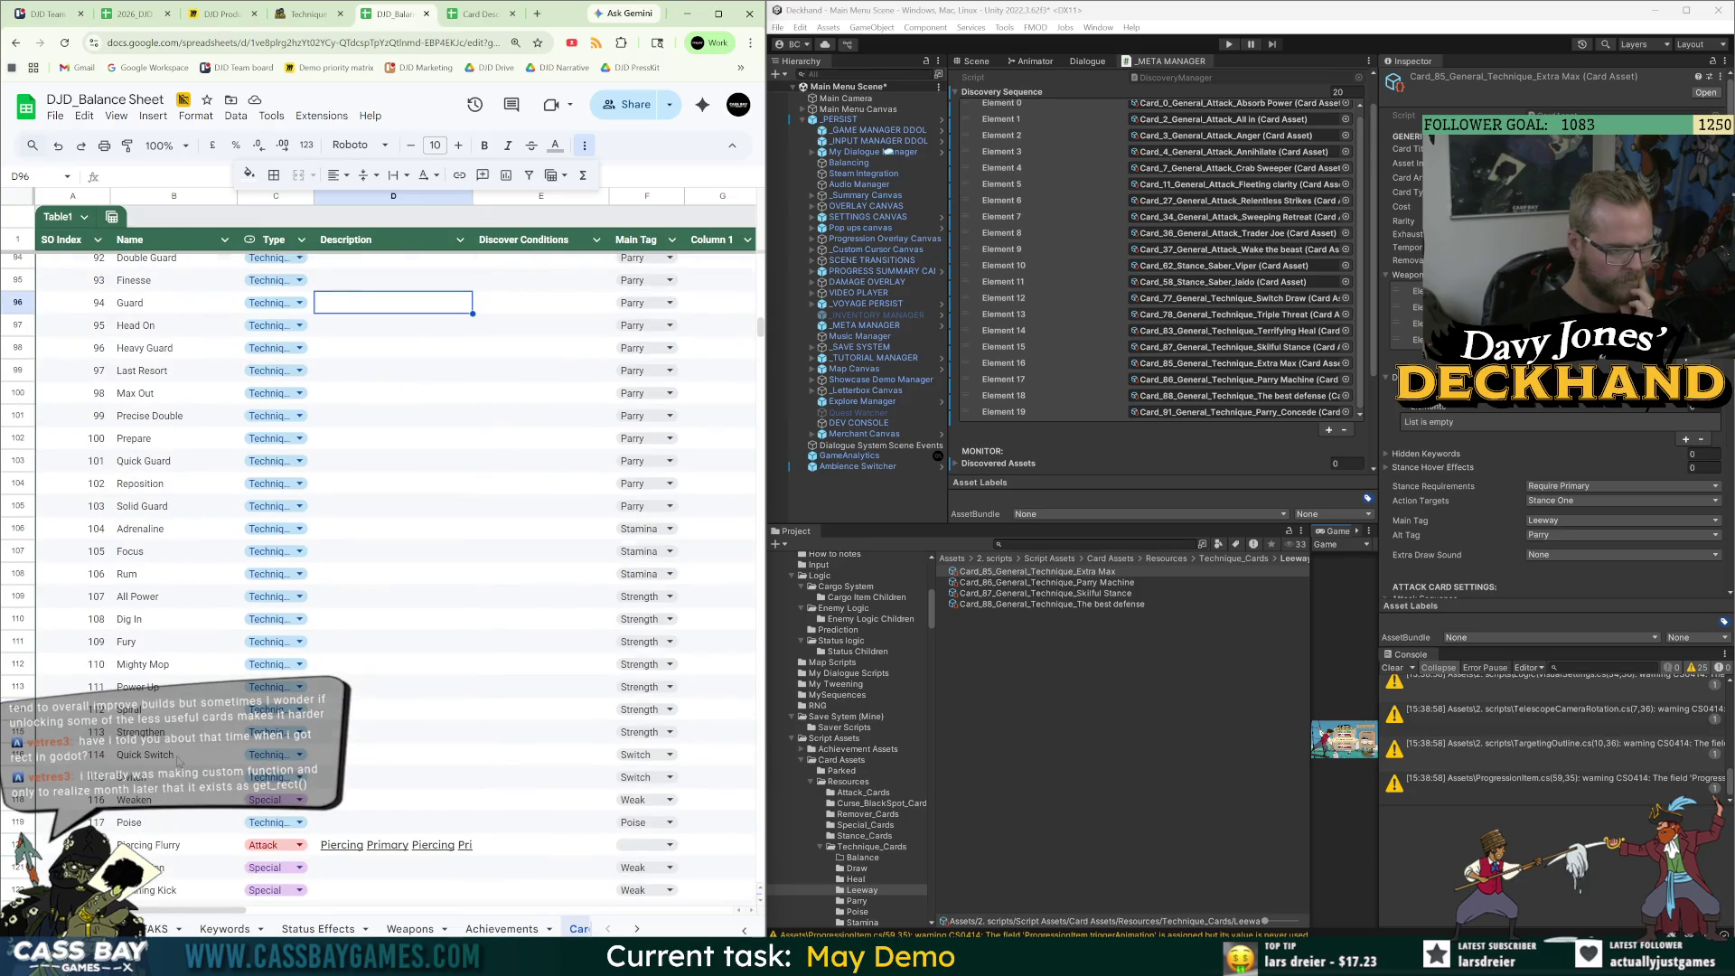
pyautogui.scroll(-4, 178, 762)
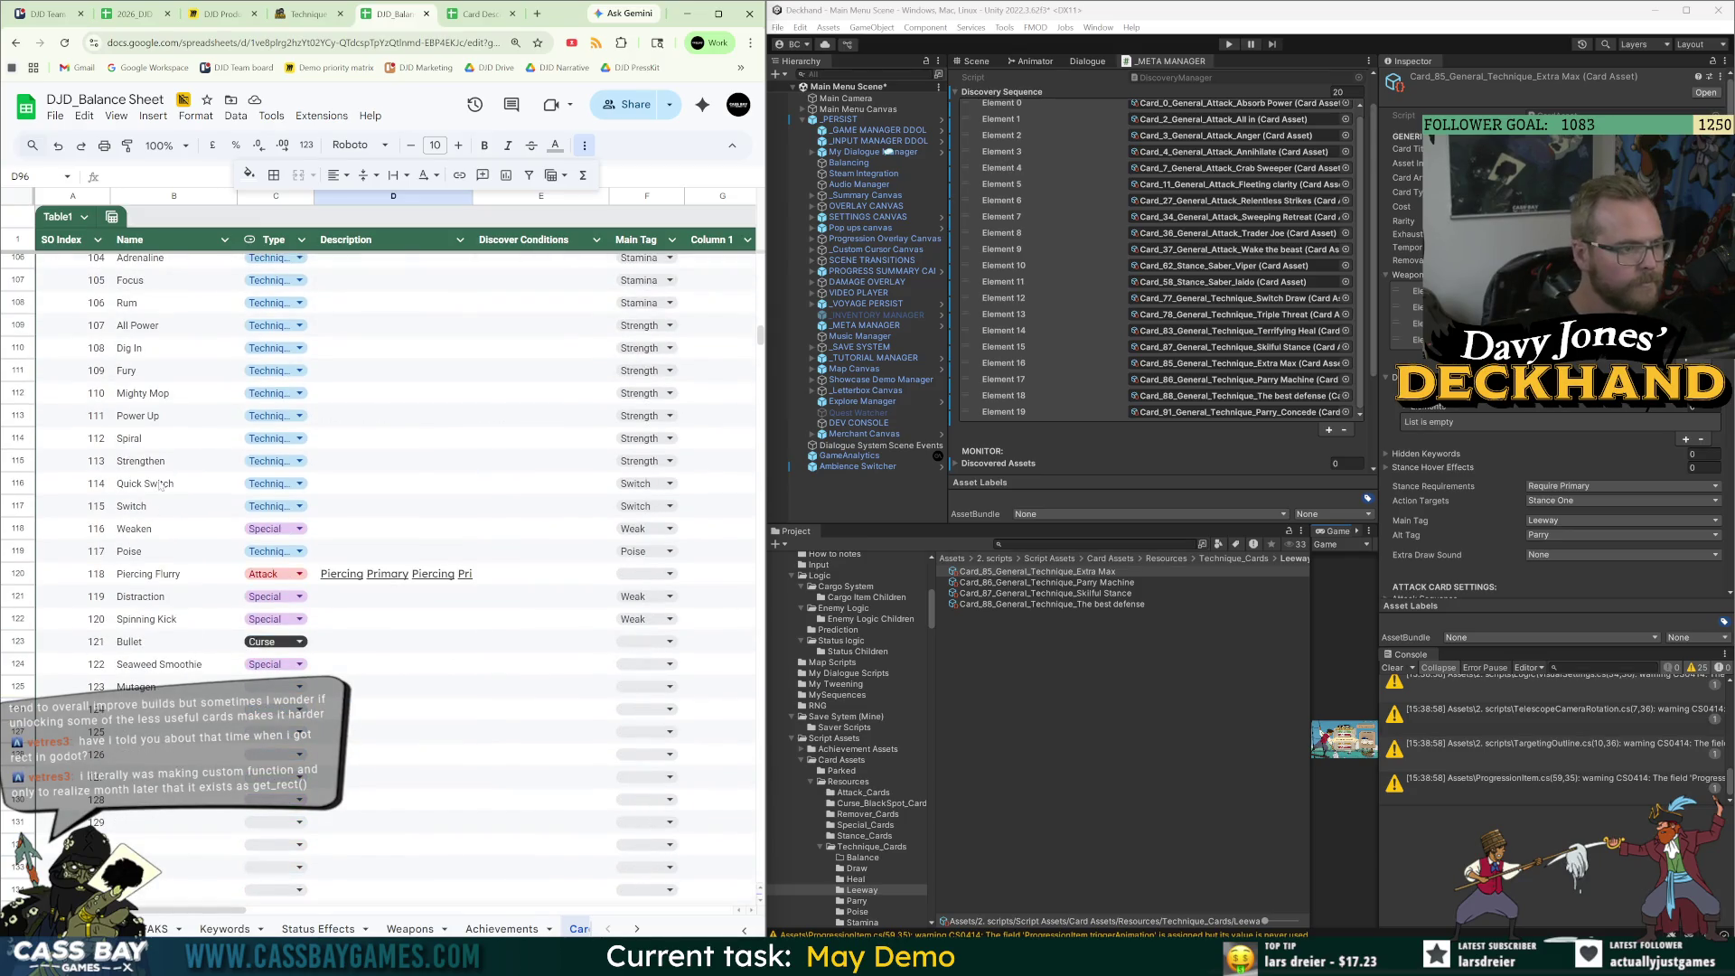
pyautogui.scroll(1, 161, 486)
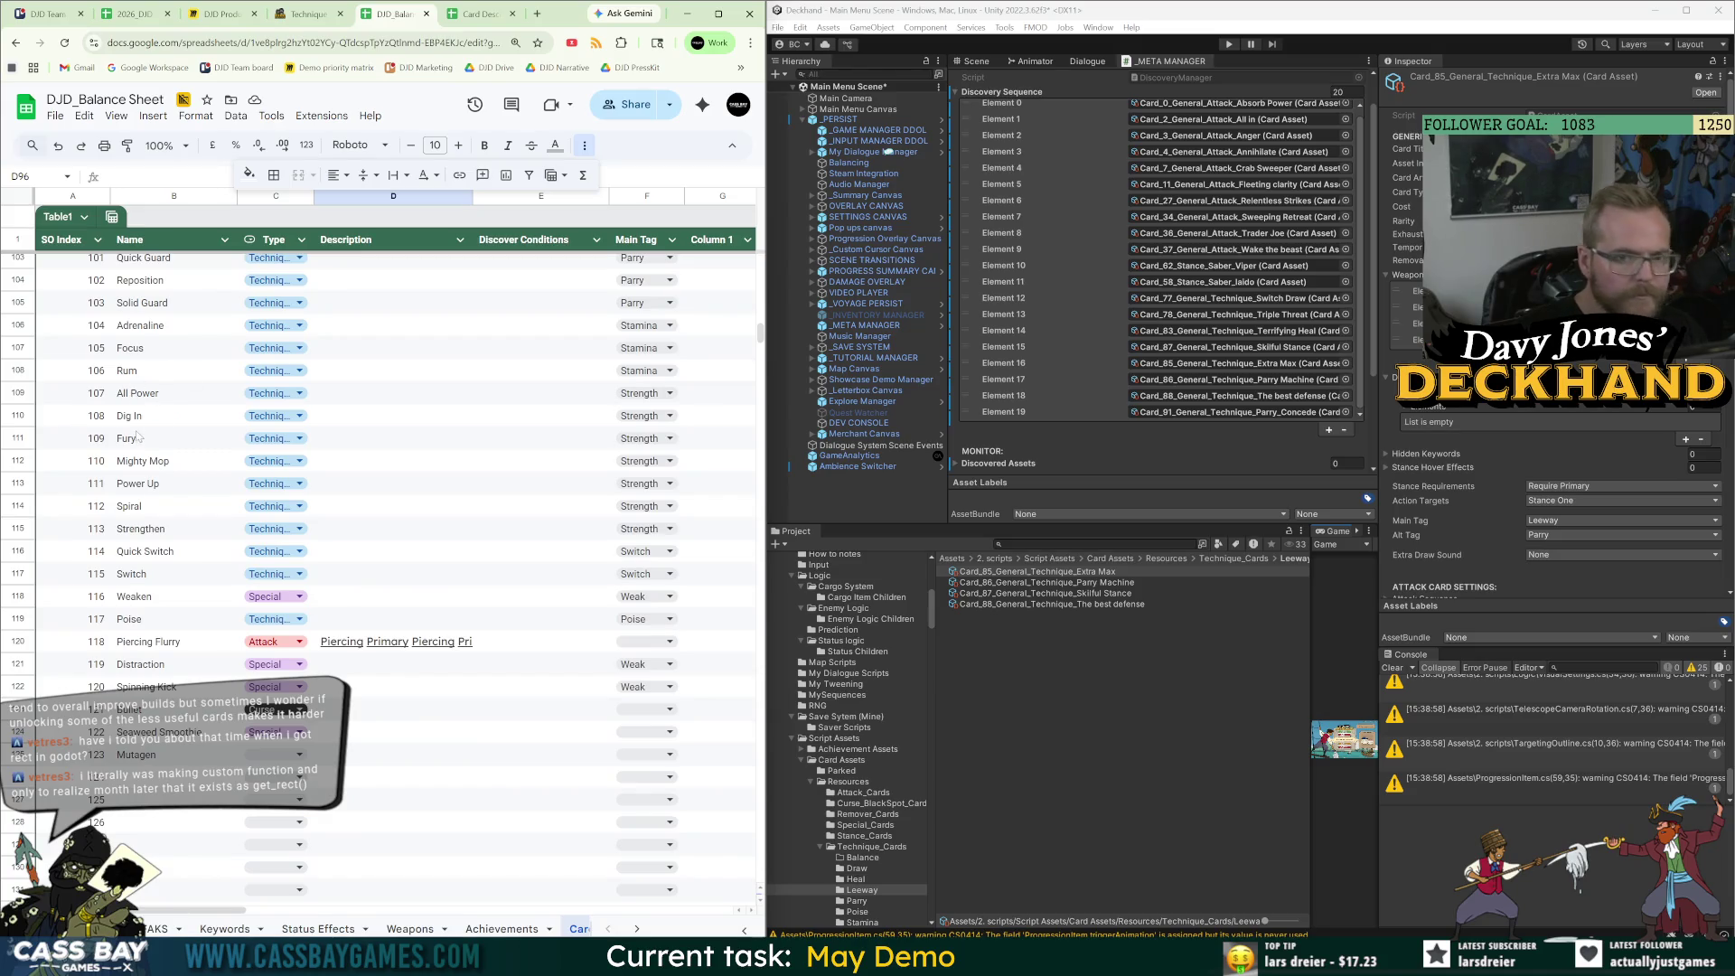
pyautogui.scroll(5, 178, 396)
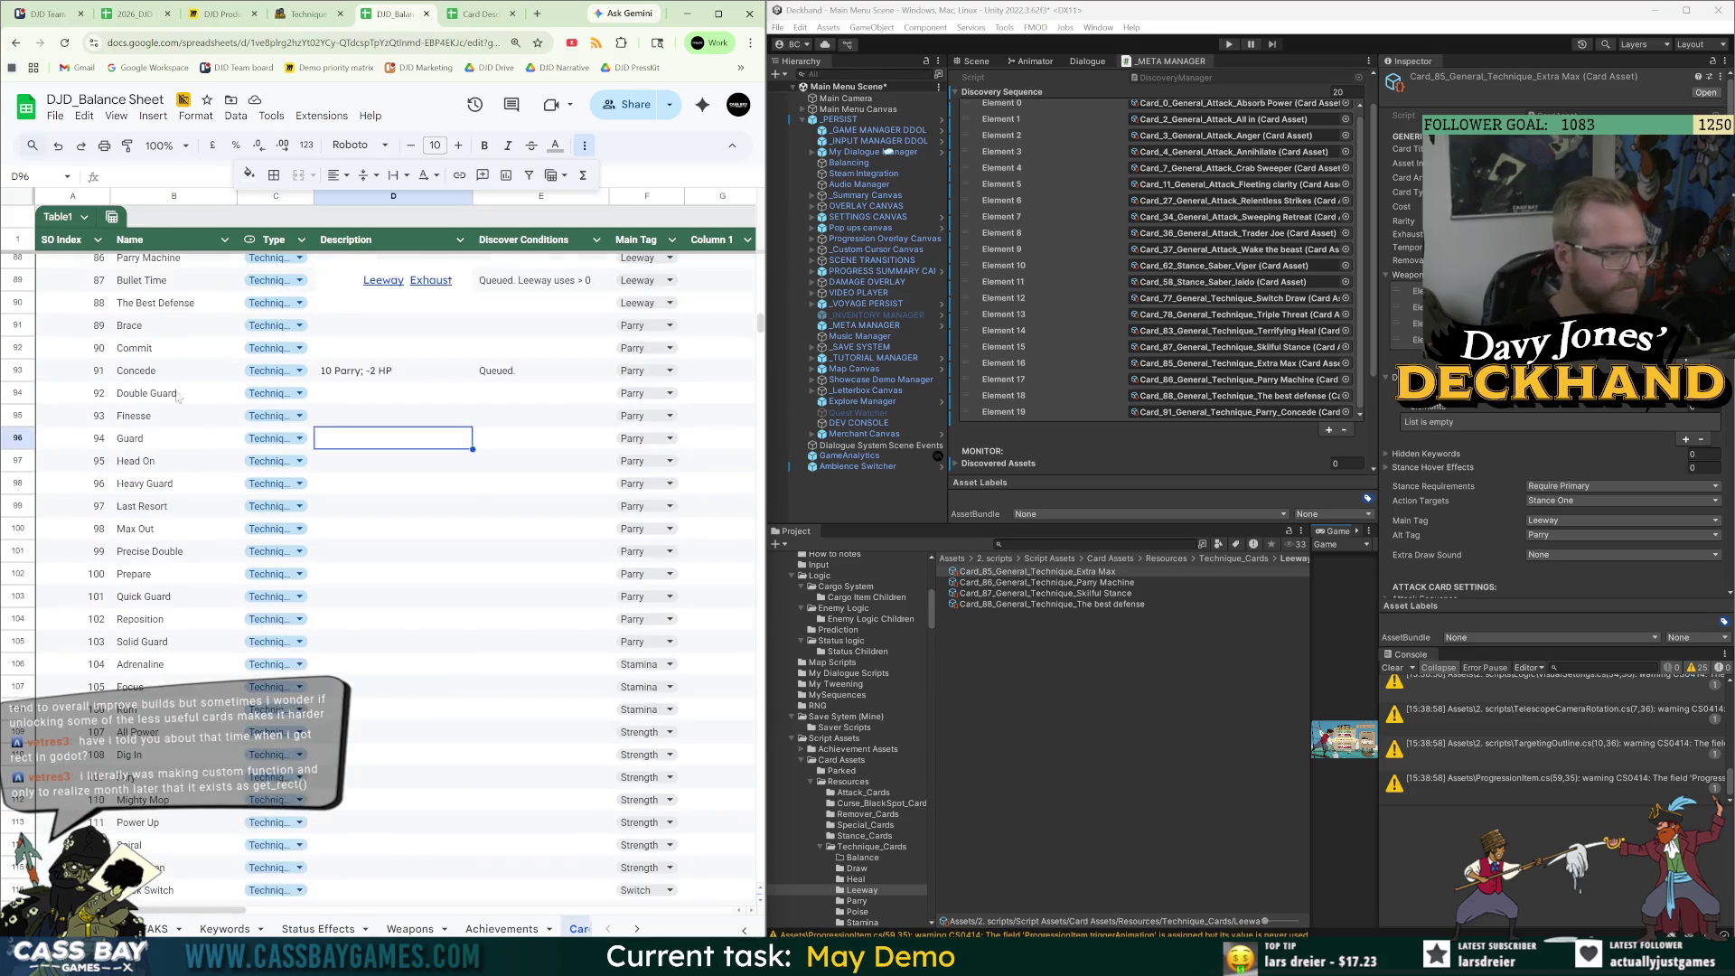
pyautogui.scroll(1, 180, 309)
pyautogui.press('Right')
pyautogui.press('Up')
pyautogui.press('Up')
pyautogui.press('Up')
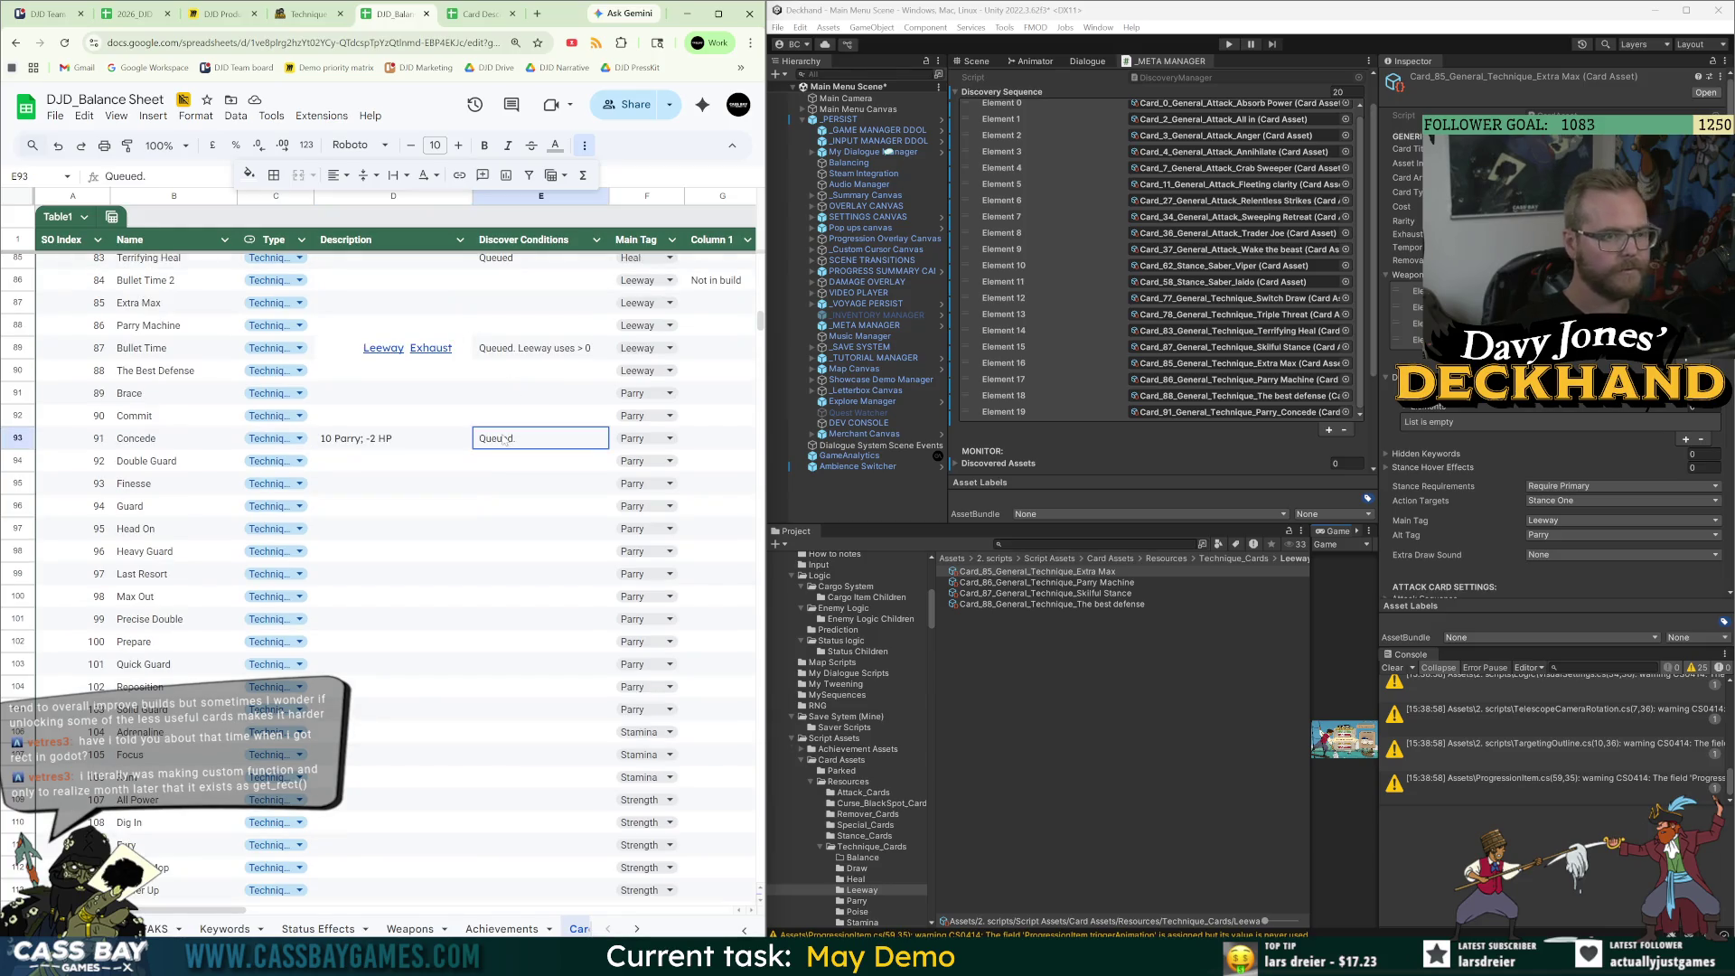
pyautogui.click(510, 304)
pyautogui.write('Queued.')
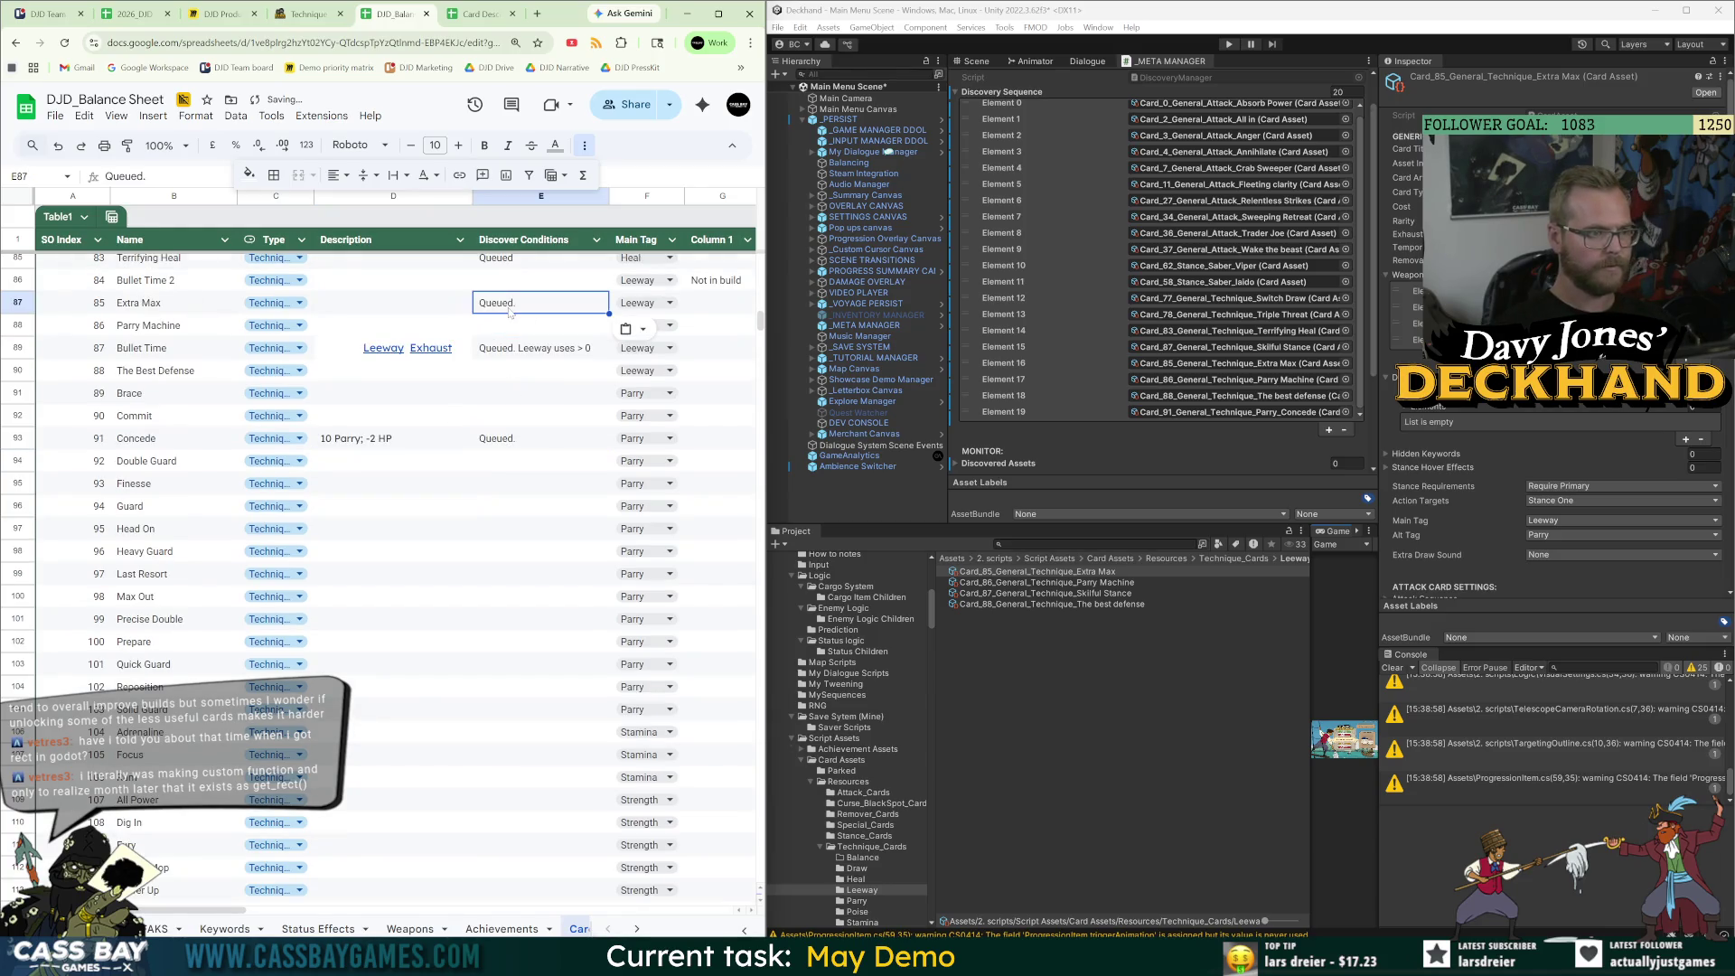
pyautogui.click(518, 330)
pyautogui.write('Queued.')
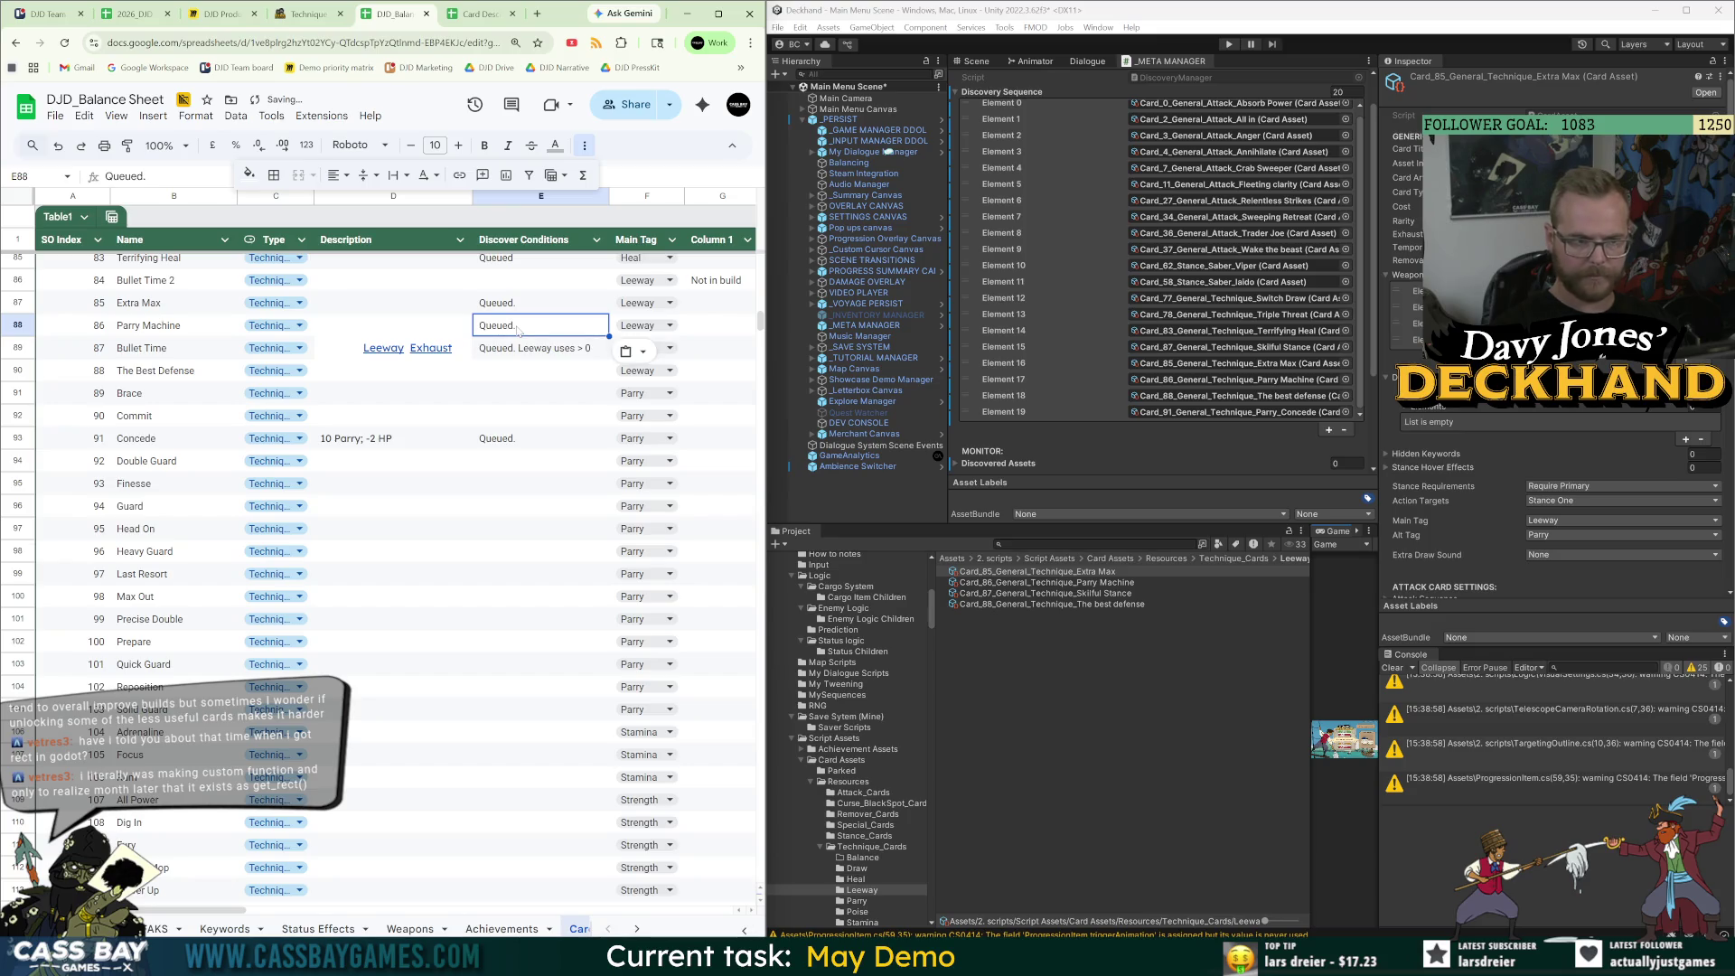
pyautogui.press('Down')
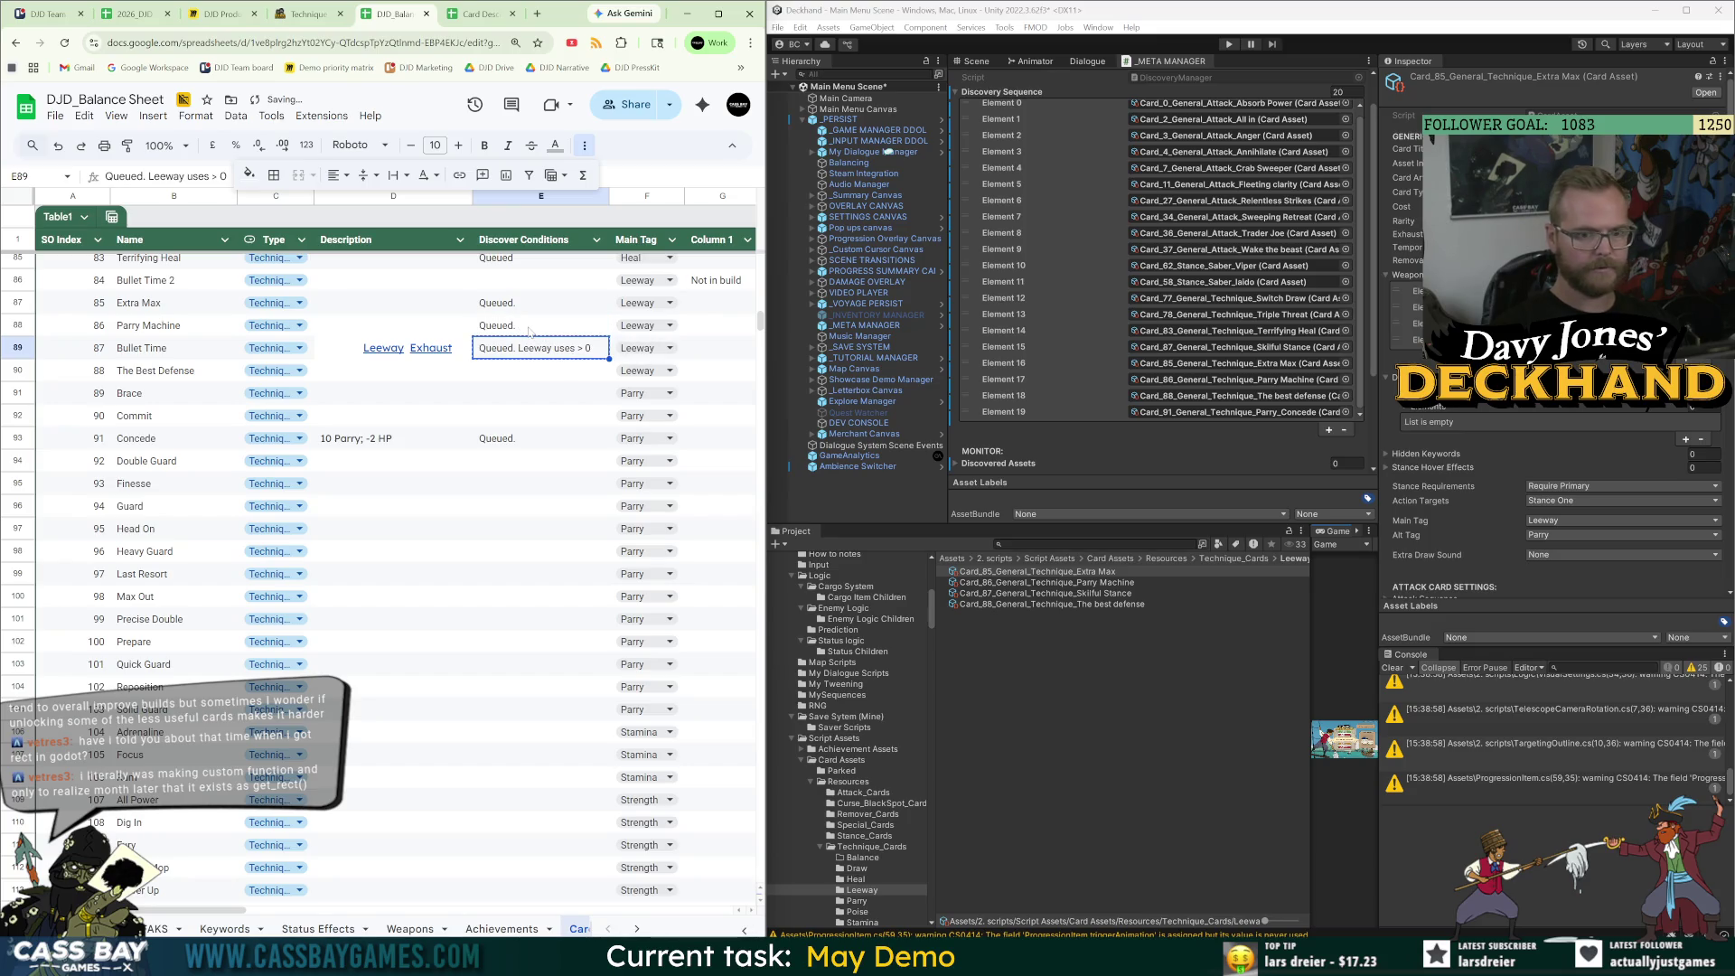
# Paste 'Queued.' into The Best Defense's discover conditions cell and inspect its card asset in Unity.
pyautogui.click(530, 328)
pyautogui.hotkey('ctrl', 'c')
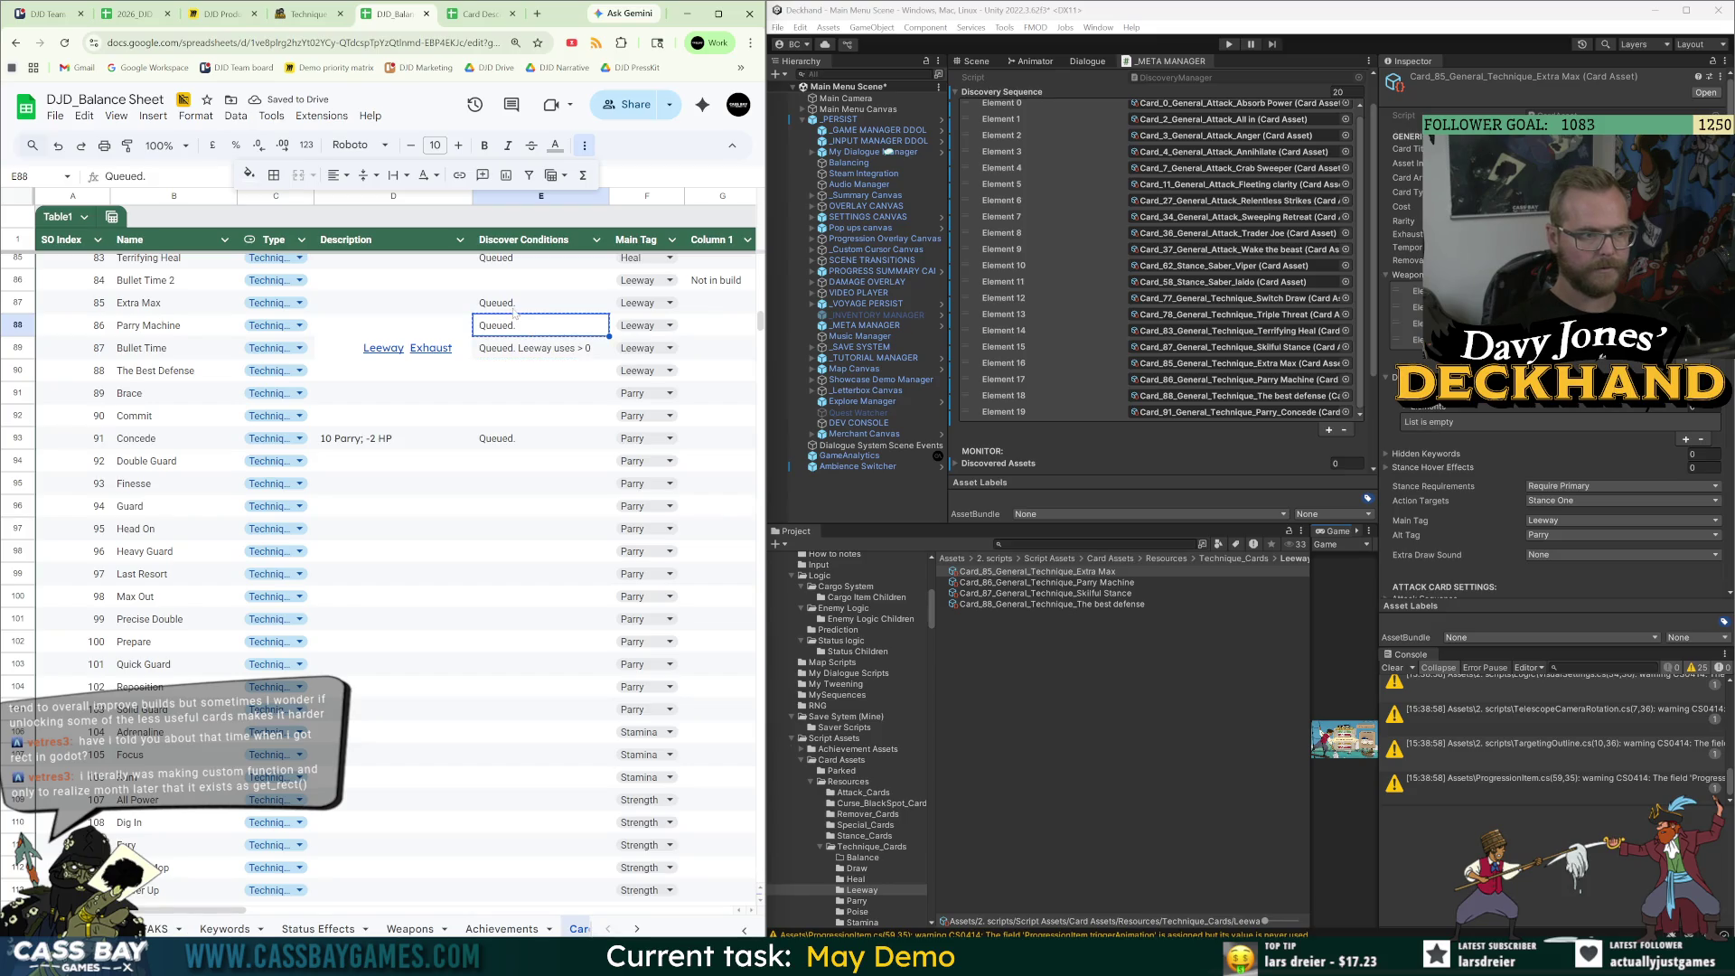
pyautogui.click(514, 310)
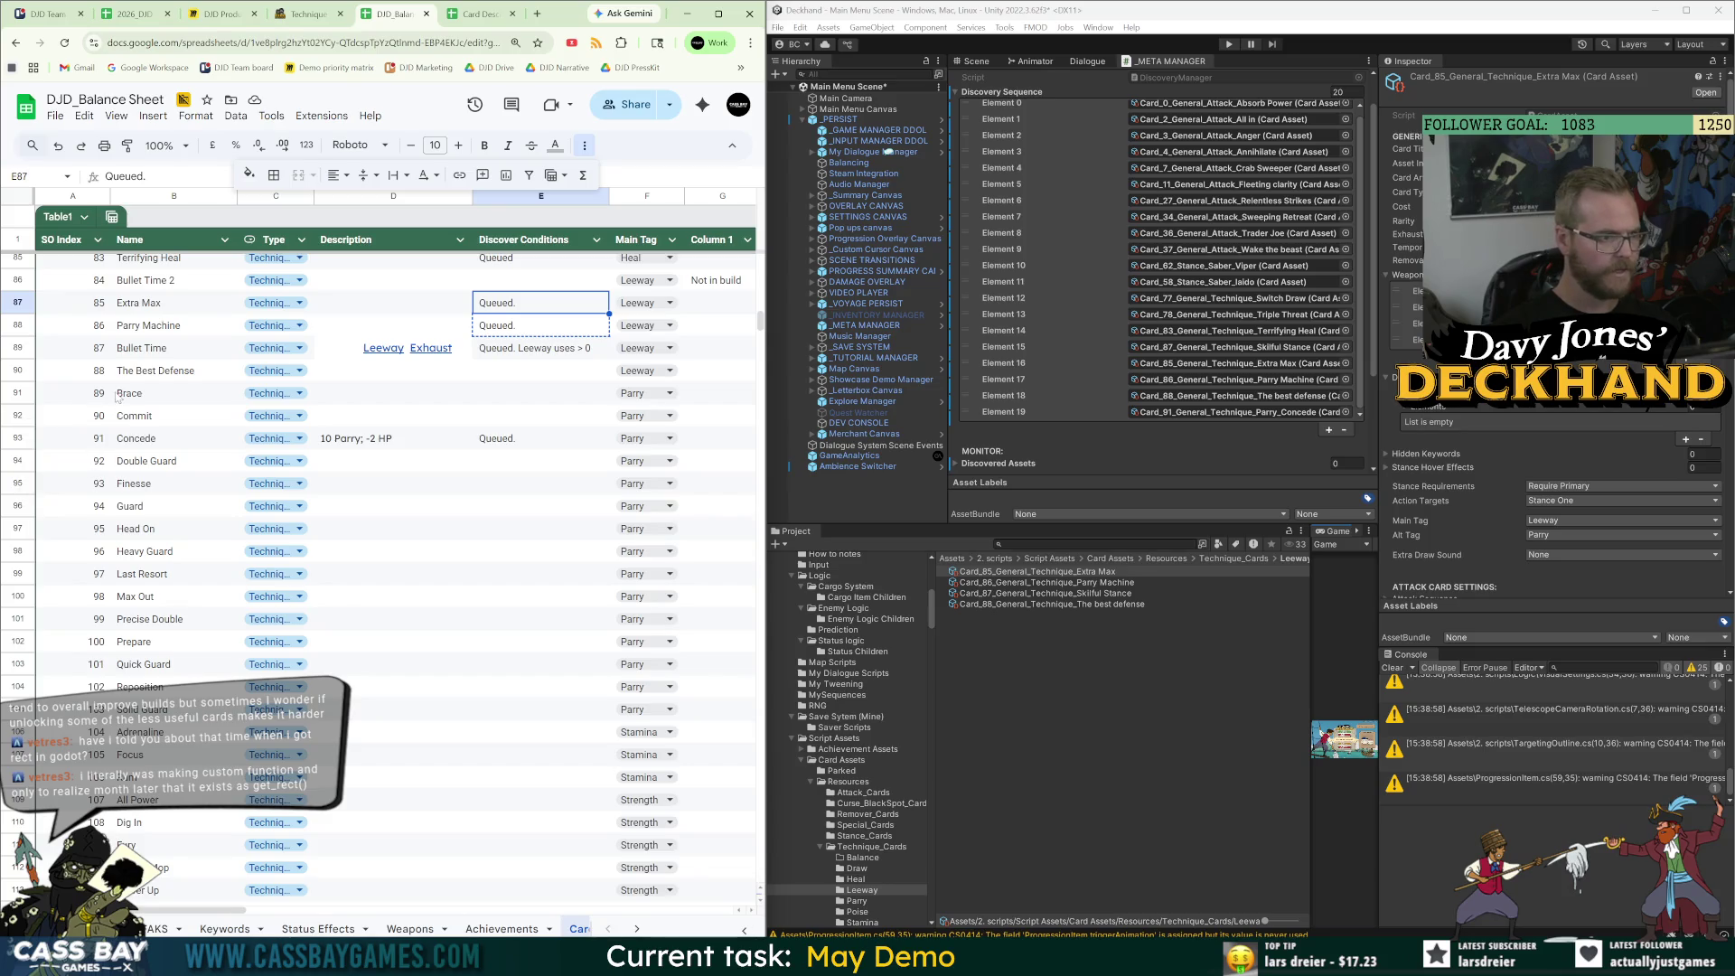
pyautogui.click(544, 371)
pyautogui.hotkey('ctrl', 'v')
pyautogui.click(560, 459)
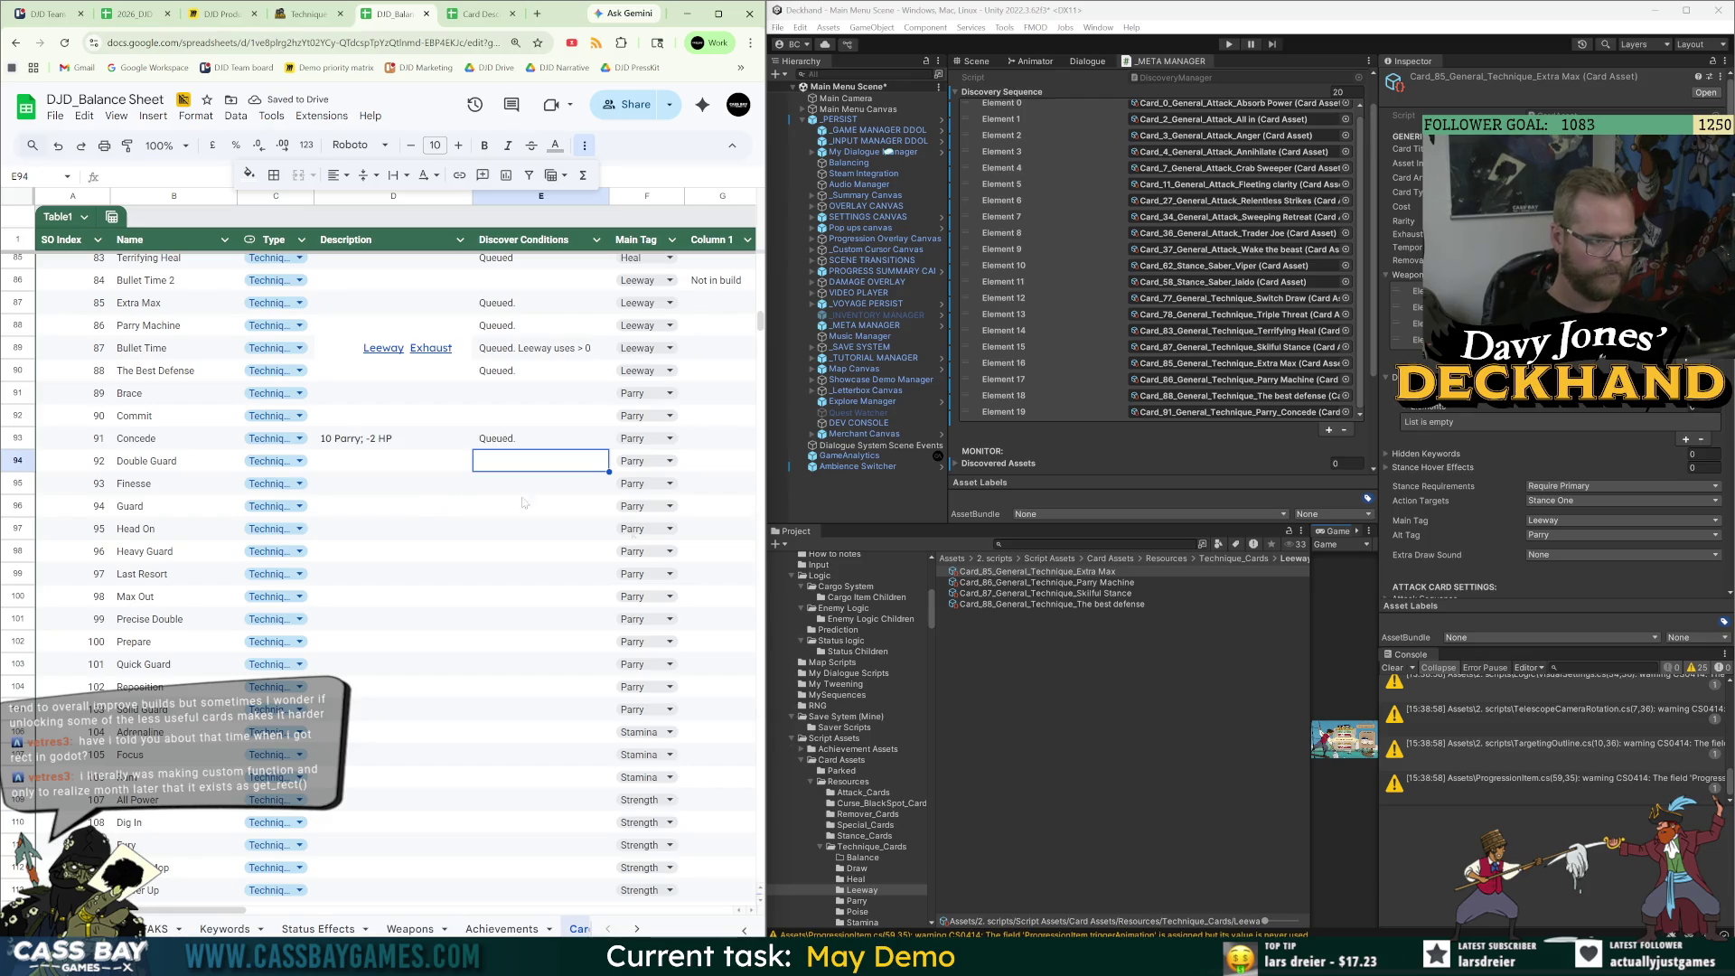
pyautogui.click(1104, 604)
pyautogui.scroll(-5, 1426, 461)
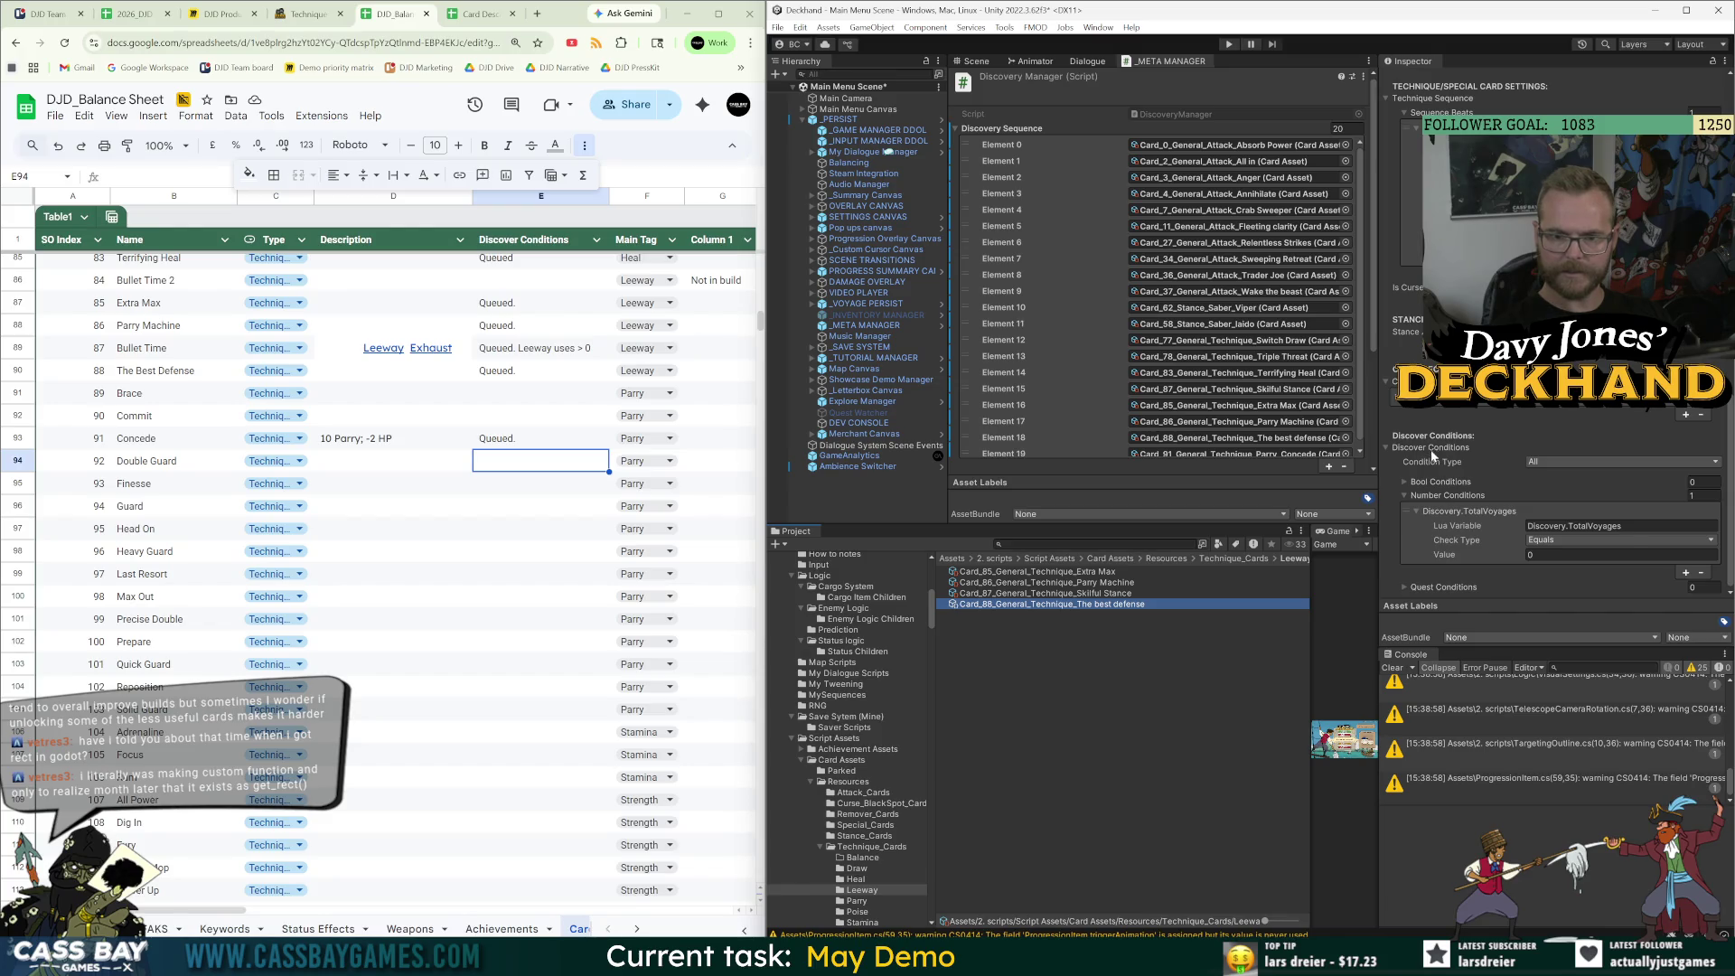
# Change Concede's condition to 'Queued. voyages > 0' and paste it into the other three queued cards.
pyautogui.click(532, 438)
pyautogui.doubleClick(532, 439)
pyautogui.write('voyages > 0')
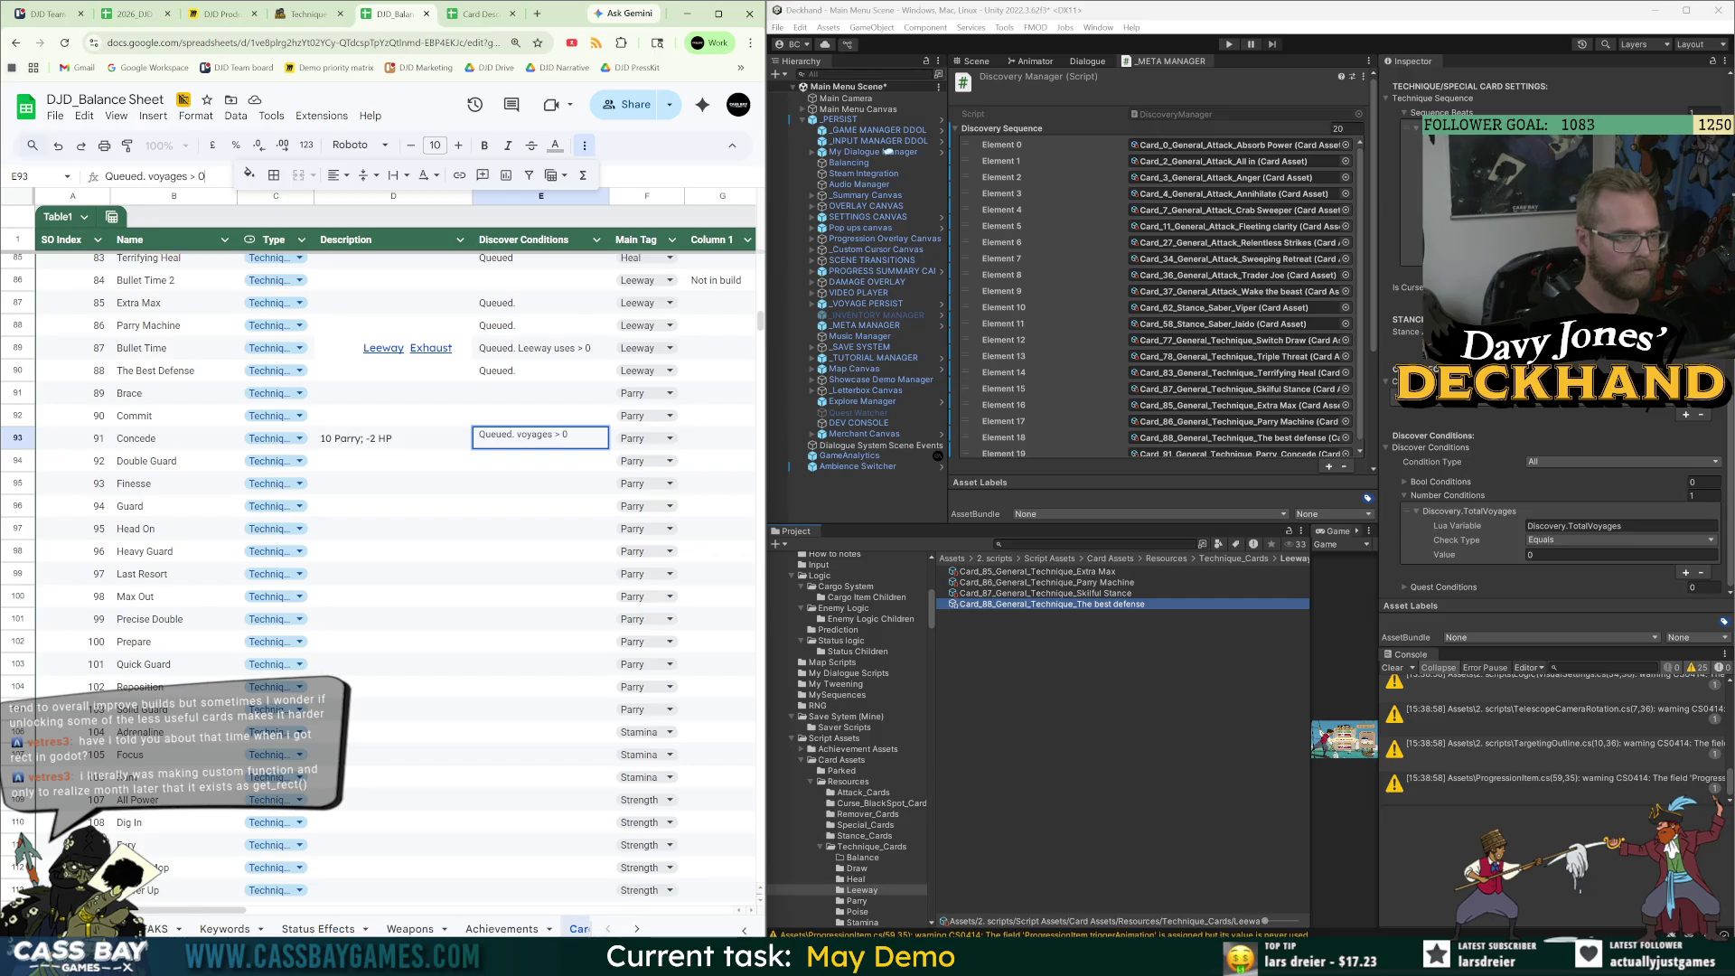
pyautogui.click(518, 370)
pyautogui.hotkey('ctrl', 'v')
pyautogui.click(517, 325)
pyautogui.hotkey('ctrl', 'v')
pyautogui.click(519, 305)
pyautogui.hotkey('ctrl', 'v')
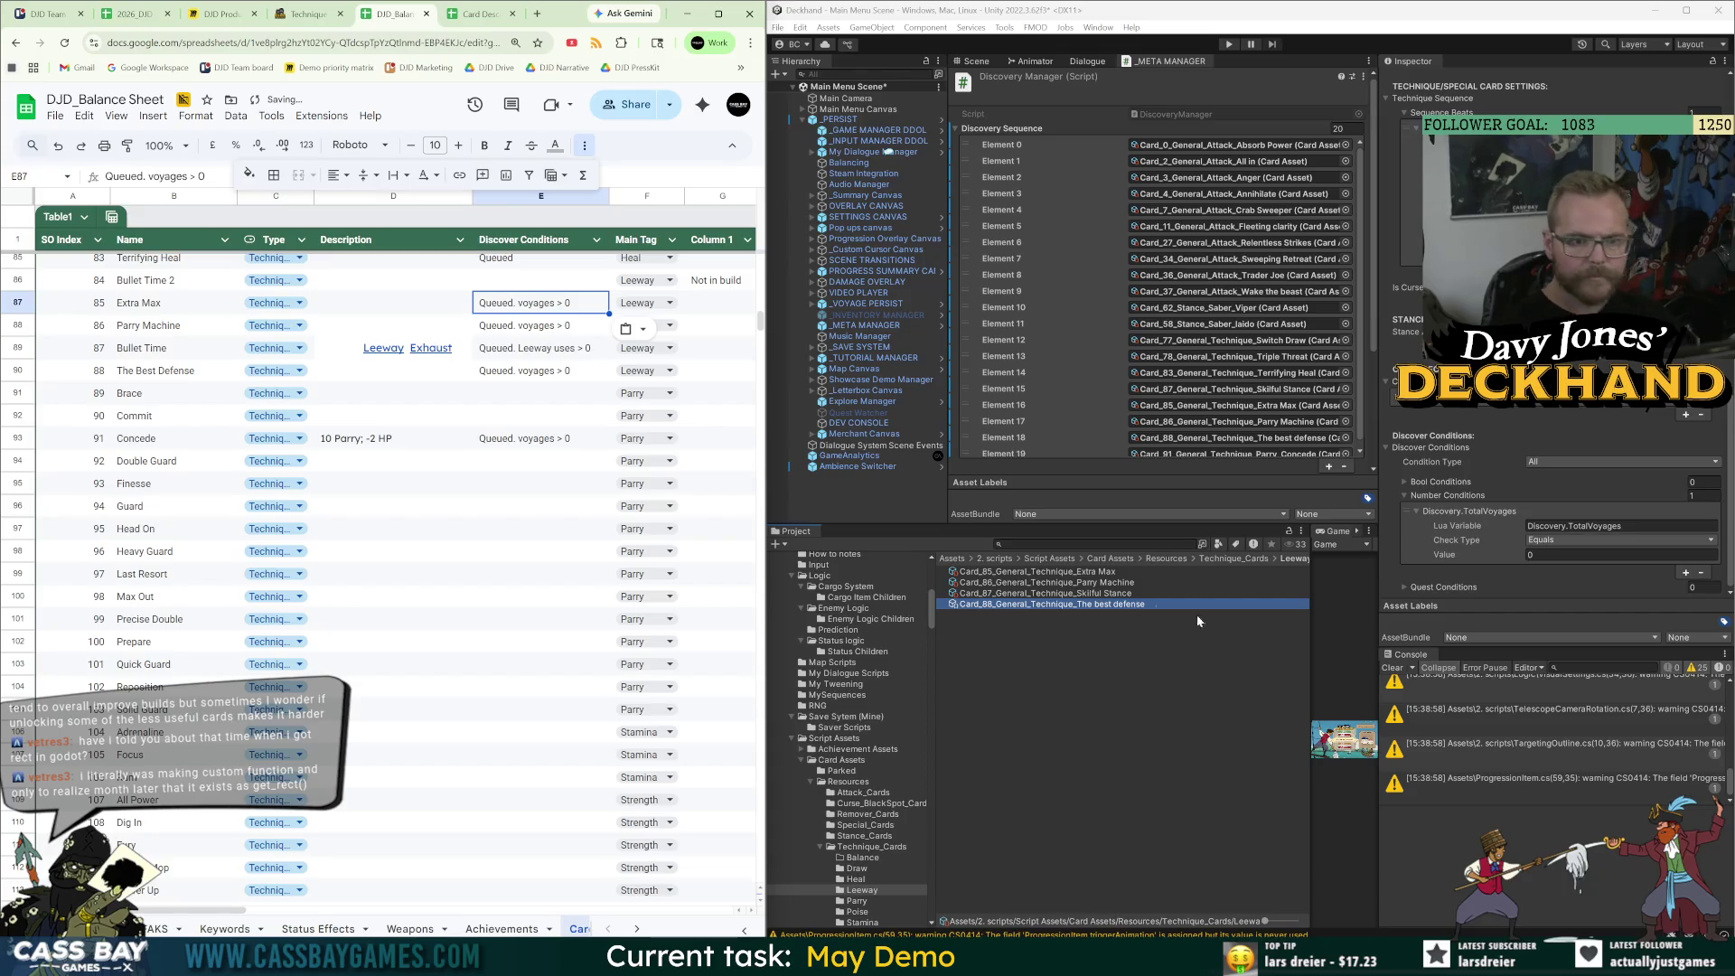
pyautogui.click(1197, 614)
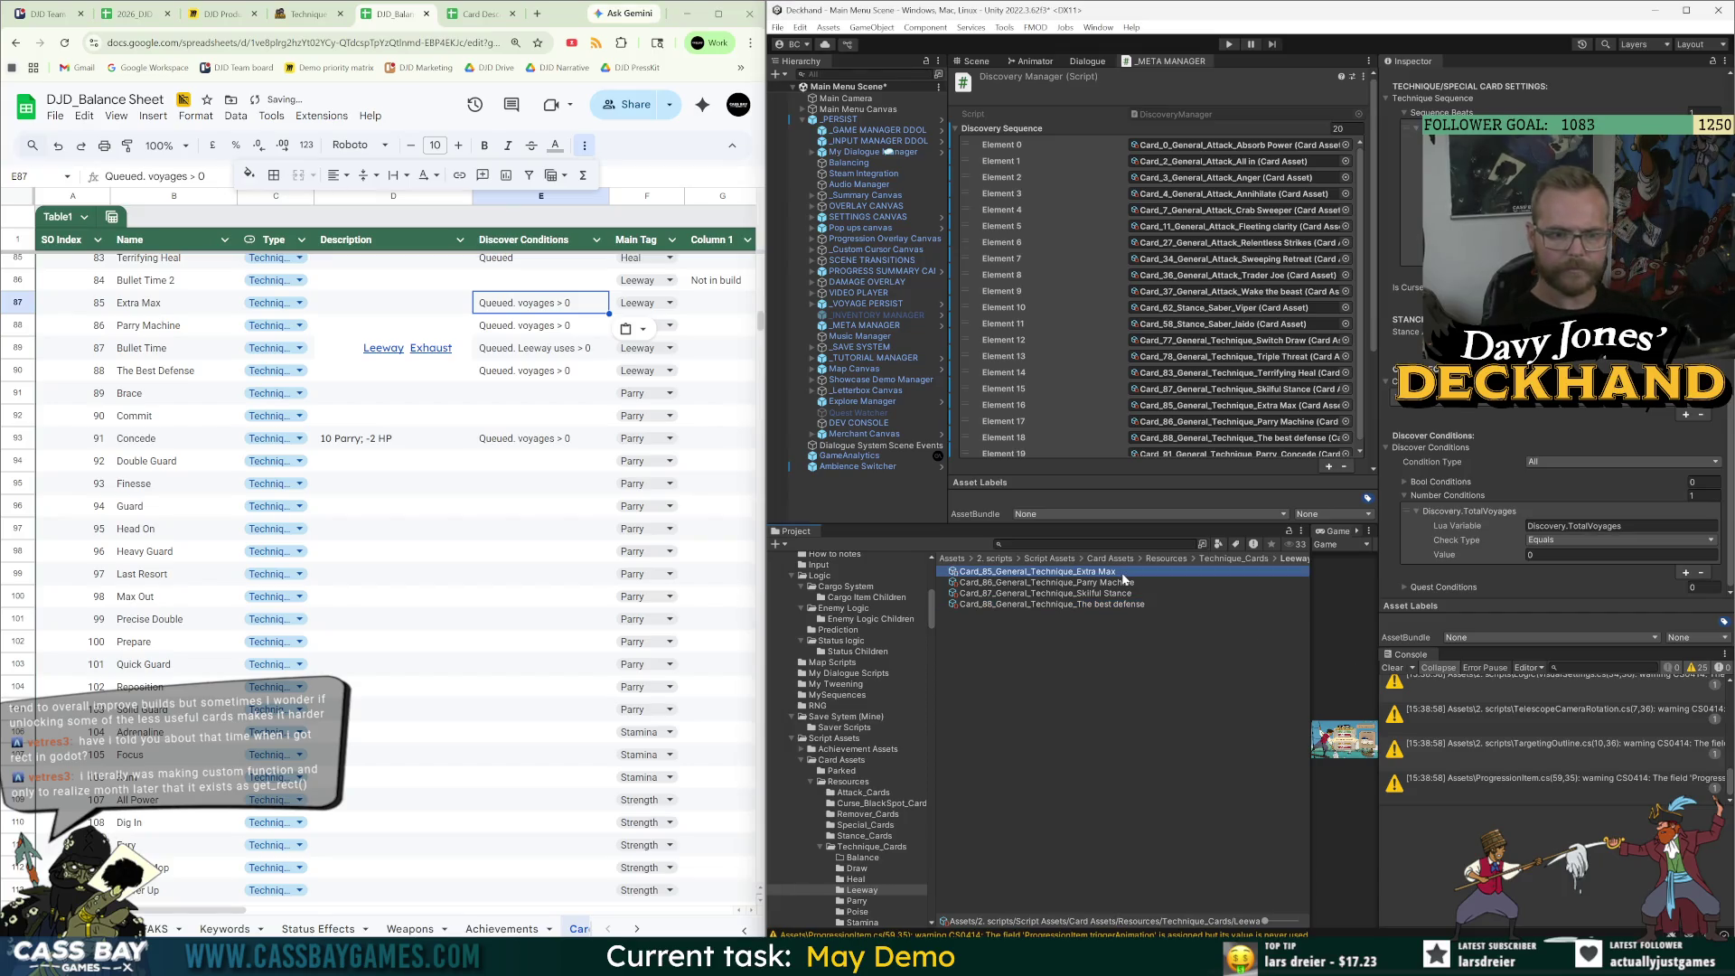
# Select the Double Guard row, then reopen the Parry technique cards folder in Unity.
pyautogui.click(542, 506)
pyautogui.click(157, 462)
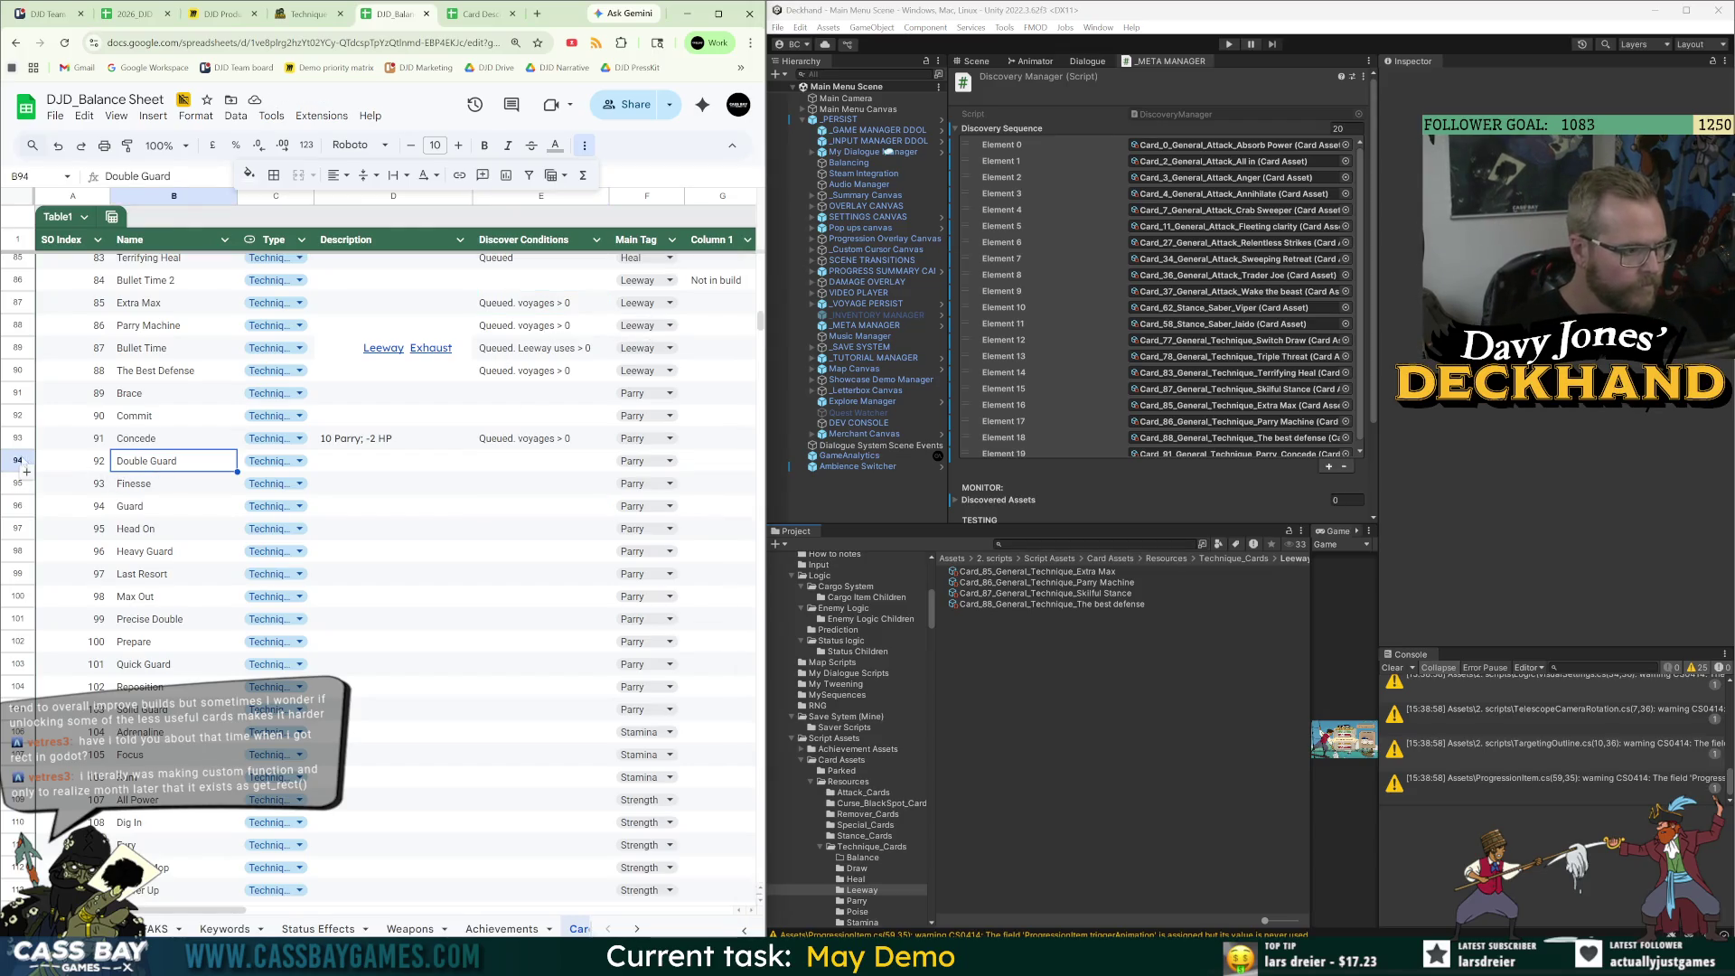
pyautogui.hotkey('shift', 'space')
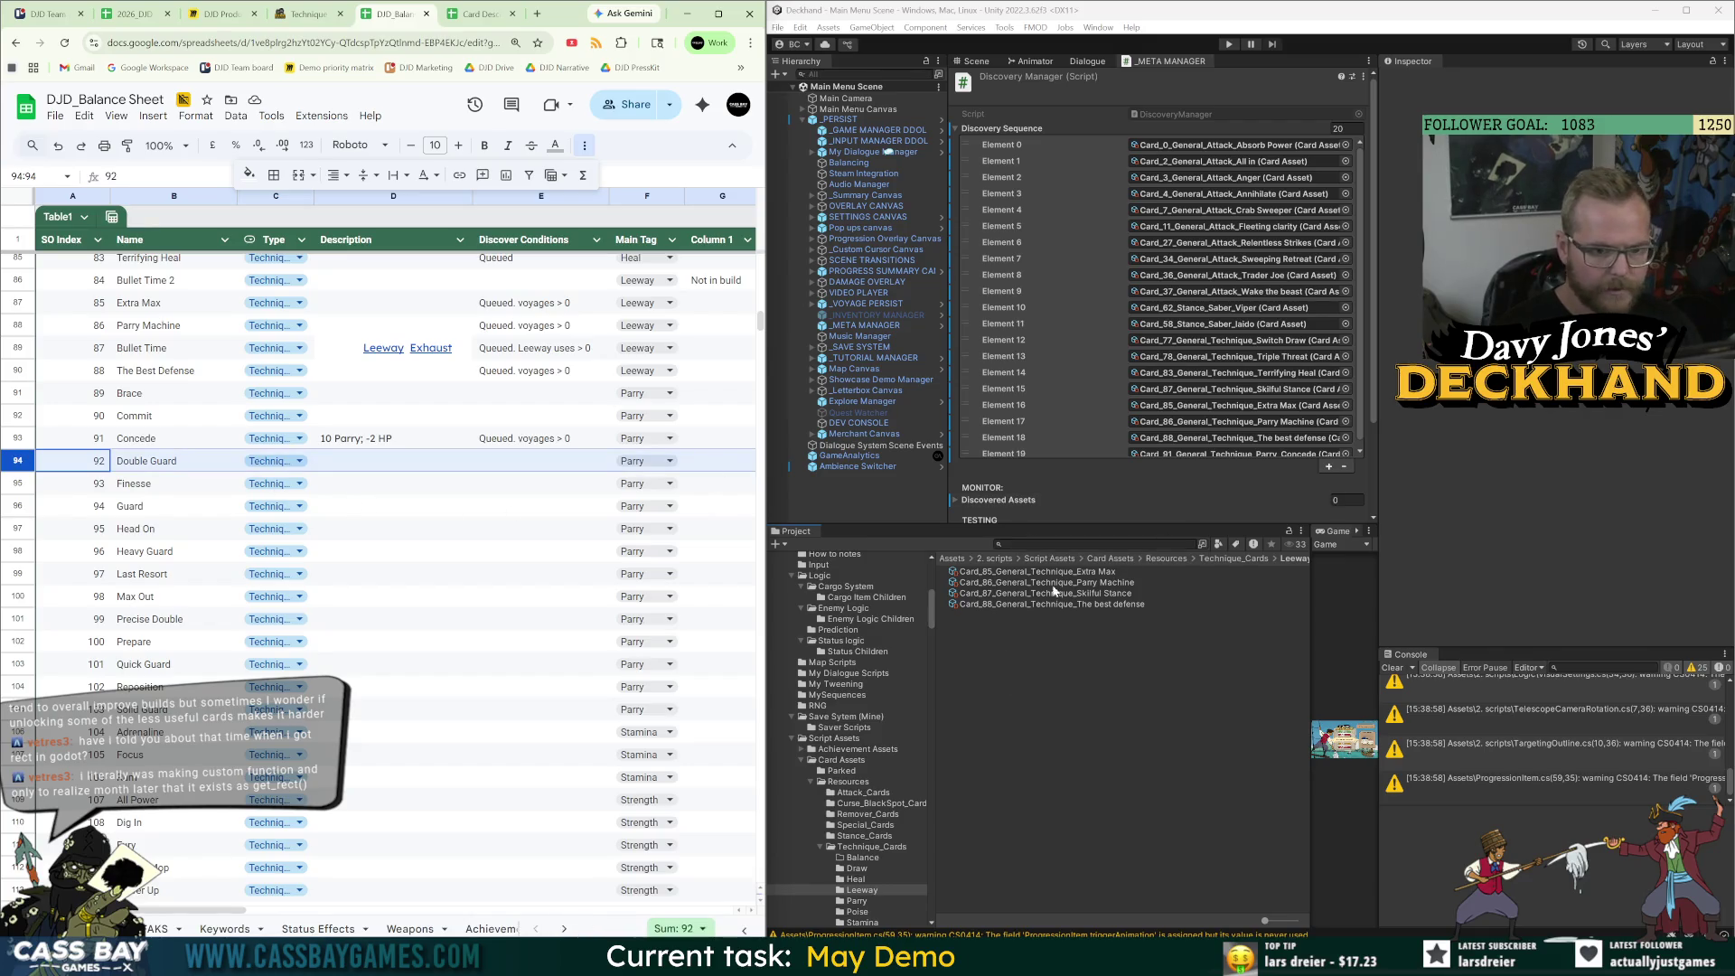
pyautogui.click(1225, 559)
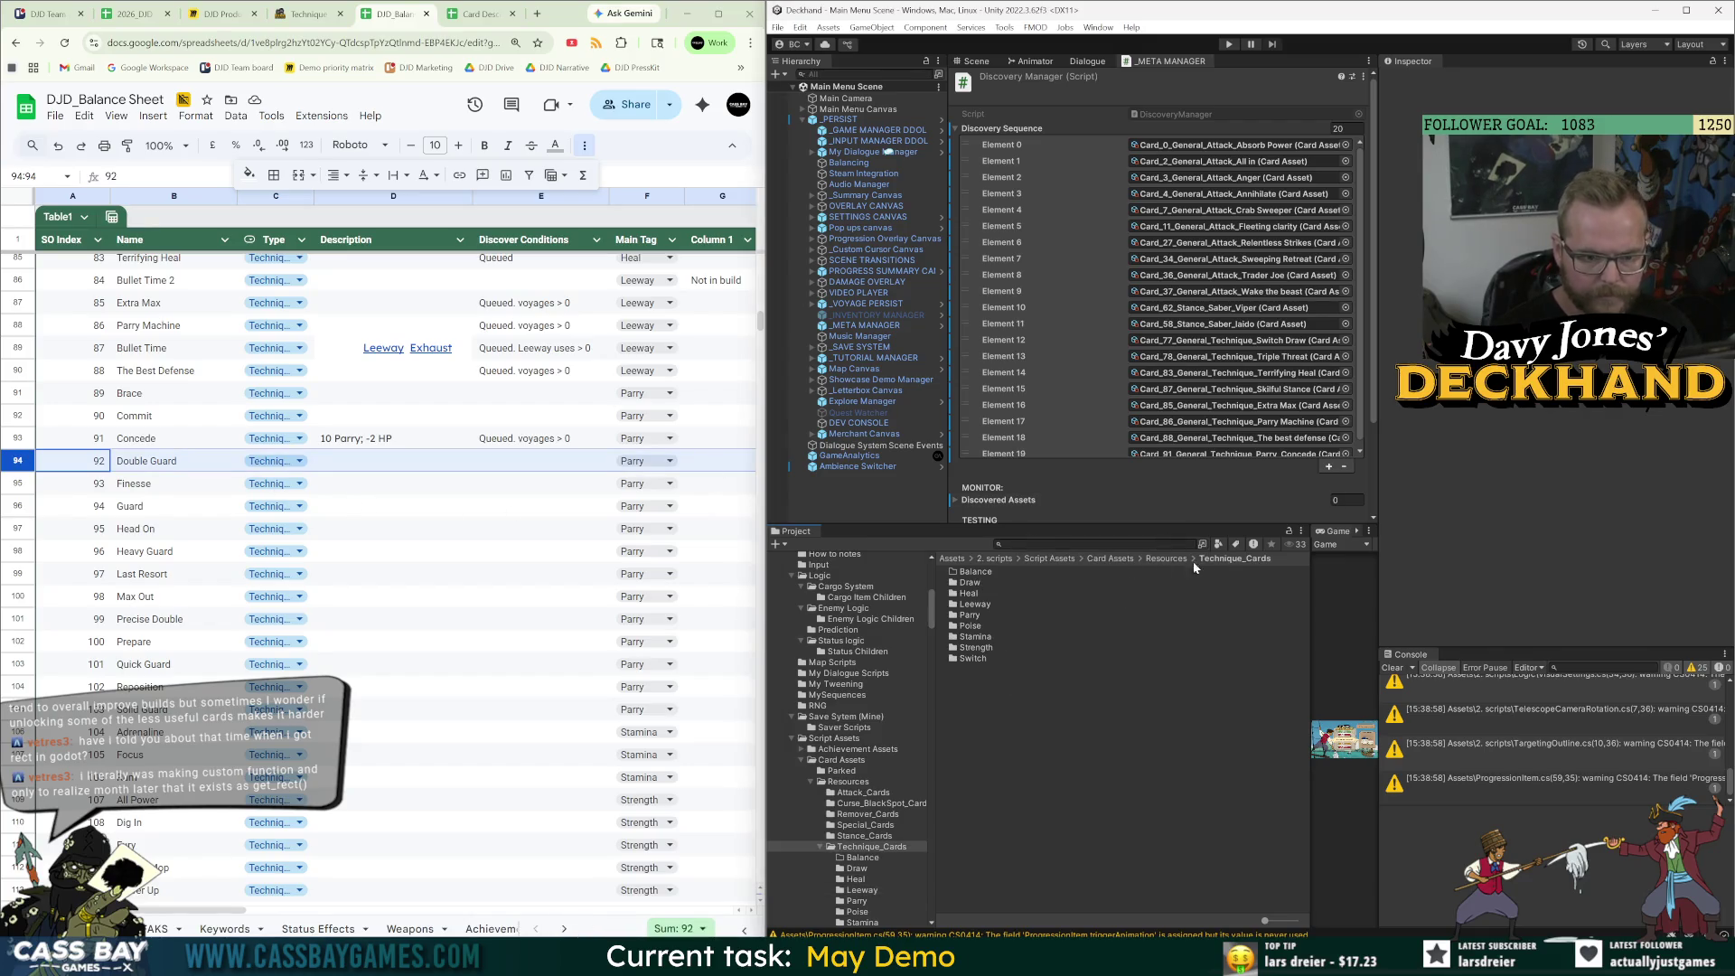
pyautogui.doubleClick(974, 614)
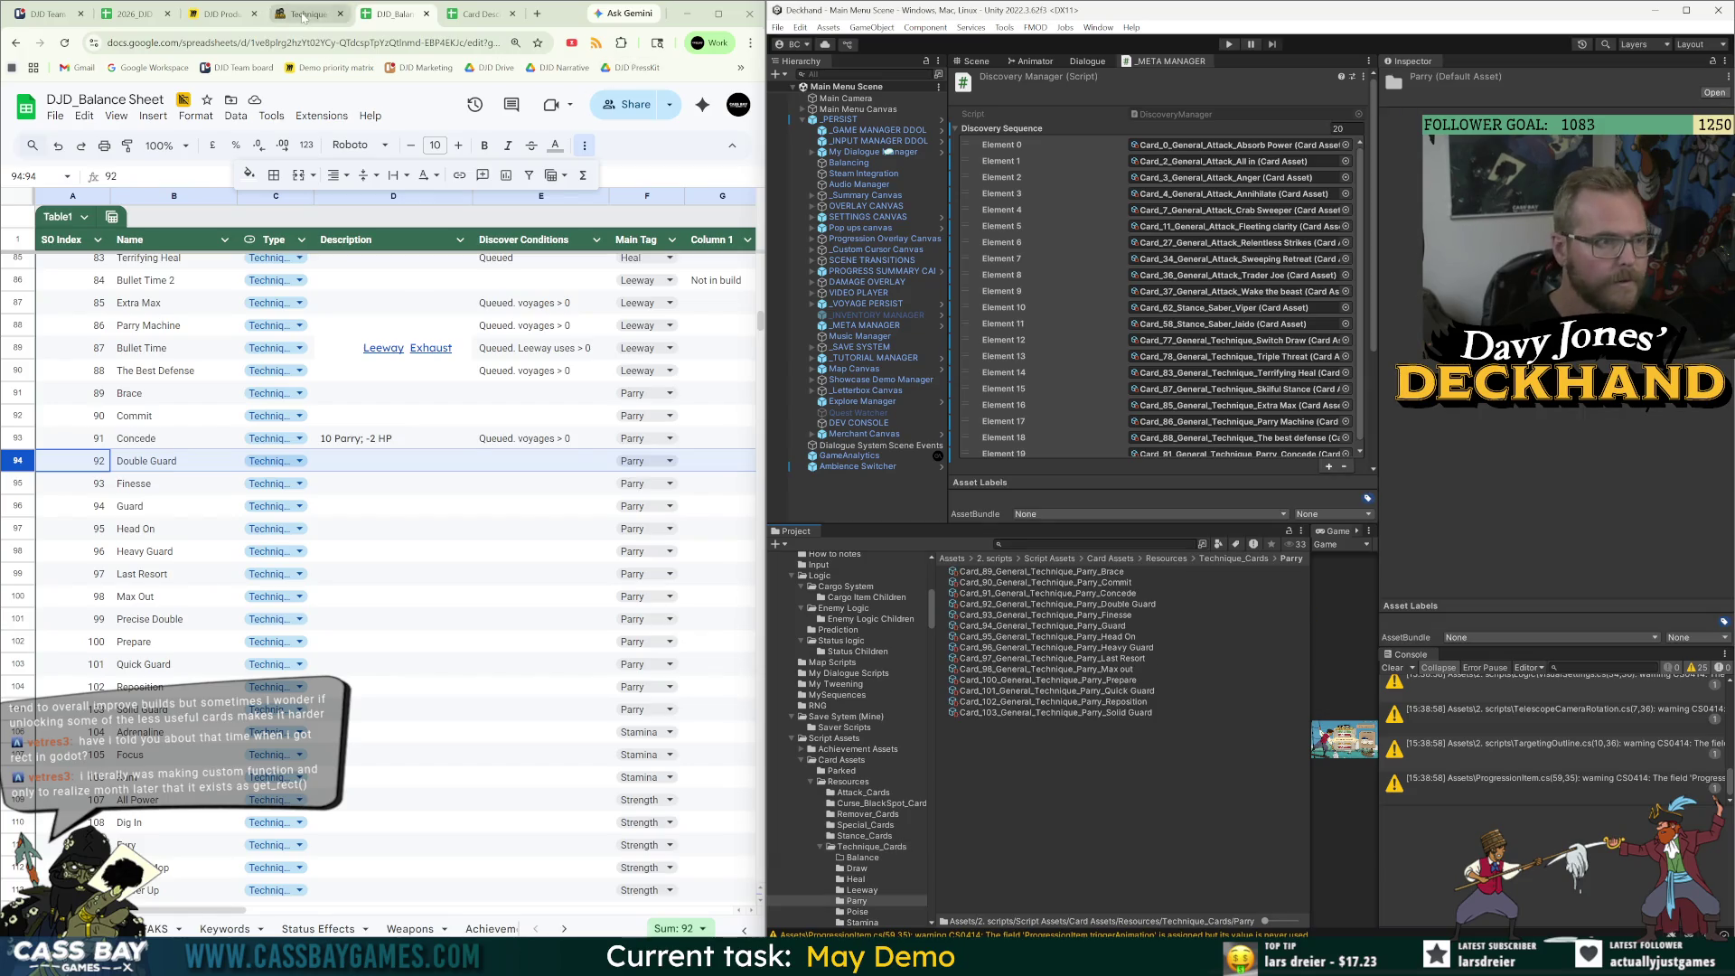
pyautogui.click(307, 14)
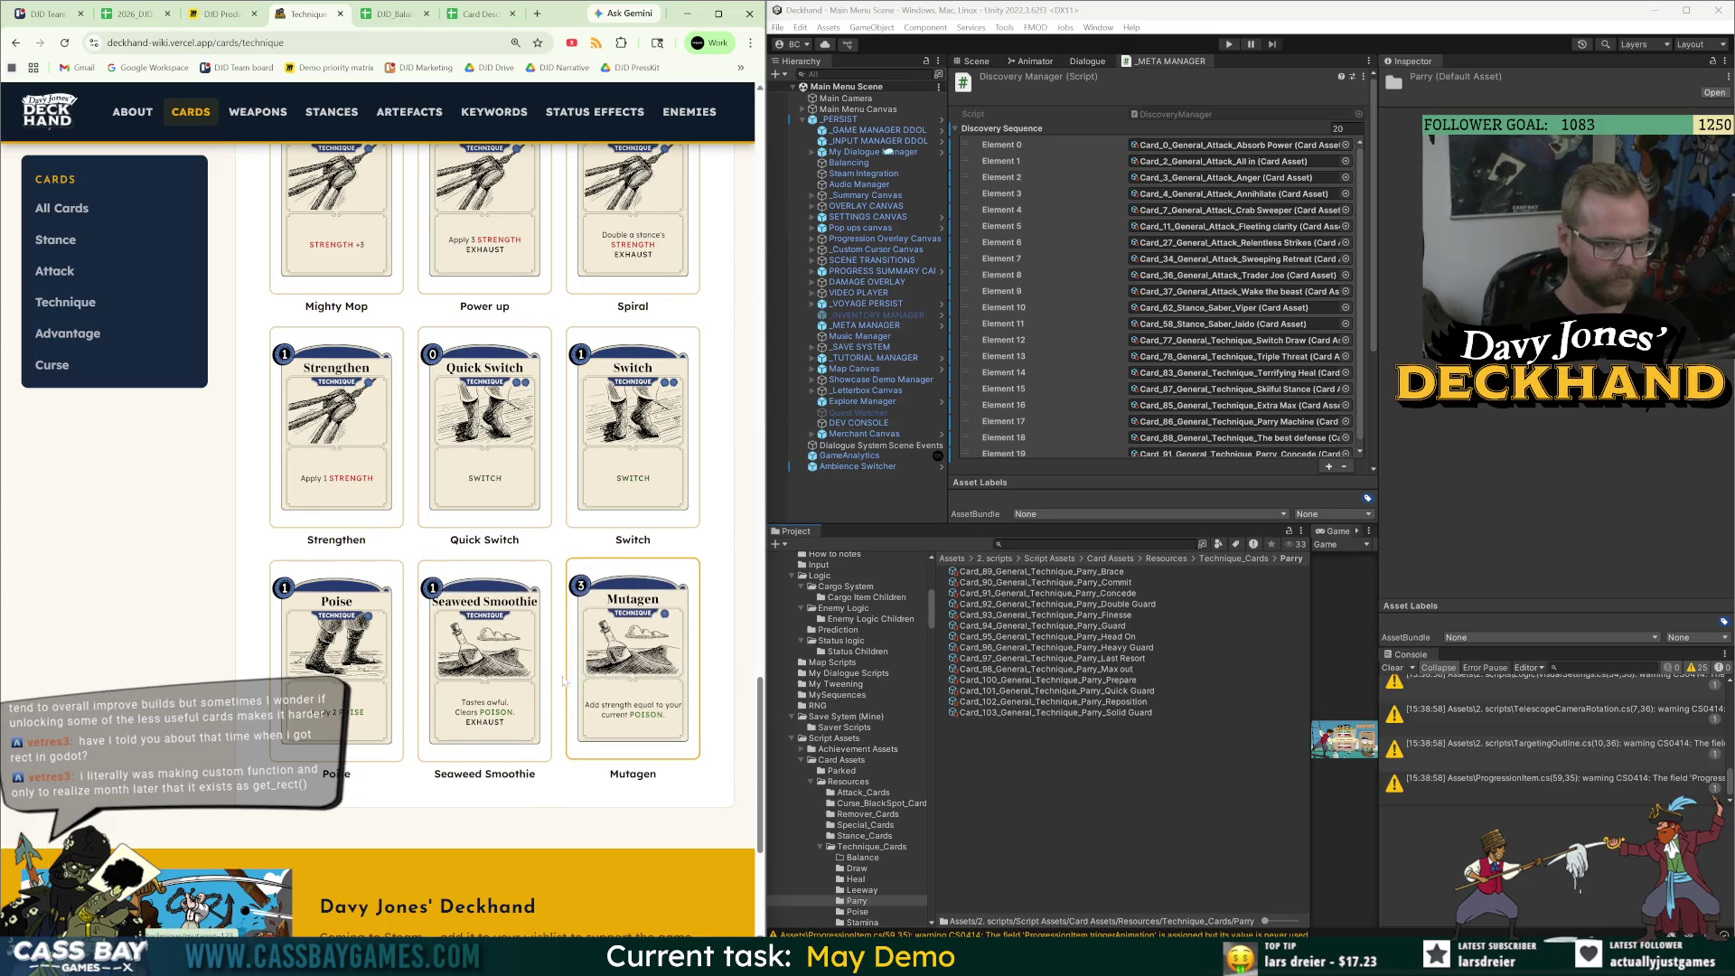
# Search the project for 'seaweed', select Card_122_Seaweed Smoothie, and clear the search.
pyautogui.click(1247, 559)
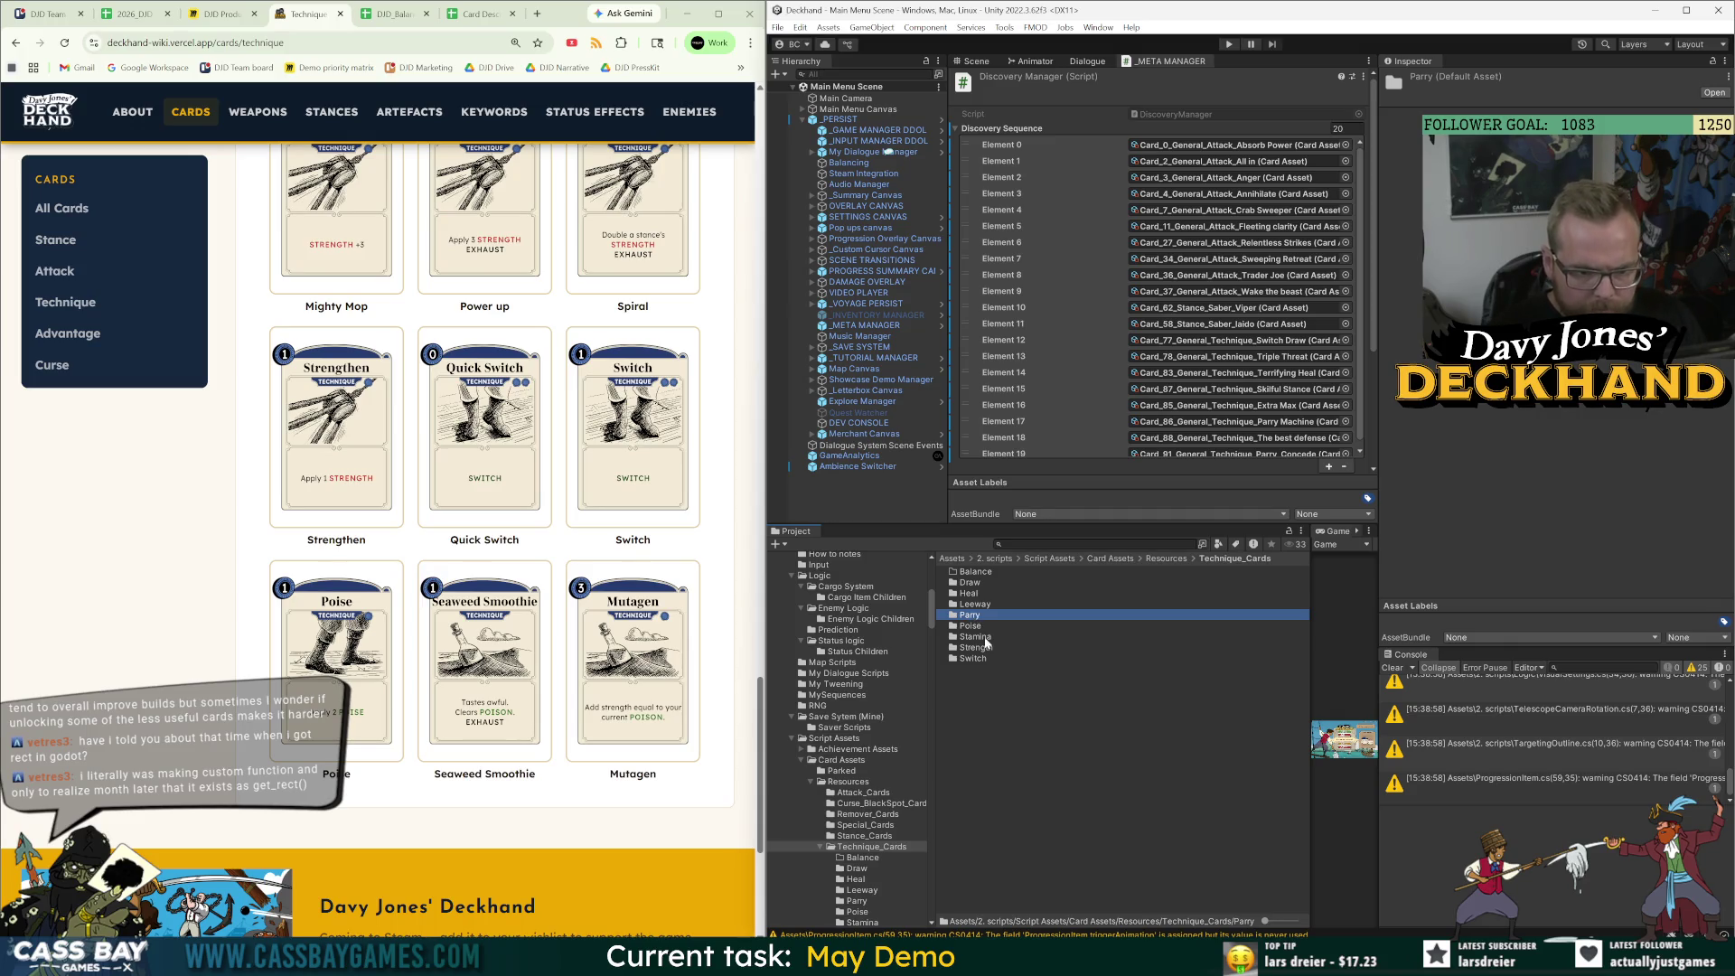
pyautogui.click(1004, 543)
pyautogui.write('eaweed')
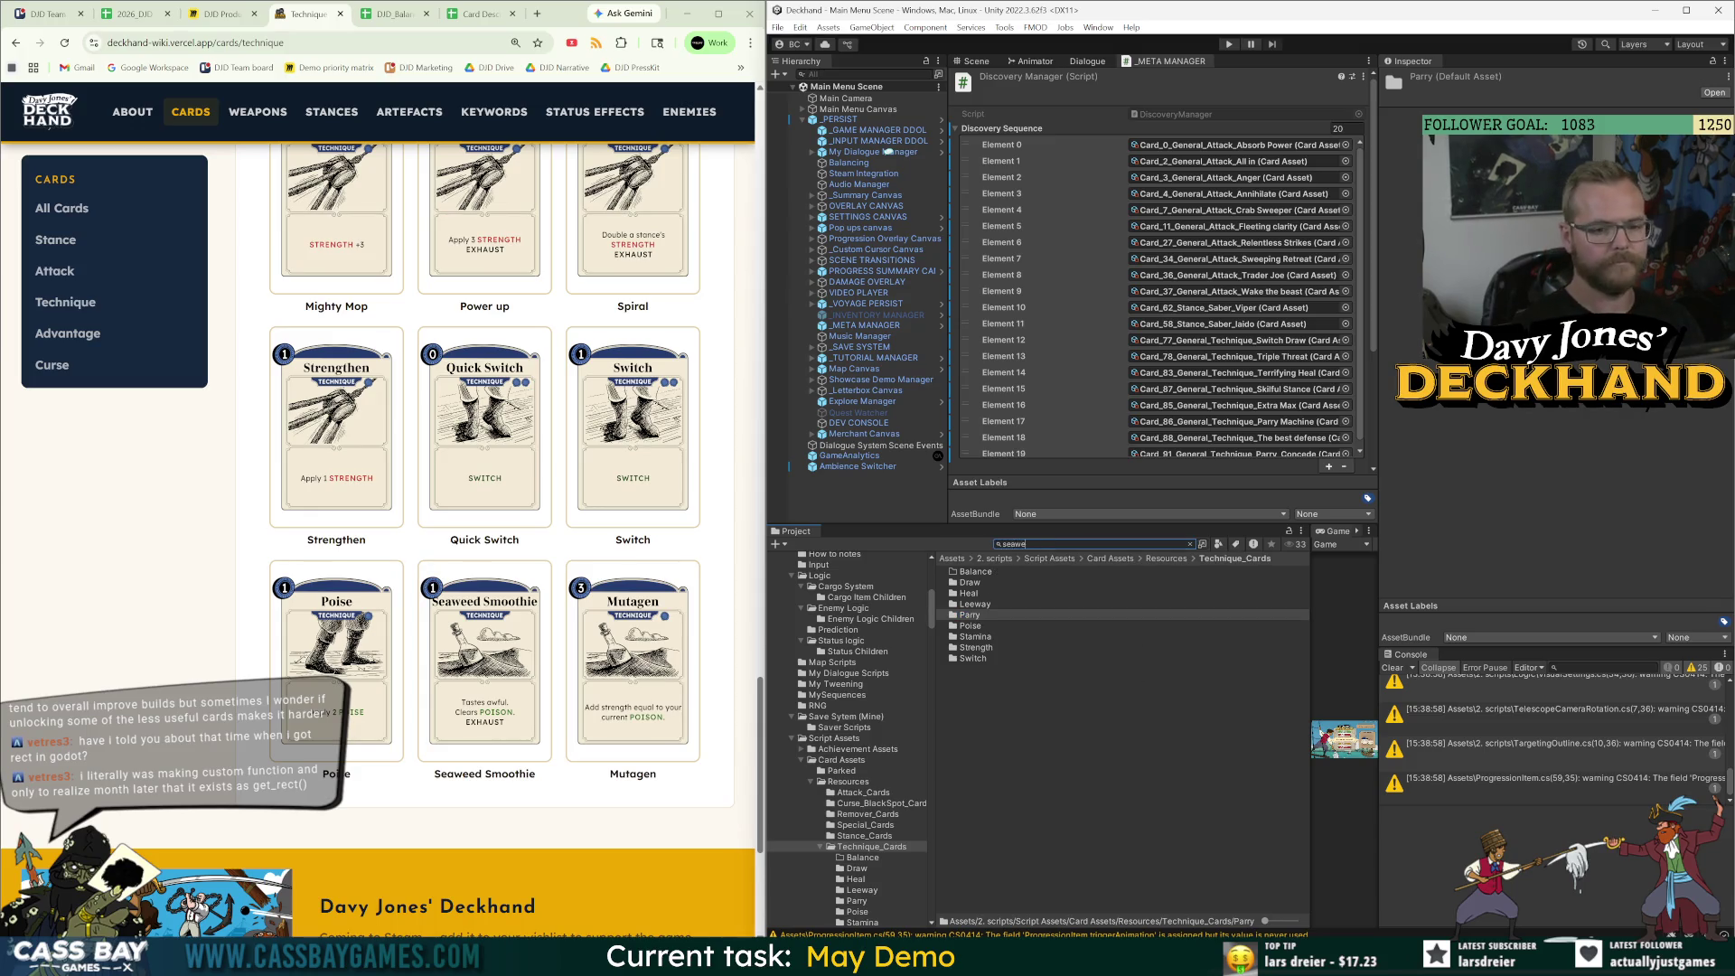
pyautogui.click(1043, 573)
pyautogui.press('Escape')
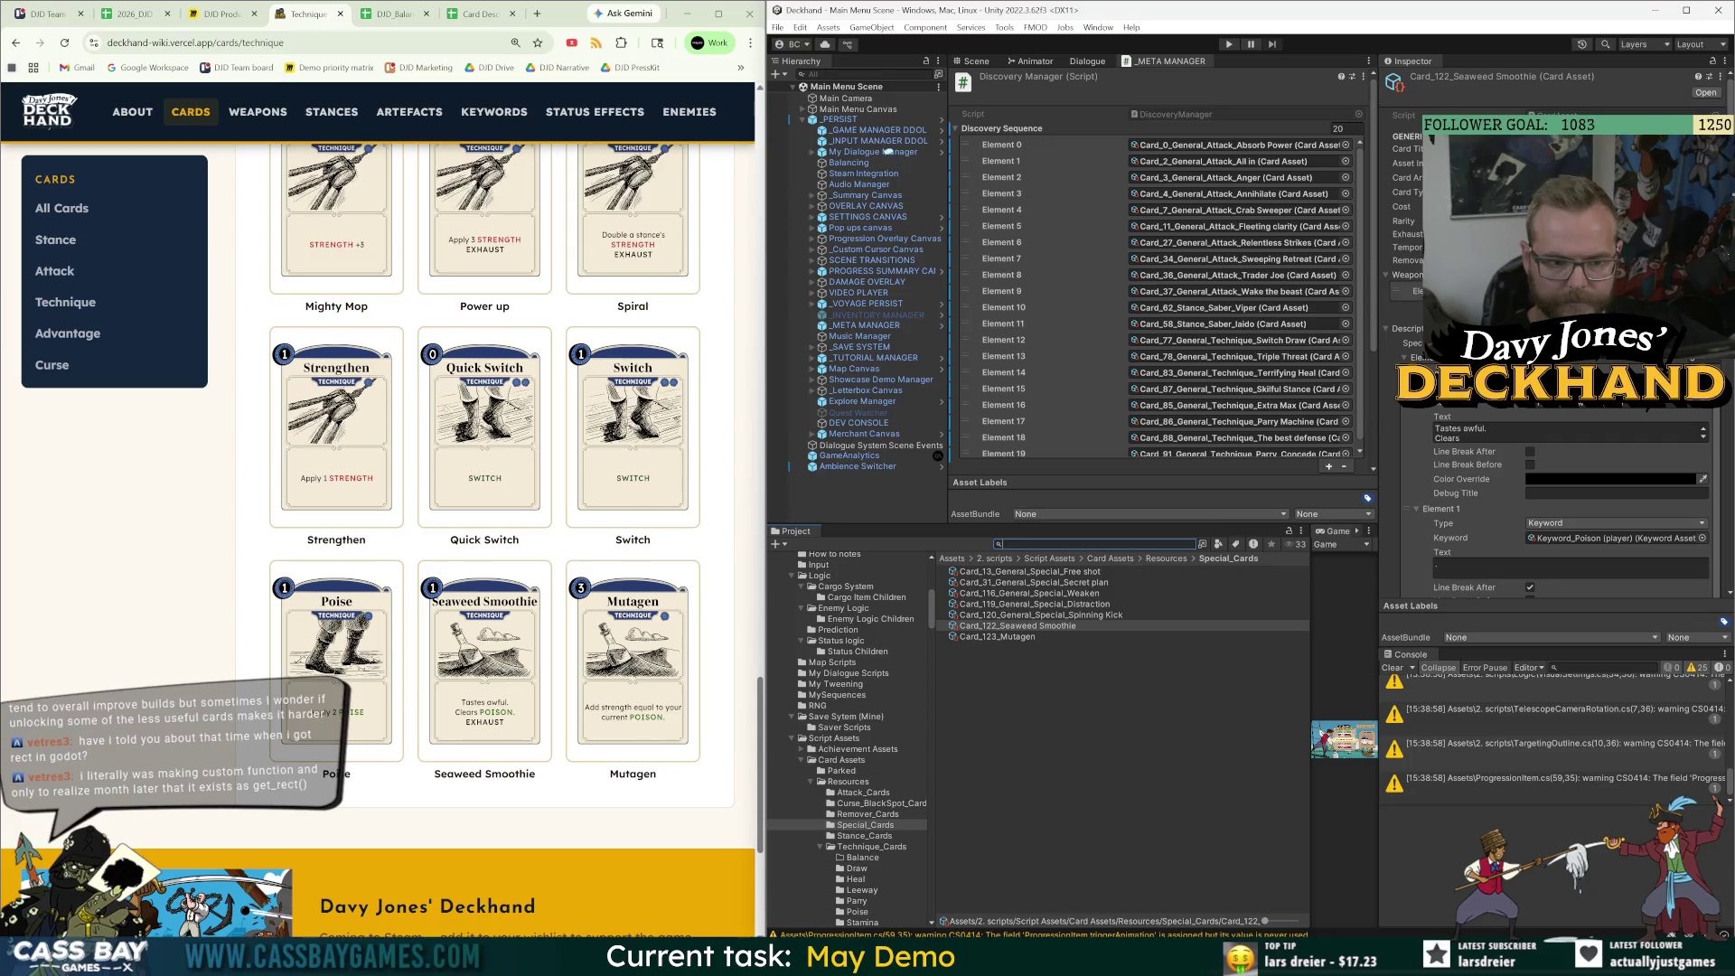
# Move Seaweed Smoothie and Mutagen into the Technique_Cards folder.
pyautogui.scroll(-10, 1392, 414)
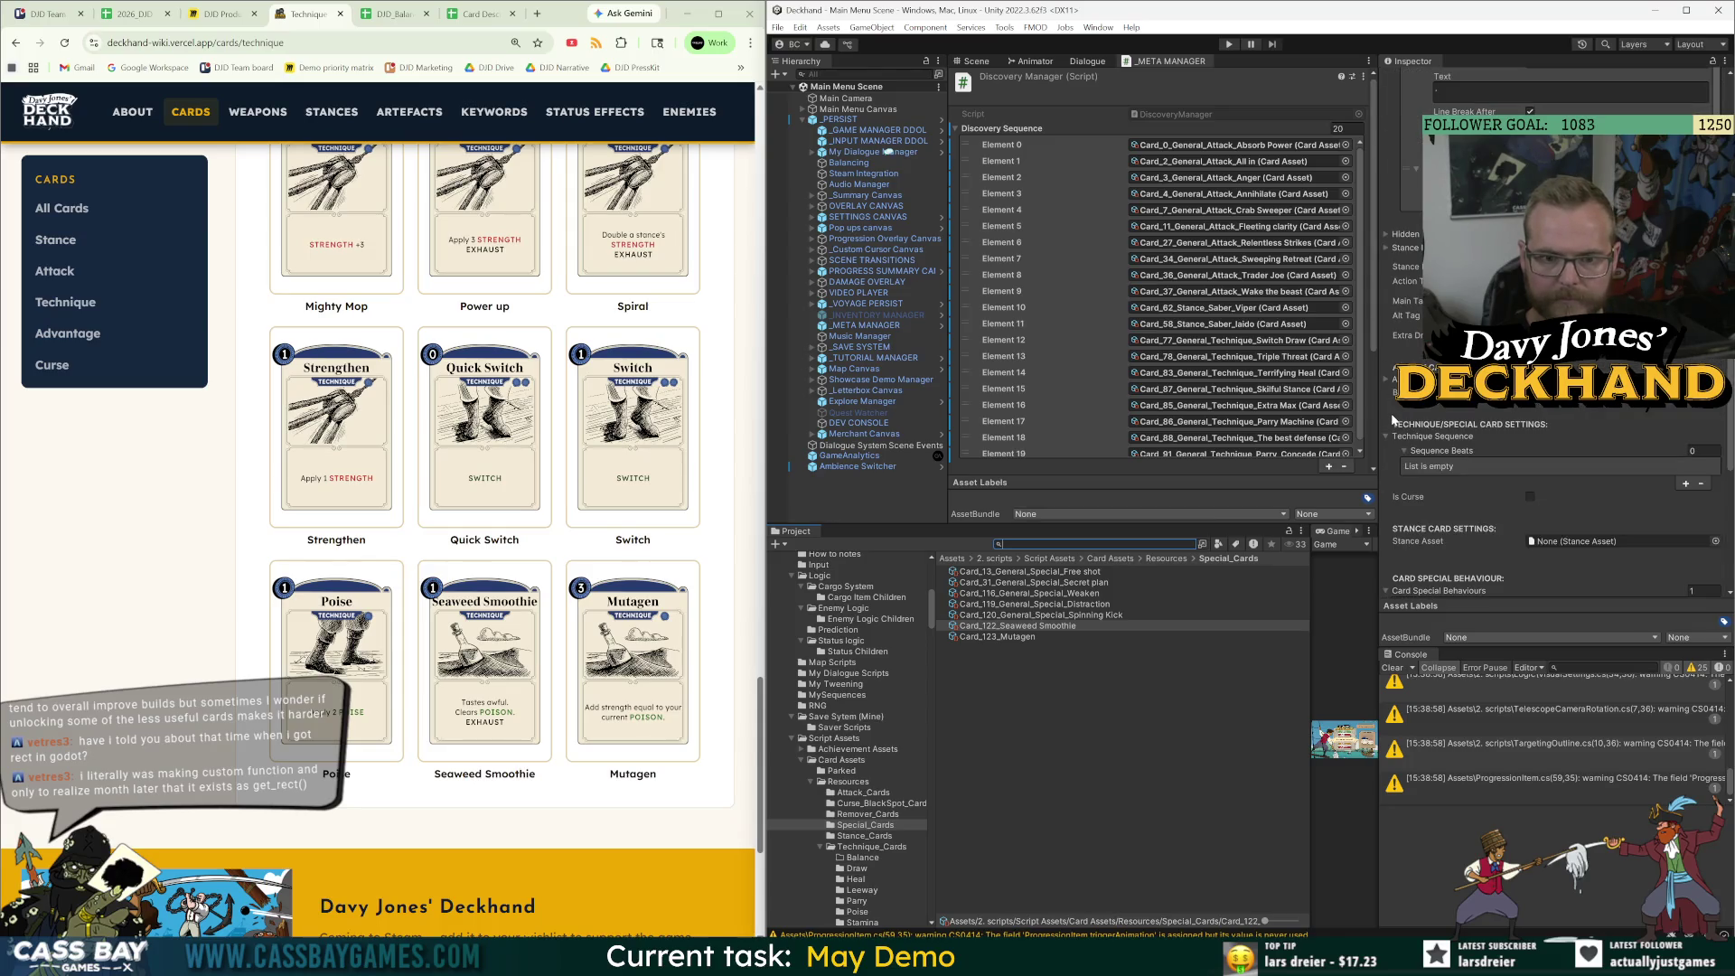
pyautogui.scroll(10, 1392, 414)
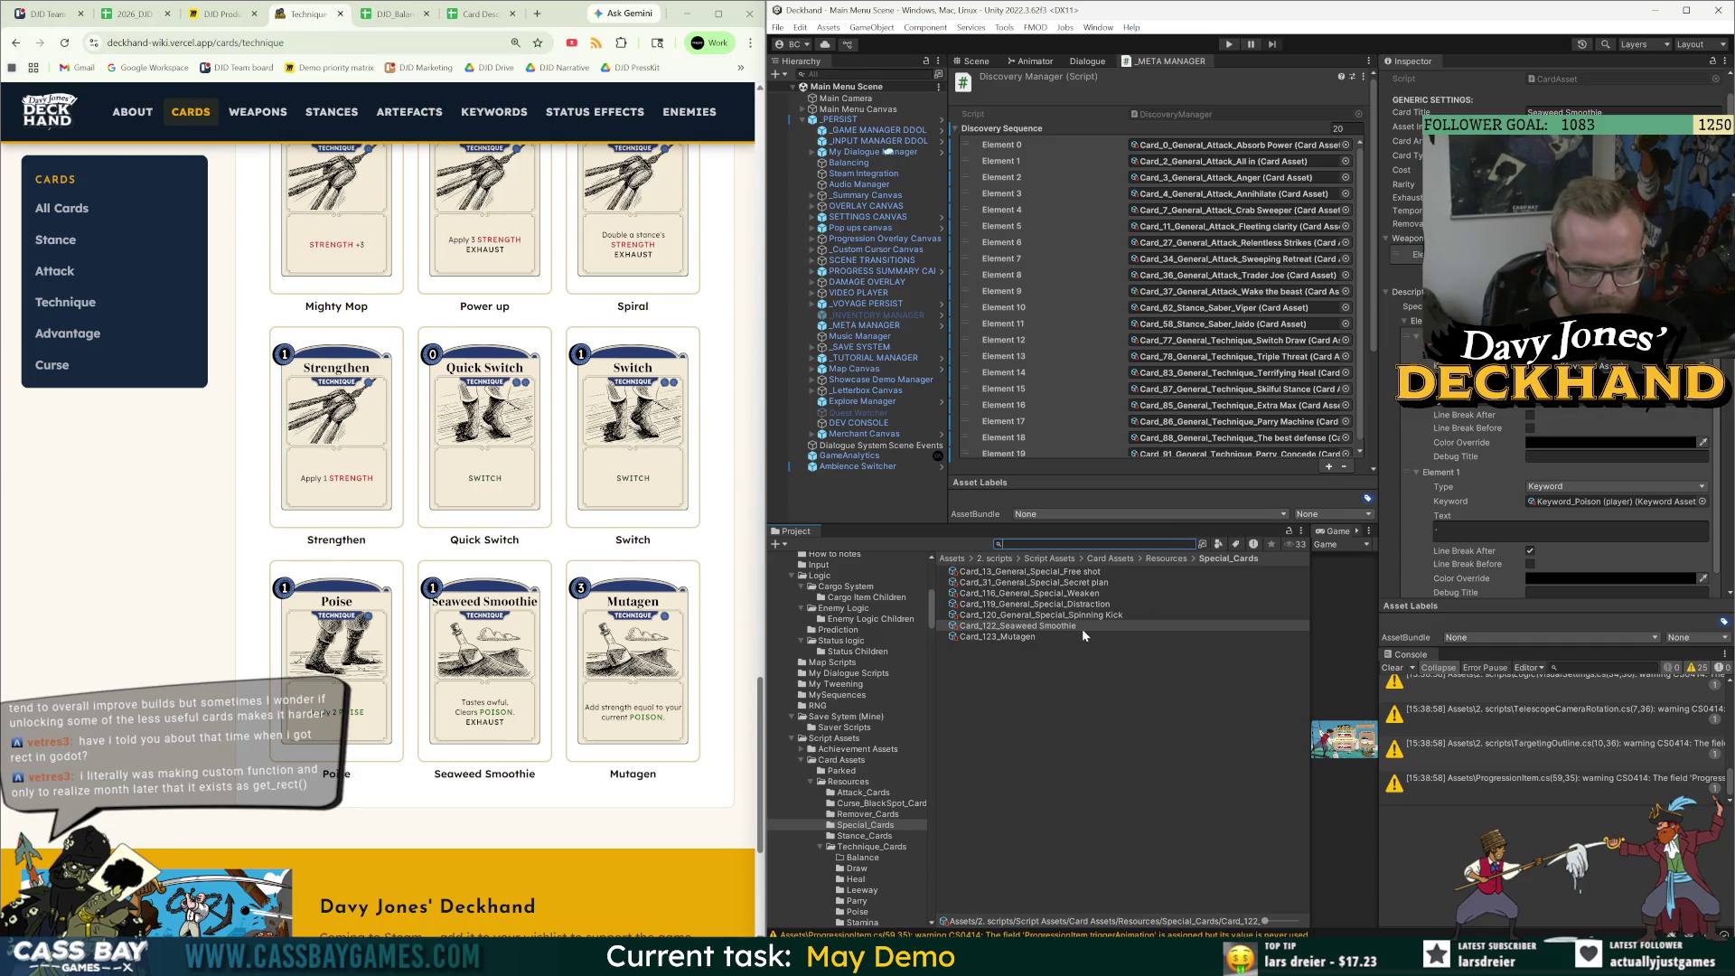
pyautogui.keyDown('shift'); pyautogui.click(1028, 638); pyautogui.keyUp('shift')
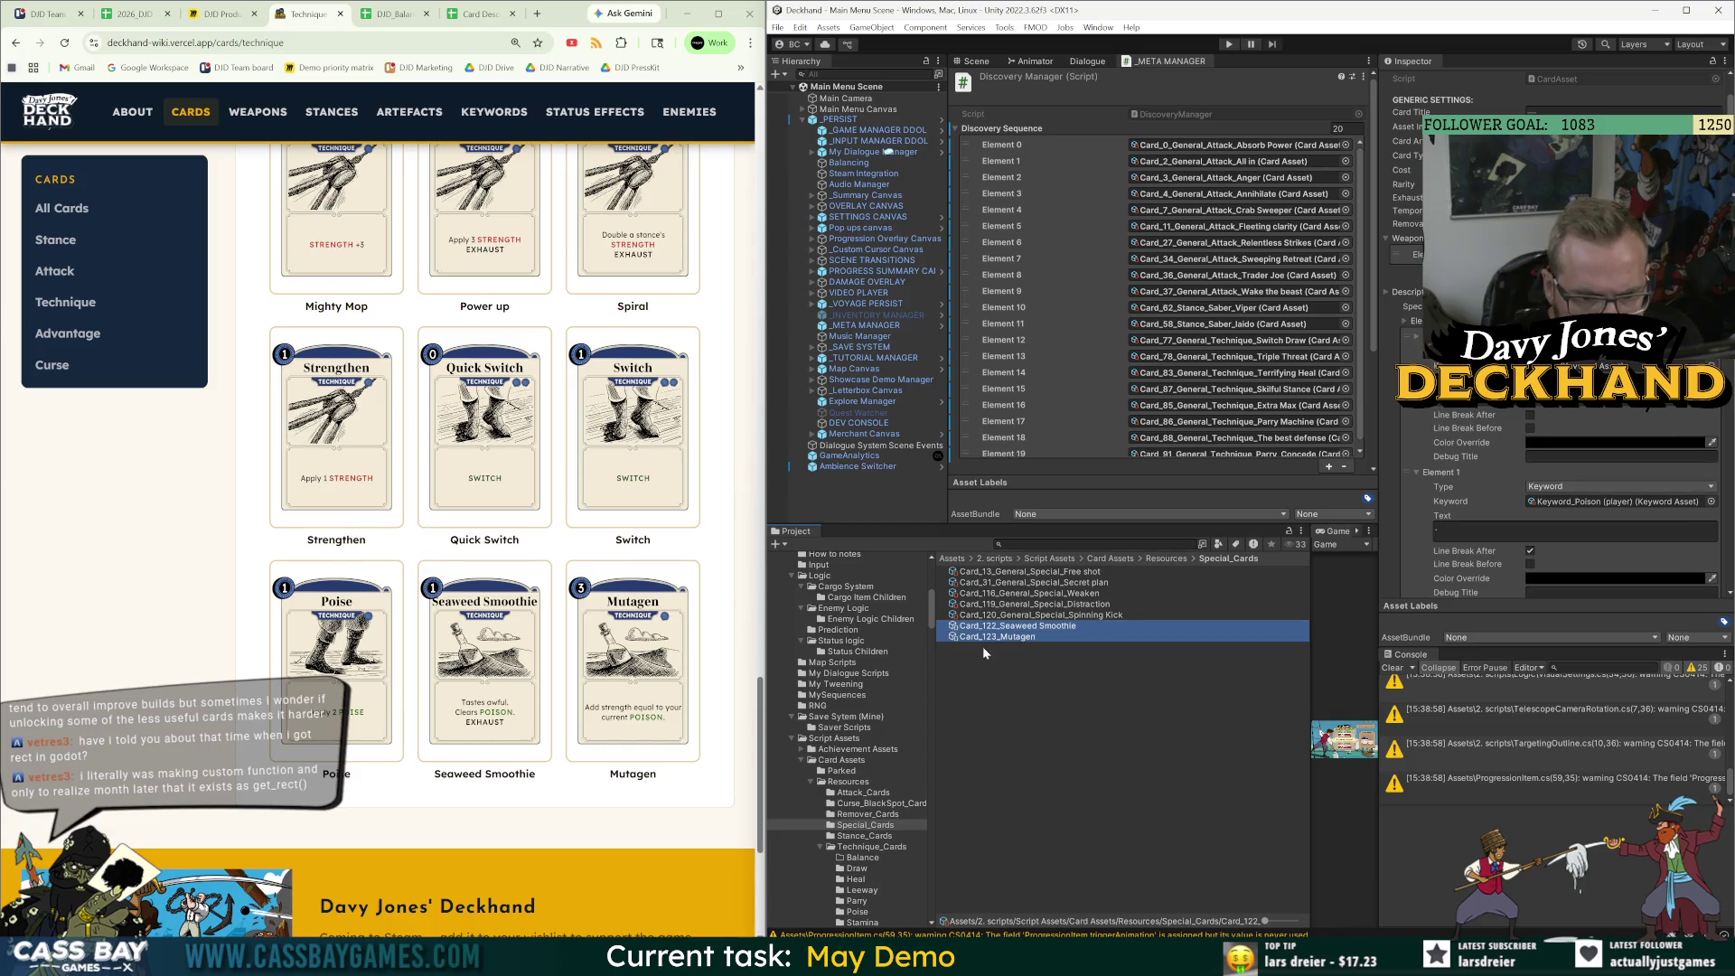
pyautogui.moveTo(996, 640); pyautogui.dragTo(873, 854)
pyautogui.click(872, 850)
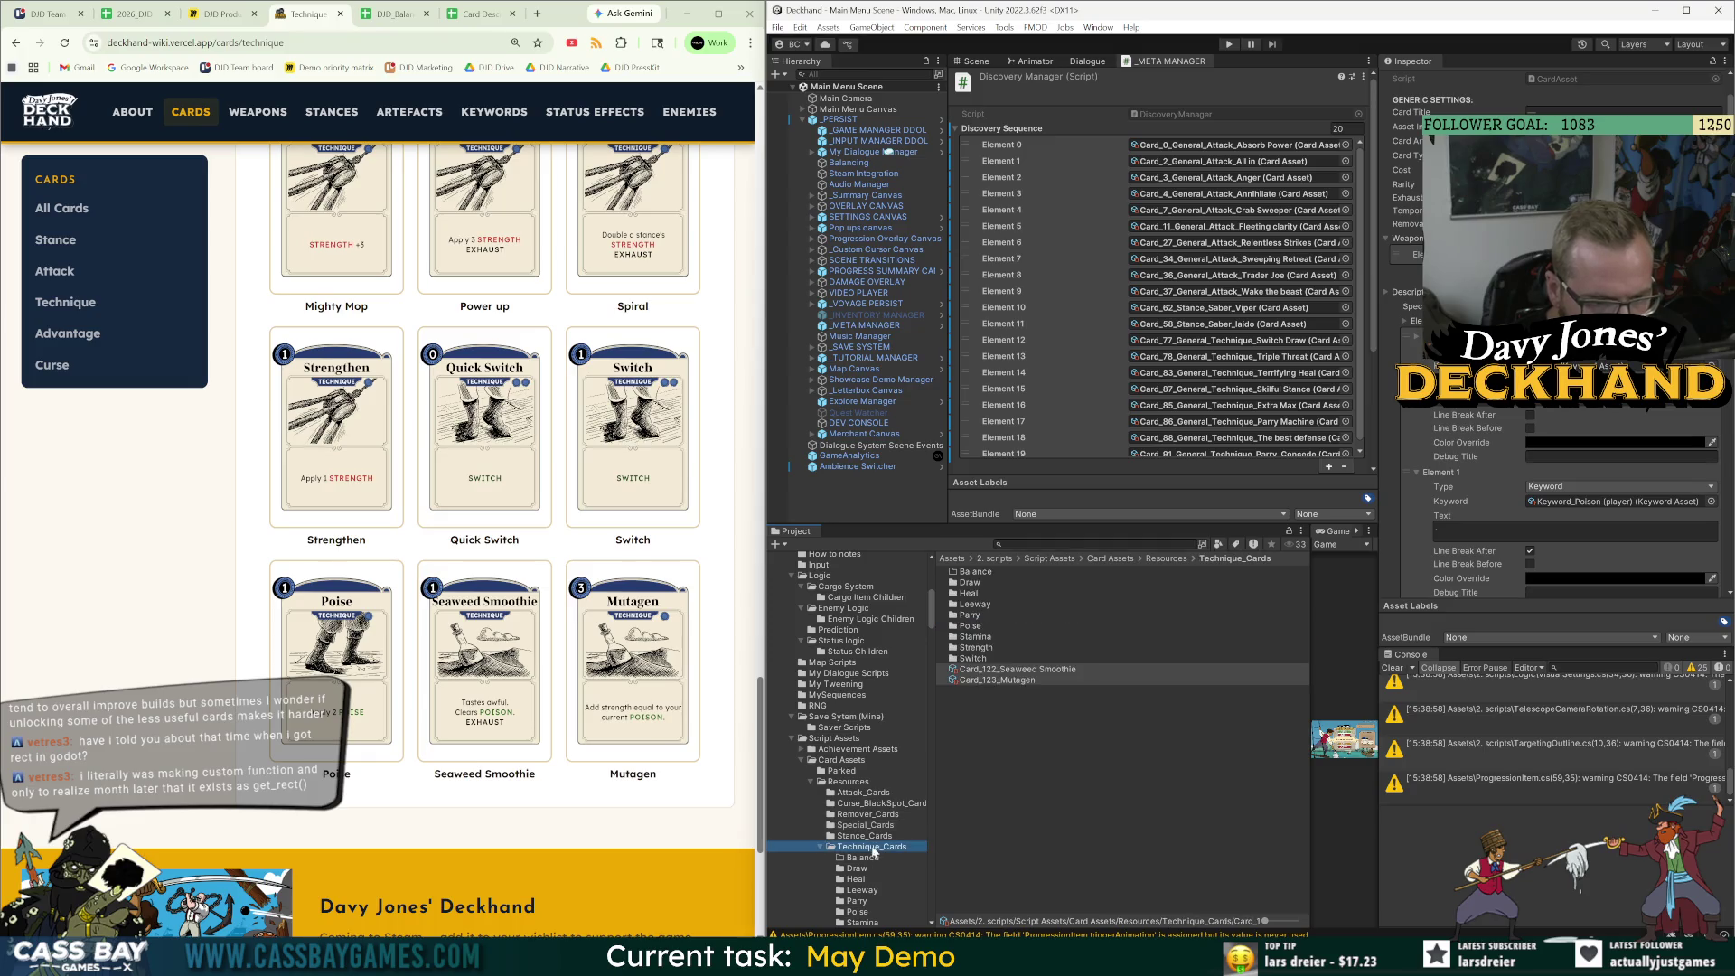
pyautogui.click(1052, 734)
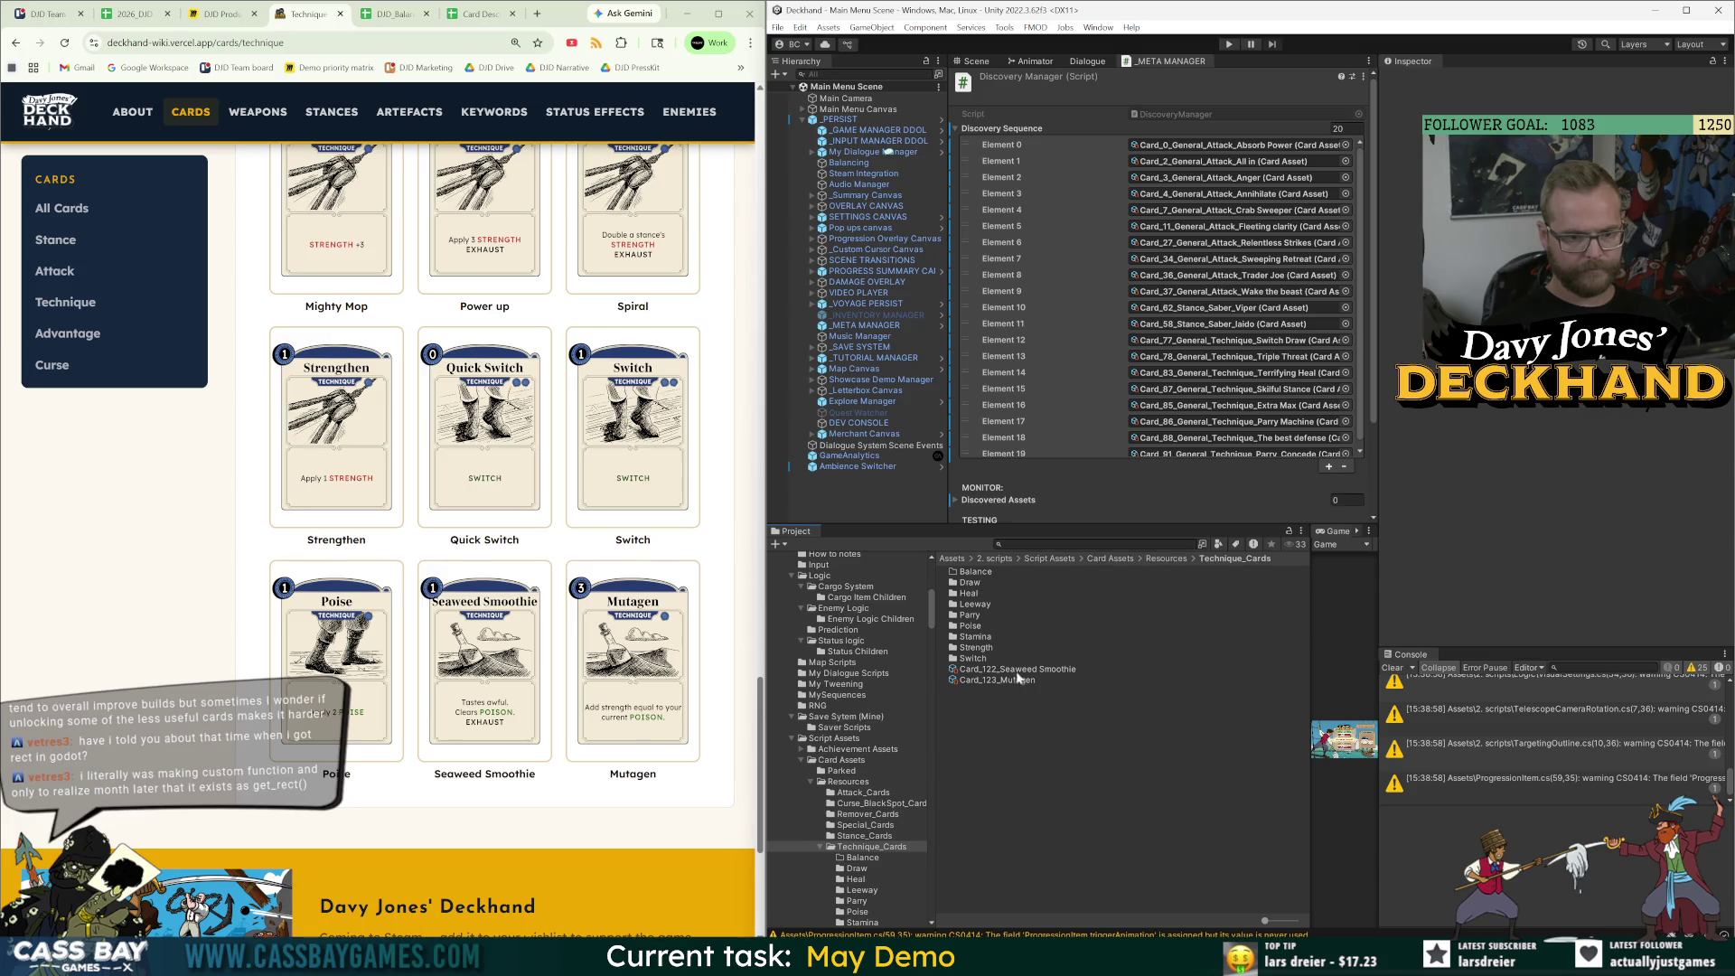
# Select both cards and add a Number Condition under Discover Conditions.
pyautogui.click(1014, 670)
pyautogui.keyDown('shift'); pyautogui.click(1017, 682); pyautogui.keyUp('shift')
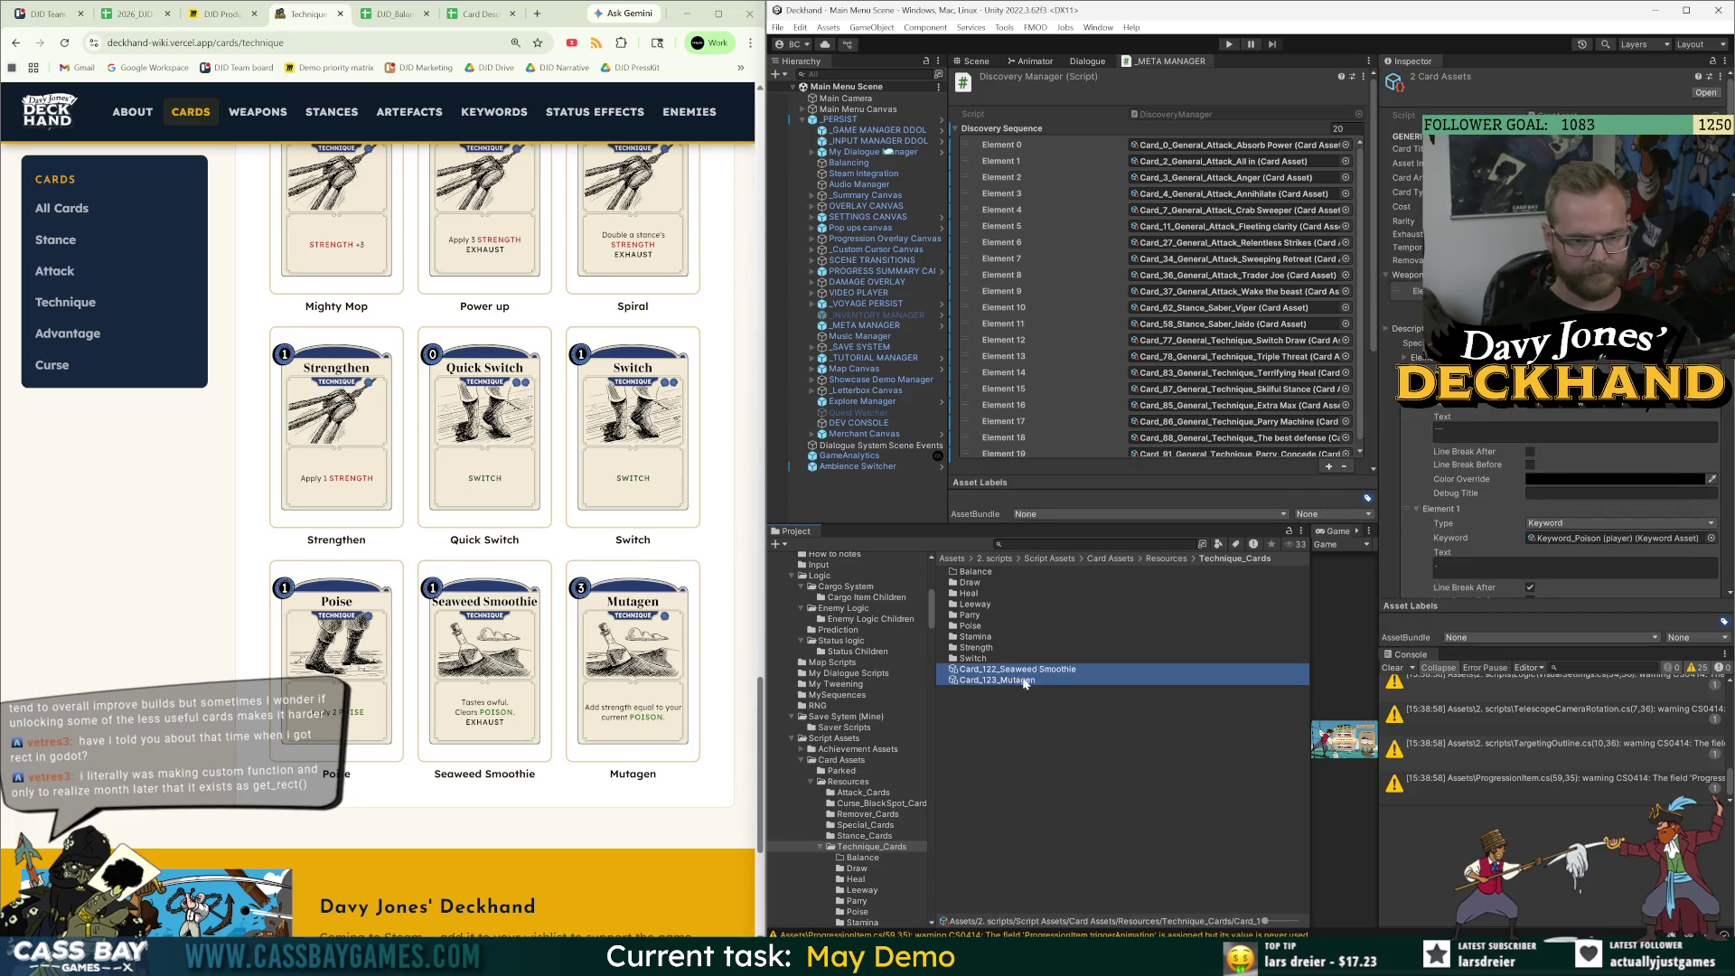
pyautogui.scroll(-3, 998, 200)
pyautogui.scroll(5, 998, 200)
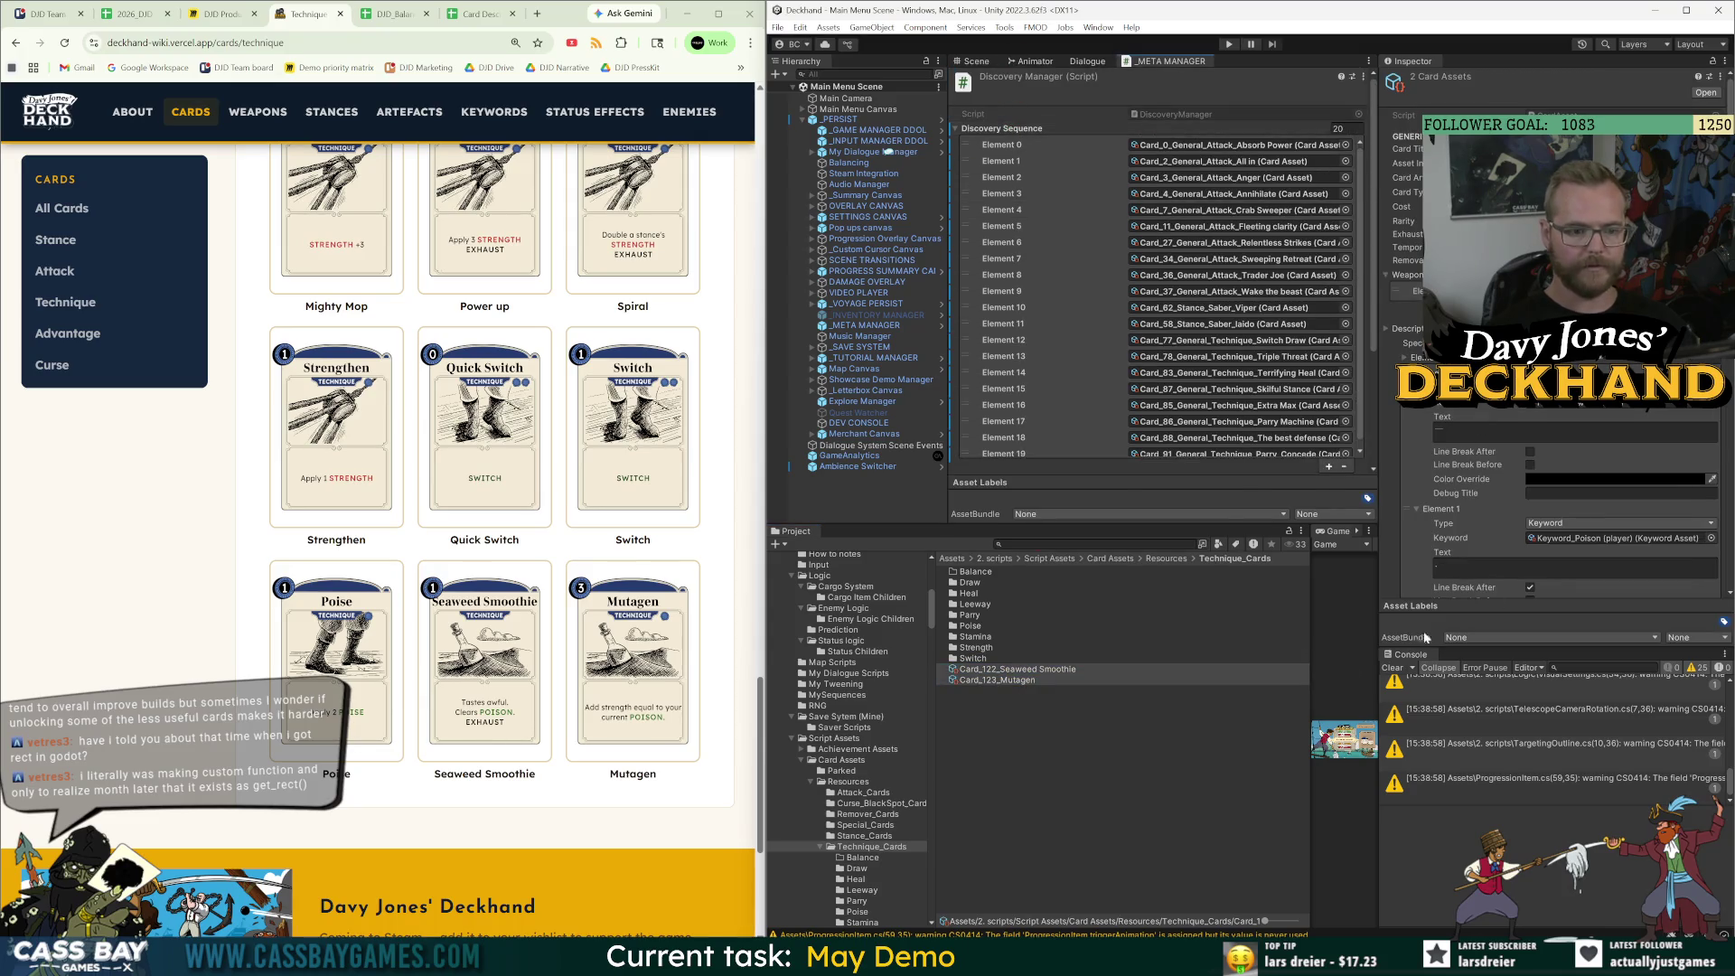
pyautogui.scroll(-10, 1391, 521)
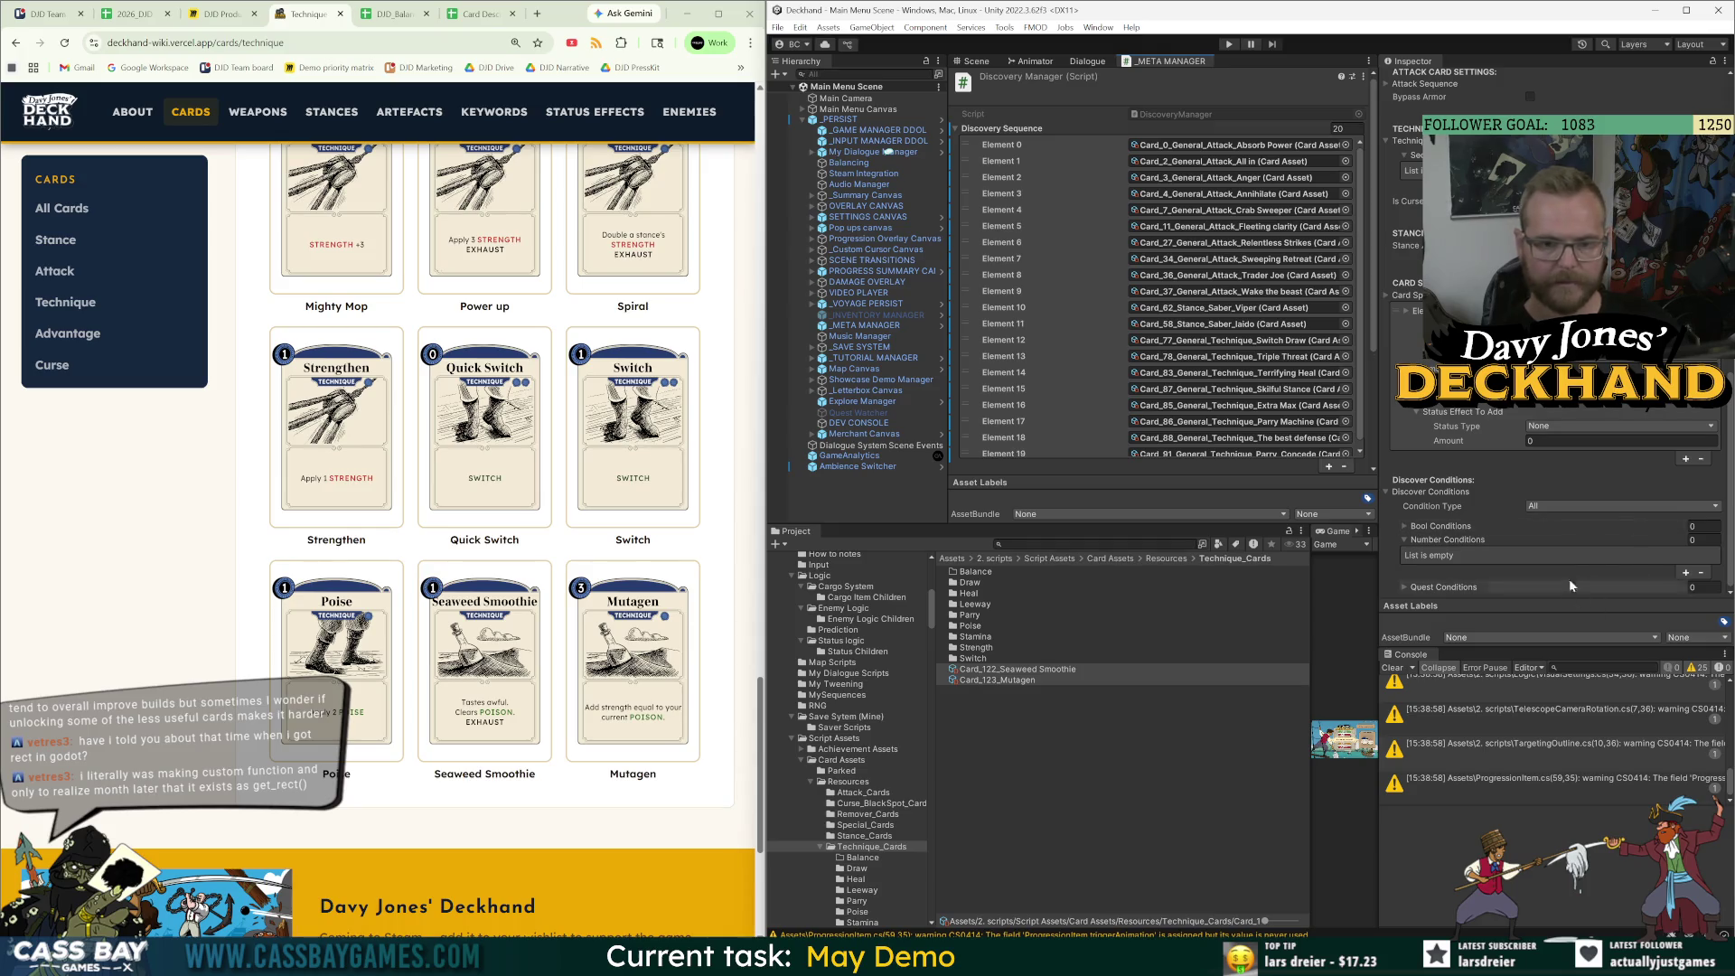
pyautogui.click(1684, 573)
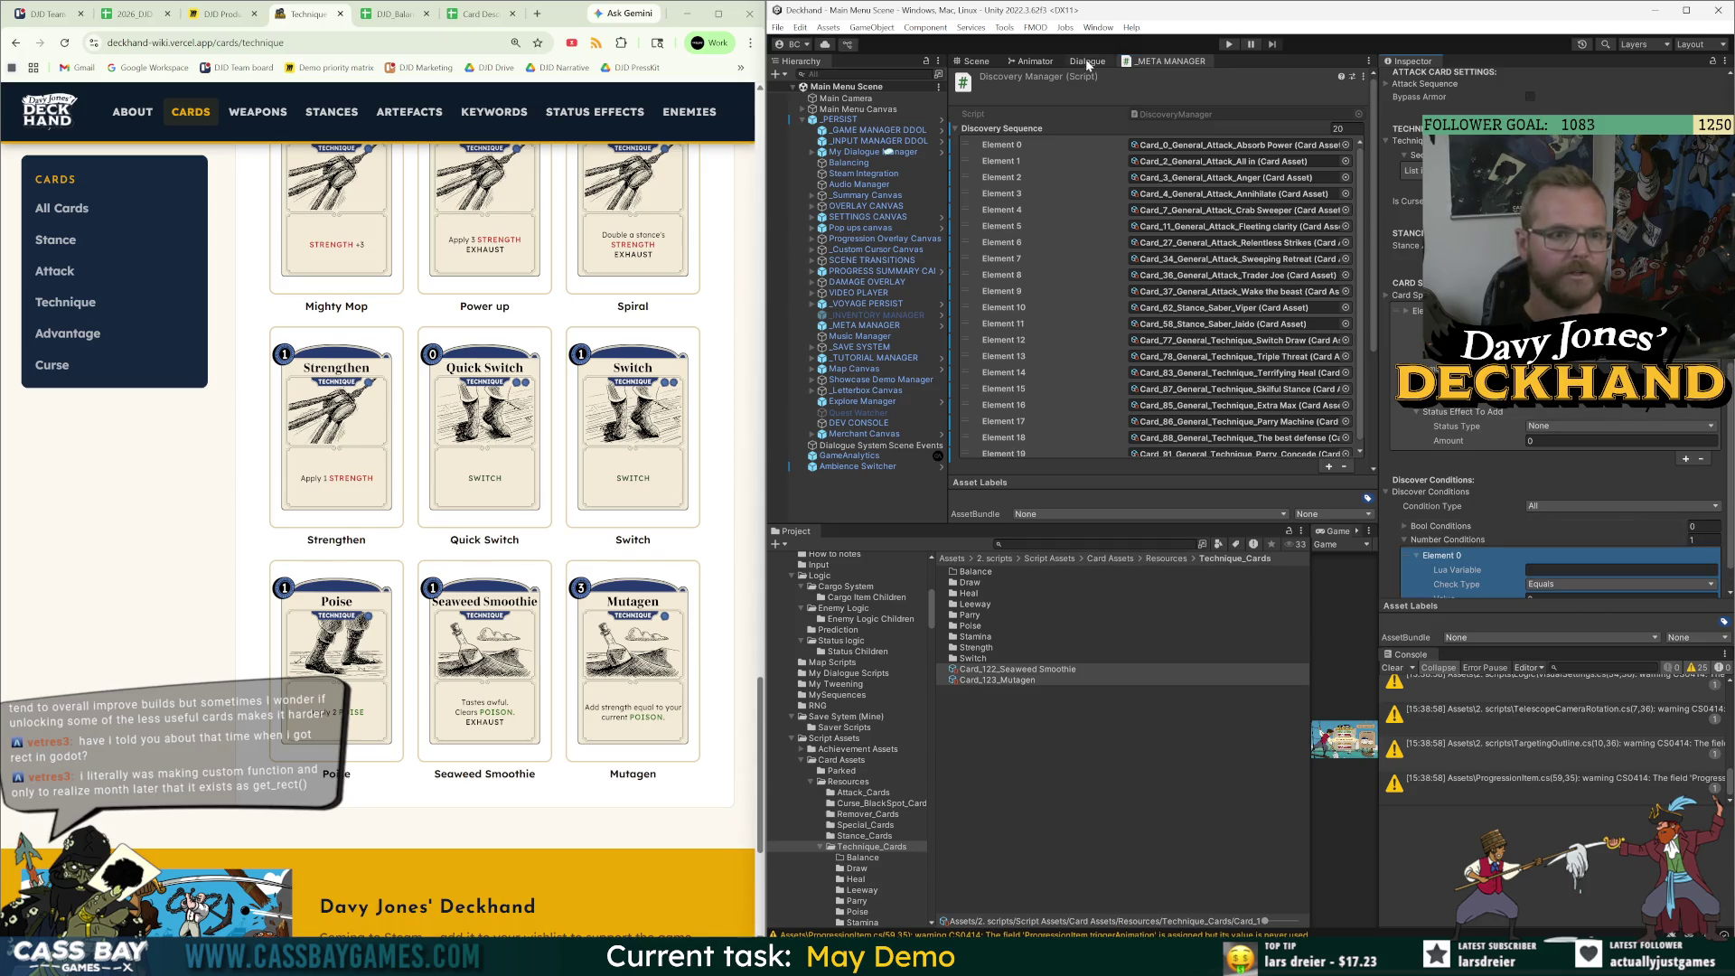
# Set the condition's Lua variable to Discovery.TimesPoisoned with a More Than check.
pyautogui.click(1087, 61)
pyautogui.click(1071, 283)
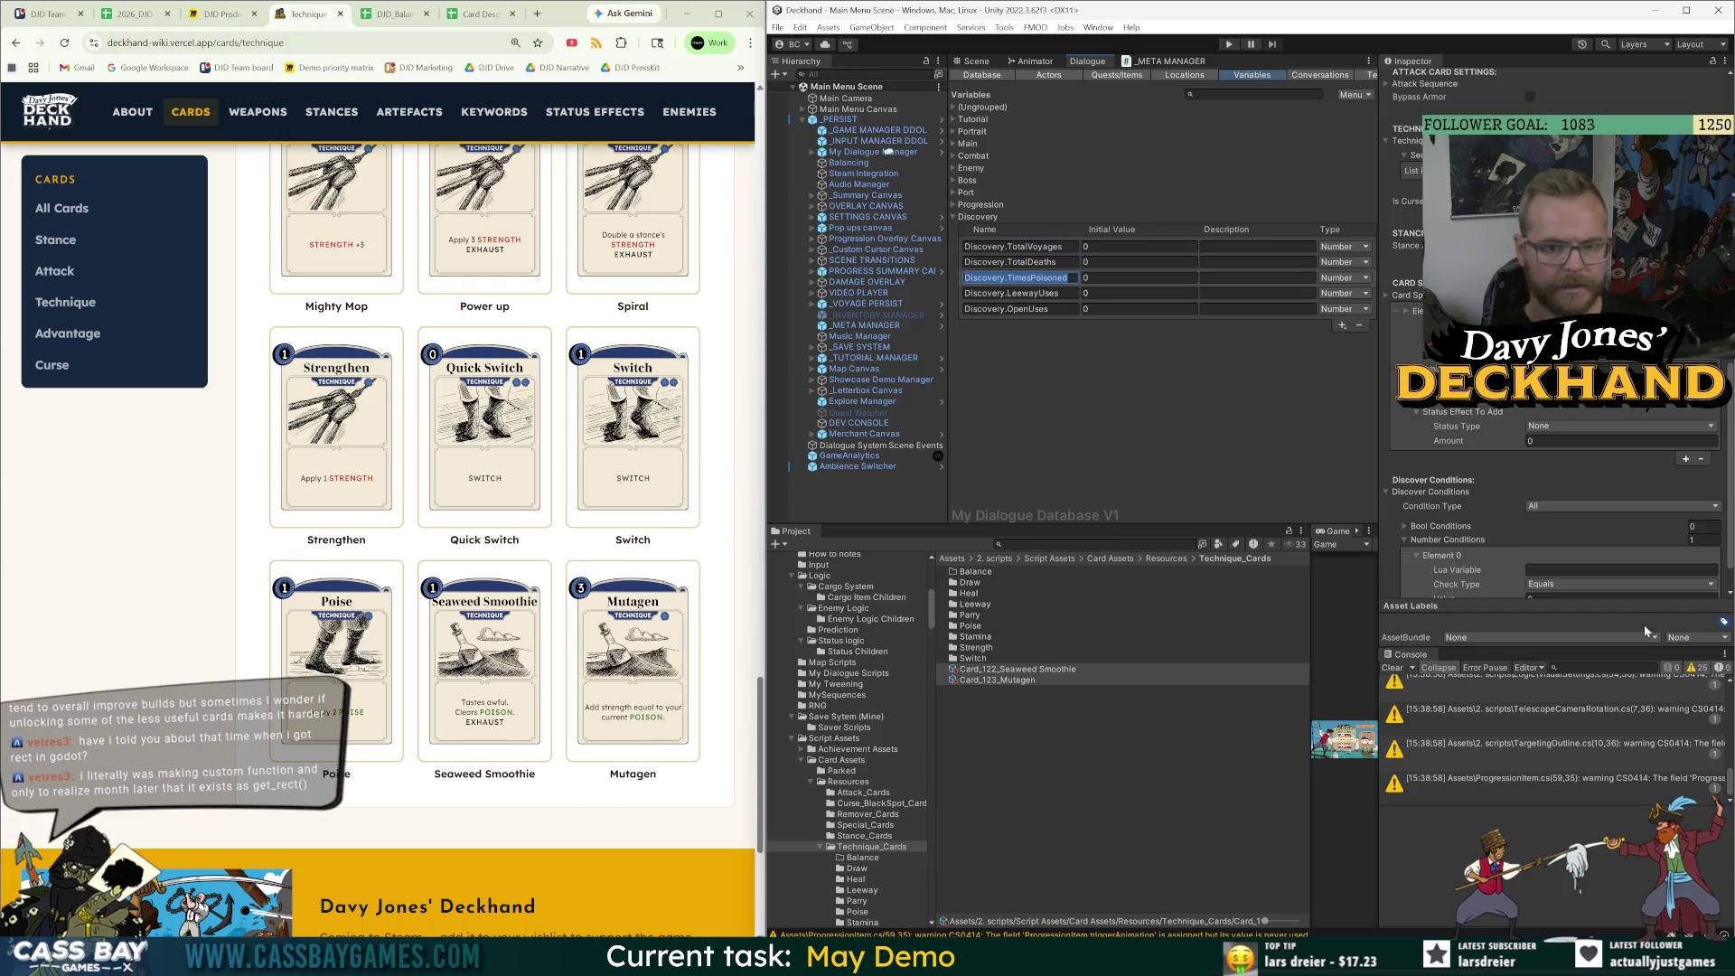
pyautogui.click(1548, 569)
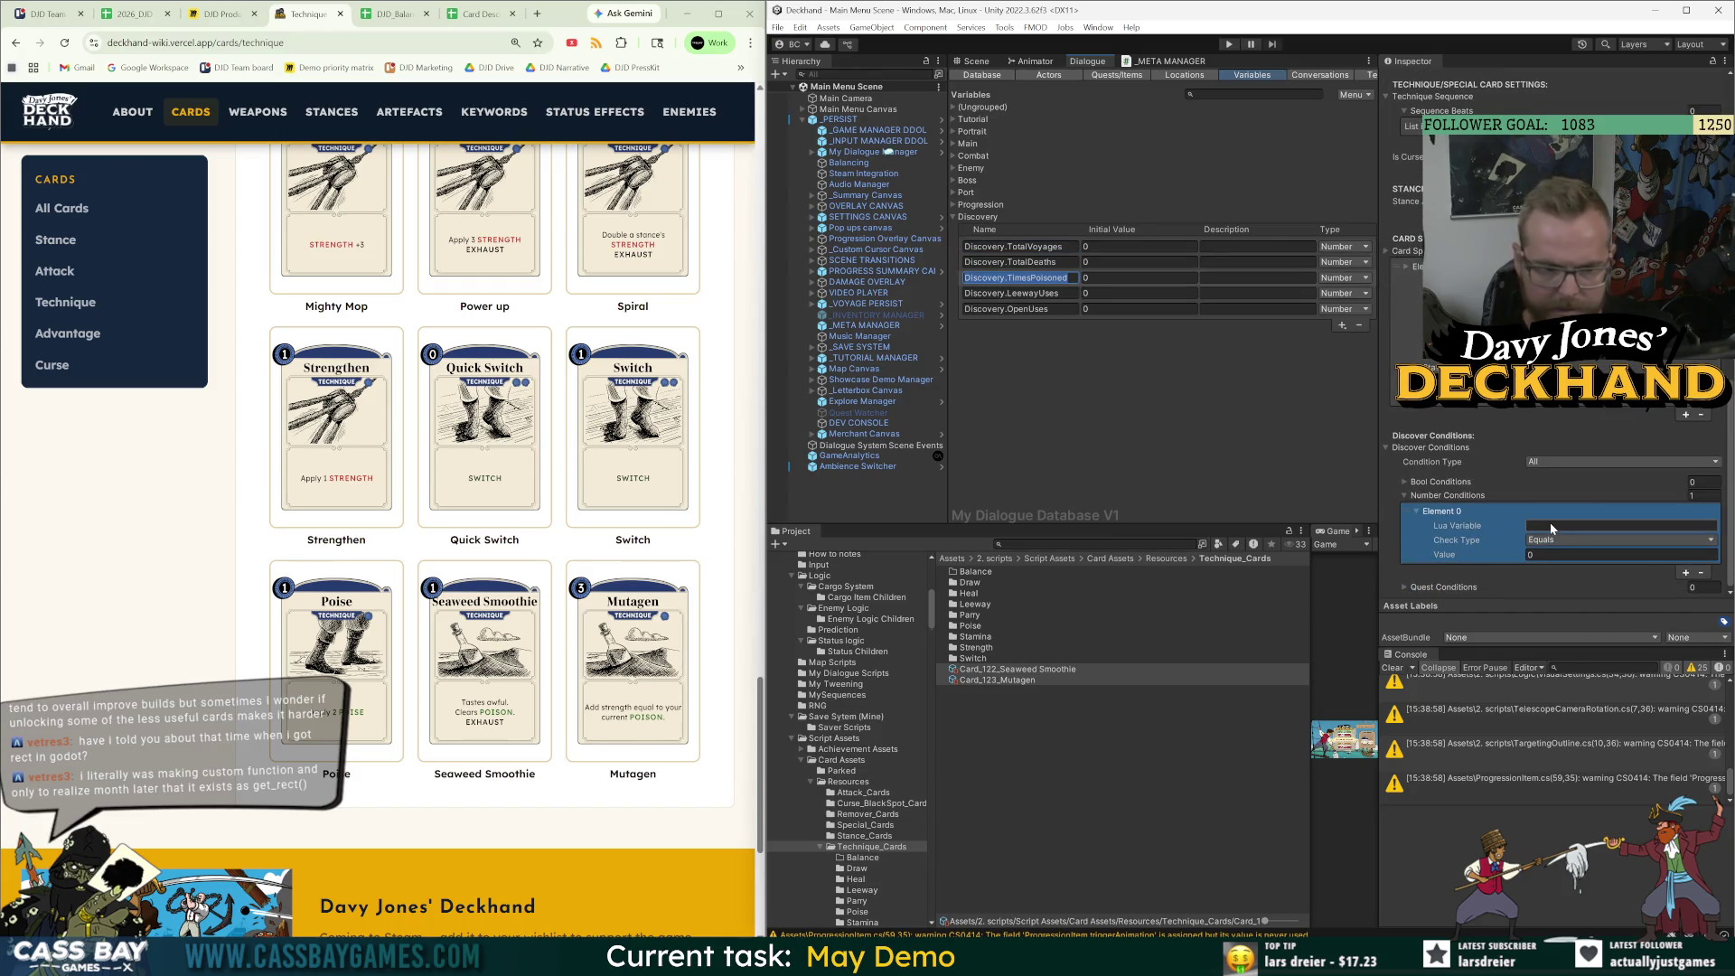
pyautogui.write('Discovery.TimesPoisoned')
pyautogui.click(1564, 543)
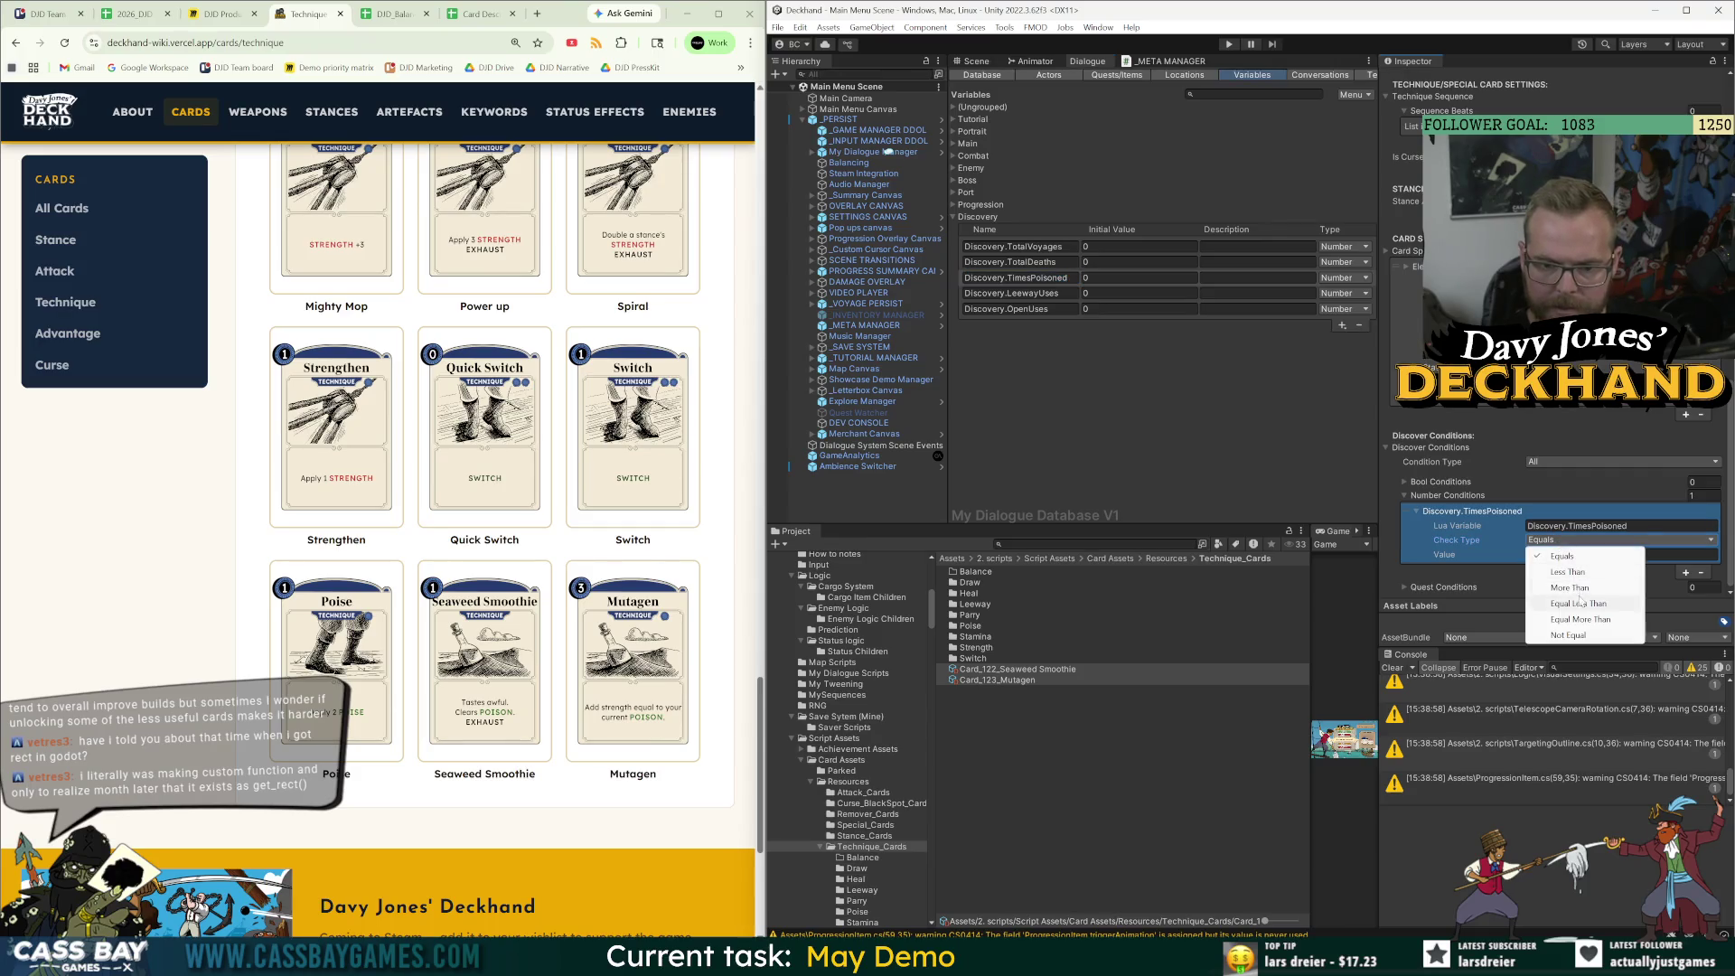
pyautogui.click(1569, 587)
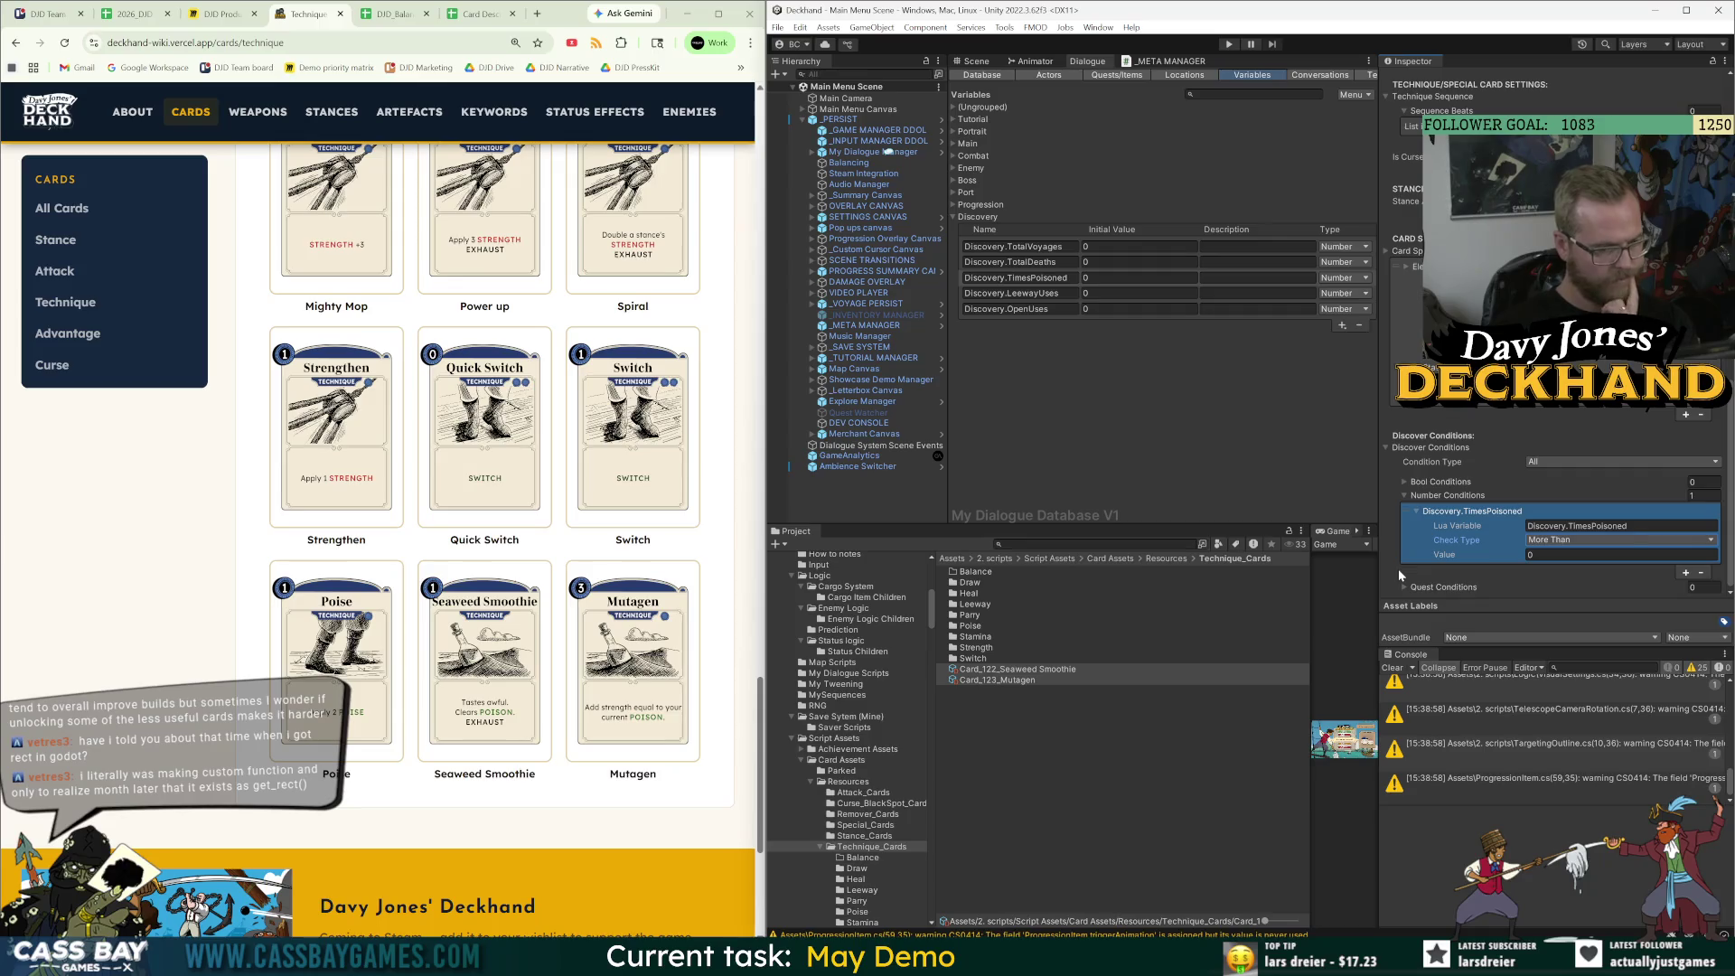
# Give Mutagen's condition a threshold of 4 and review Seaweed Smoothie's threshold.
pyautogui.click(999, 680)
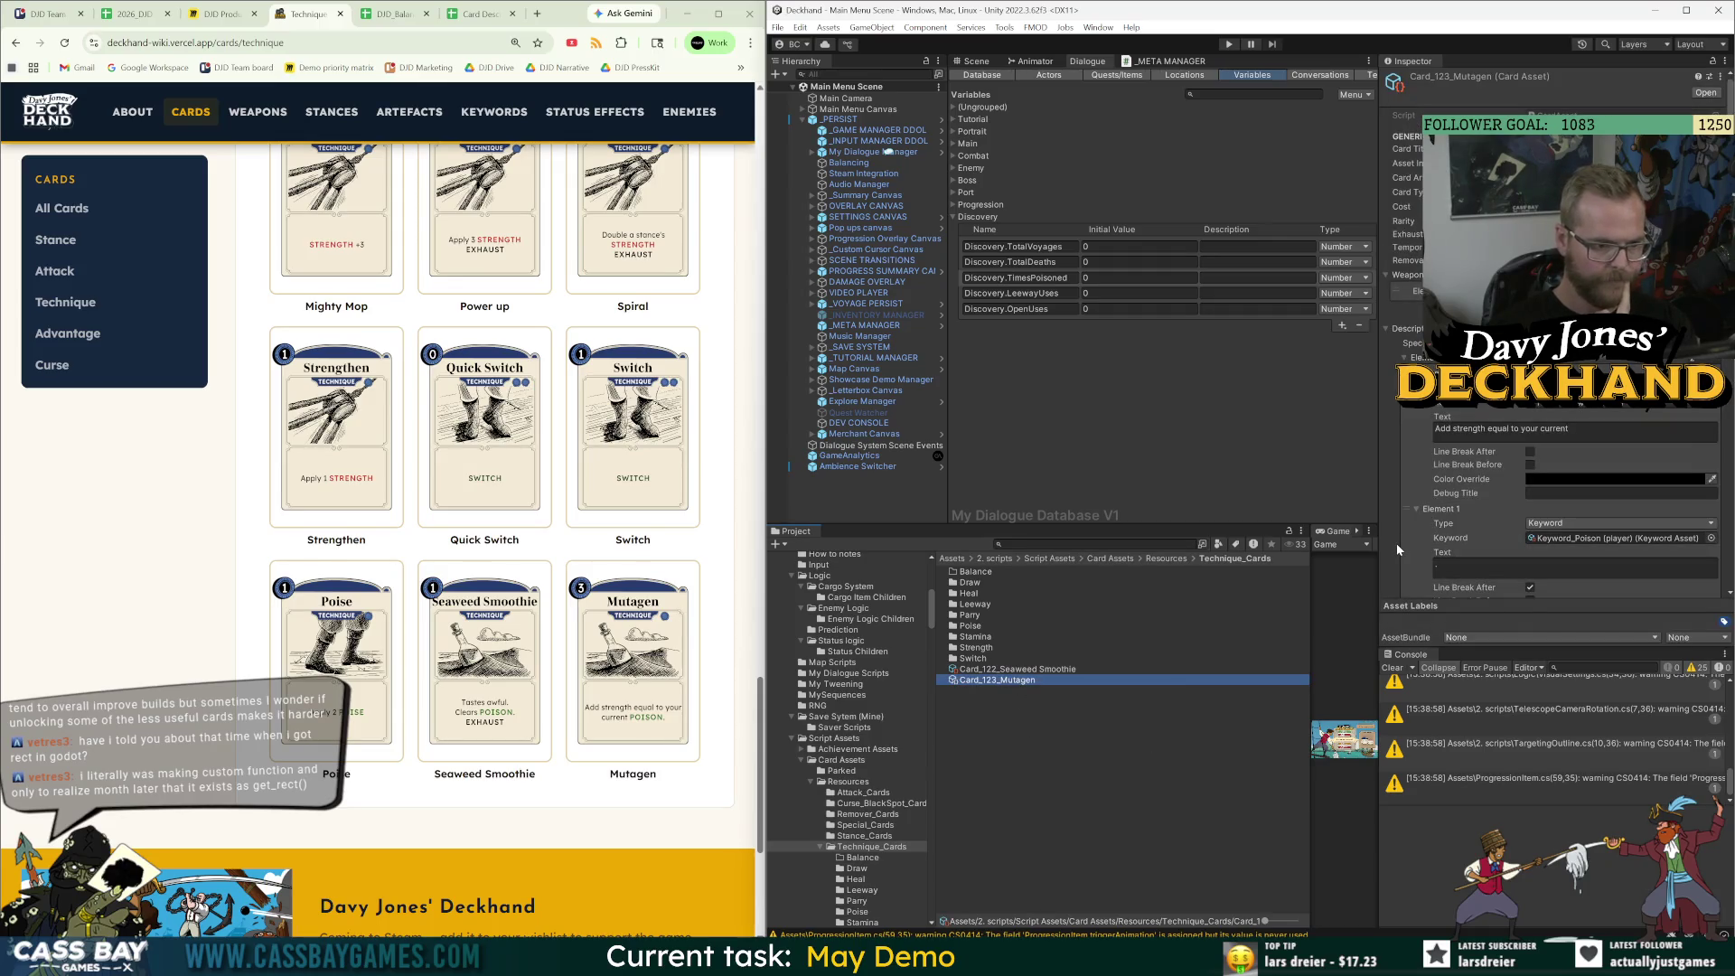
pyautogui.scroll(-10, 1396, 544)
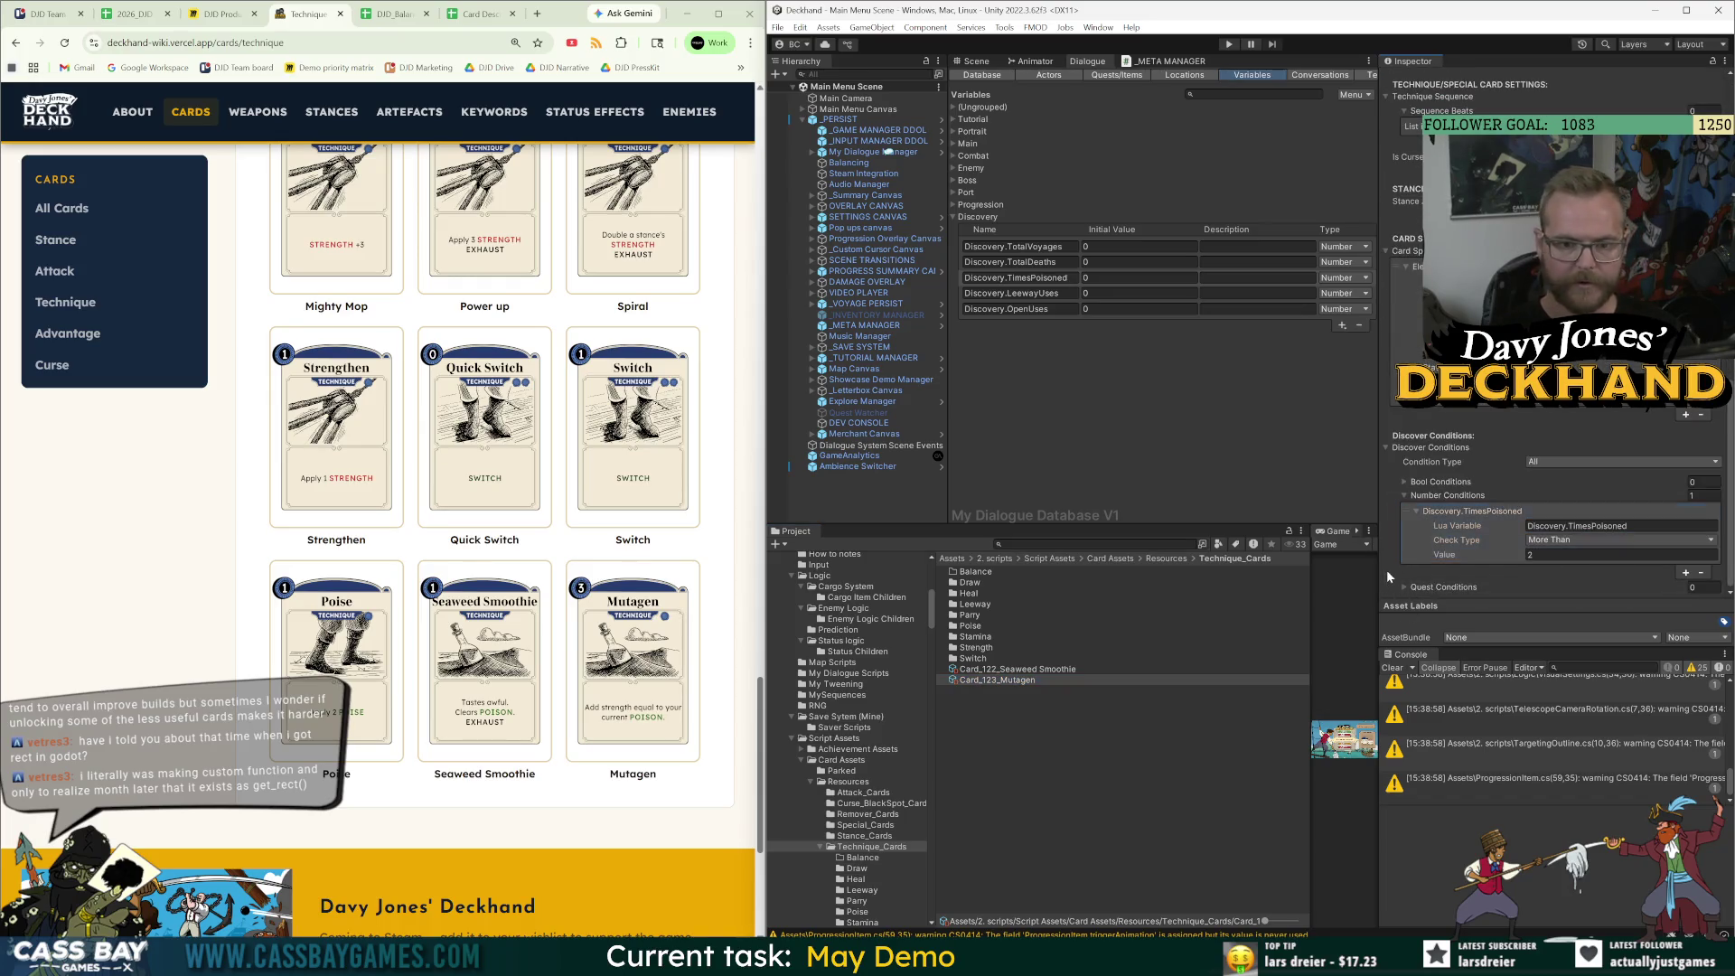
pyautogui.click(1141, 788)
pyautogui.click(1027, 683)
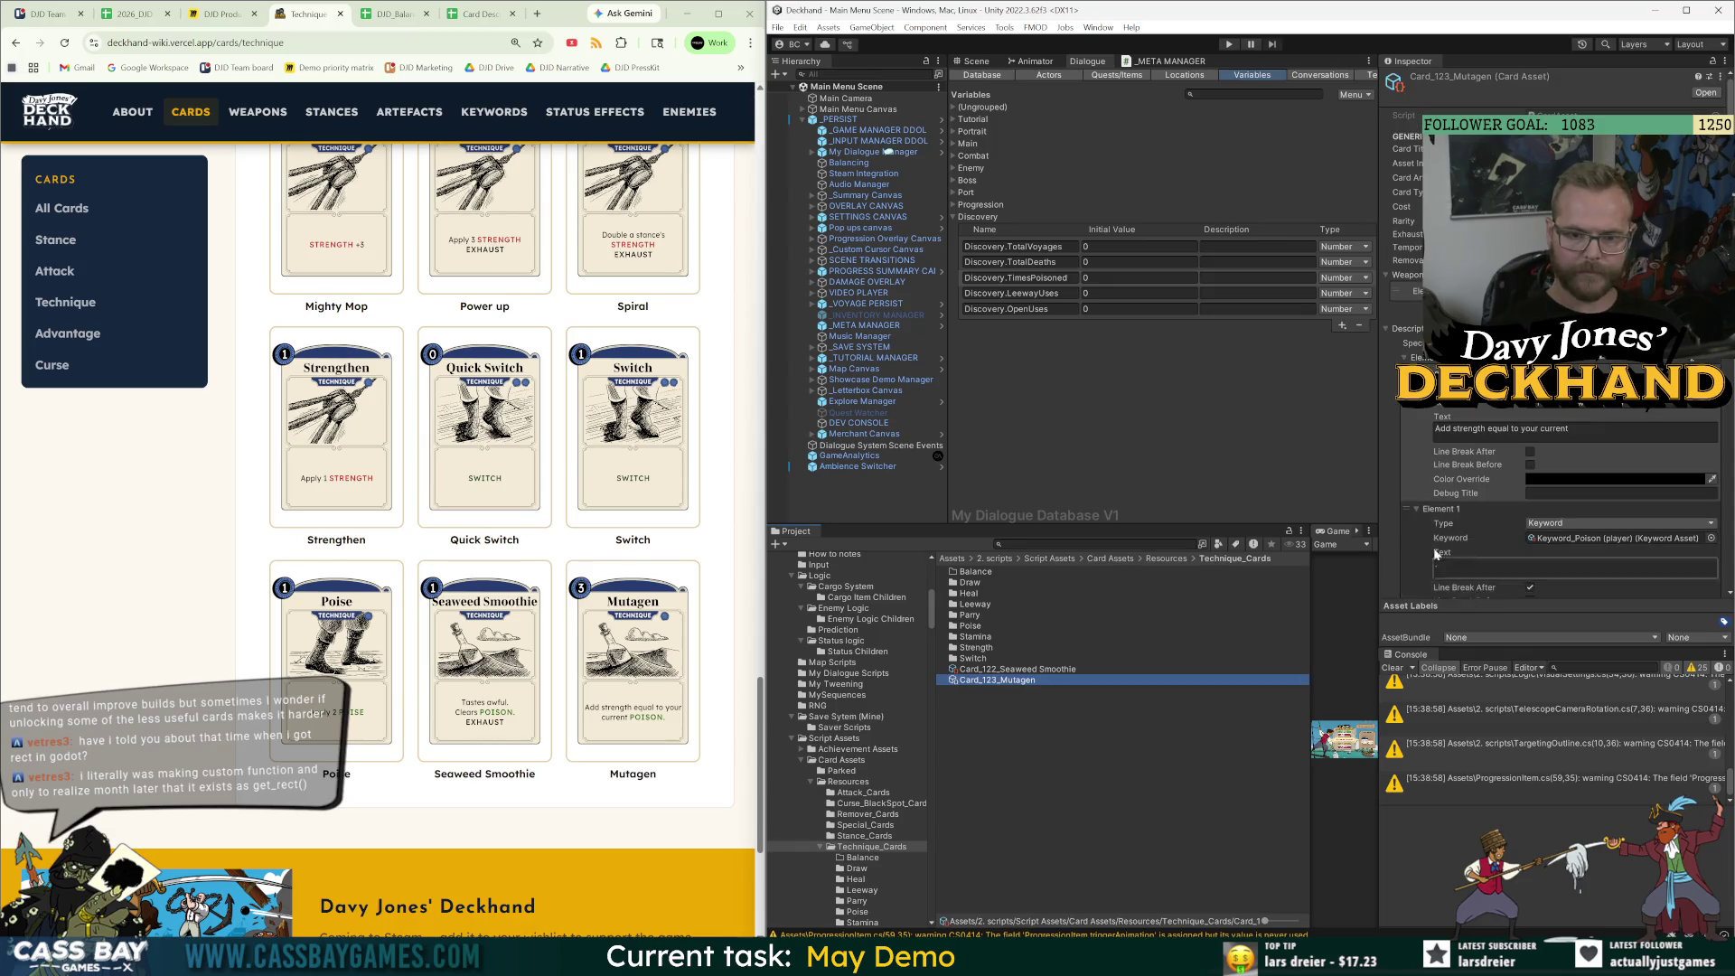
pyautogui.click(1542, 553)
pyautogui.write('4')
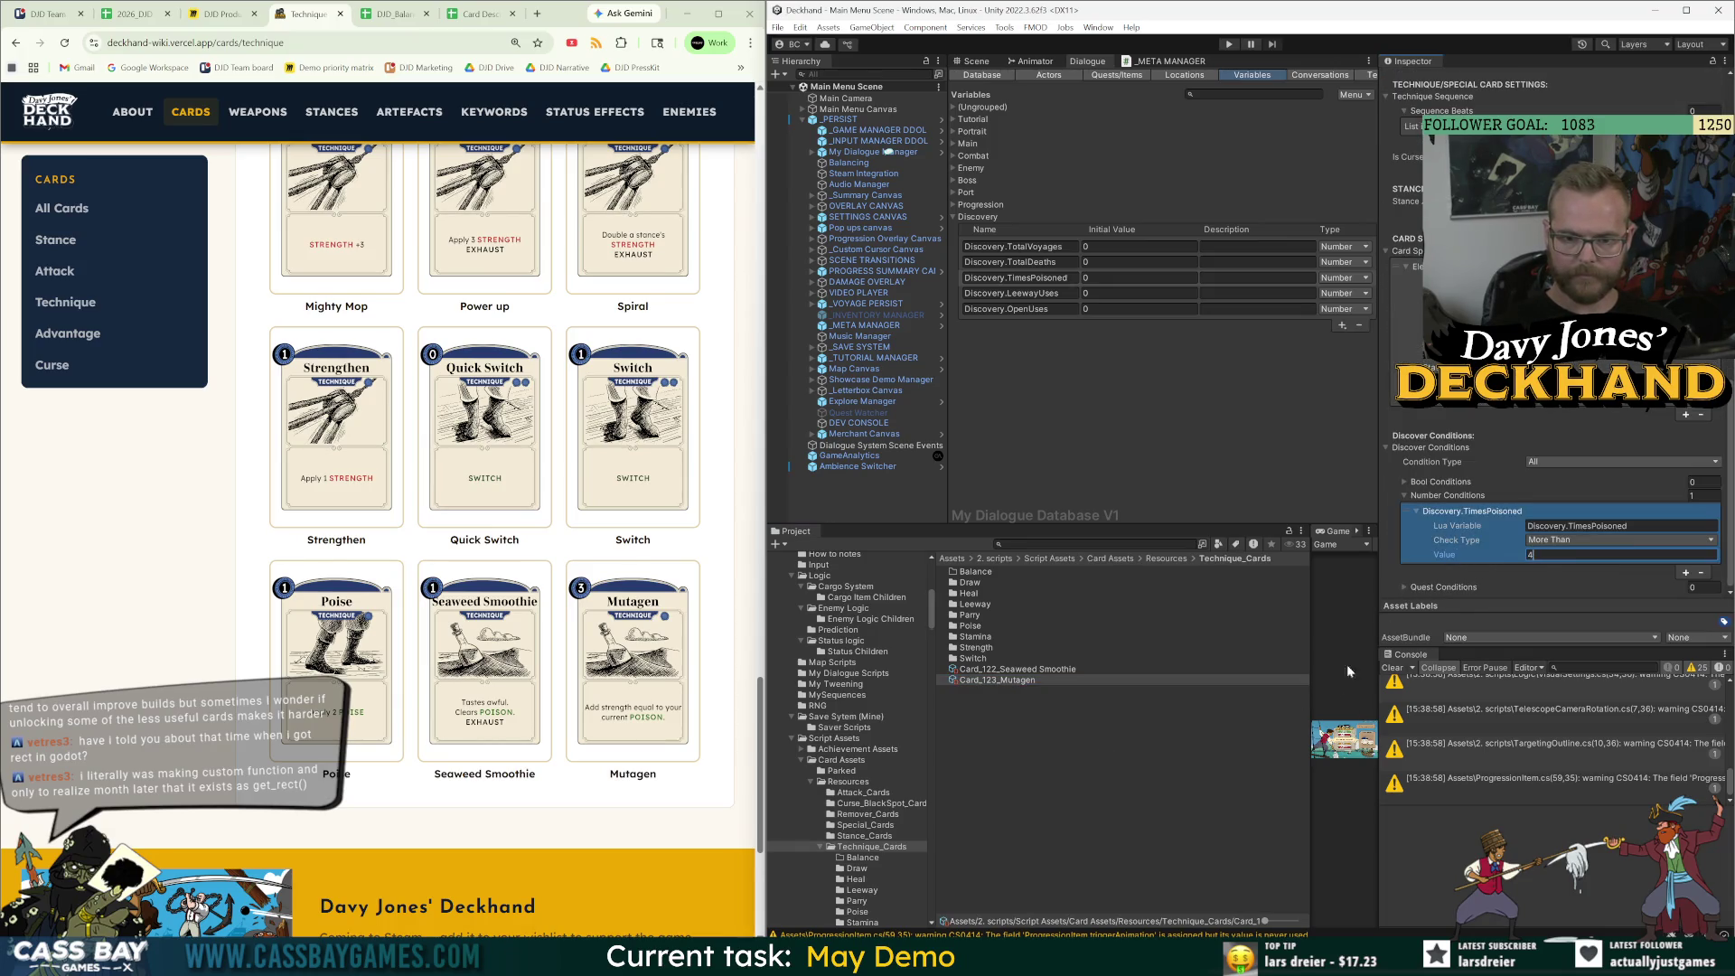
pyautogui.click(1038, 670)
pyautogui.click(1528, 556)
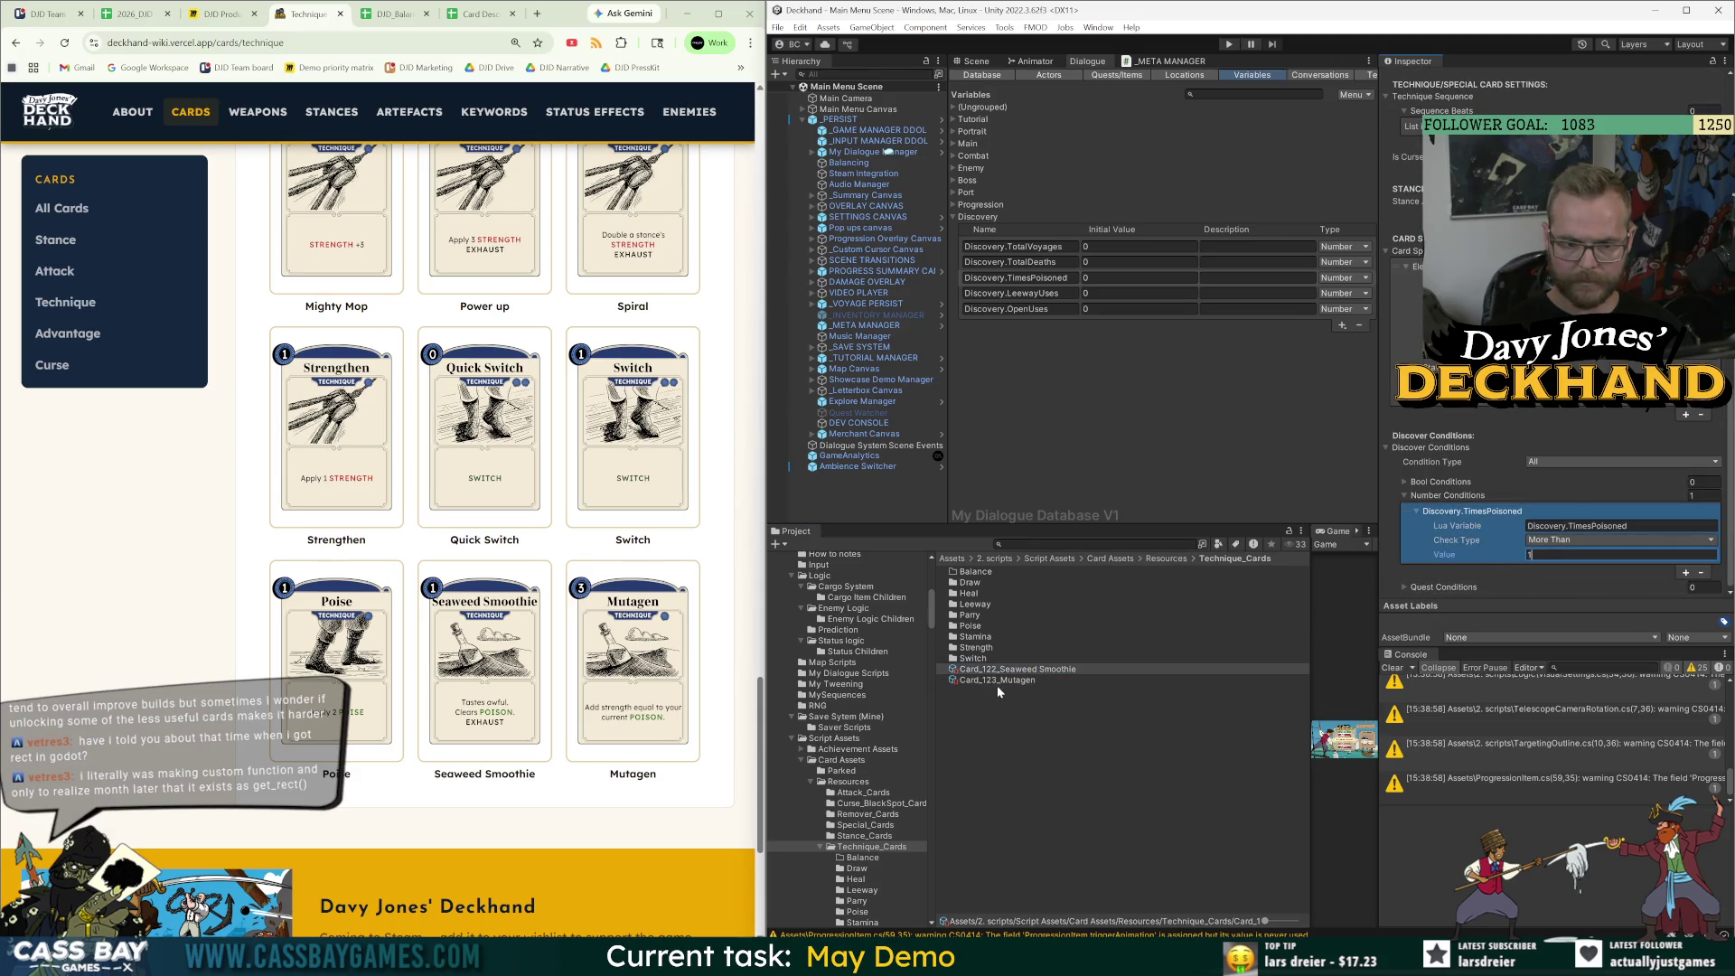
pyautogui.click(1119, 682)
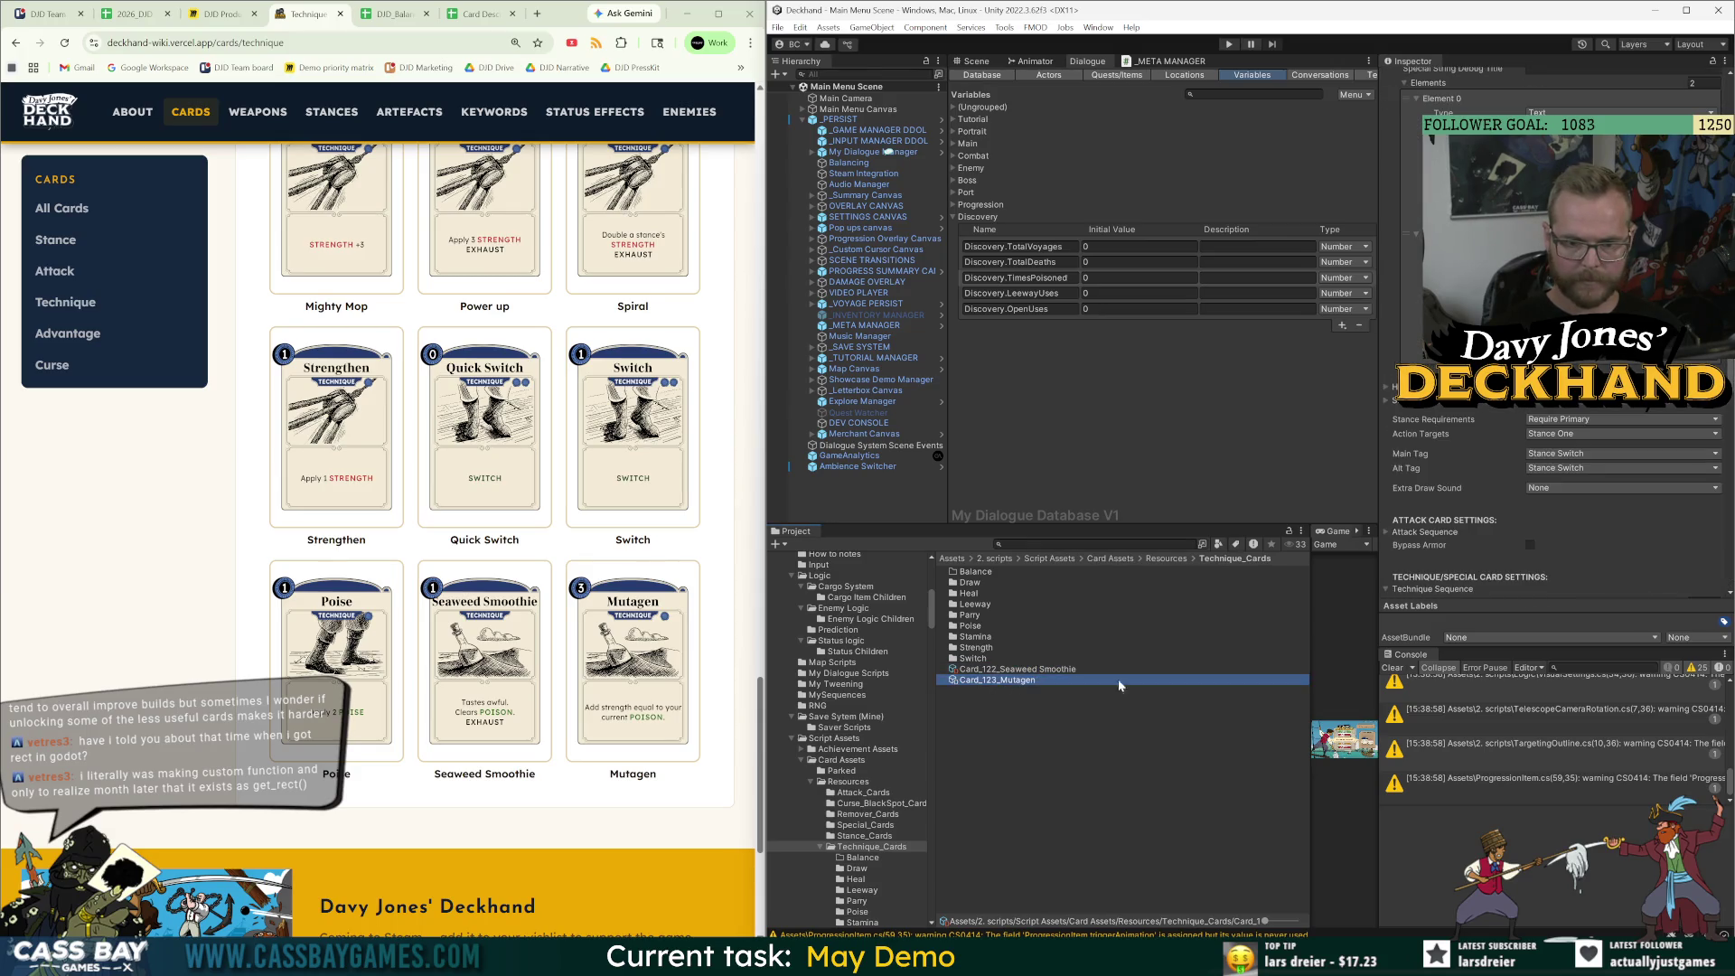
pyautogui.click(1039, 799)
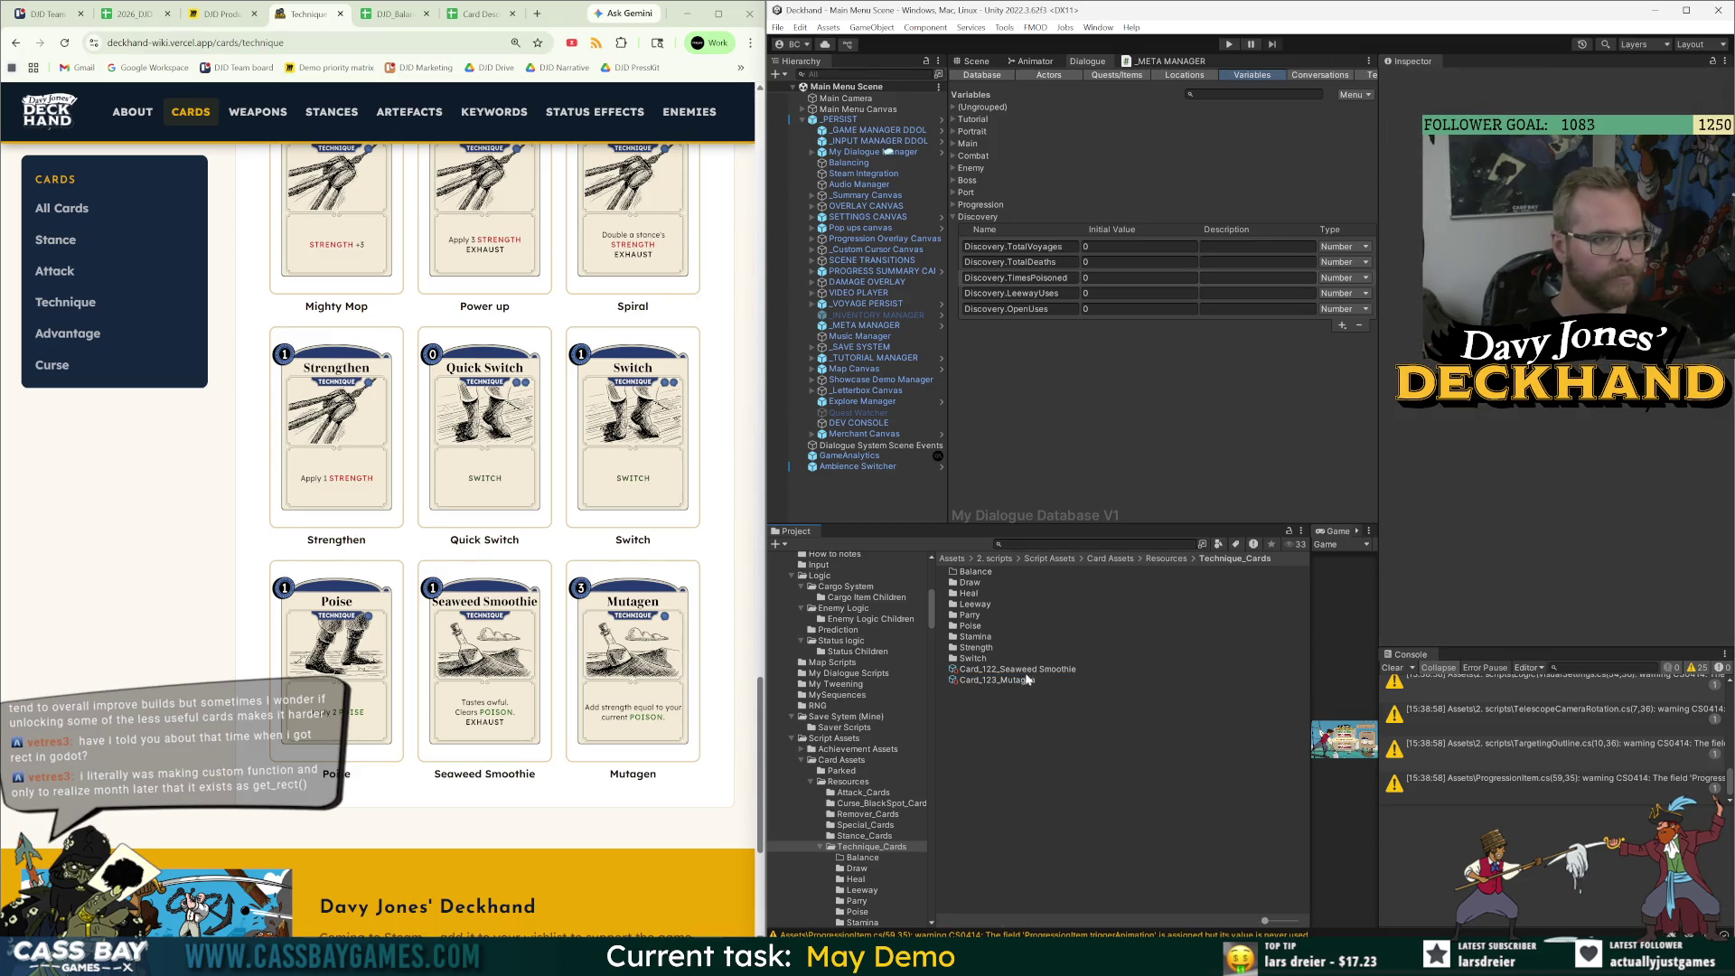
# Copy Seaweed Smoothie's effect text from its wiki page into description cell D124.
pyautogui.click(485, 656)
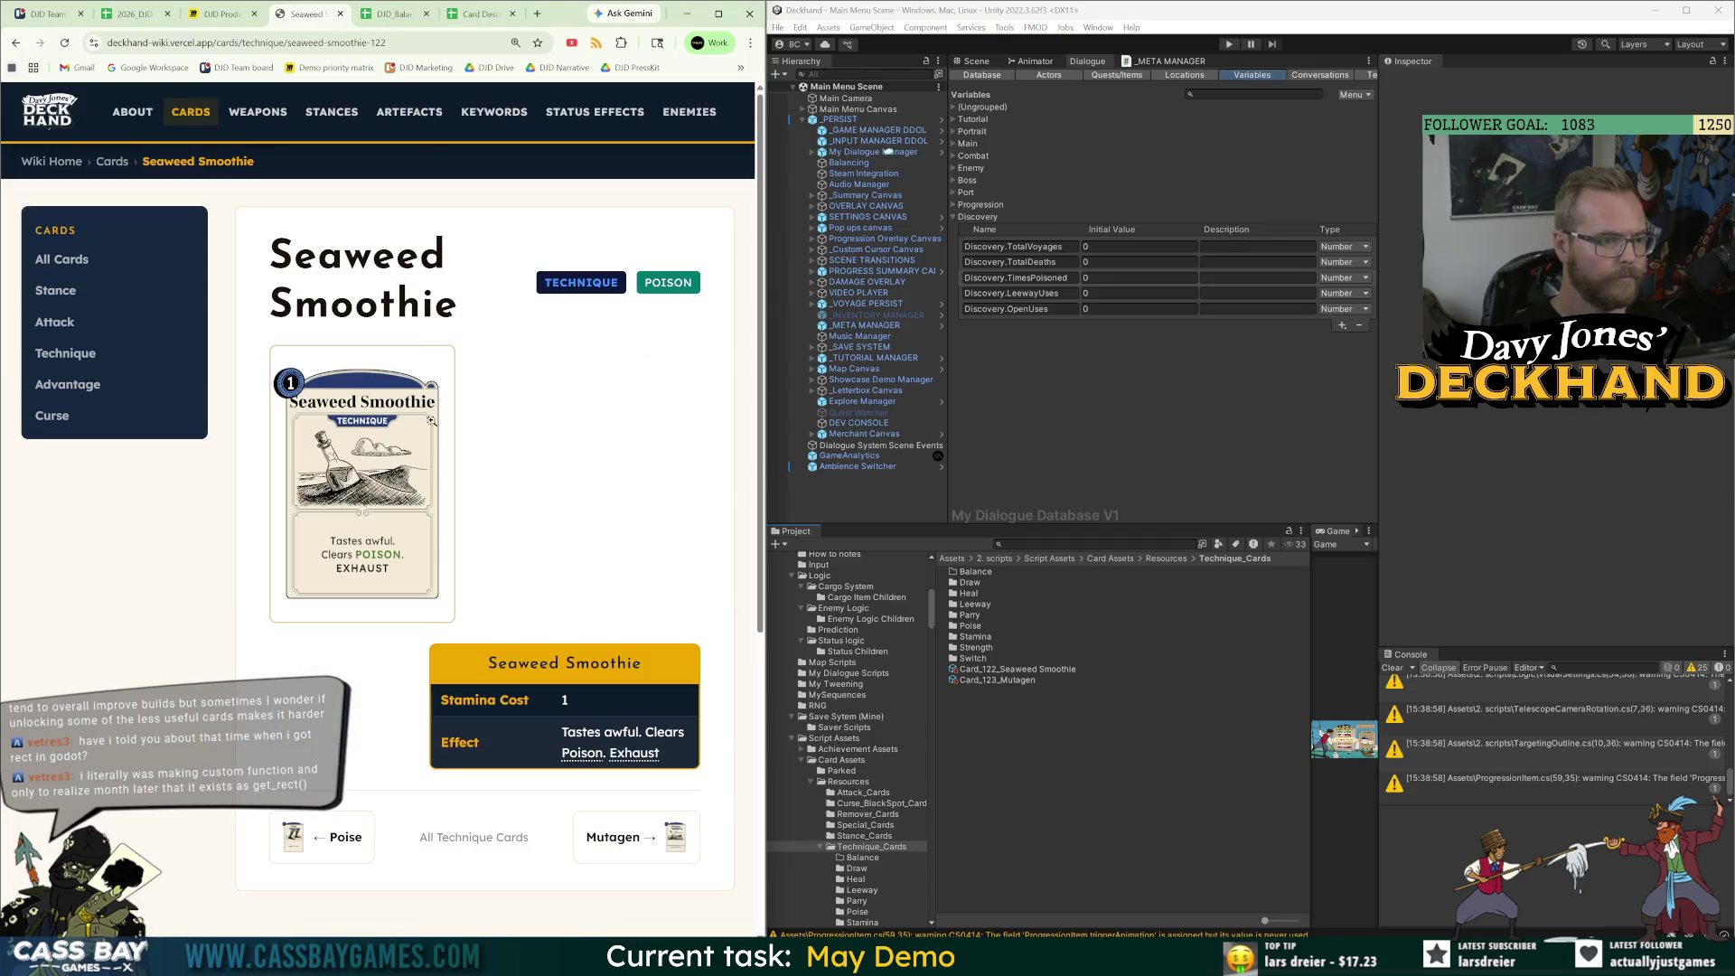
pyautogui.moveTo(659, 754); pyautogui.dragTo(561, 732)
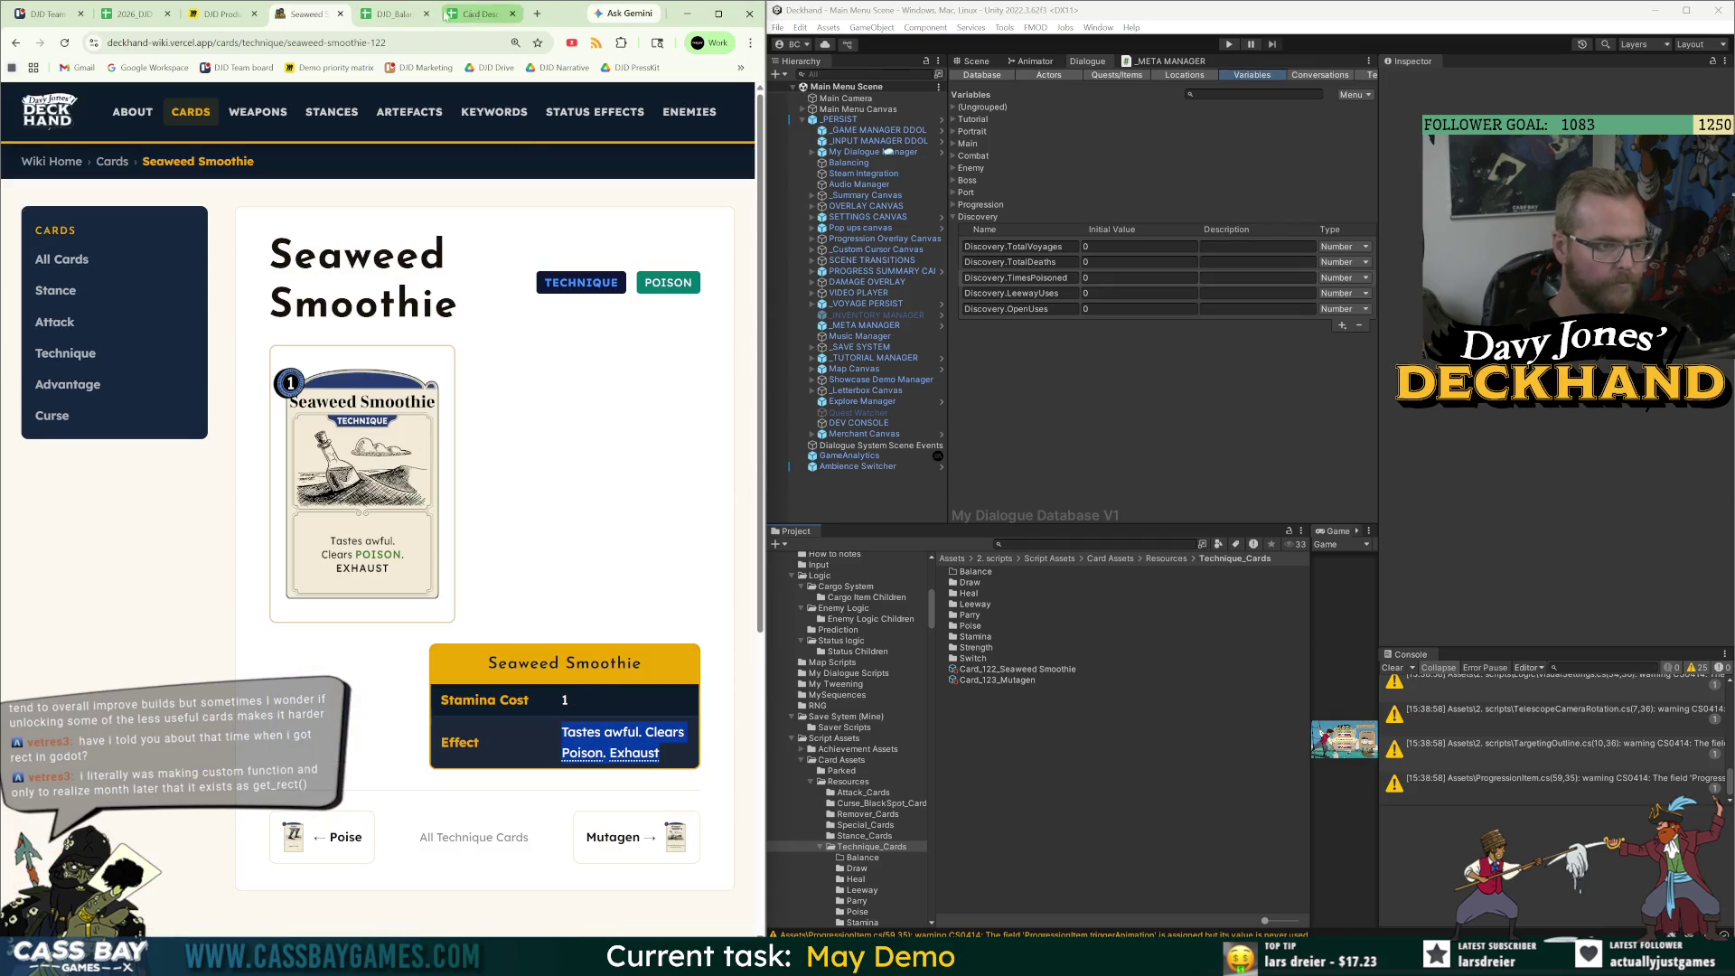
pyautogui.click(404, 19)
pyautogui.scroll(-5, 351, 708)
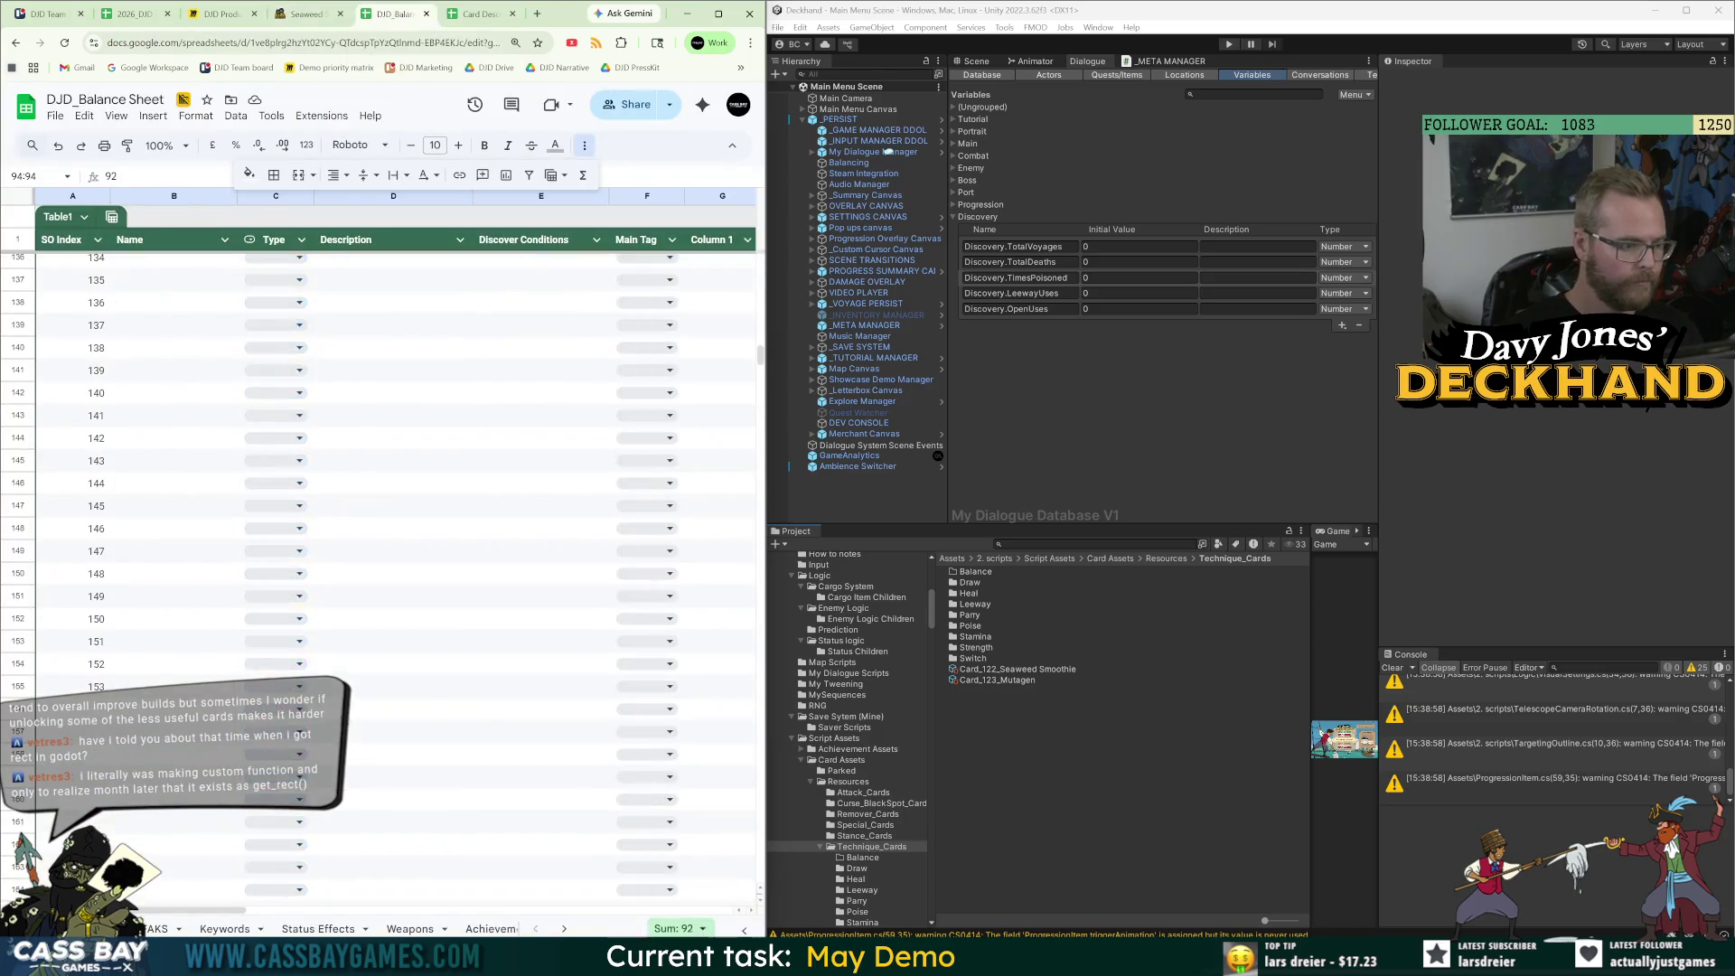
pyautogui.scroll(3, 351, 708)
pyautogui.click(406, 731)
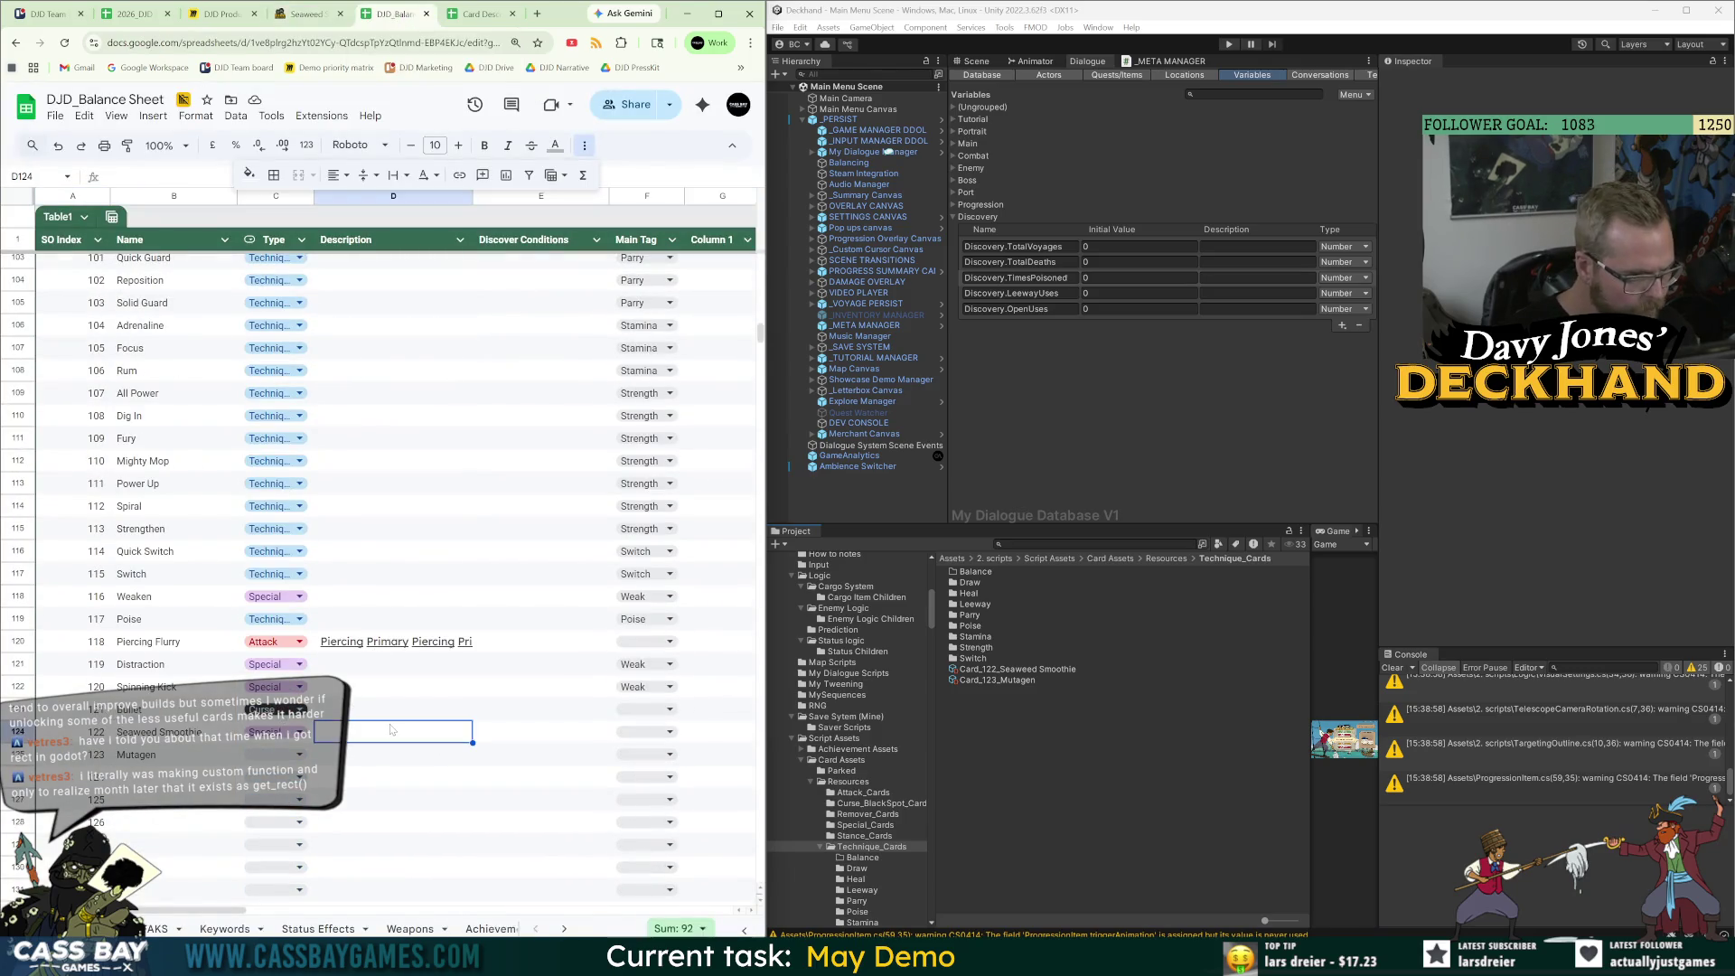
pyautogui.hotkey('ctrl', 'v')
# Enter discover conditions Queued. Poisoned > 2 in E124 and Queued. Poisoned > 4 for Mutagen in E125.
pyautogui.click(575, 739)
pyautogui.write('Que')
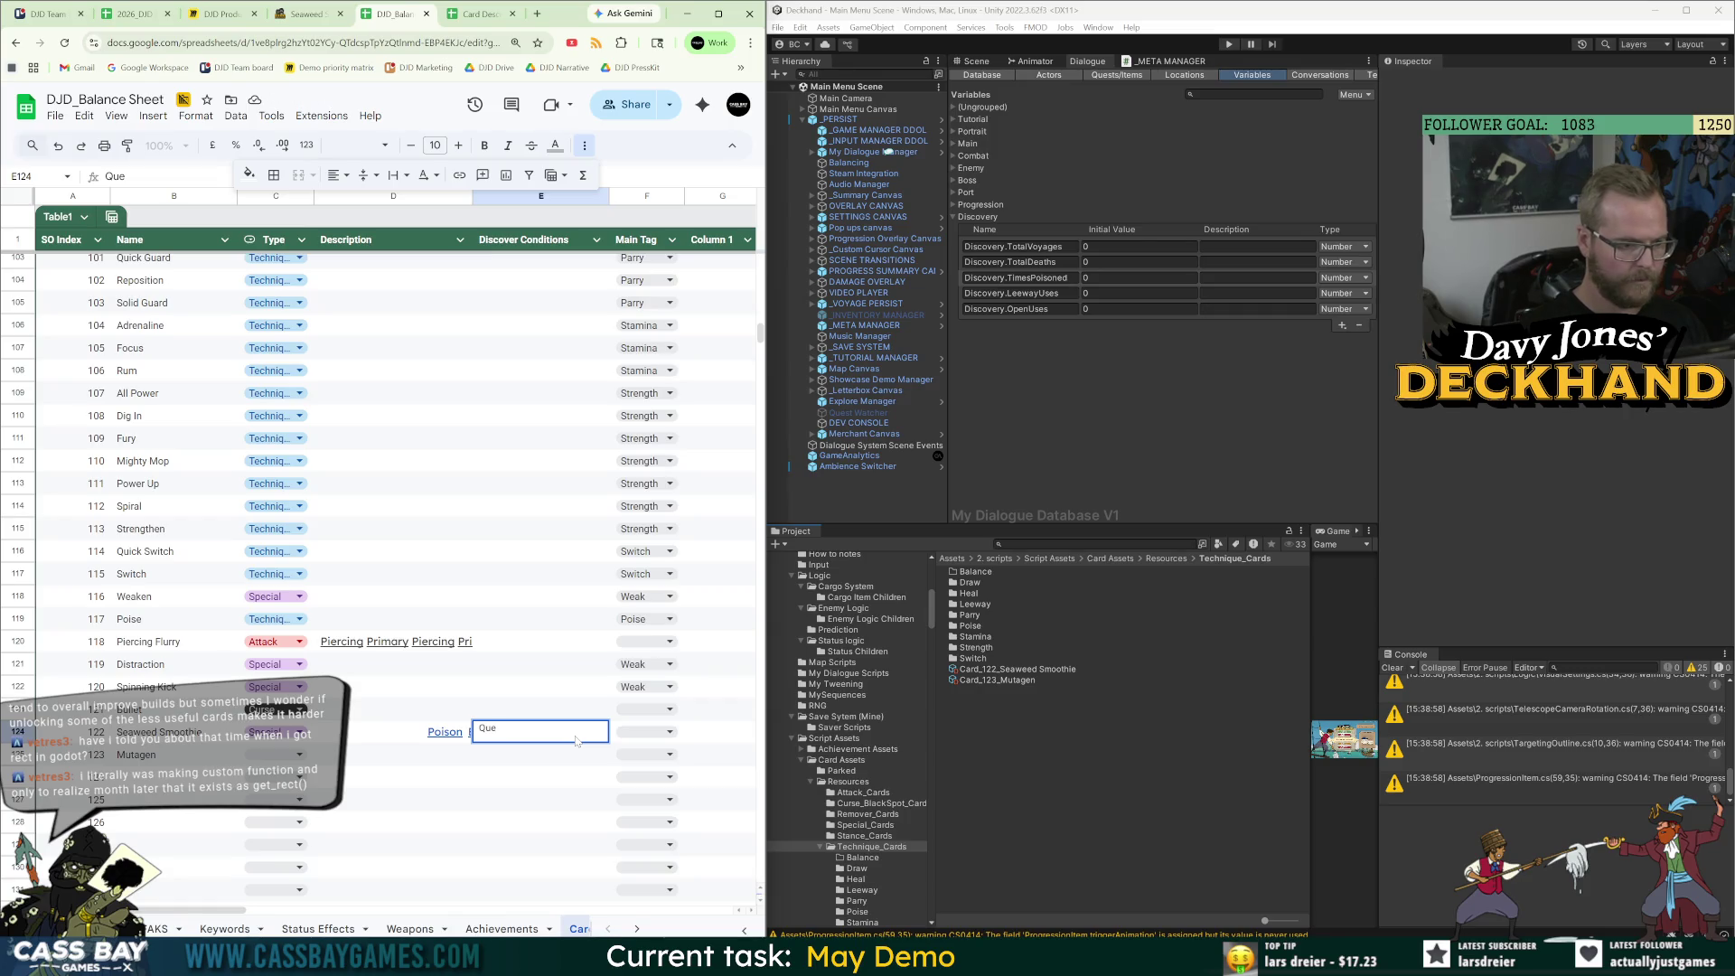
pyautogui.write('ned.')
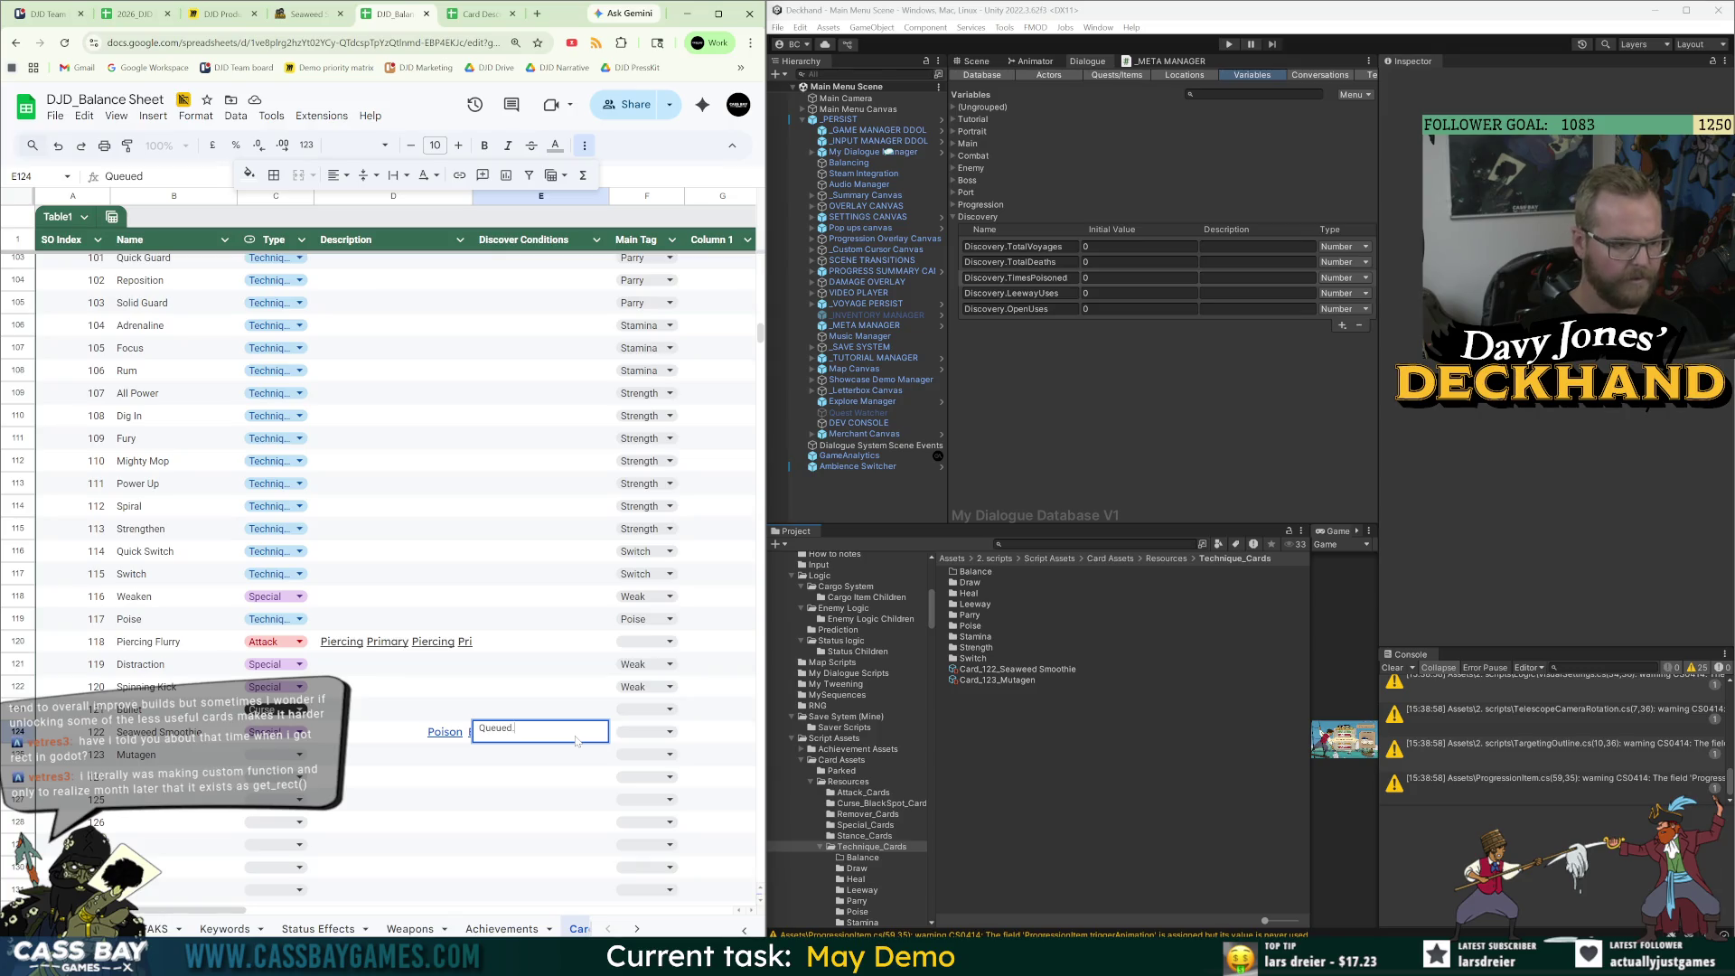
pyautogui.write(' Poisoned >')
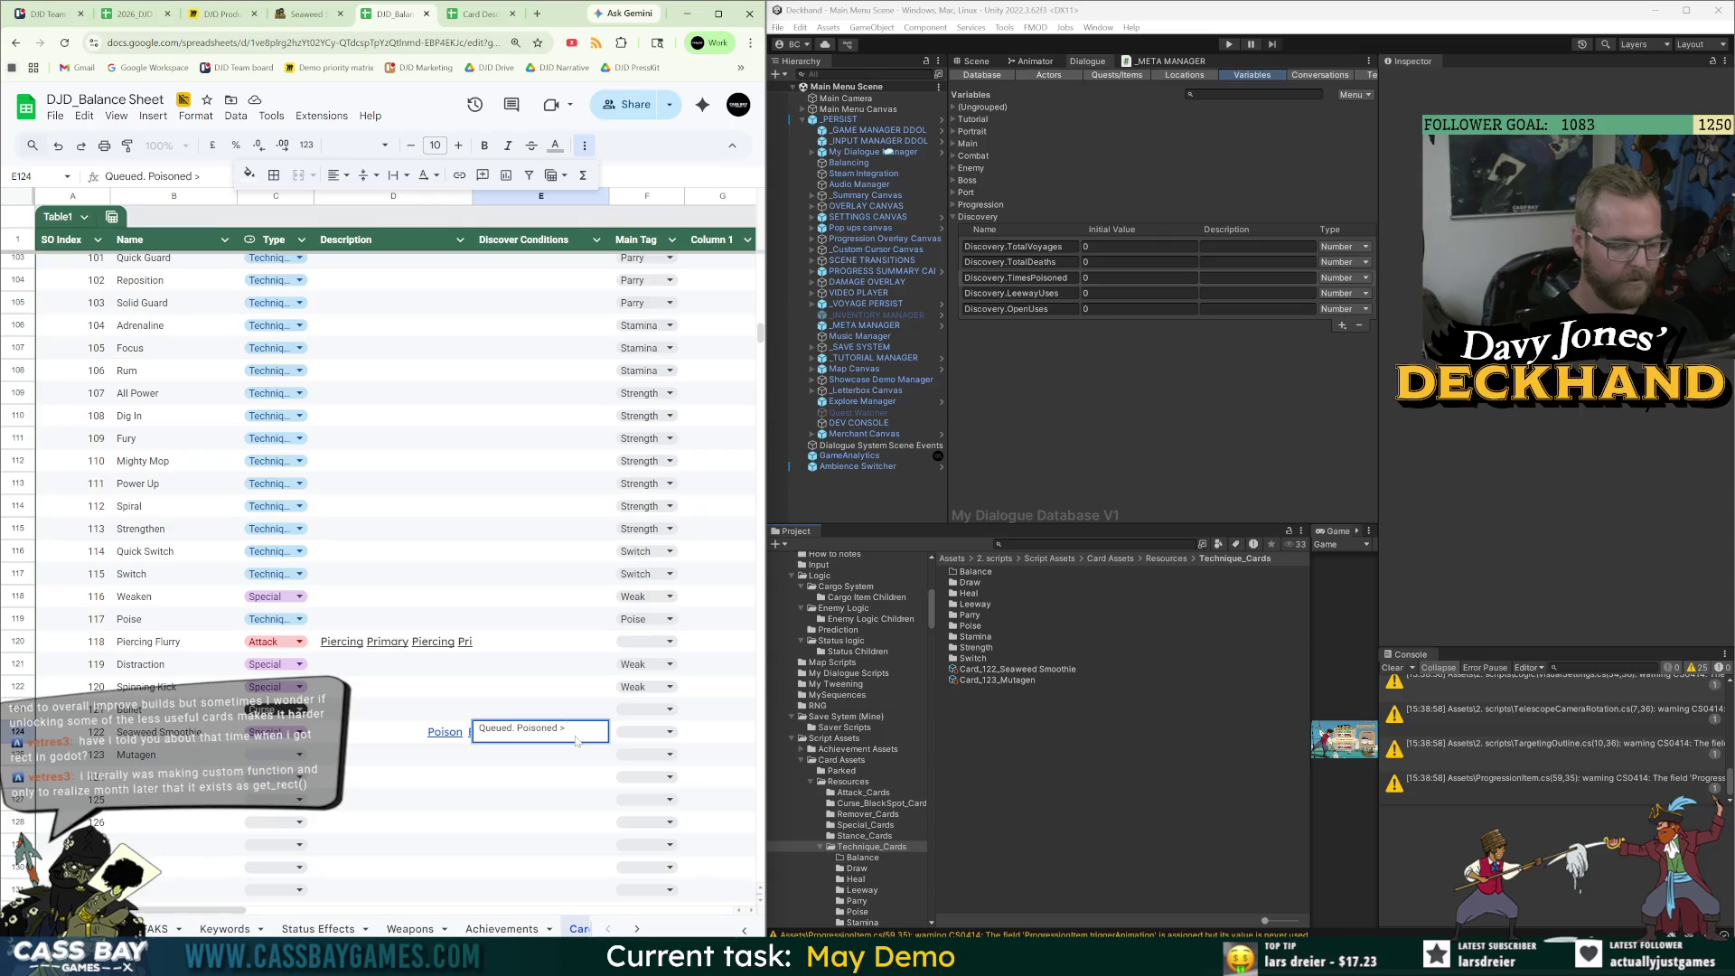
pyautogui.write(' 2')
pyautogui.press('Return')
pyautogui.write('Queued. Poisoned > 2')
pyautogui.press('F2')
pyautogui.press('BackSpace')
pyautogui.write('4')
pyautogui.click(541, 820)
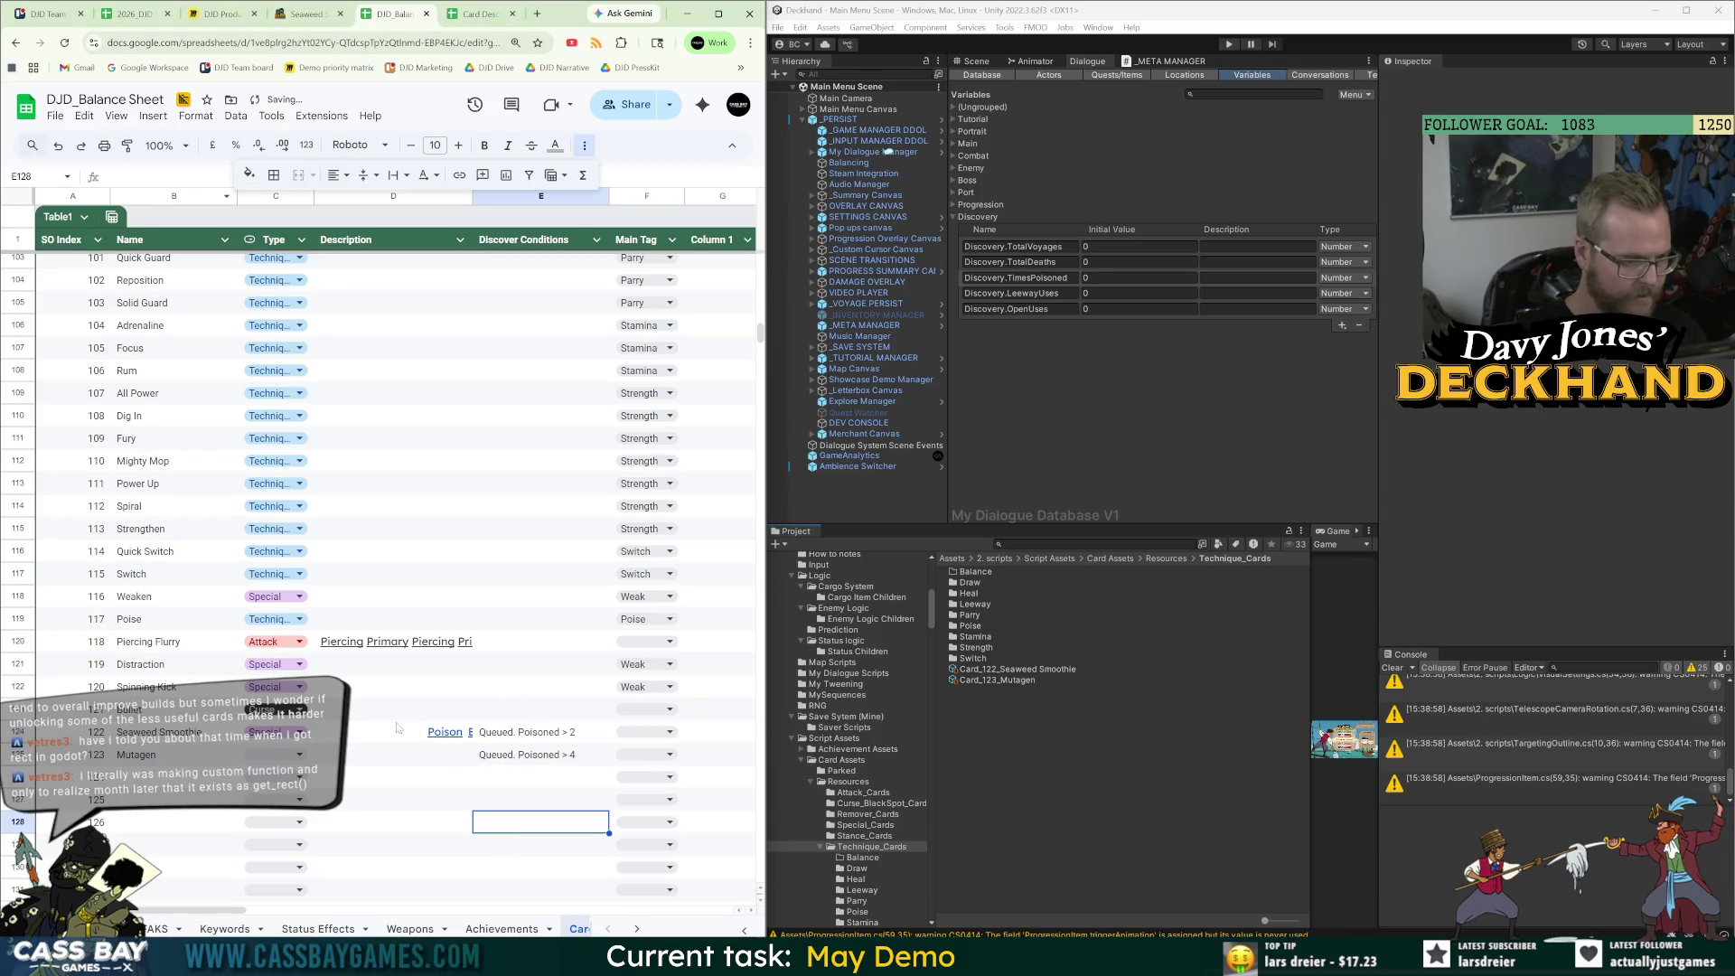
# Bring up the Mutagen card page on the wiki, then return to the balance sheet.
pyautogui.hotkey('ctrl', 'shift', 'Tab')
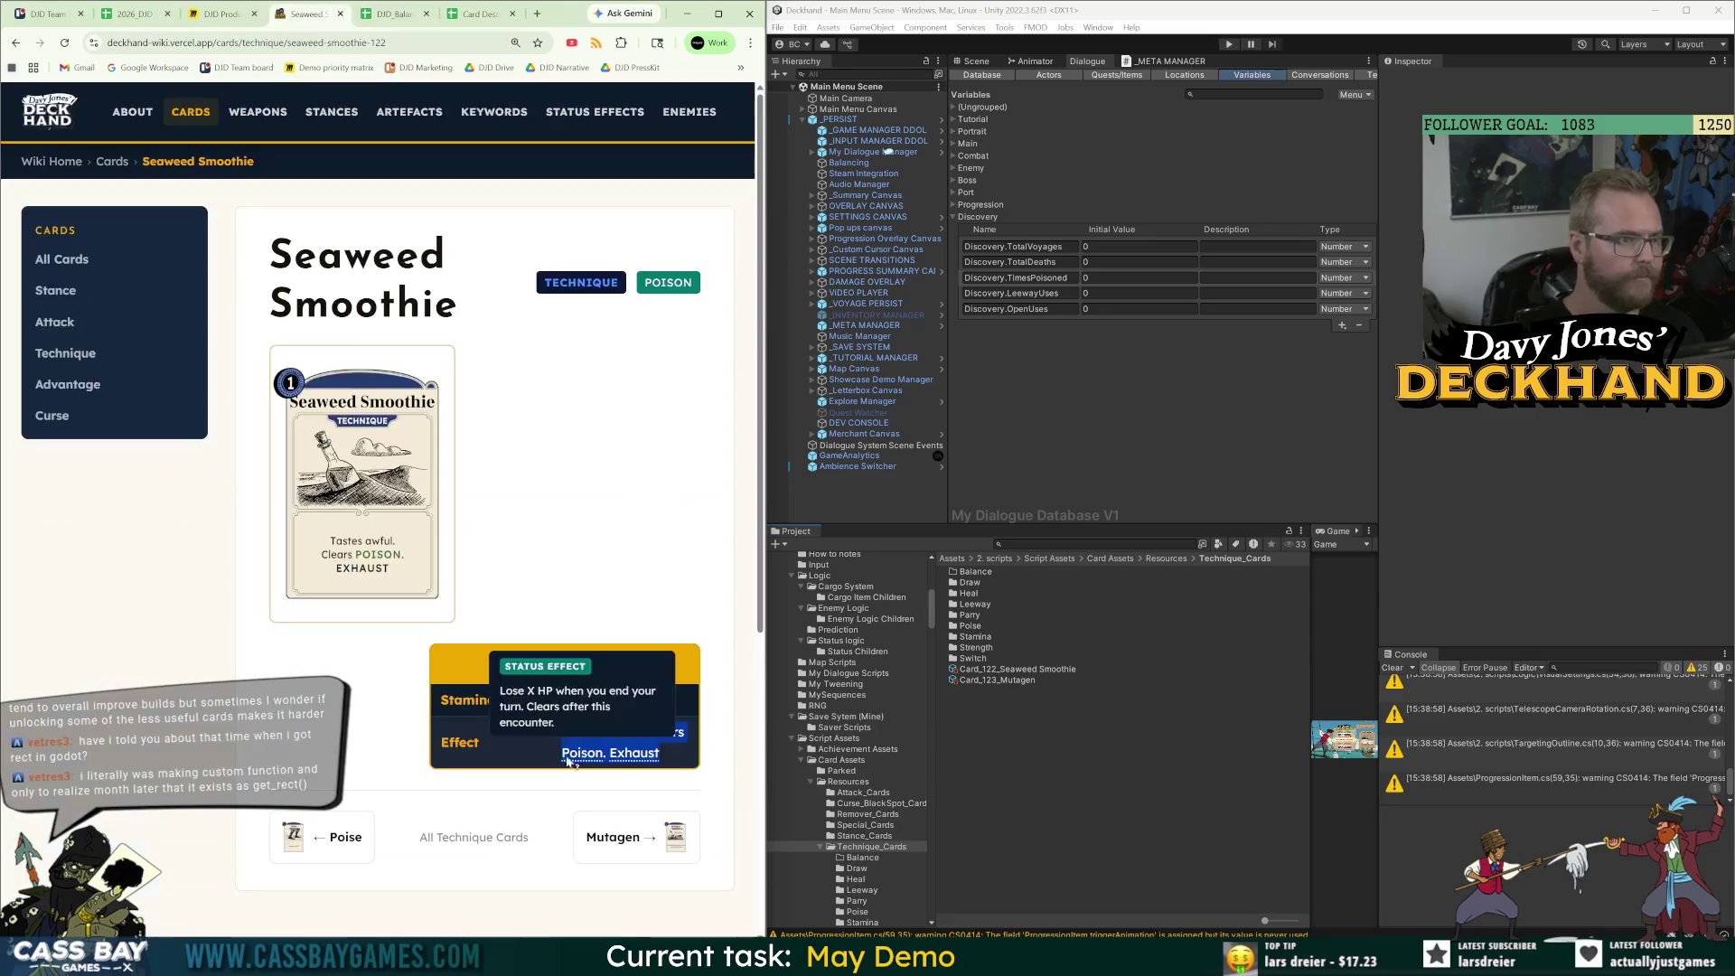
pyautogui.click(665, 841)
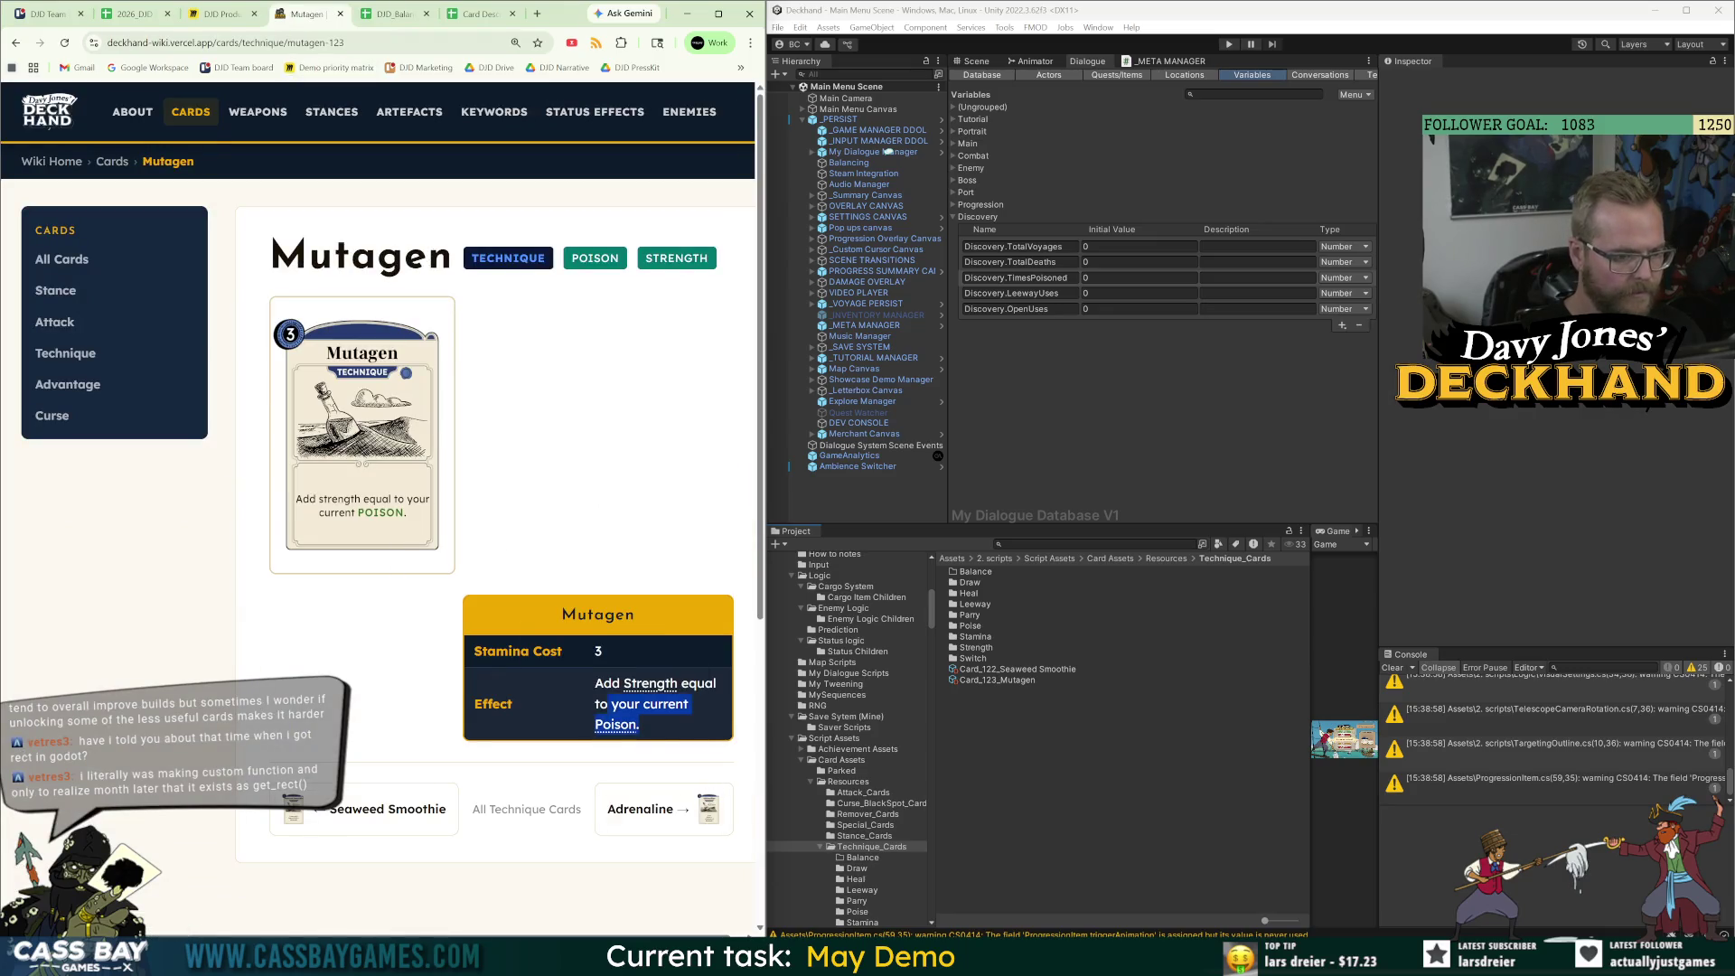
pyautogui.click(398, 14)
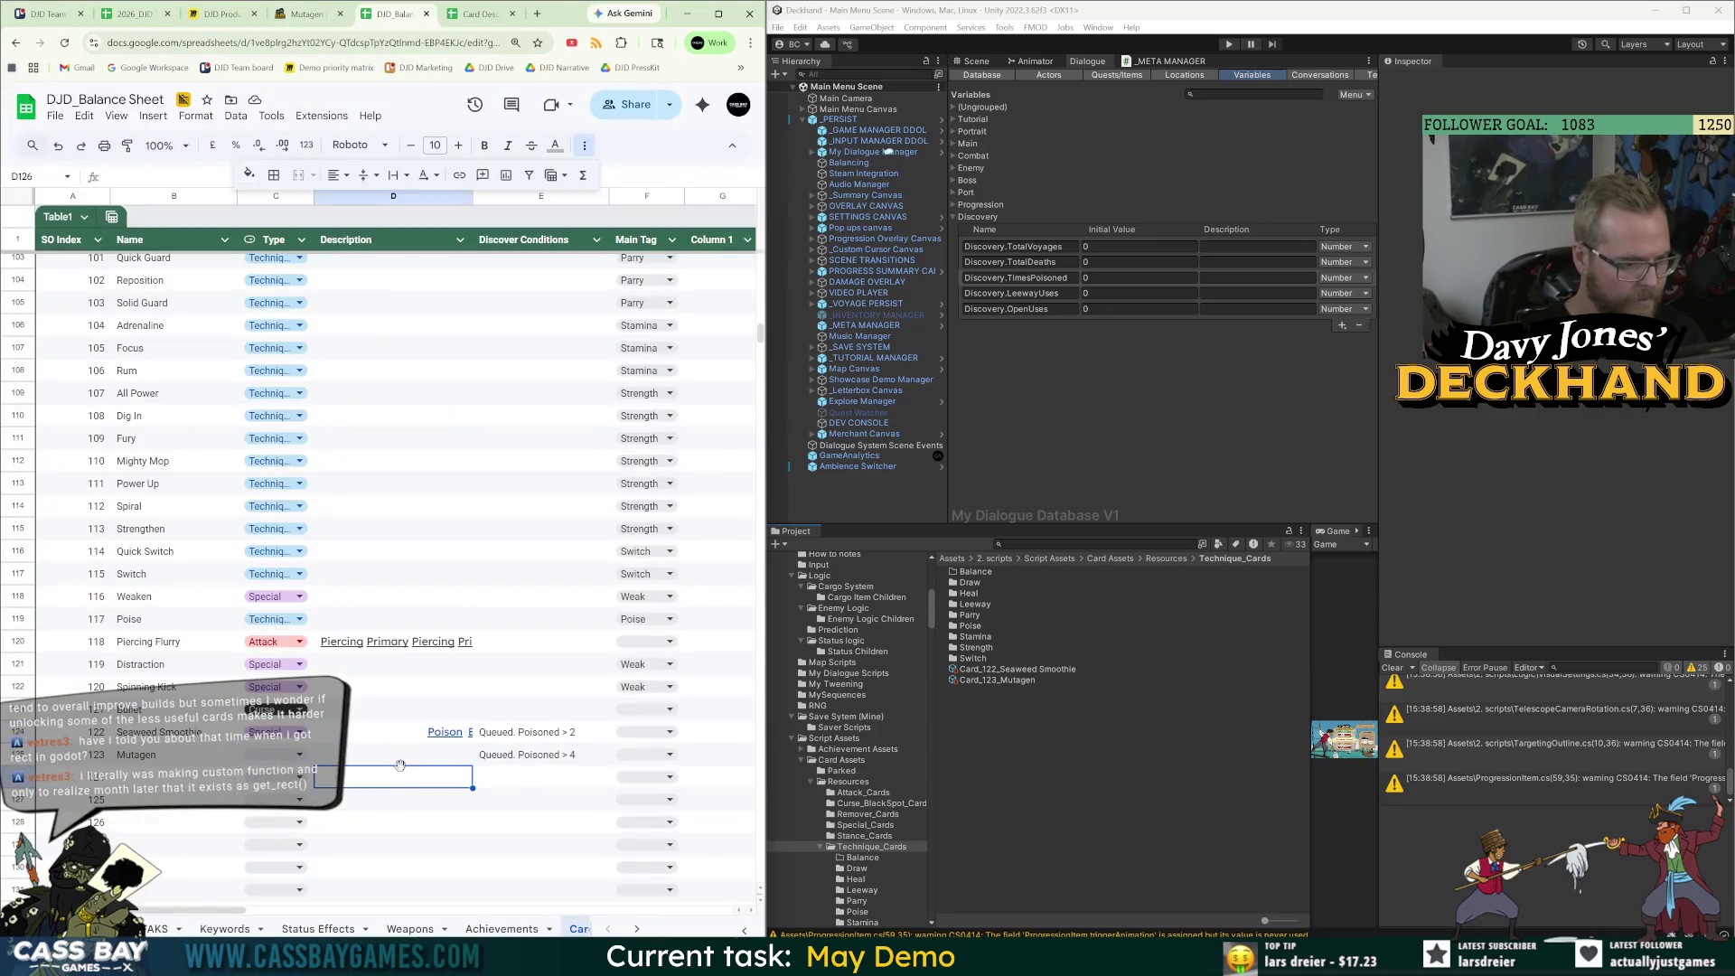